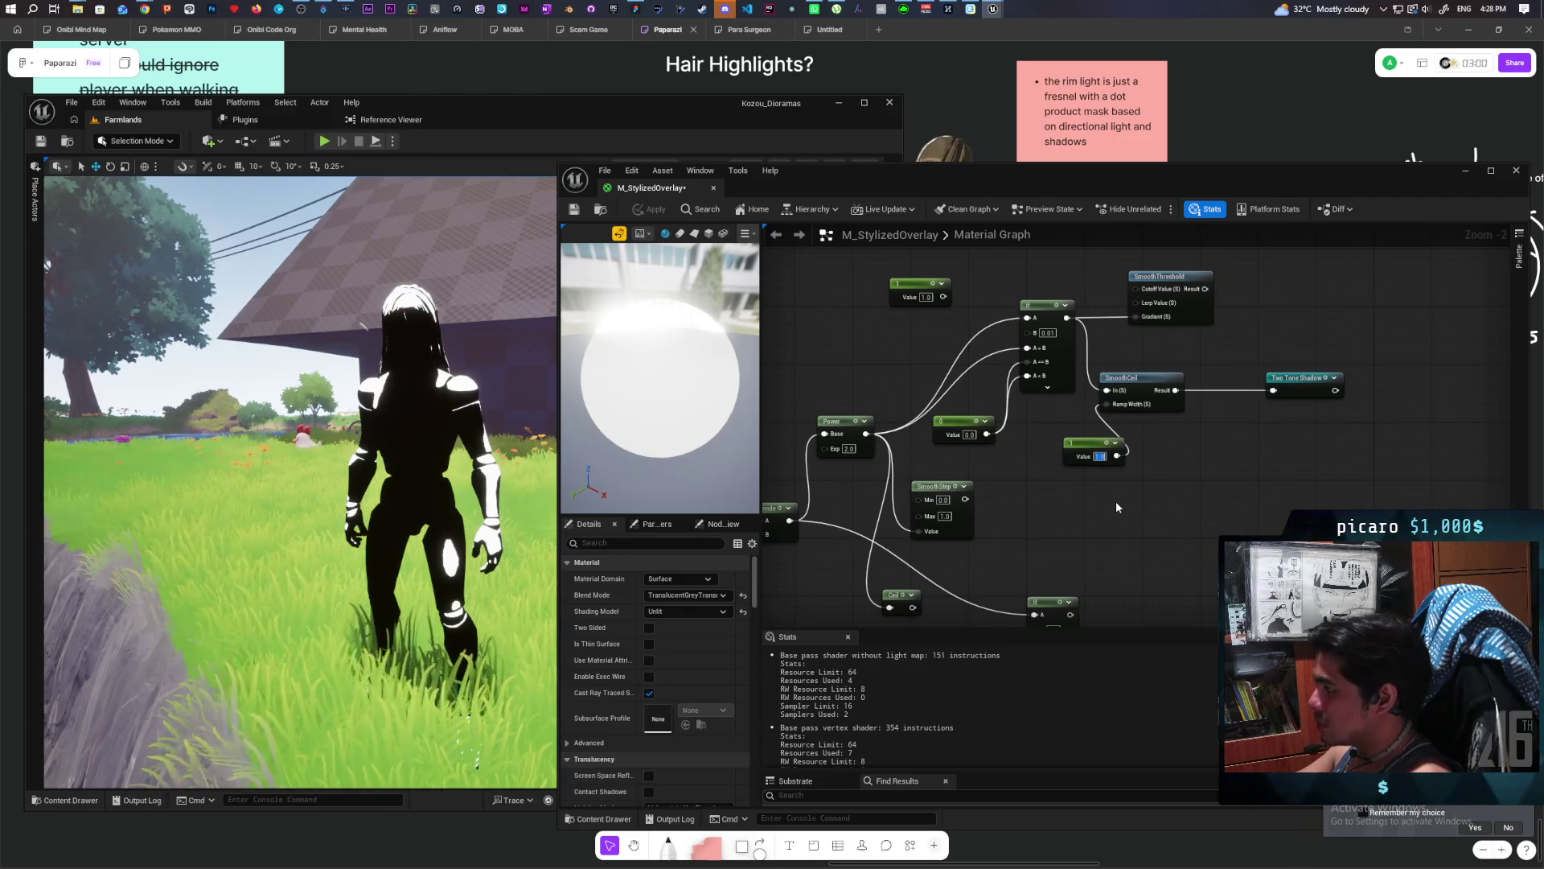
Set the constant to 2 and apply the material.
type("2")
key("Return")
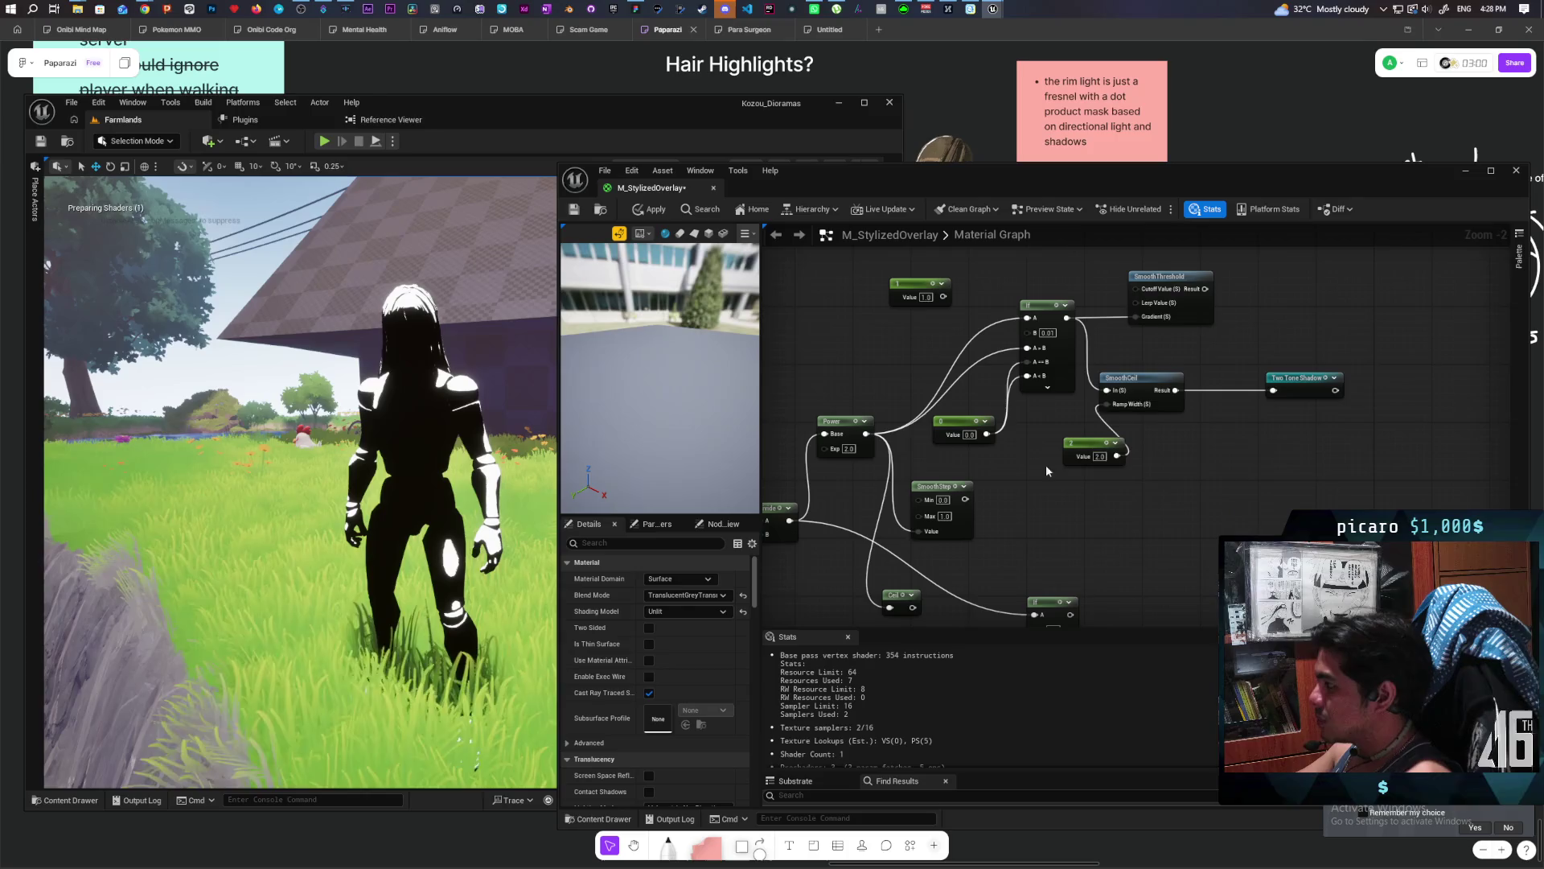
left_click(651, 209)
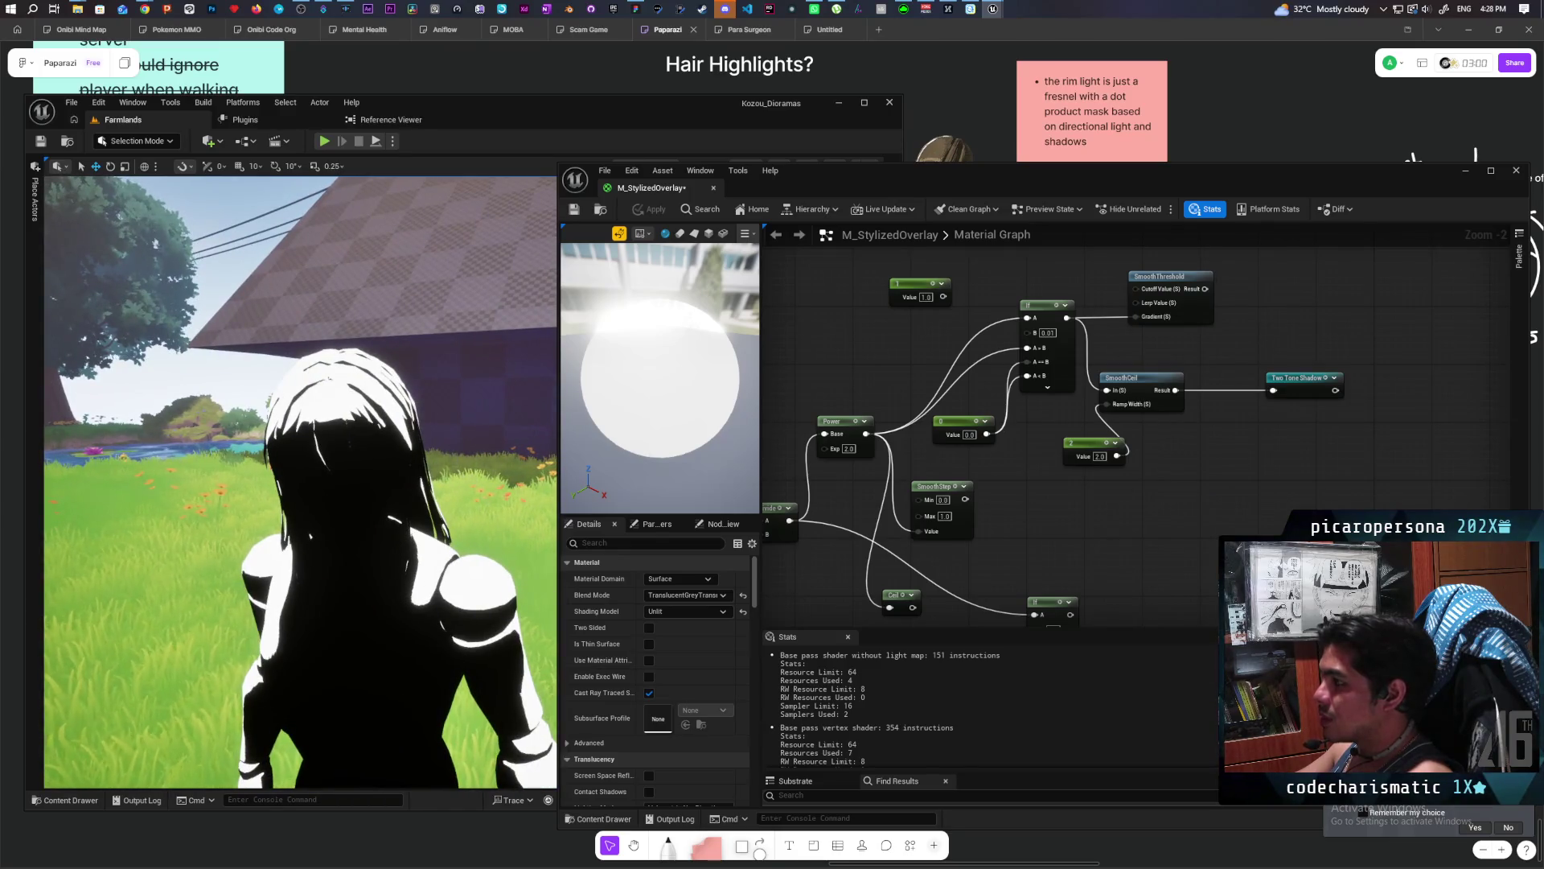
Wire the If output into Two Tone Shadow, apply, and shift the 2 constant left.
left_click_drag(1064, 318, 1274, 390)
left_click(635, 208)
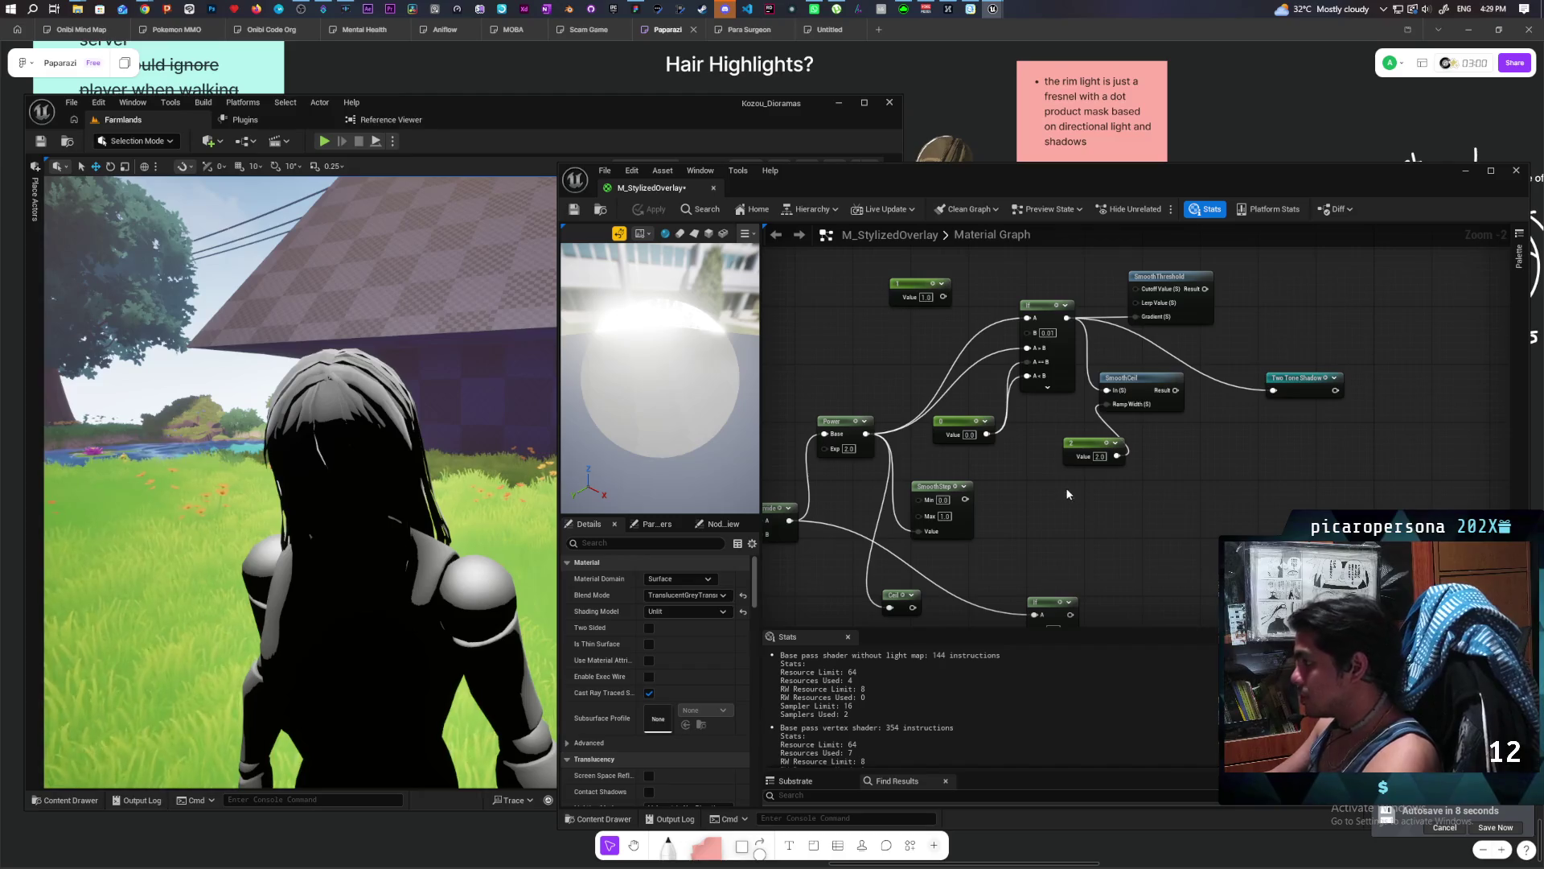
mouse_move(1080, 449)
left_mouse_down()
mouse_move(1064, 451)
mouse_move(1161, 440)
left_mouse_up()
Add a SmoothStep node from the If output and wire it toward Two Tone Shadow.
left_click(1173, 445)
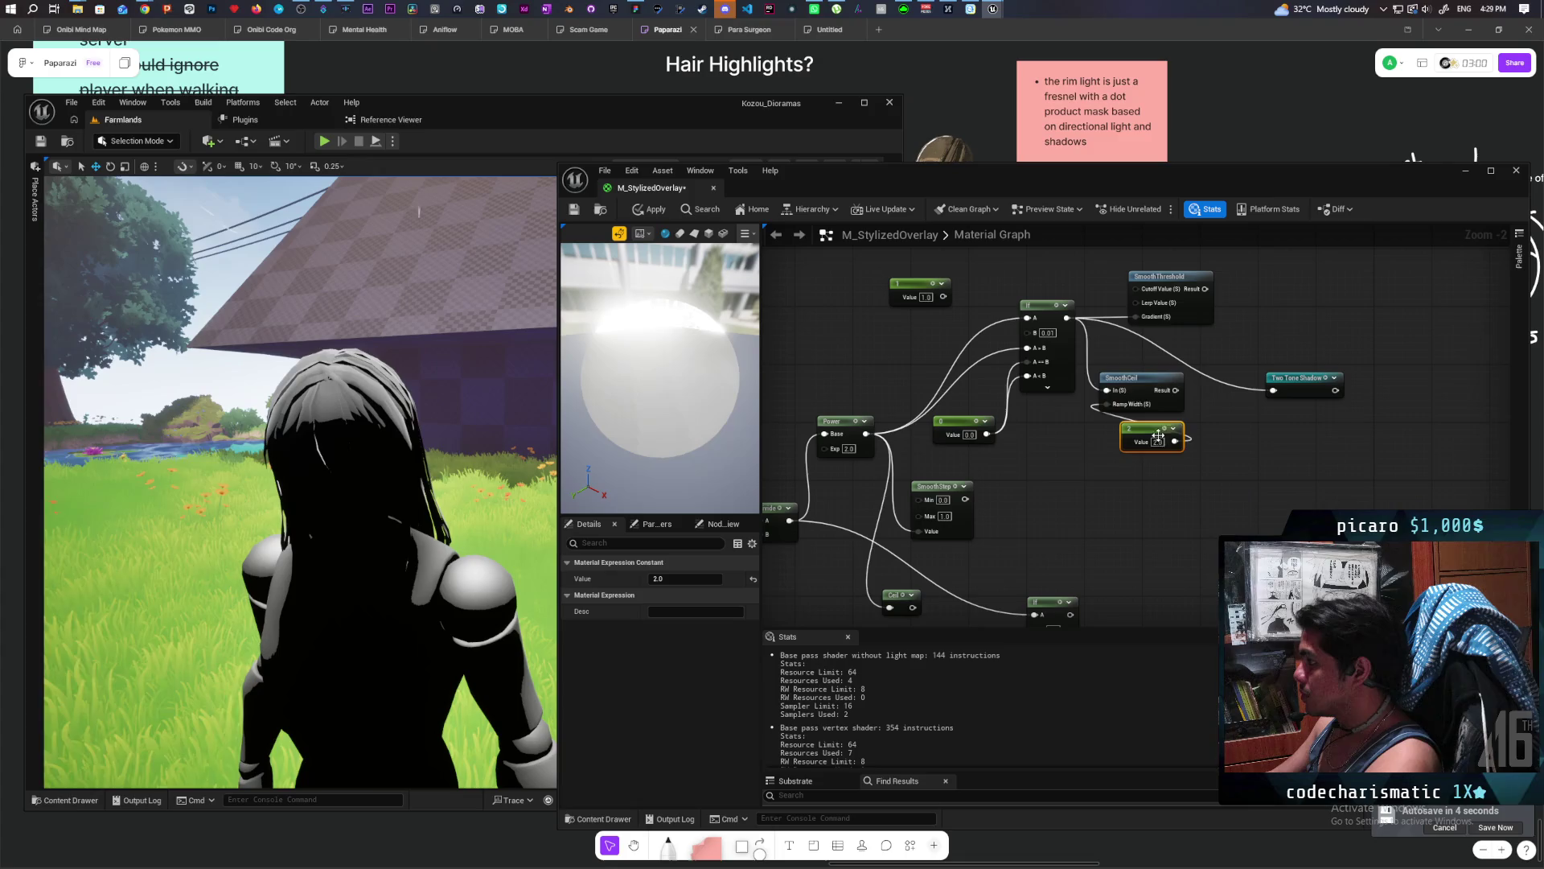
left_click_drag(1066, 318, 1080, 487)
type("smo")
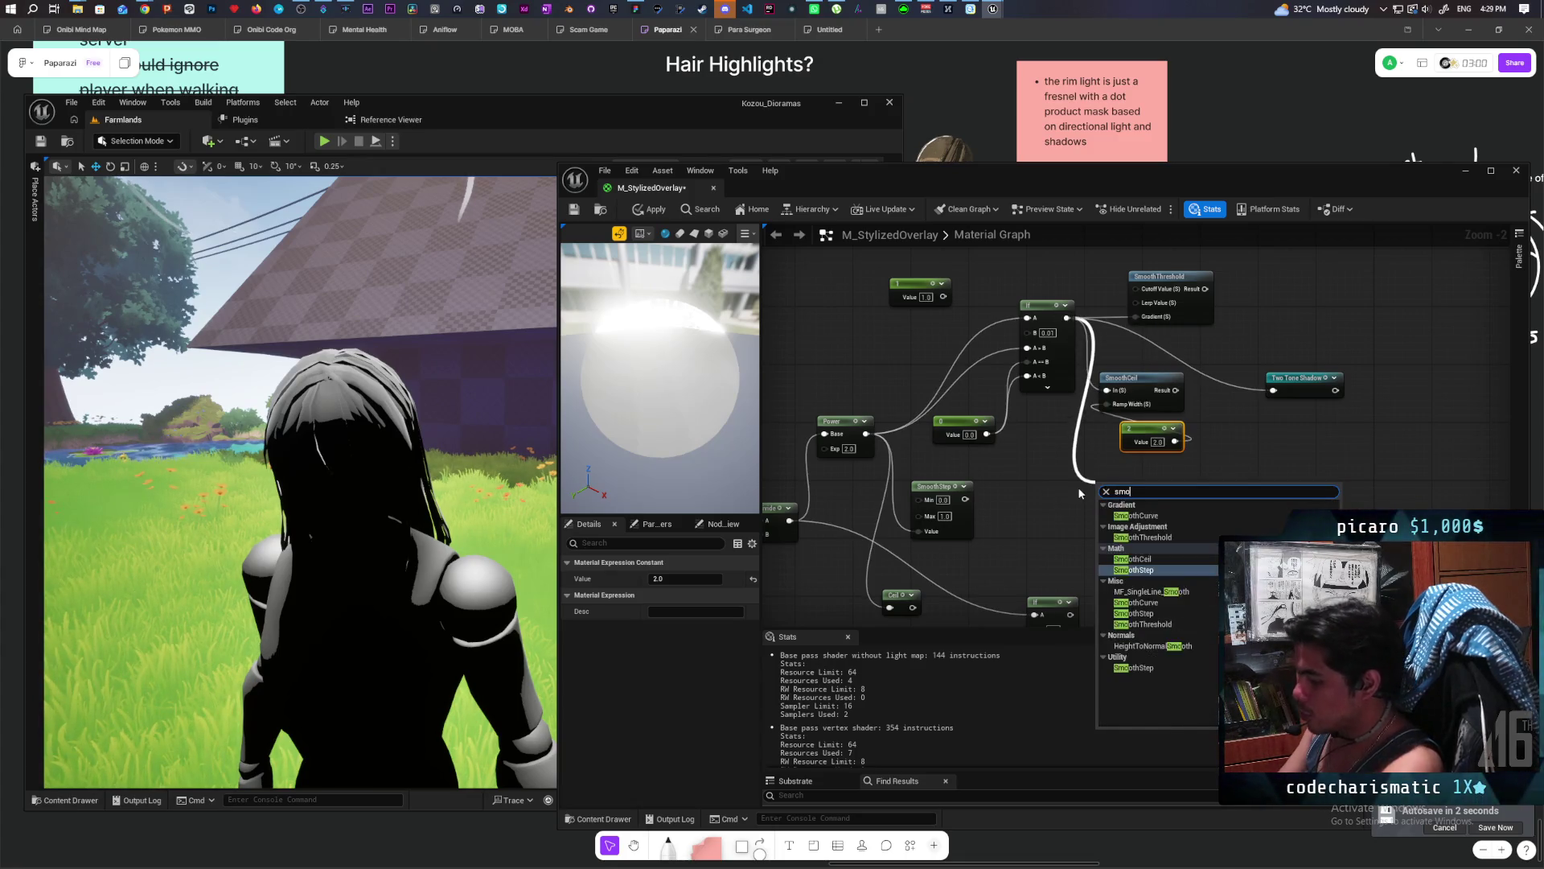
type("oth")
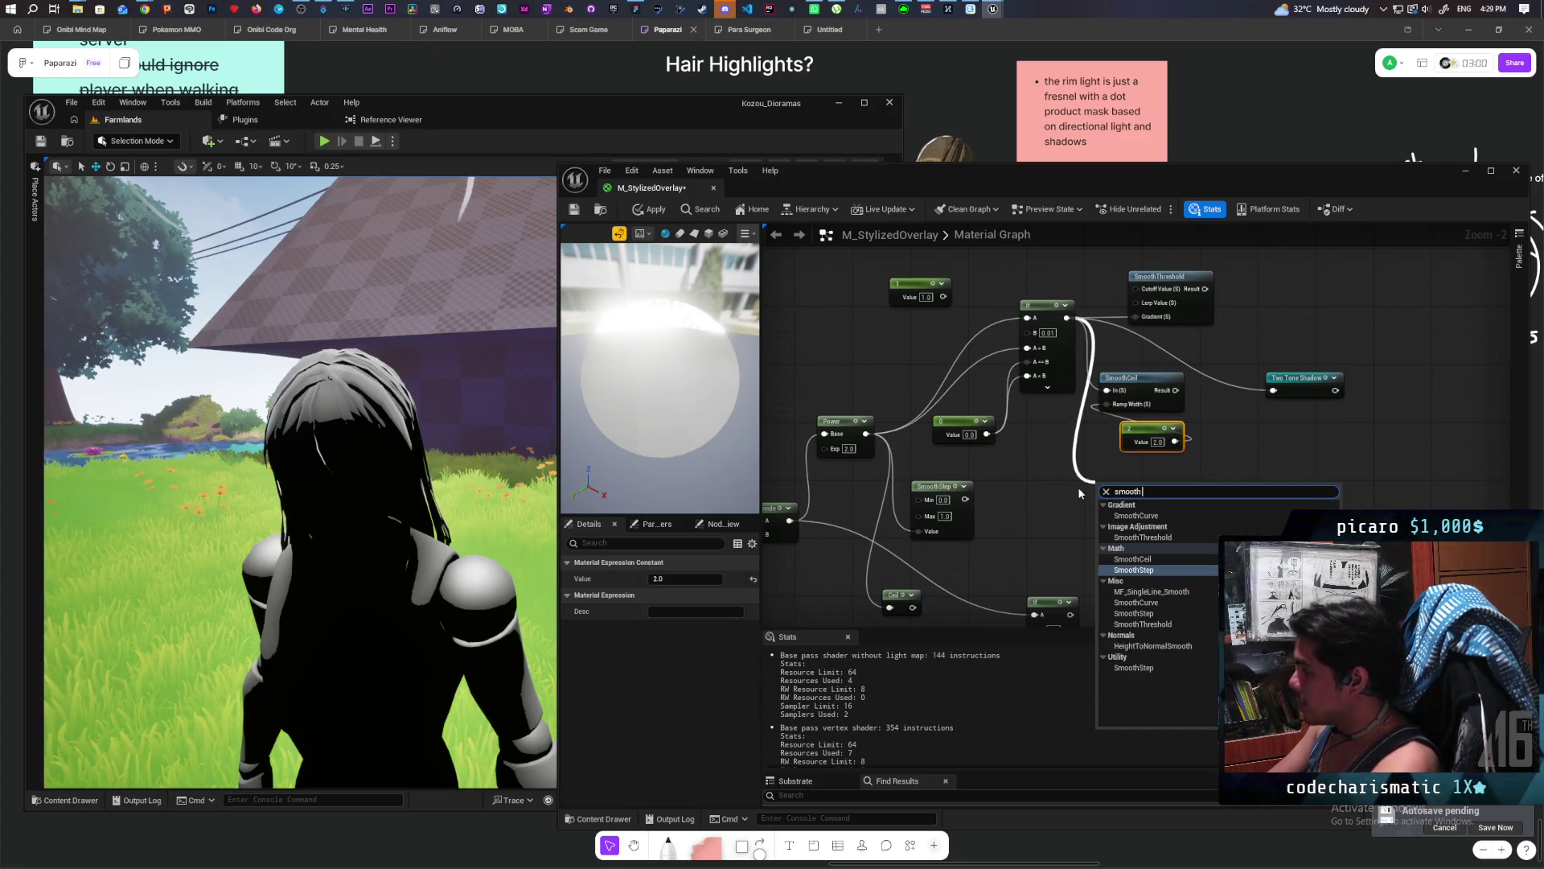
key("Return")
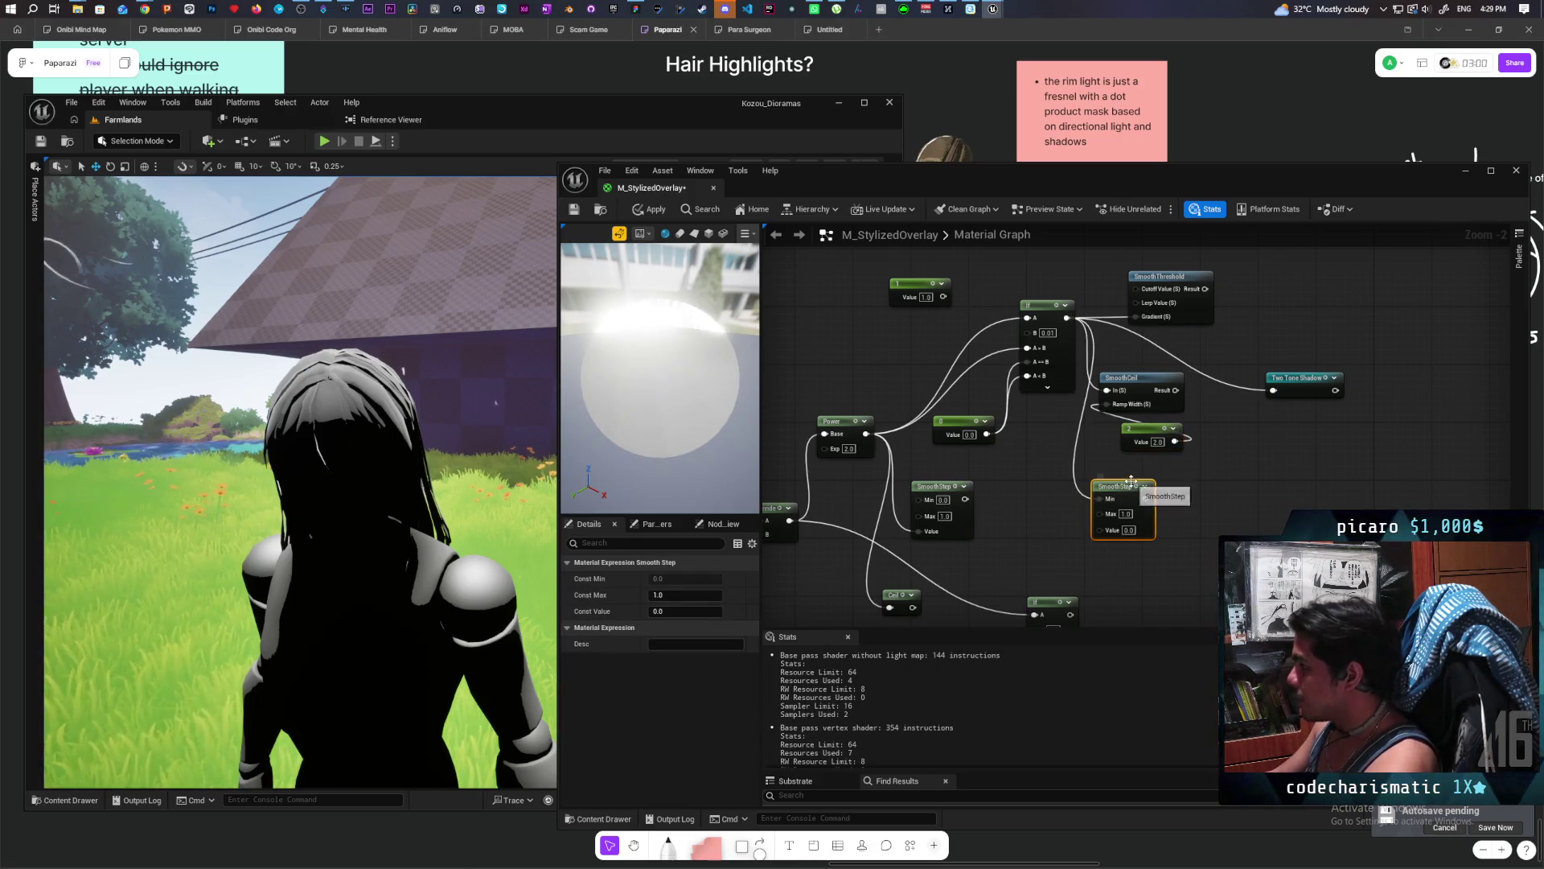
mouse_move(1066, 318)
left_mouse_down()
mouse_move(1099, 544)
mouse_move(1275, 393)
left_mouse_up()
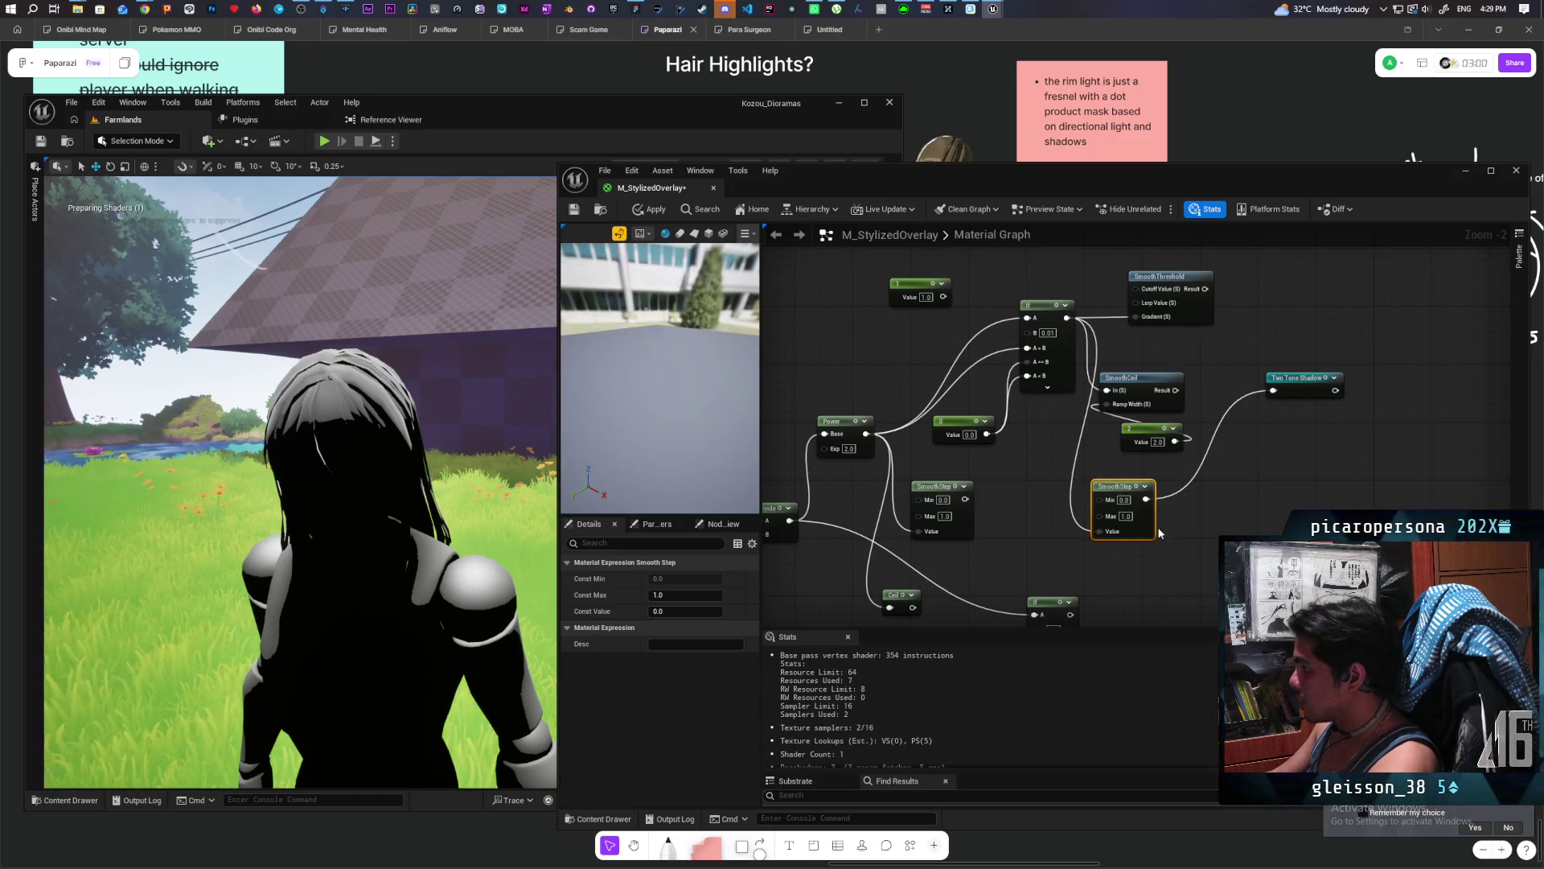
Set the SmoothStep Min to 0.01 and apply the material.
left_click(1126, 499)
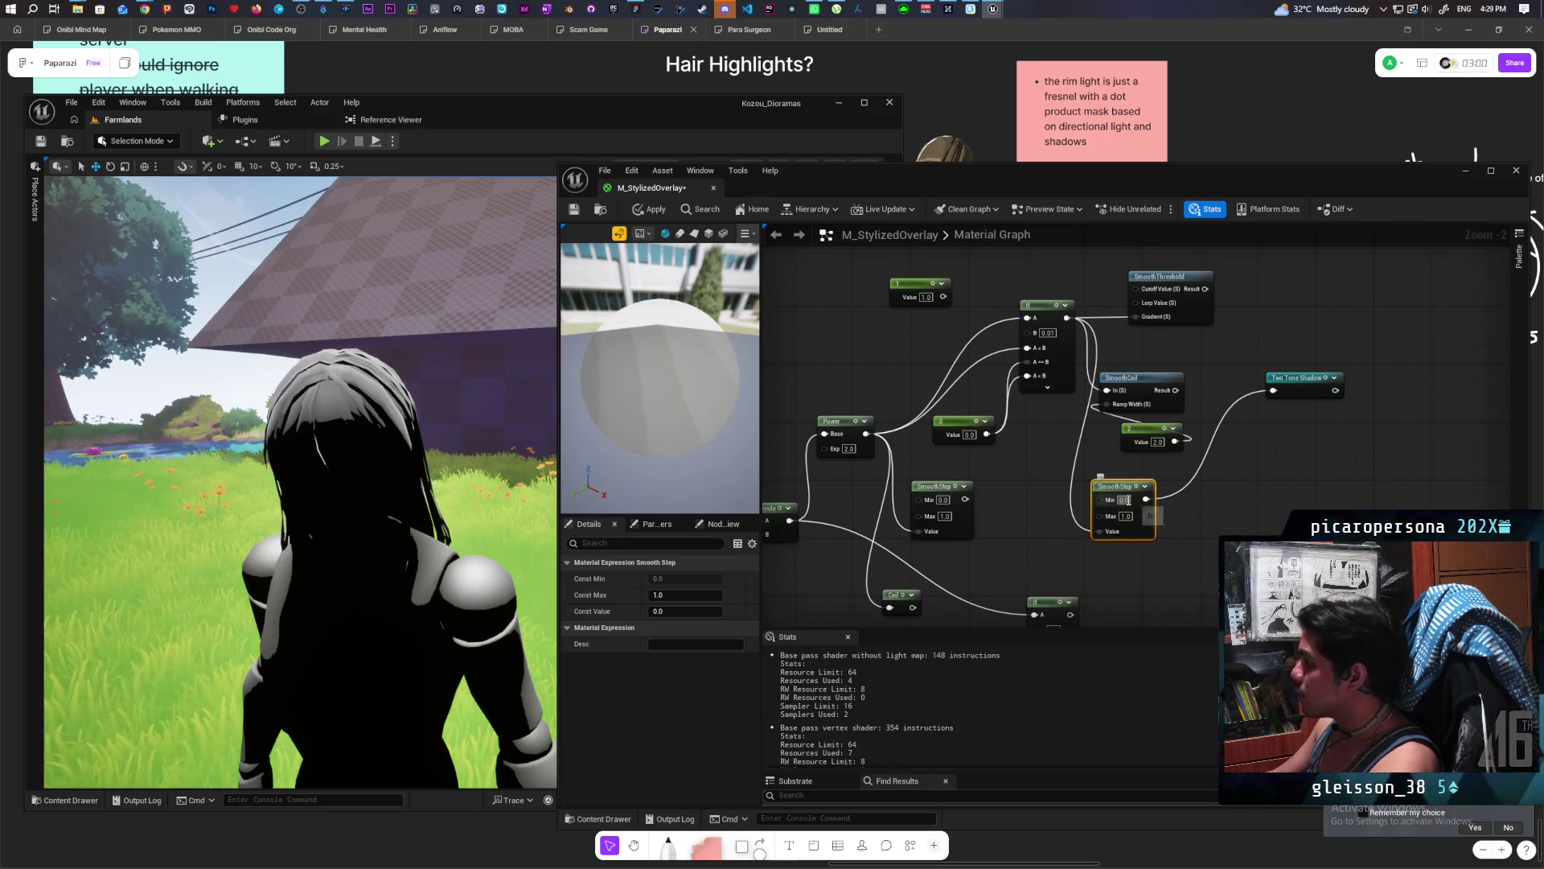
type("0.01")
key("Return")
left_click(1232, 514)
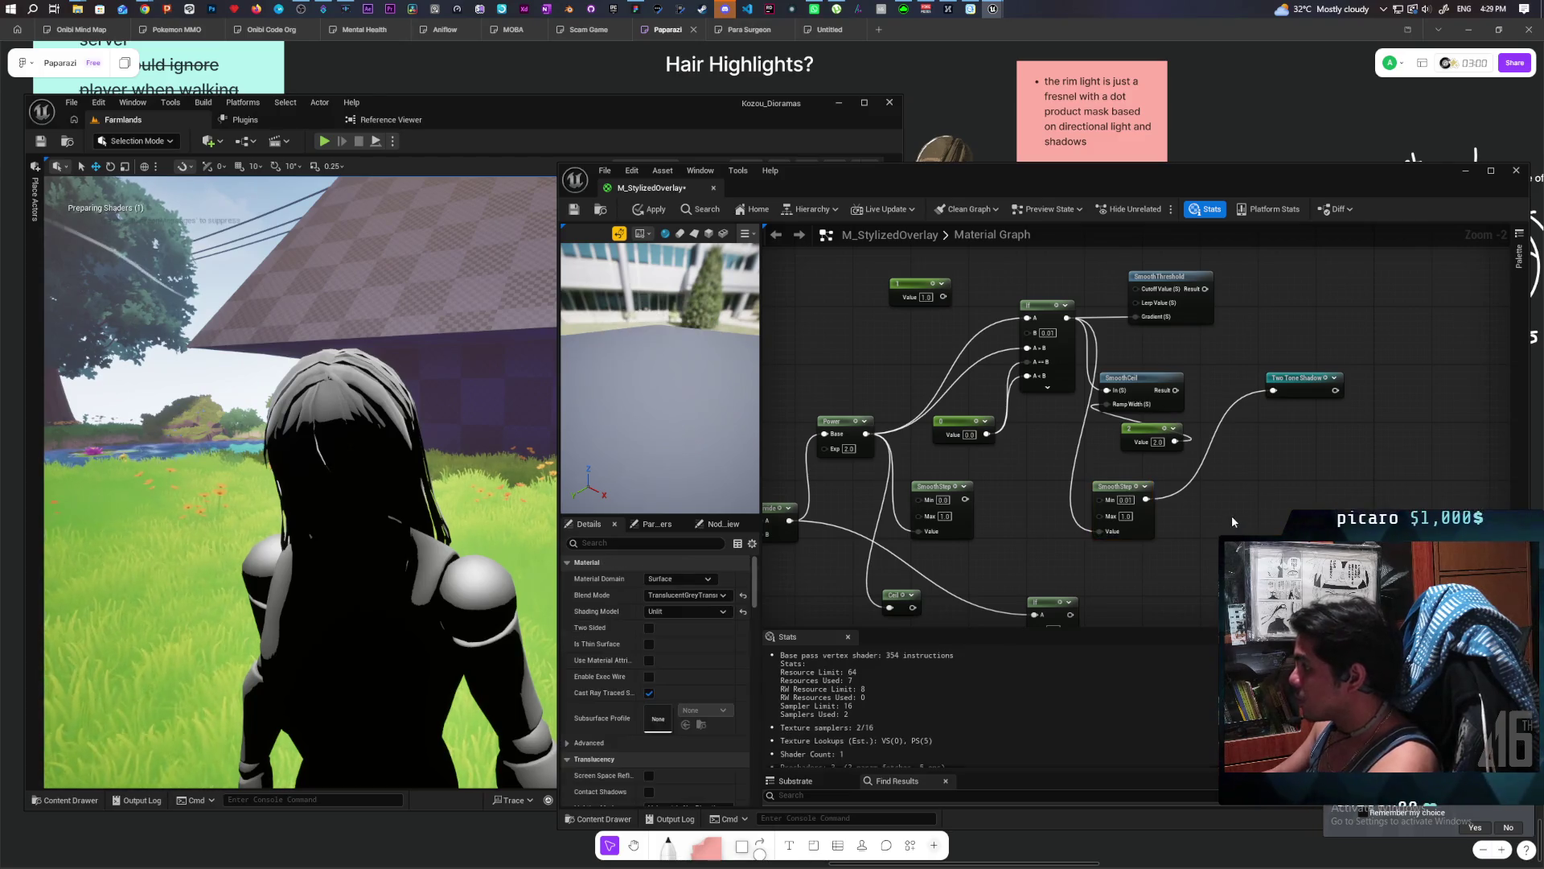
left_click(653, 209)
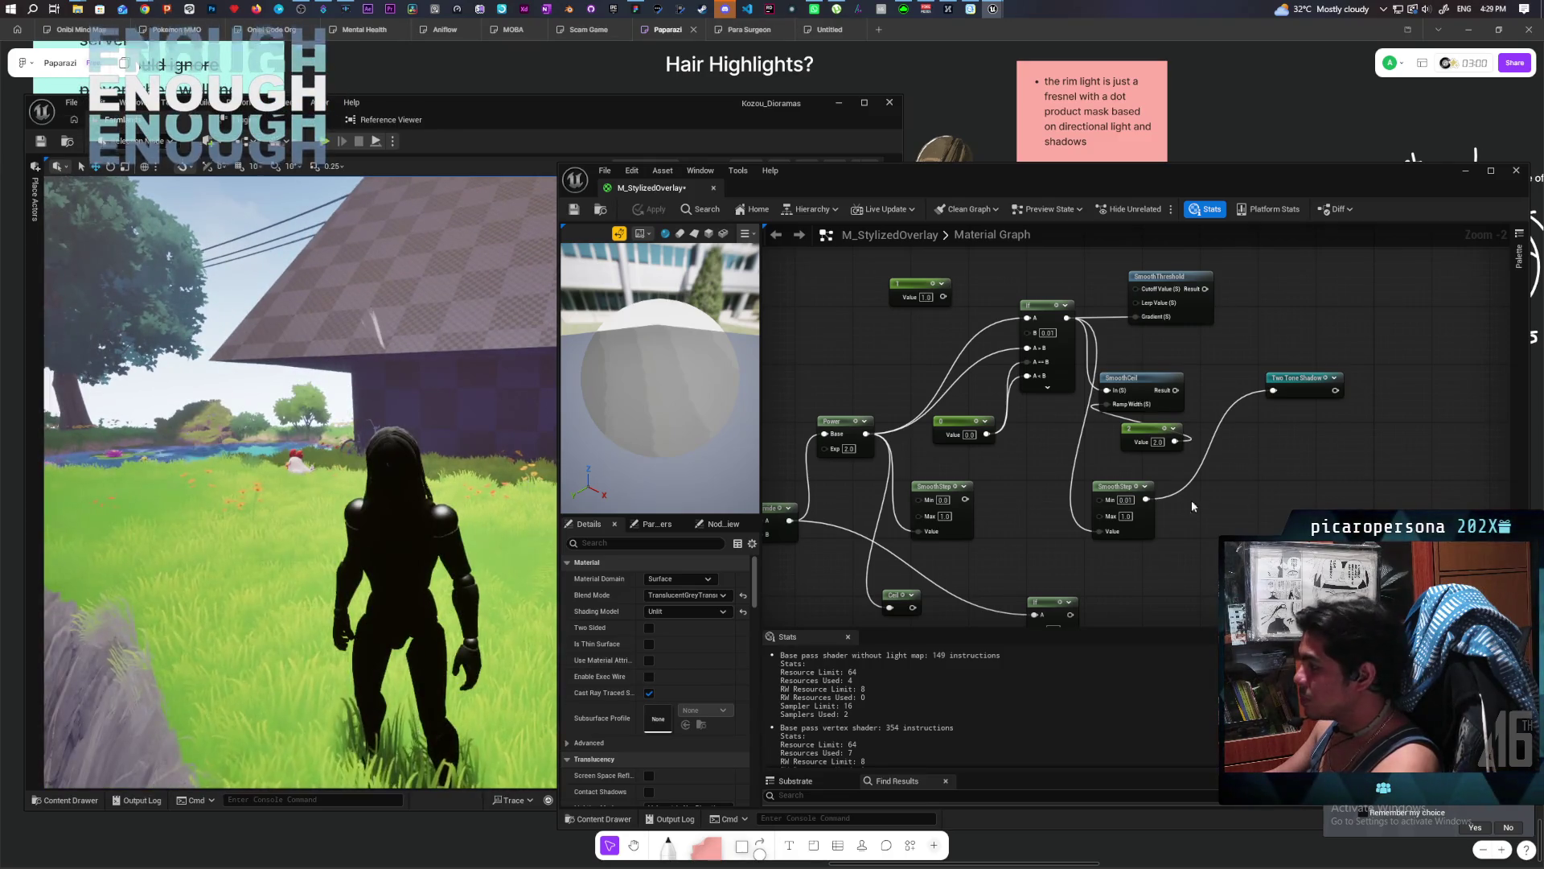
Reset the SmoothStep Min to 0 and apply the material.
left_click(1121, 500)
type("0")
key("Return")
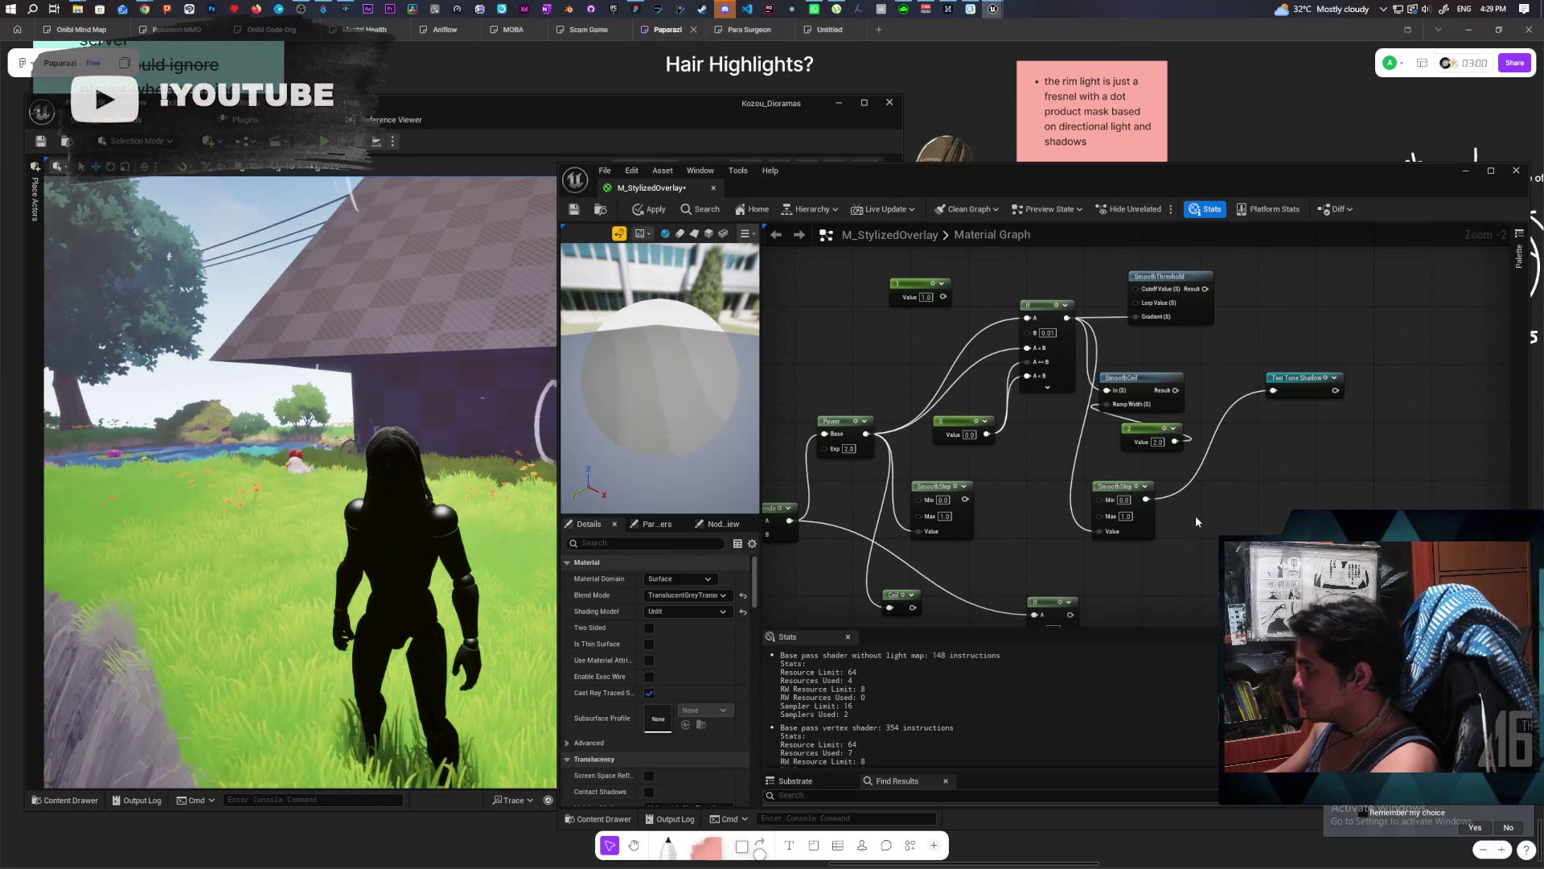
left_click(650, 209)
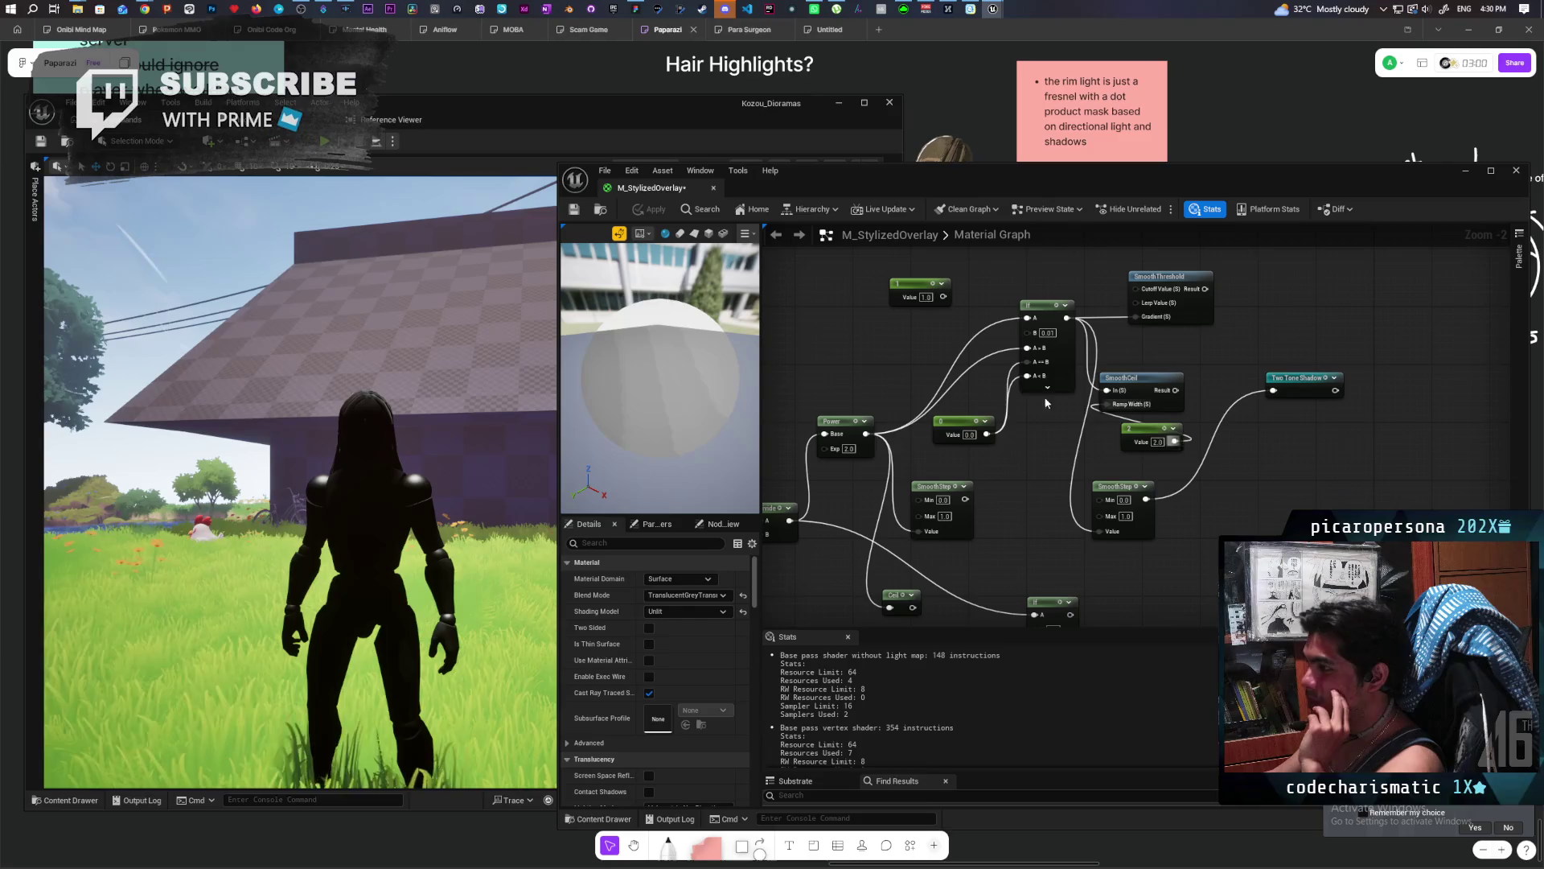
Set the If node's B to 0.02, then 0.05, applying after each.
left_click(1047, 332)
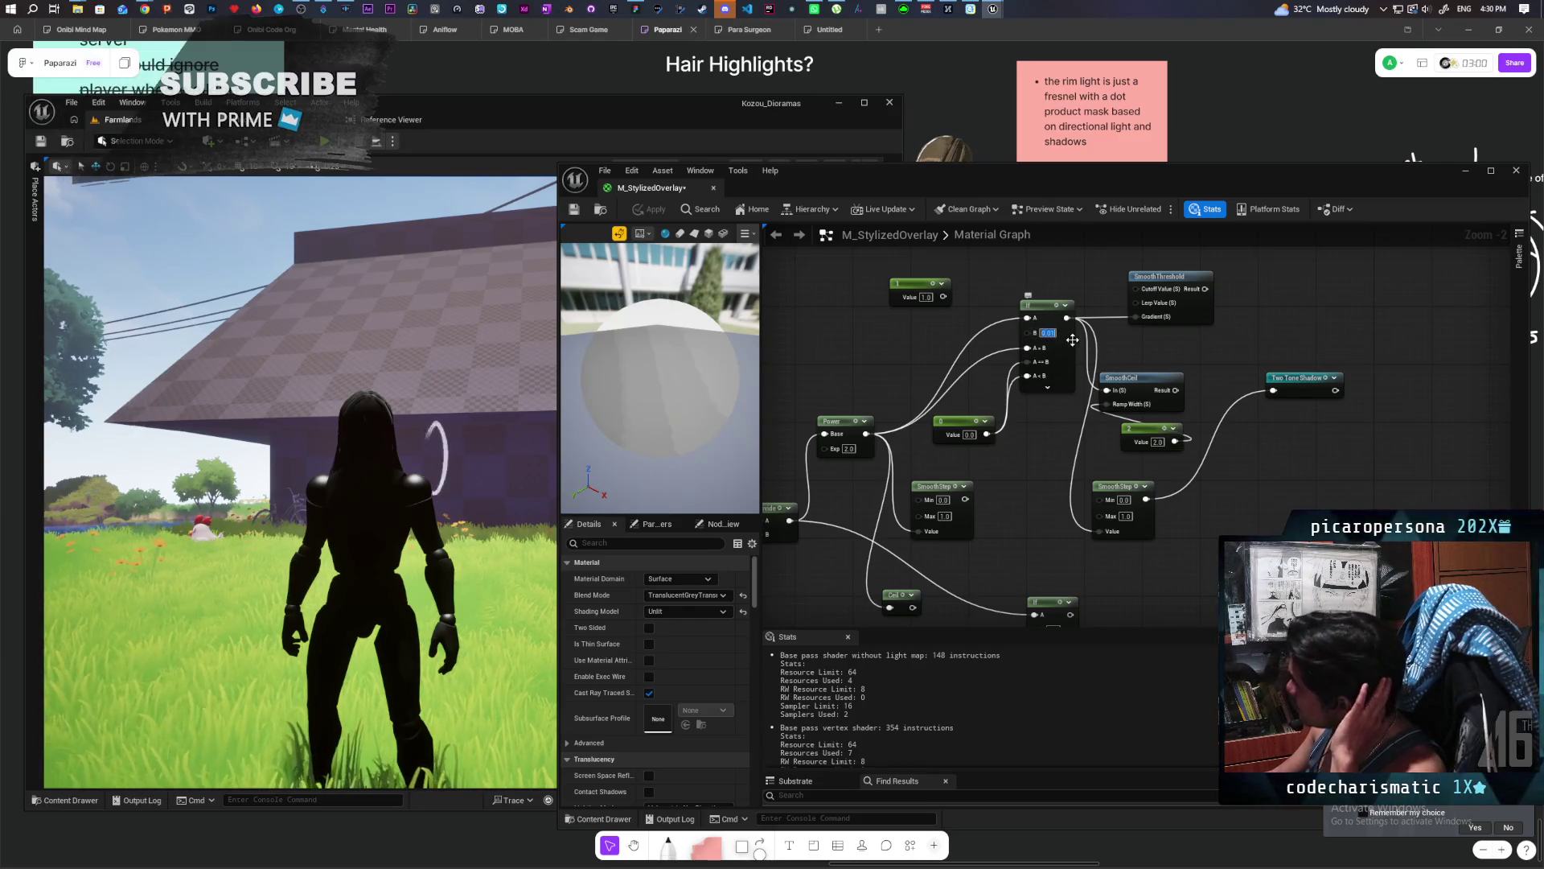
type("0.02")
key("Return")
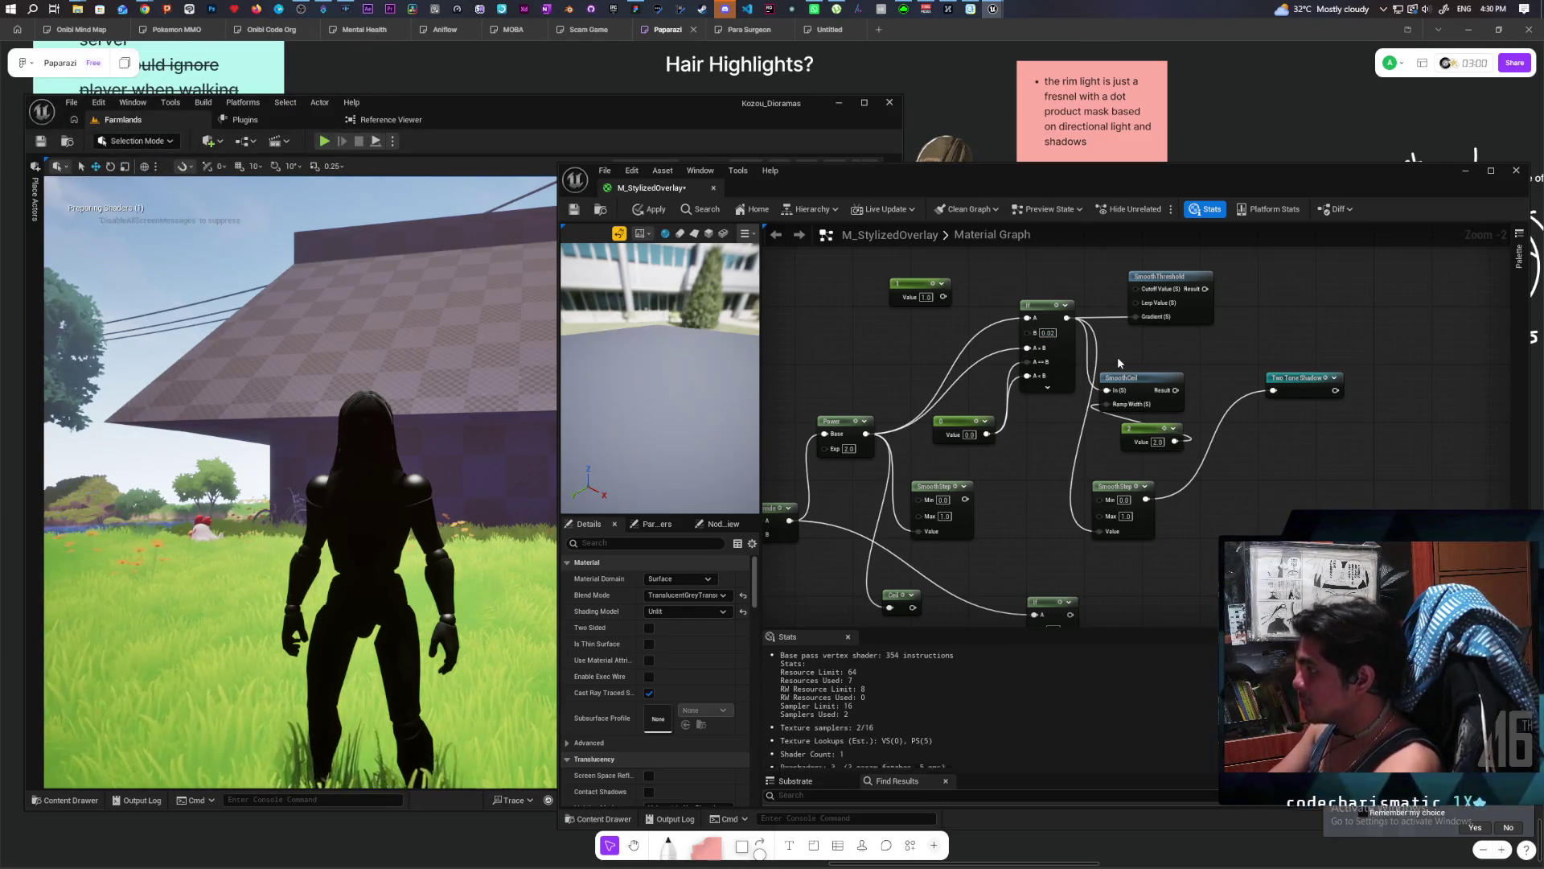
left_click(649, 209)
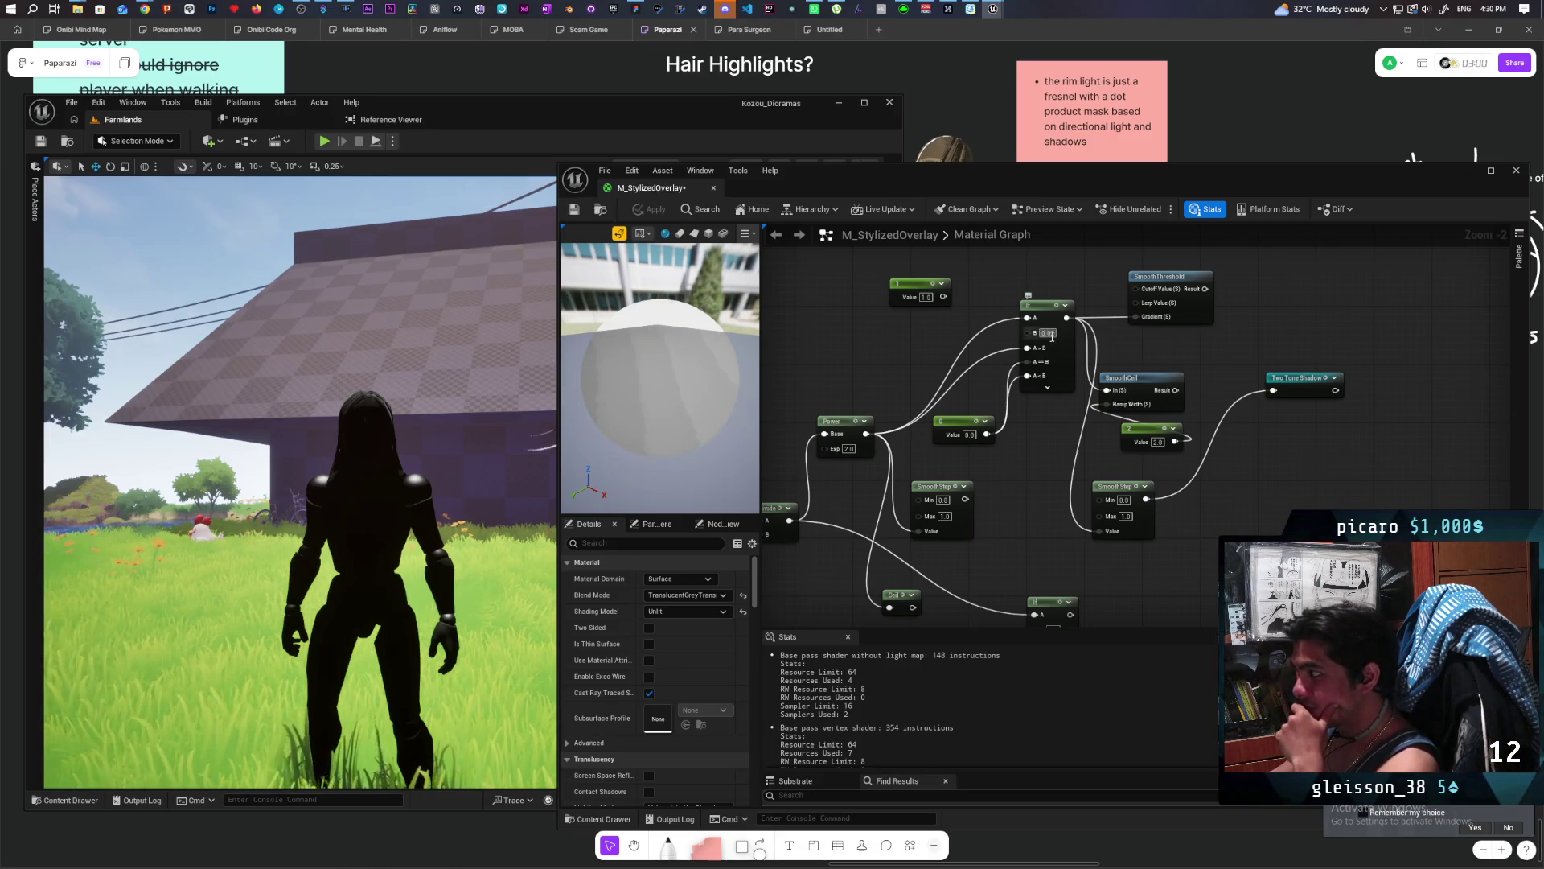
type("0.05")
key("Return")
left_click(650, 209)
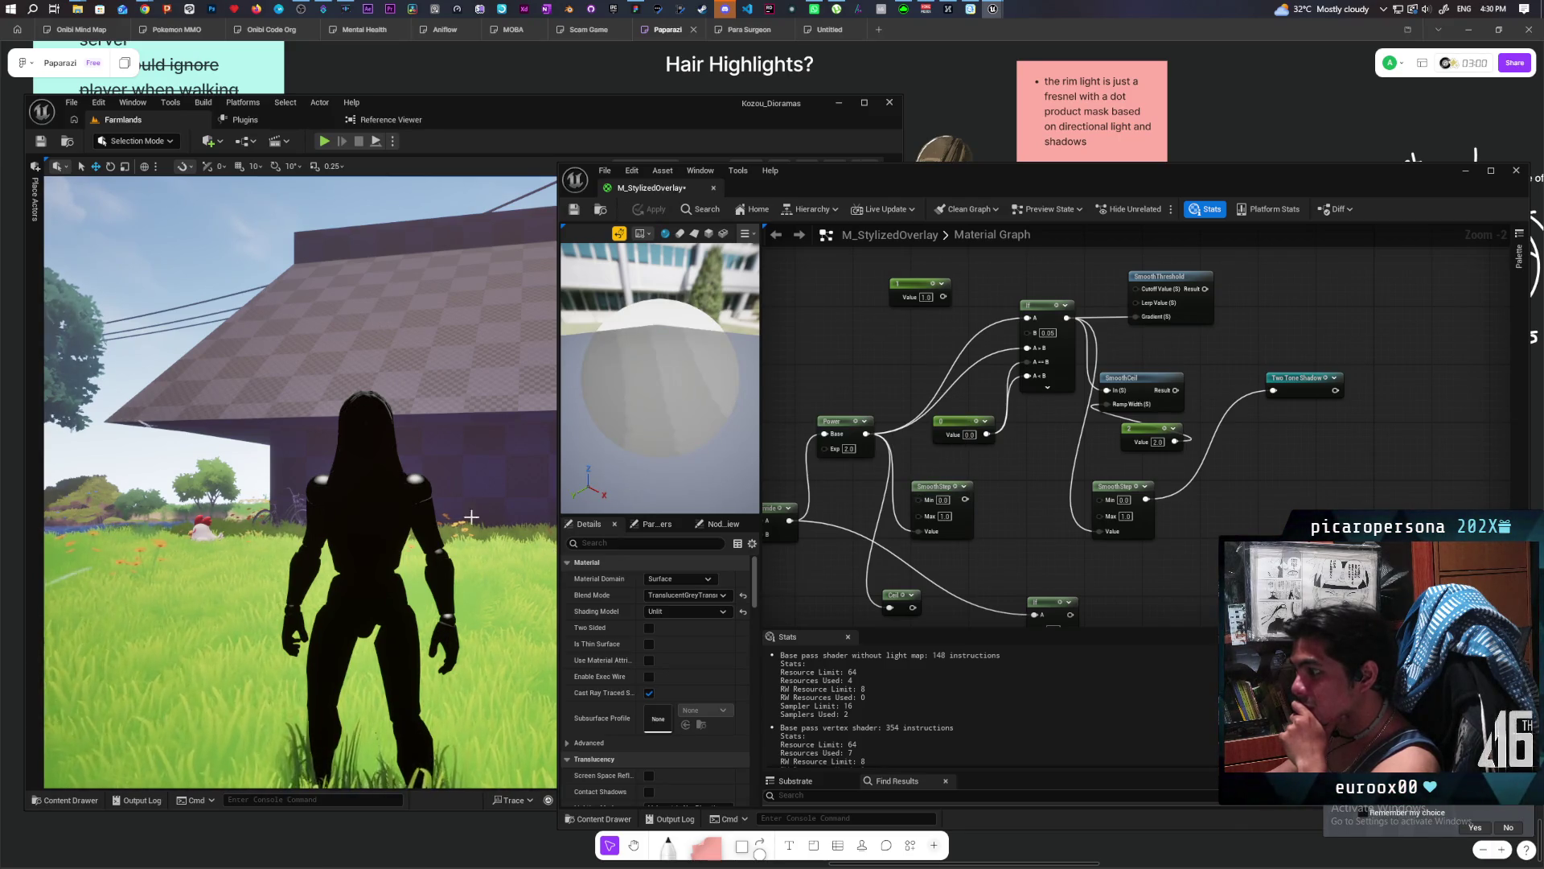
Drag the If node's B value back to 0.01 and apply.
scroll(475, 519, "up", 3)
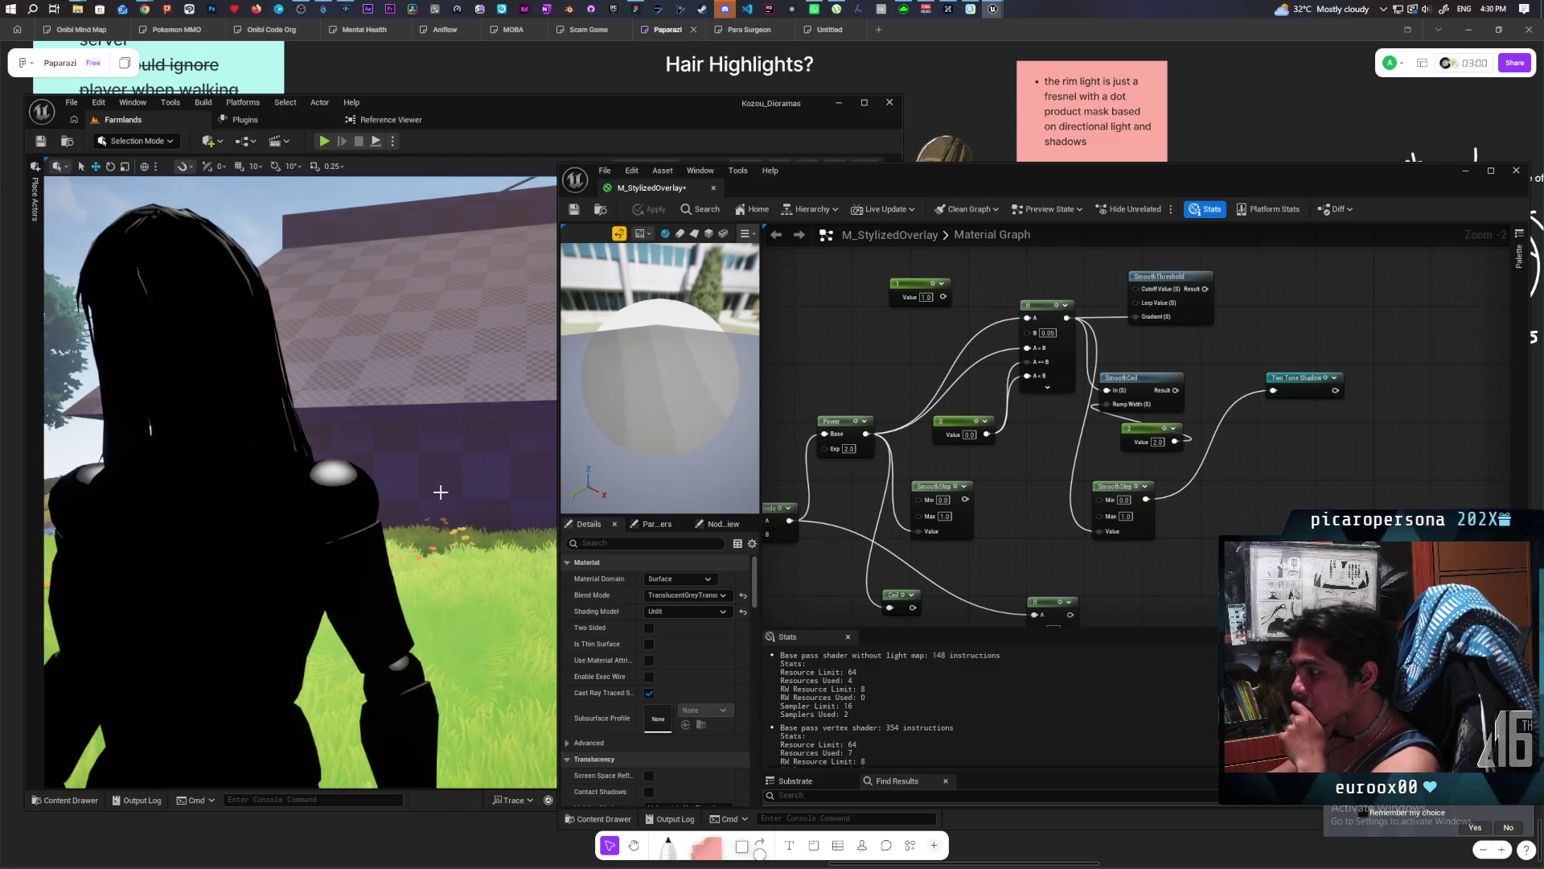
scroll(469, 488, "down", 4)
left_click_drag(1025, 352, 1005, 352)
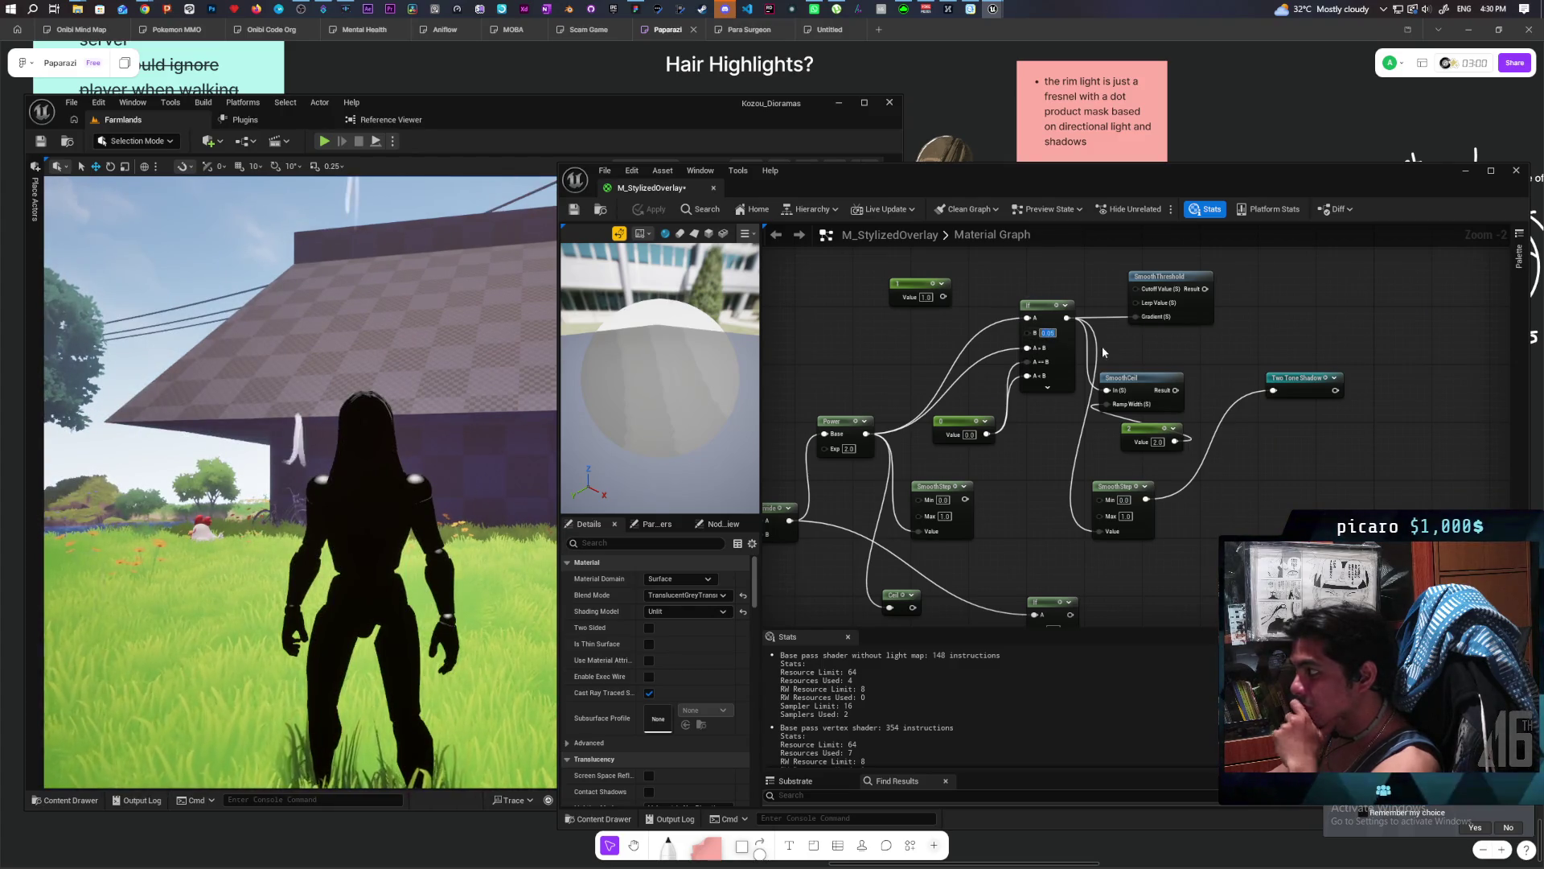
left_click_drag(1104, 351, 1110, 352)
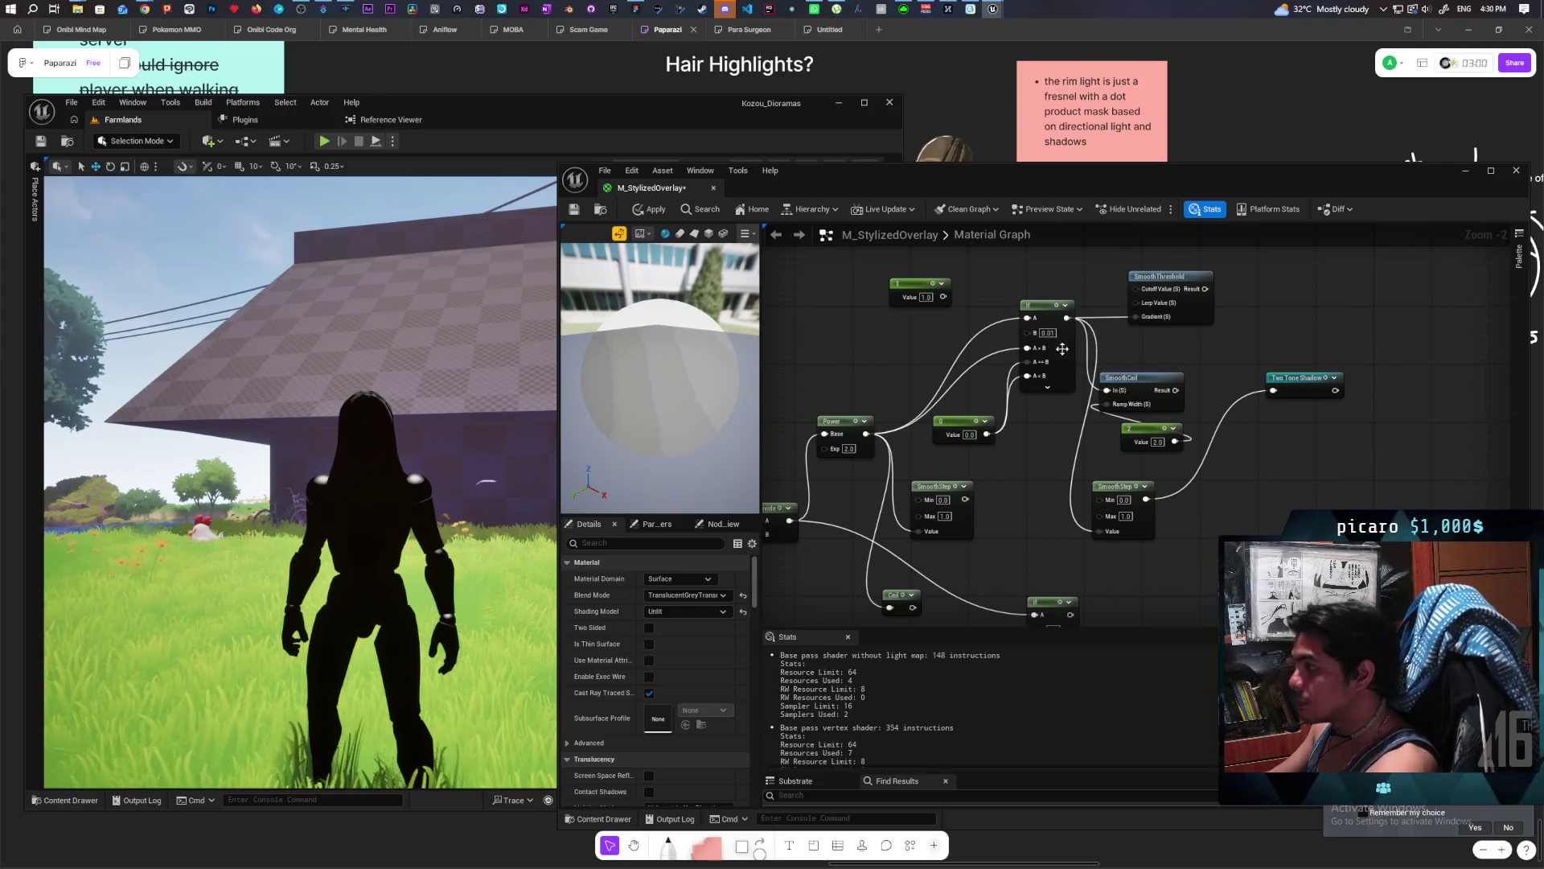
left_click(655, 211)
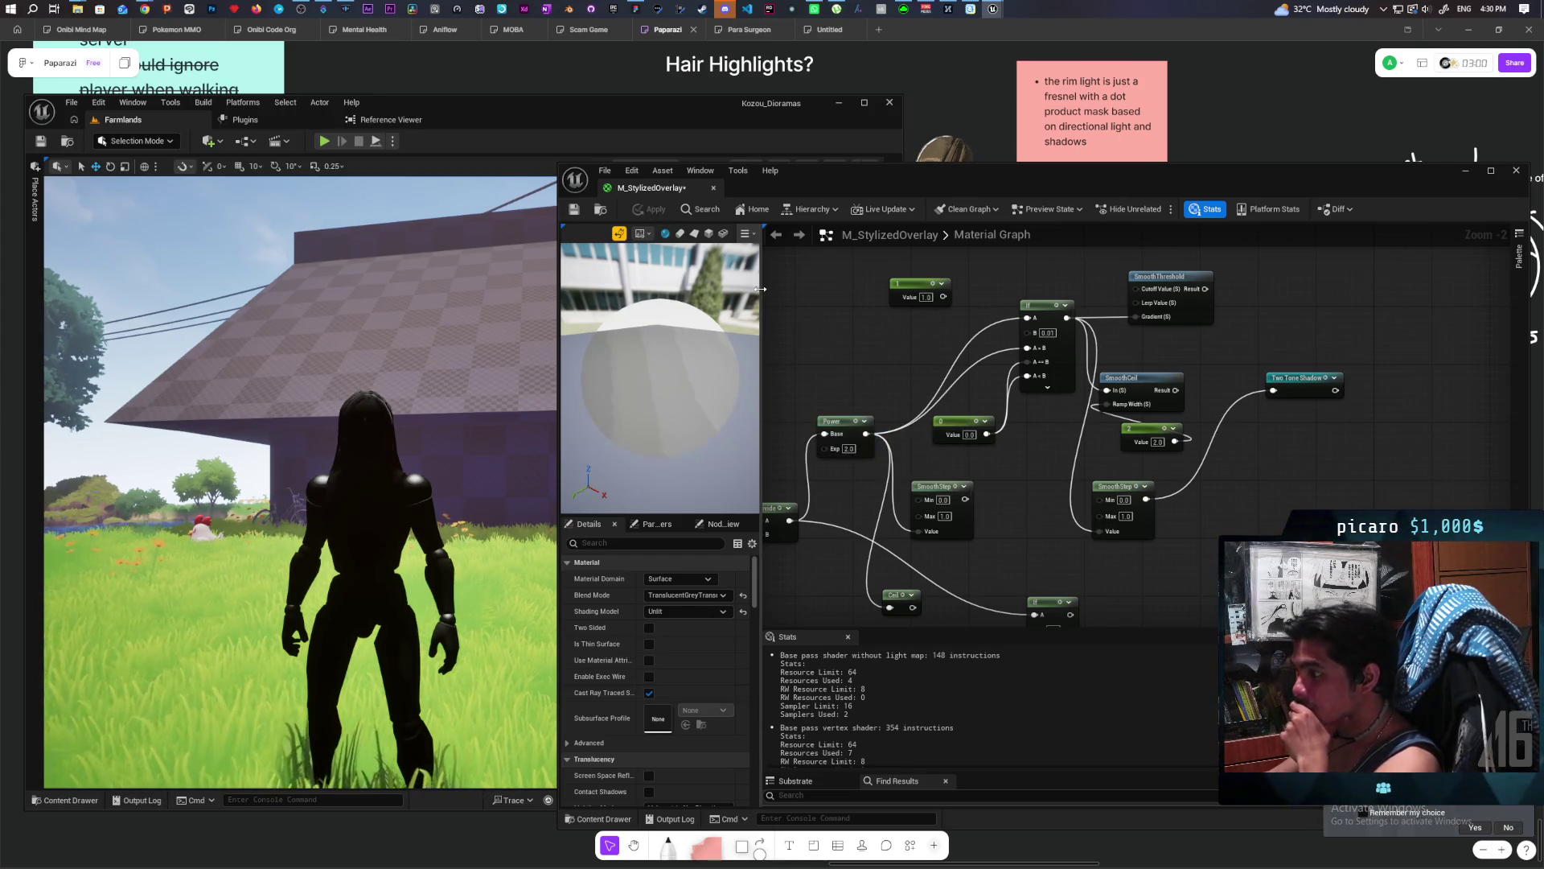
Feed the SmoothStep output into SmoothCeil's In and apply the material.
scroll(411, 416, "up", 4)
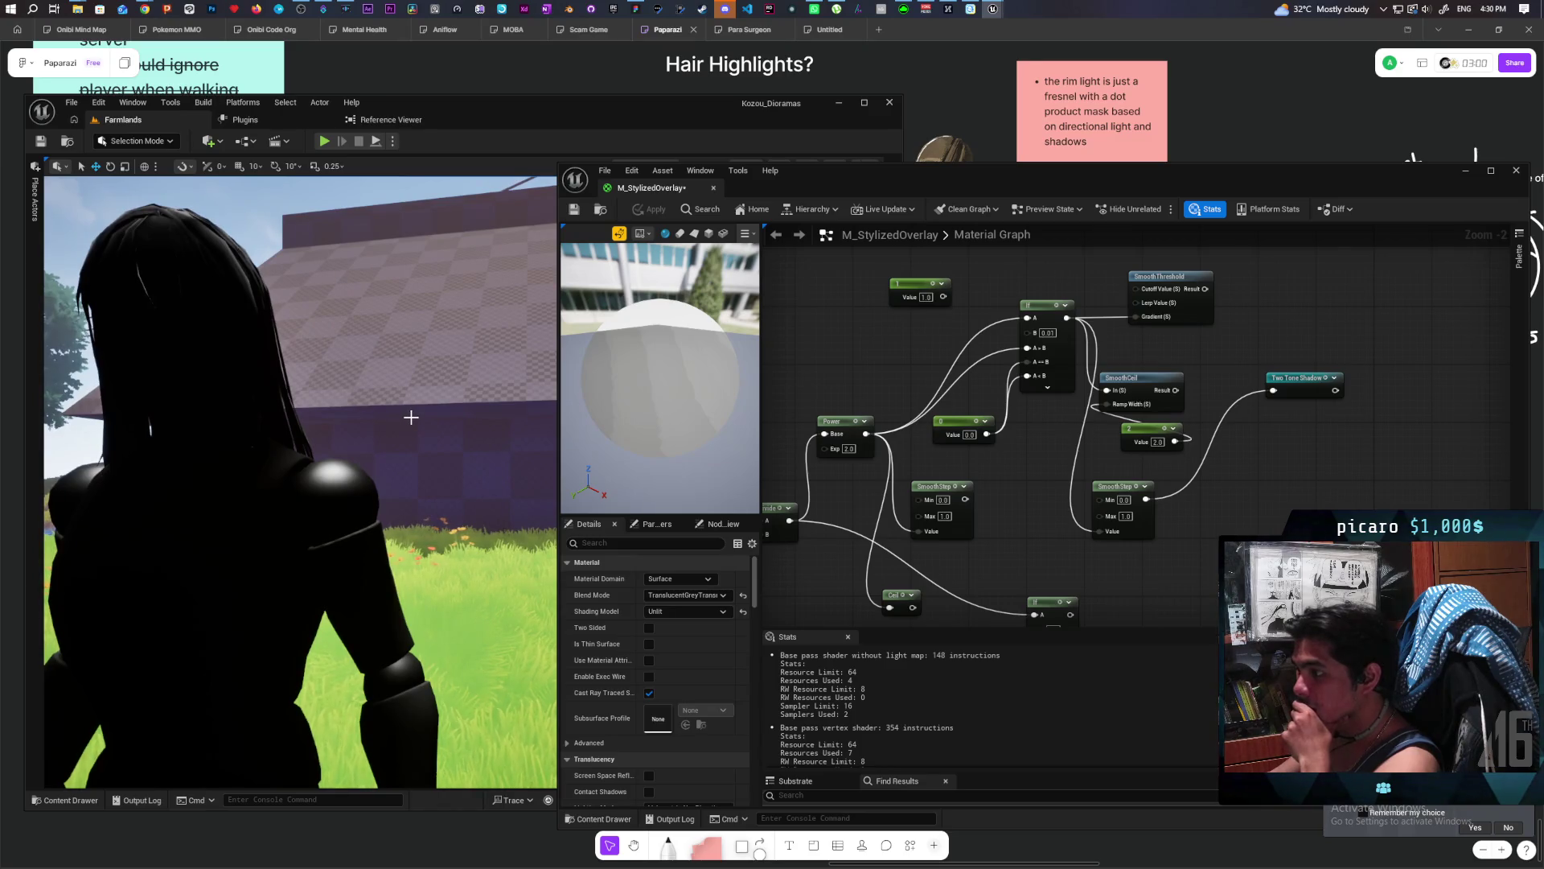
mouse_move(429, 422)
left_mouse_down()
mouse_move(300, 422)
mouse_move(427, 420)
left_mouse_up()
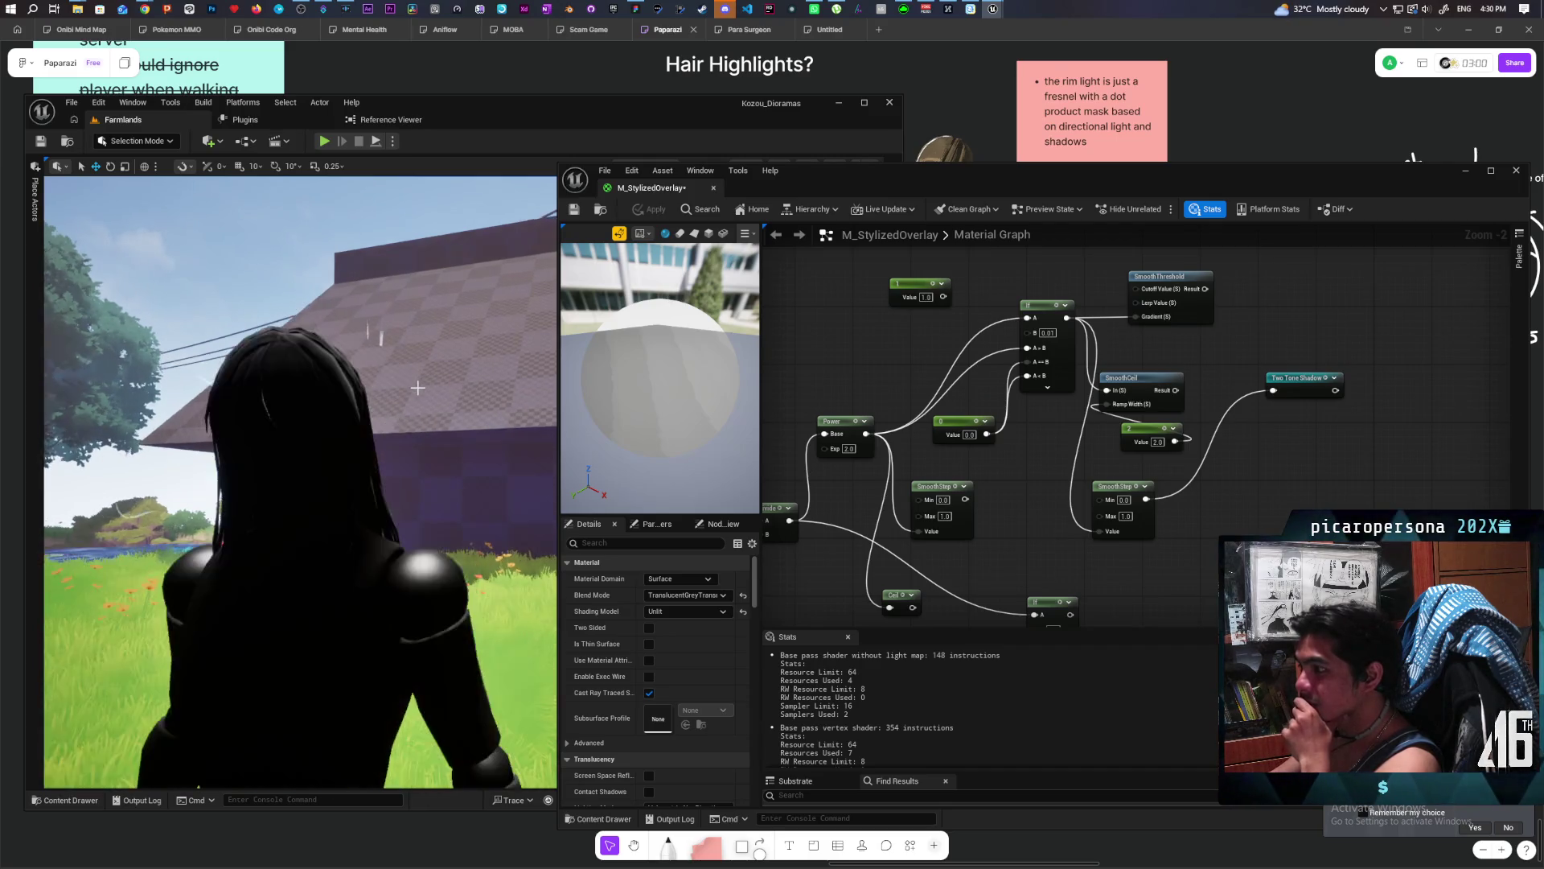
scroll(418, 387, "down", 5)
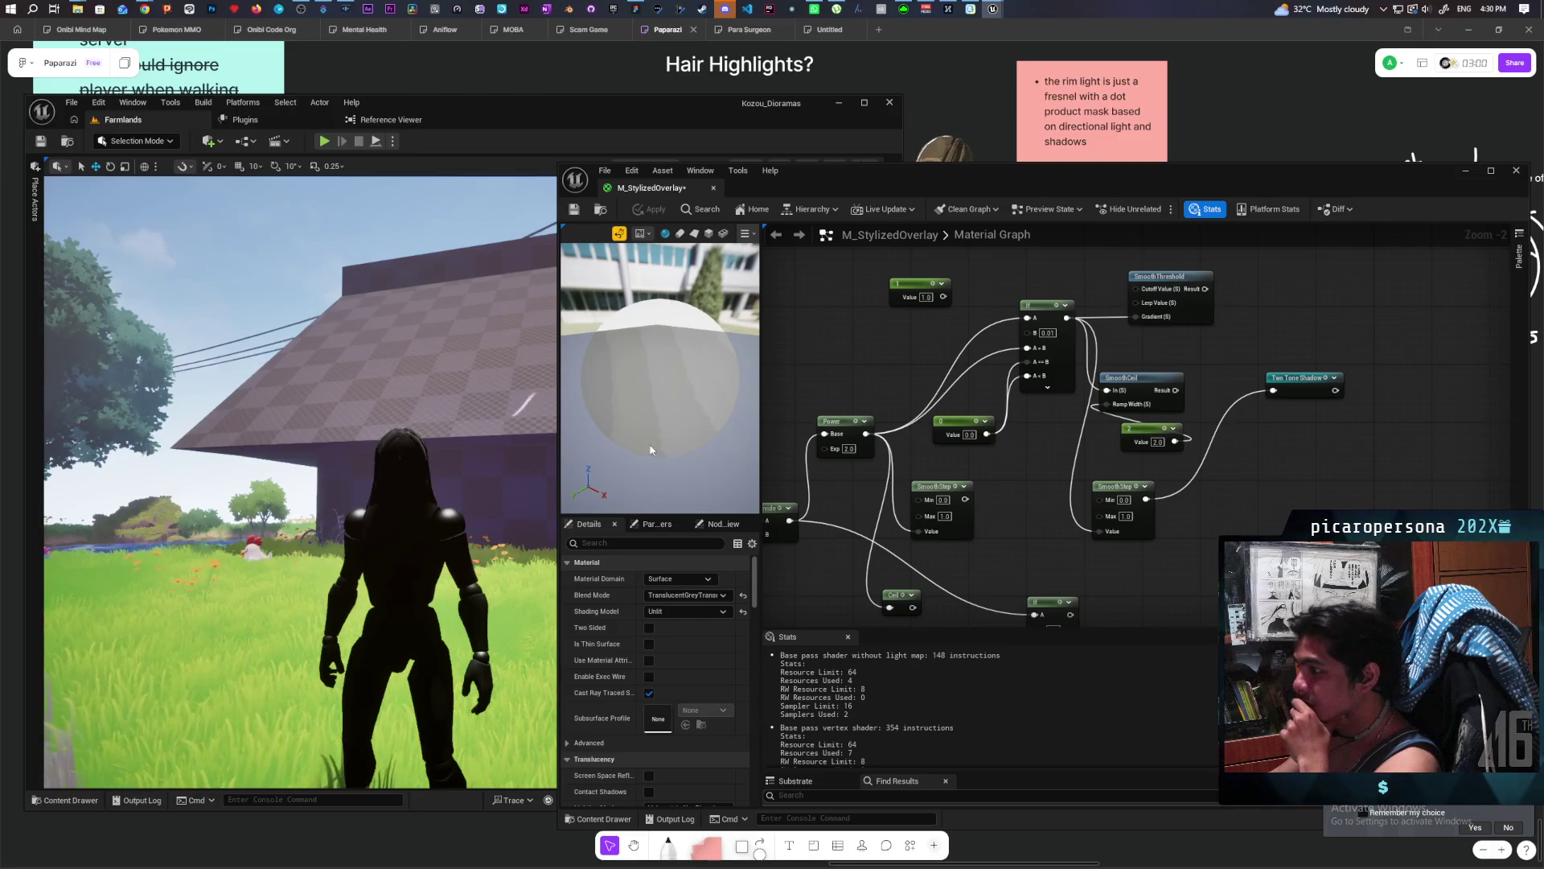
scroll(489, 434, "up", 5)
scroll(488, 433, "down", 5)
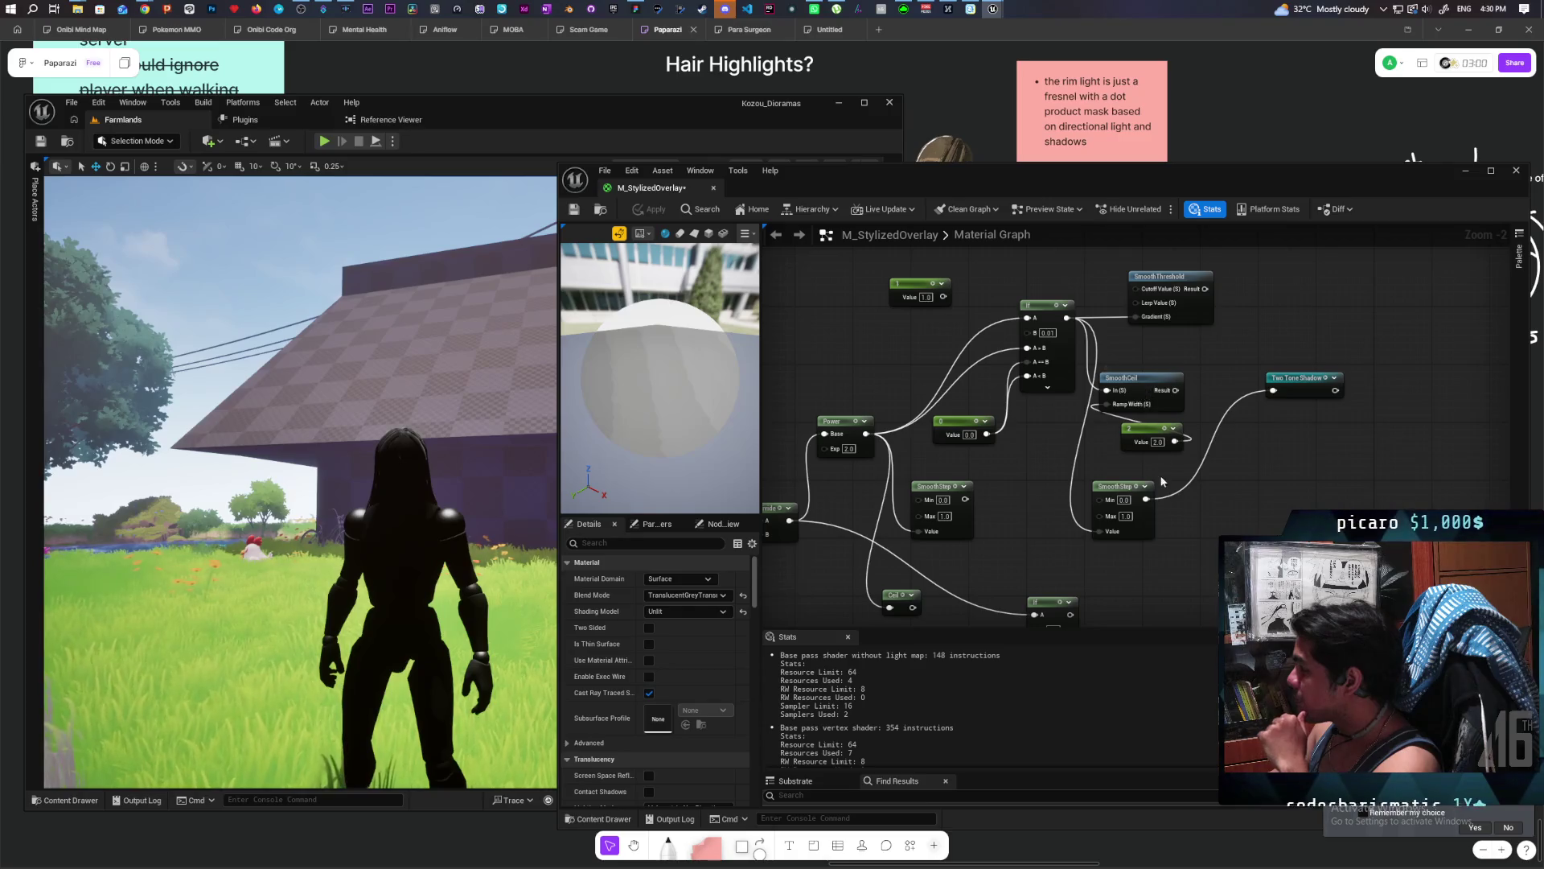
mouse_move(1146, 499)
left_mouse_down()
mouse_move(1114, 430)
mouse_move(1118, 398)
mouse_move(1273, 390)
left_mouse_up()
left_click(1244, 399)
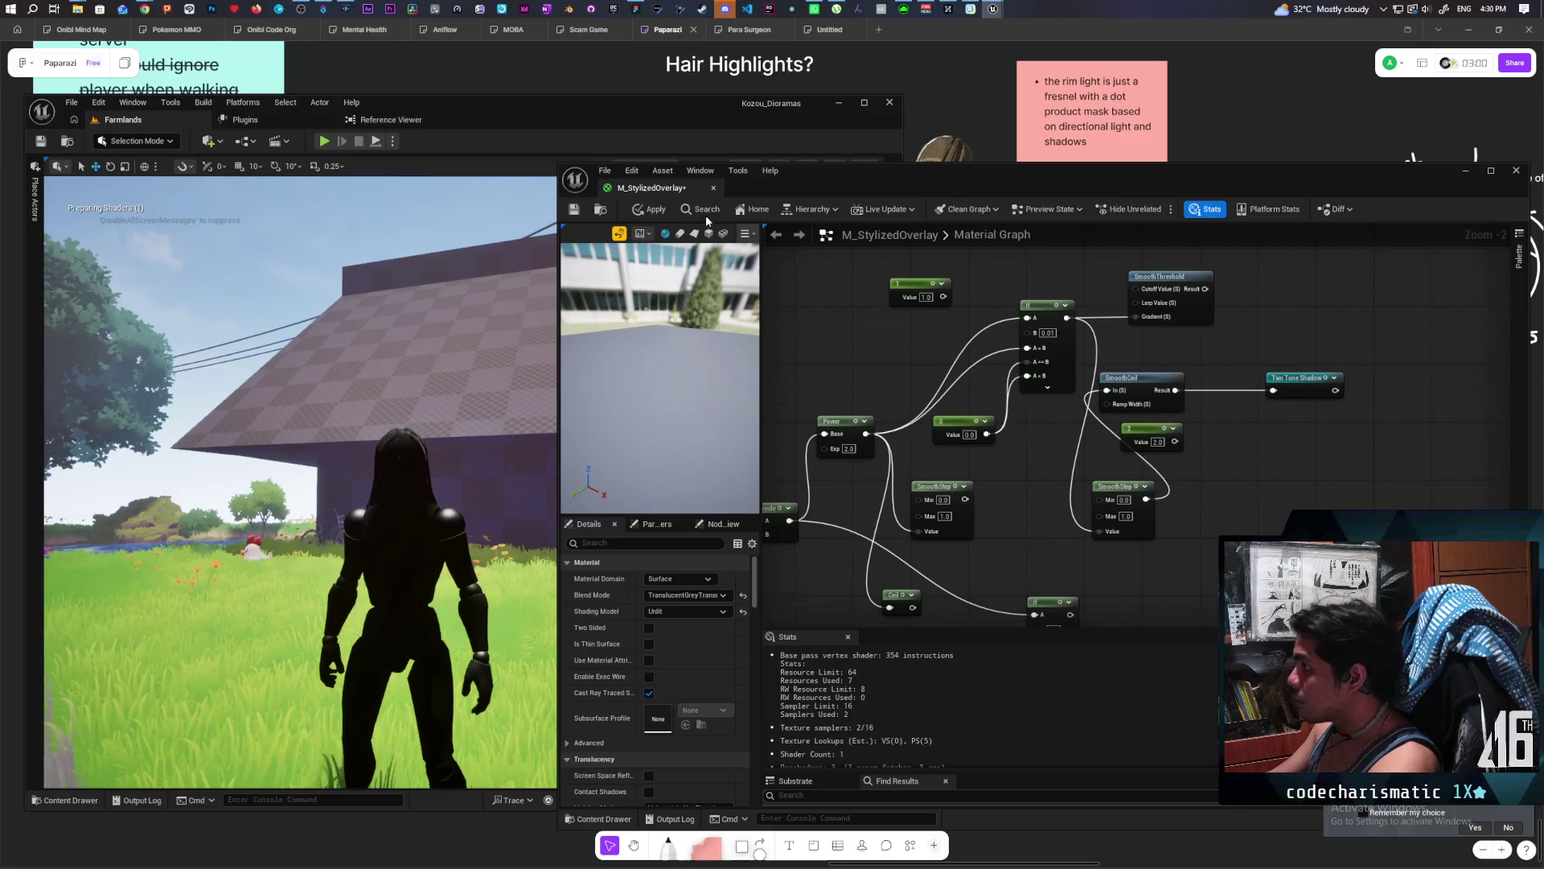
left_click(653, 210)
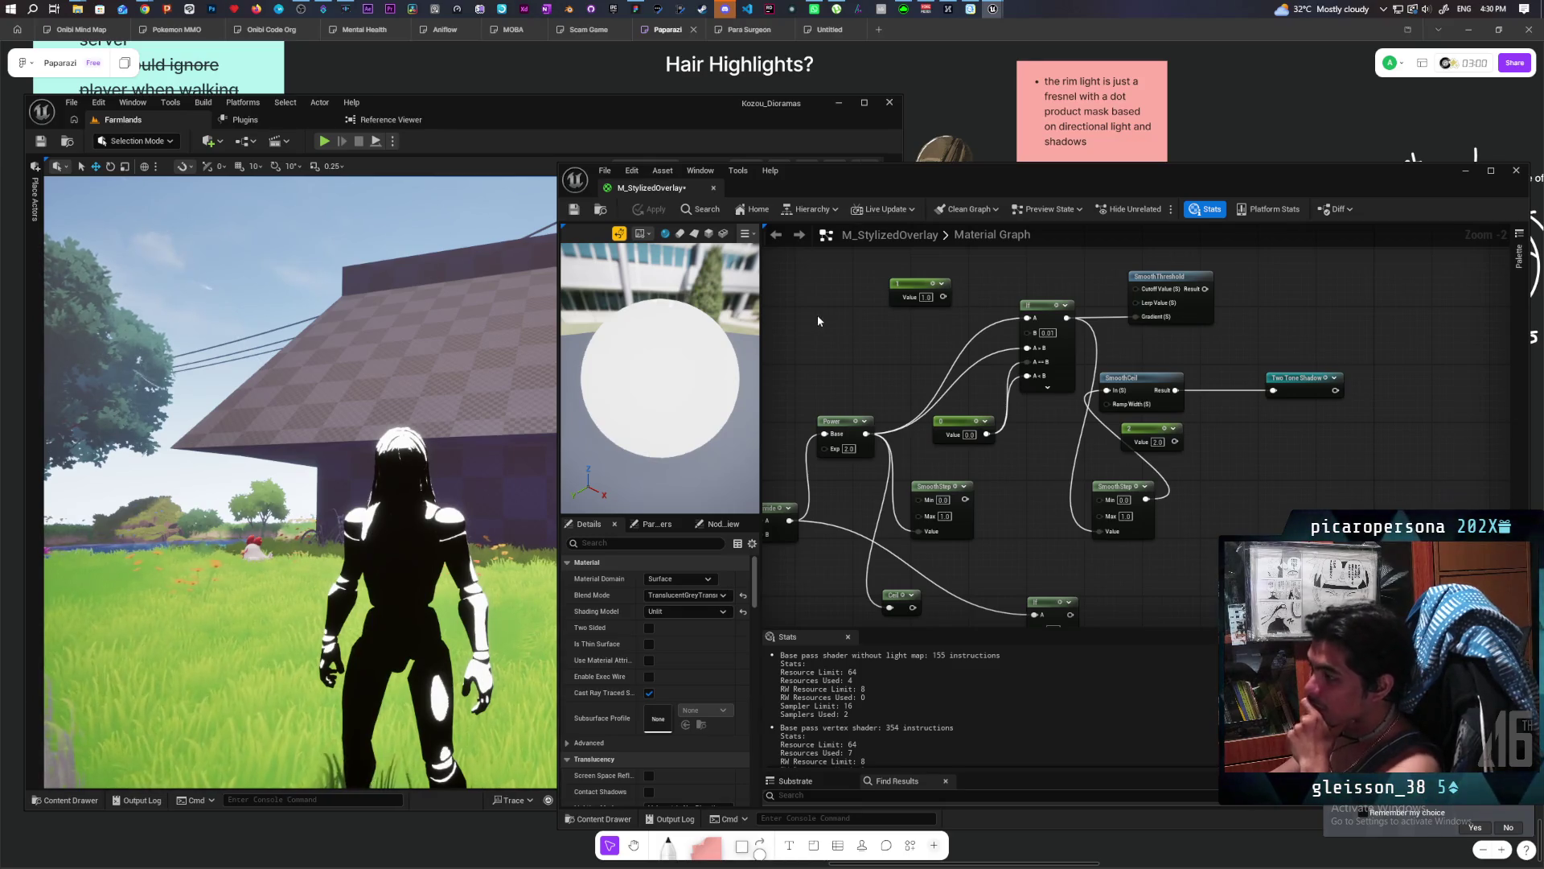
Reposition SmoothStep, SmoothCeil, the 2 constant and Two Tone Shadow into a tidy row.
scroll(452, 568, "up", 5)
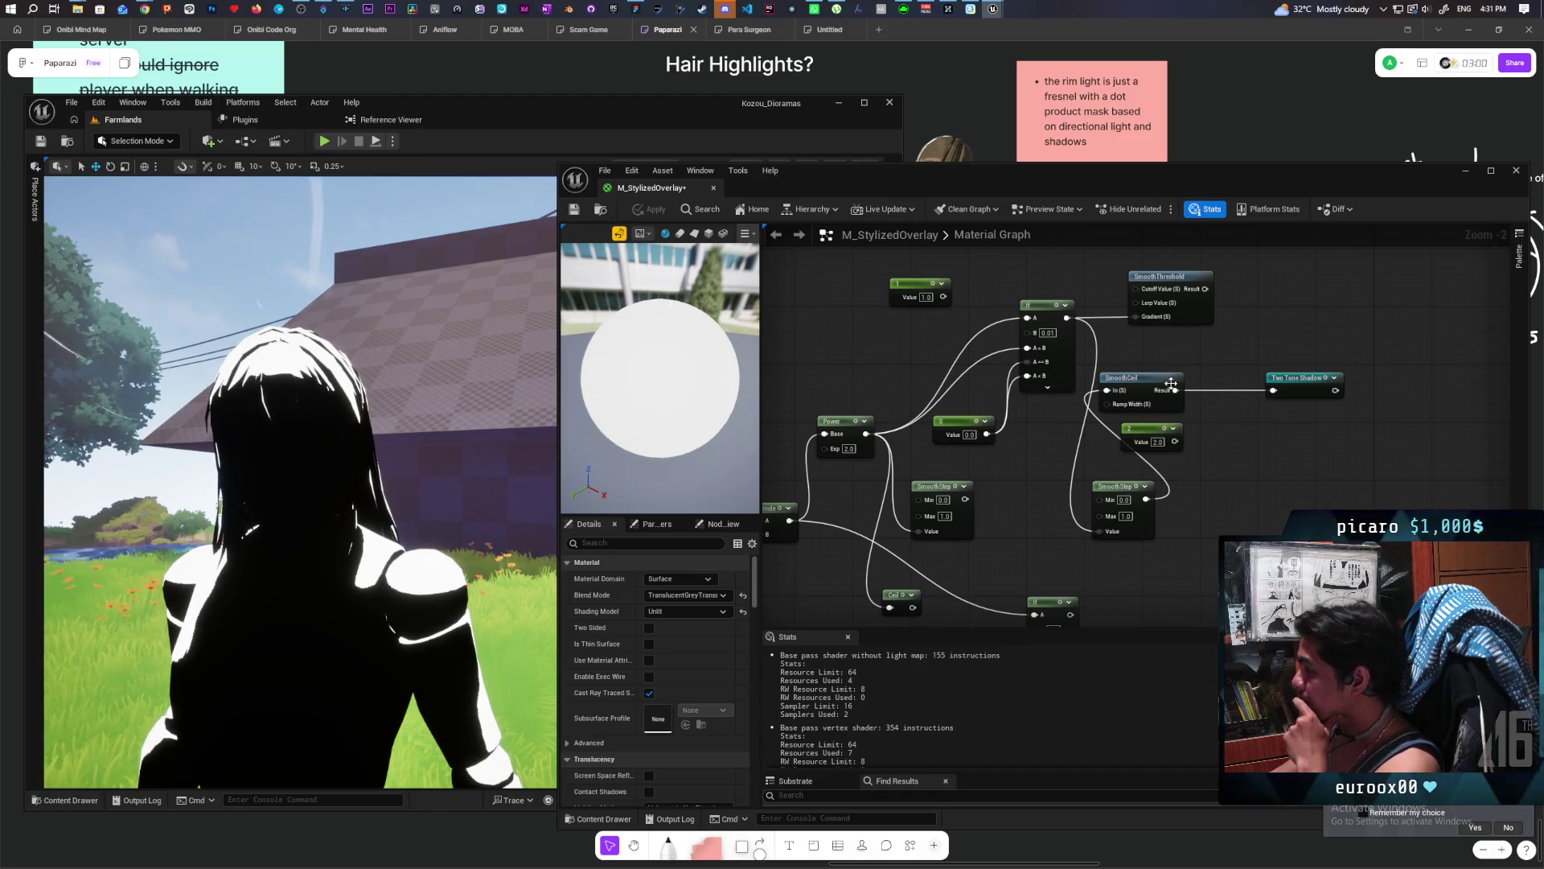
left_click_drag(1132, 385, 1212, 493)
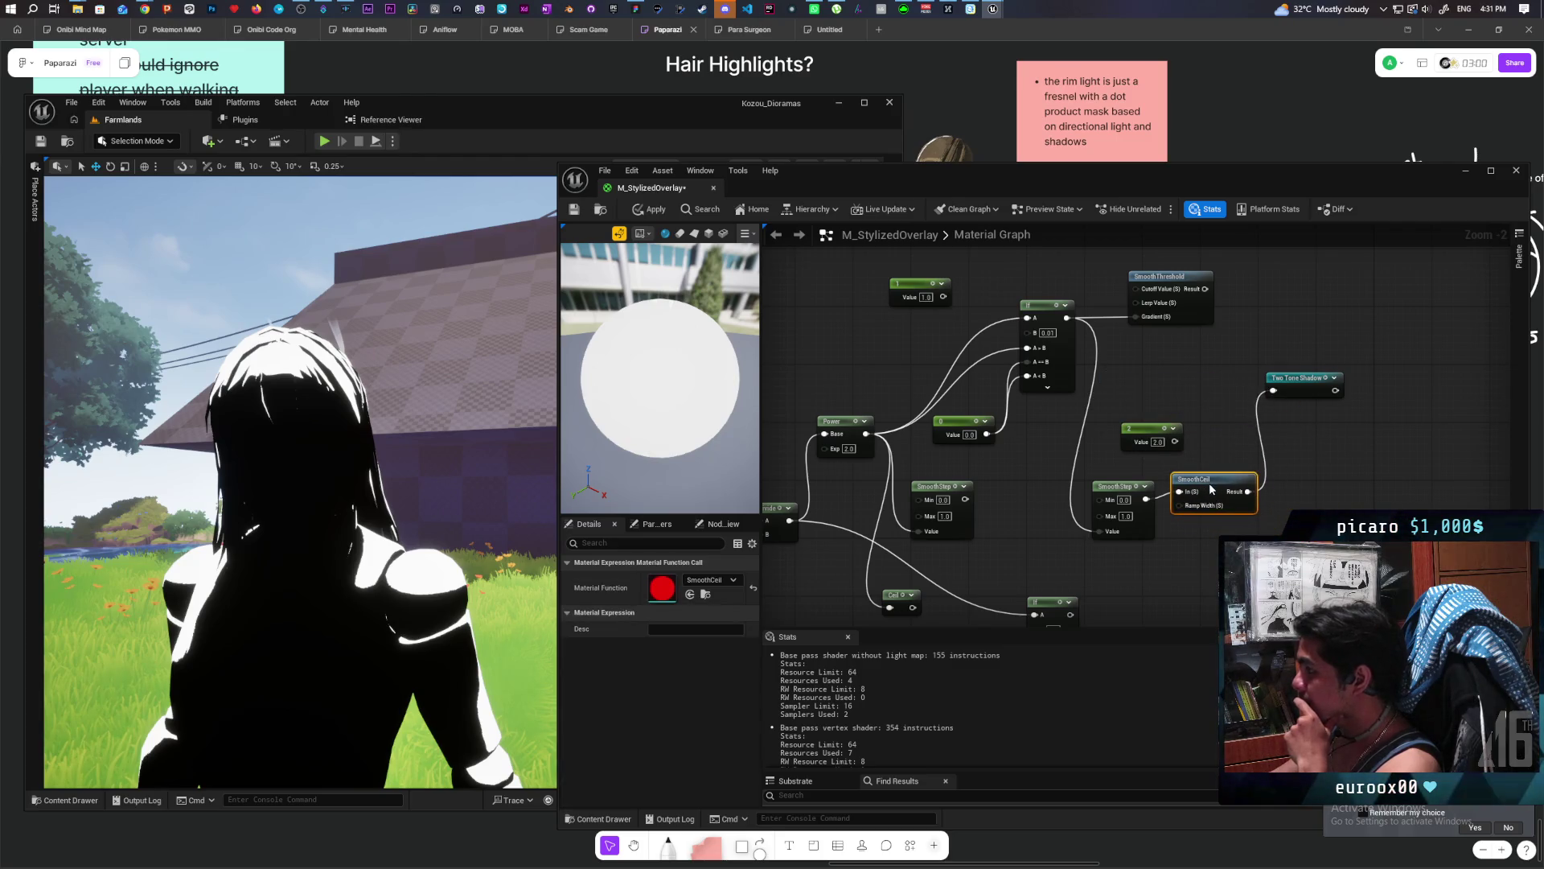
left_click_drag(1147, 432, 1018, 460)
left_click_drag(1111, 492, 1104, 390)
left_click_drag(1208, 495, 1192, 394)
left_click_drag(1295, 387, 1352, 396)
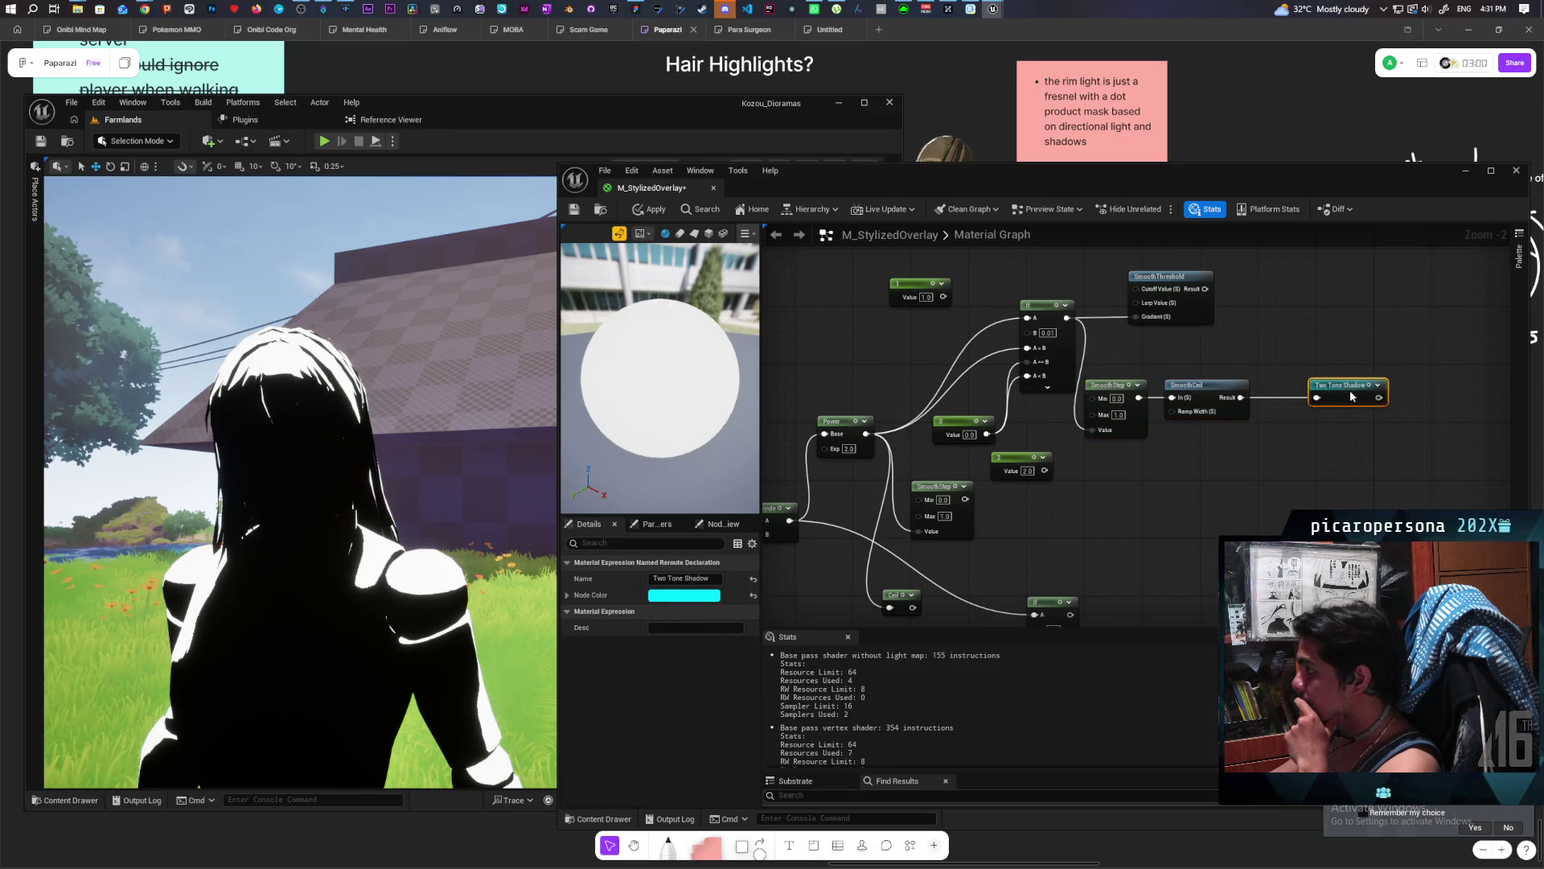
left_click_drag(1202, 392, 1232, 396)
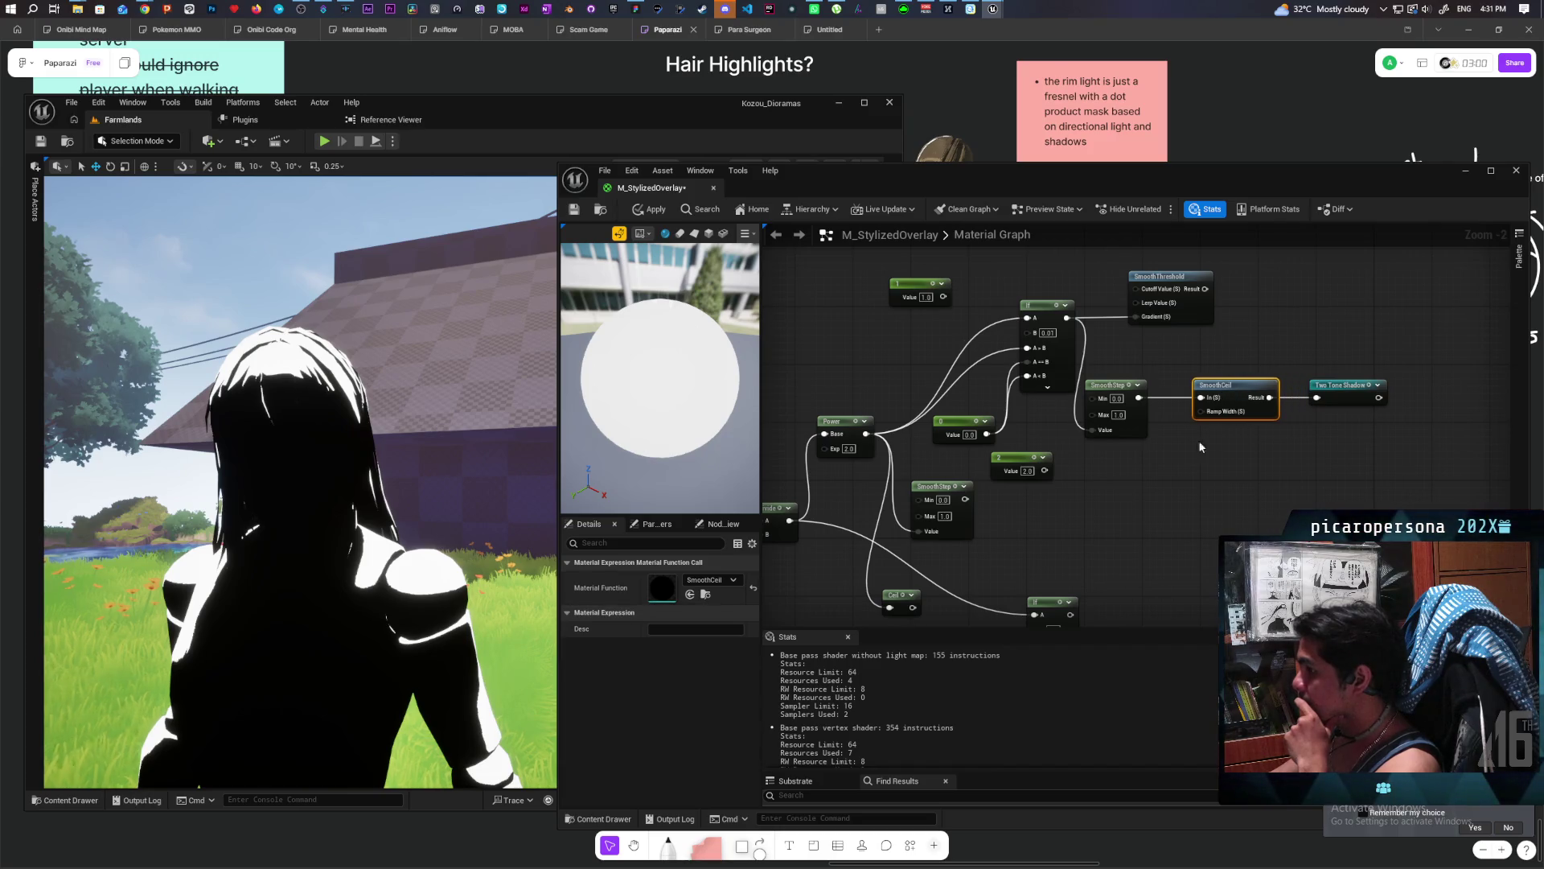
mouse_move(1209, 414)
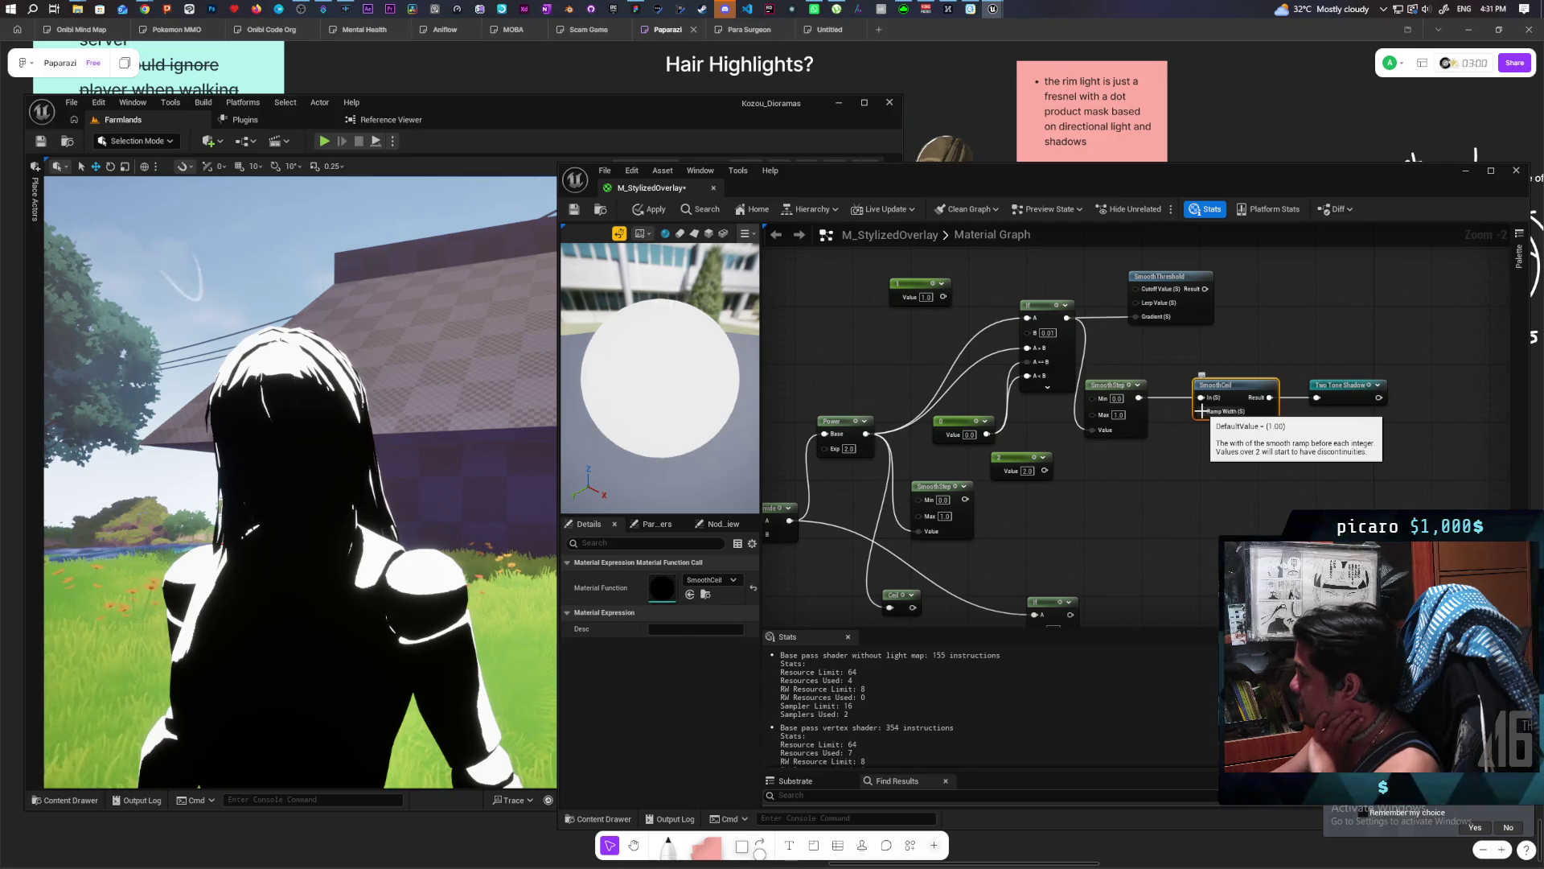
left_click_drag(1039, 475, 1156, 480)
Wire the constant into SmoothCeil's Ramp Width, then set it to 10 and apply.
left_click_drag(1198, 417, 1201, 411)
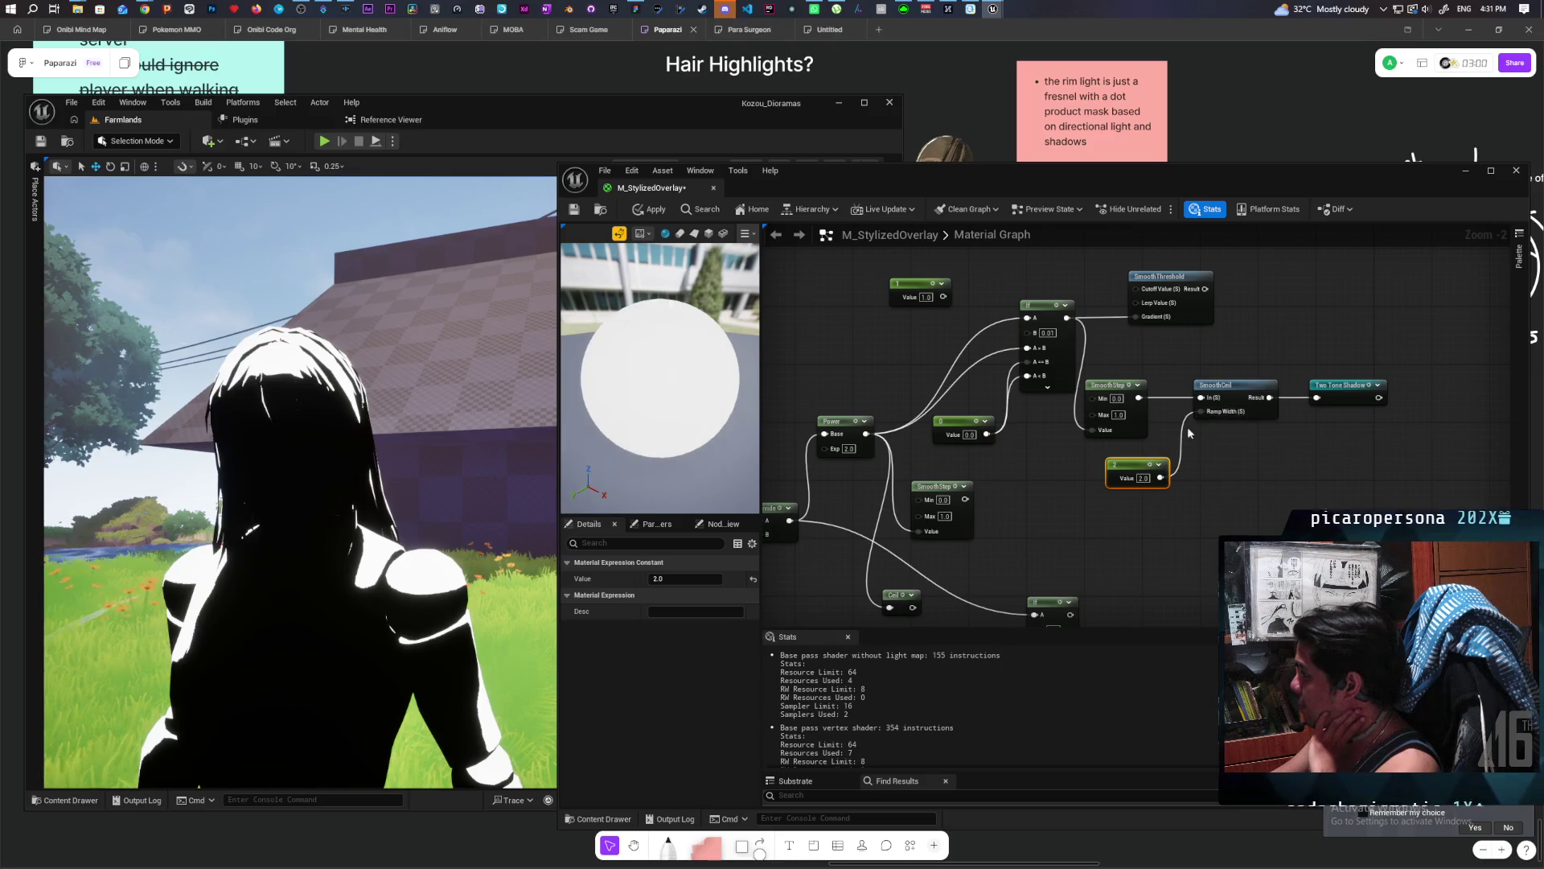
left_click(650, 209)
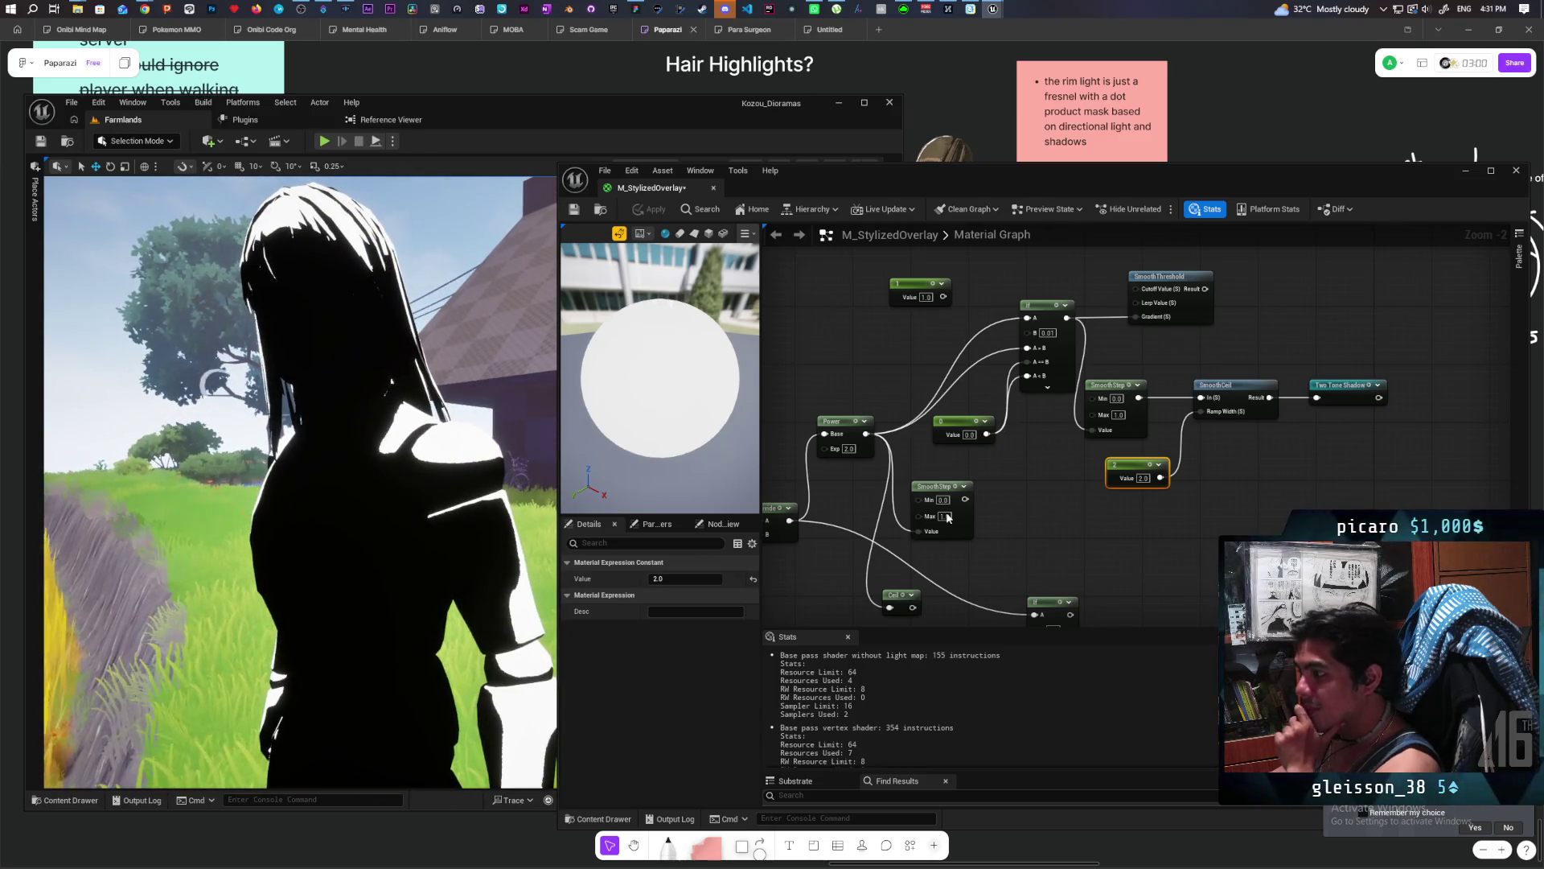
left_click(1143, 477)
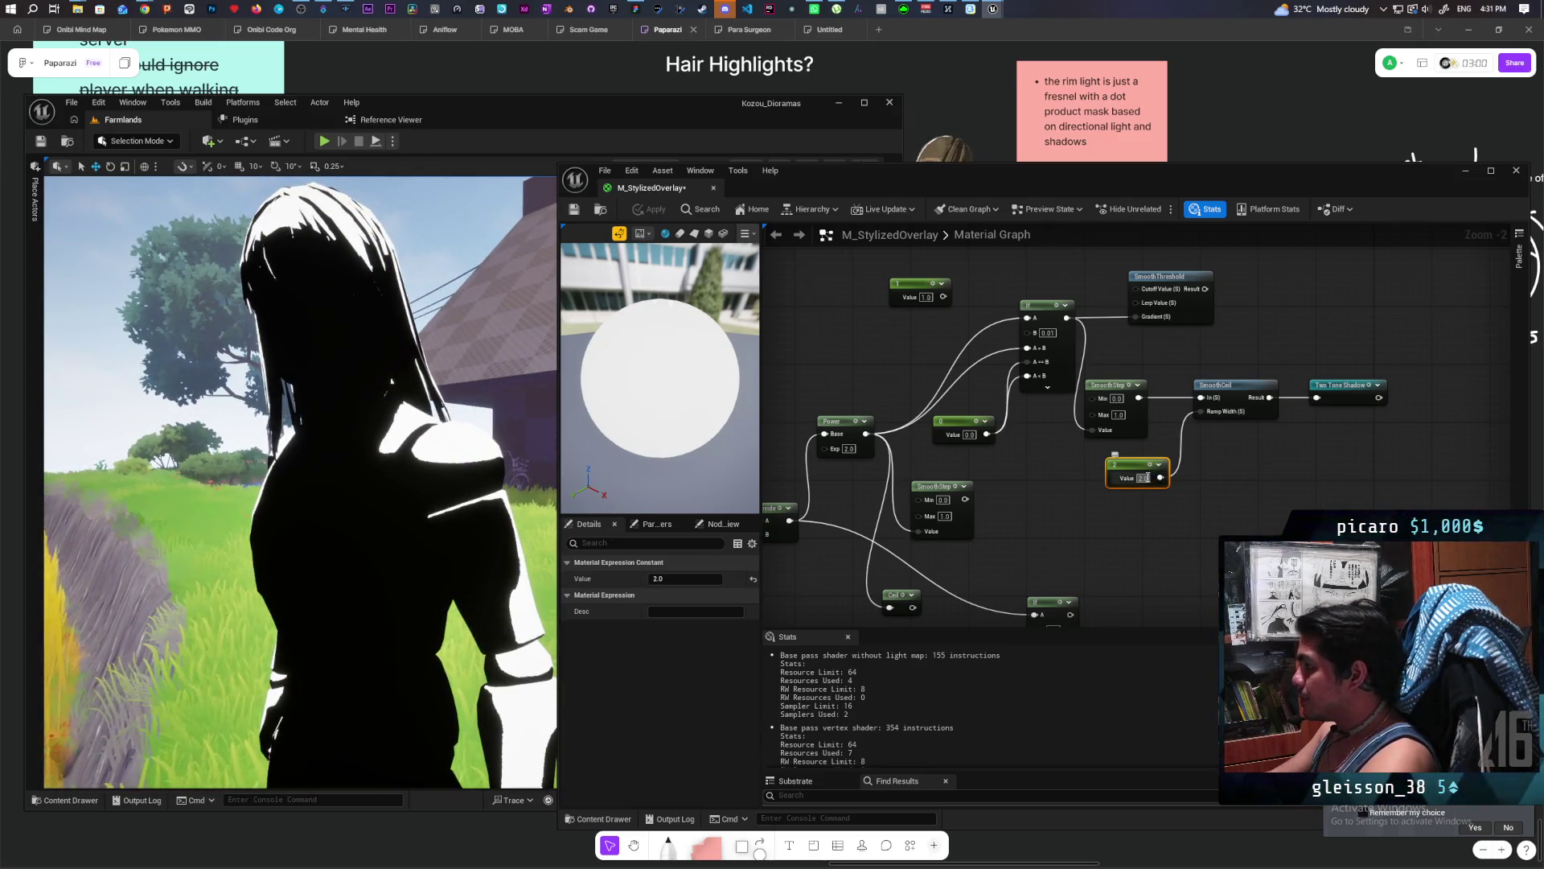
type("10")
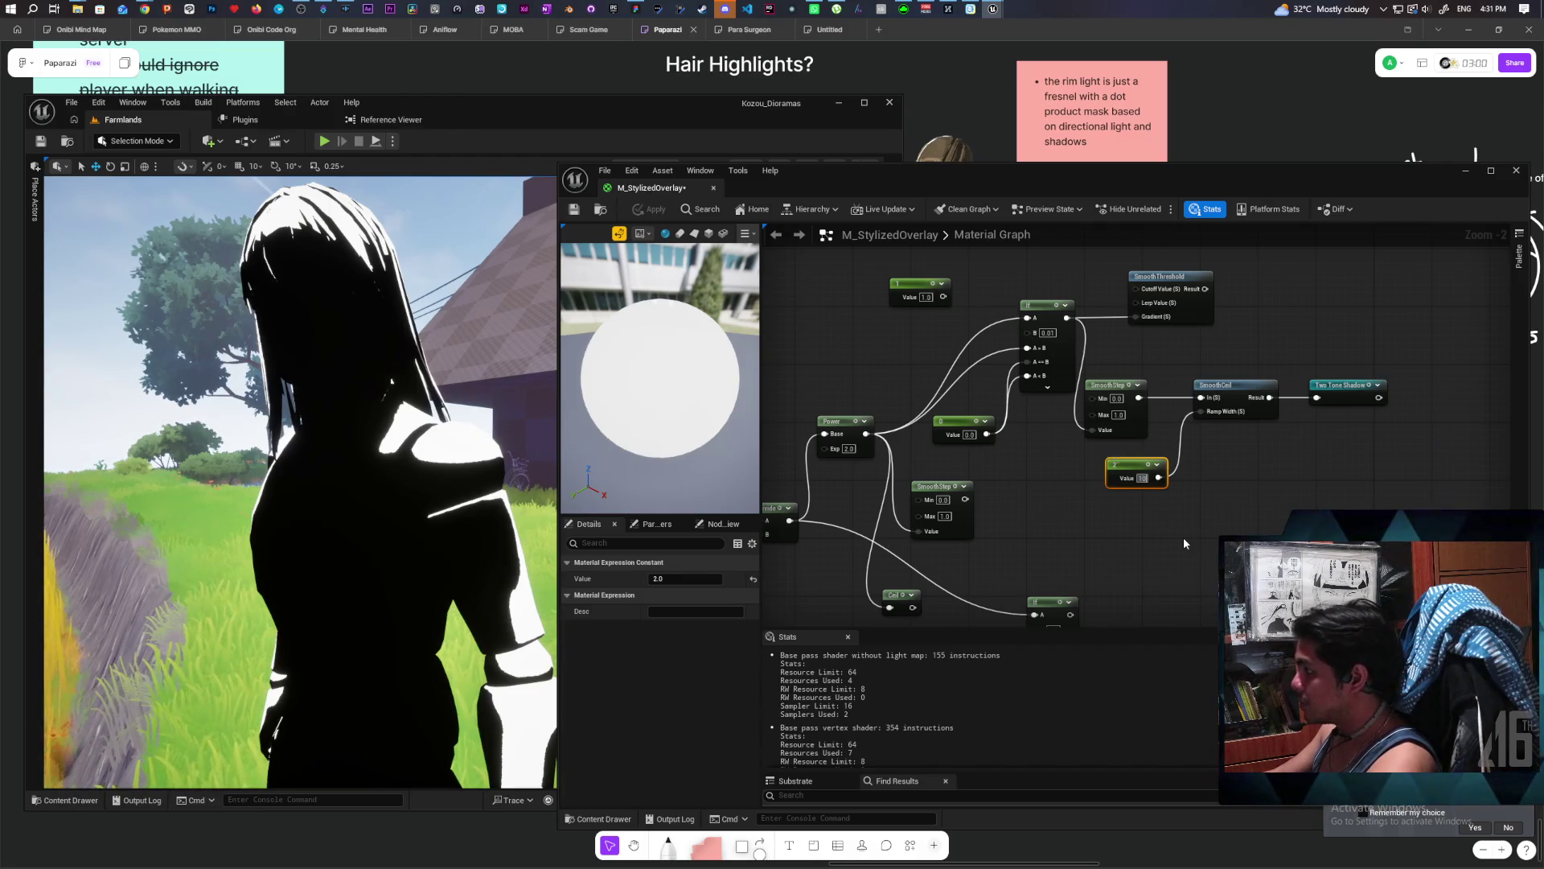
left_click(799, 275)
left_click(653, 210)
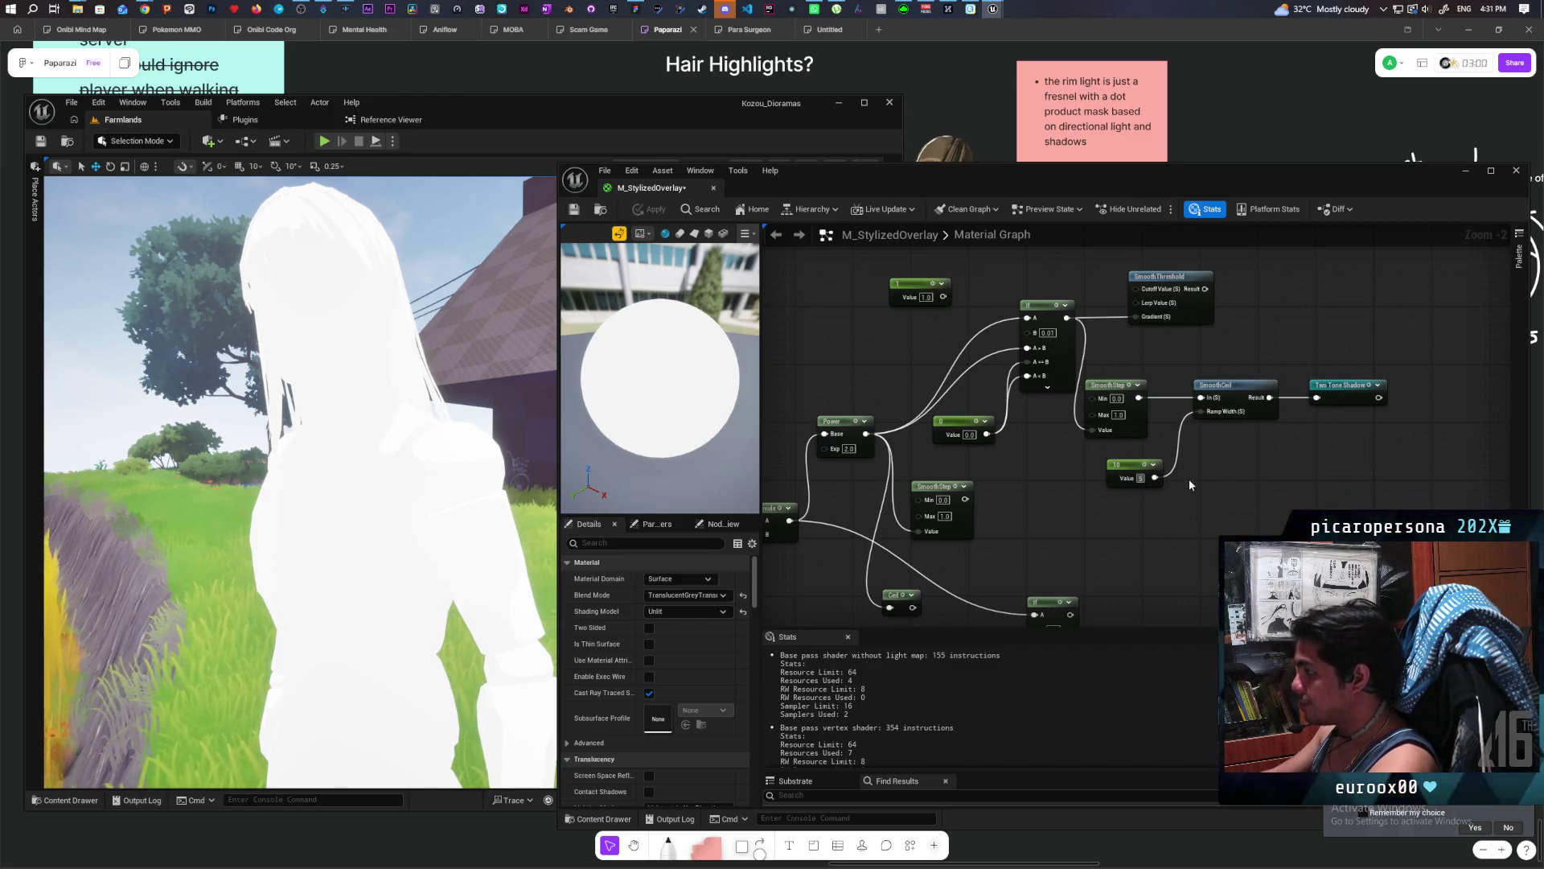
Try Ramp Width constant values 5, 4 and 3, applying after each.
type("5")
key("Return")
left_click(656, 212)
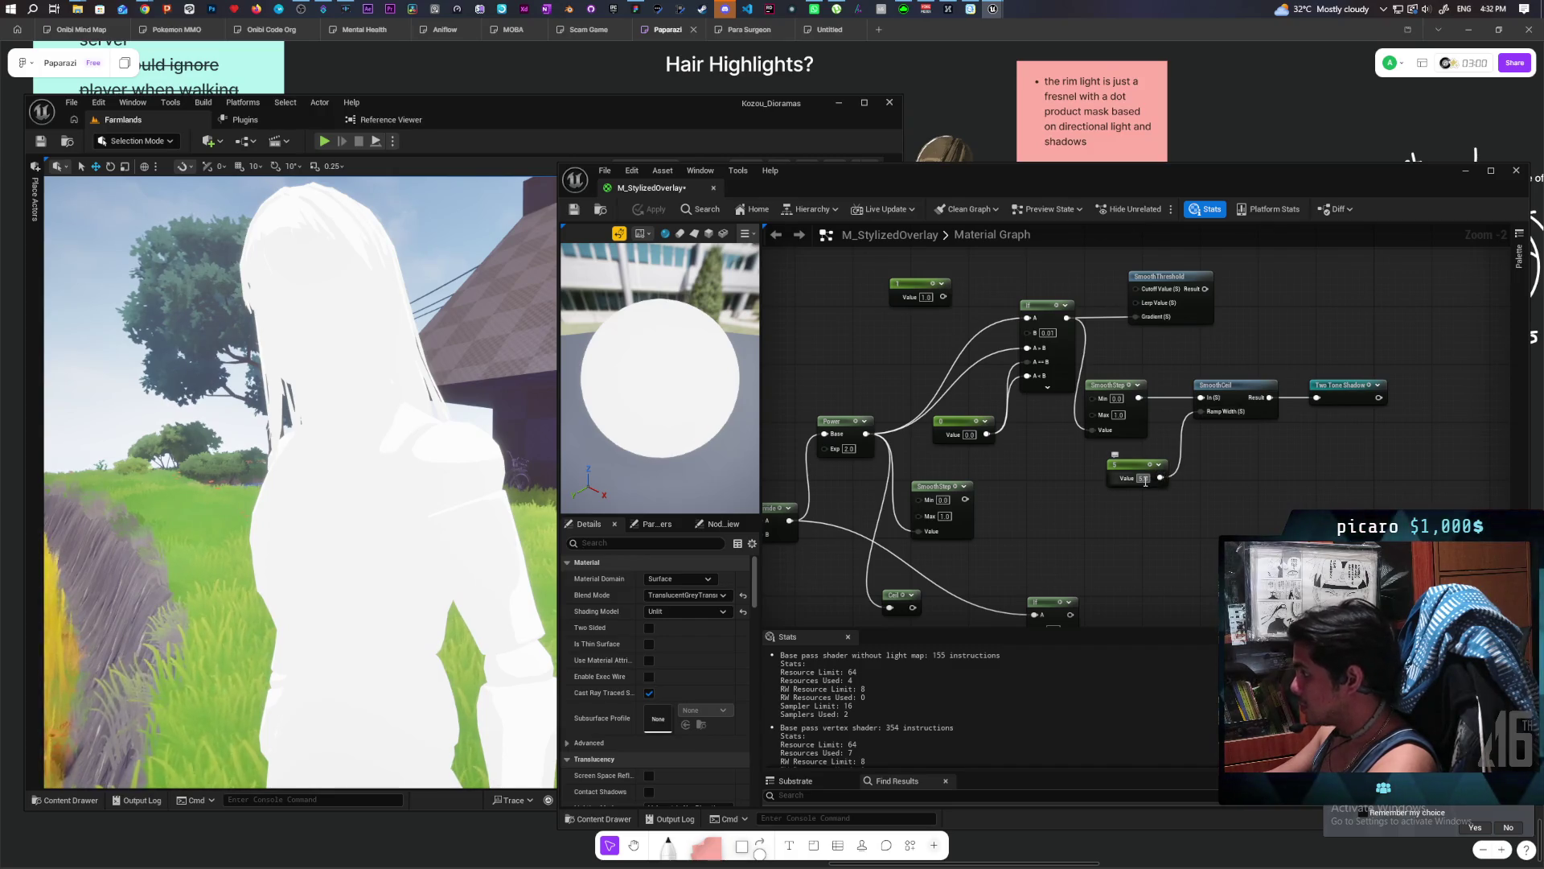
type("4")
key("Return")
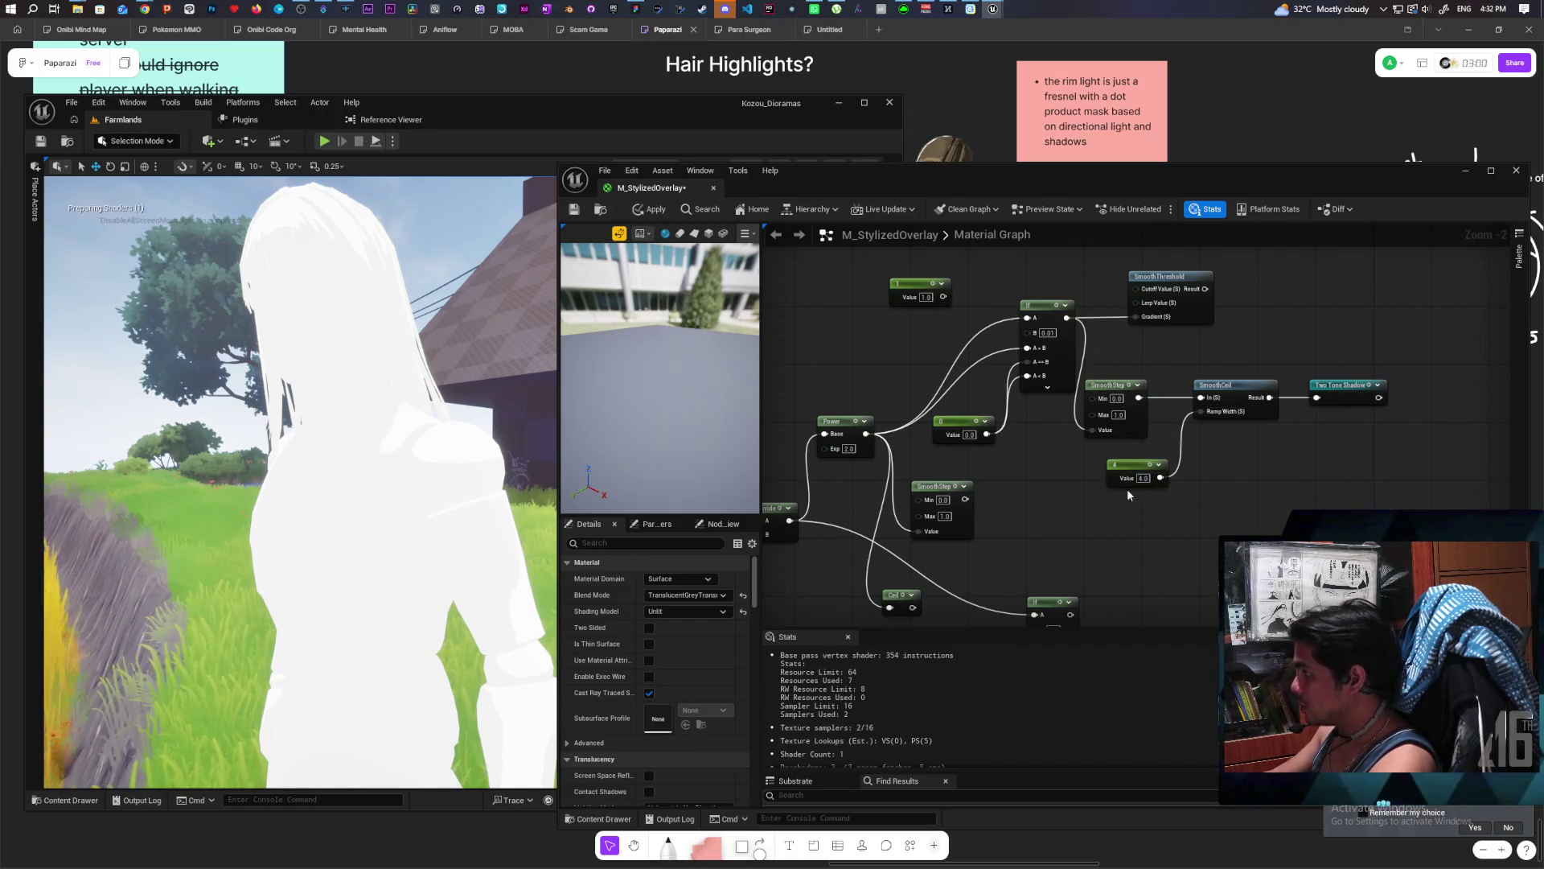
left_click(651, 209)
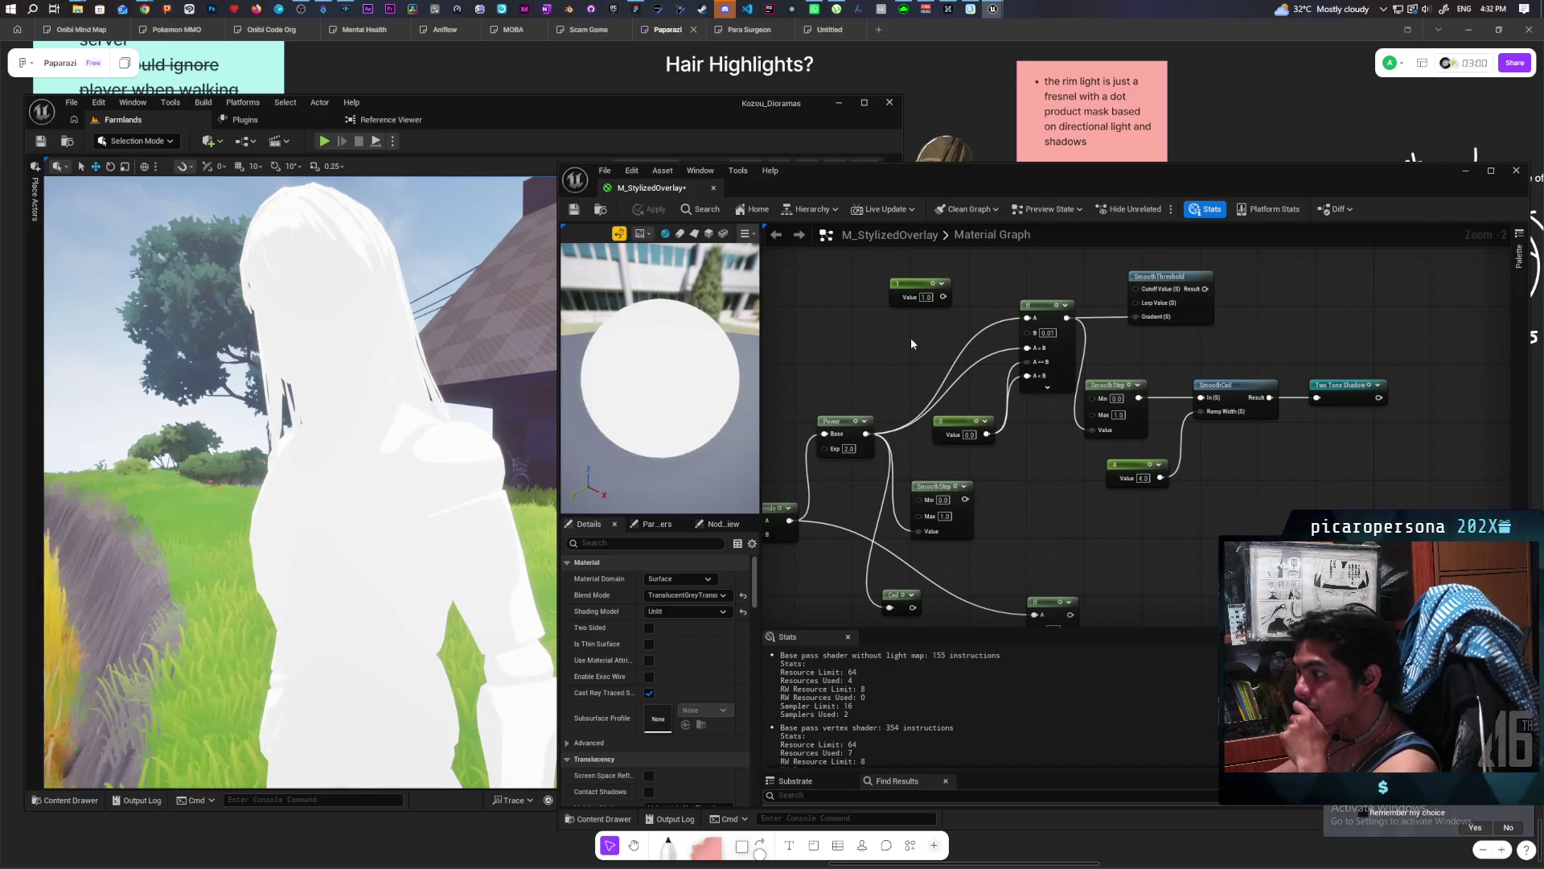
left_click(1143, 477)
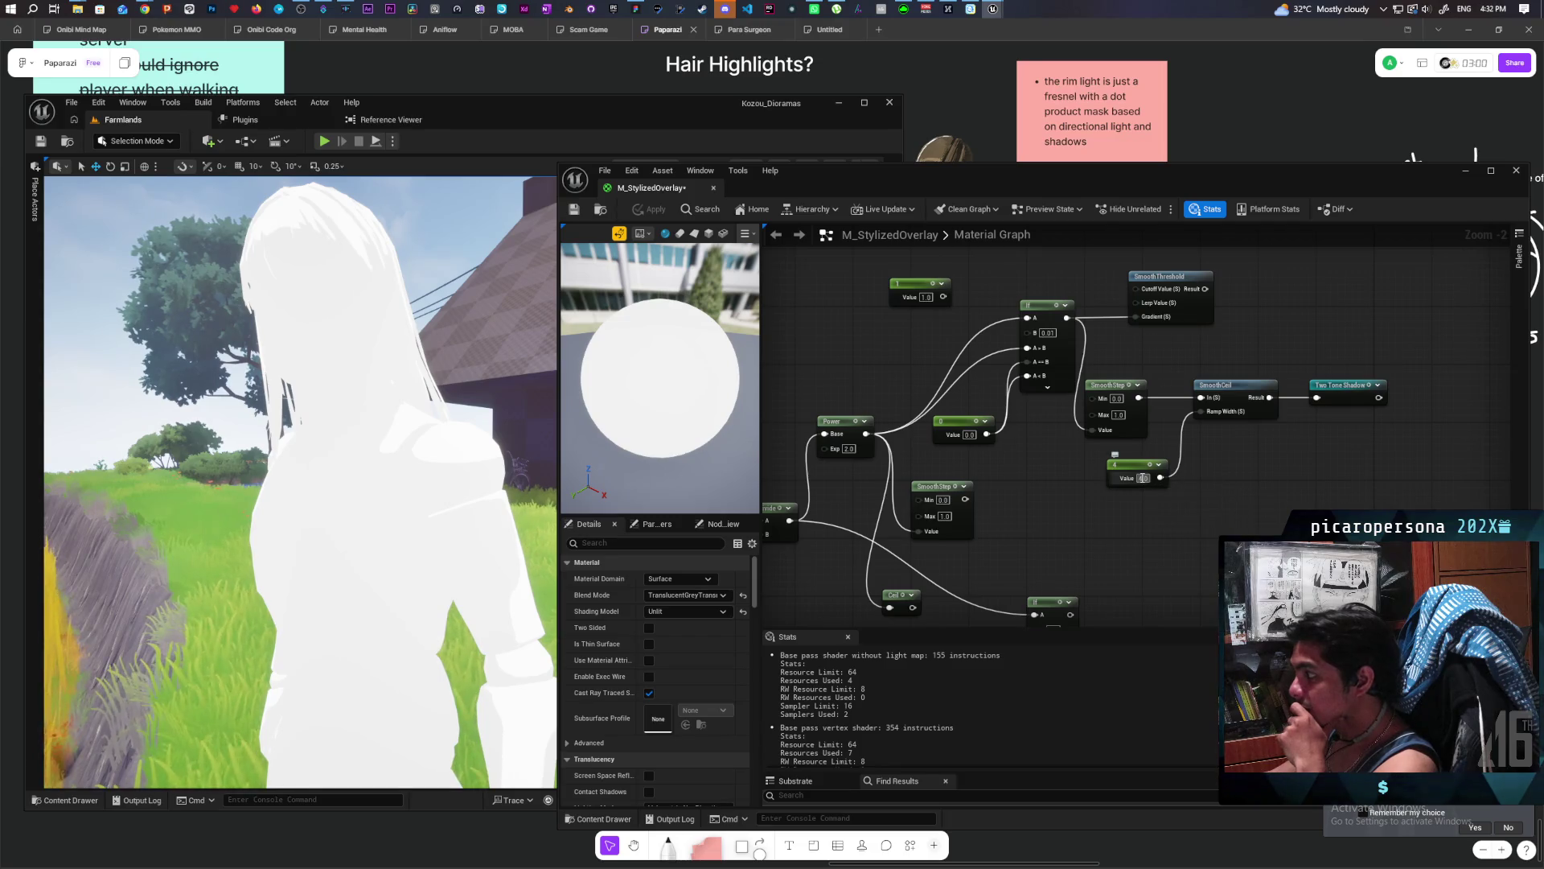
type("3")
key("Return")
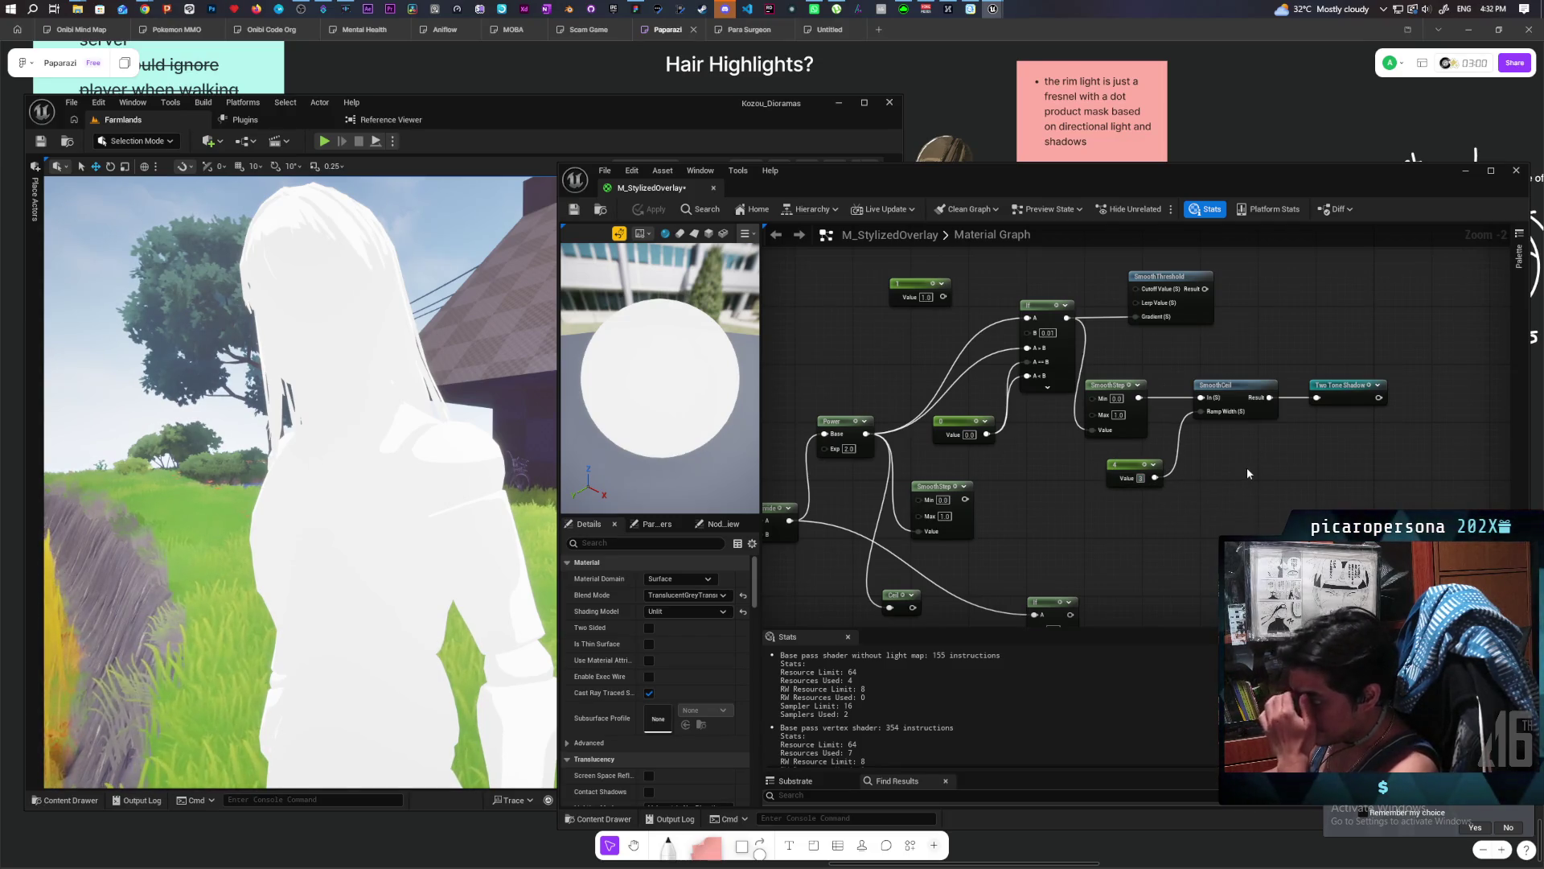
left_click(650, 209)
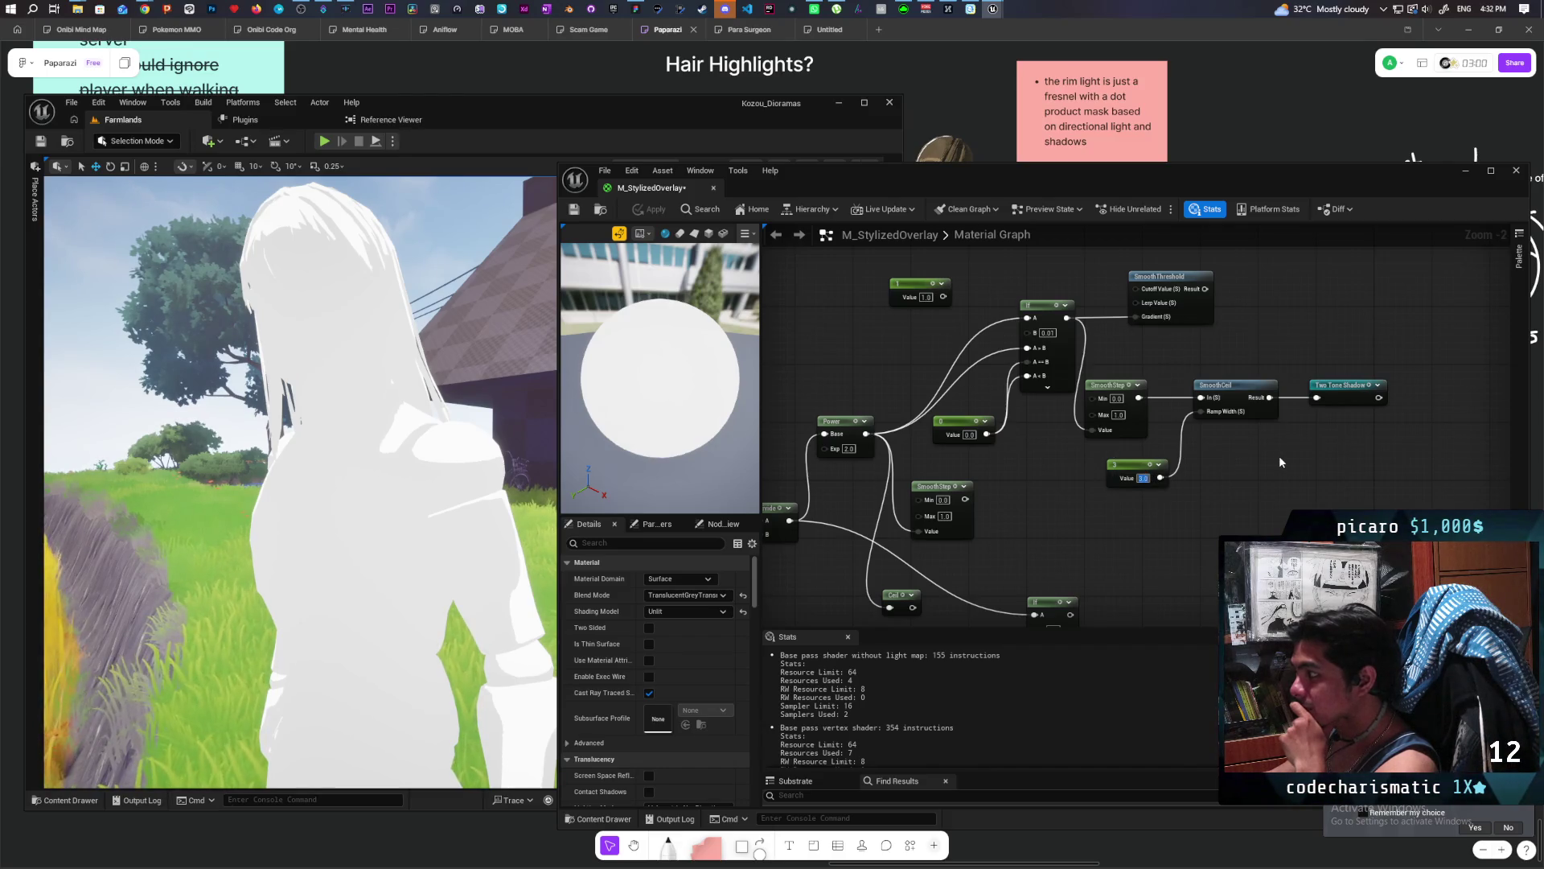
Try Ramp Width constant values 2 and 2.1, applying each.
type("2")
key("Return")
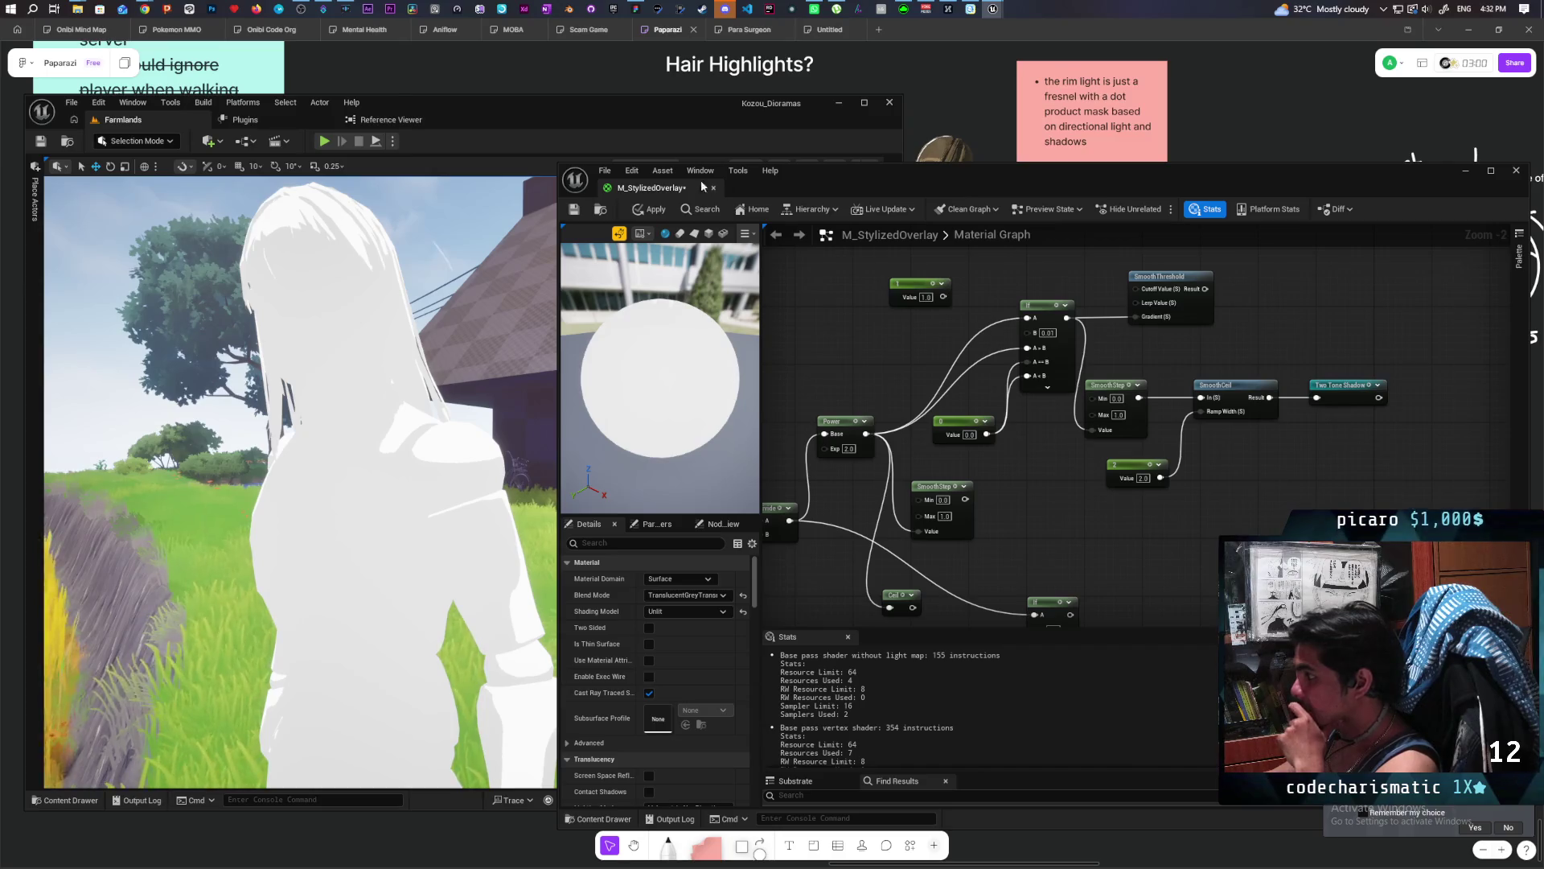
left_click(650, 209)
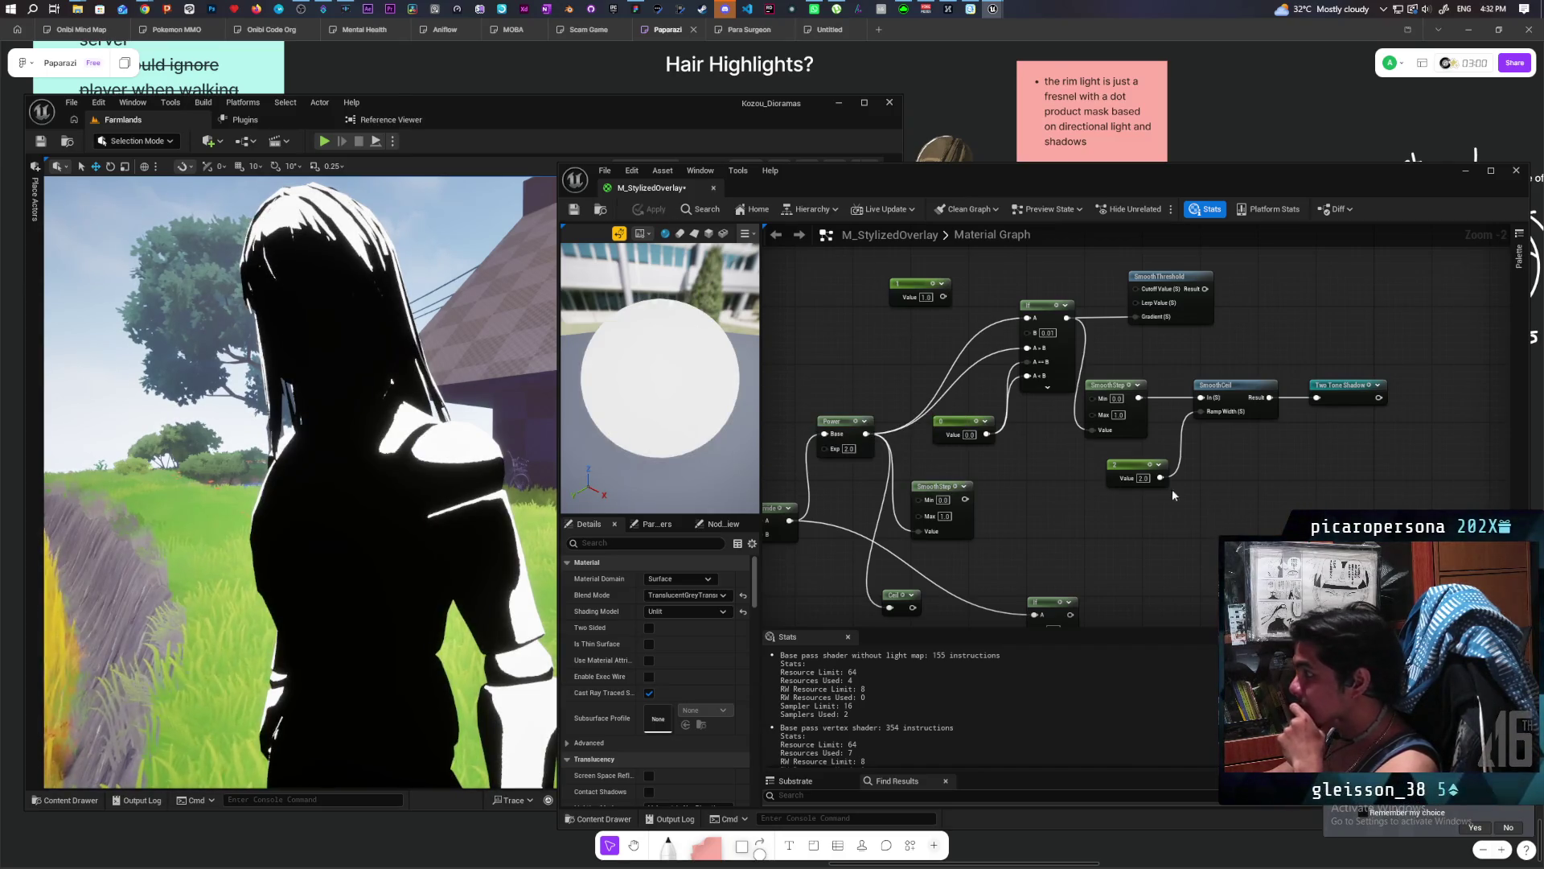
type("2.1")
key("Return")
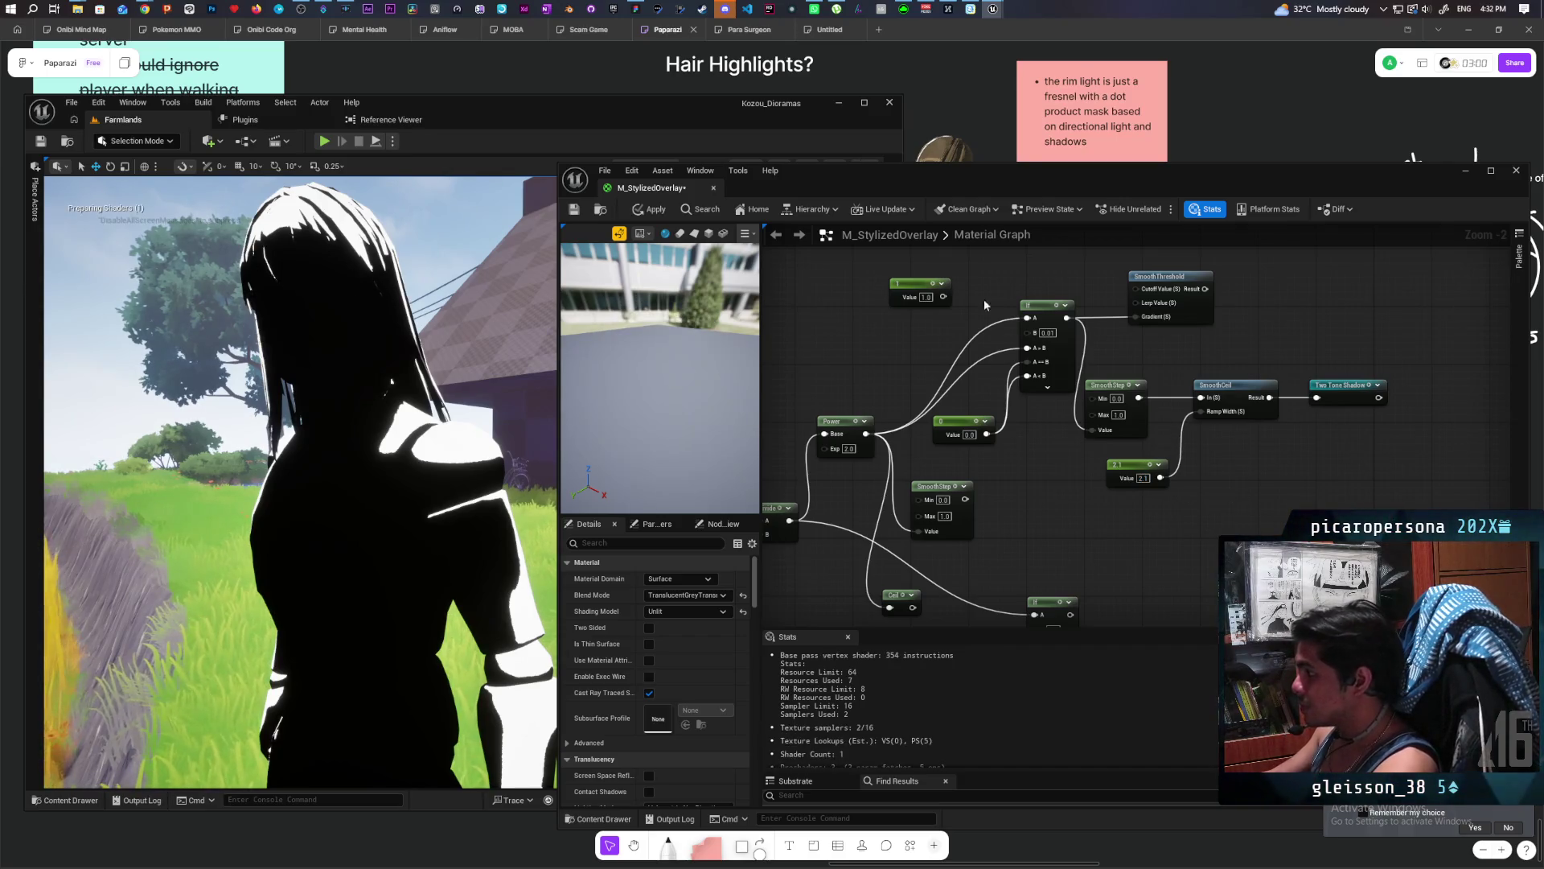
key("ctrl+s")
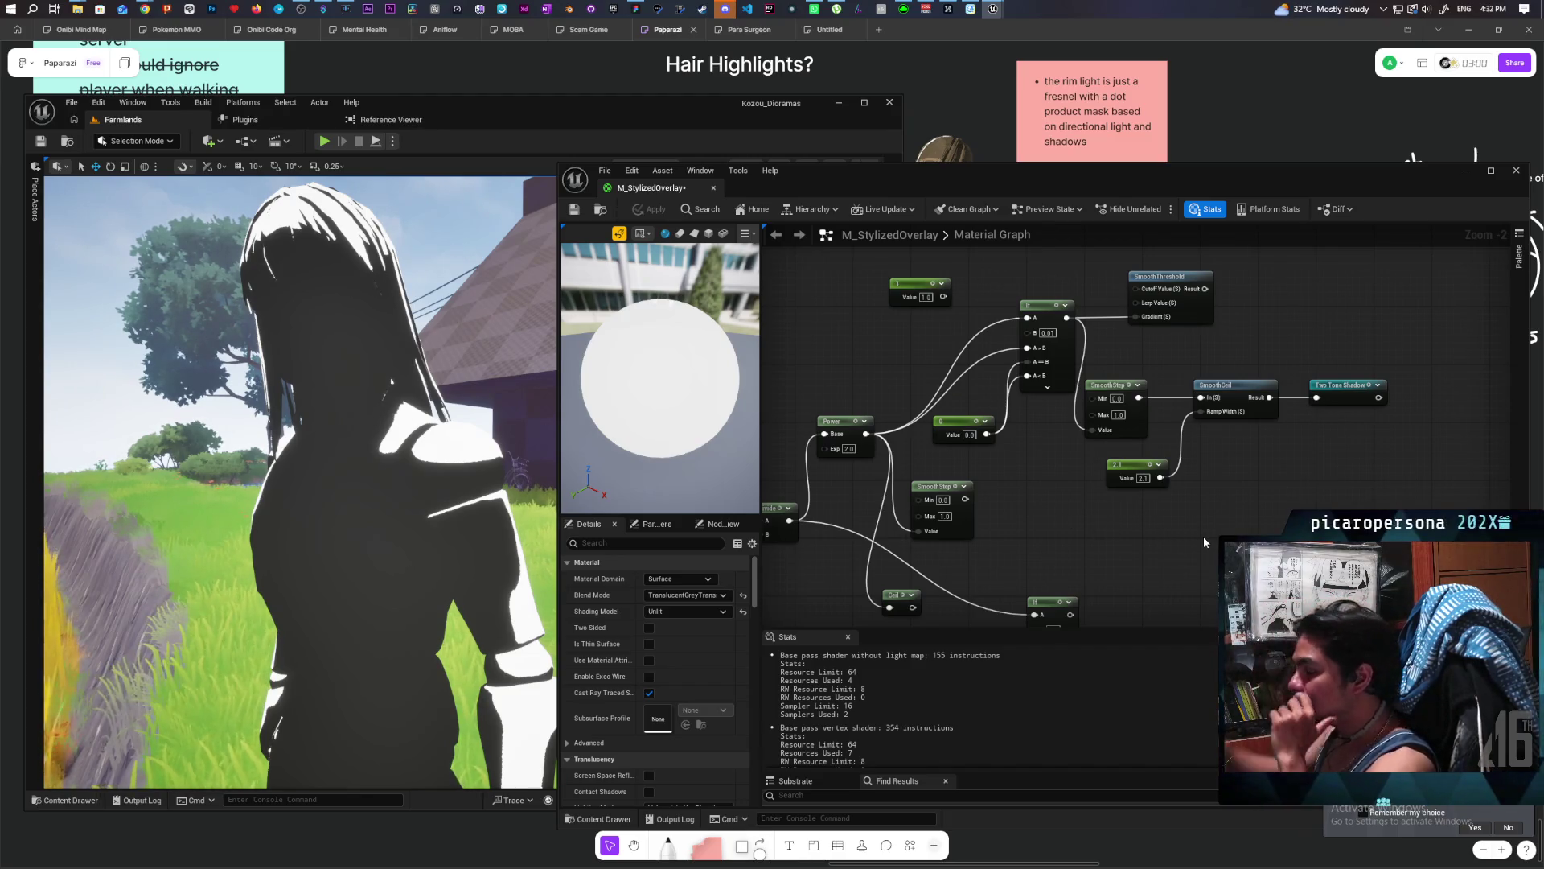
Set the Ramp Width constant to 1.9, then settle on 0.1, applying each.
left_click(1143, 478)
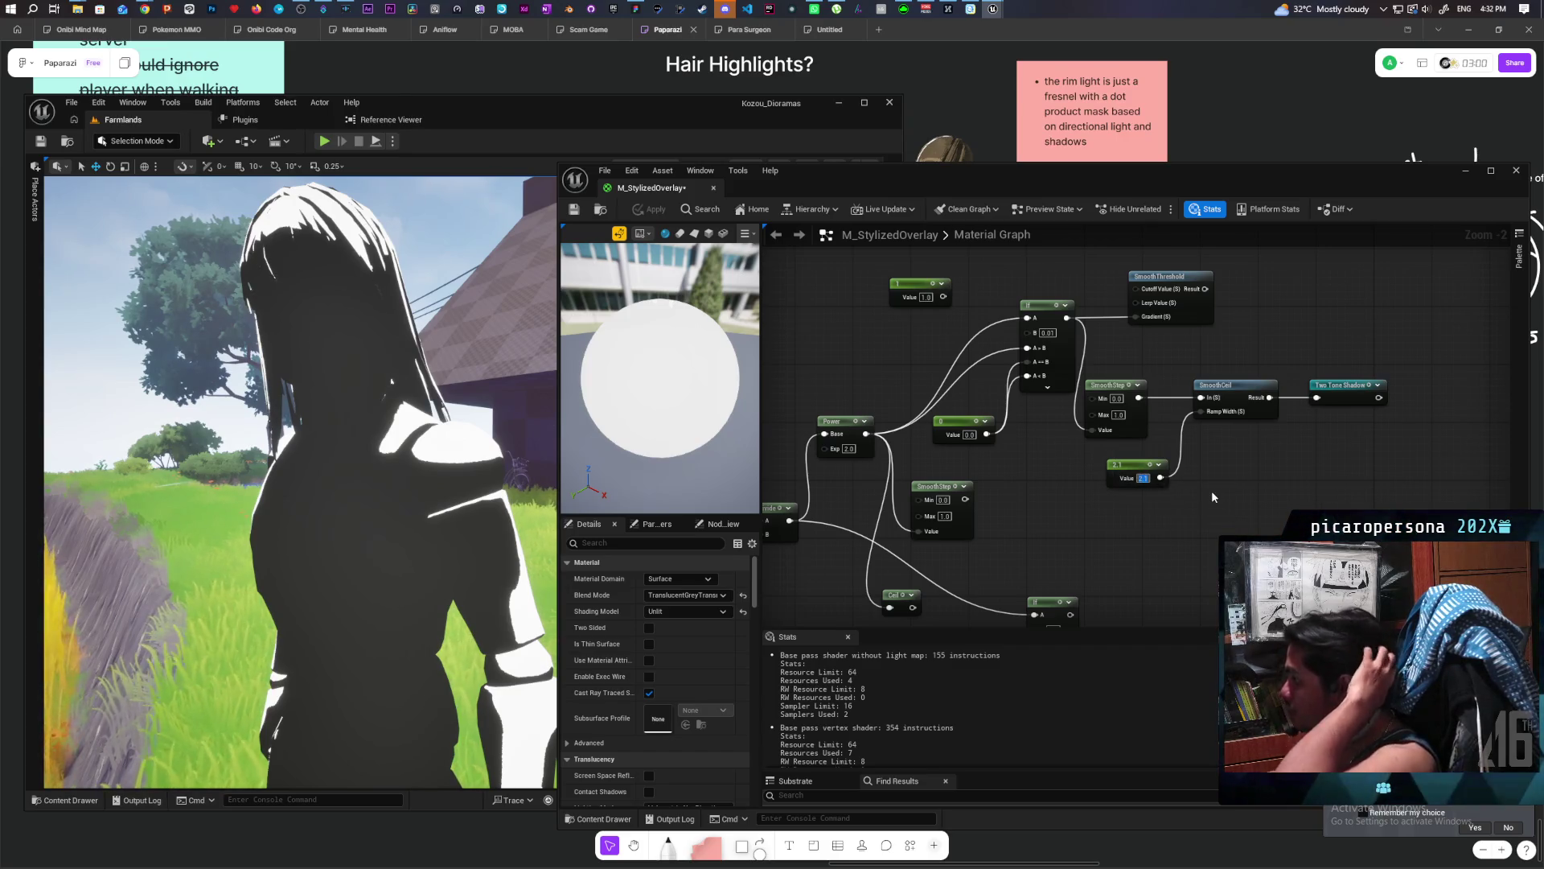
type("1.9")
key("Return")
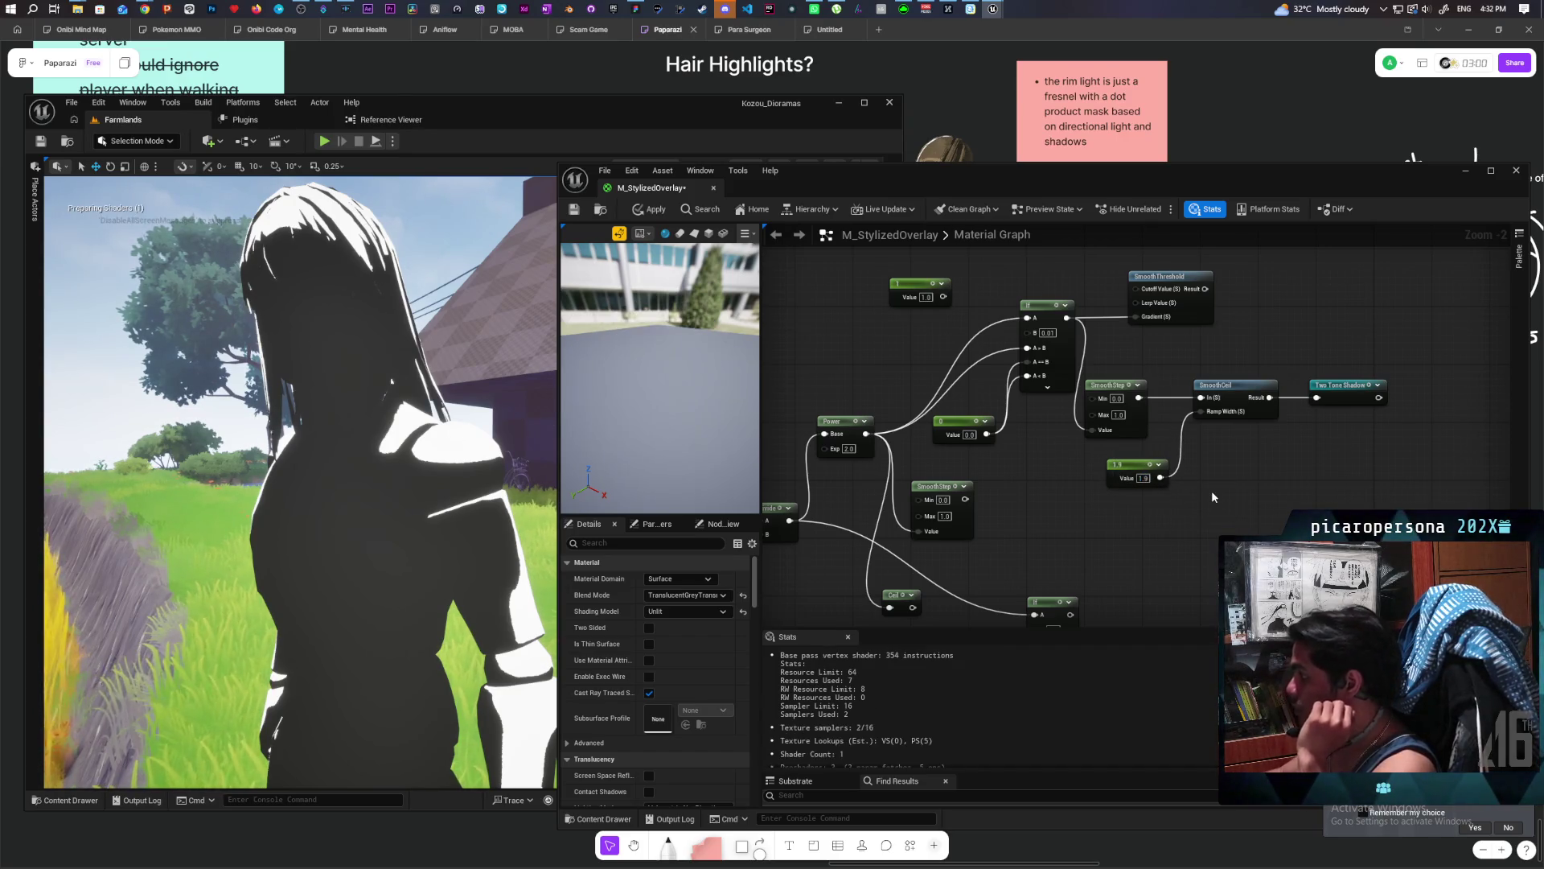
left_click(651, 209)
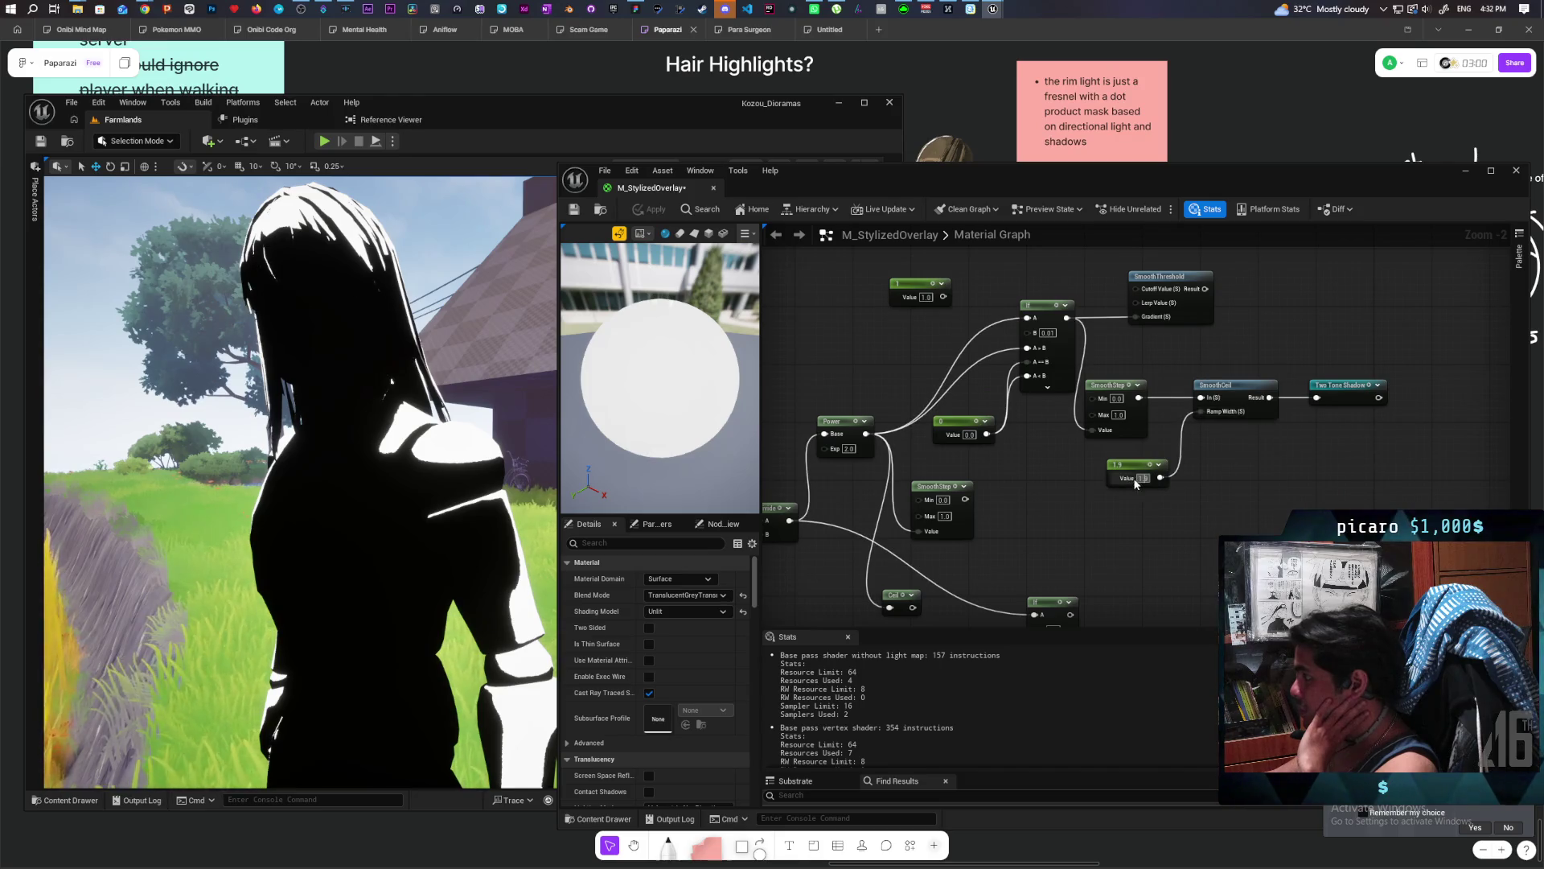
type("0.1")
key("Return")
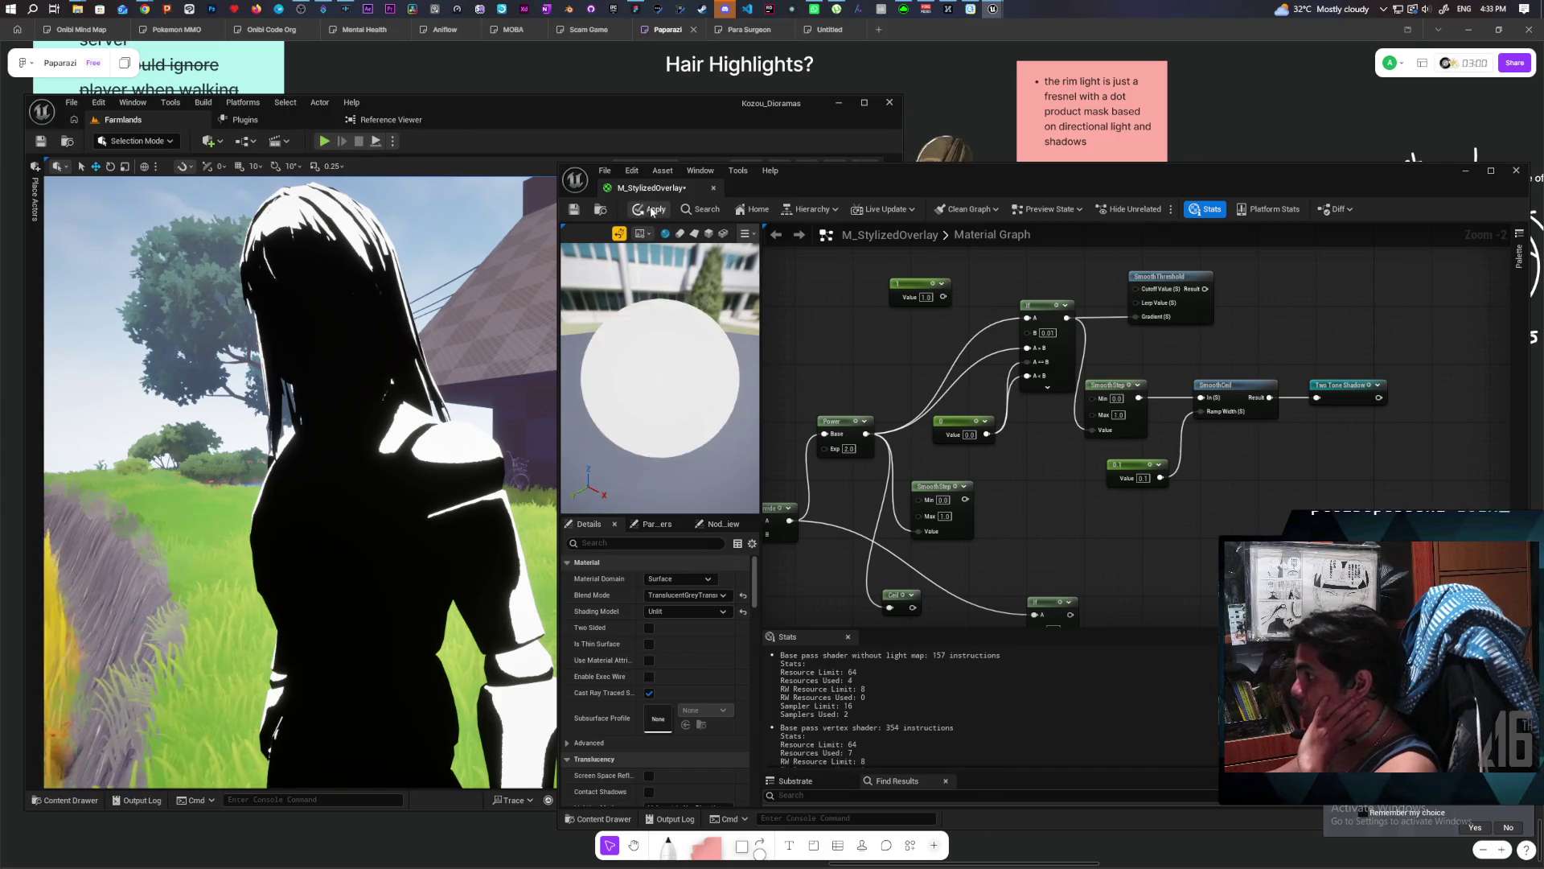
left_click(652, 210)
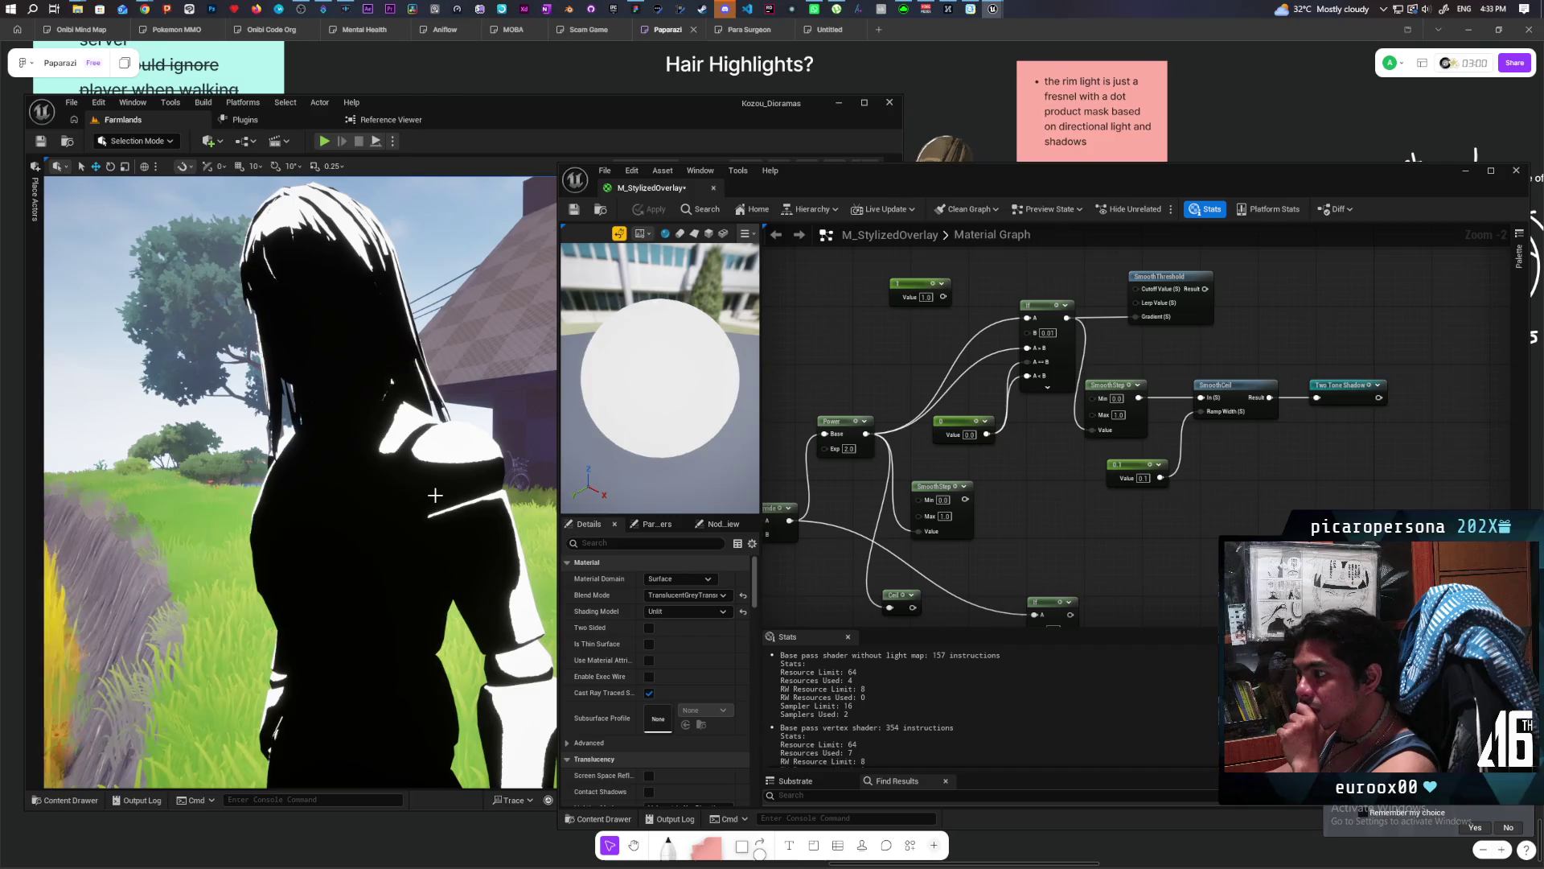
Apply the material and move the 0.1 constant below SmoothCeil.
mouse_move(1136, 398)
left_mouse_down()
mouse_move(1050, 422)
mouse_move(1234, 423)
mouse_move(1159, 504)
left_mouse_up()
left_click(647, 210)
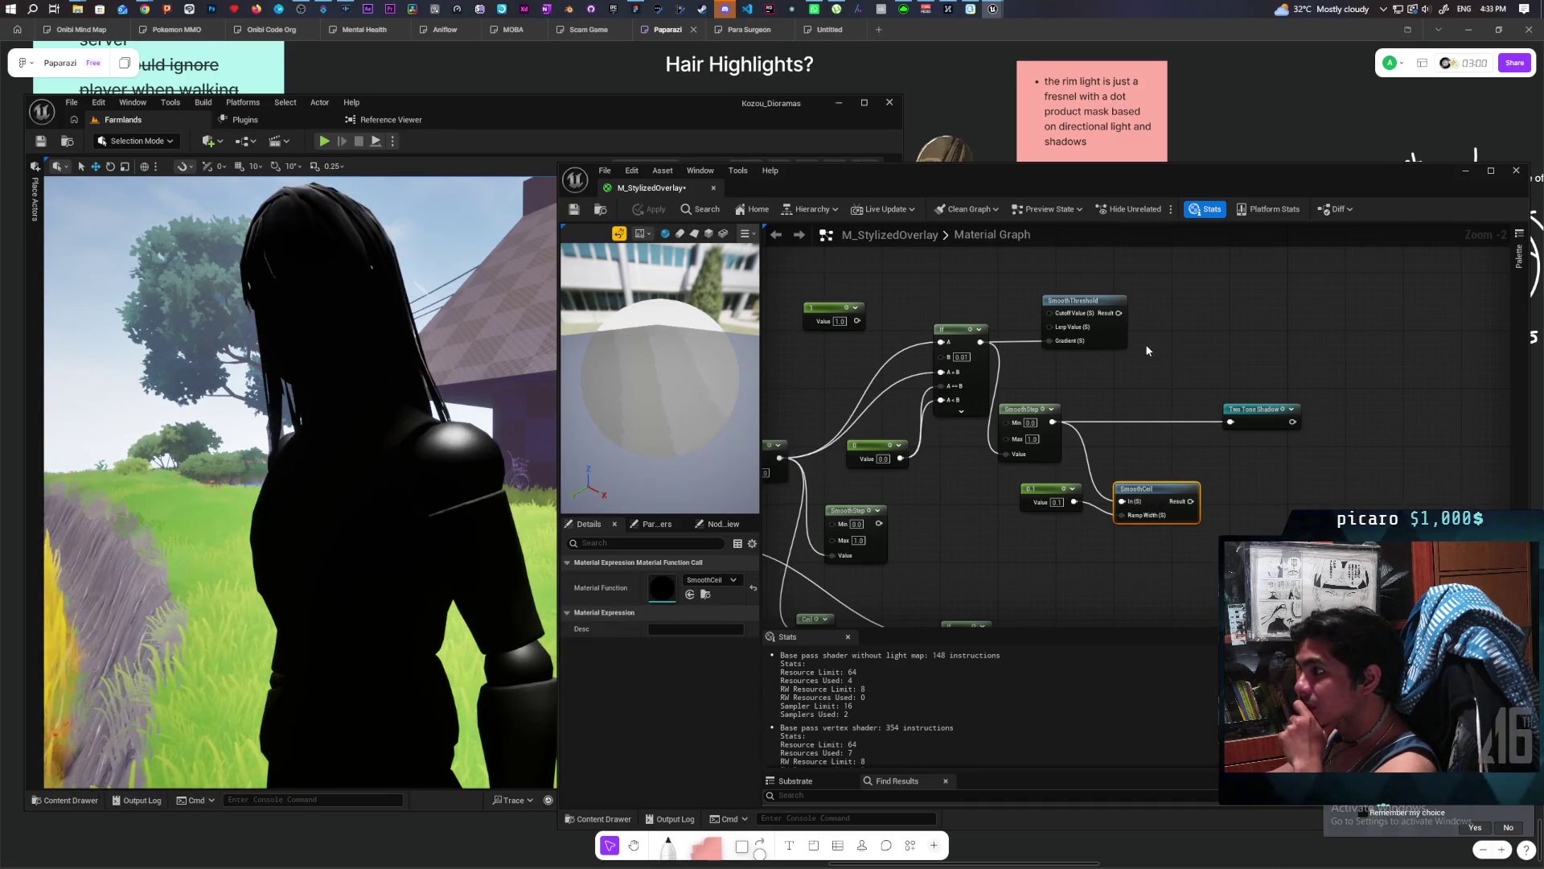
left_click_drag(1053, 493, 1055, 552)
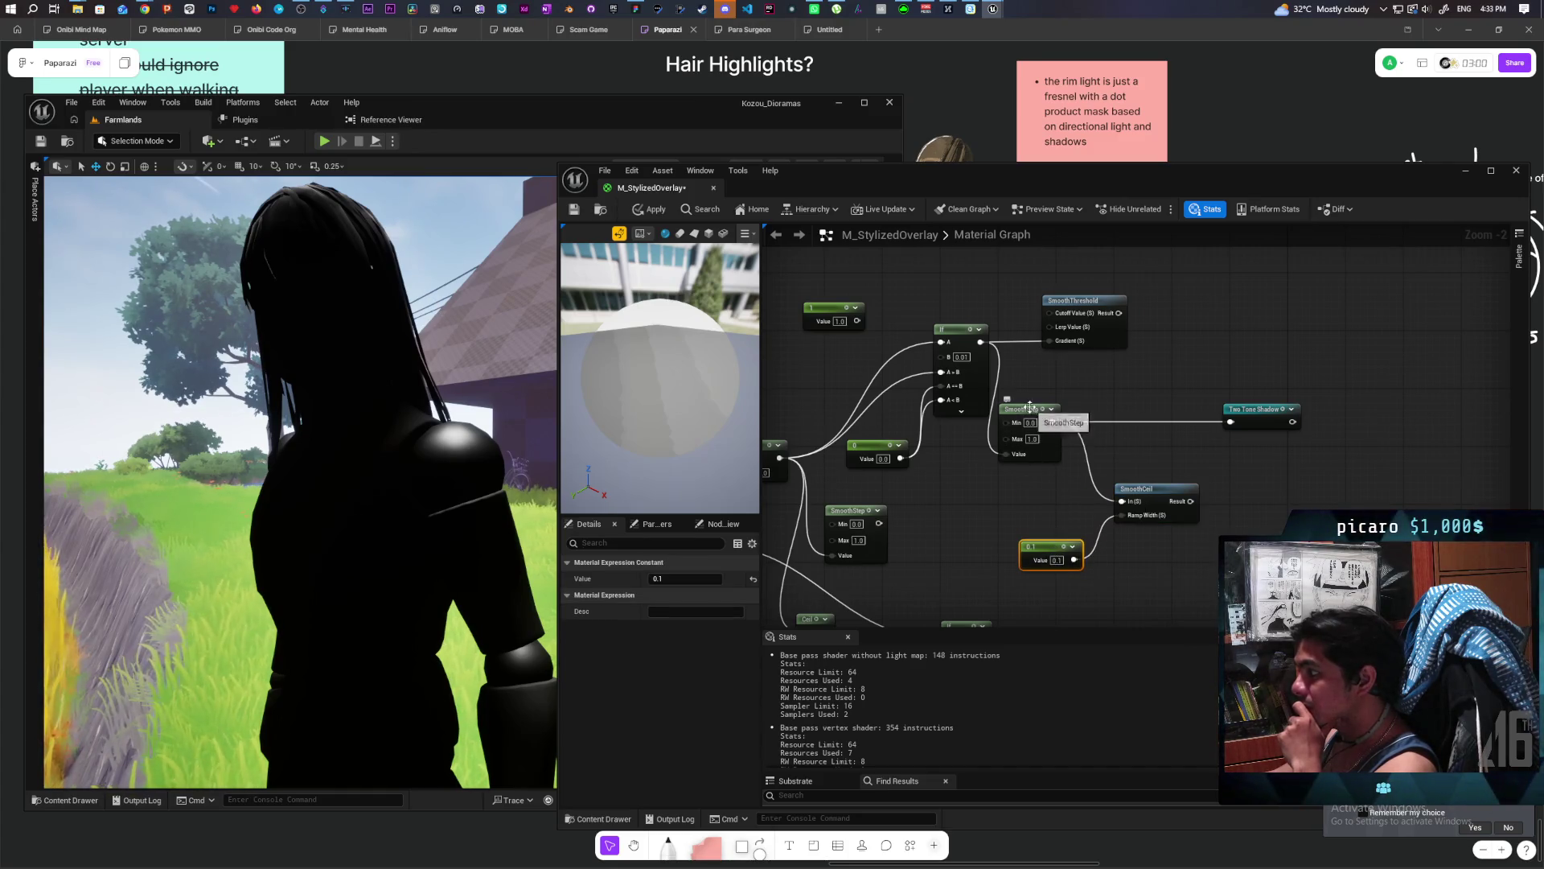
Duplicate the SmoothStep node and pull a wire from the first SmoothStep's output.
left_click(1049, 452)
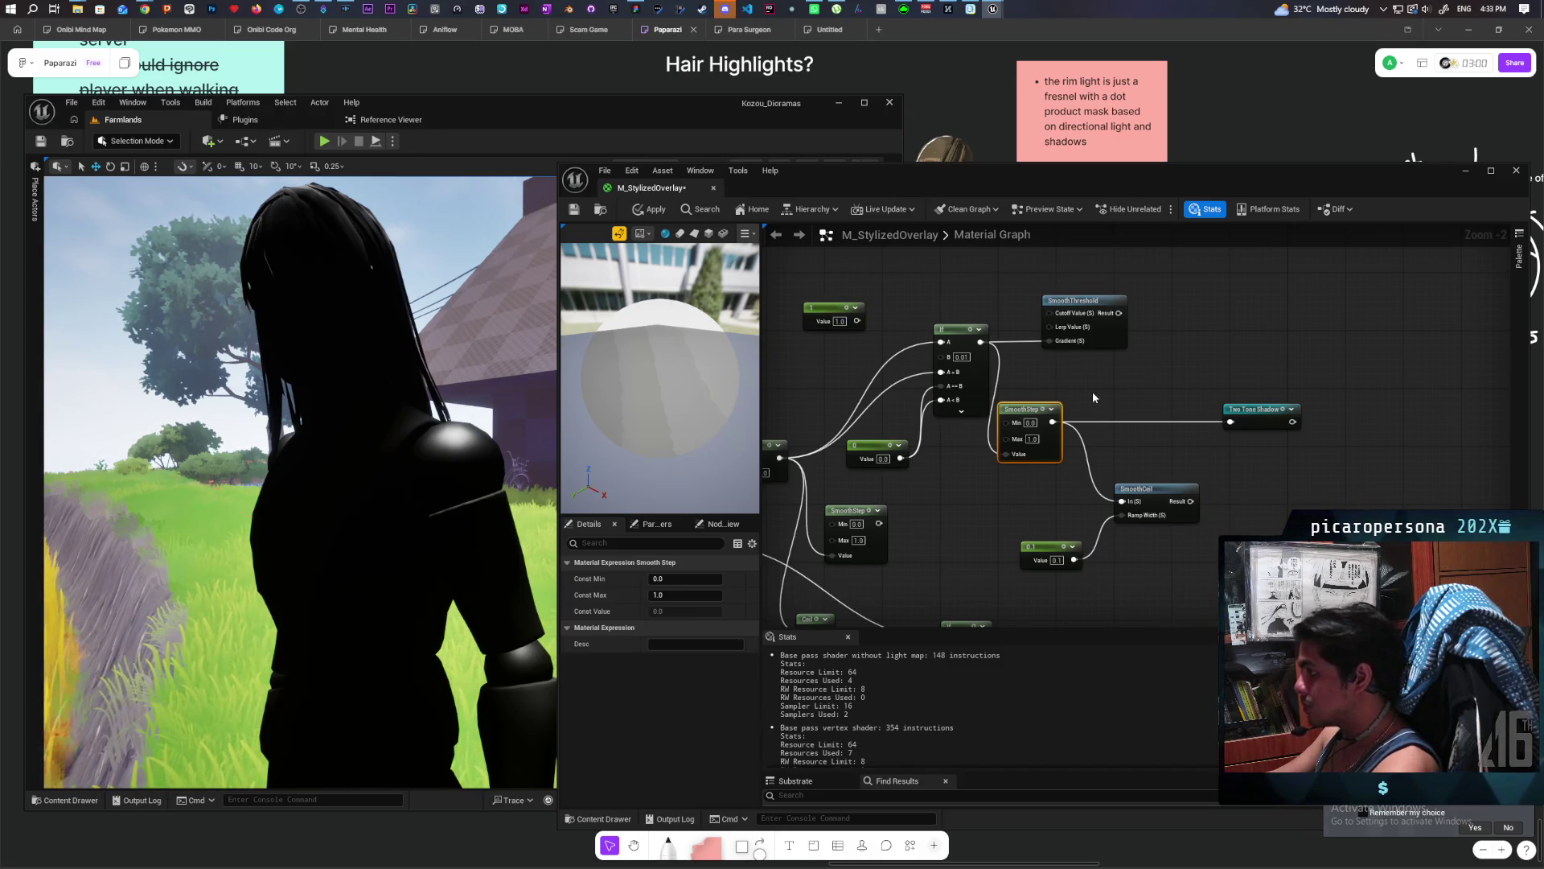
key("ctrl+v")
mouse_move(1053, 421)
left_mouse_down()
mouse_move(1101, 408)
mouse_move(1230, 423)
left_mouse_up()
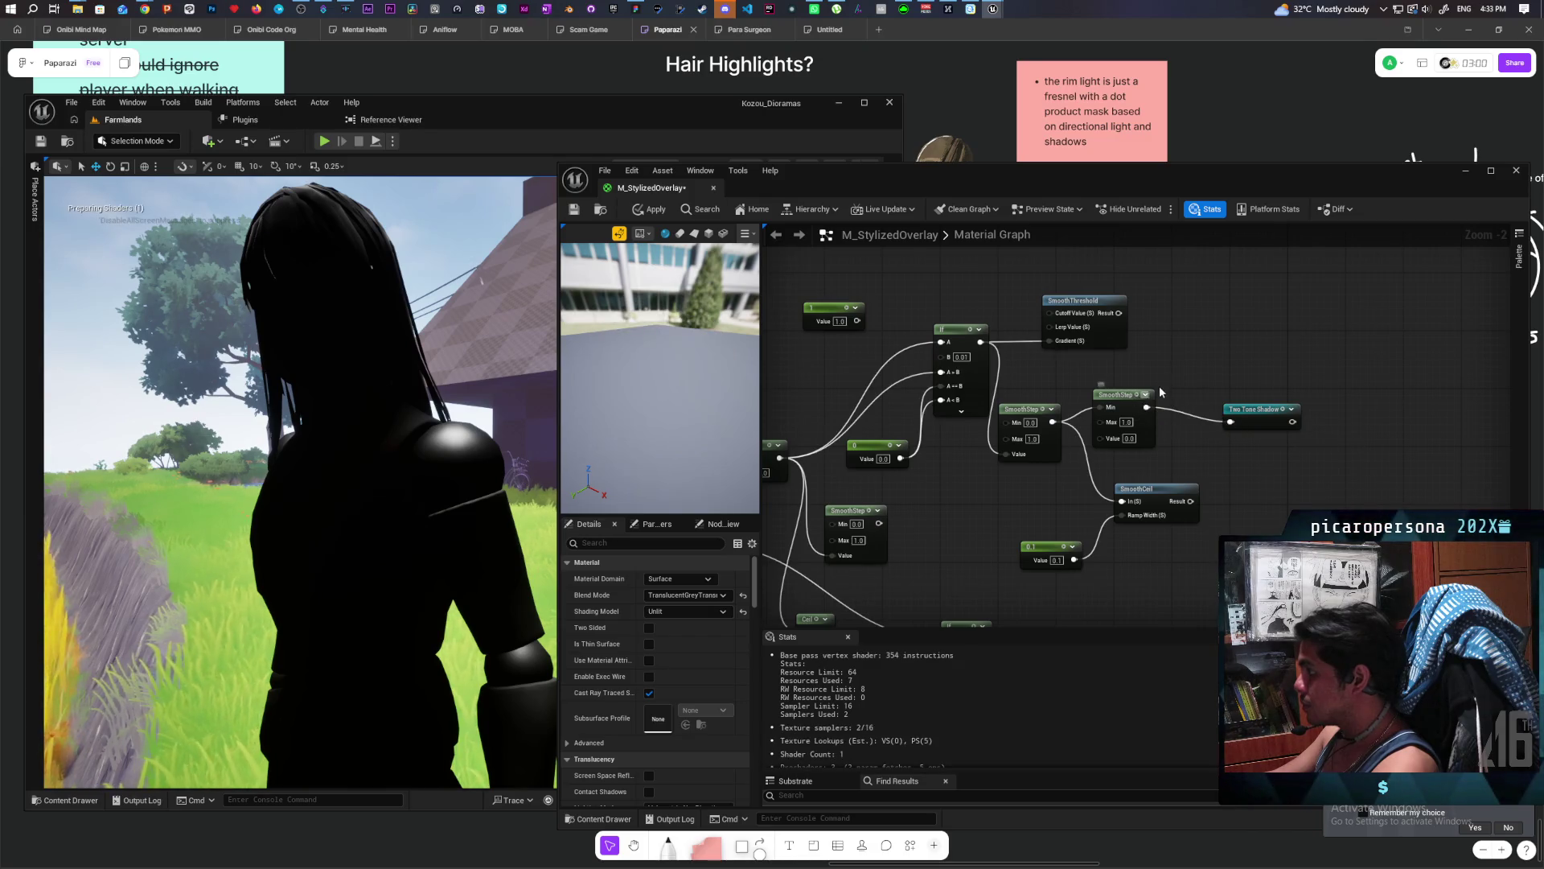
Feed the first SmoothStep into the new one, set its Min to 0.5, and apply.
left_click_drag(1053, 422, 1099, 437)
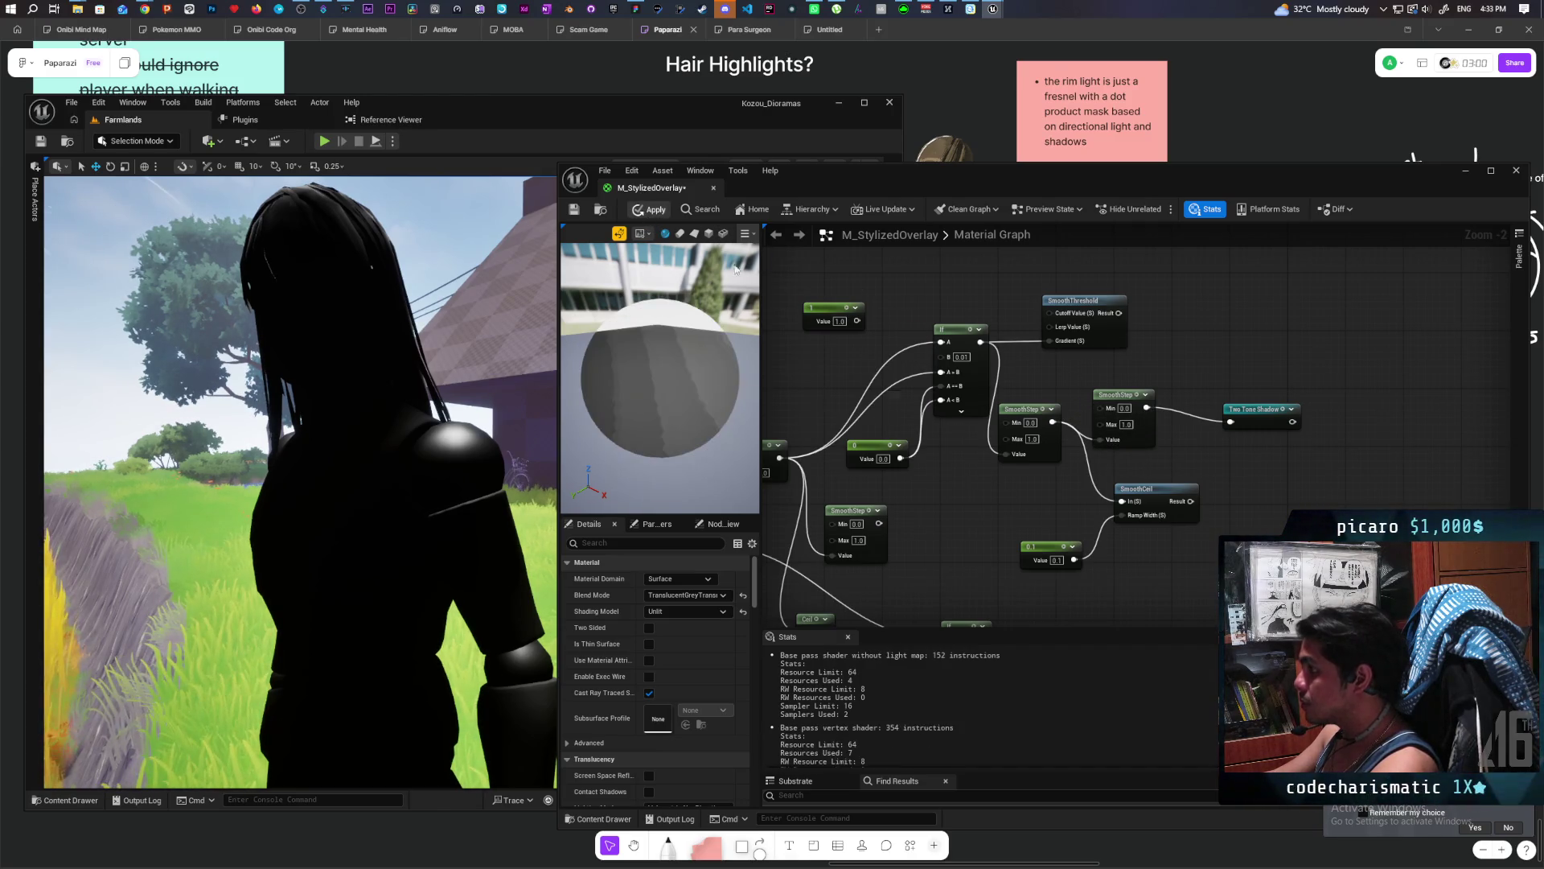
key("ctrl+s")
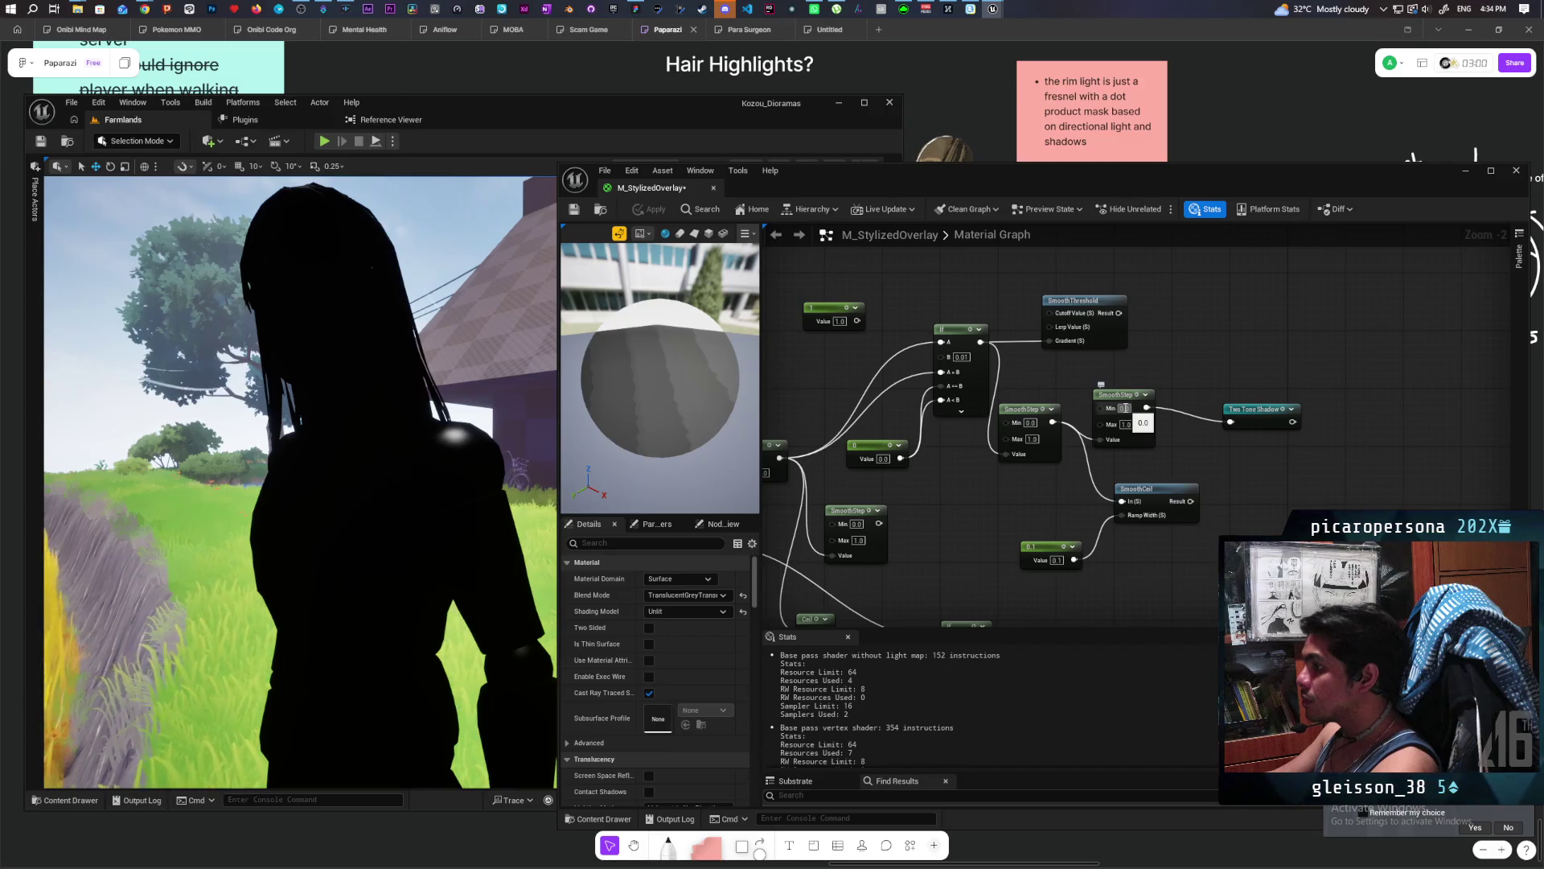
type("5")
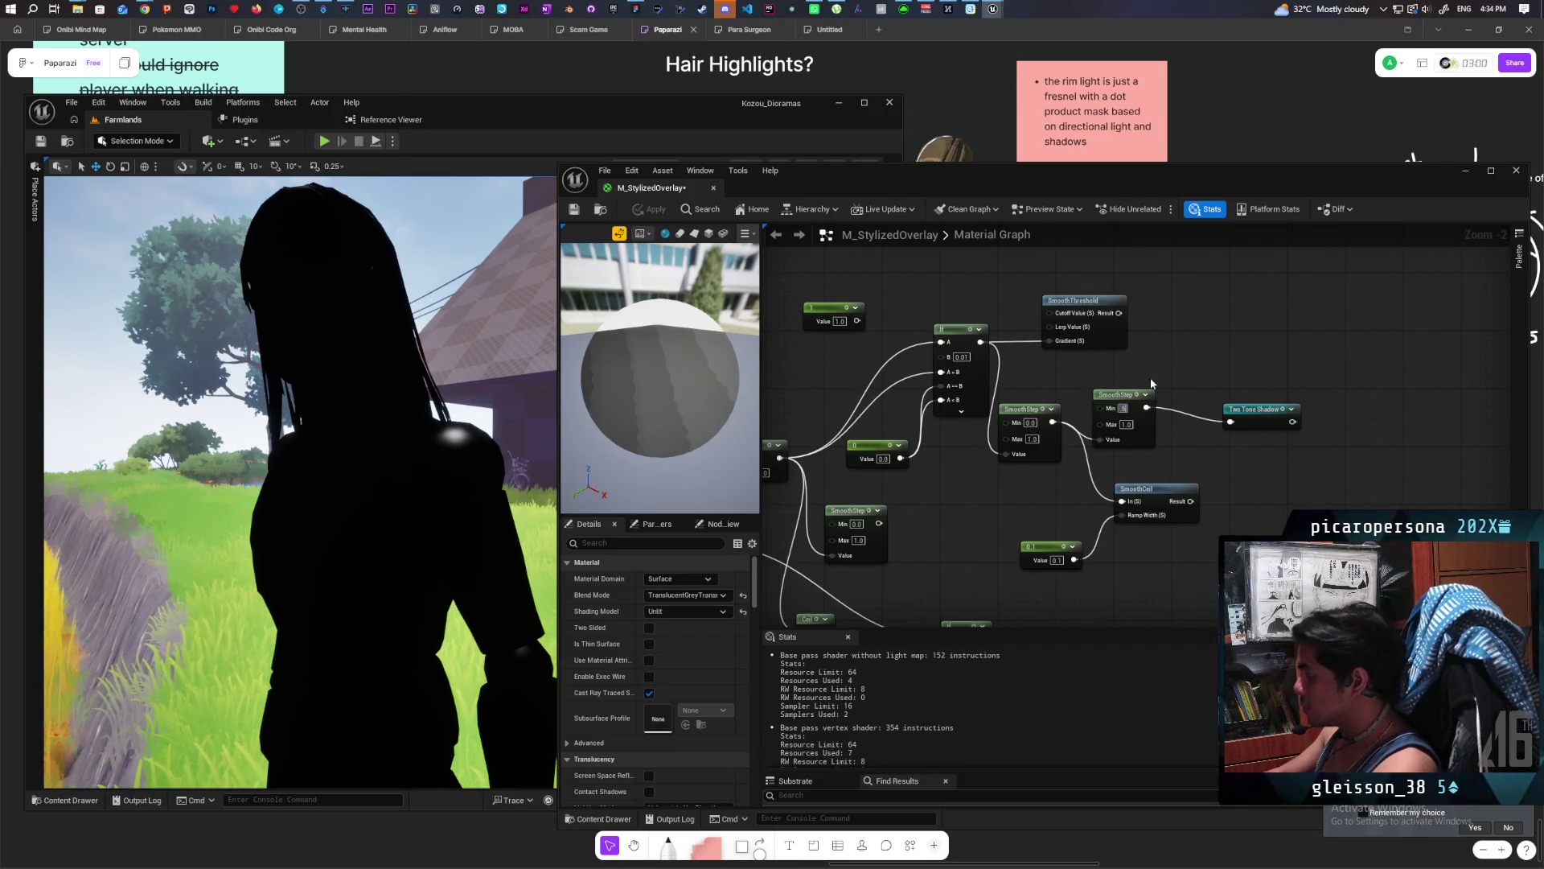
key("Return")
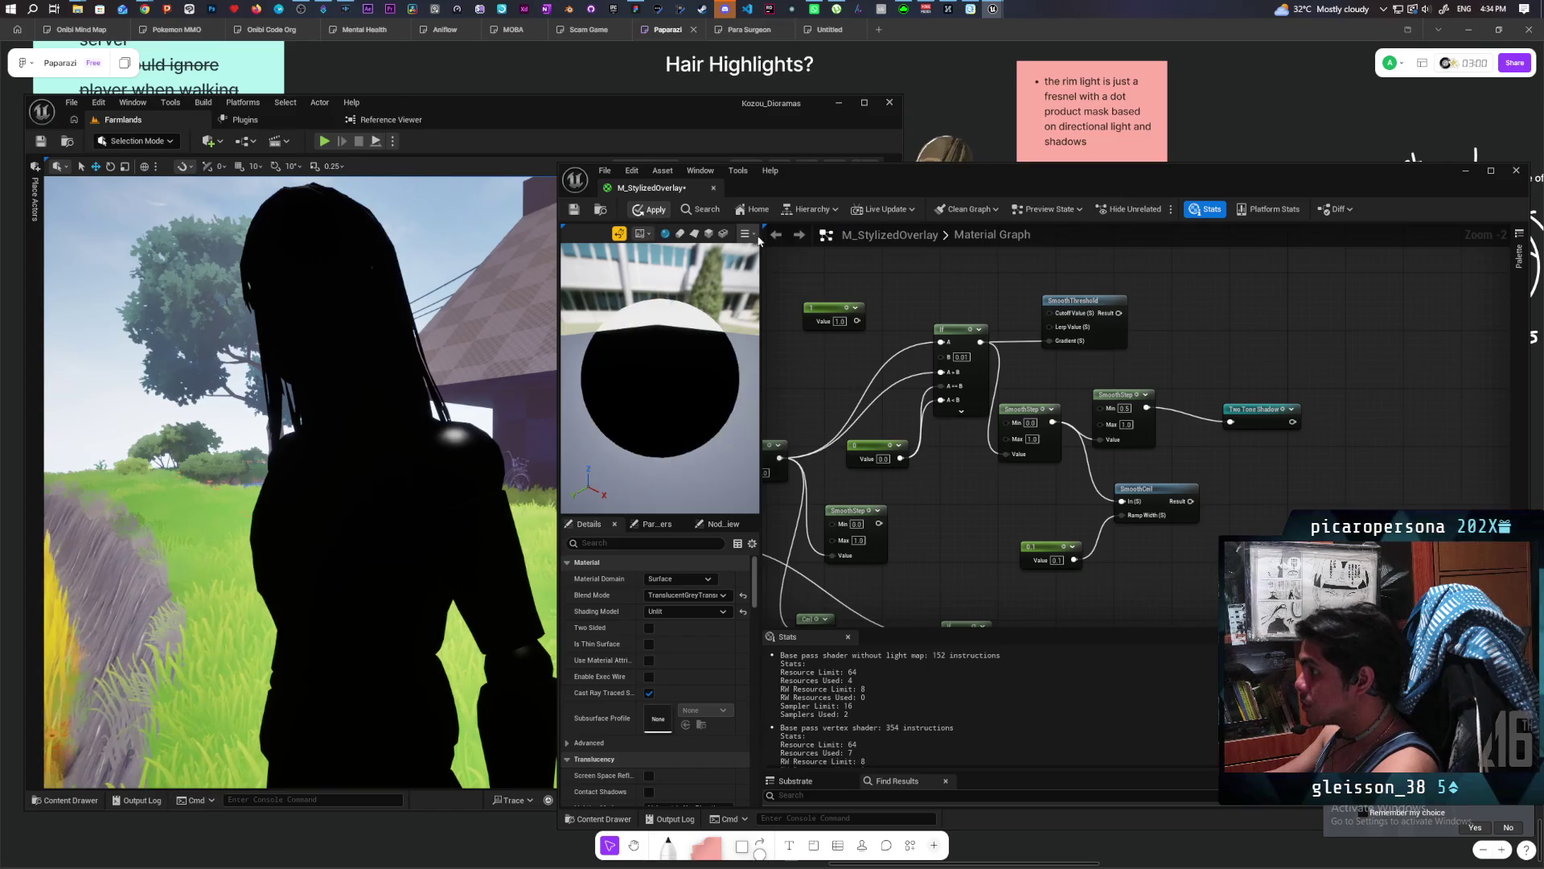
key("ctrl+s")
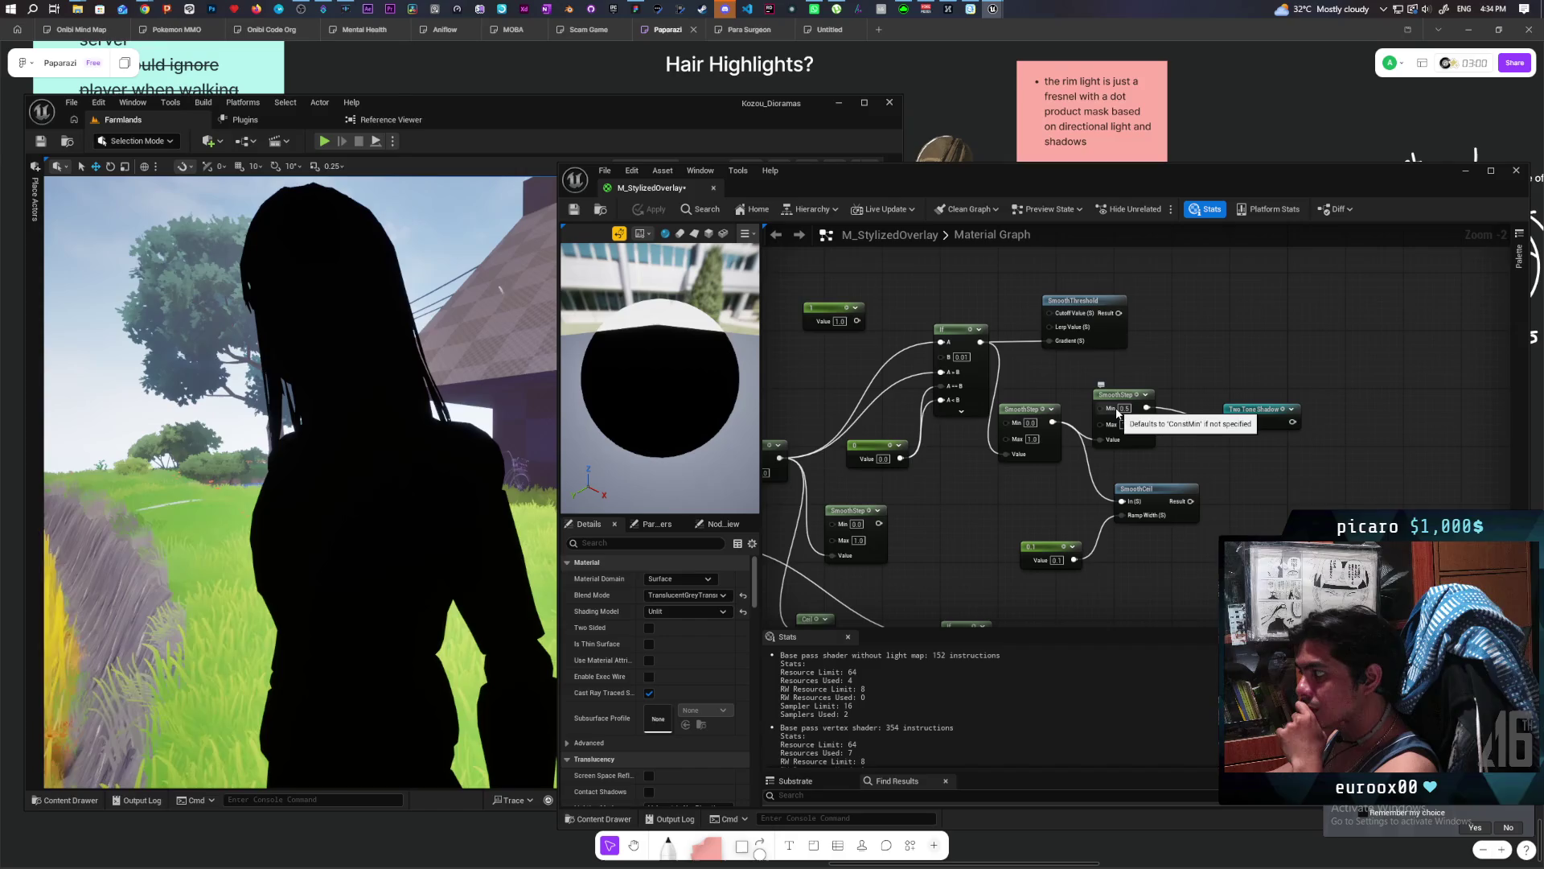
Set the new SmoothStep to Min 0.0 and Max 0.1, then apply.
left_click(1124, 408)
left_click(1130, 425)
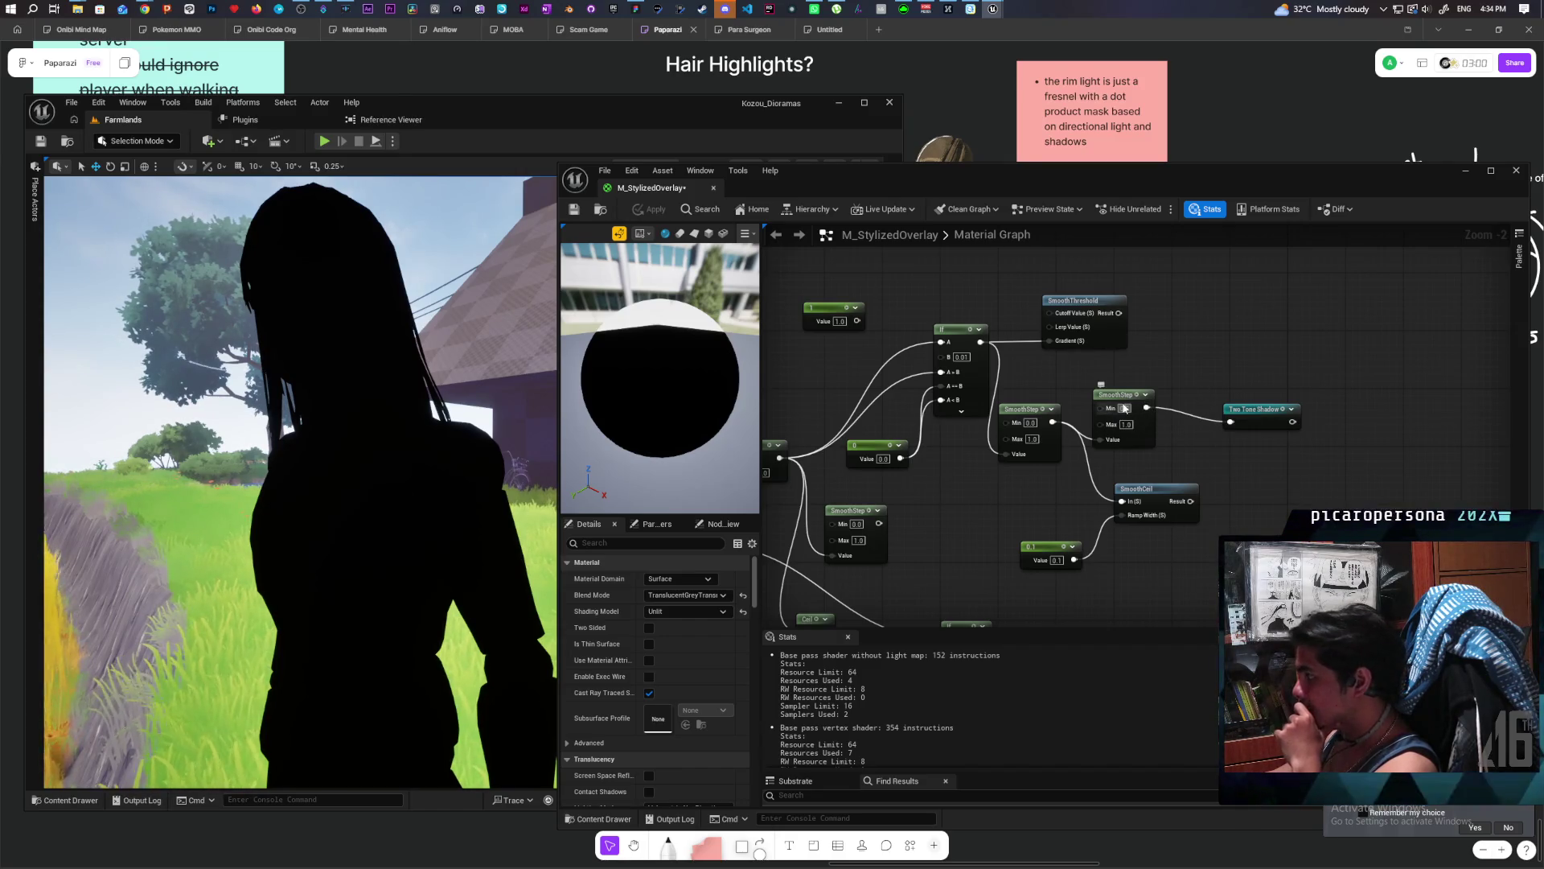
type("0")
left_click(1127, 425)
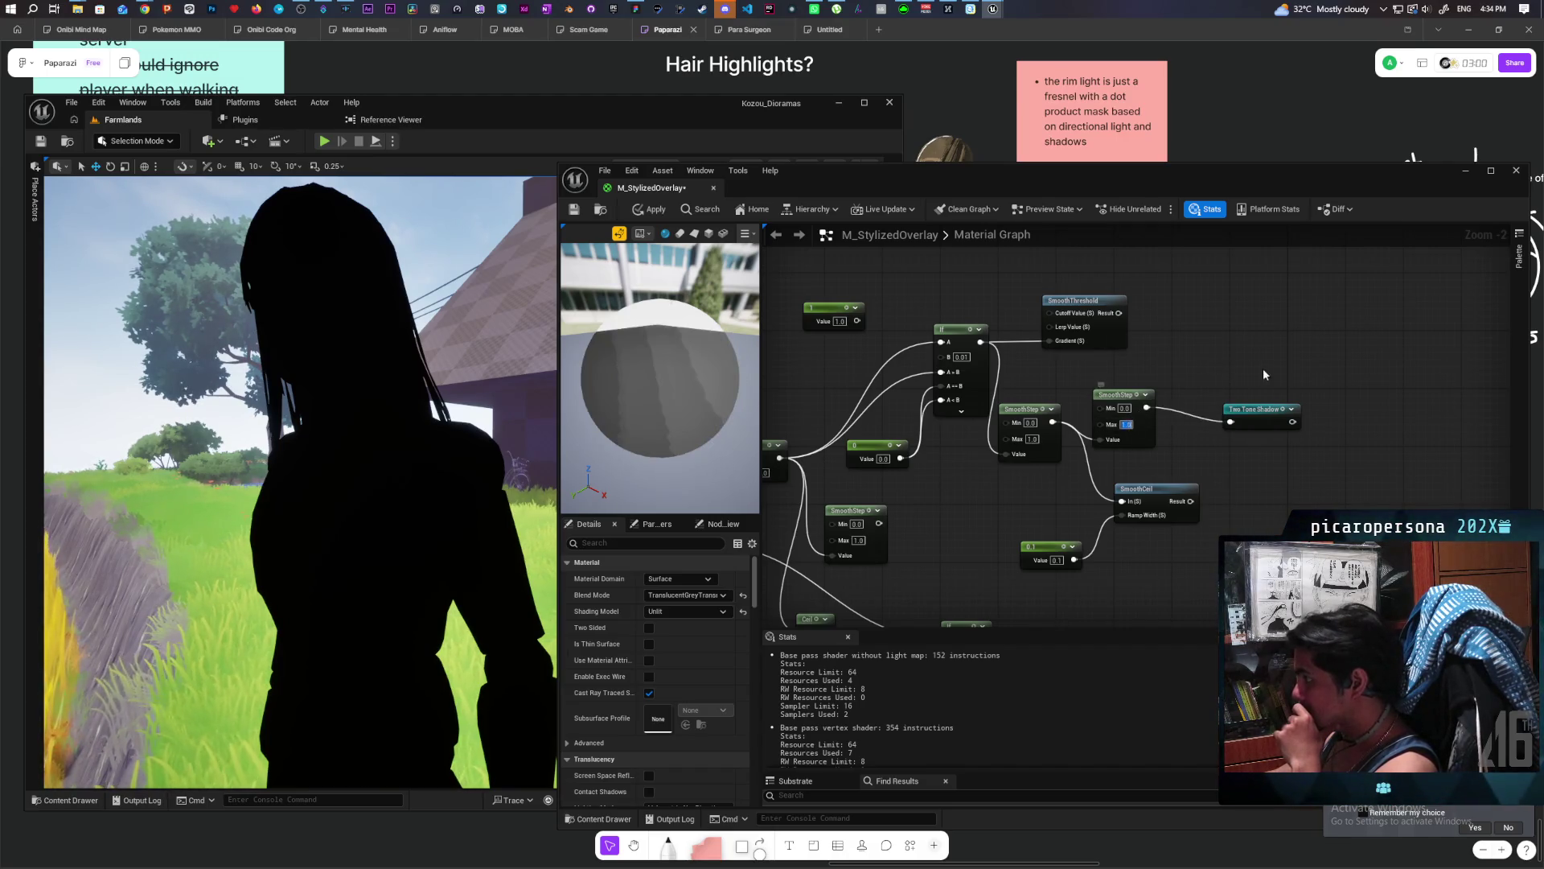
type("0.1")
key("Return")
left_click(655, 209)
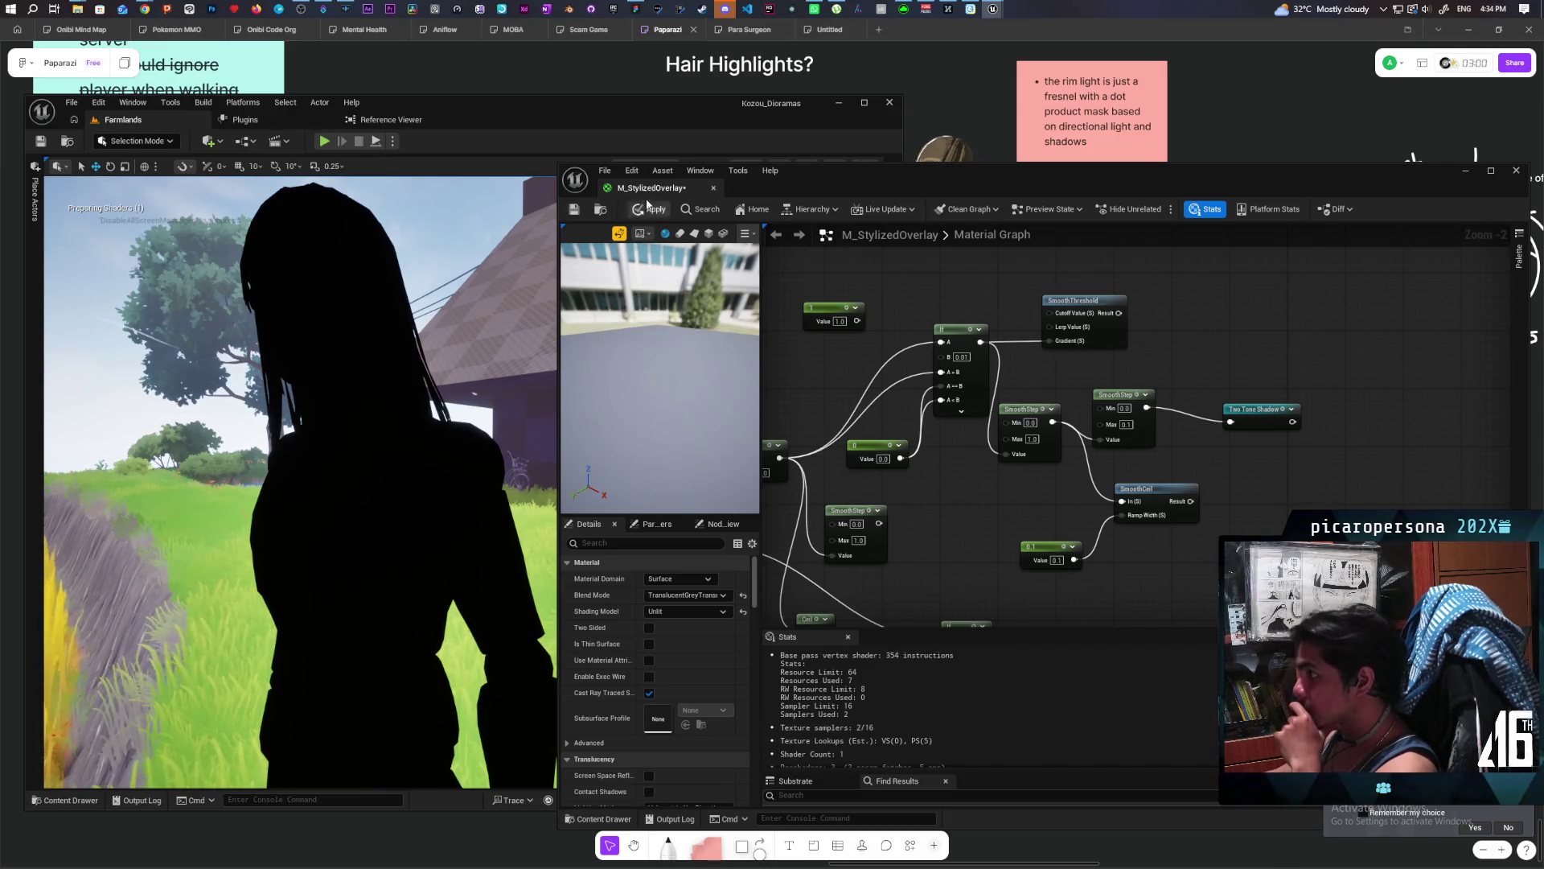
left_click(656, 208)
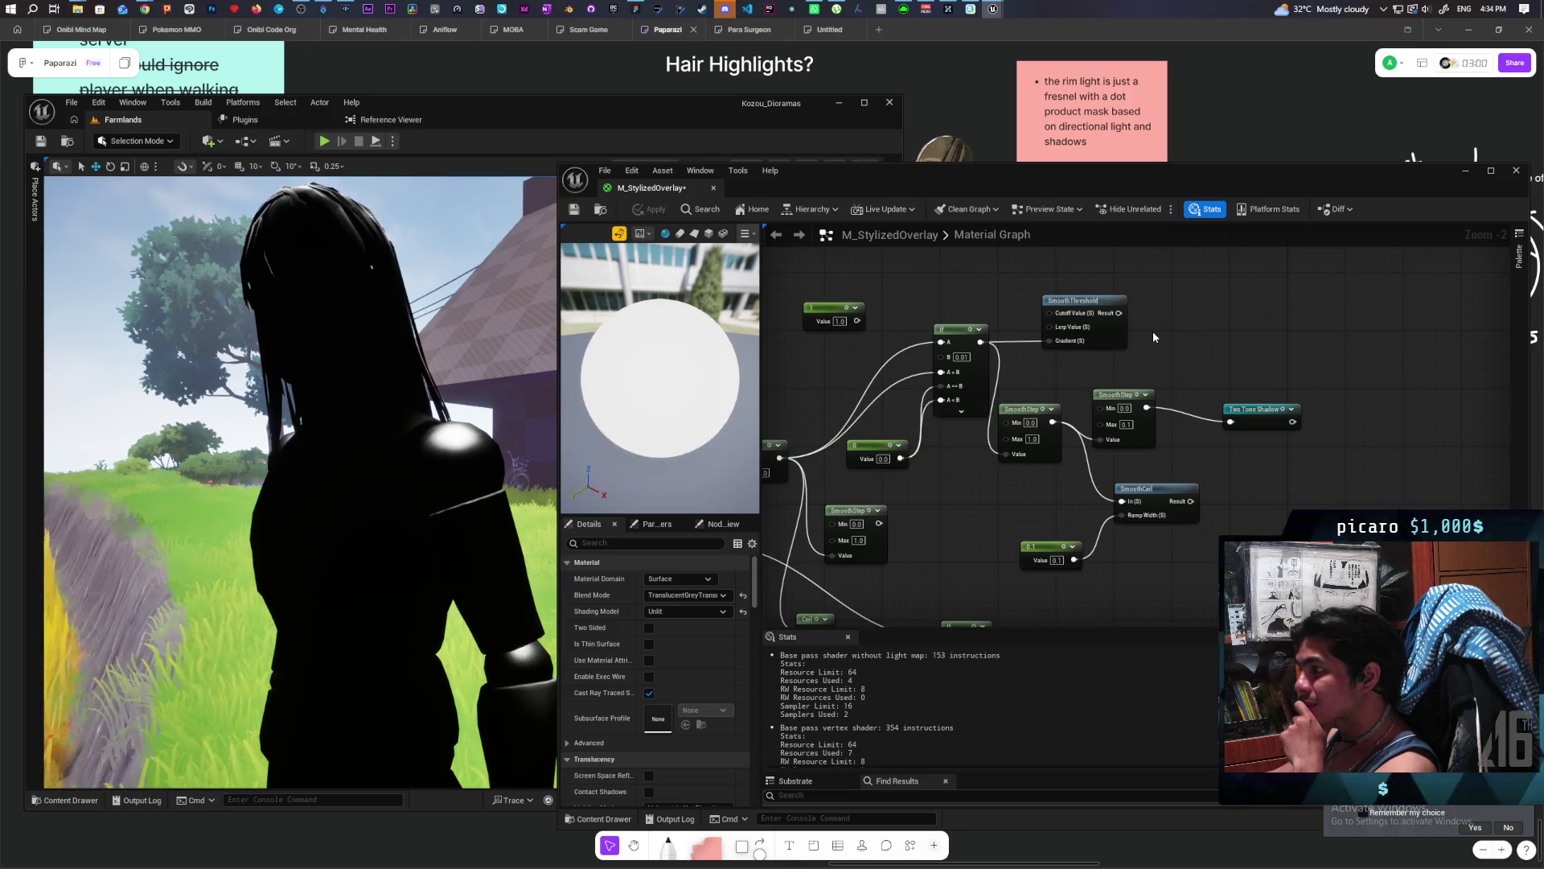
Connect the second SmoothStep's output to Two Tone Shadow and apply.
scroll(449, 520, "down", 5)
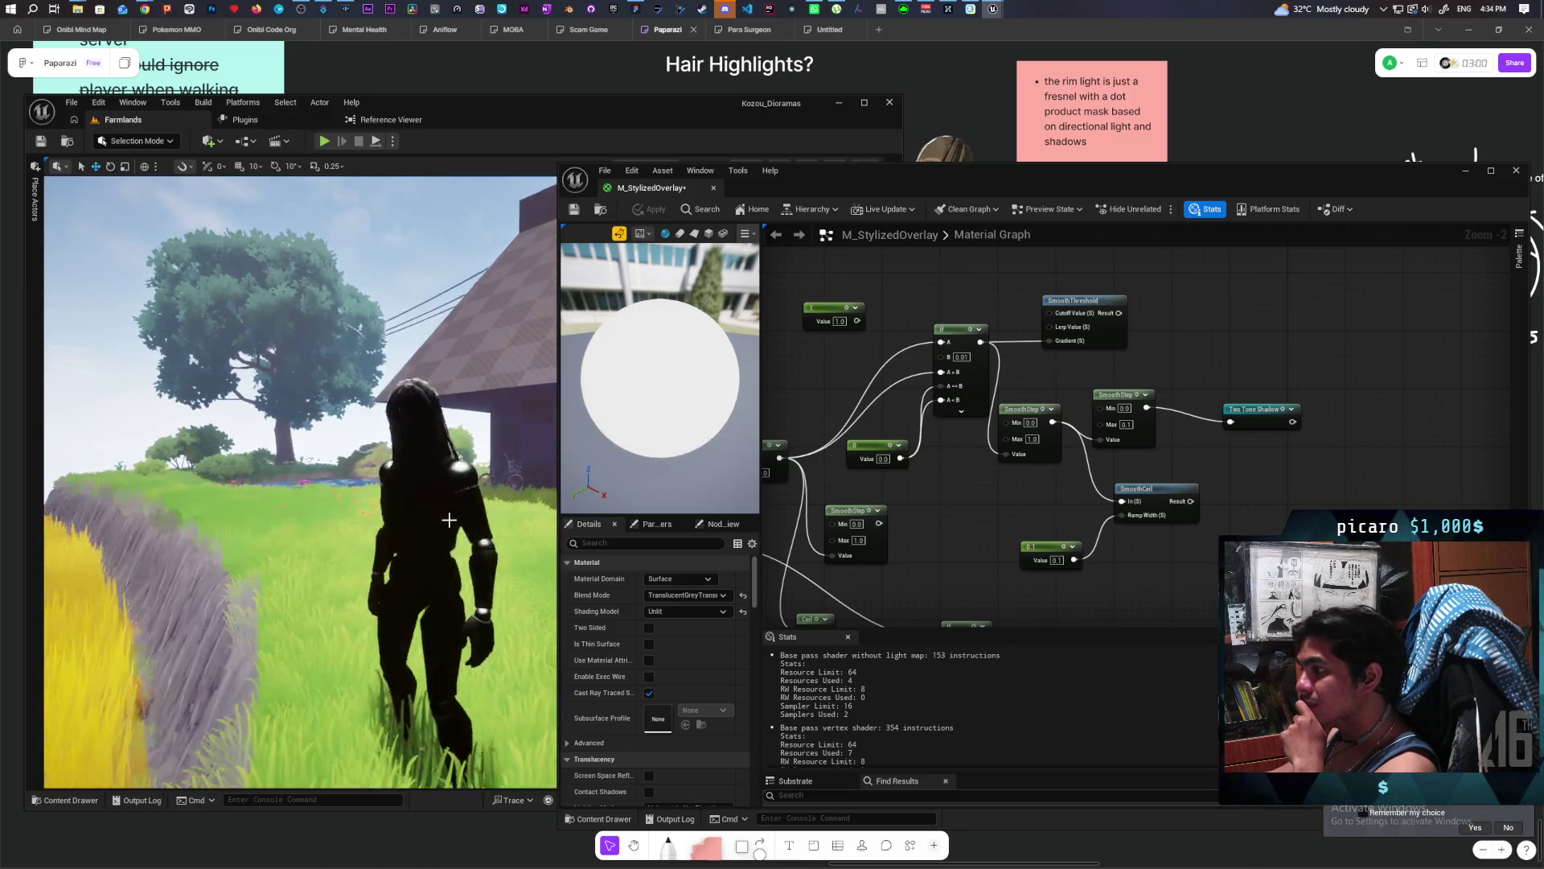
scroll(449, 520, "up", 5)
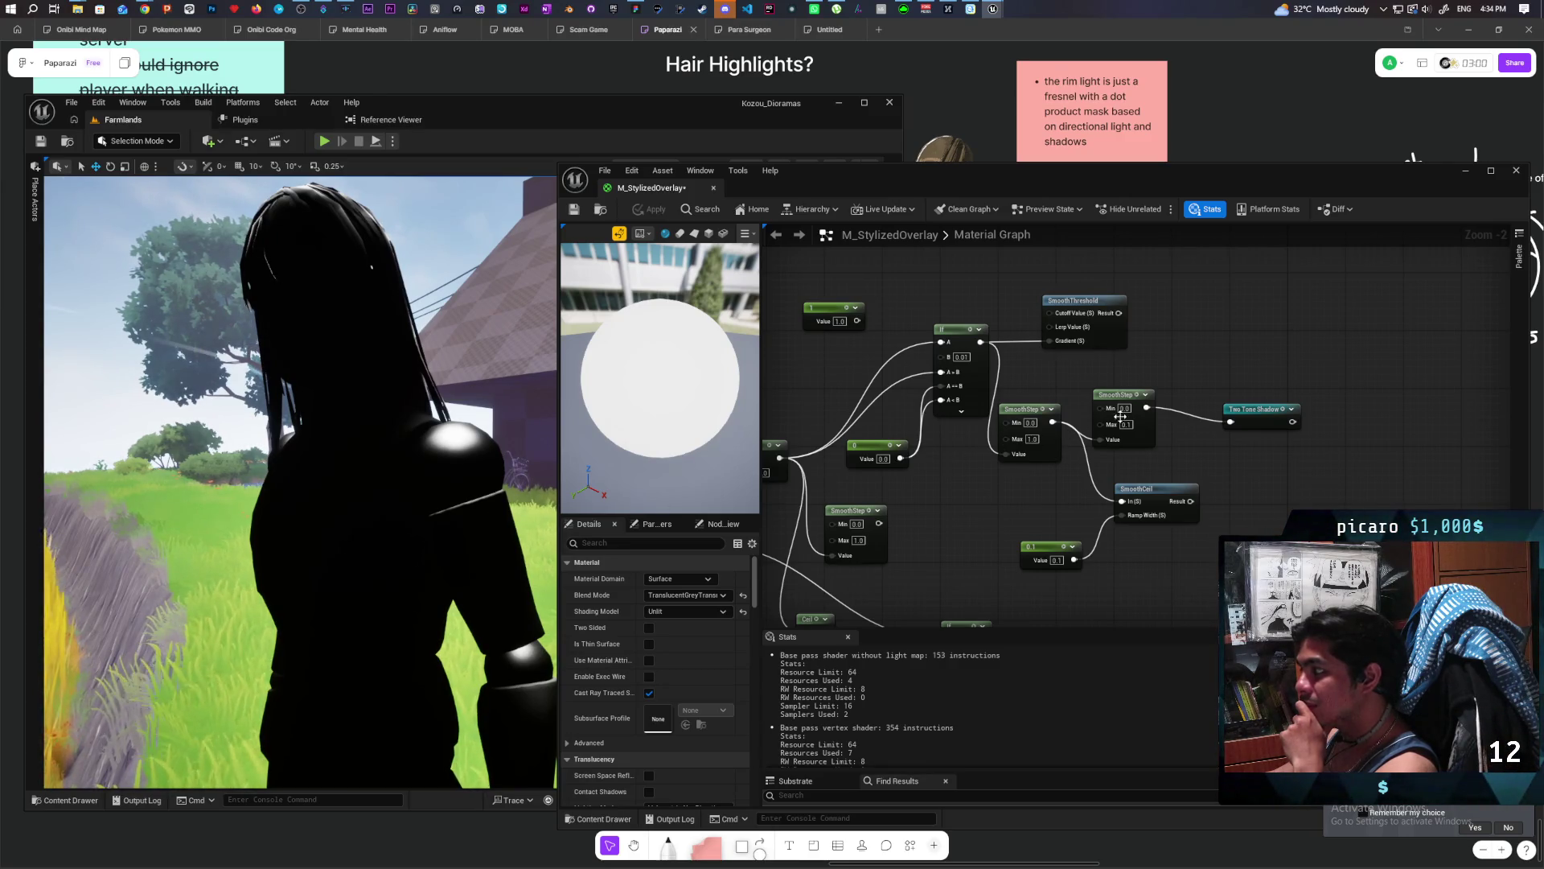
left_click_drag(1052, 421, 1230, 421)
left_click(638, 212)
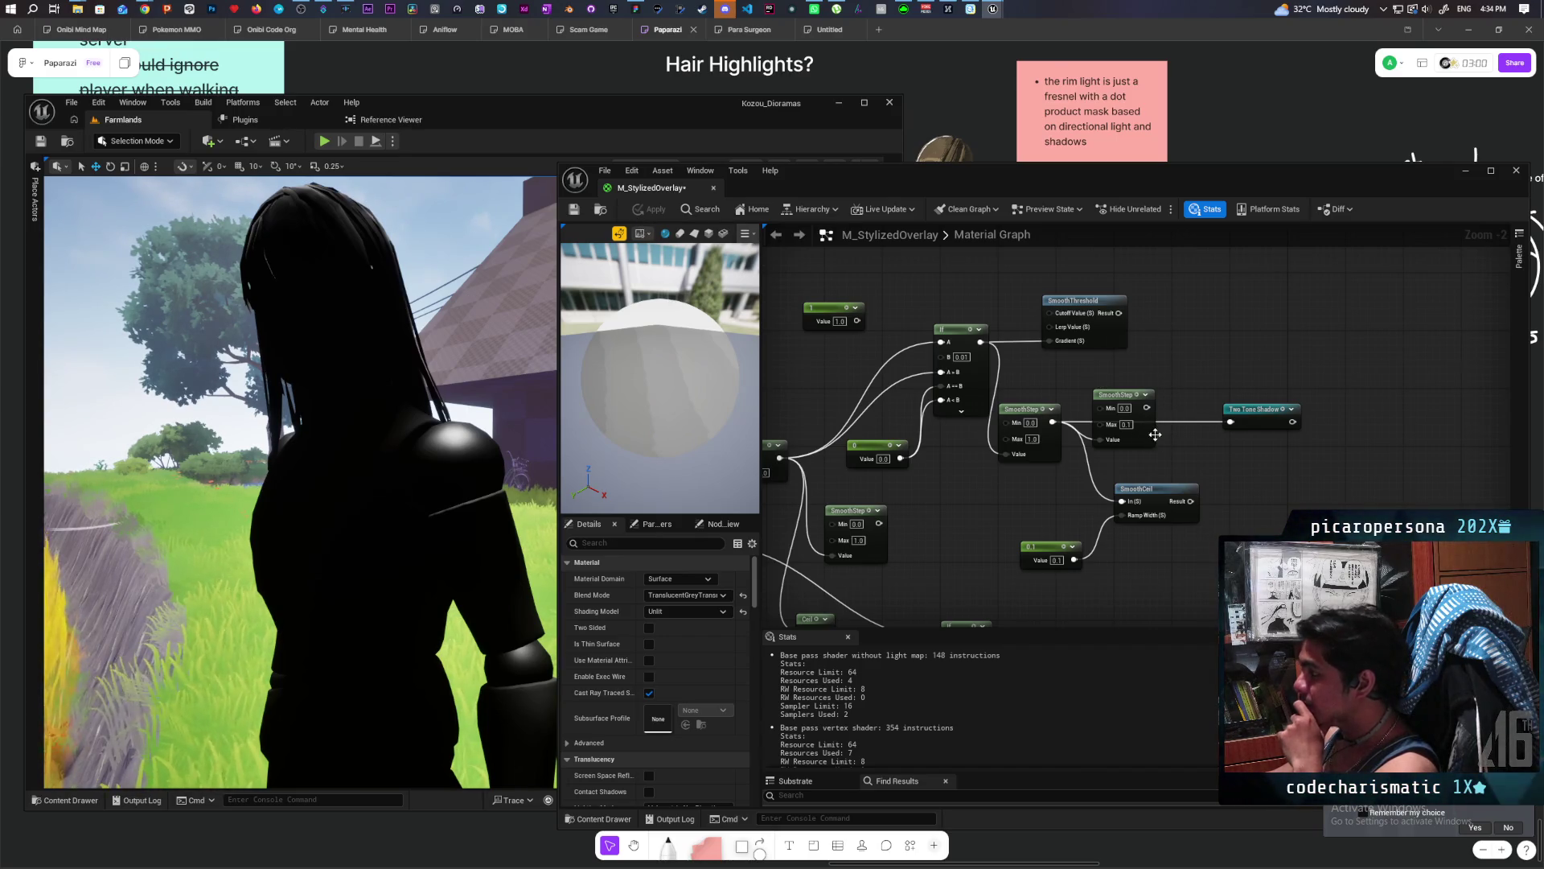
left_click_drag(1147, 408, 1230, 423)
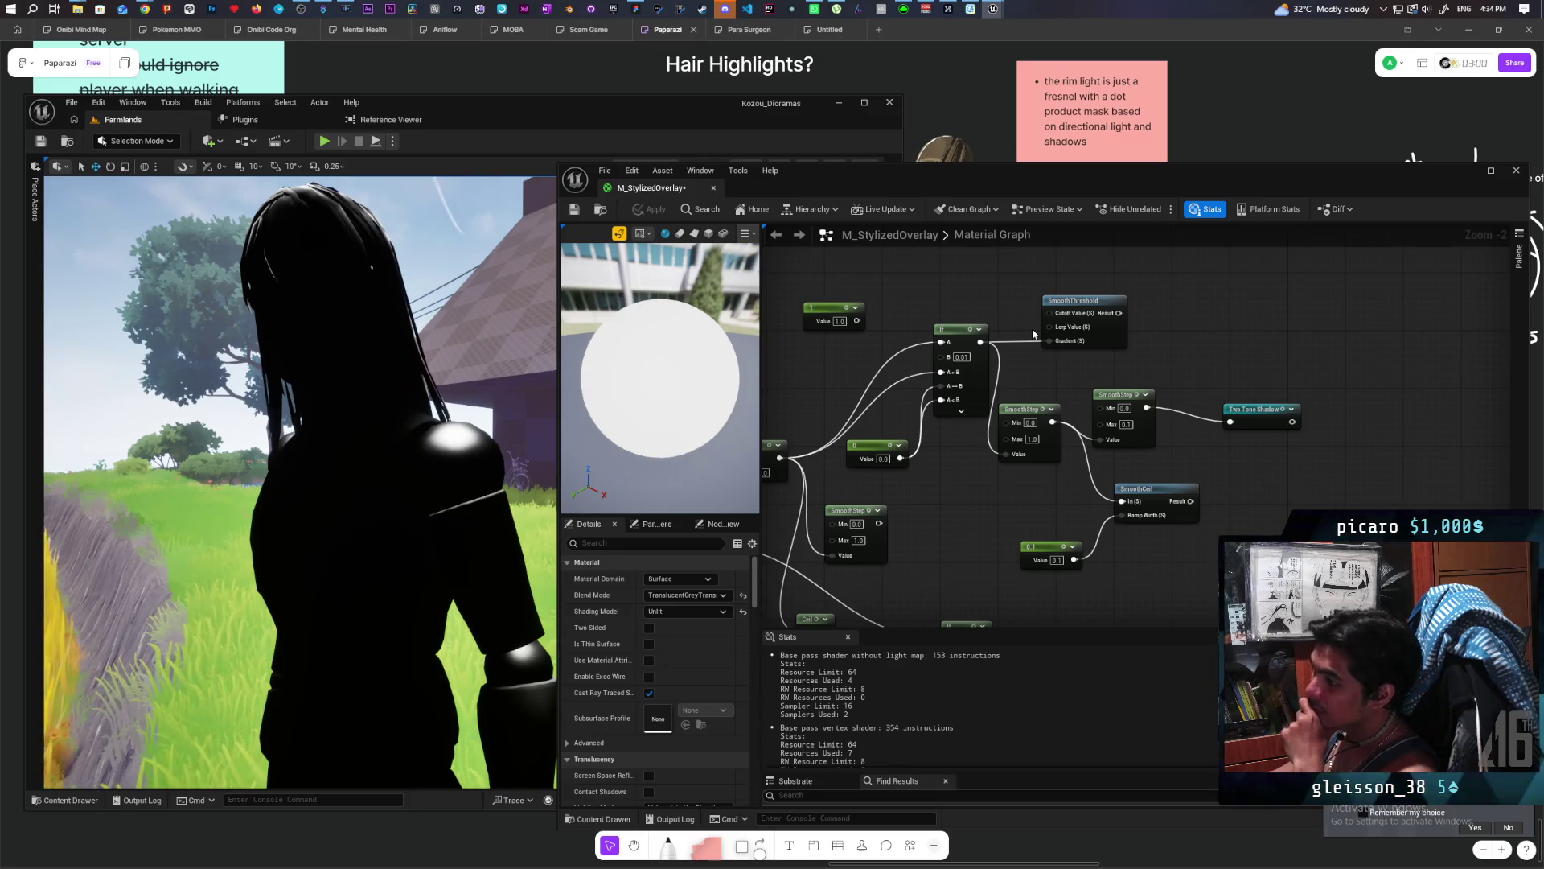
Walk the character forward in Farmlands to inspect shading, then wire SmoothCel's result into Two Tone Shadow.
left_click(396, 391)
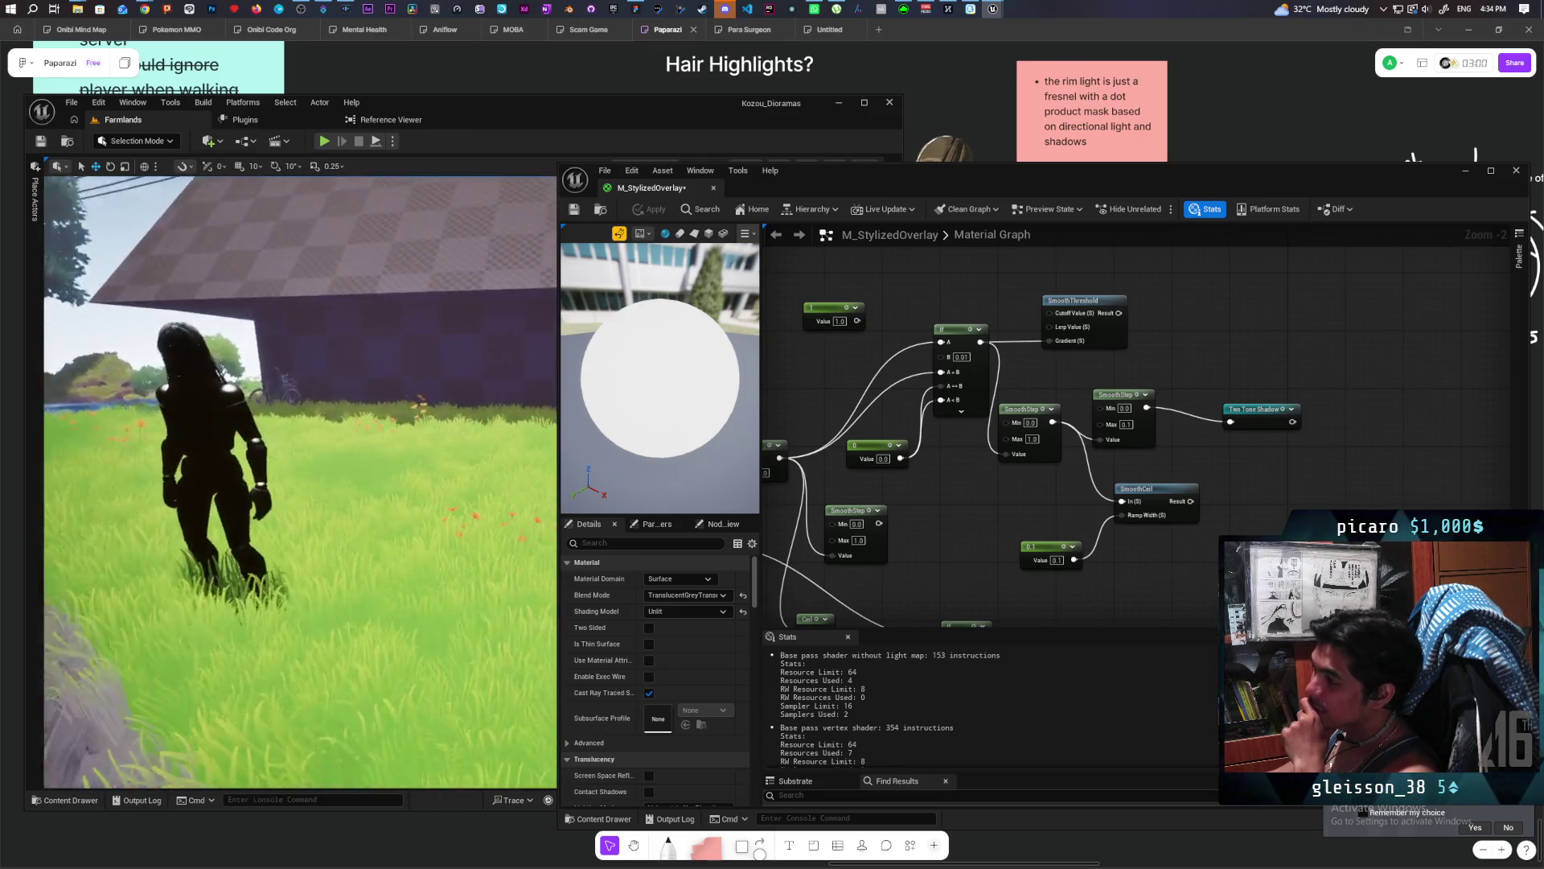
key("w")
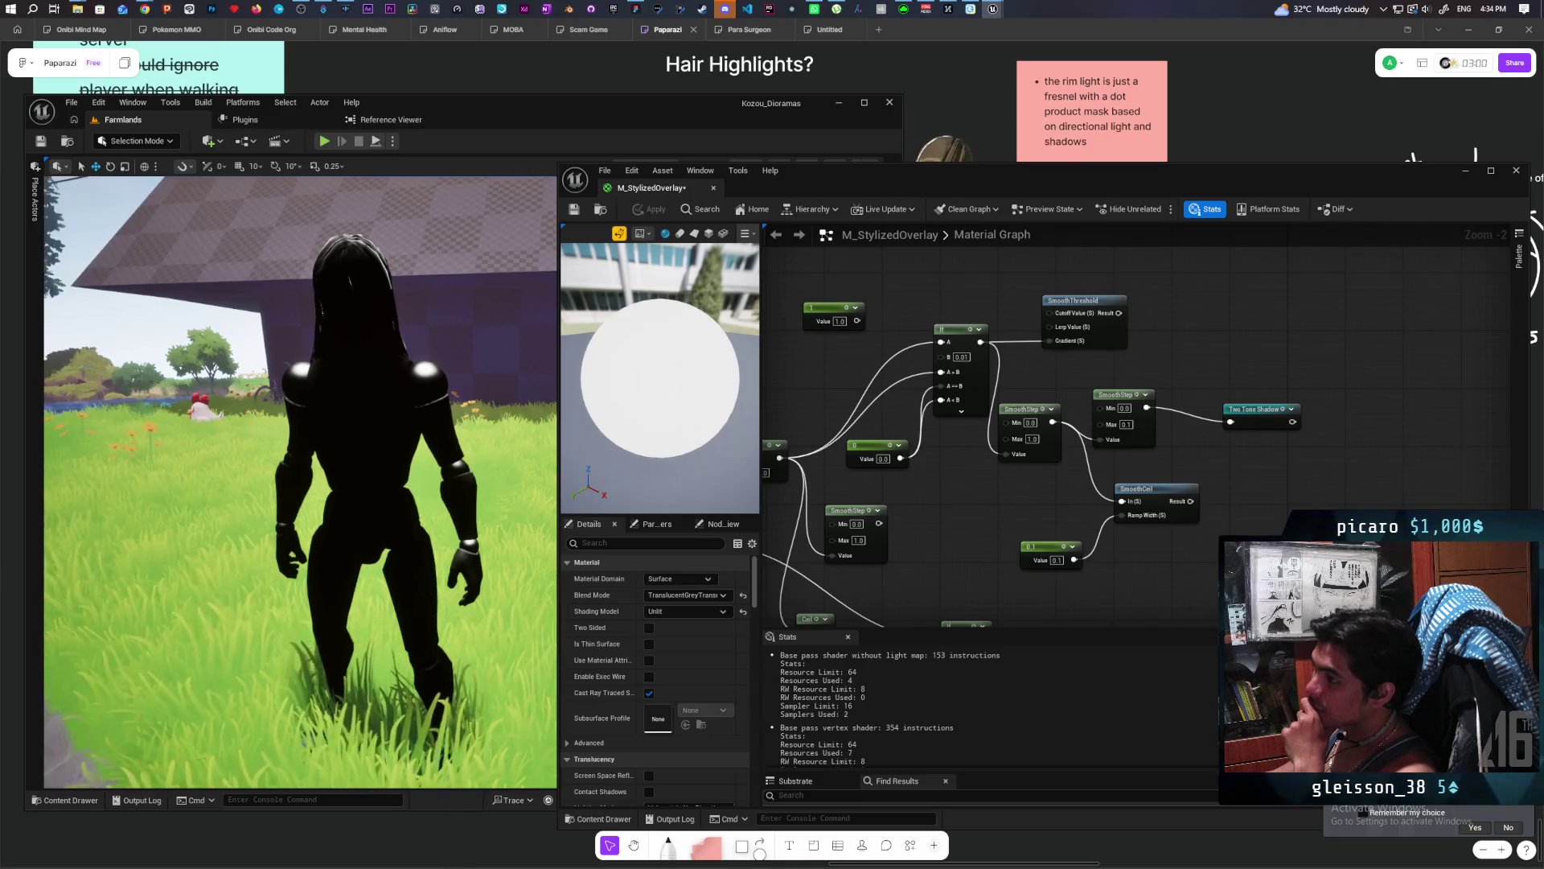
key("w")
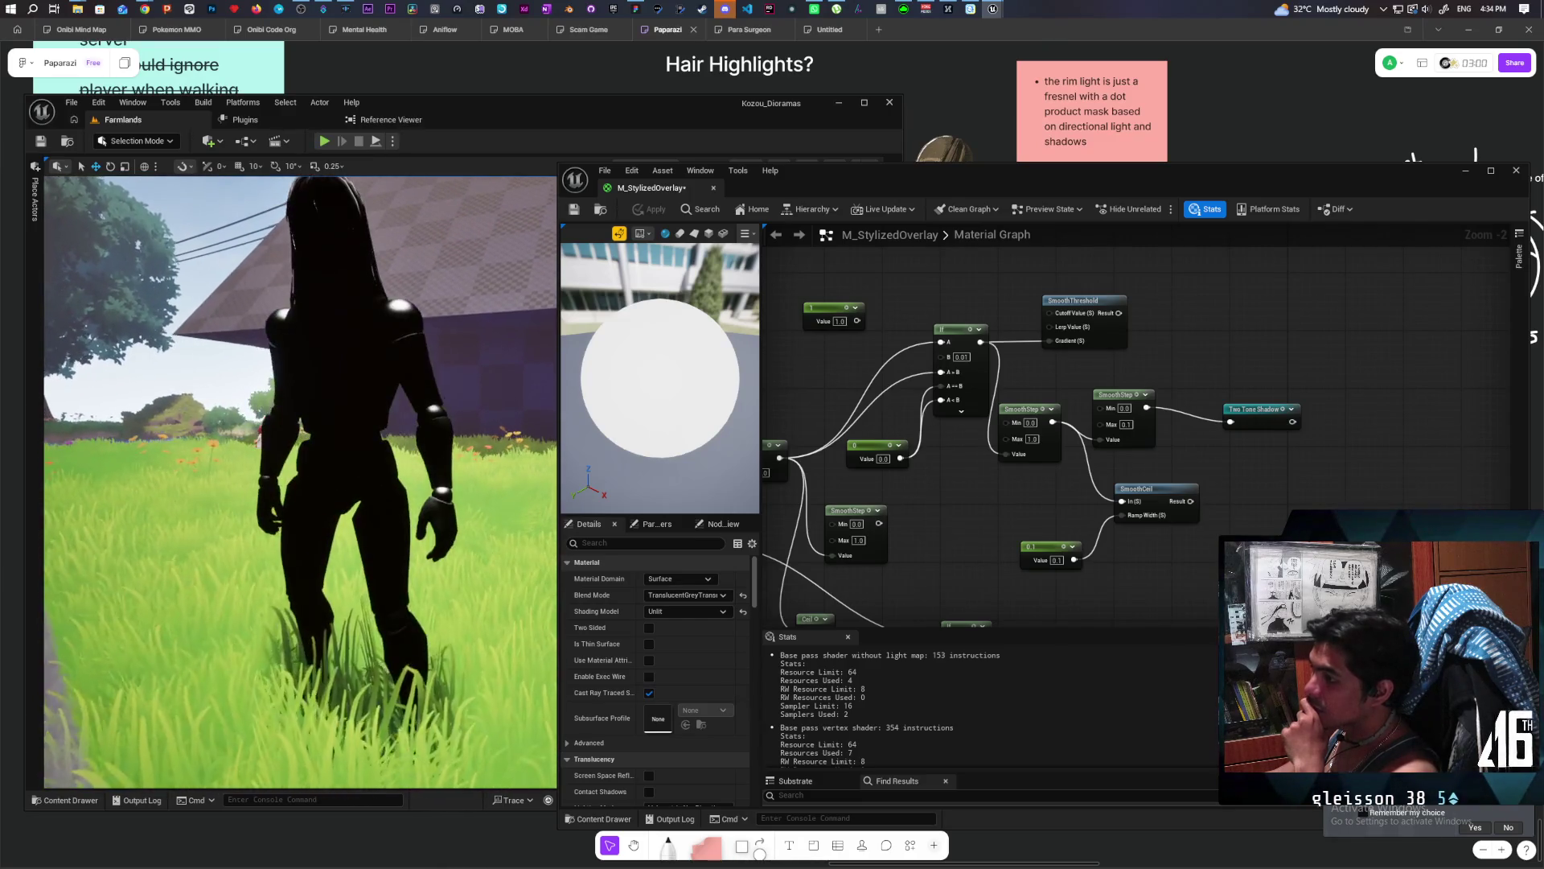
key("w")
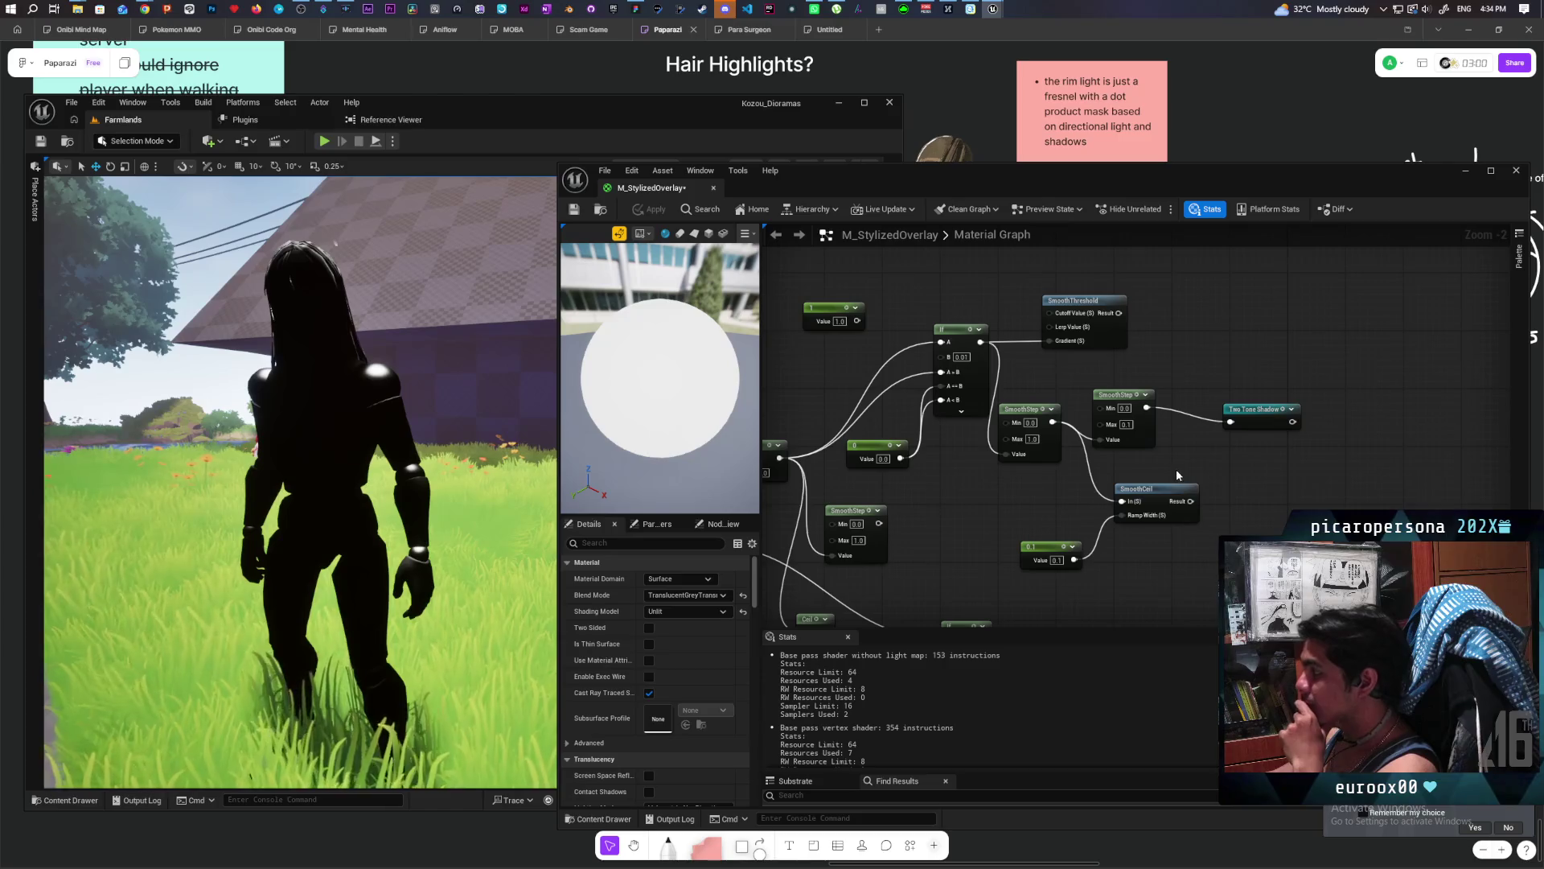
left_click_drag(1190, 501, 1231, 422)
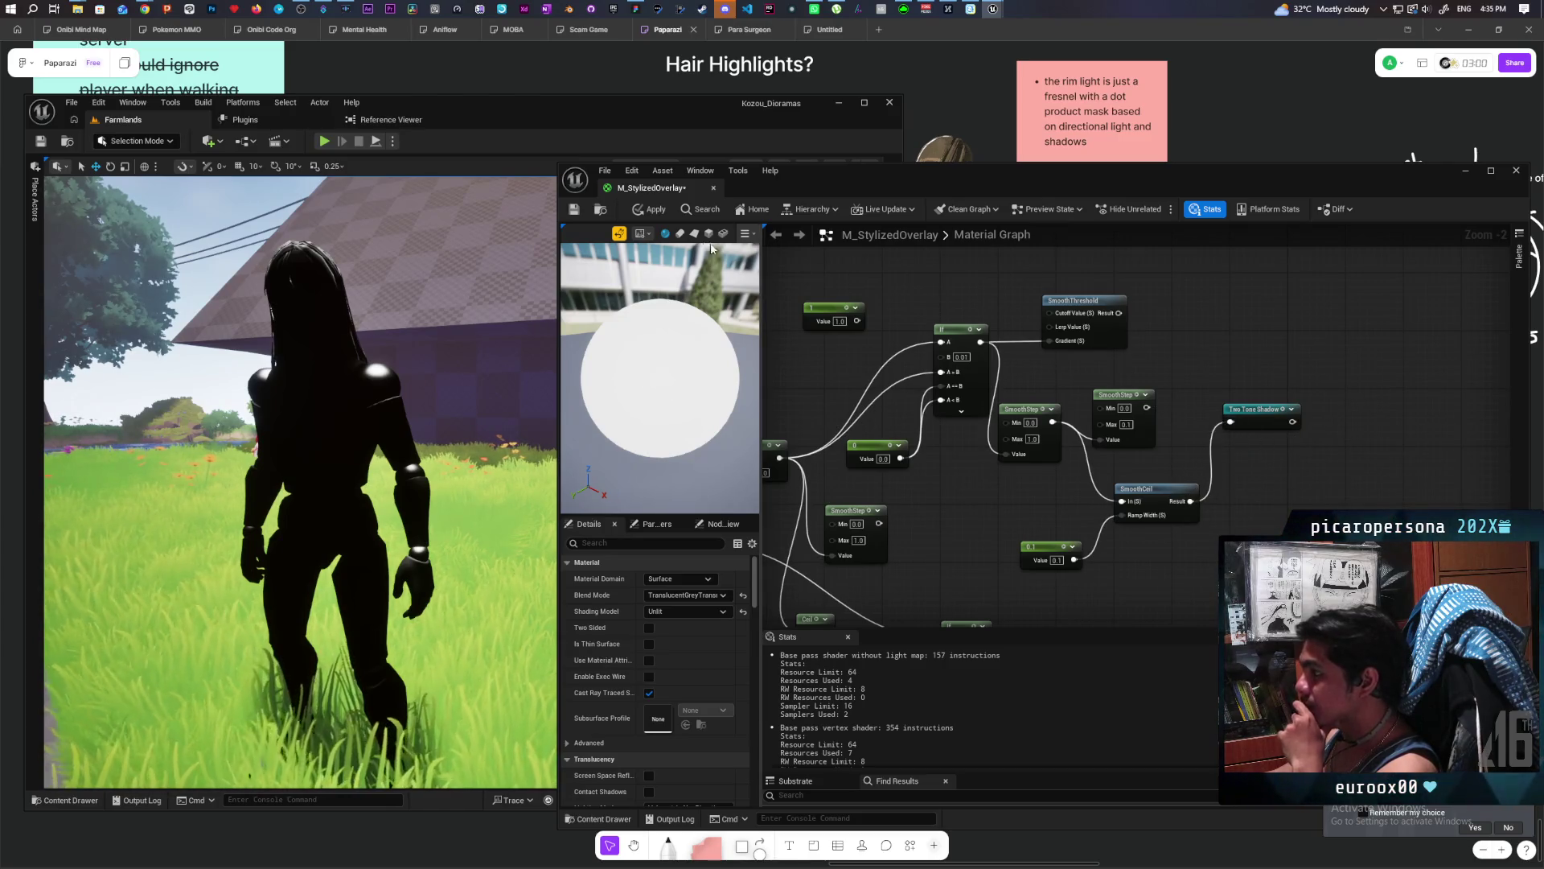
Apply the material for white toon highlights, then rearrange the SmoothThreshold and constant nodes.
left_click(647, 211)
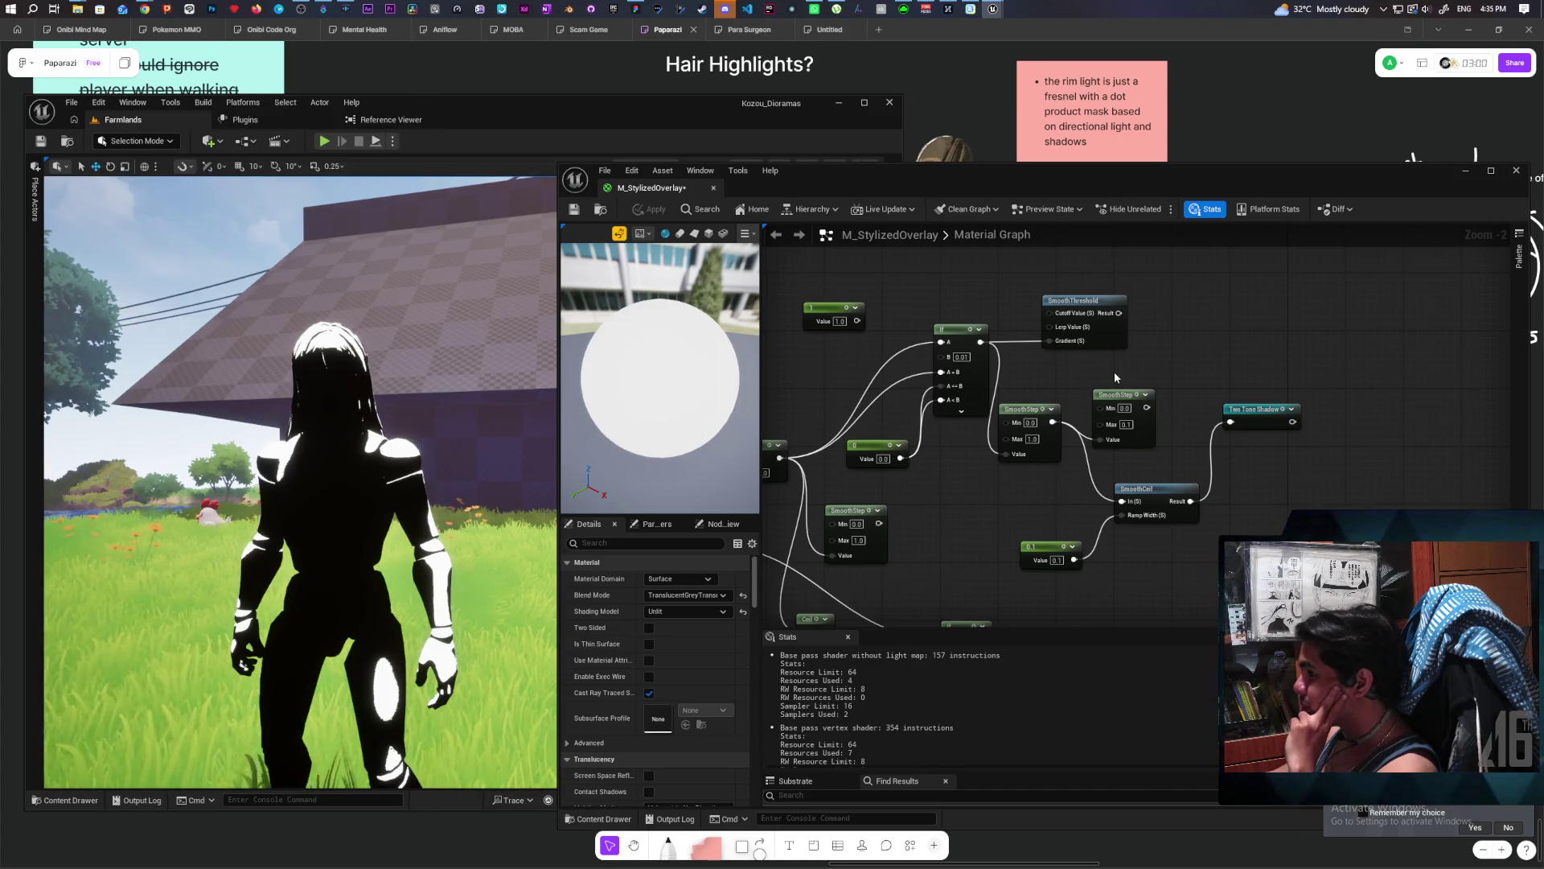
mouse_move(1064, 333)
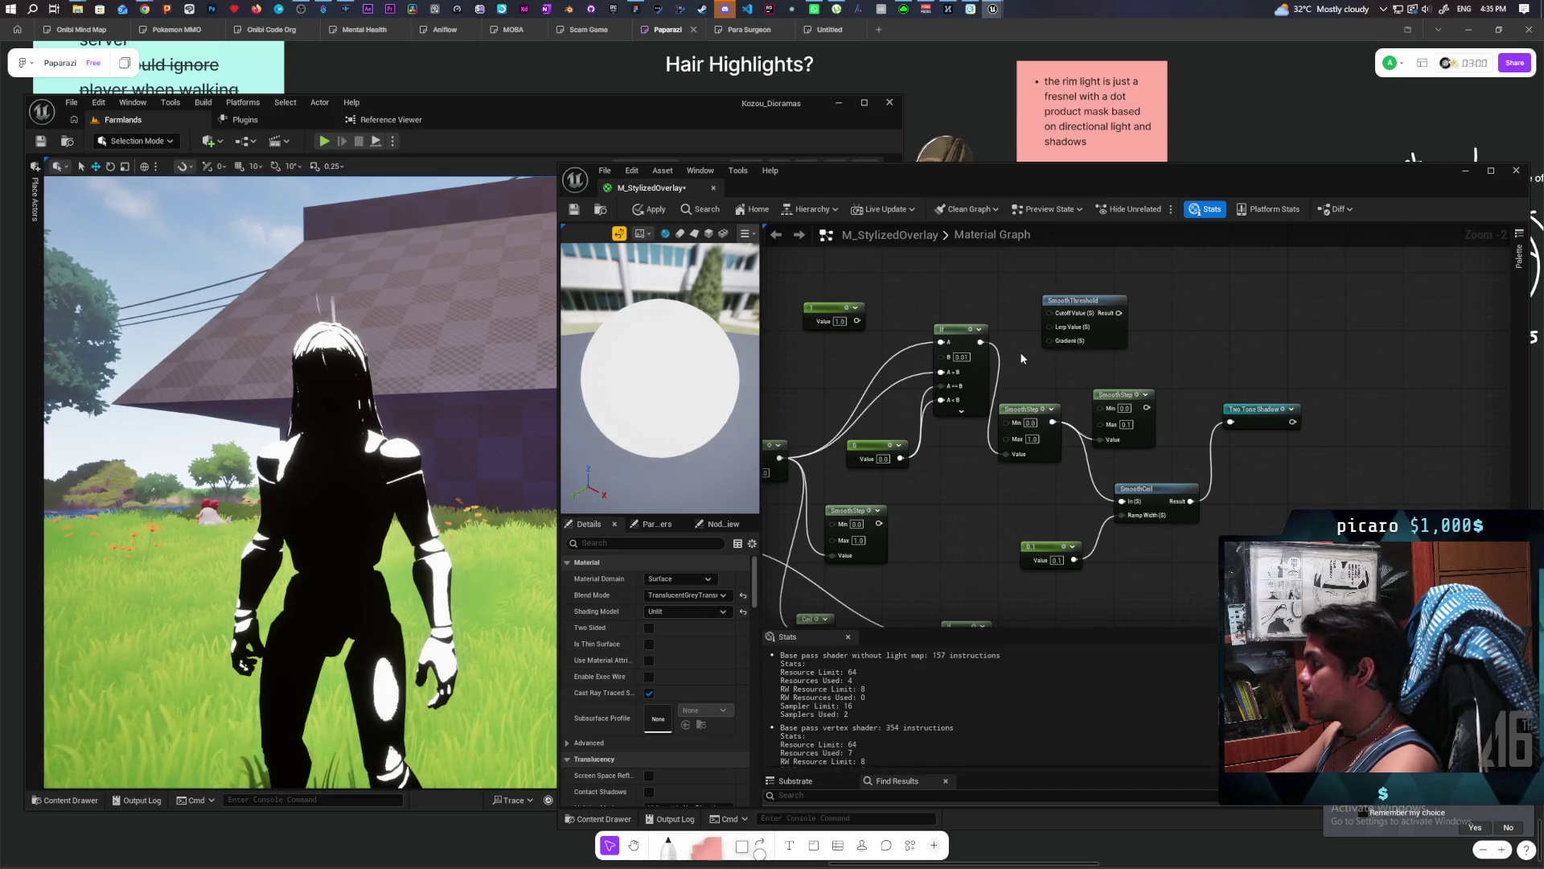
left_click_drag(849, 321, 948, 306)
Route SmoothCel's result through SmoothThreshold, with a 1.0 constant as cutoff, into Two Tone Shadow.
left_click_drag(1121, 331, 1259, 486)
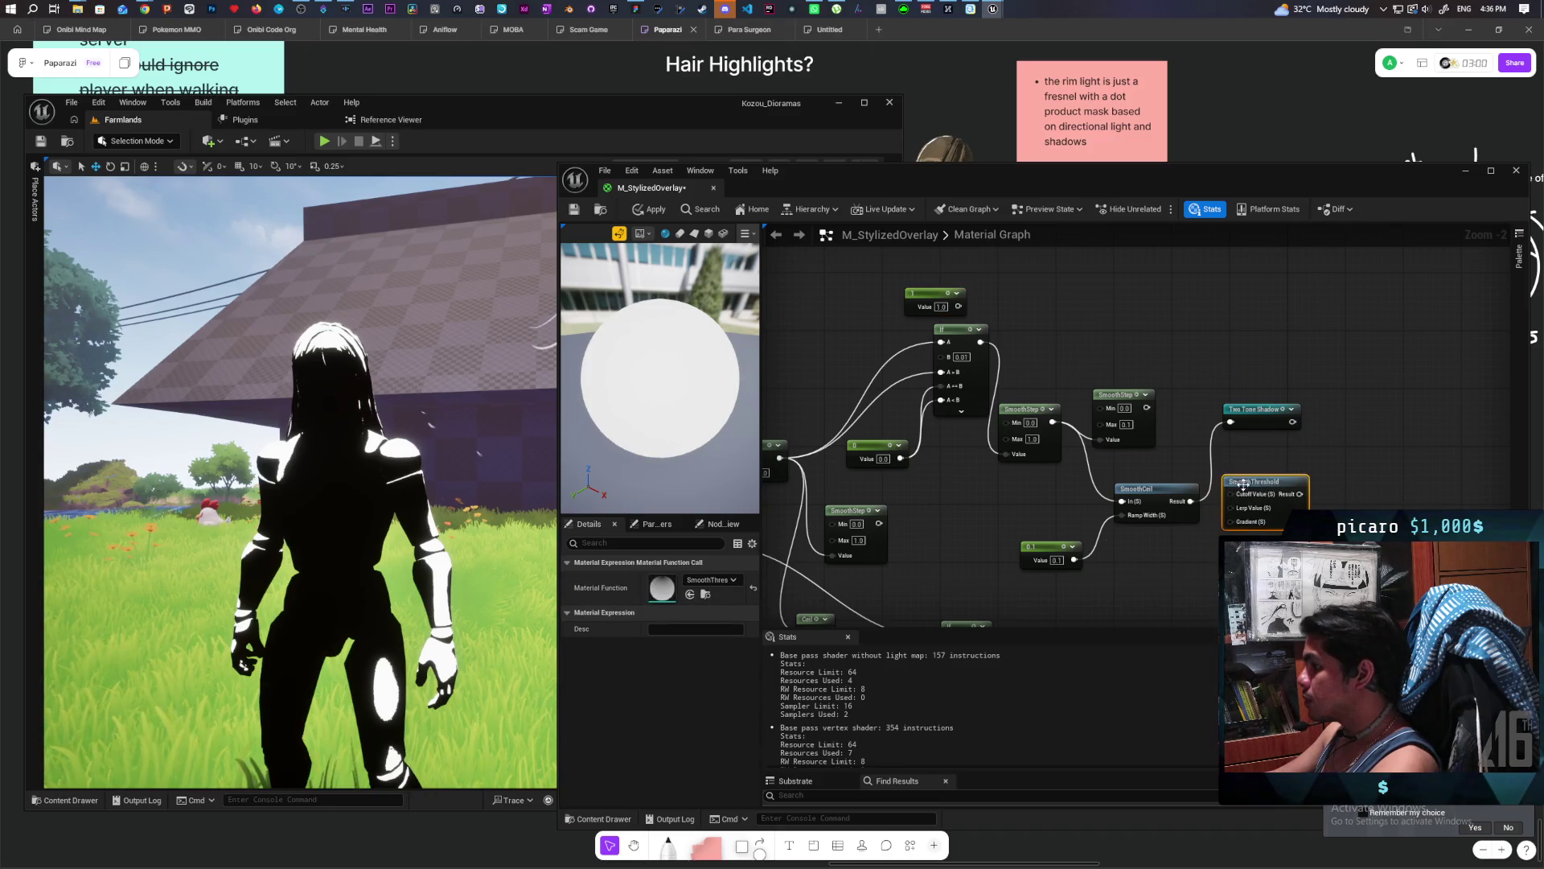
left_click_drag(1155, 488, 1104, 487)
left_click_drag(1022, 552, 986, 544)
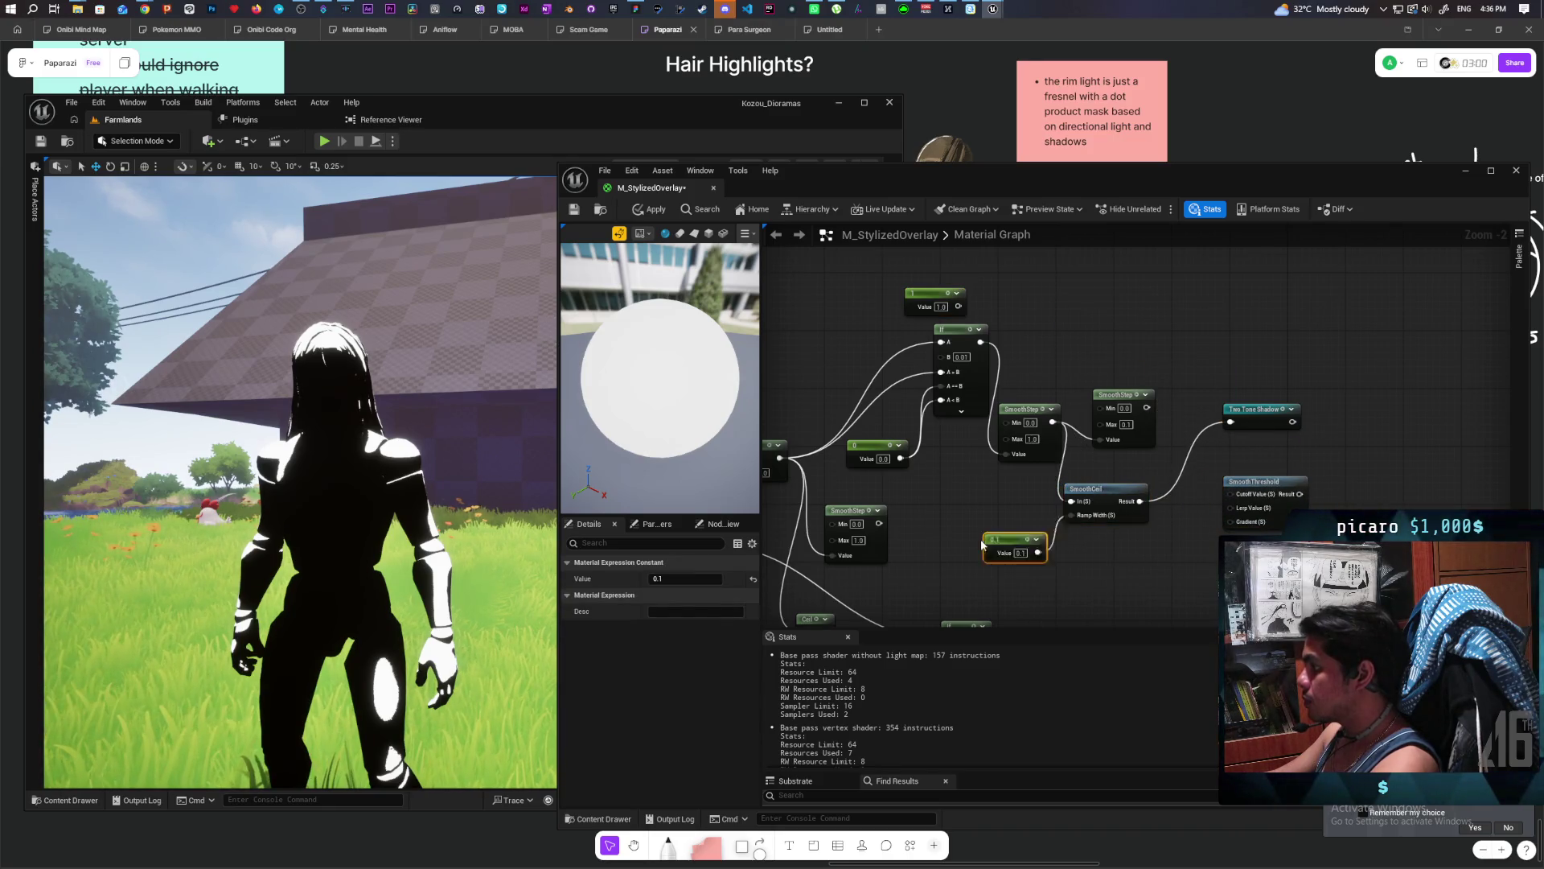
mouse_move(1084, 505)
left_mouse_down()
mouse_move(1166, 535)
mouse_move(1231, 521)
left_mouse_up()
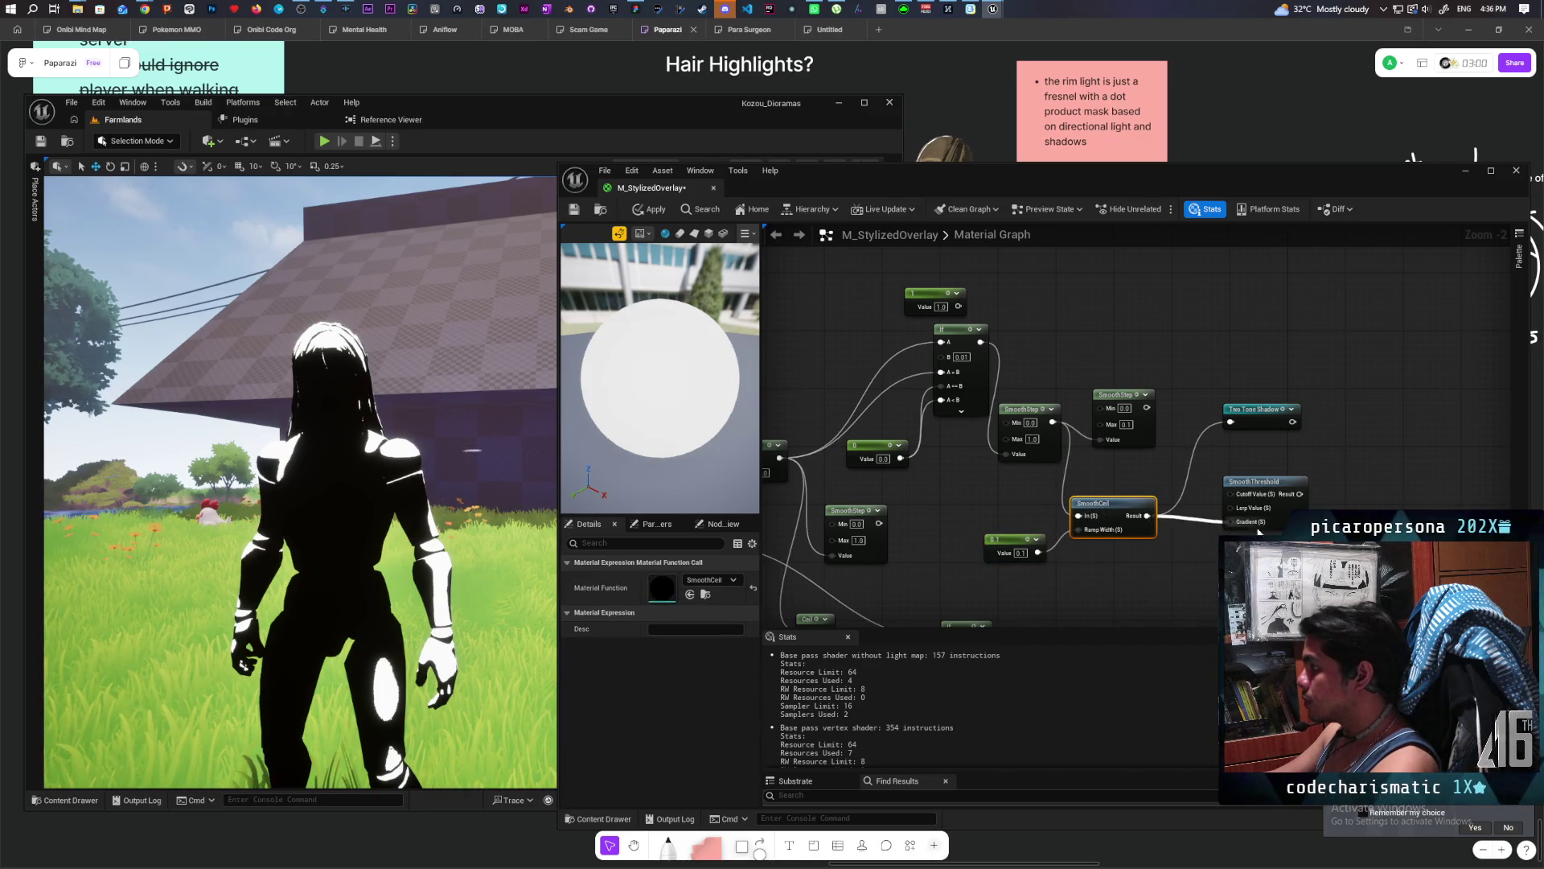
left_click_drag(958, 306, 1231, 494)
left_click_drag(937, 304, 1082, 338)
left_click_drag(1297, 494, 1230, 422)
Change the cutoff constant from 1.0 to 0.9, apply, and zoom in on the toon-lit character.
left_click(650, 209)
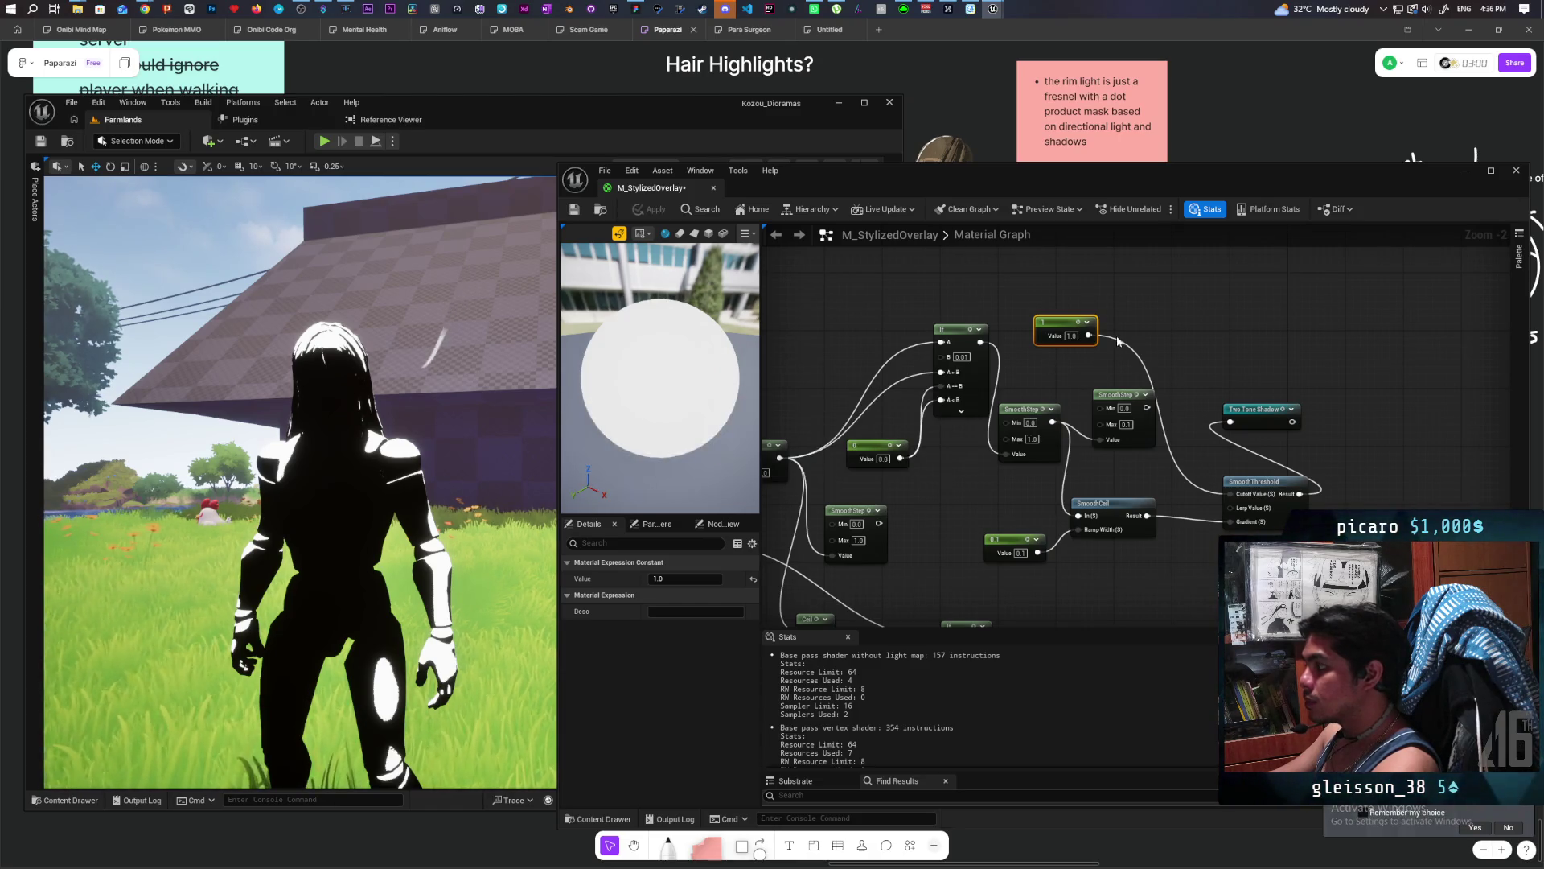
left_click_drag(1064, 322, 1129, 329)
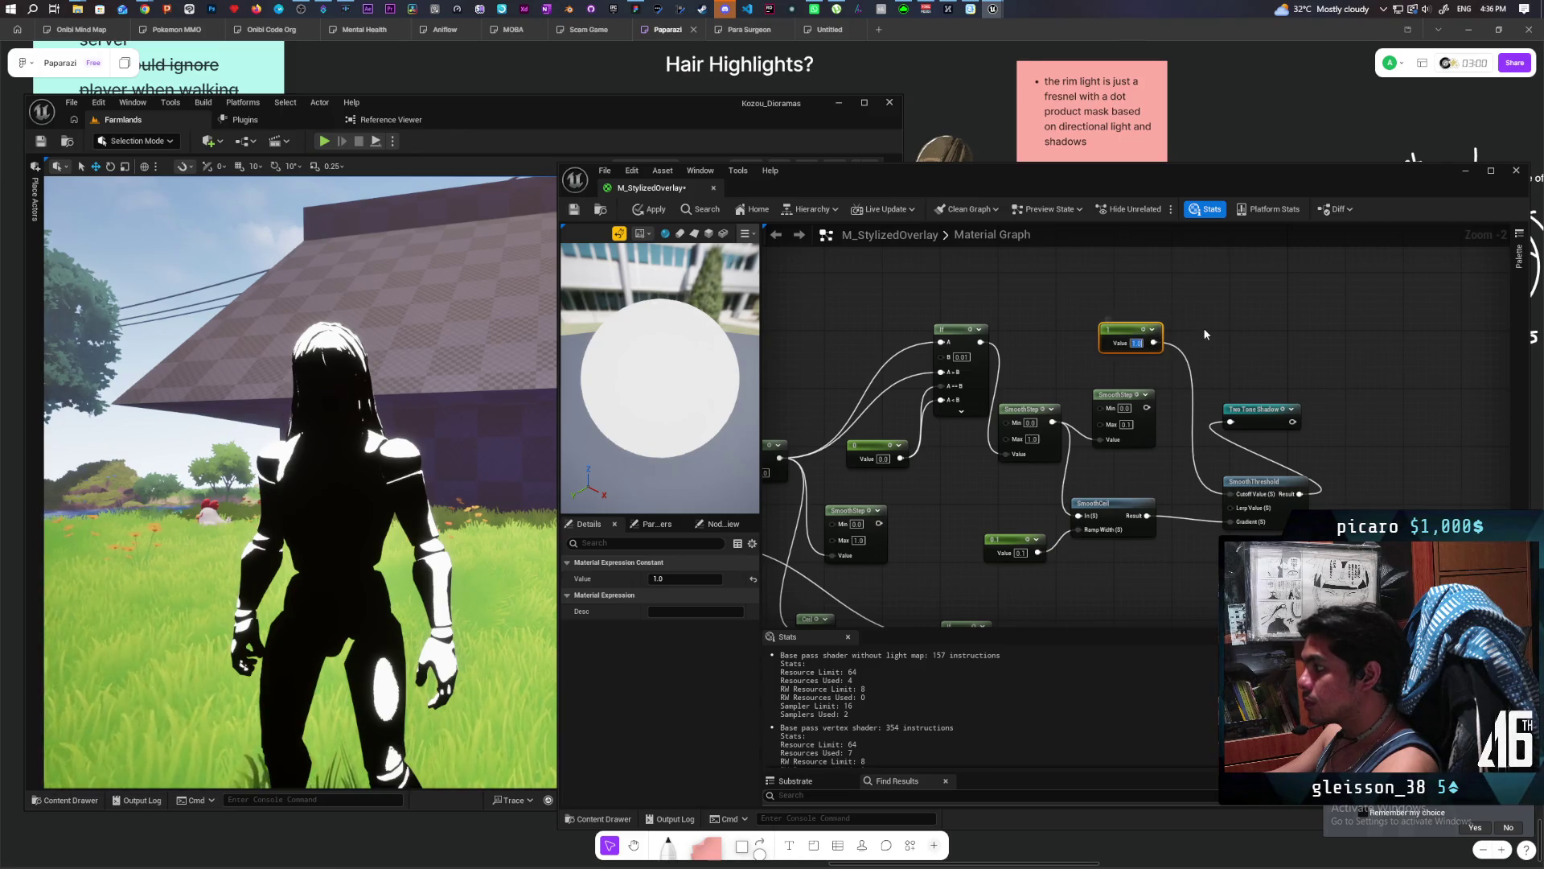
type(".9")
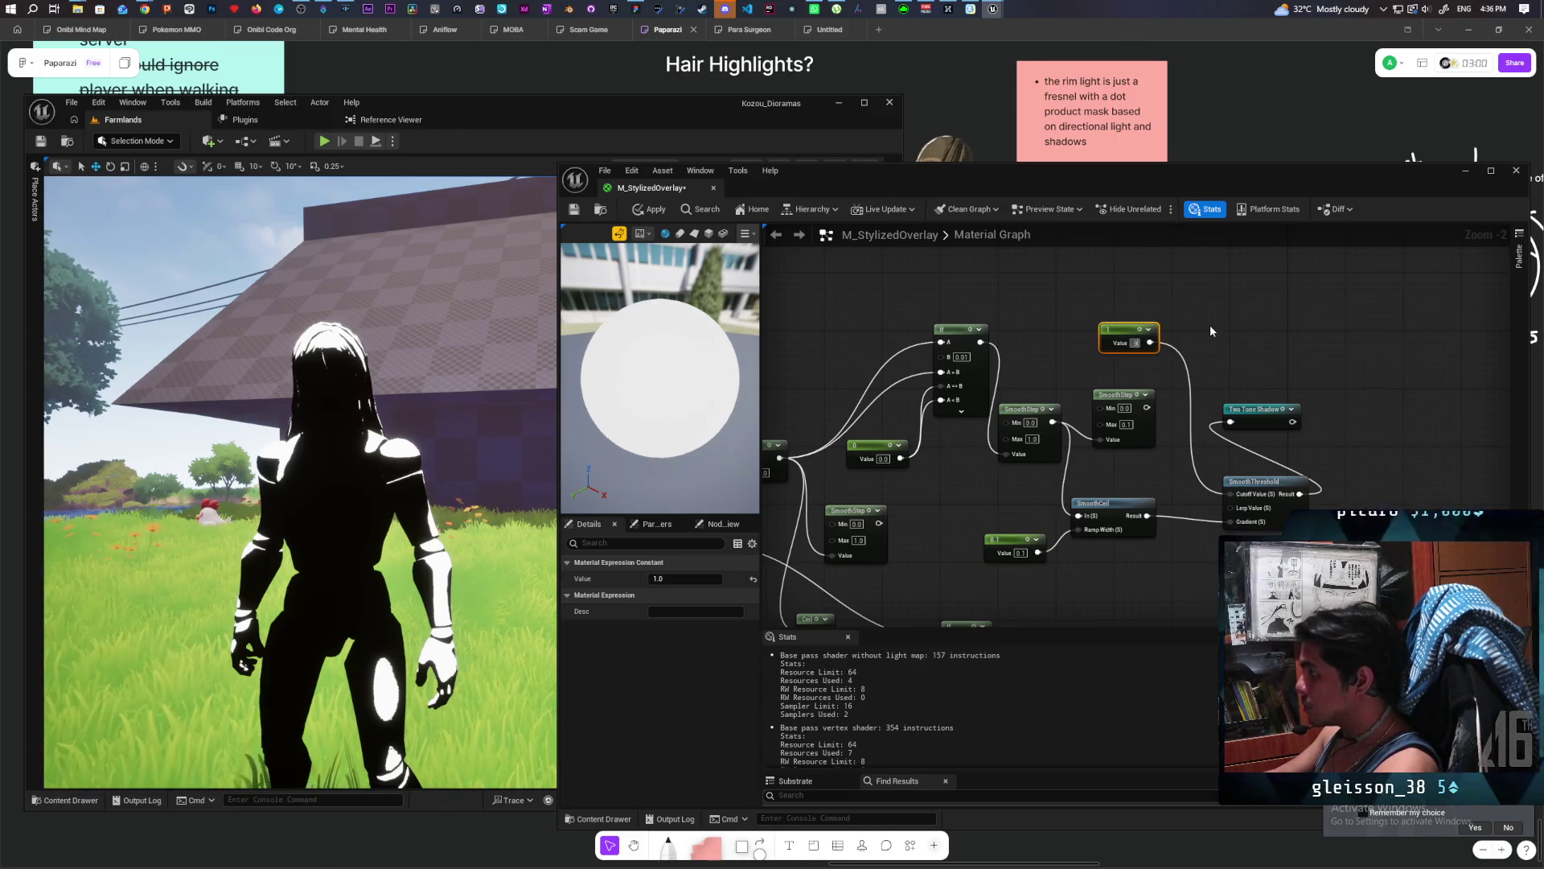
left_click(1210, 325)
left_click(650, 209)
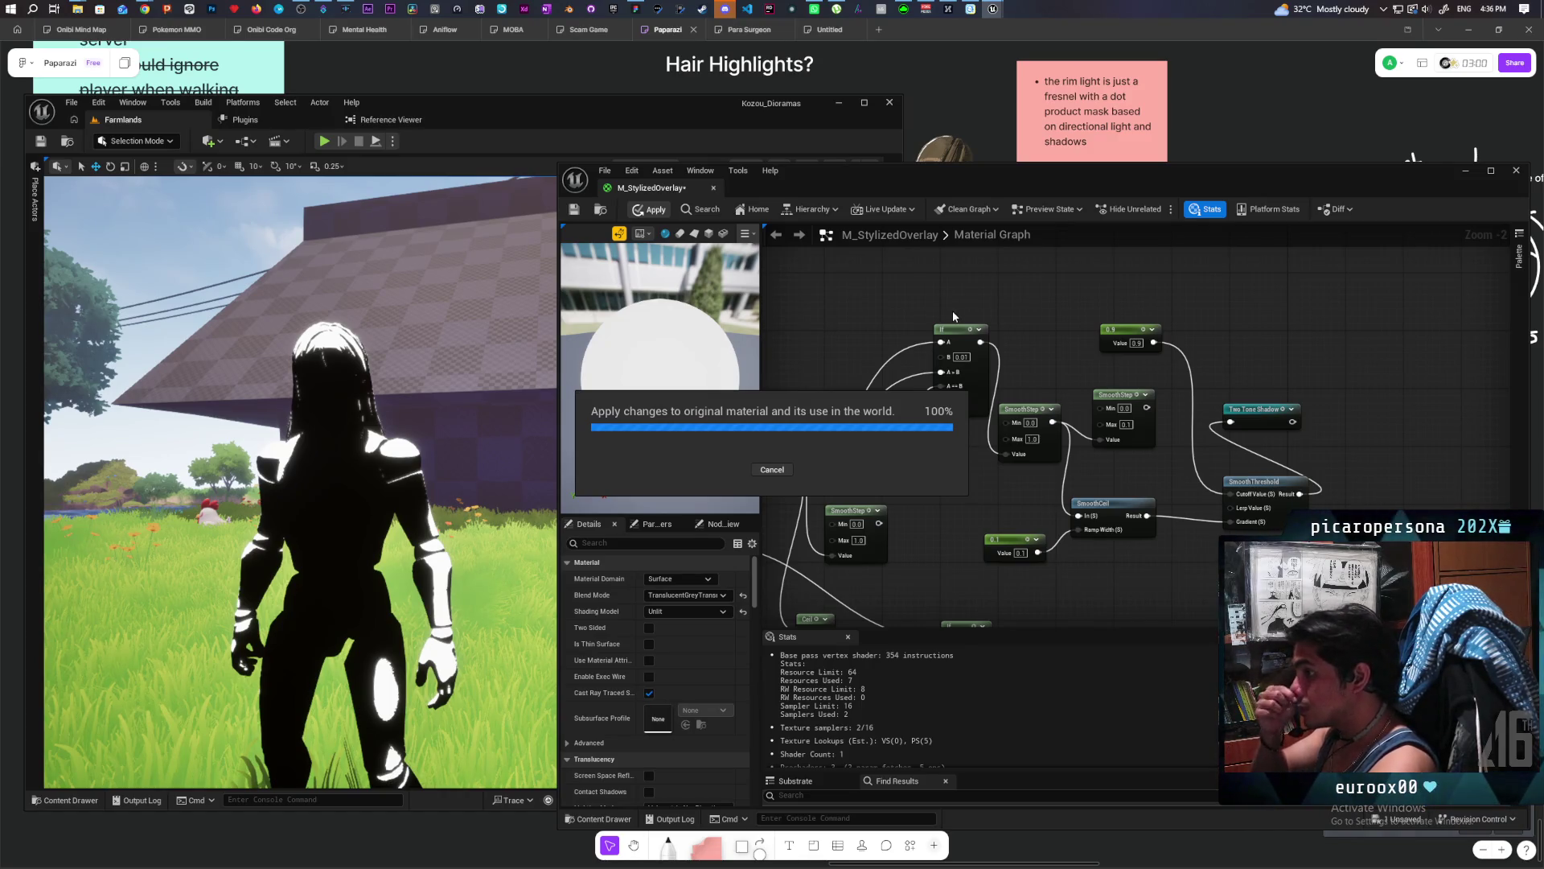
scroll(308, 336, "up", 5)
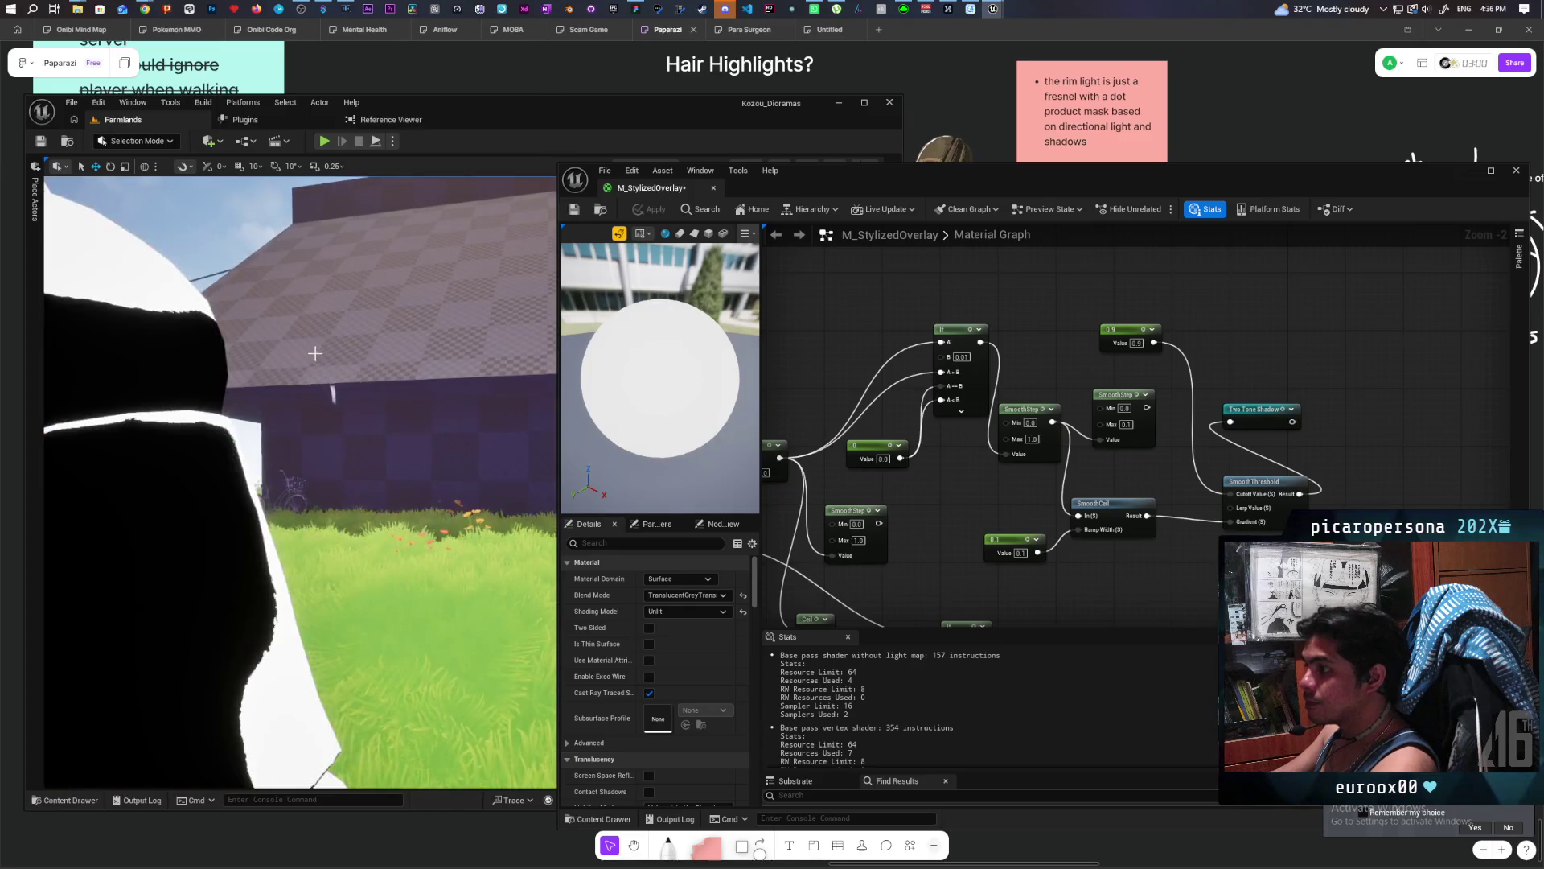
scroll(314, 354, "down", 5)
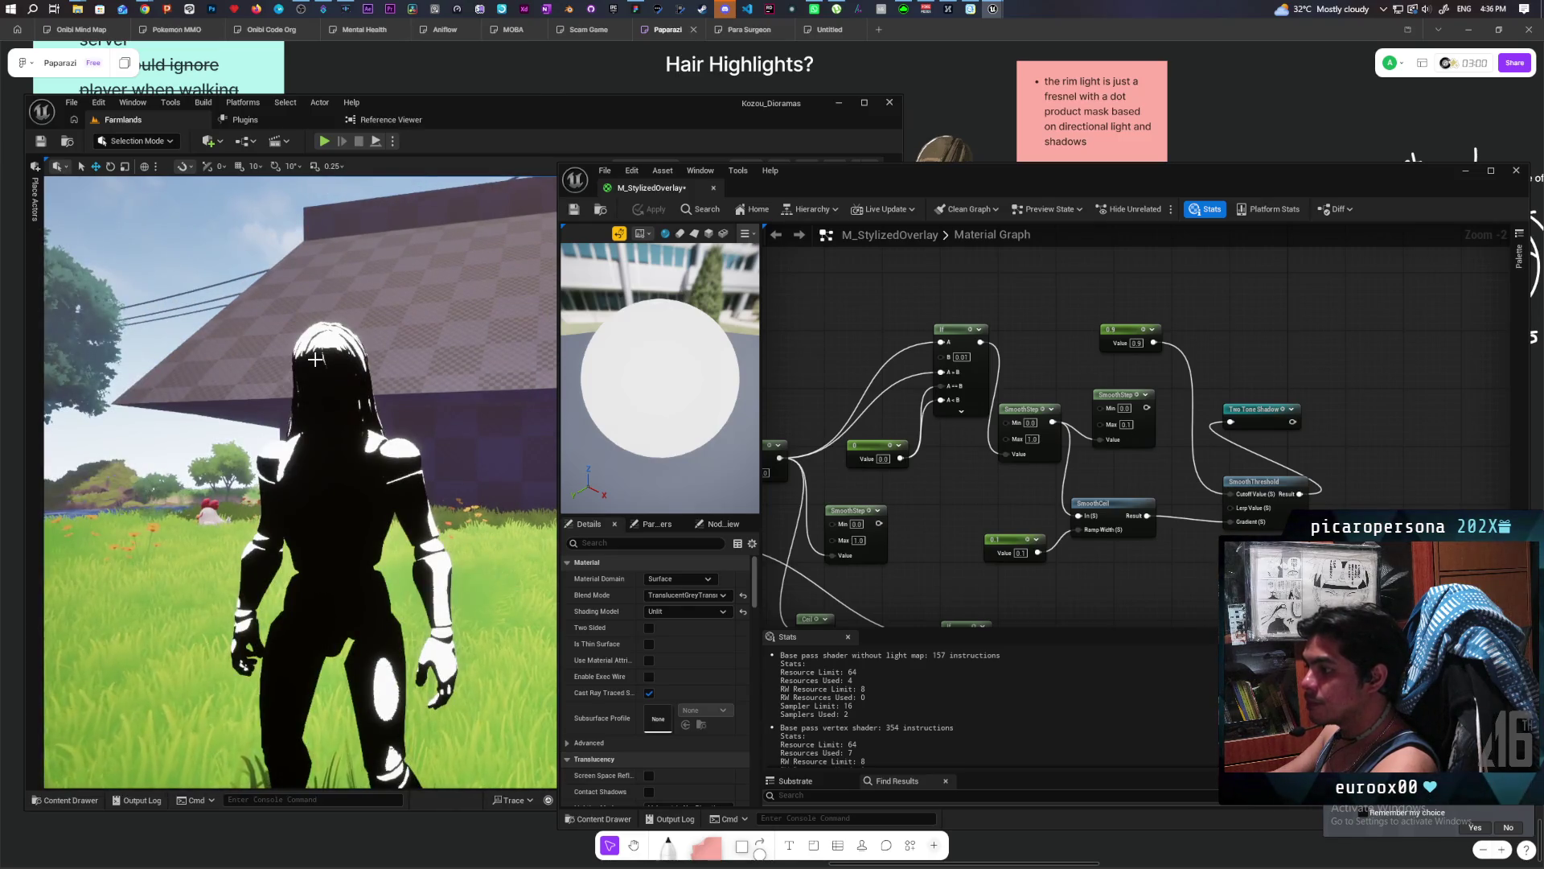
scroll(315, 360, "down", 3)
scroll(315, 365, "up", 3)
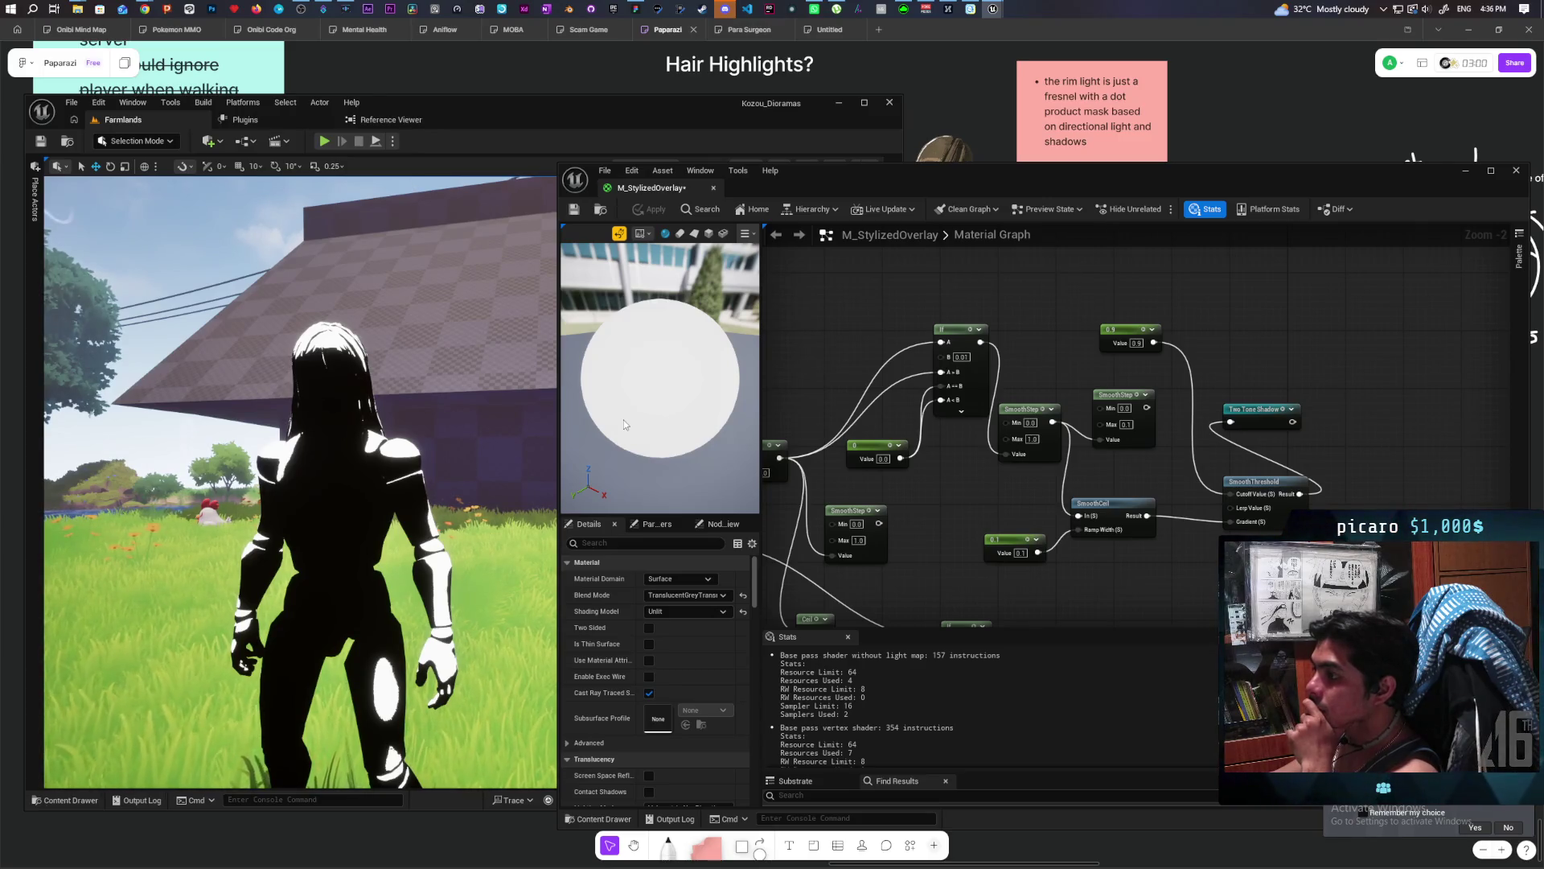
scroll(1263, 331, "down", 3)
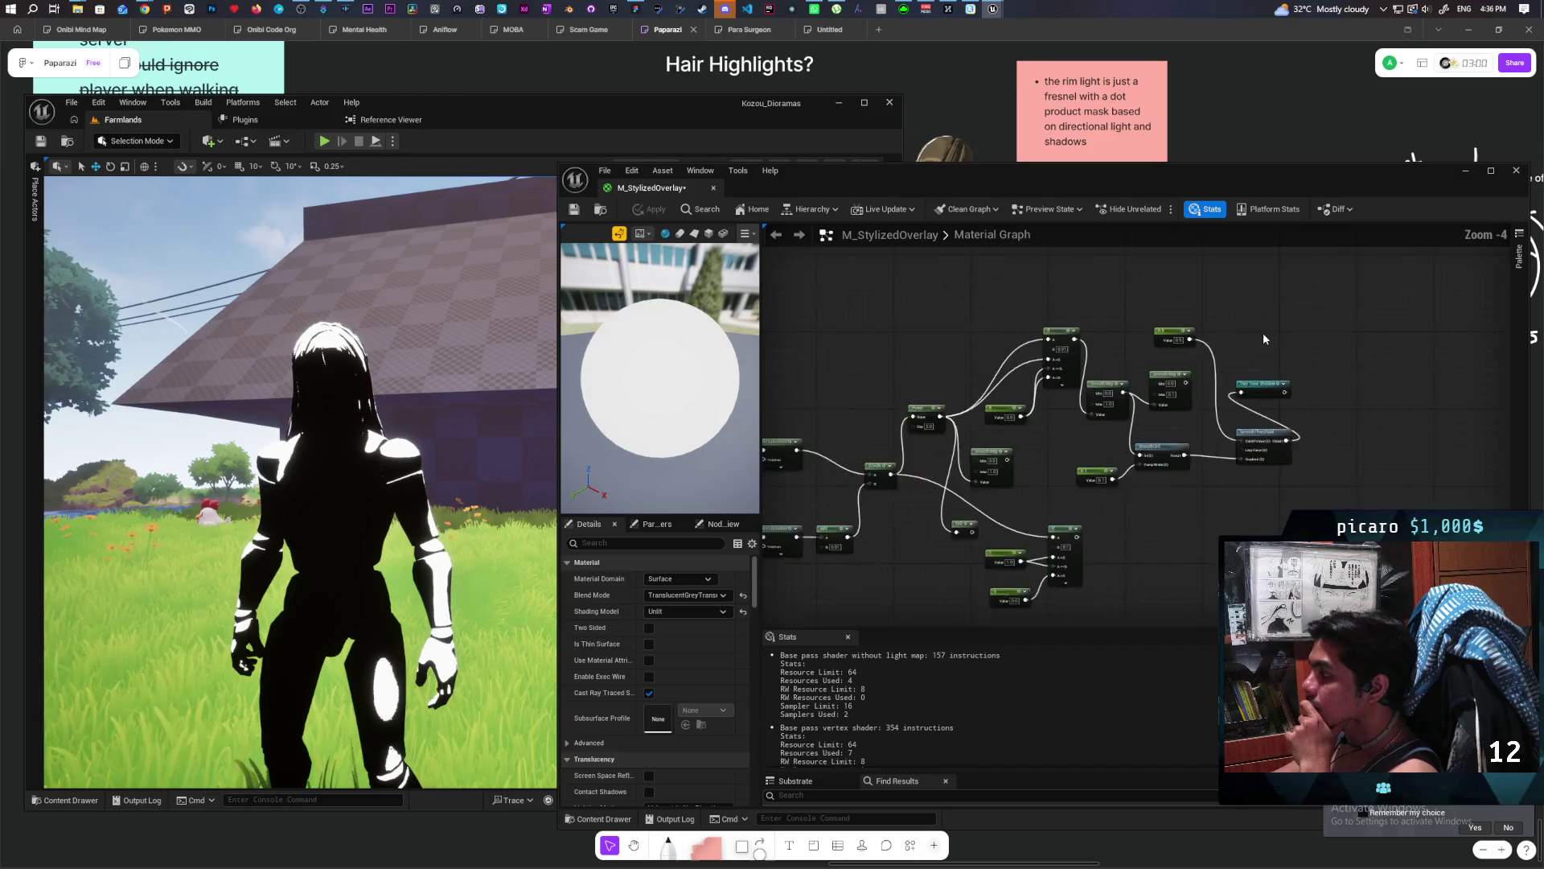
Wire the white Constant3Vector into the Multiply's A pin, apply, and orbit to view the character.
mouse_move(1198, 417)
left_mouse_down()
mouse_move(949, 354)
mouse_move(1006, 393)
mouse_move(1158, 407)
mouse_move(1082, 385)
left_mouse_up()
scroll(998, 402, "up", 1)
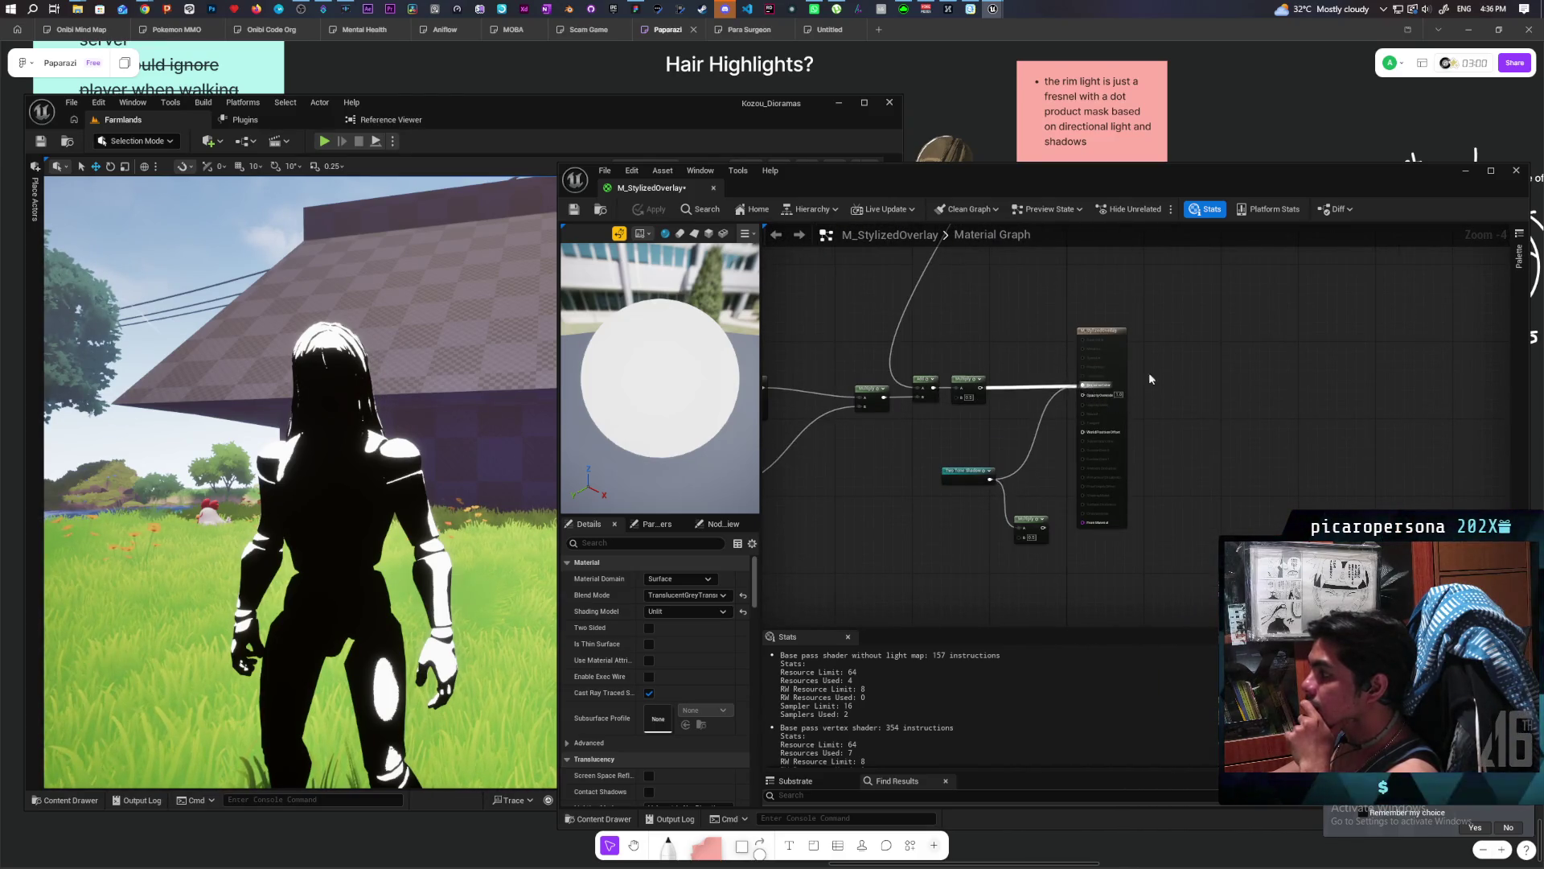
left_click(629, 211)
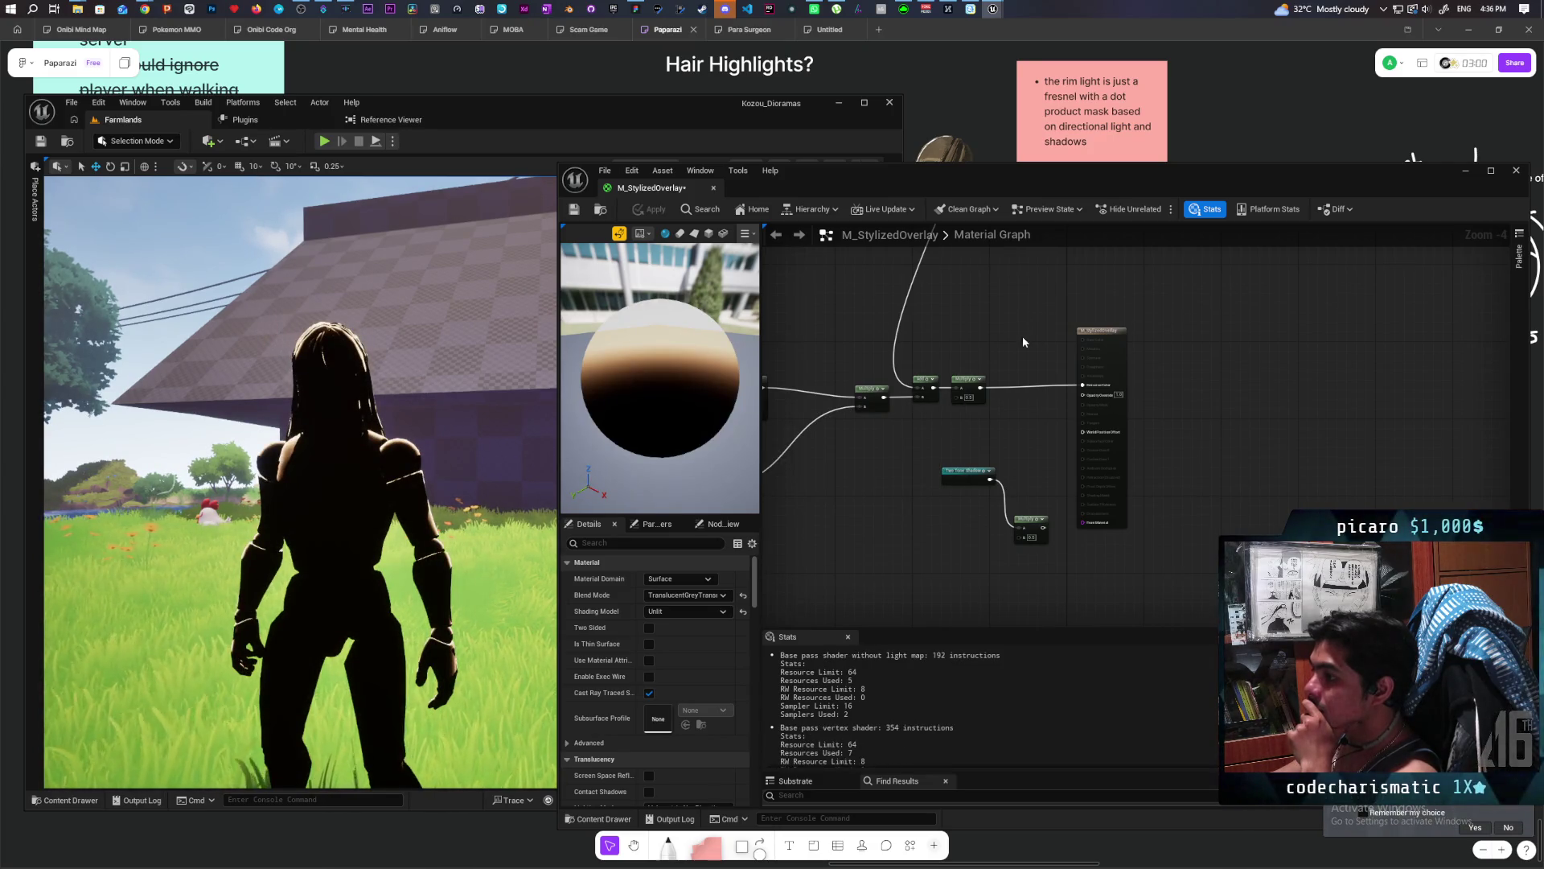
scroll(822, 341, "down", 2)
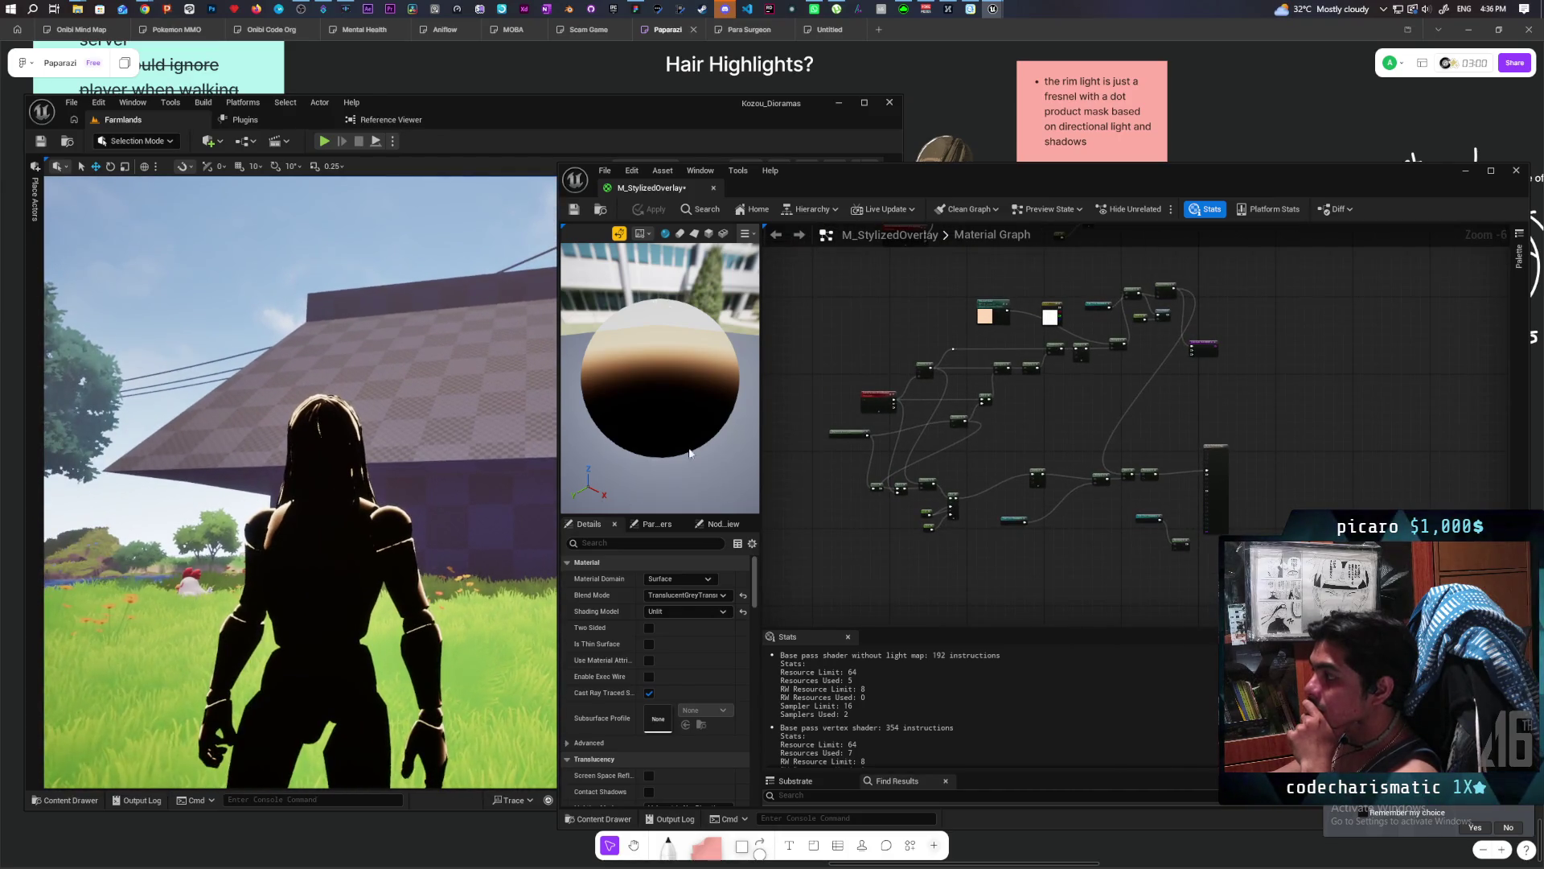
scroll(1056, 344, "up", 3)
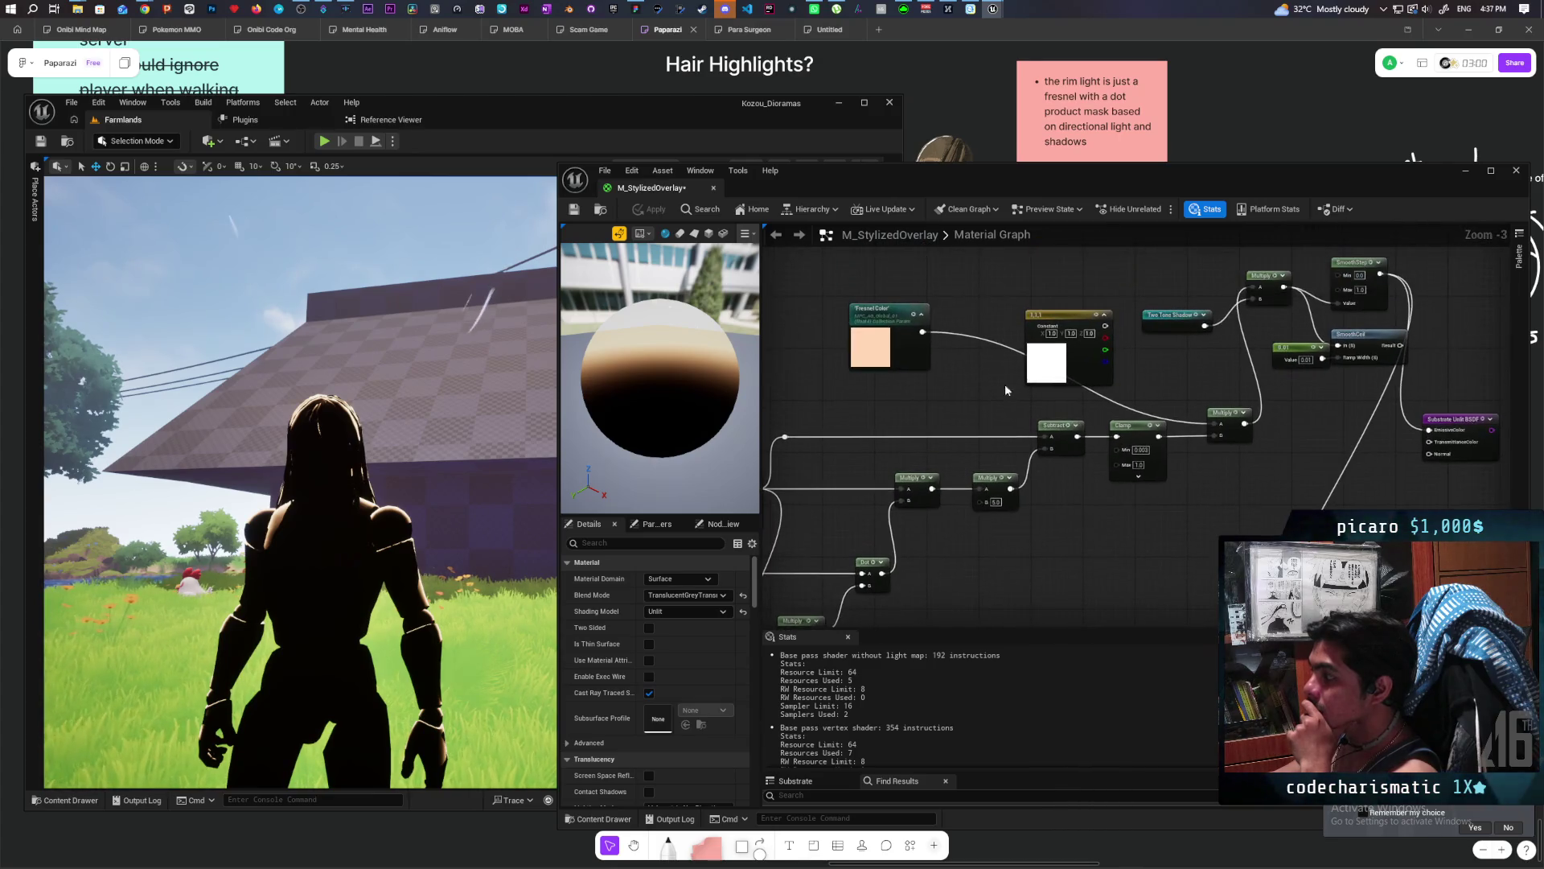
mouse_move(1105, 325)
left_mouse_down()
mouse_move(1203, 368)
mouse_move(1217, 430)
left_mouse_up()
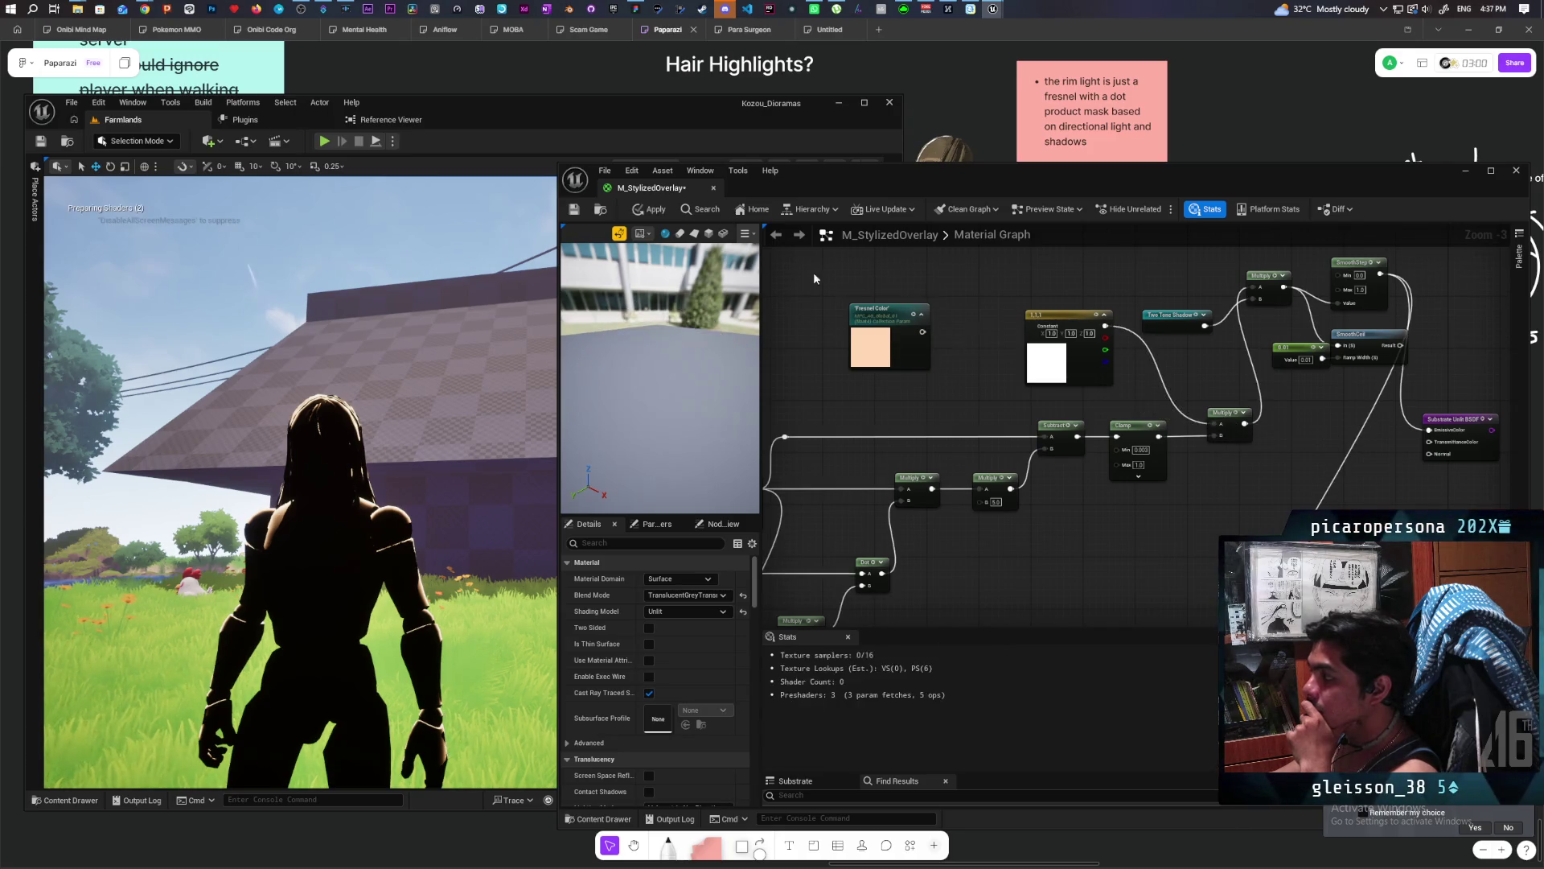
key("ctrl+s")
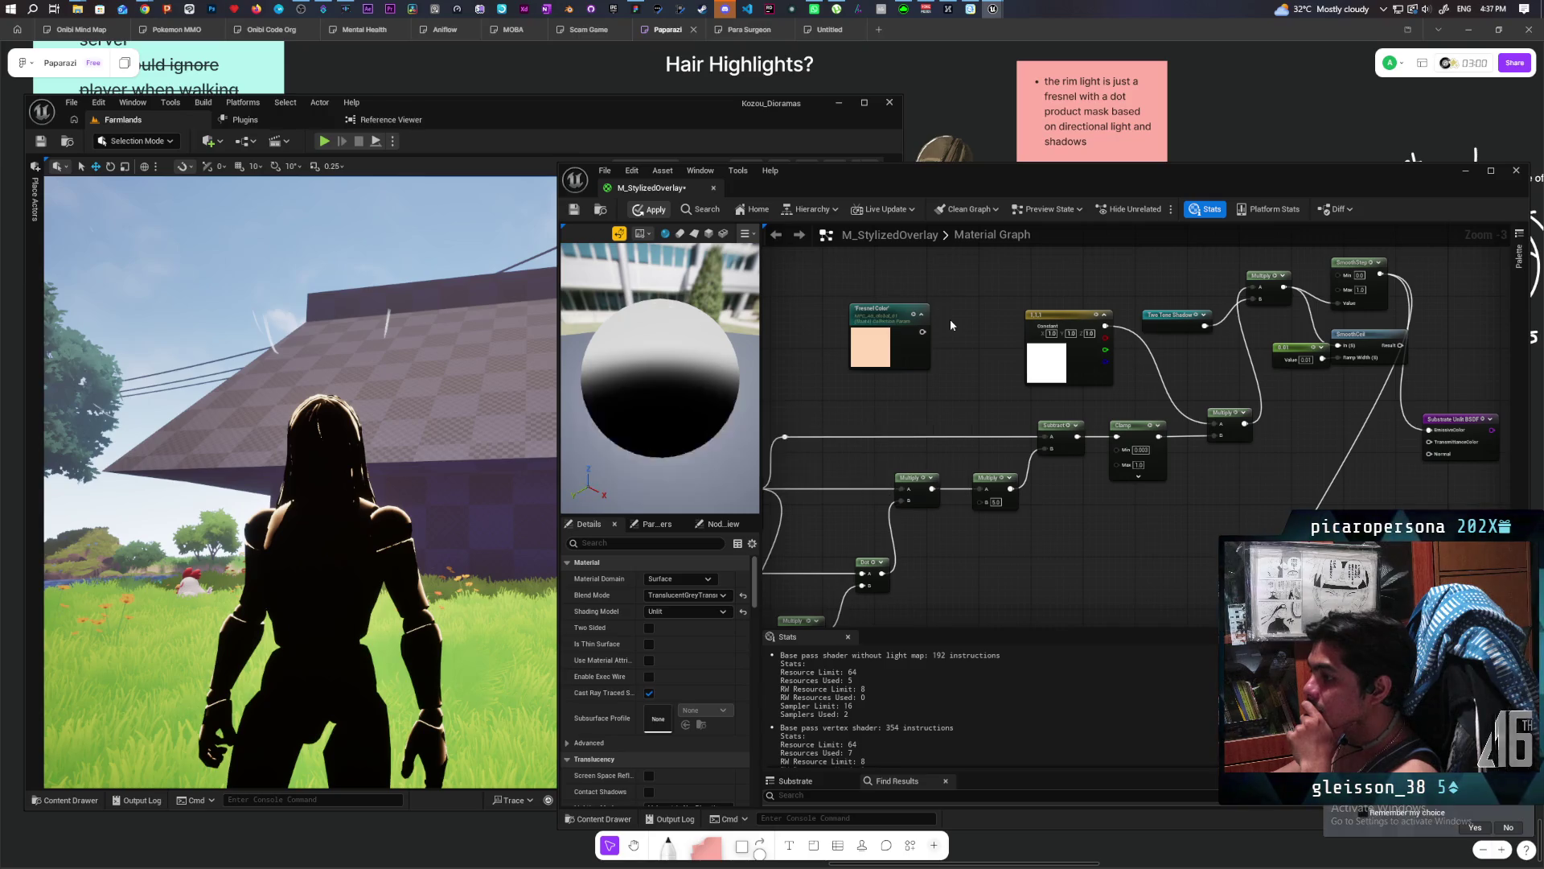
left_click_drag(382, 449, 76, 461)
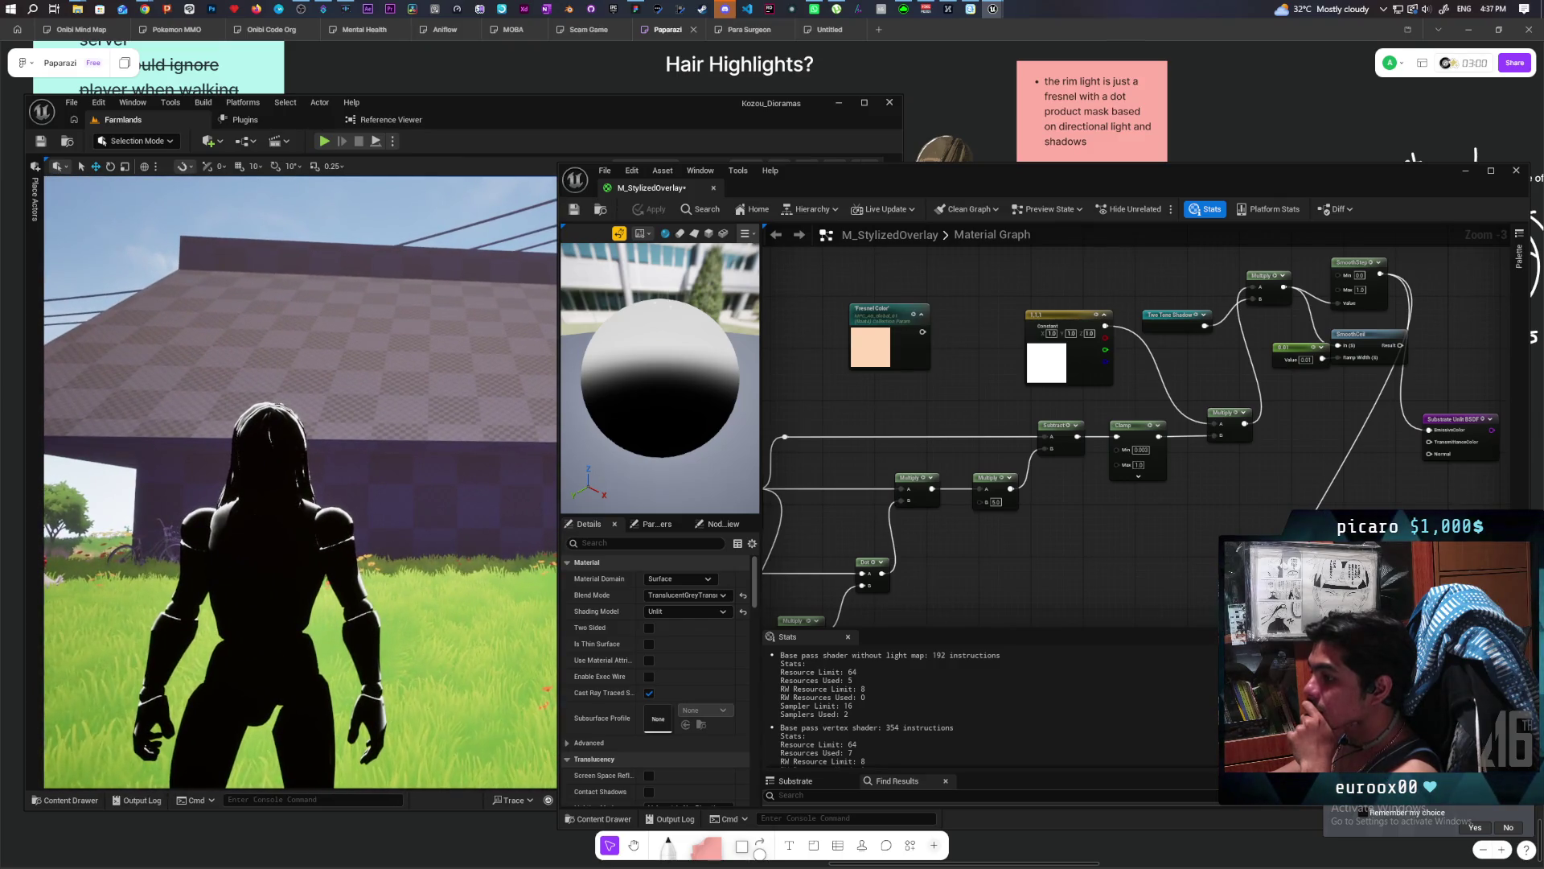
scroll(1126, 402, "down", 1)
mouse_move(1166, 419)
left_mouse_down()
mouse_move(987, 359)
mouse_move(1042, 361)
left_mouse_up()
Switch the material's blend mode to Additive and apply it to the character.
left_click(1106, 483)
left_click(712, 597)
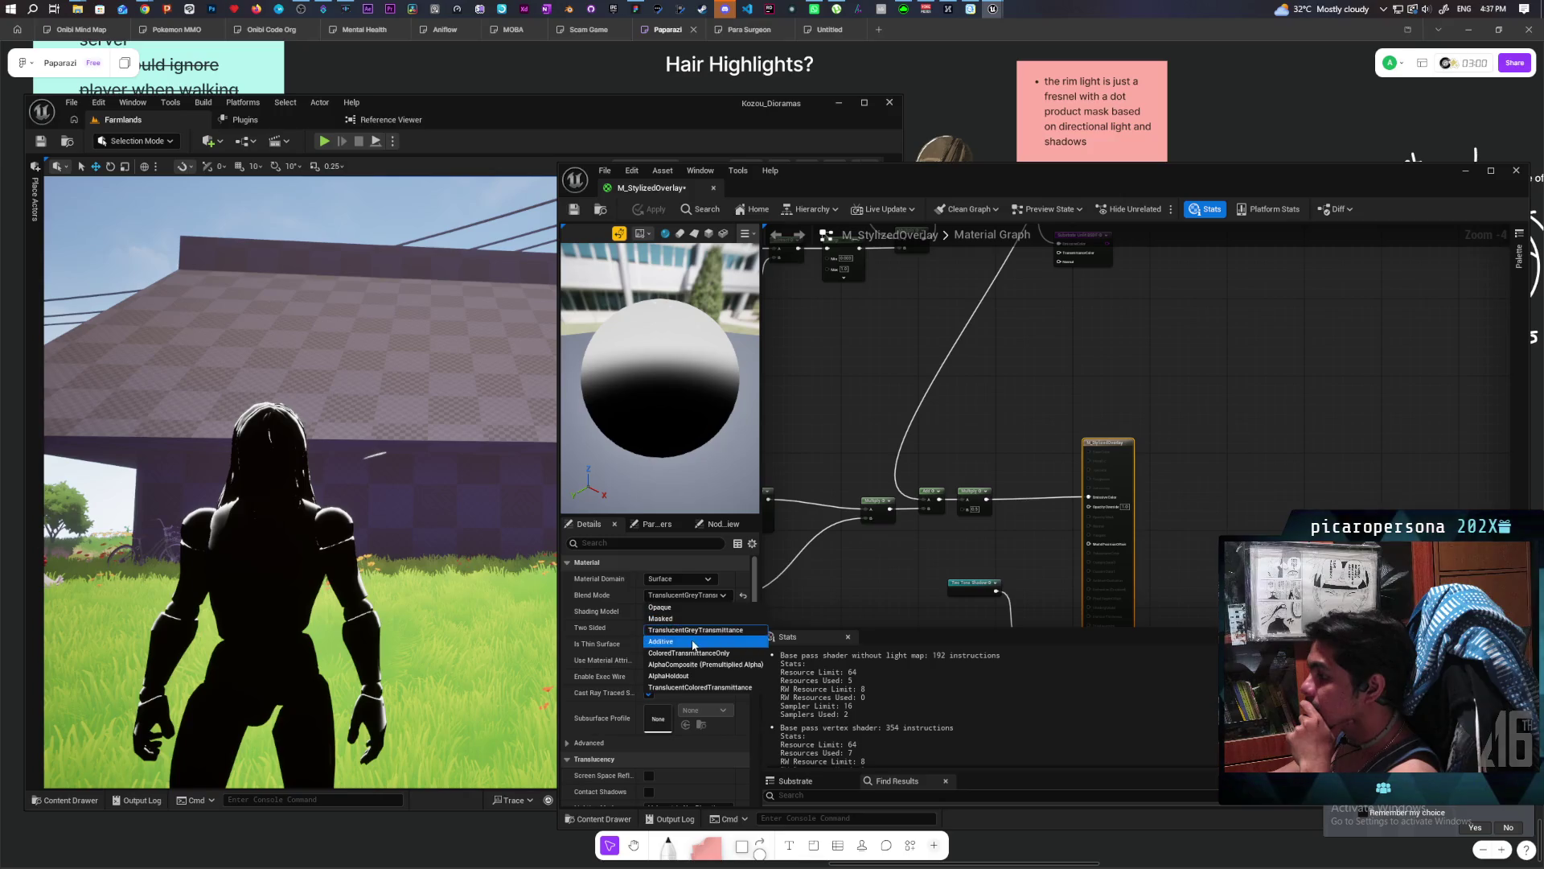
left_click(735, 616)
left_click(650, 209)
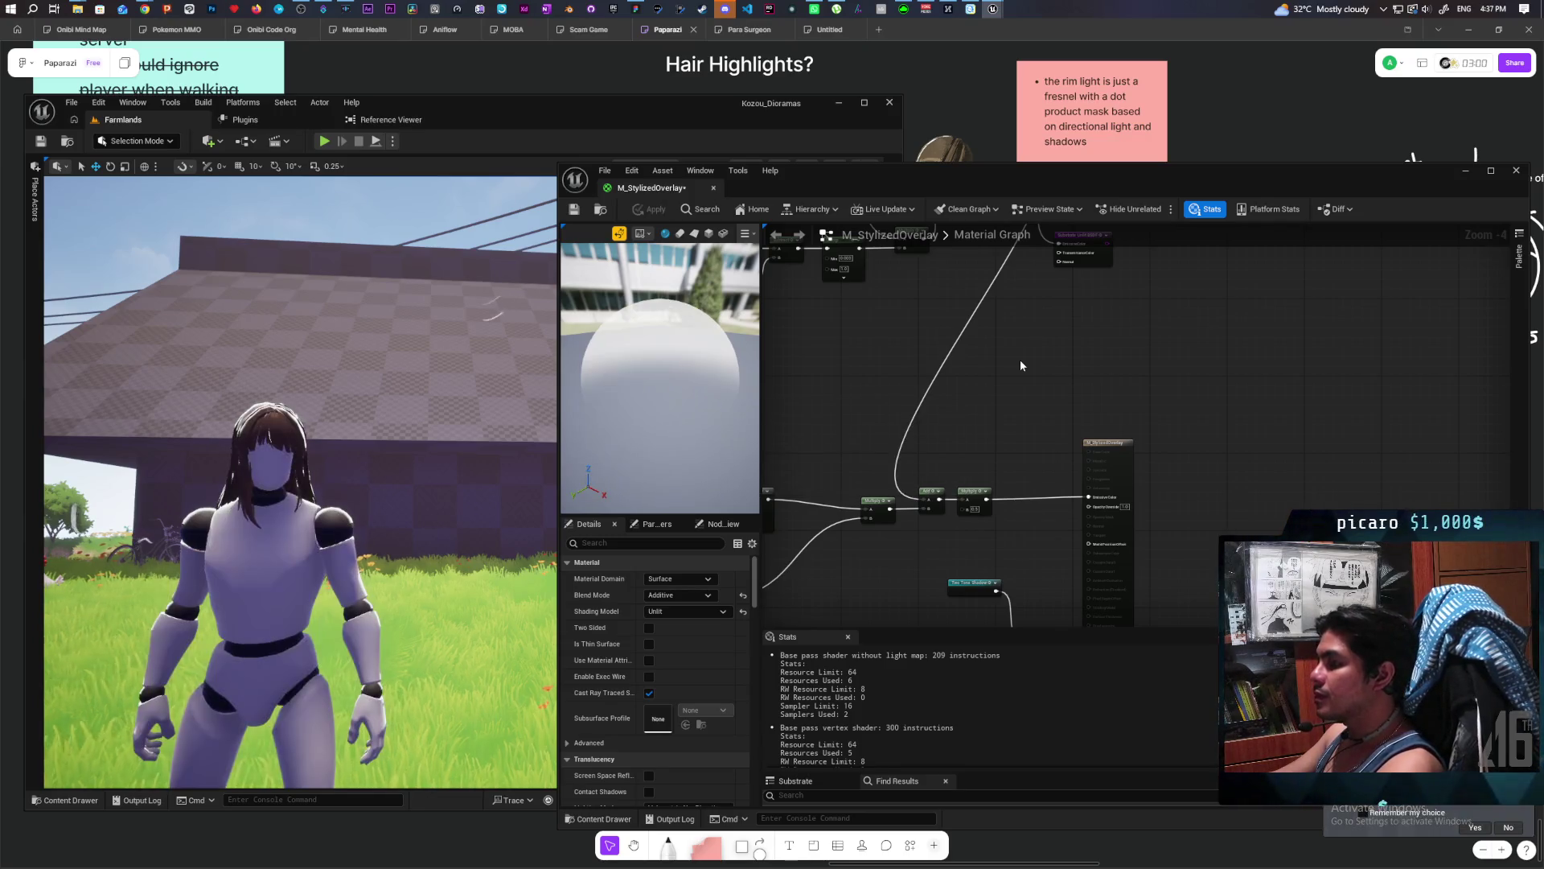
Wire Fresnel Color into the Multiply and apply, turning the character pale lavender-white.
left_click_drag(407, 510, 297, 507)
left_click_drag(765, 363, 910, 548)
mouse_move(815, 363)
left_mouse_down()
mouse_move(917, 420)
mouse_move(1039, 437)
left_mouse_up()
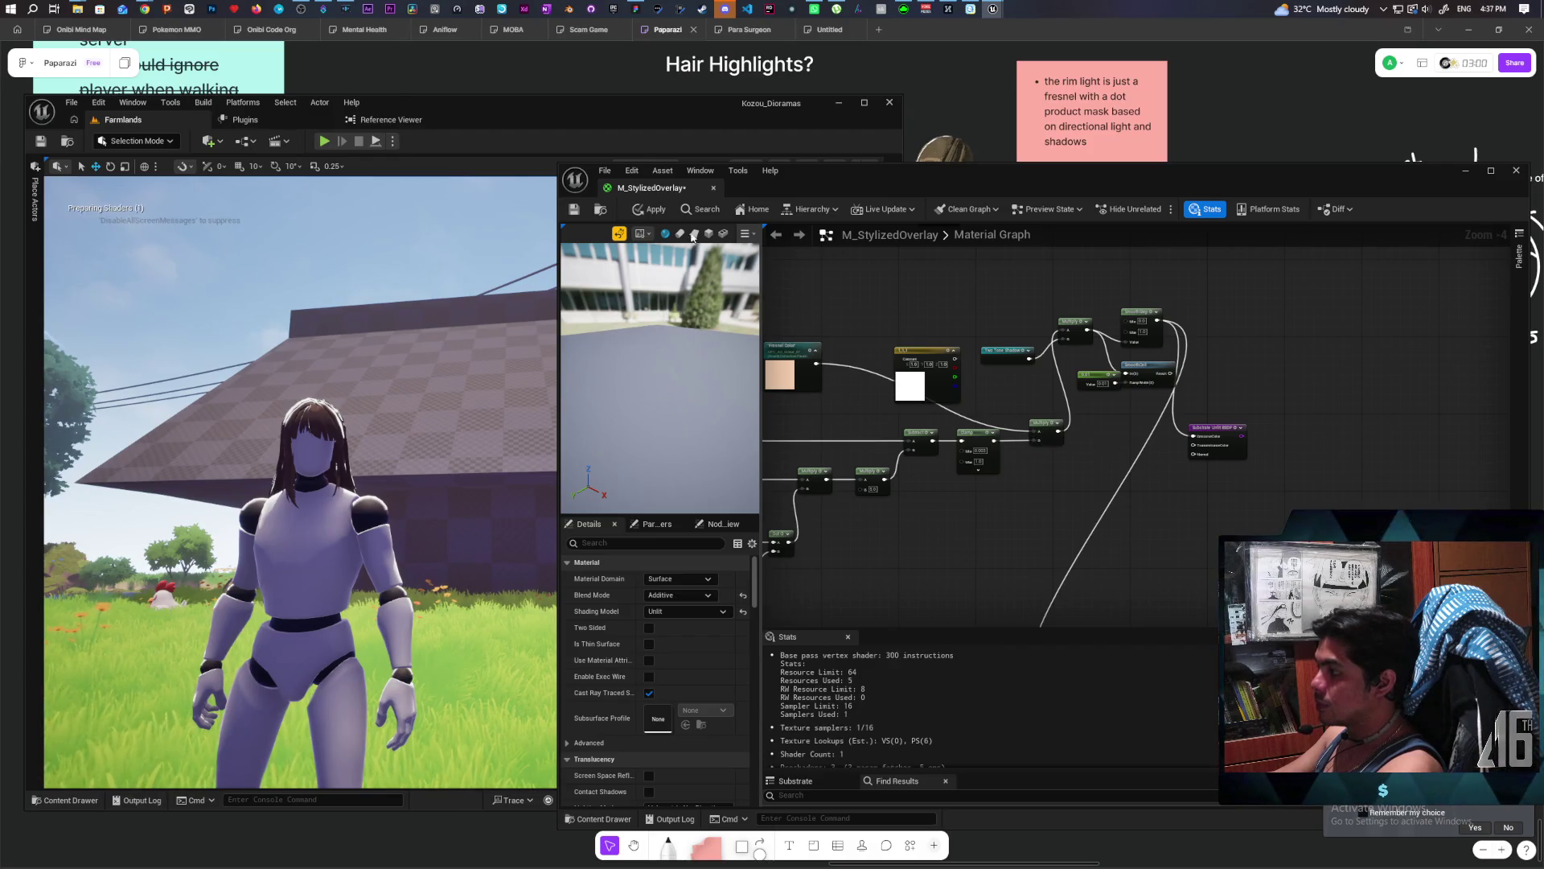
left_click(650, 209)
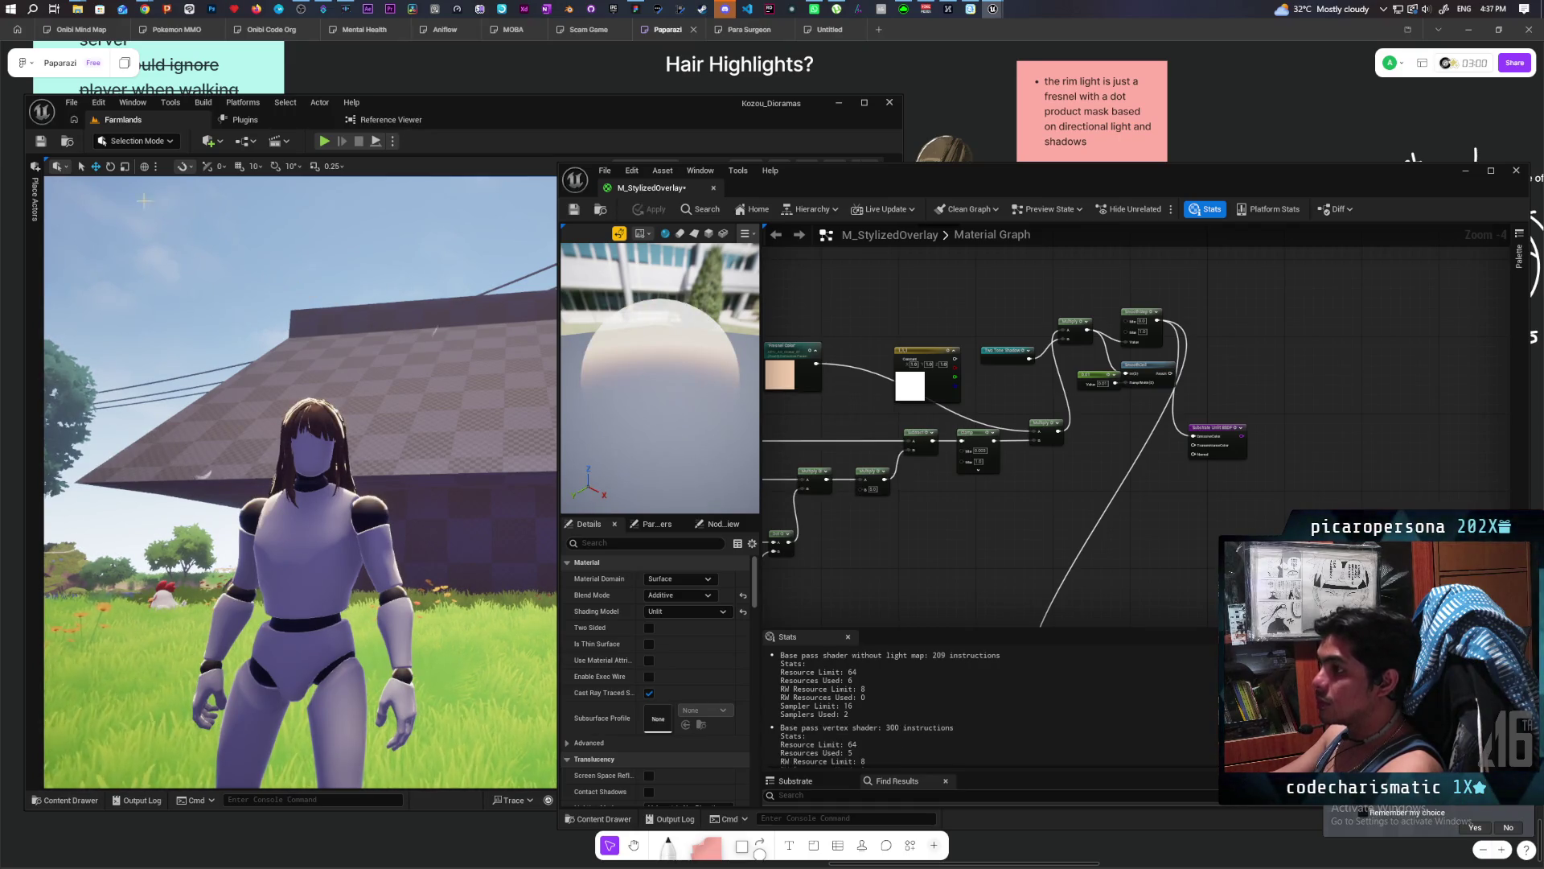
left_click_drag(818, 186, 818, 177)
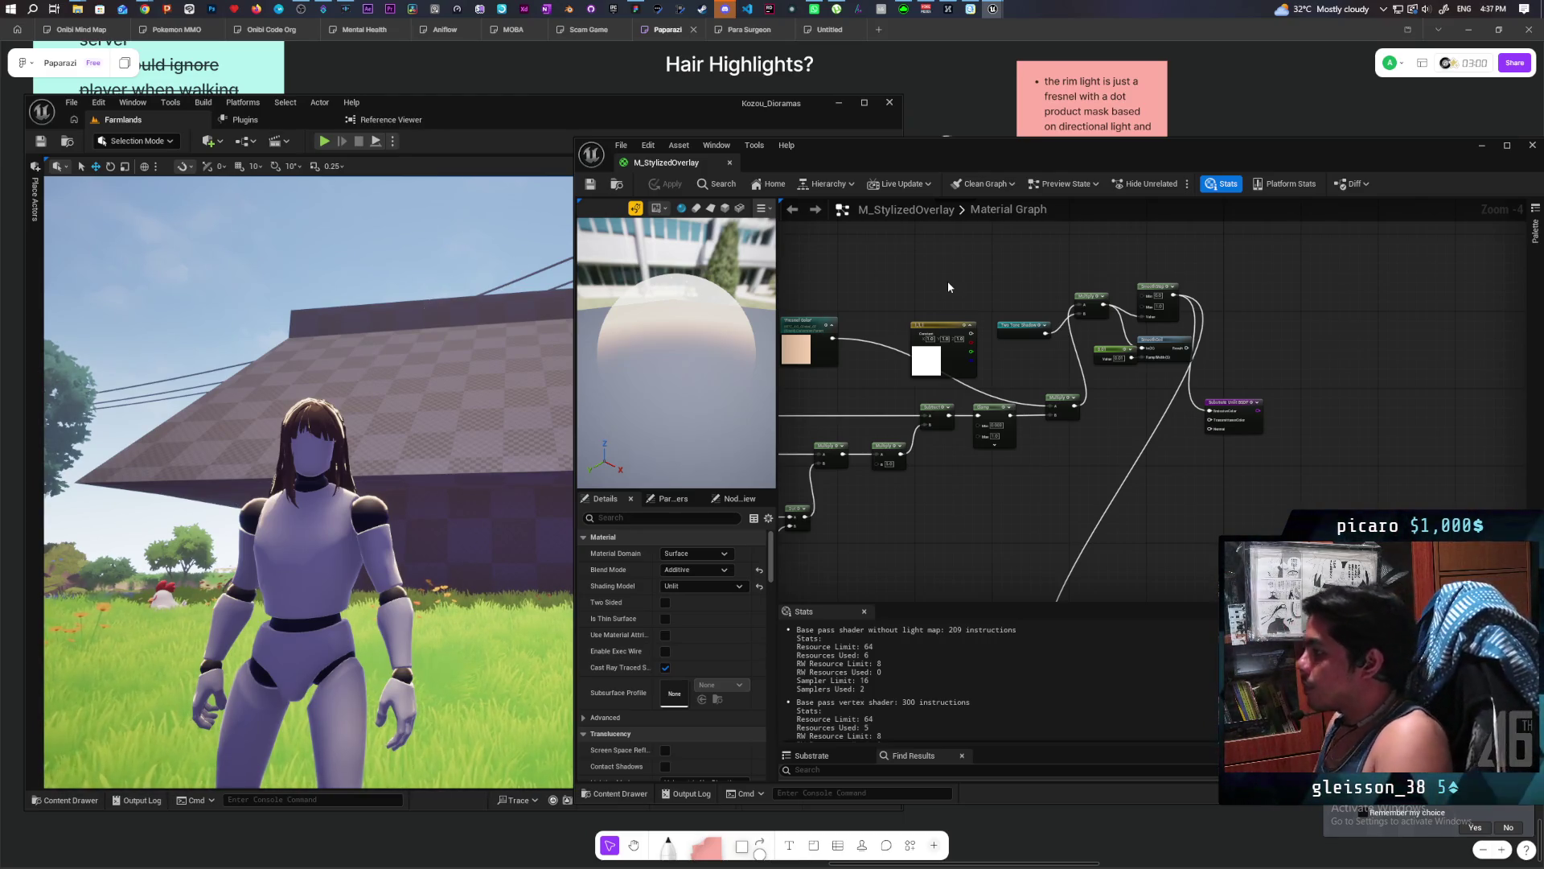
Comment the SmoothStep and Value nodes: using a smooth ceil fails because the whole map is grey.
mouse_move(947, 281)
left_mouse_down()
mouse_move(1038, 489)
mouse_move(1098, 388)
mouse_move(1090, 470)
mouse_move(1105, 505)
left_mouse_up()
type("c")
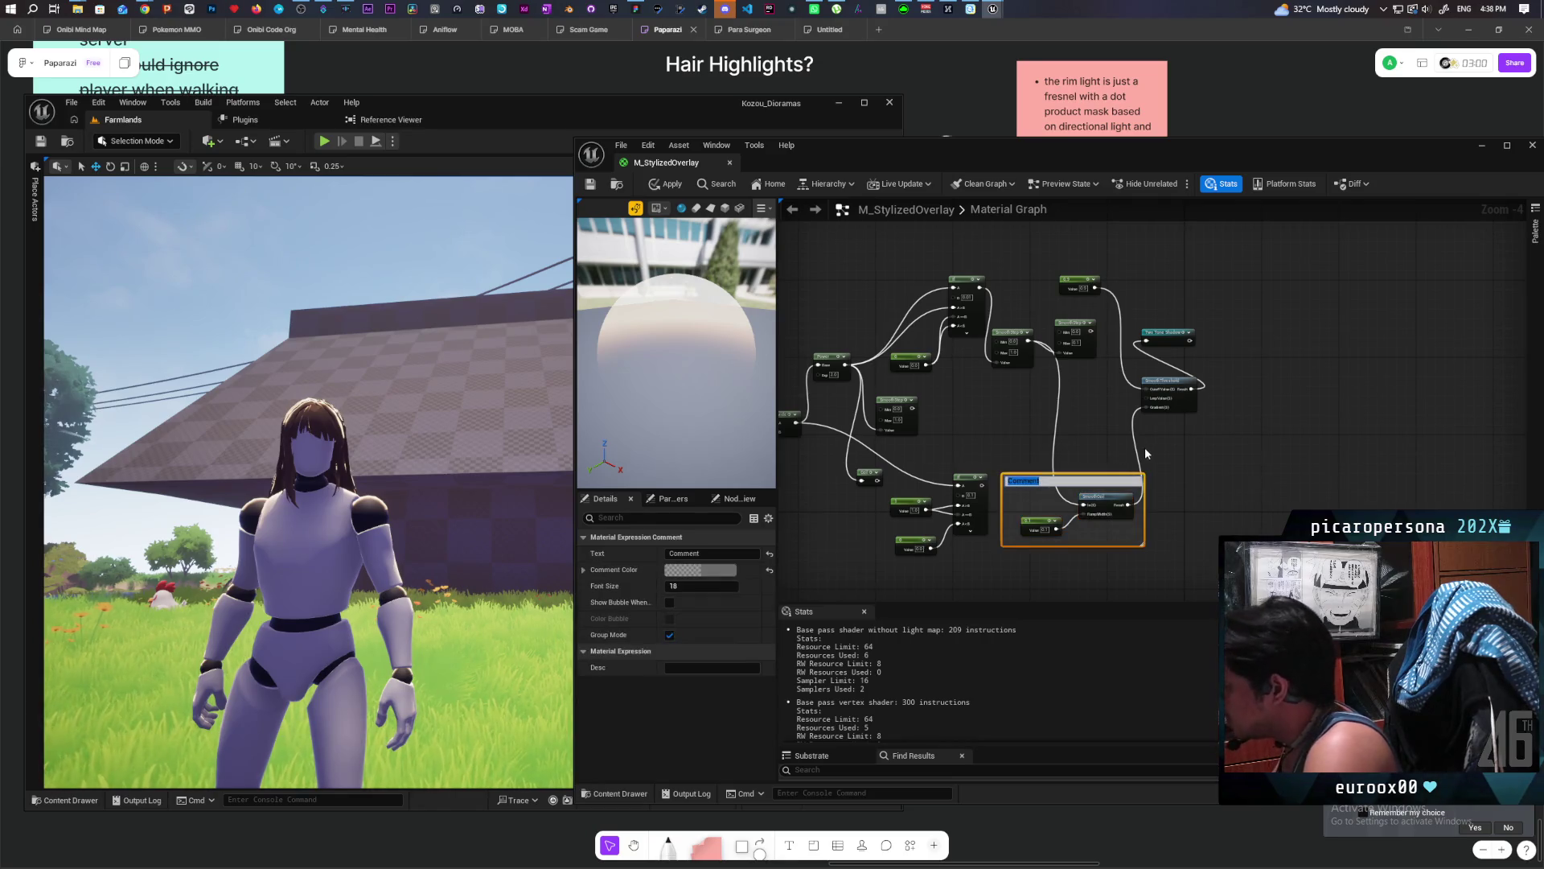
type("Simp")
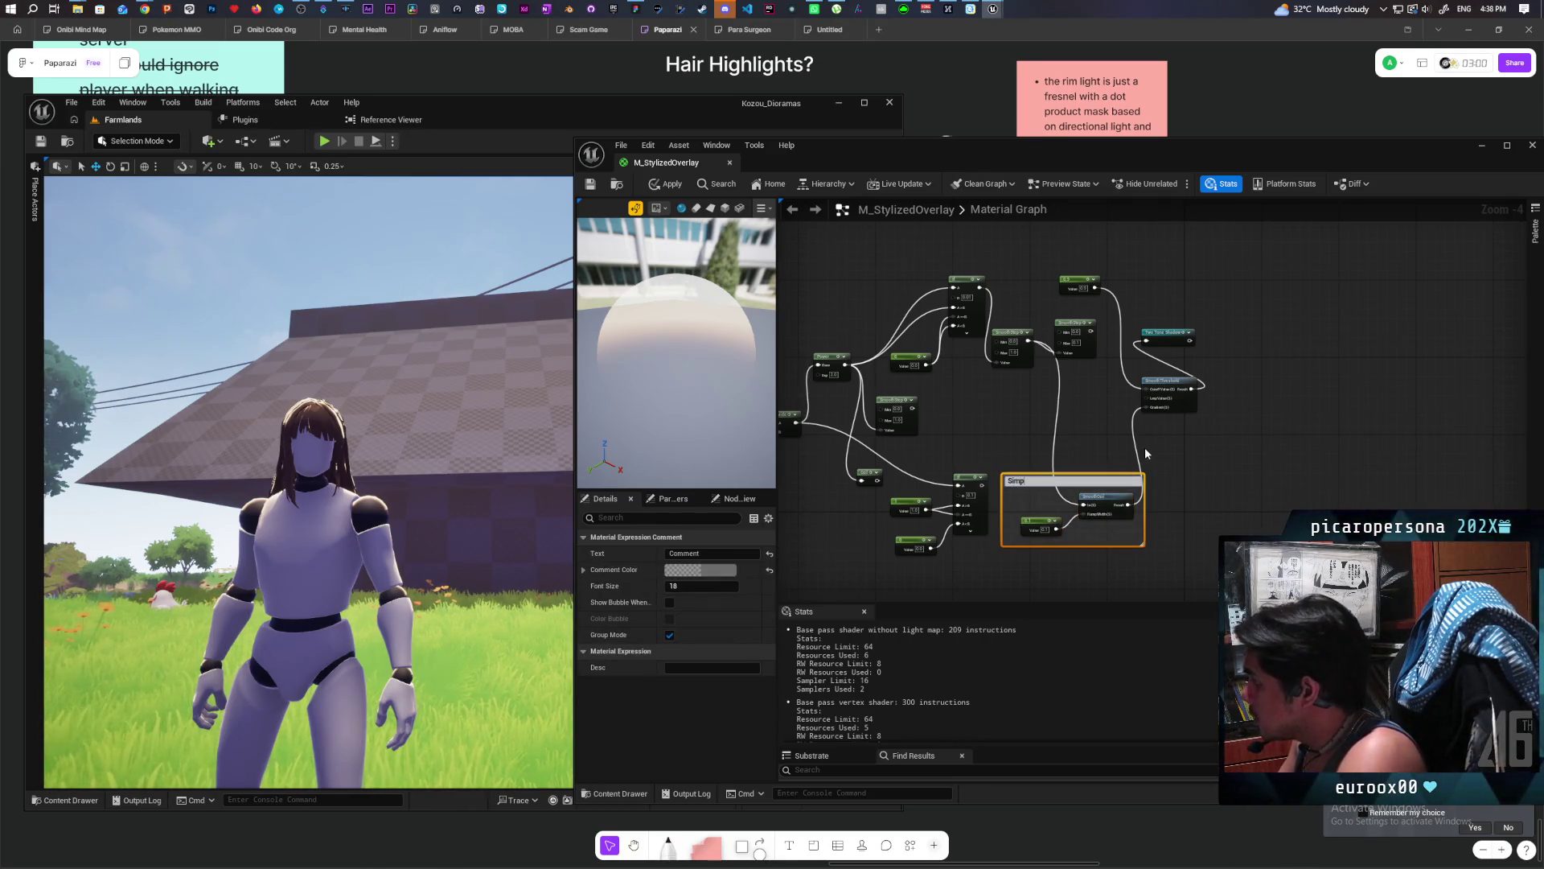
type("ly using")
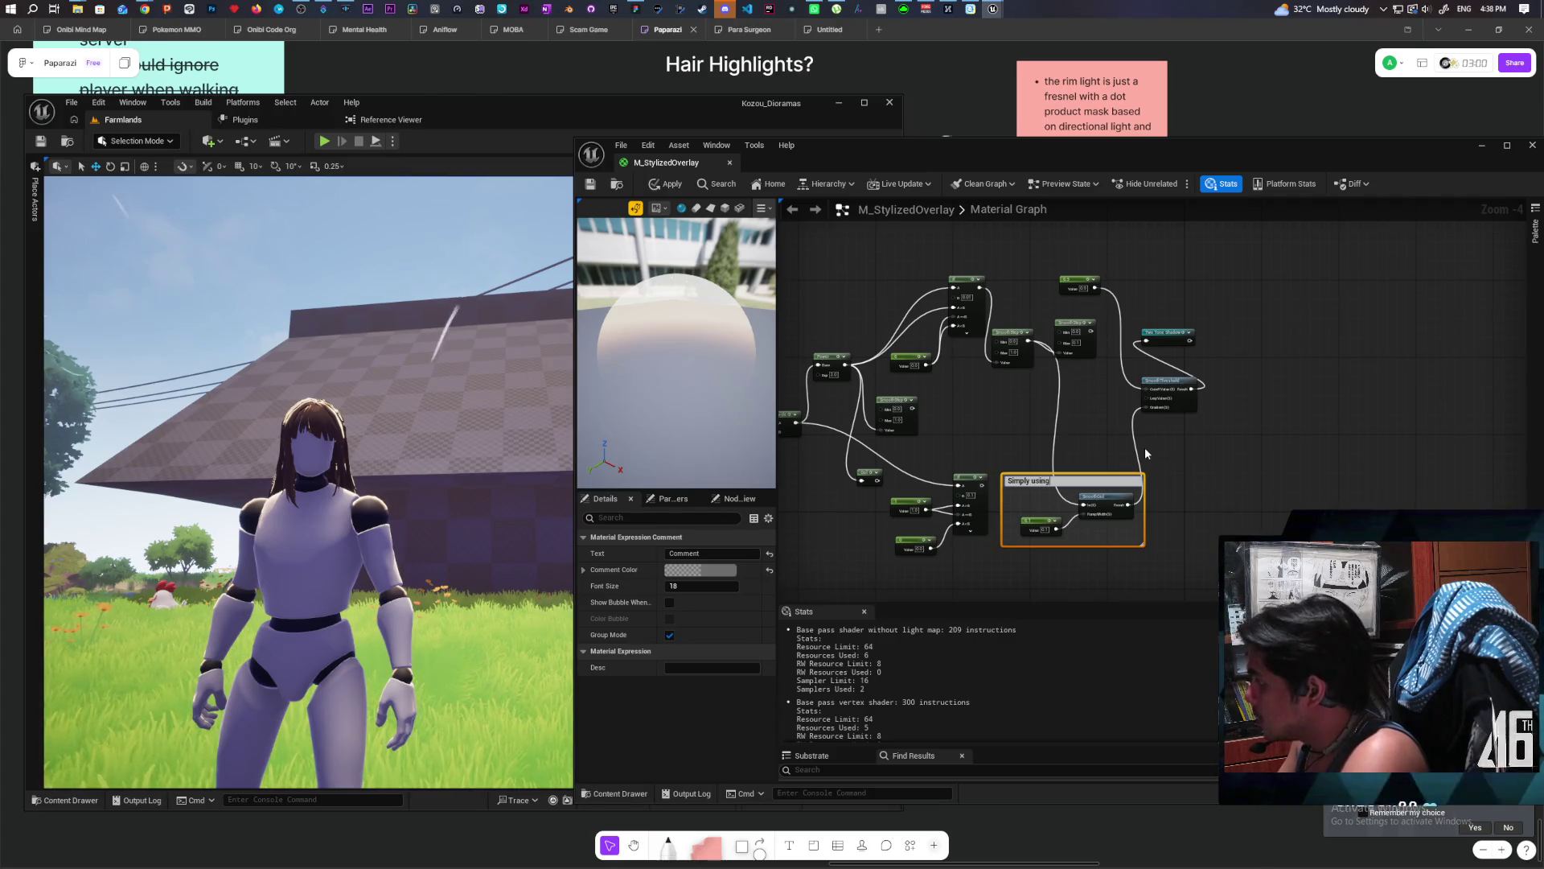
type(" a smooth ceil doesn")
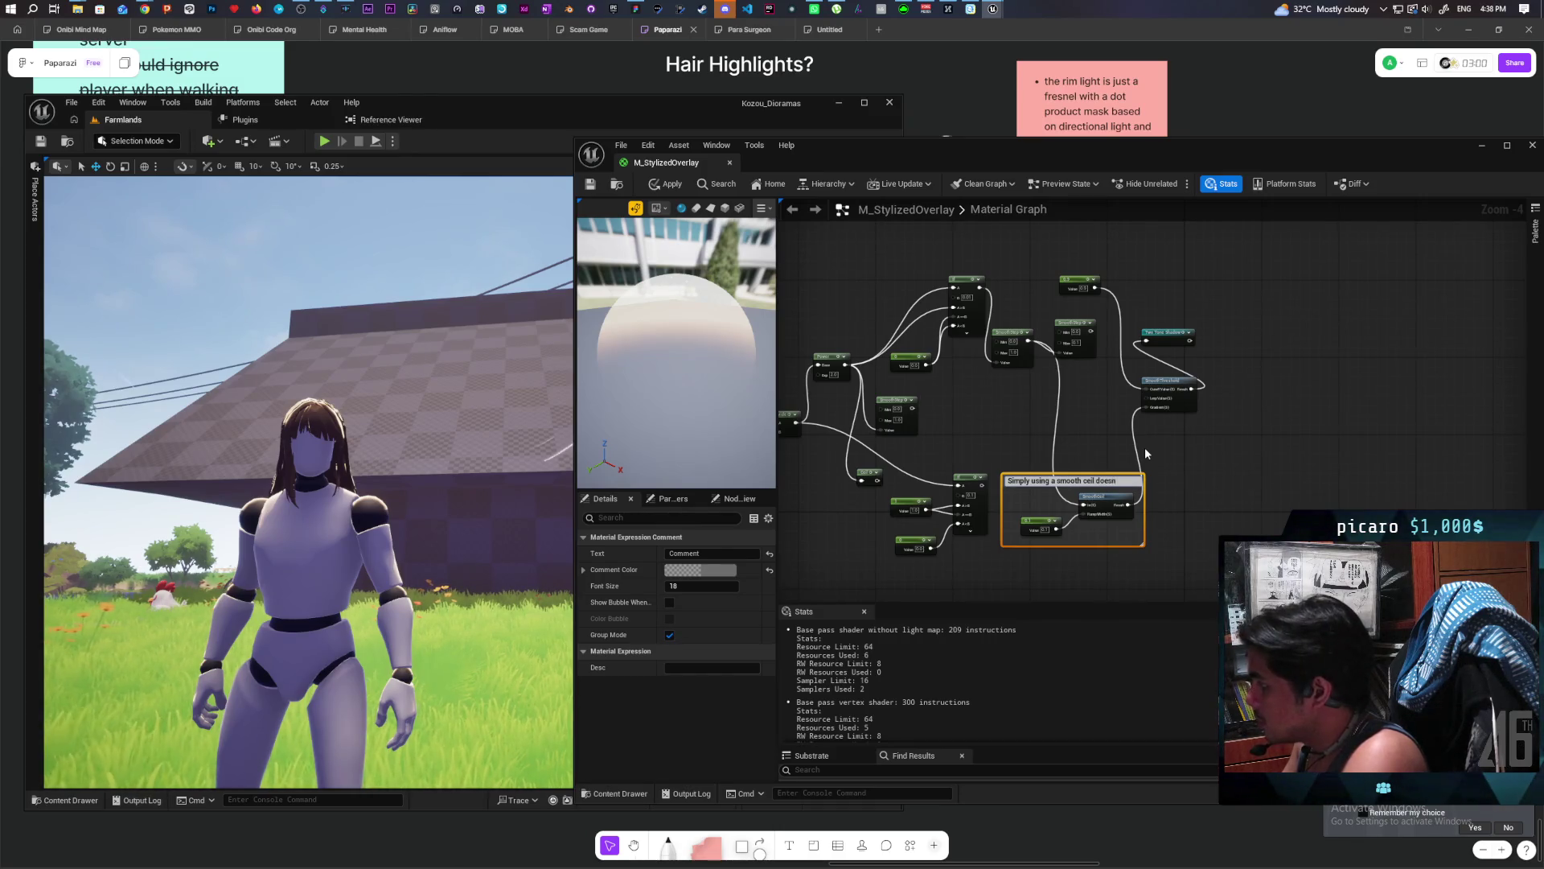
type("'t work")
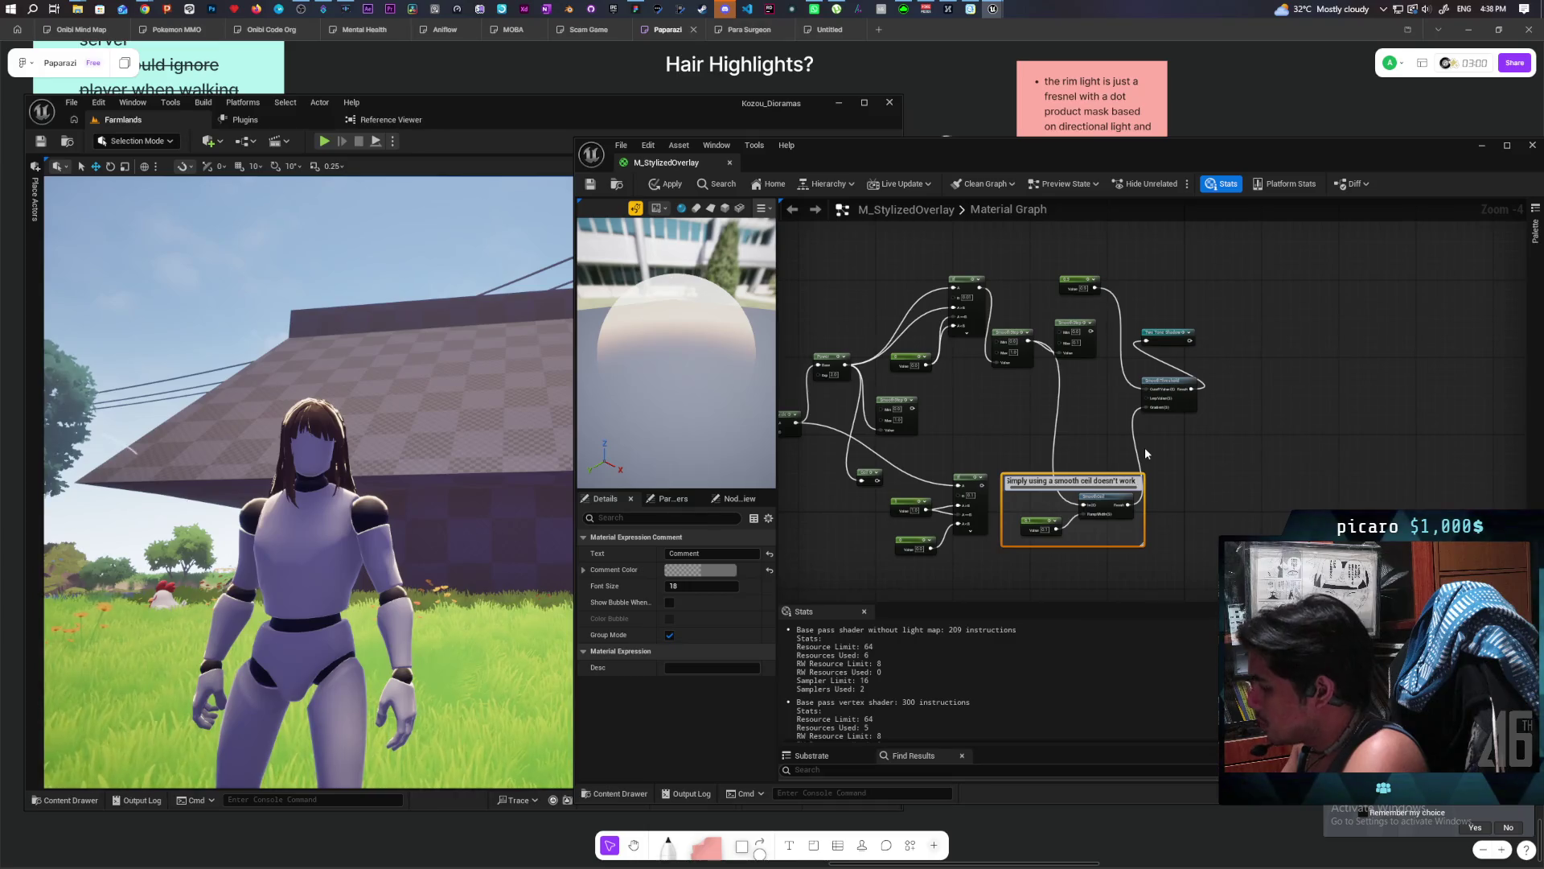
type(" secause t")
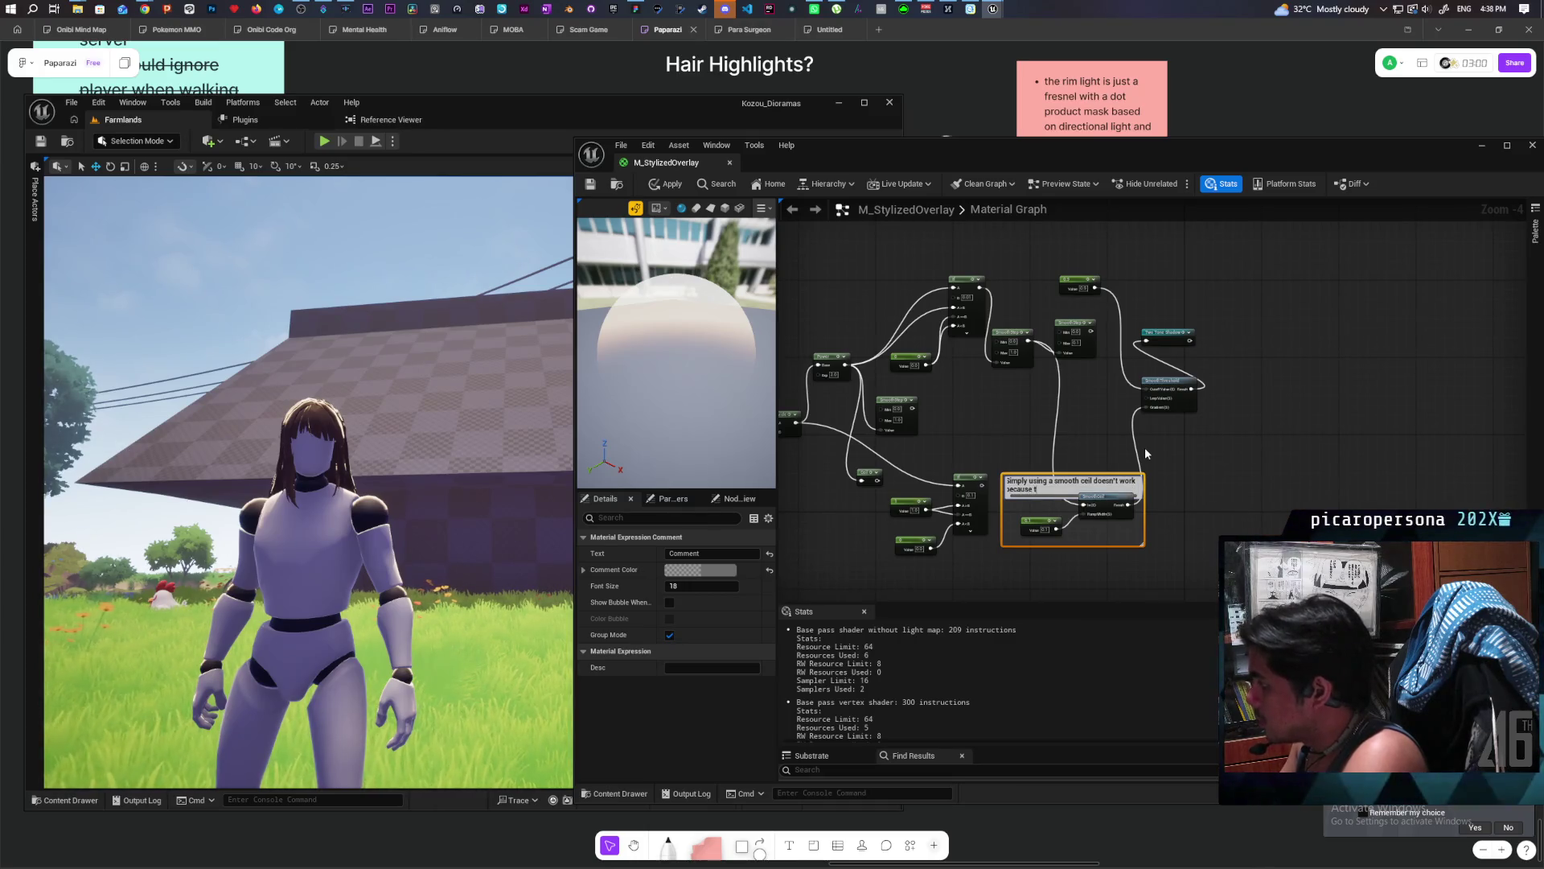
type("he whole map is g")
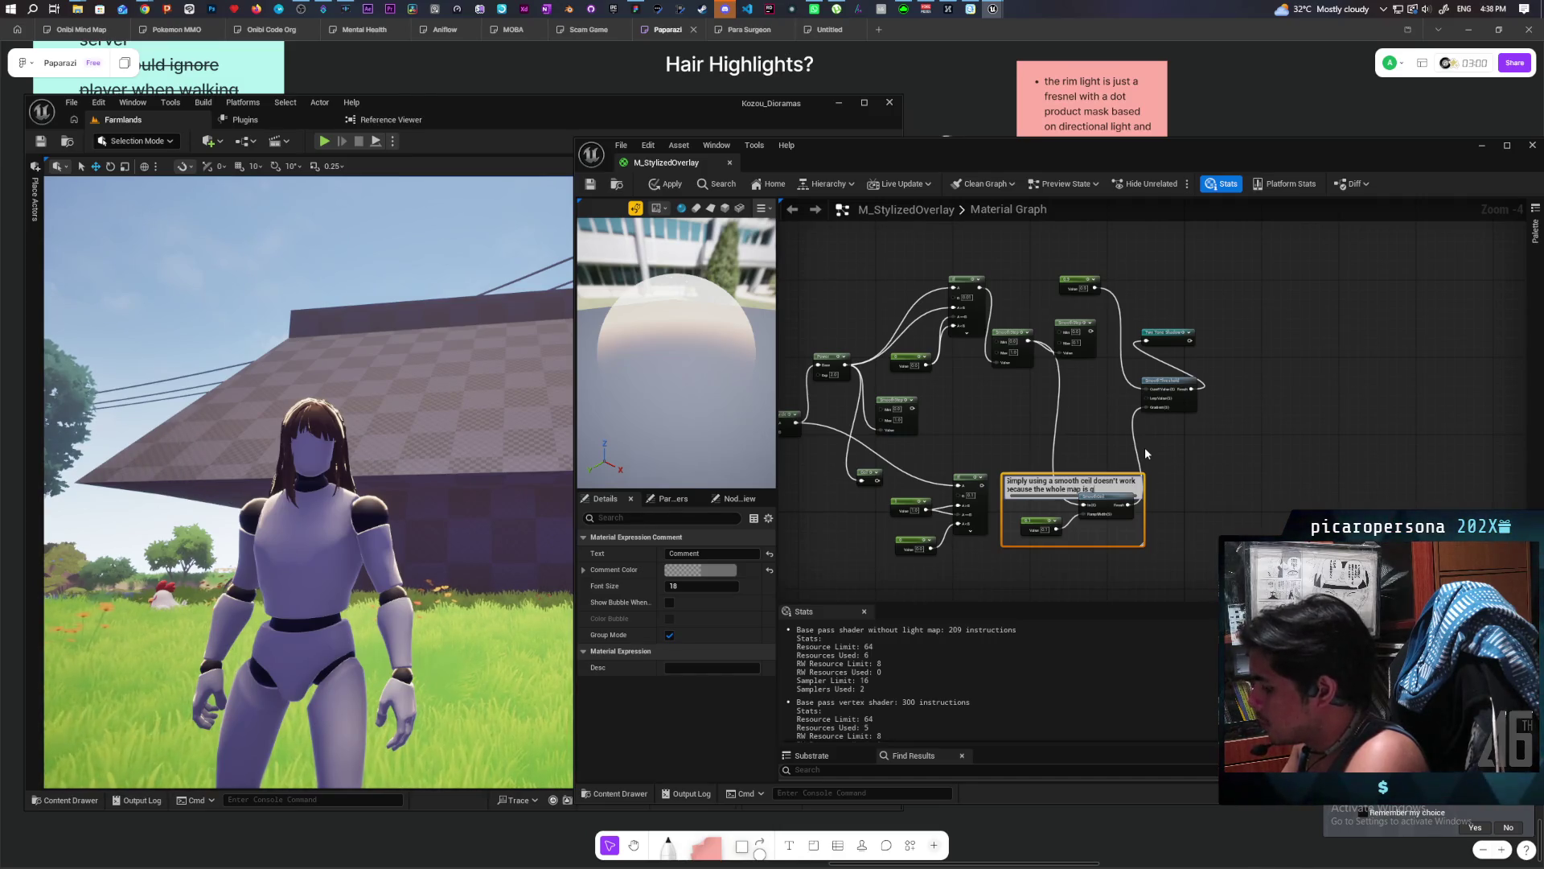
type("y")
left_click(1213, 479)
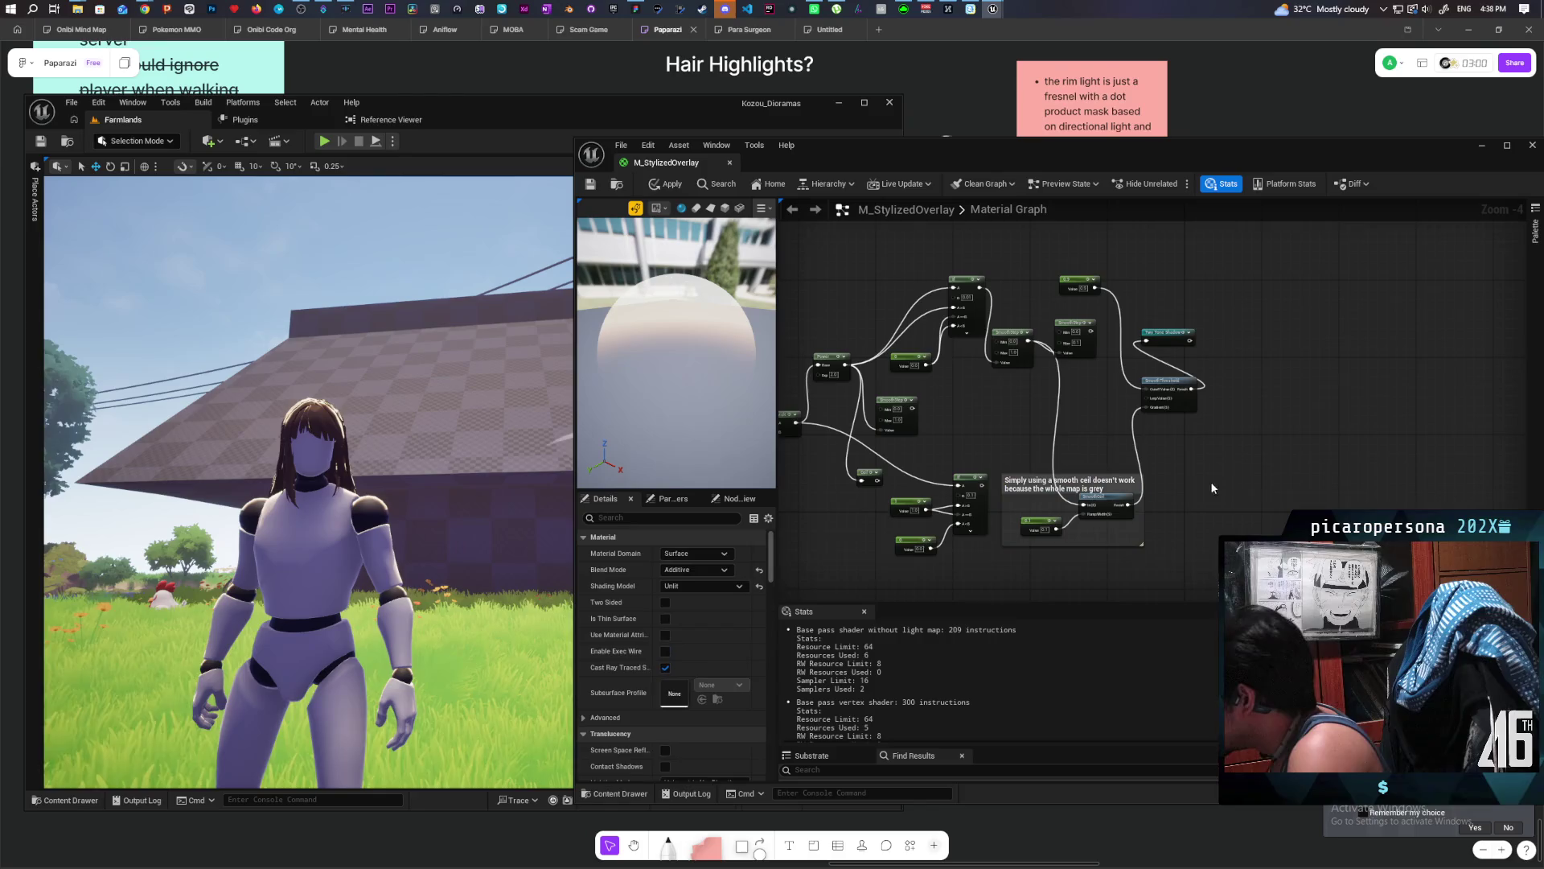
scroll(1193, 485, "up", 1)
mouse_move(1092, 469)
left_mouse_down()
mouse_move(1091, 449)
mouse_move(1150, 473)
left_mouse_up()
left_click(1235, 476)
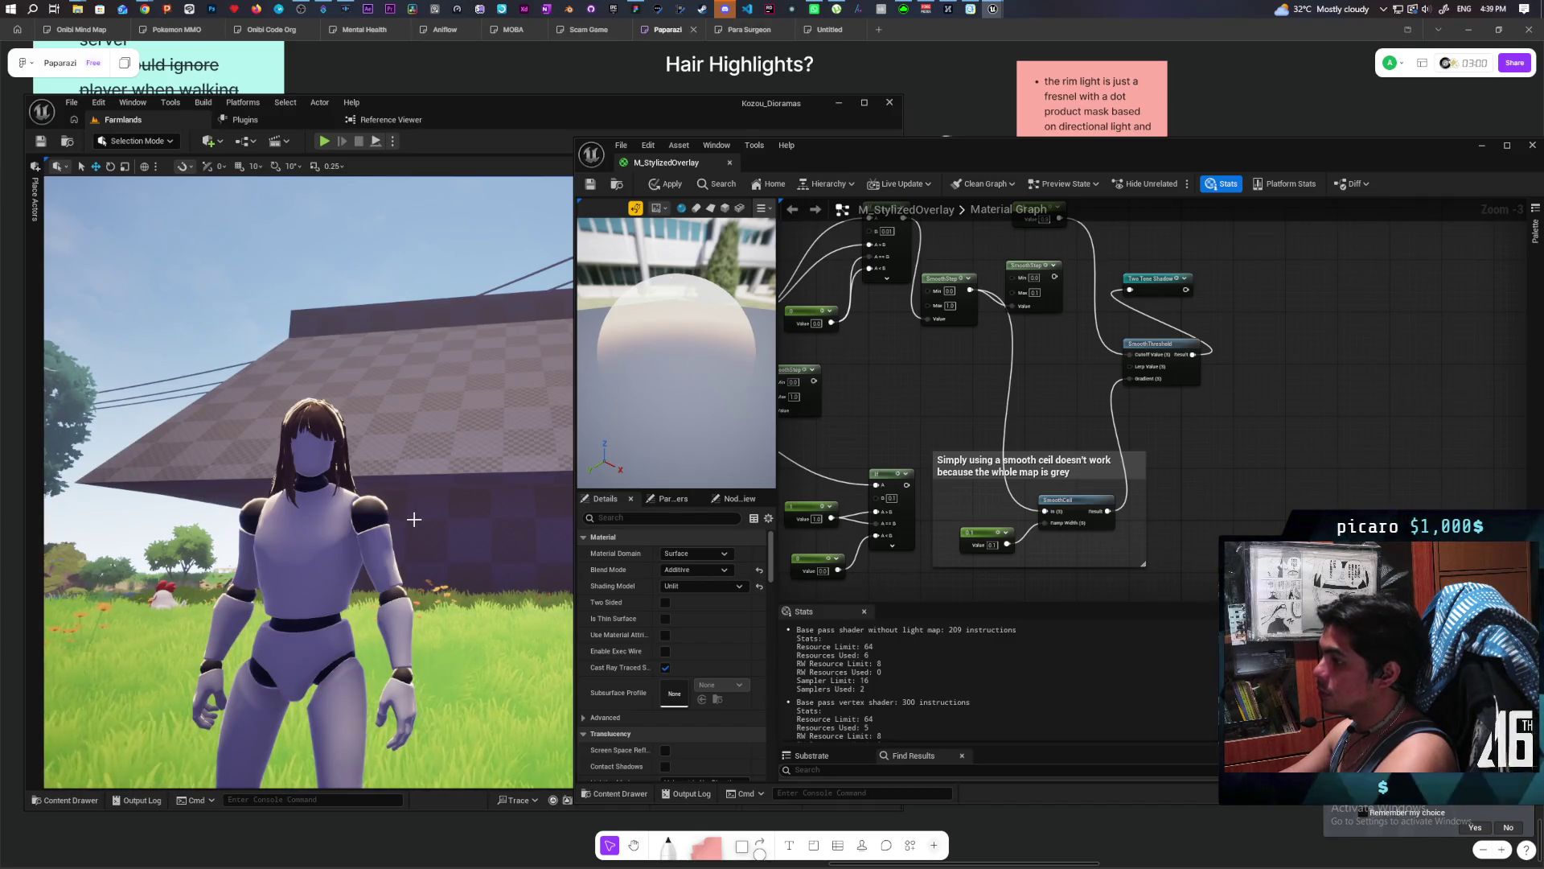
Preview the Fresnel node, then break the old output wire and connect Fresnel to the material output.
scroll(930, 397, "down", 2)
left_click_drag(930, 397, 1190, 331)
mouse_move(1080, 545)
left_mouse_down()
mouse_move(1044, 393)
mouse_move(989, 412)
mouse_move(941, 400)
mouse_move(1189, 273)
left_mouse_up()
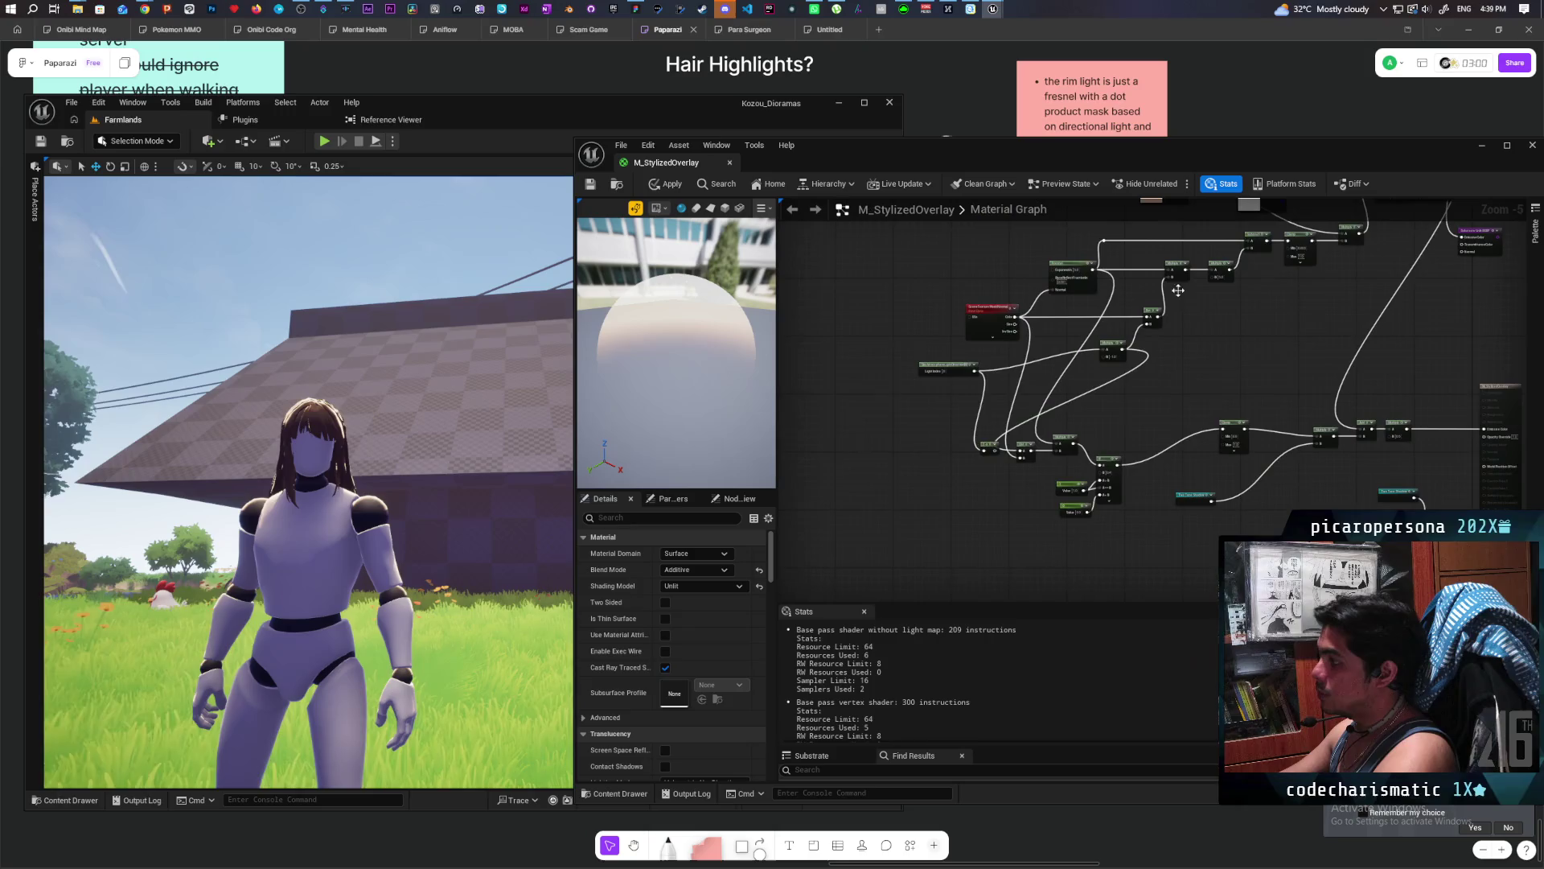
scroll(948, 412, "up", 2)
mouse_move(947, 412)
left_mouse_down()
mouse_move(933, 431)
mouse_move(964, 459)
mouse_move(920, 462)
left_mouse_up()
scroll(942, 427, "up", 1)
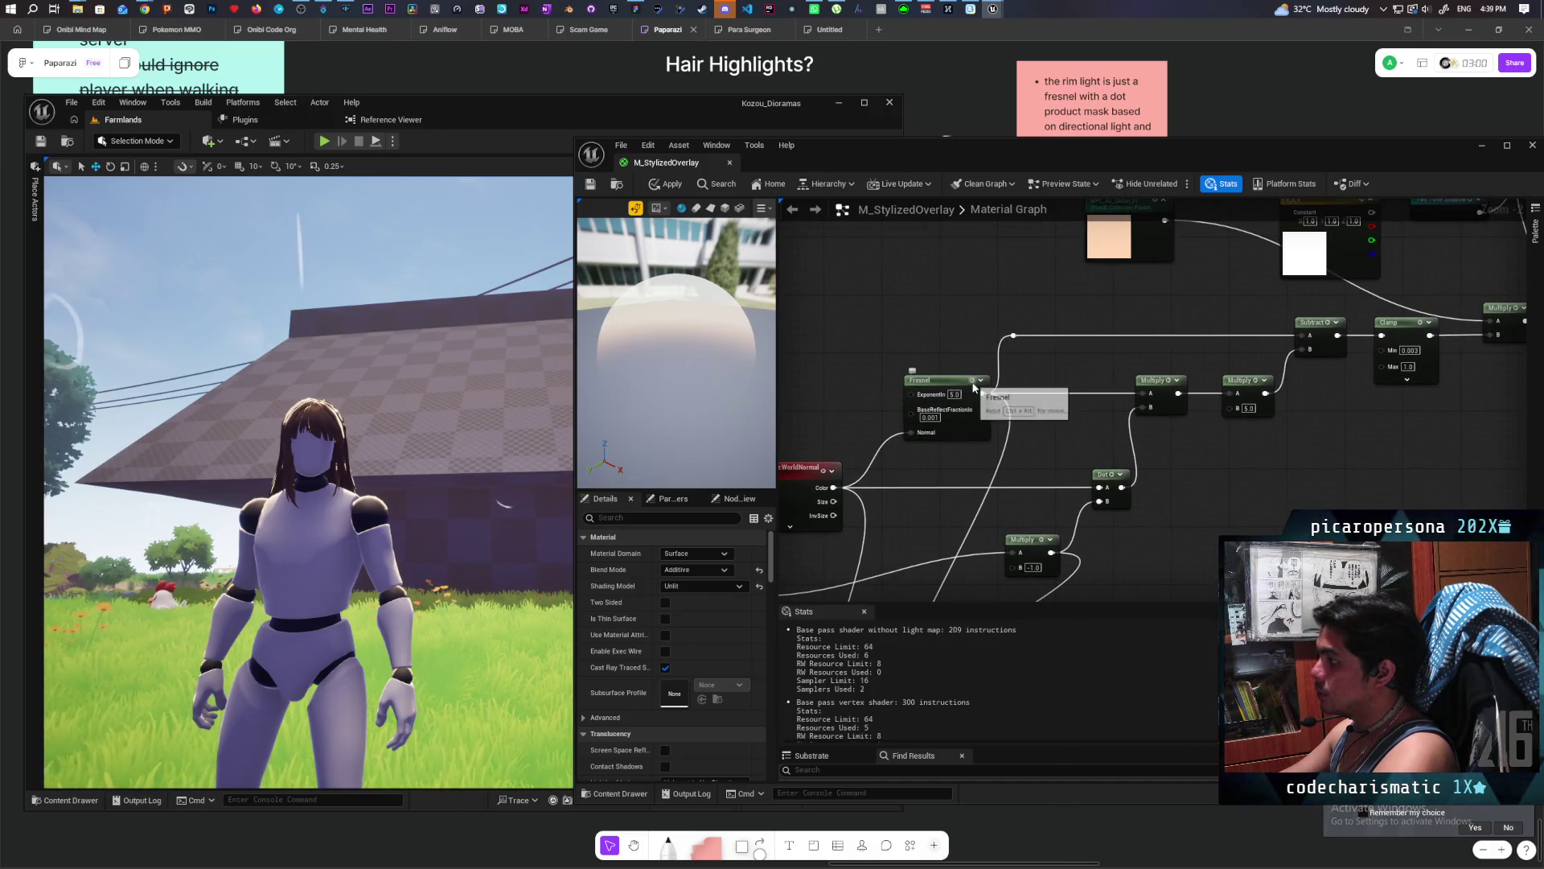
key("space")
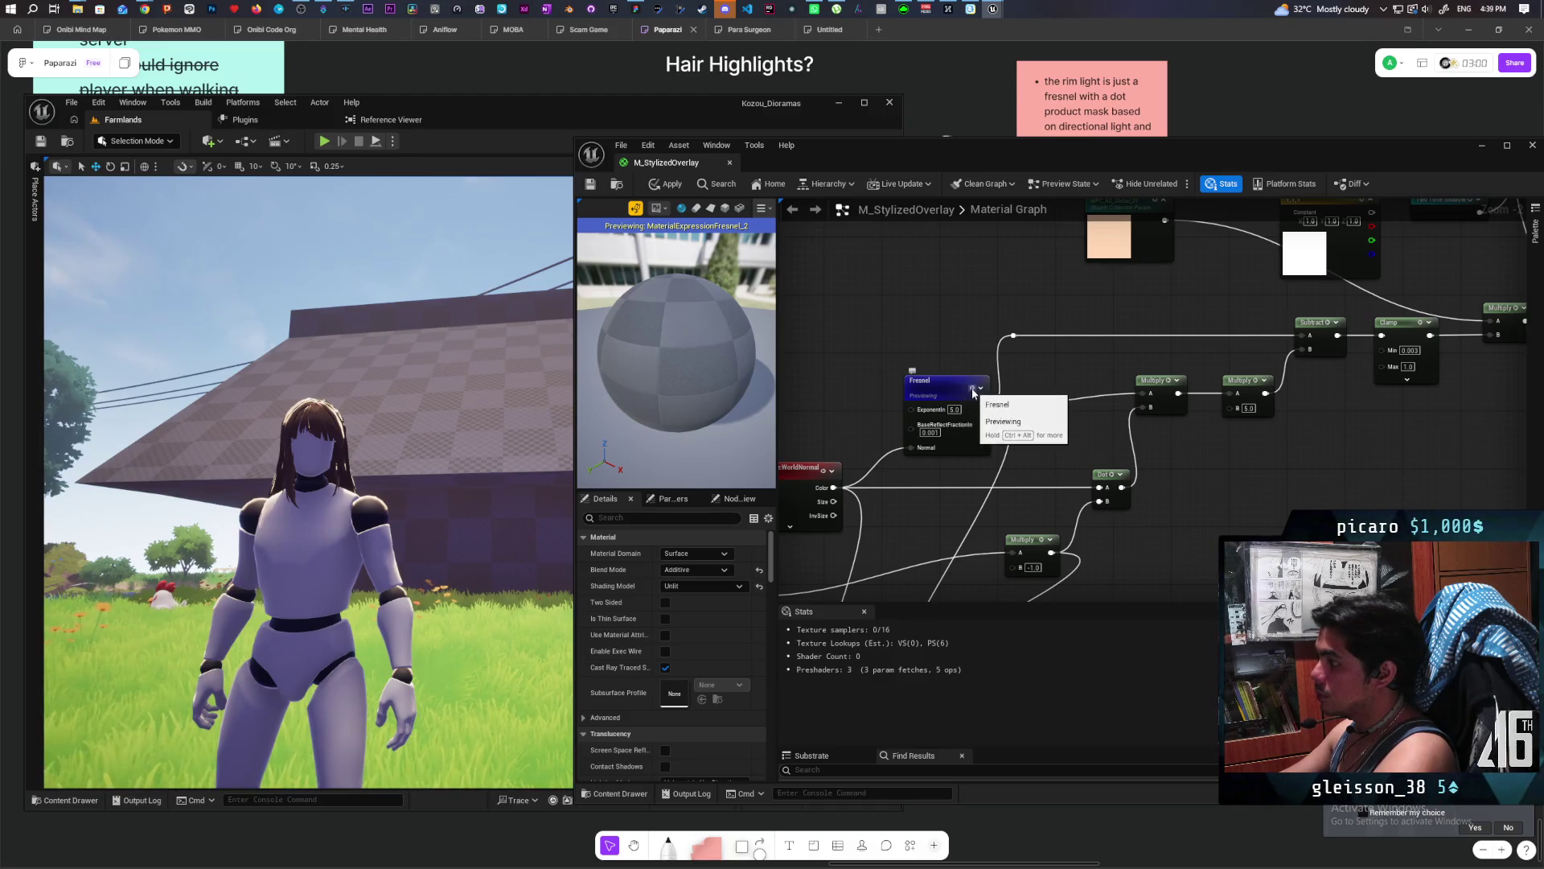
key("space")
scroll(1058, 440, "down", 5)
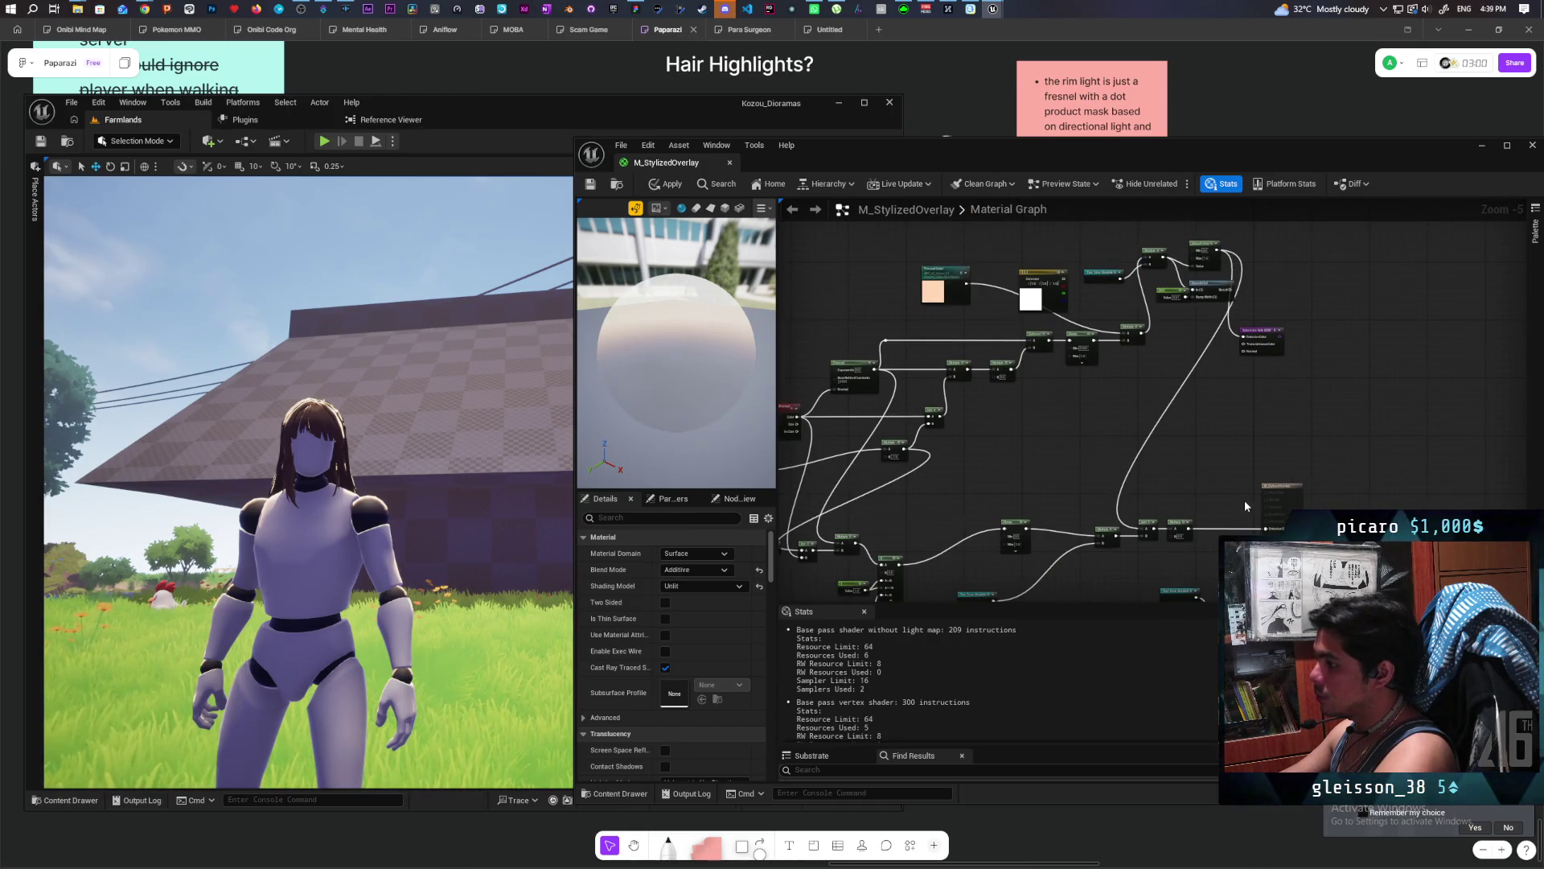
left_click(1224, 529, "alt")
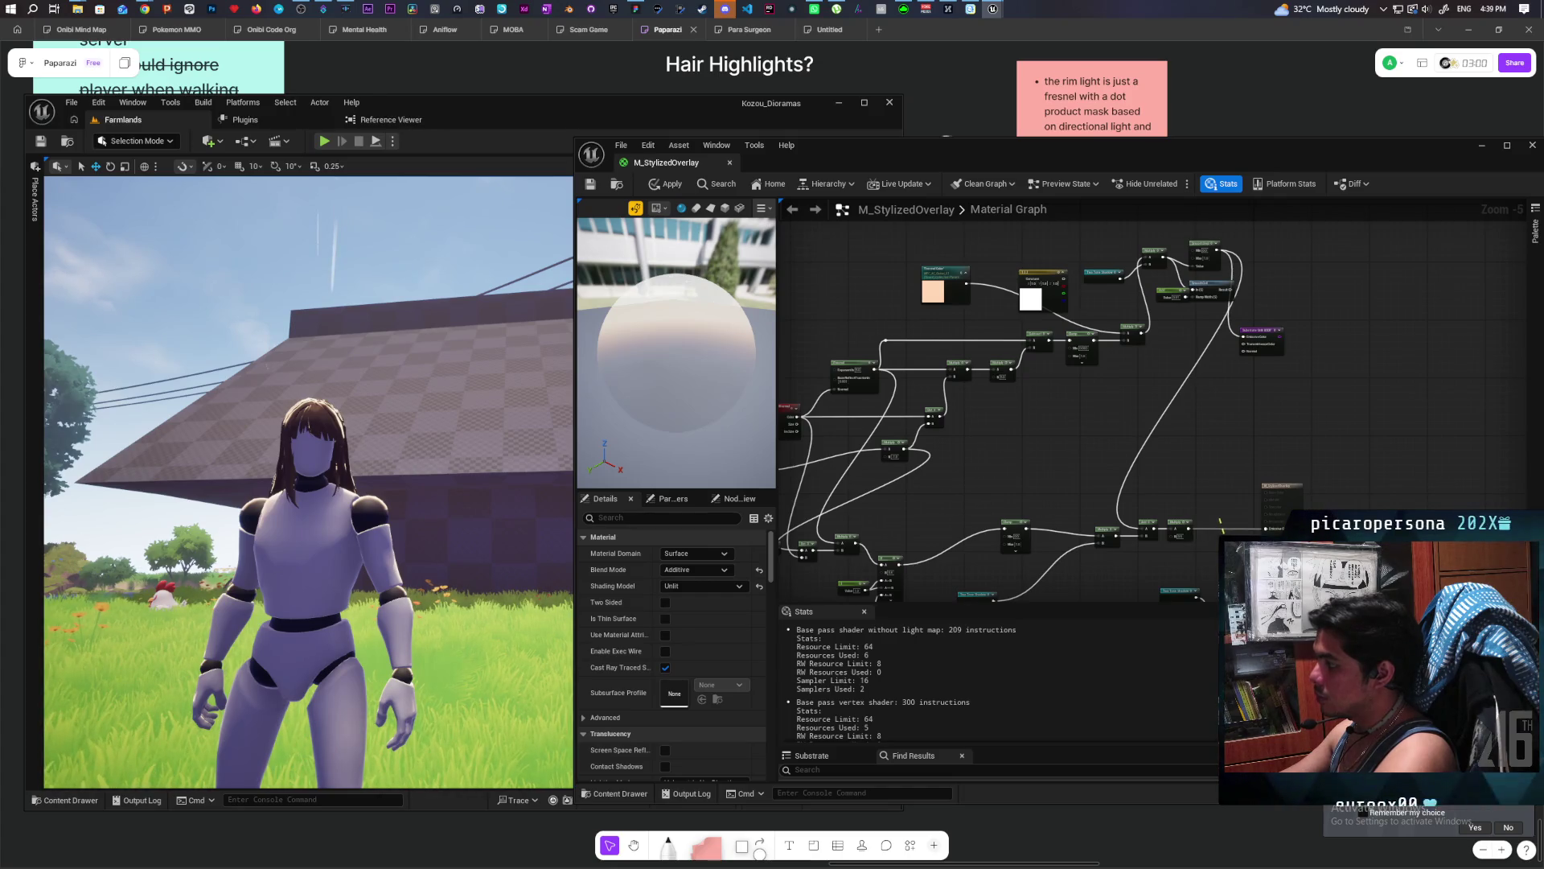
mouse_move(877, 370)
left_mouse_down()
mouse_move(1221, 531)
mouse_move(1267, 529)
left_mouse_up()
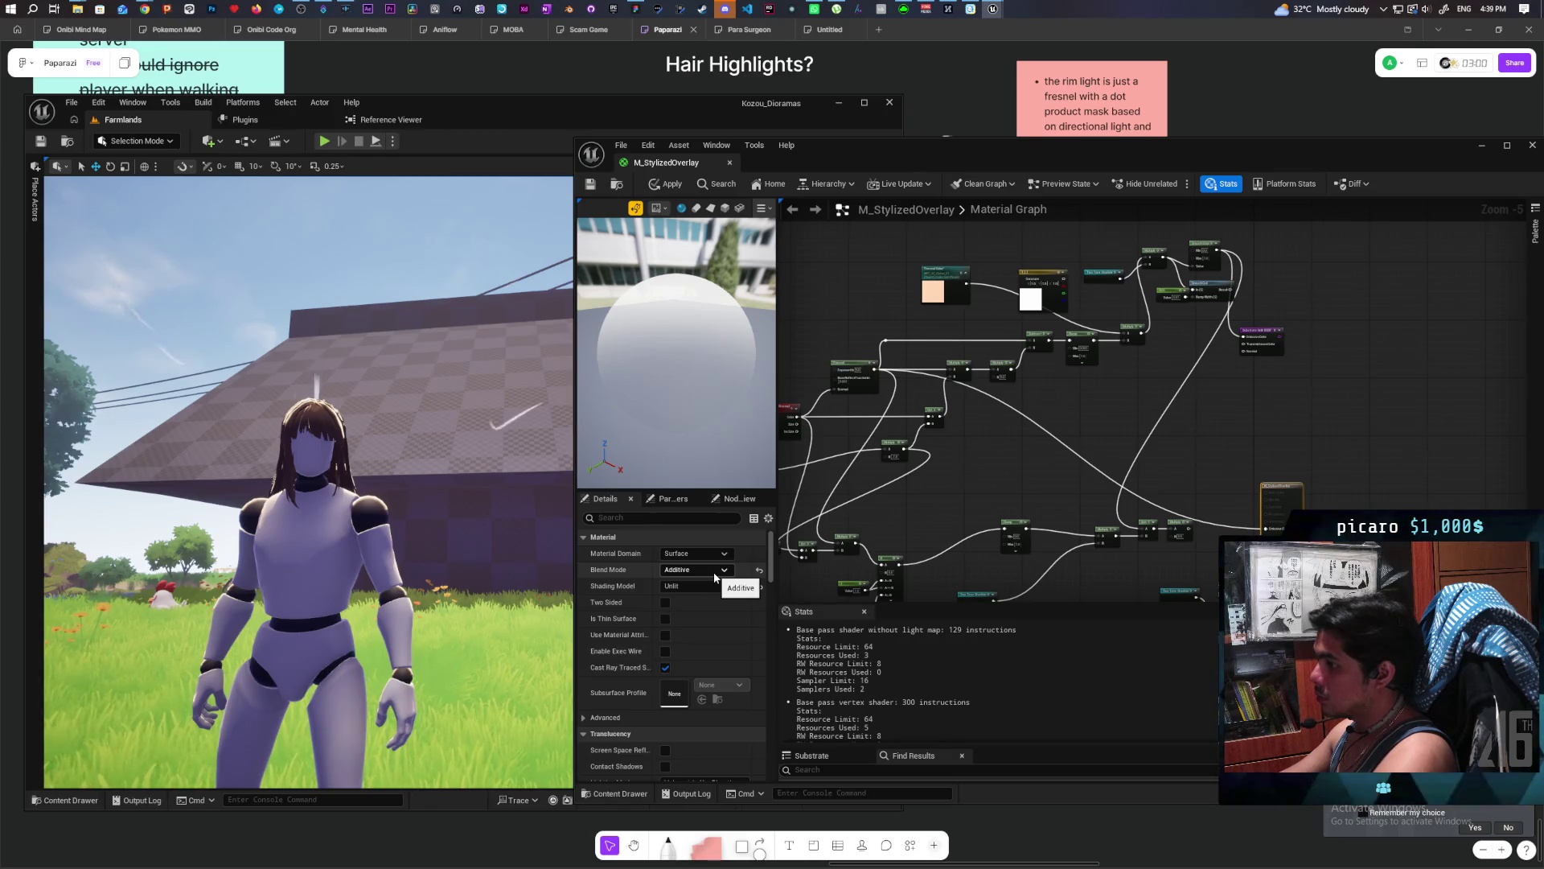
Switch the blend mode to TranslucentGreyTransmittance, apply, and orbit the preview sphere to check the glow.
left_click(715, 574)
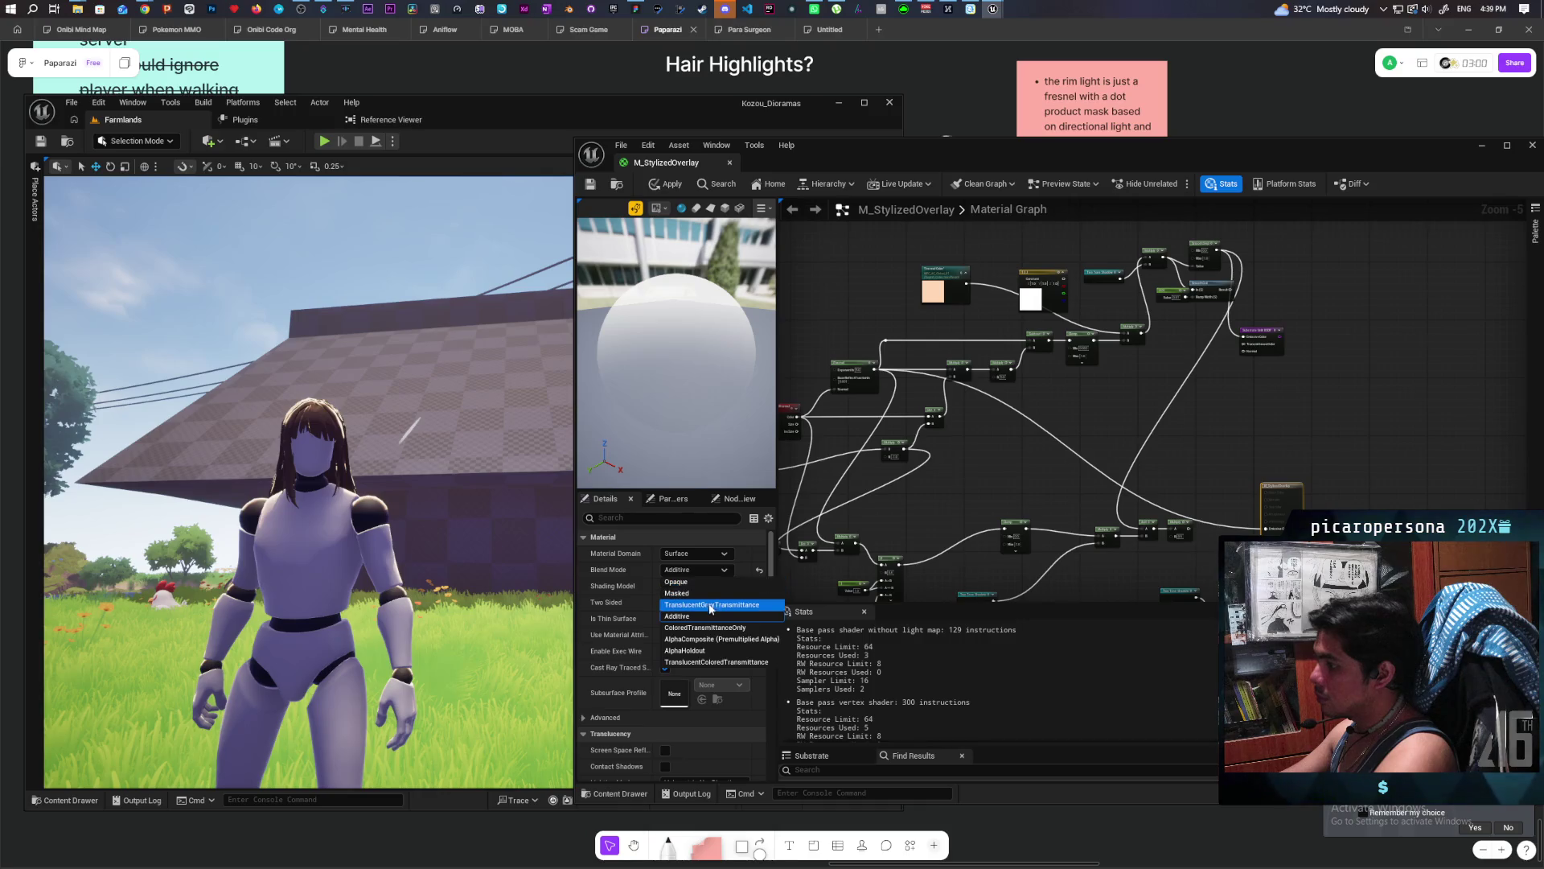
left_click(711, 604)
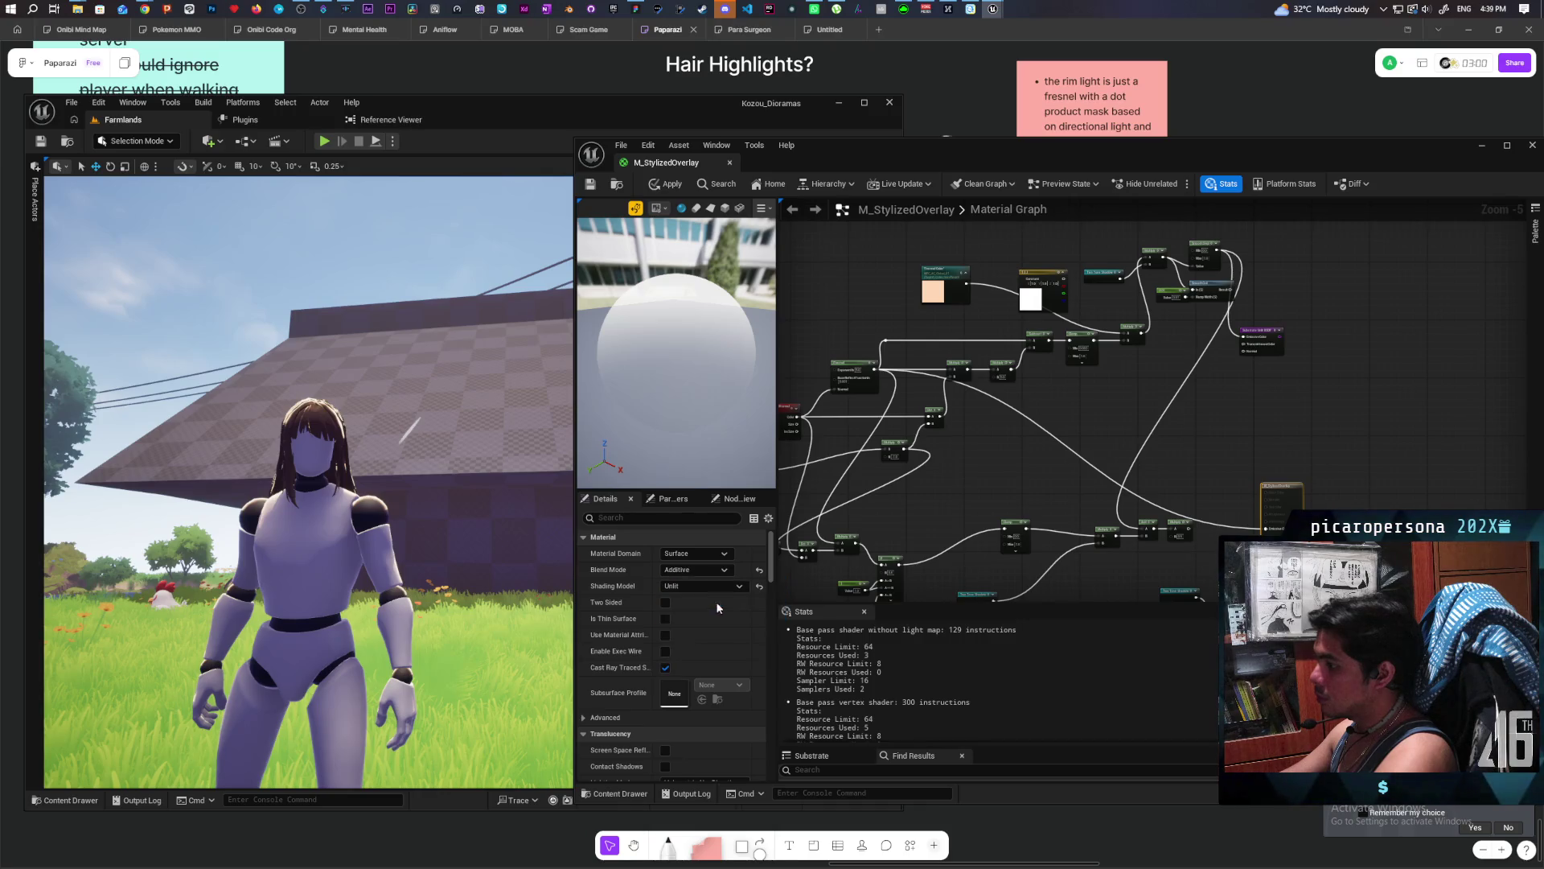
left_click(662, 188)
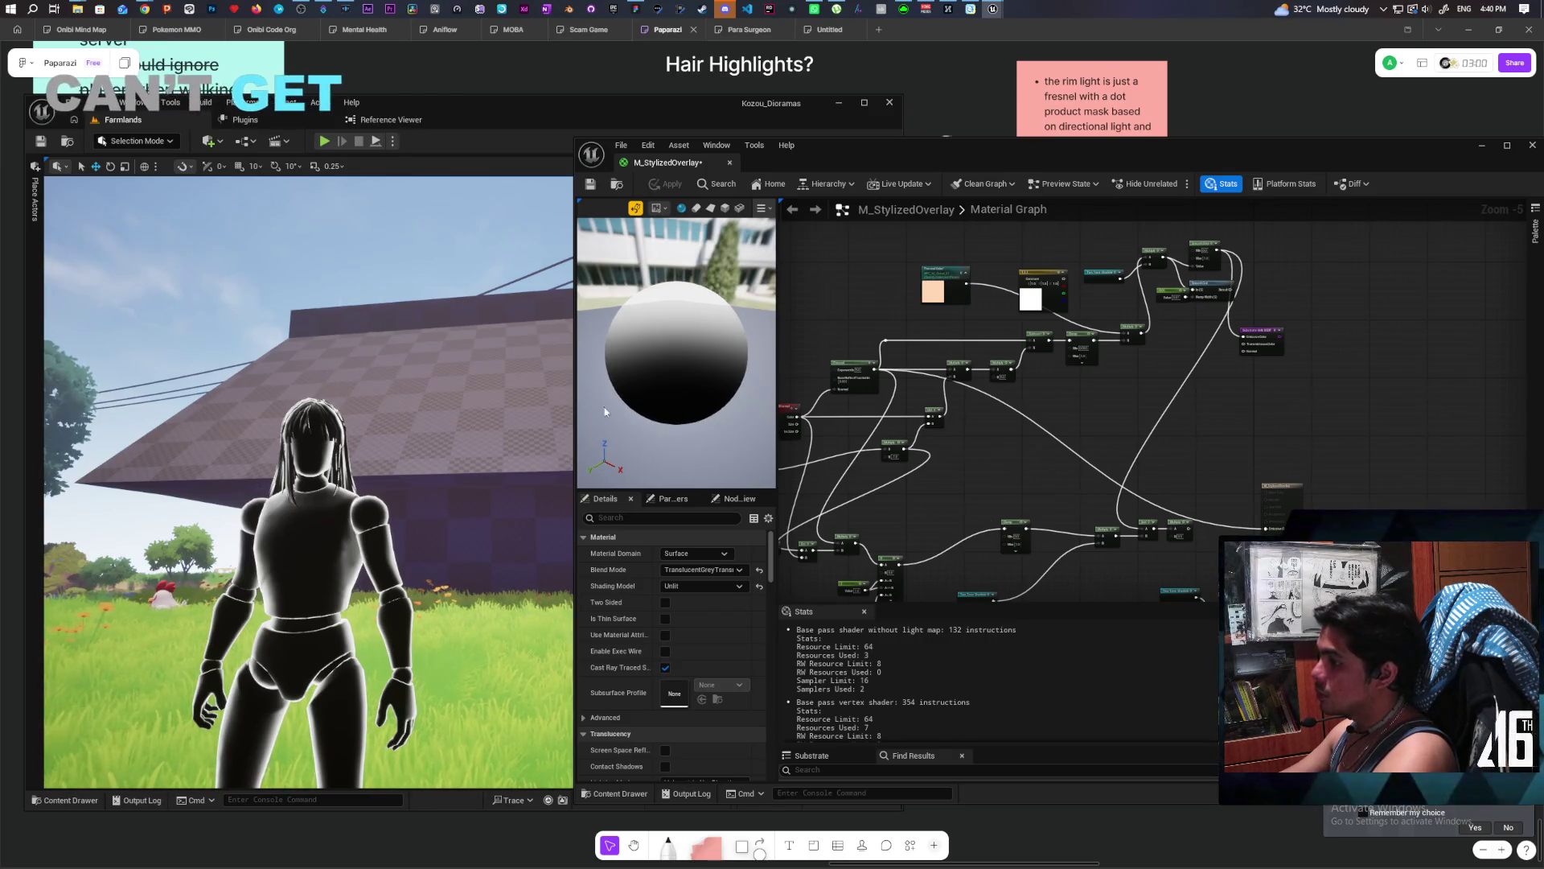
scroll(698, 406, "down", 3)
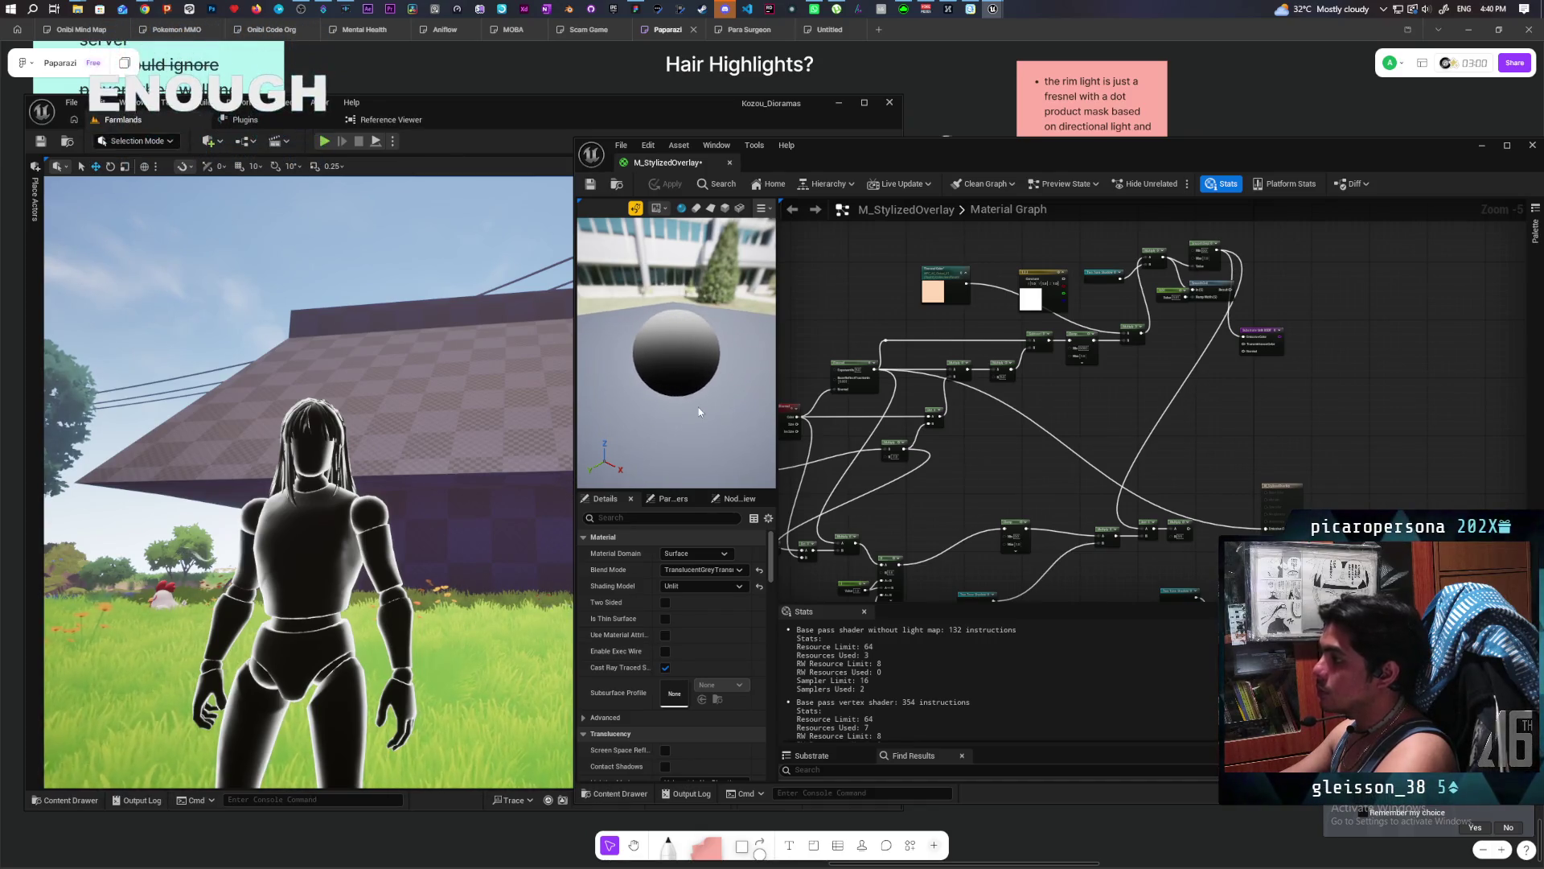
scroll(698, 406, "down", 3)
mouse_move(698, 404)
left_mouse_down()
mouse_move(715, 390)
mouse_move(685, 410)
mouse_move(704, 399)
left_mouse_up()
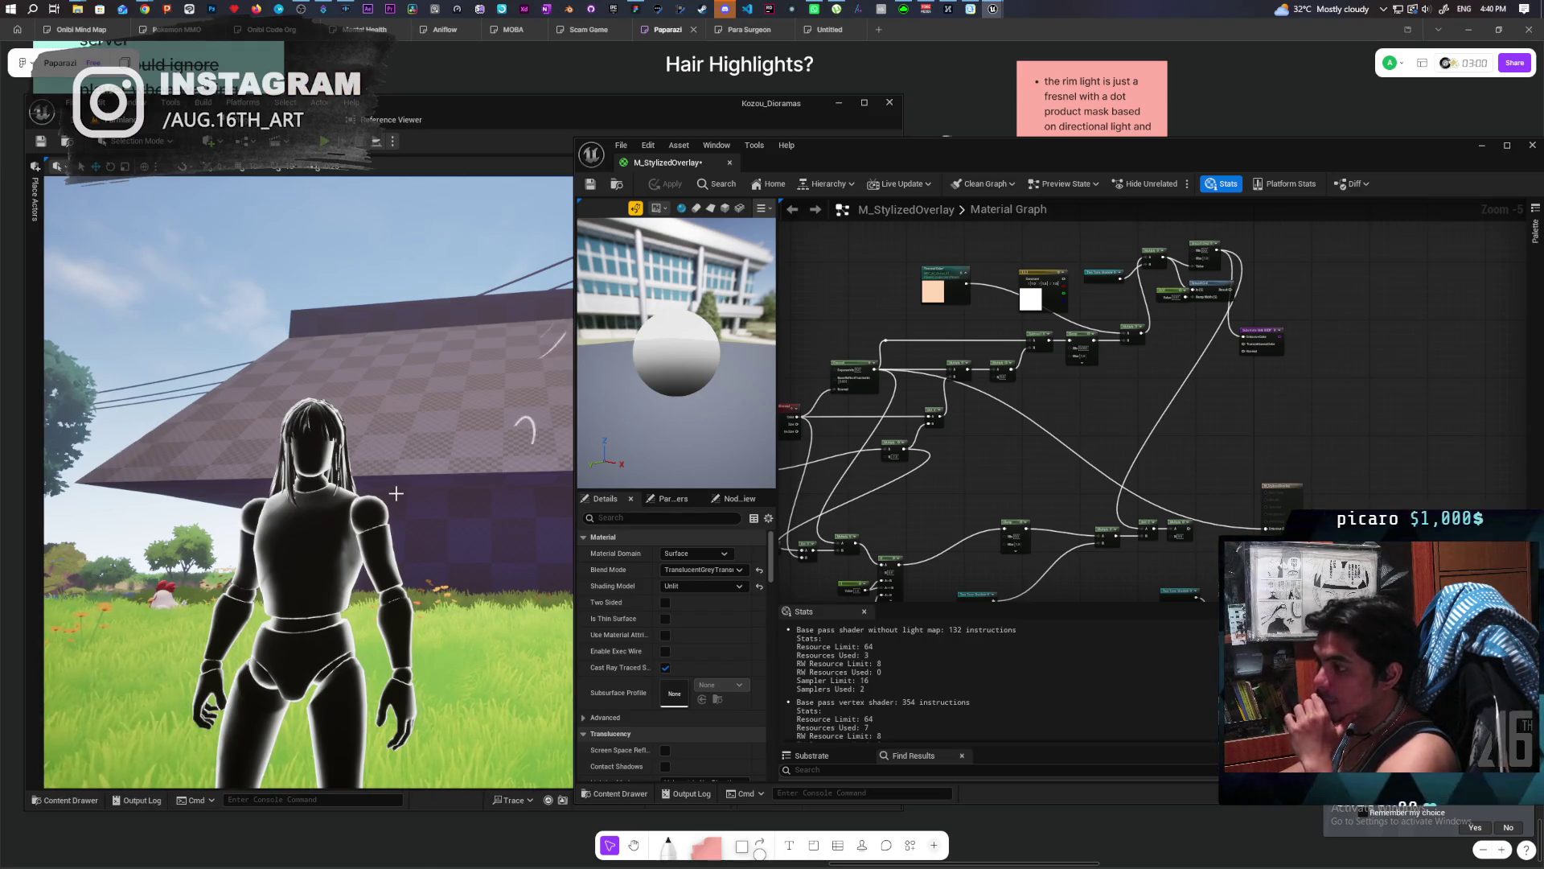
scroll(371, 499, "up", 5)
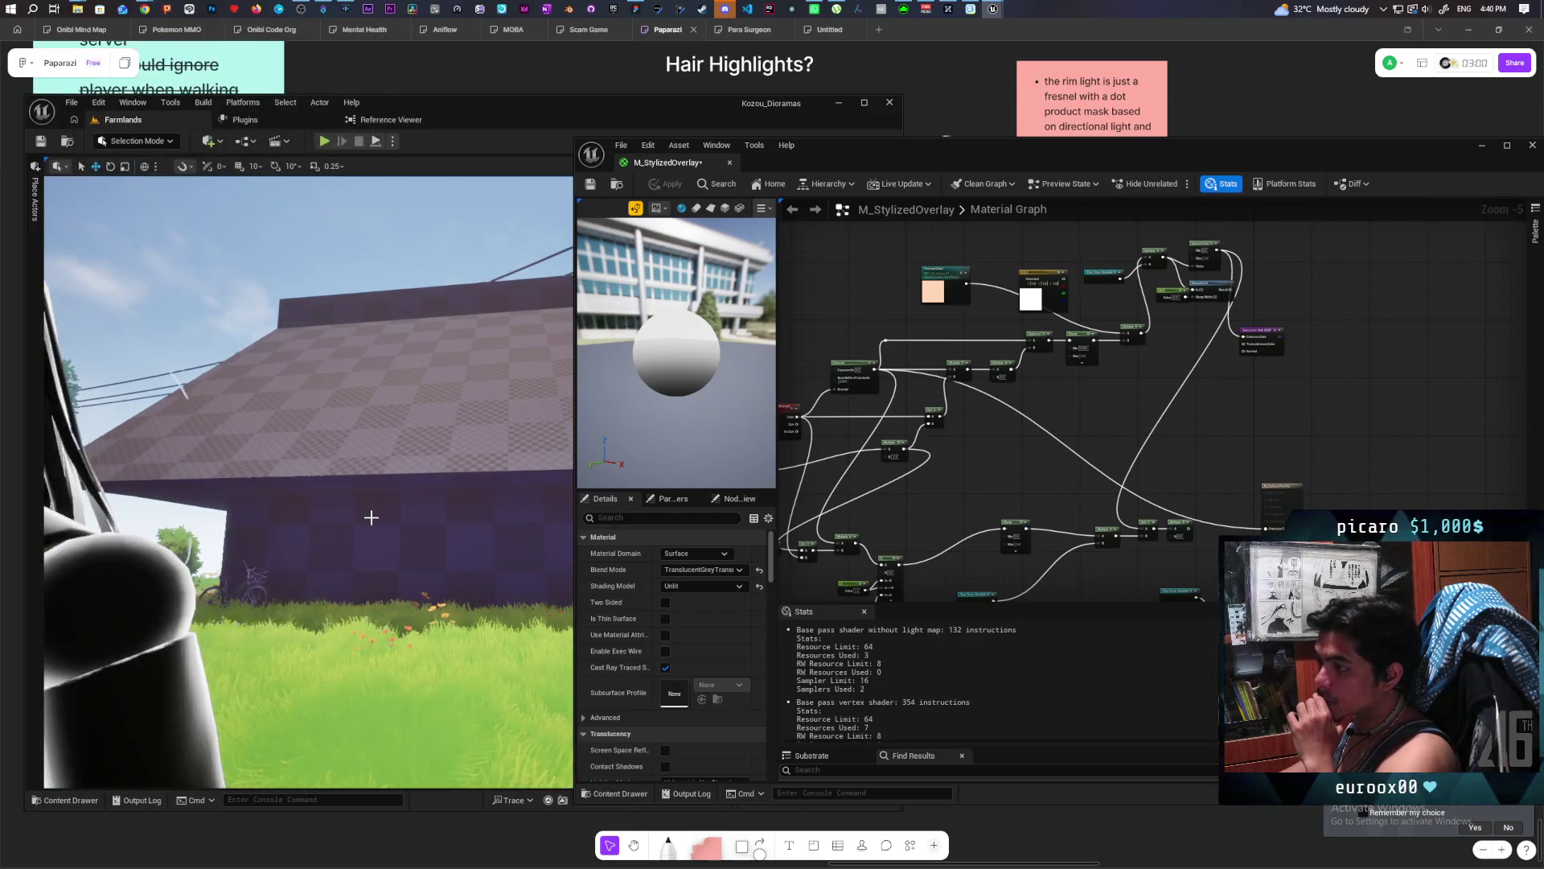
Pull the level camera back to frame the character and zoom the graph onto the Fresnel node.
scroll(371, 517, "down", 5)
scroll(370, 517, "up", 5)
scroll(370, 517, "down", 5)
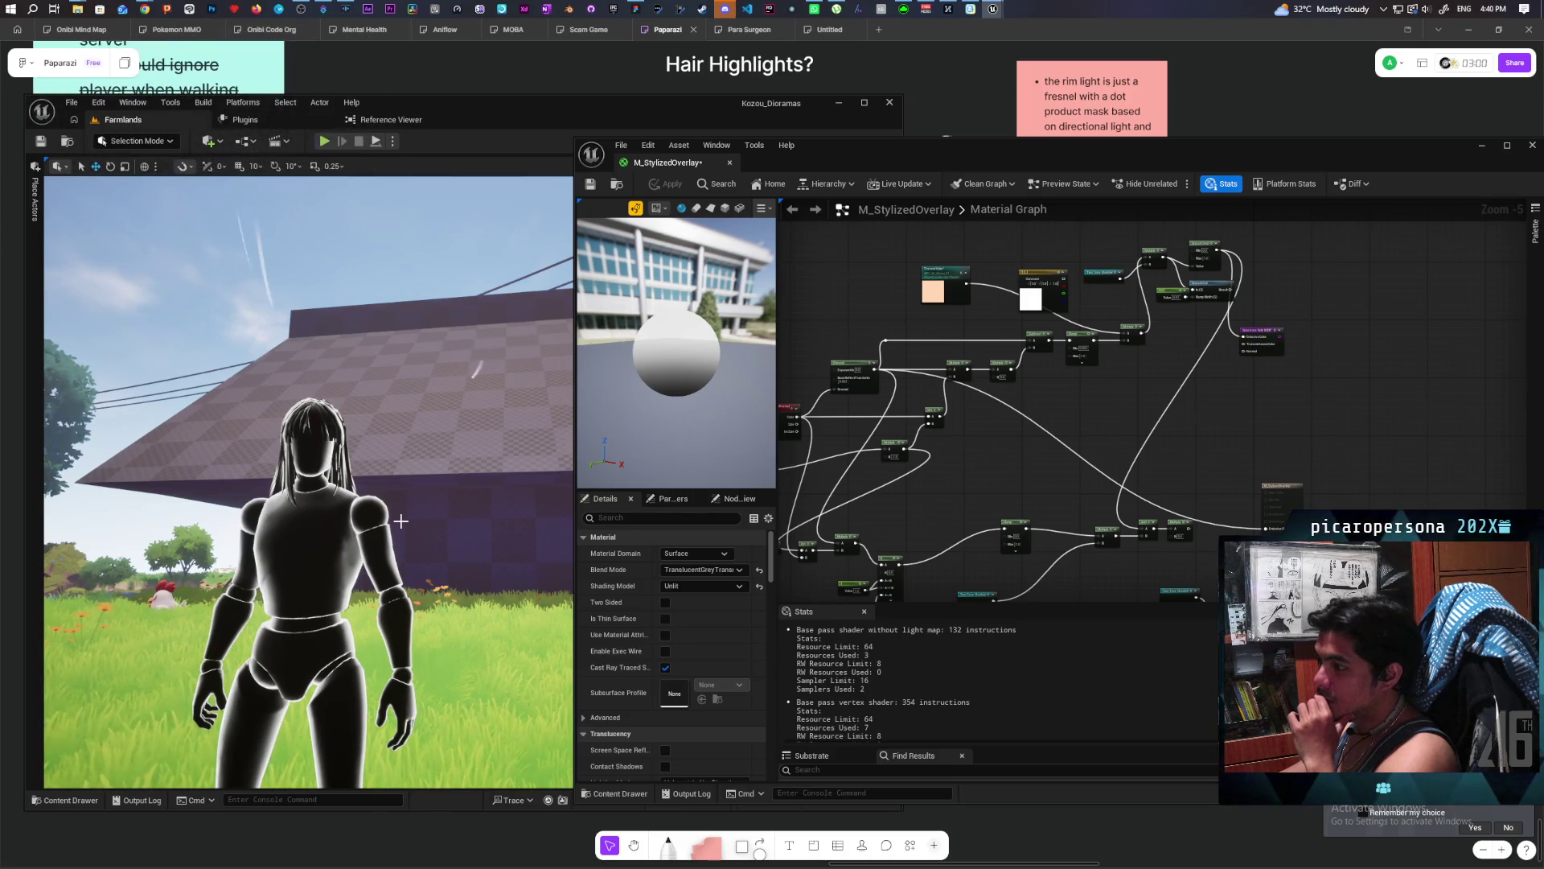
left_click_drag(927, 515, 1130, 451)
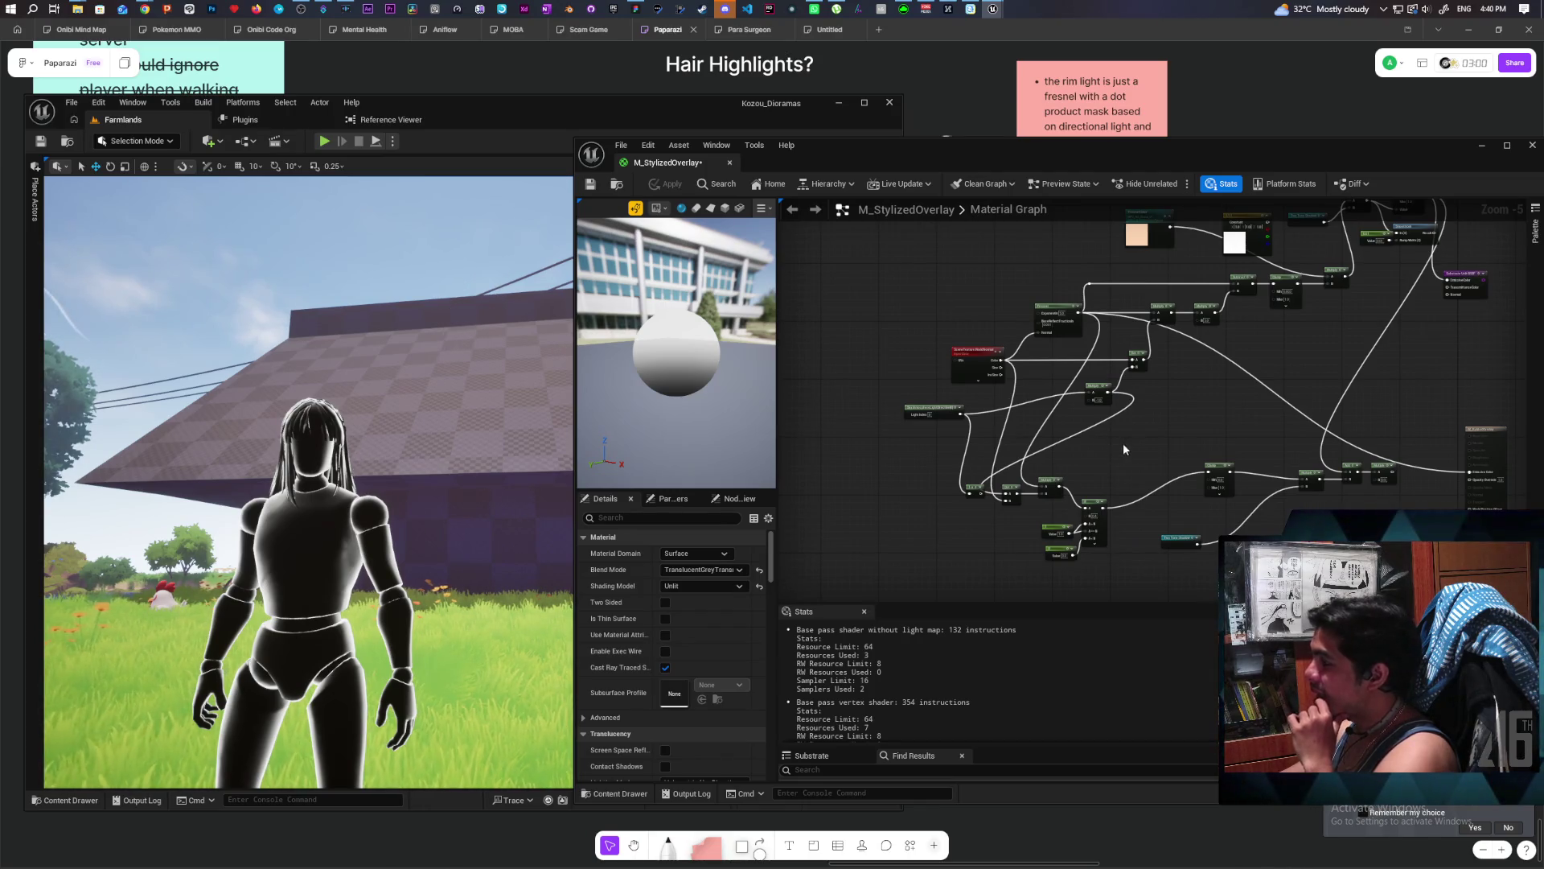
scroll(1080, 383, "up", 3)
left_click_drag(1081, 384, 1083, 436)
Set the Fresnel exponent to 1 and apply it to the character.
left_click(1020, 399)
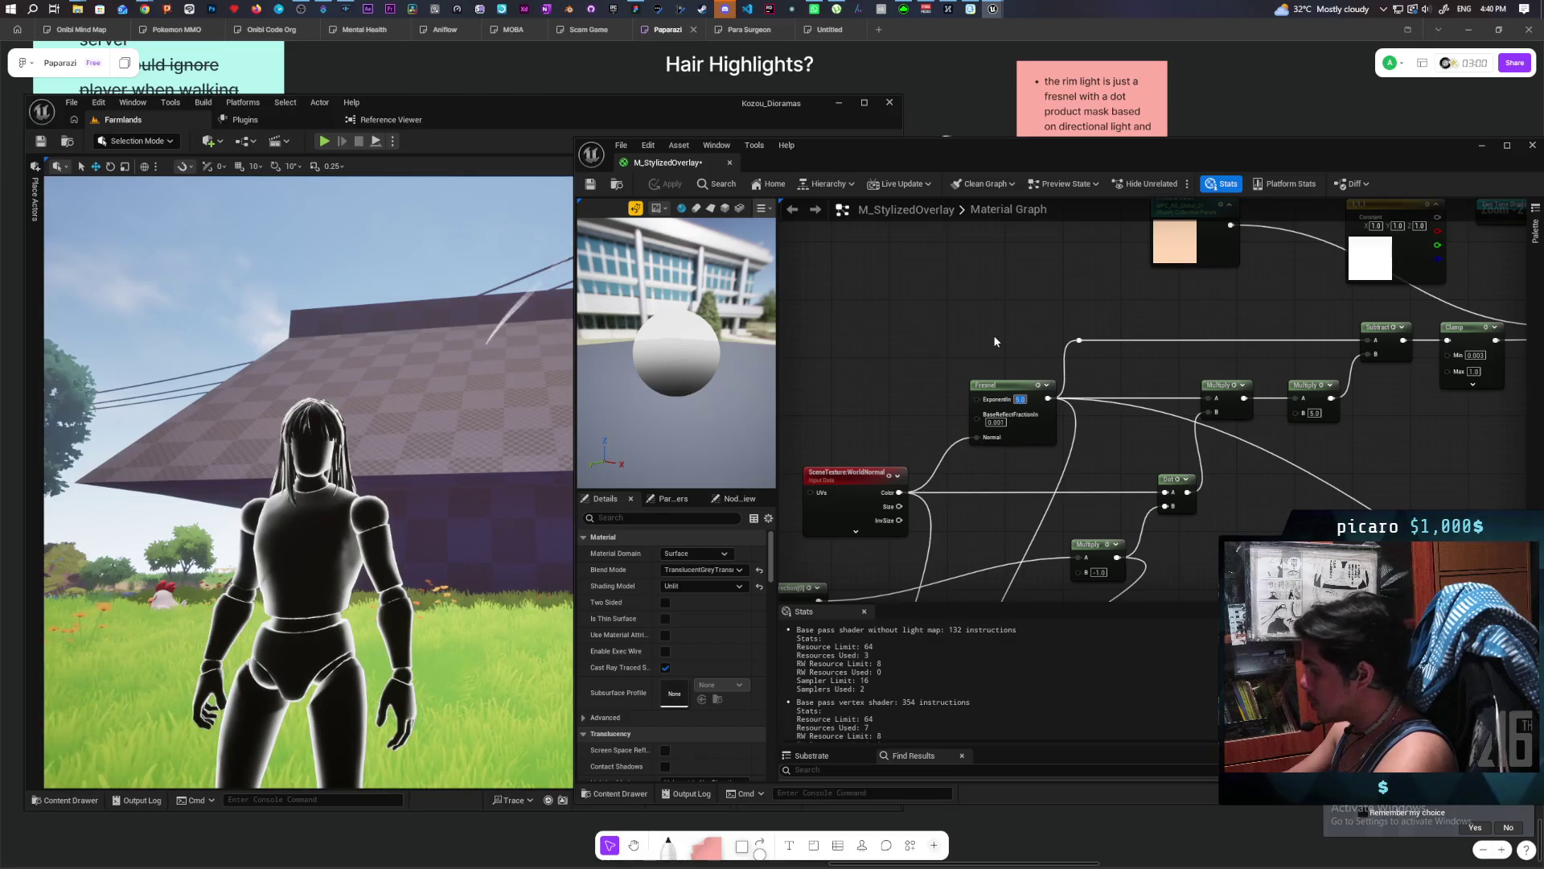
type("1")
key("Return")
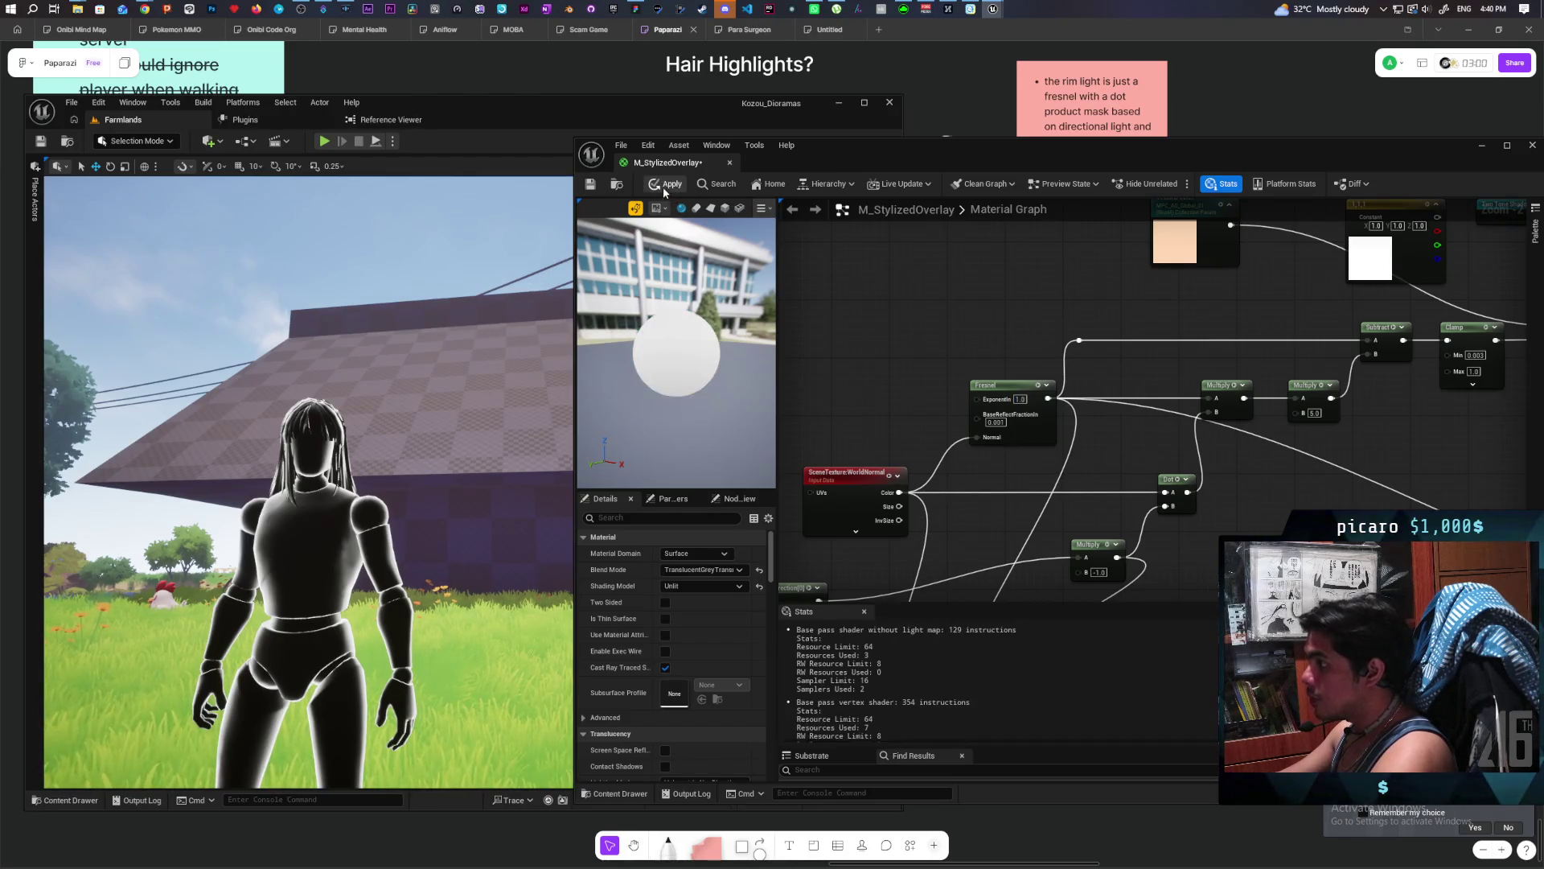
left_click(665, 185)
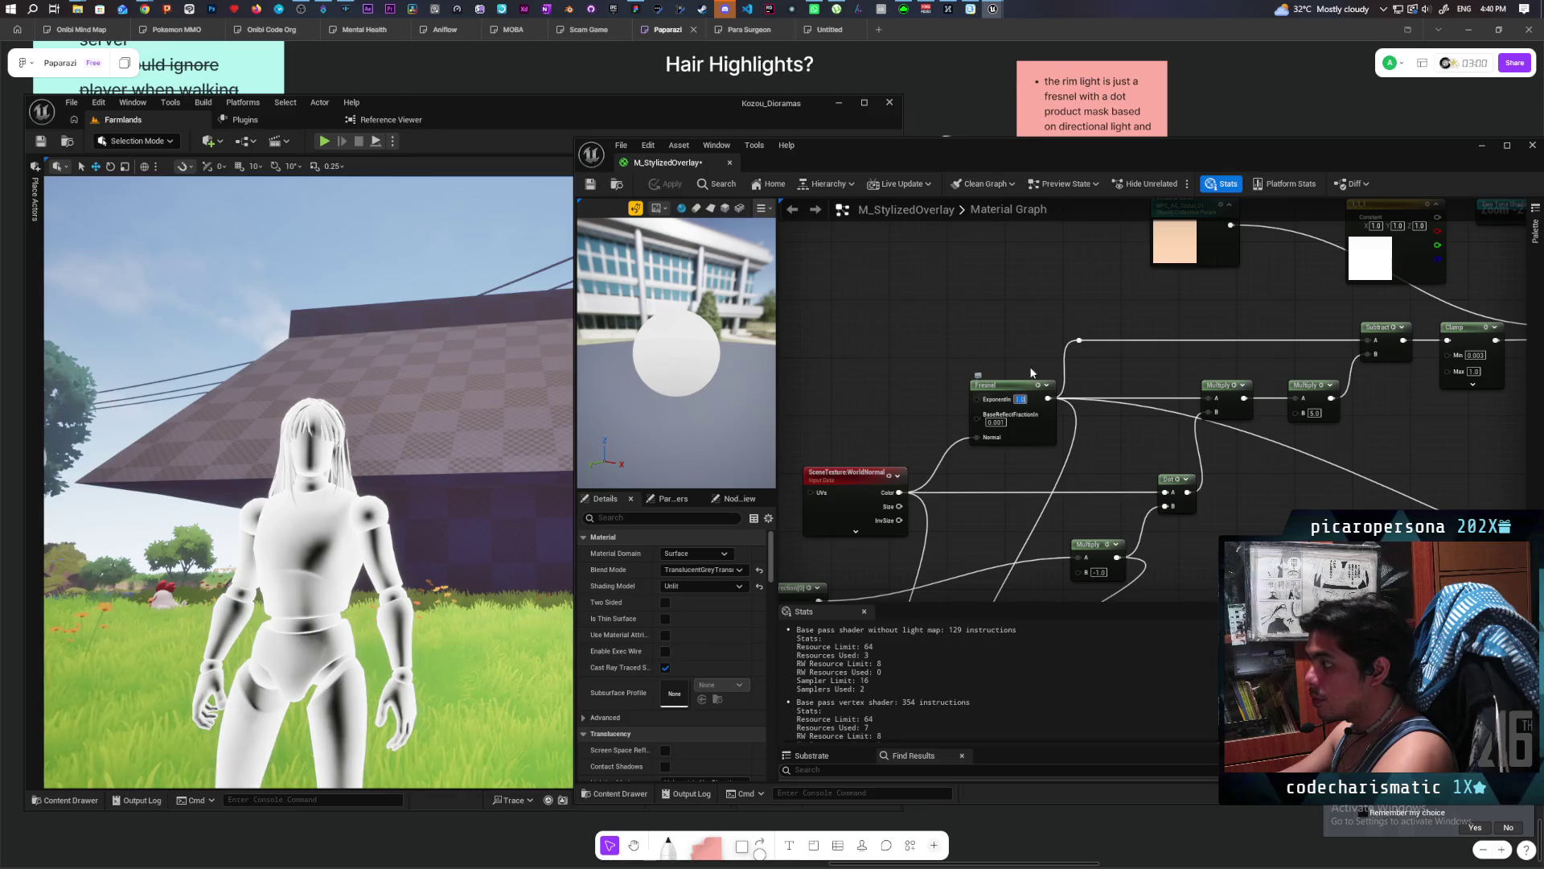
Return the exponent to 5, try 10, then settle back on 5.0.
type("5")
key("Return")
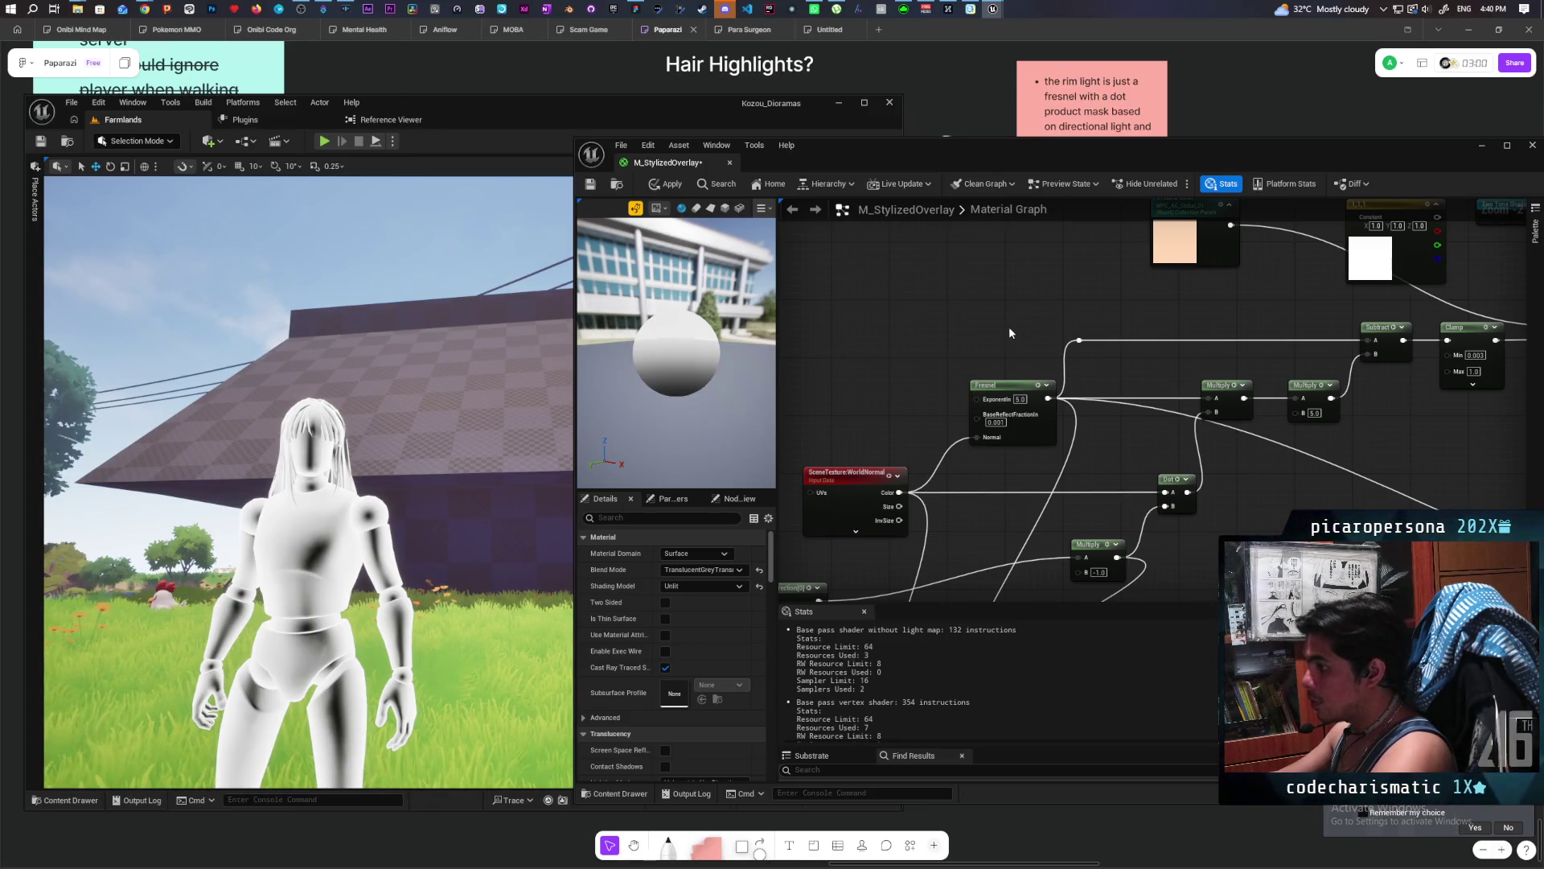
left_click(659, 186)
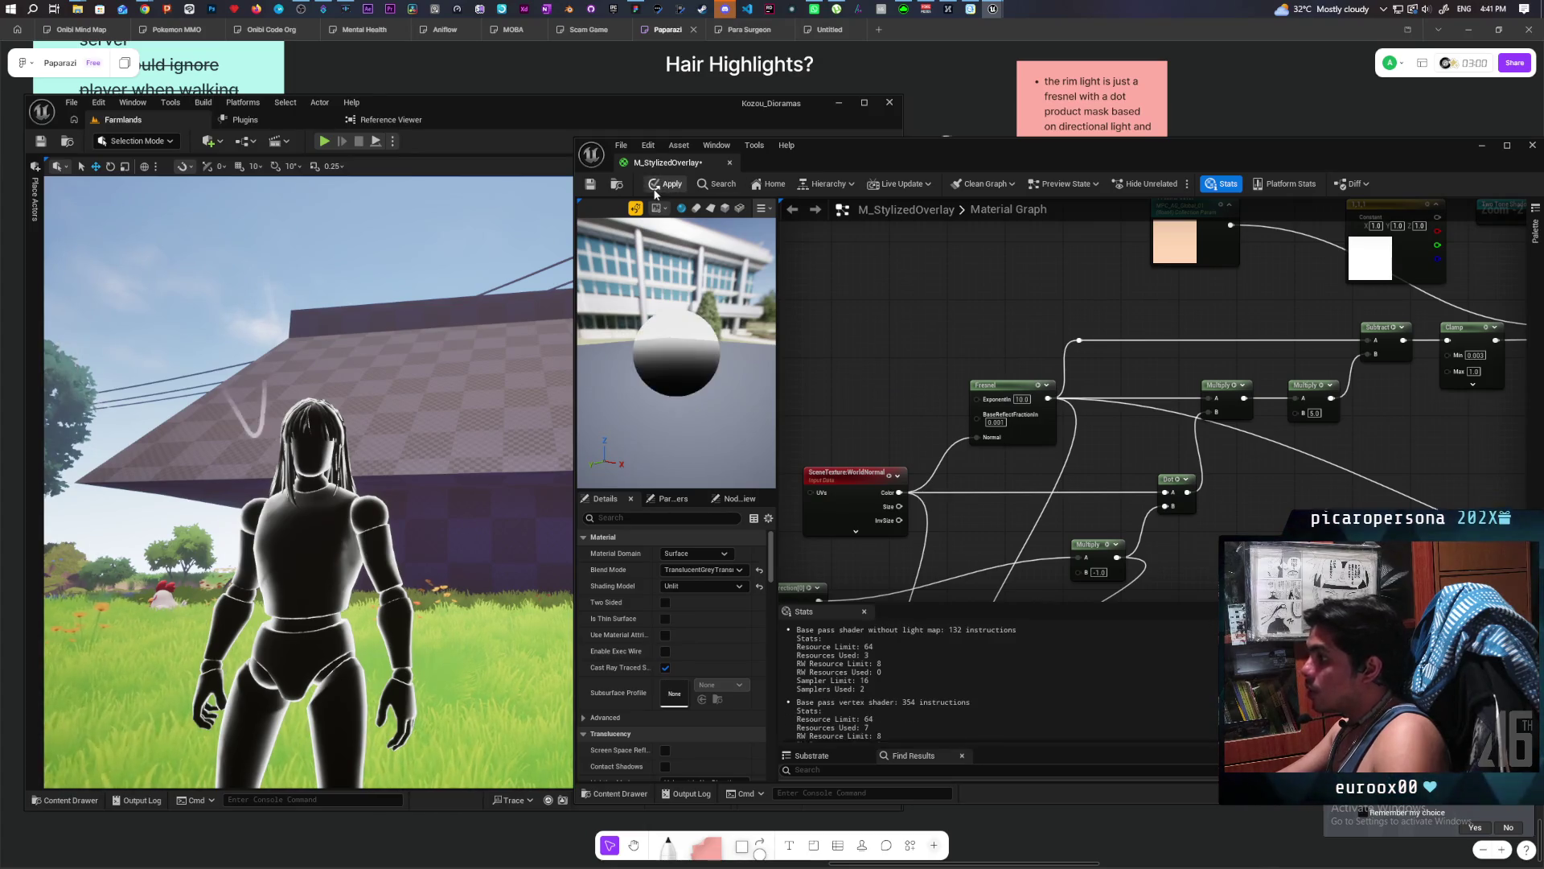
key("ctrl+s")
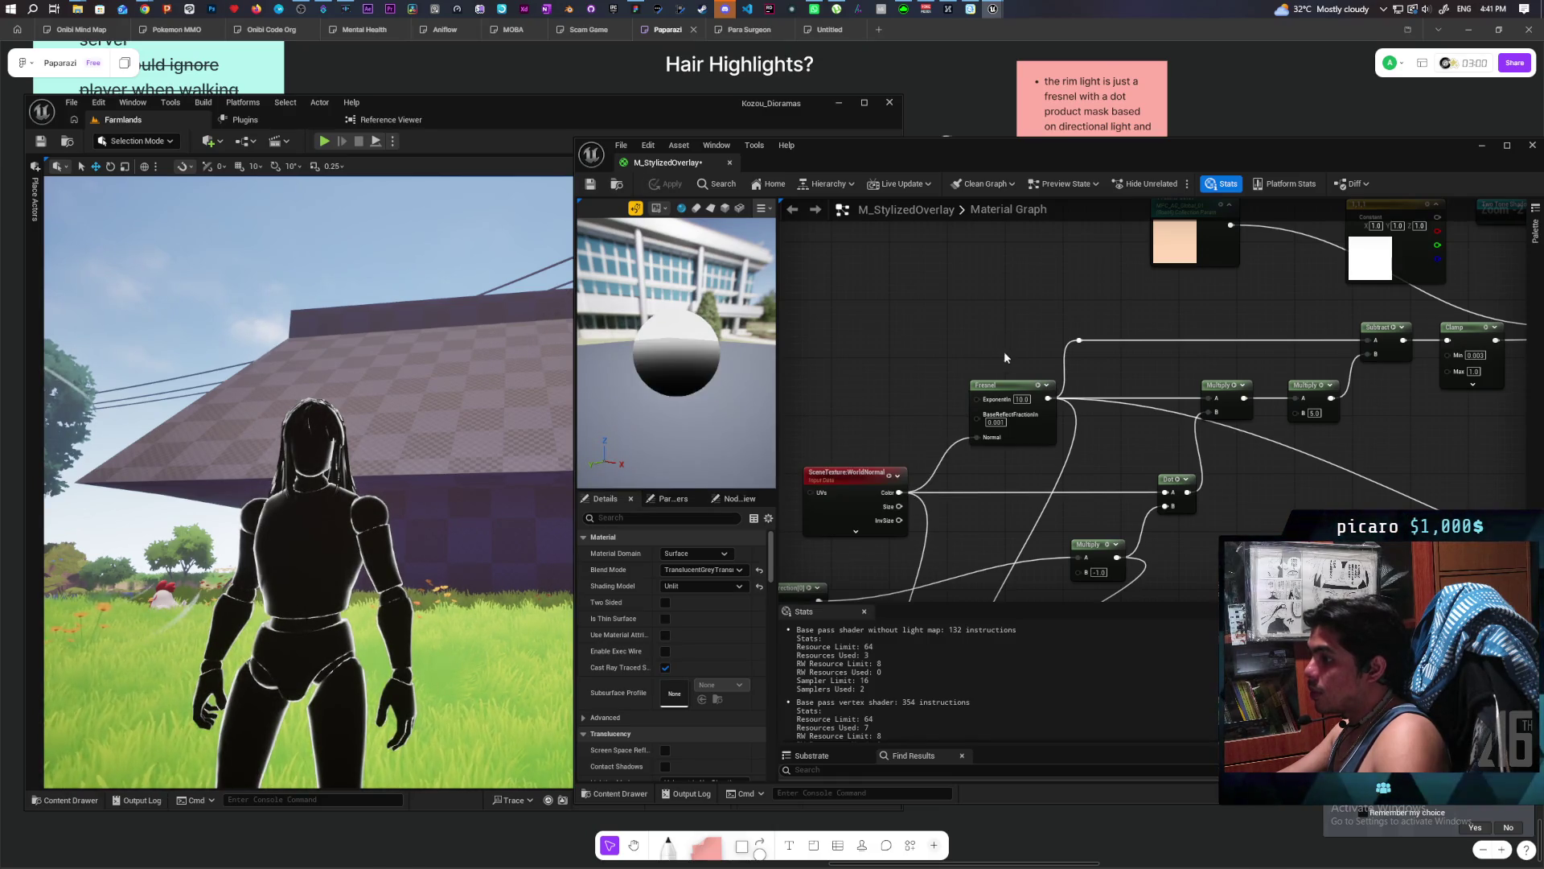
type("5")
key("Return")
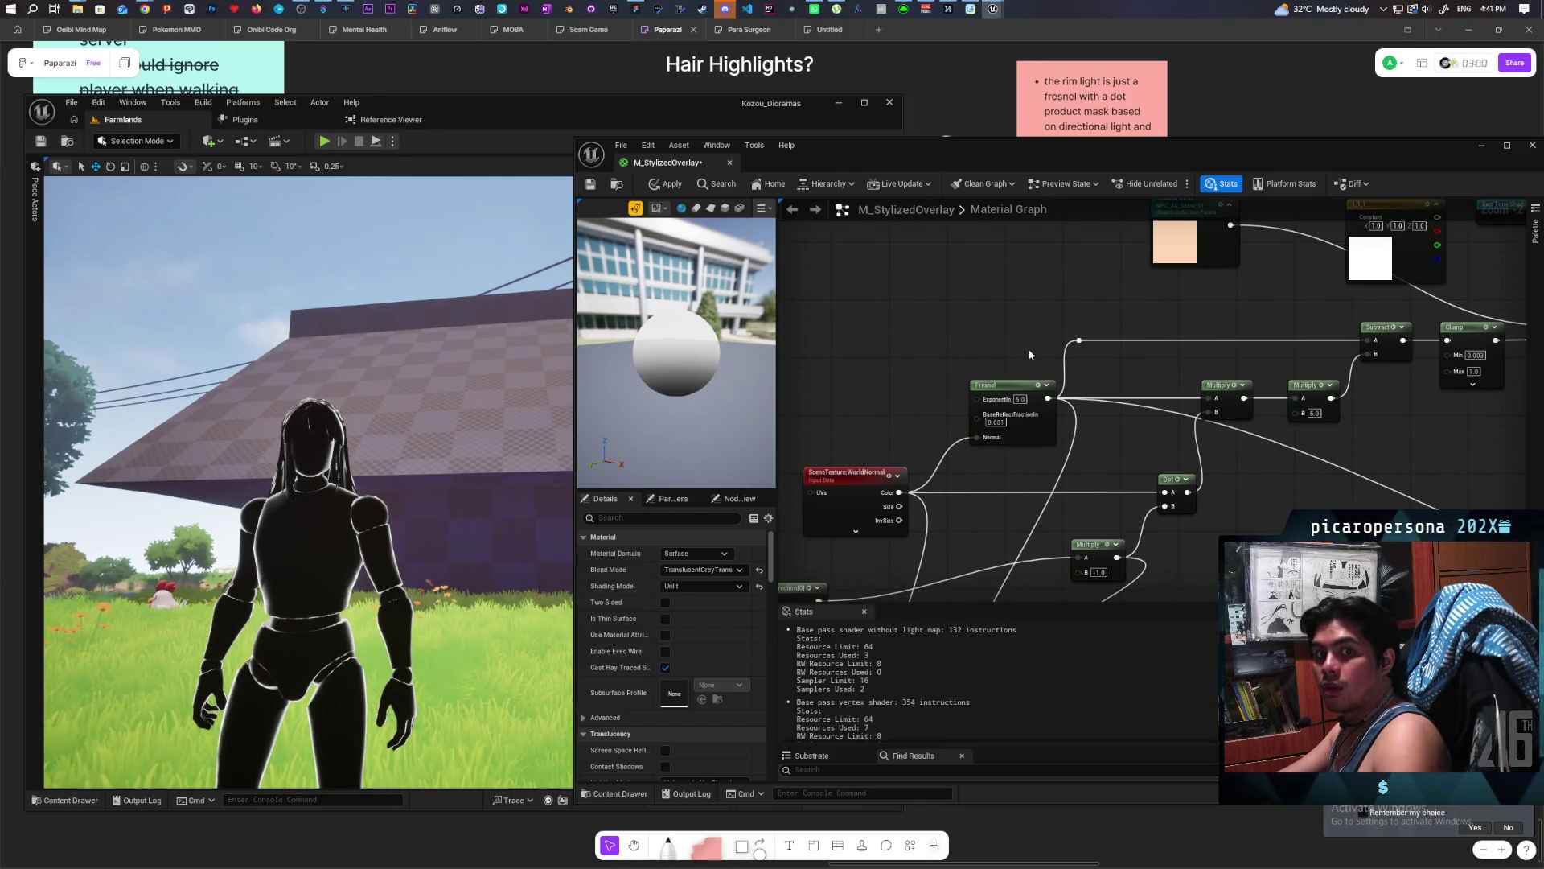
left_click_drag(951, 358, 1039, 361)
Add a Lerp node with A = 5 and B = 10, placed above the Fresnel node.
right_click(993, 375)
type("lerp")
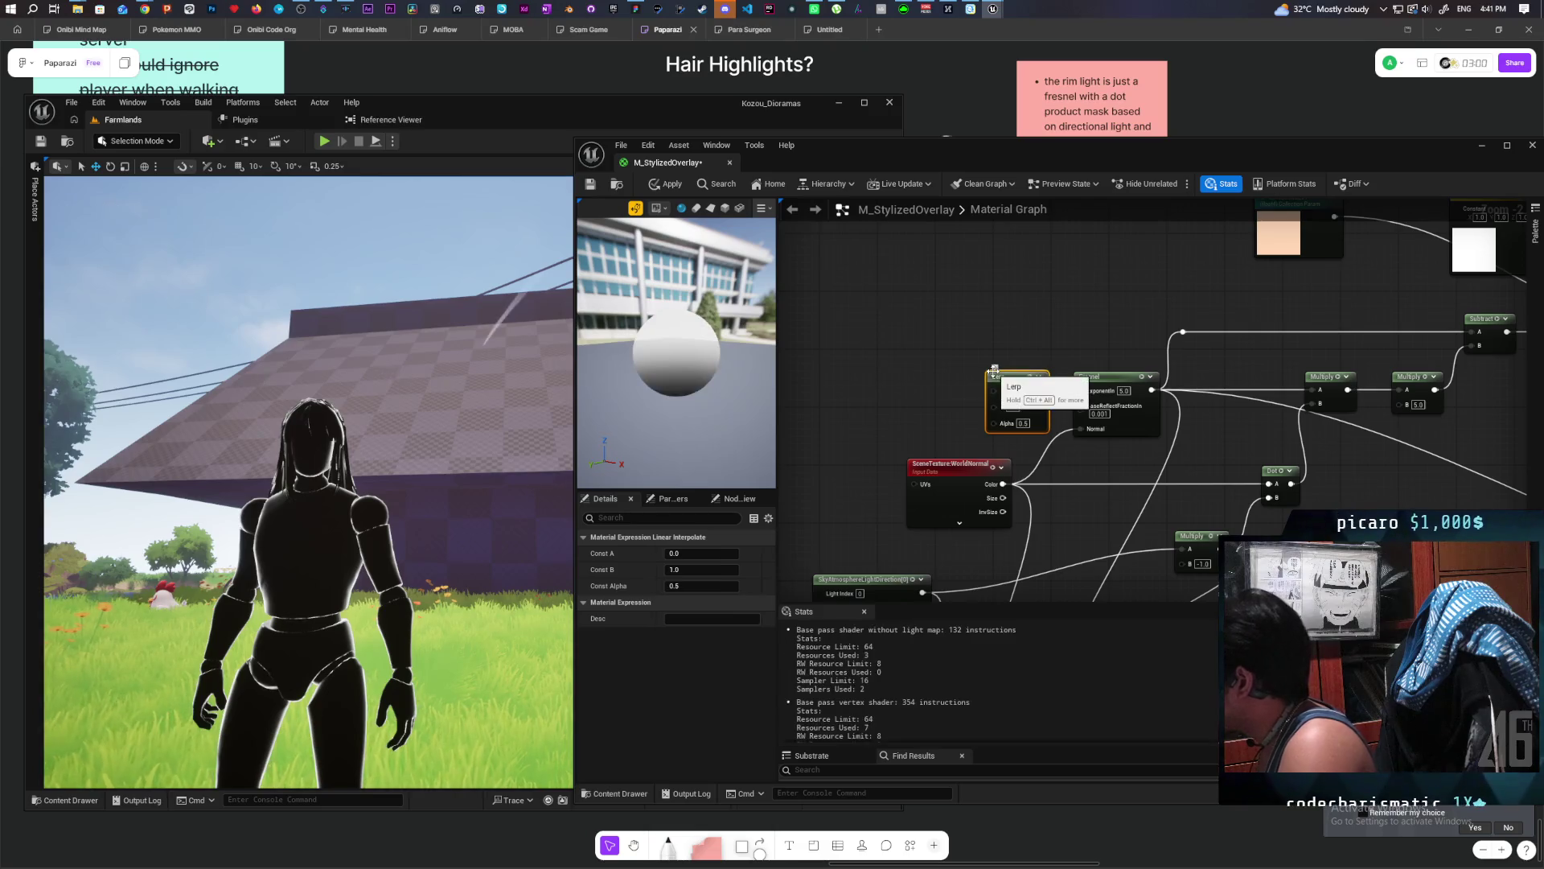
type("5")
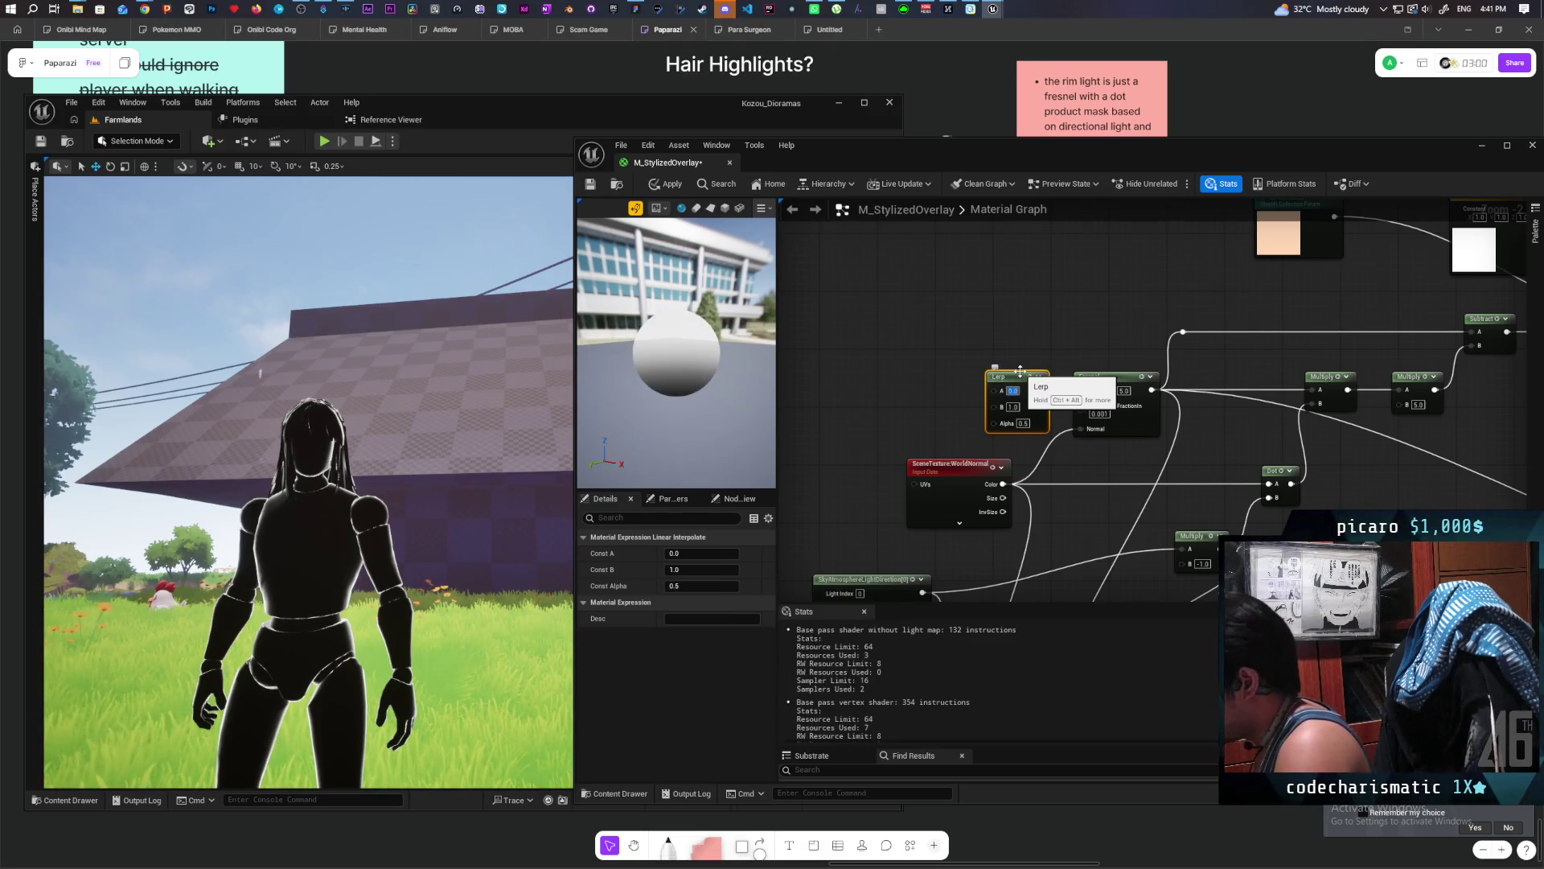
left_click(1015, 408)
type("10")
key("Return")
left_click_drag(1019, 378, 1006, 321)
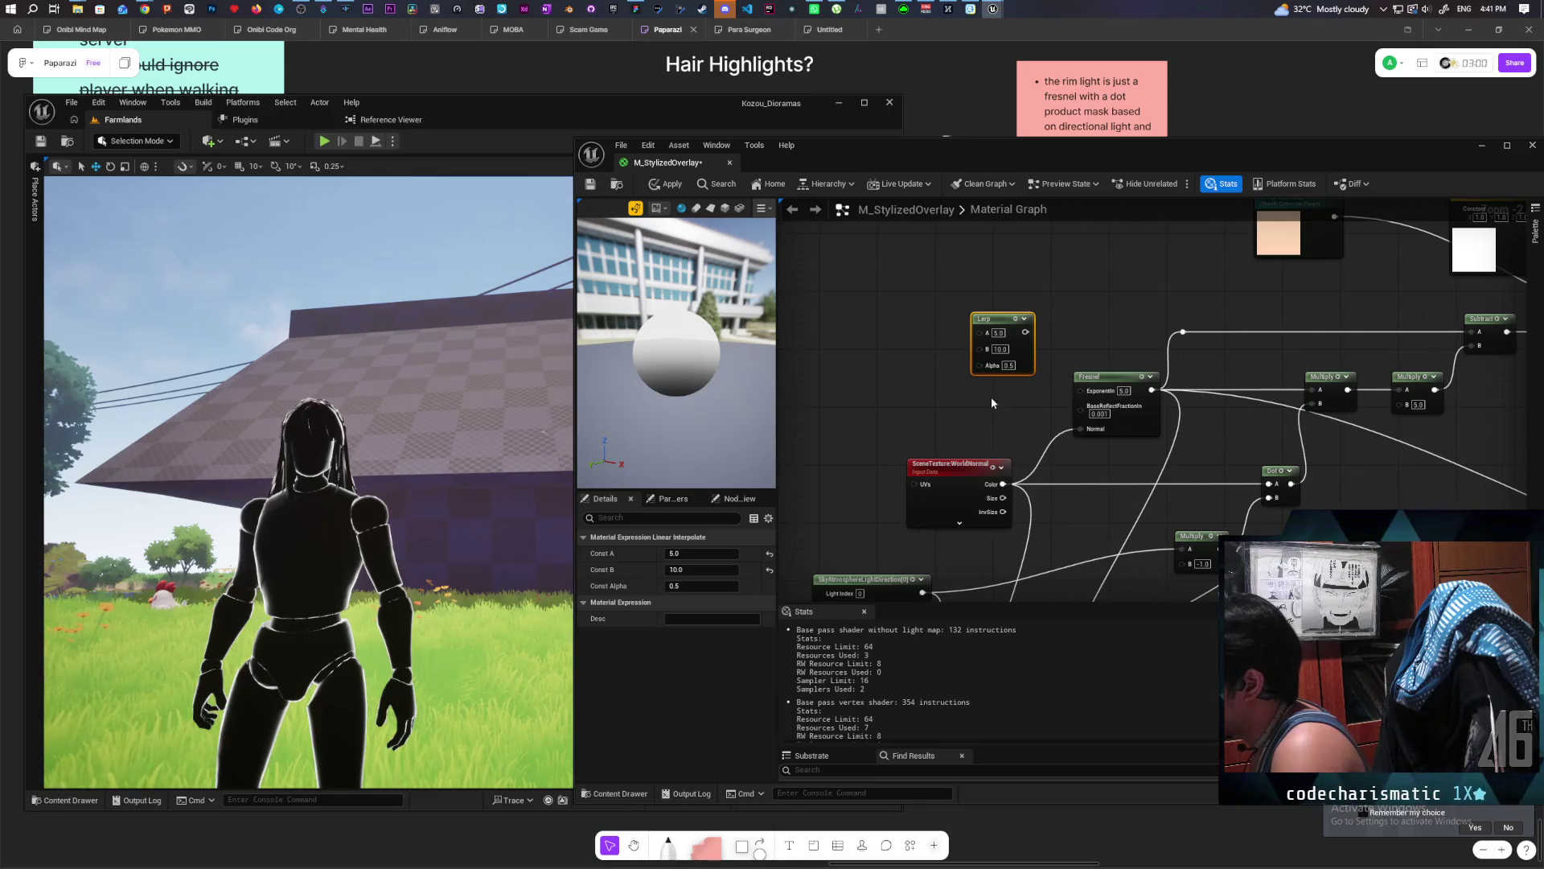
Nudge the 1-x node aside and wire the Dot result into the Lerp's Alpha.
scroll(1100, 308, "down", 2)
mouse_move(1069, 483)
left_mouse_down()
mouse_move(1130, 455)
mouse_move(1115, 434)
left_mouse_up()
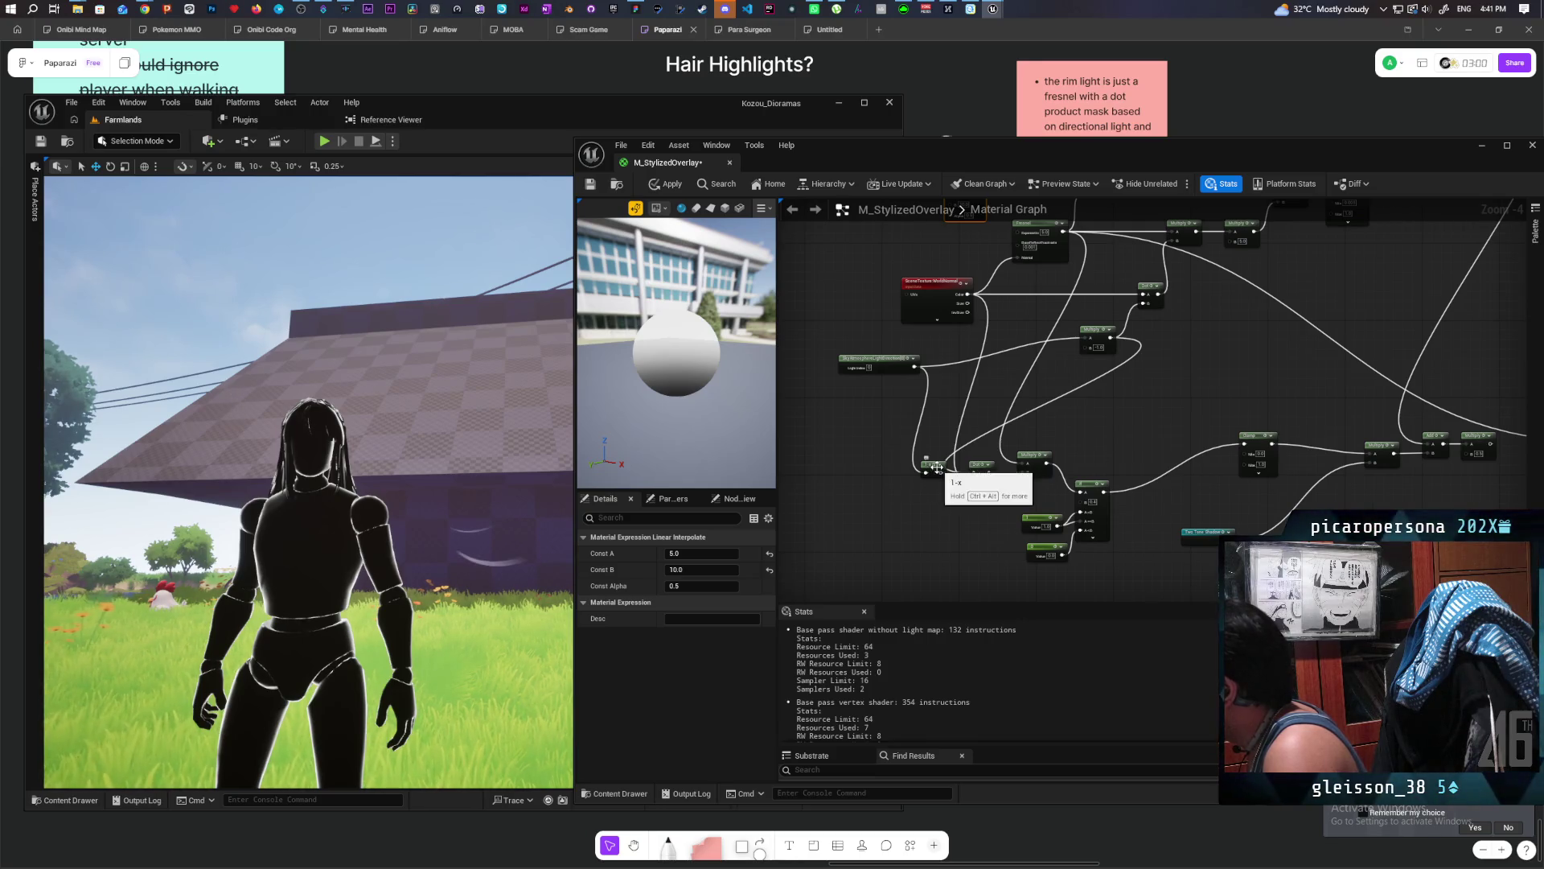
left_click_drag(933, 469, 891, 472)
mouse_move(1027, 416)
left_mouse_down()
mouse_move(1103, 407)
mouse_move(1088, 467)
left_mouse_up()
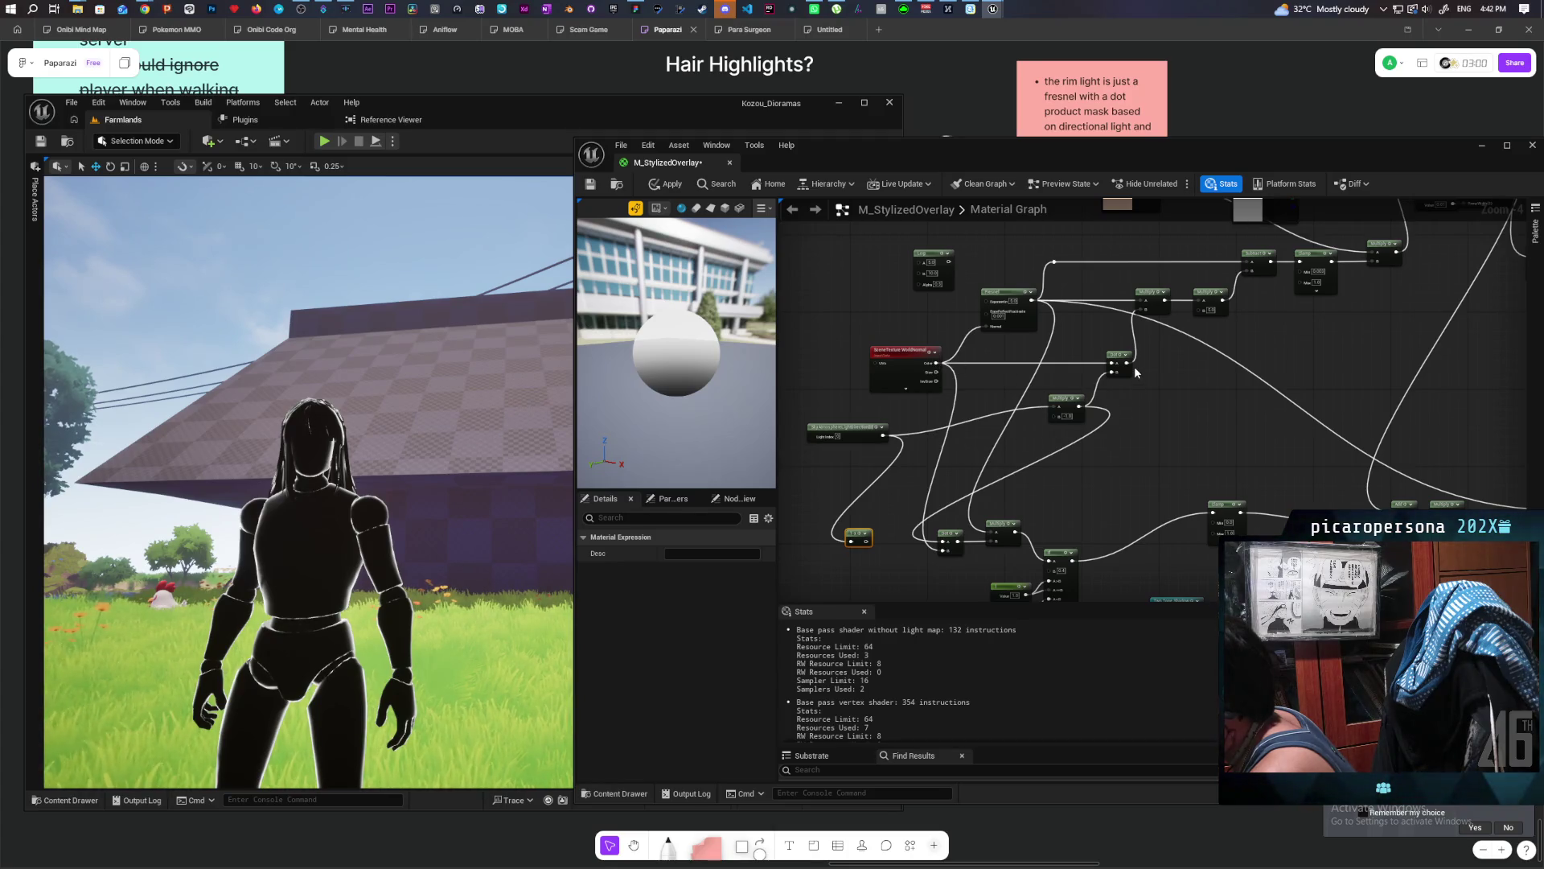
mouse_move(1127, 362)
left_mouse_down()
mouse_move(1120, 345)
mouse_move(881, 299)
mouse_move(931, 286)
left_mouse_up()
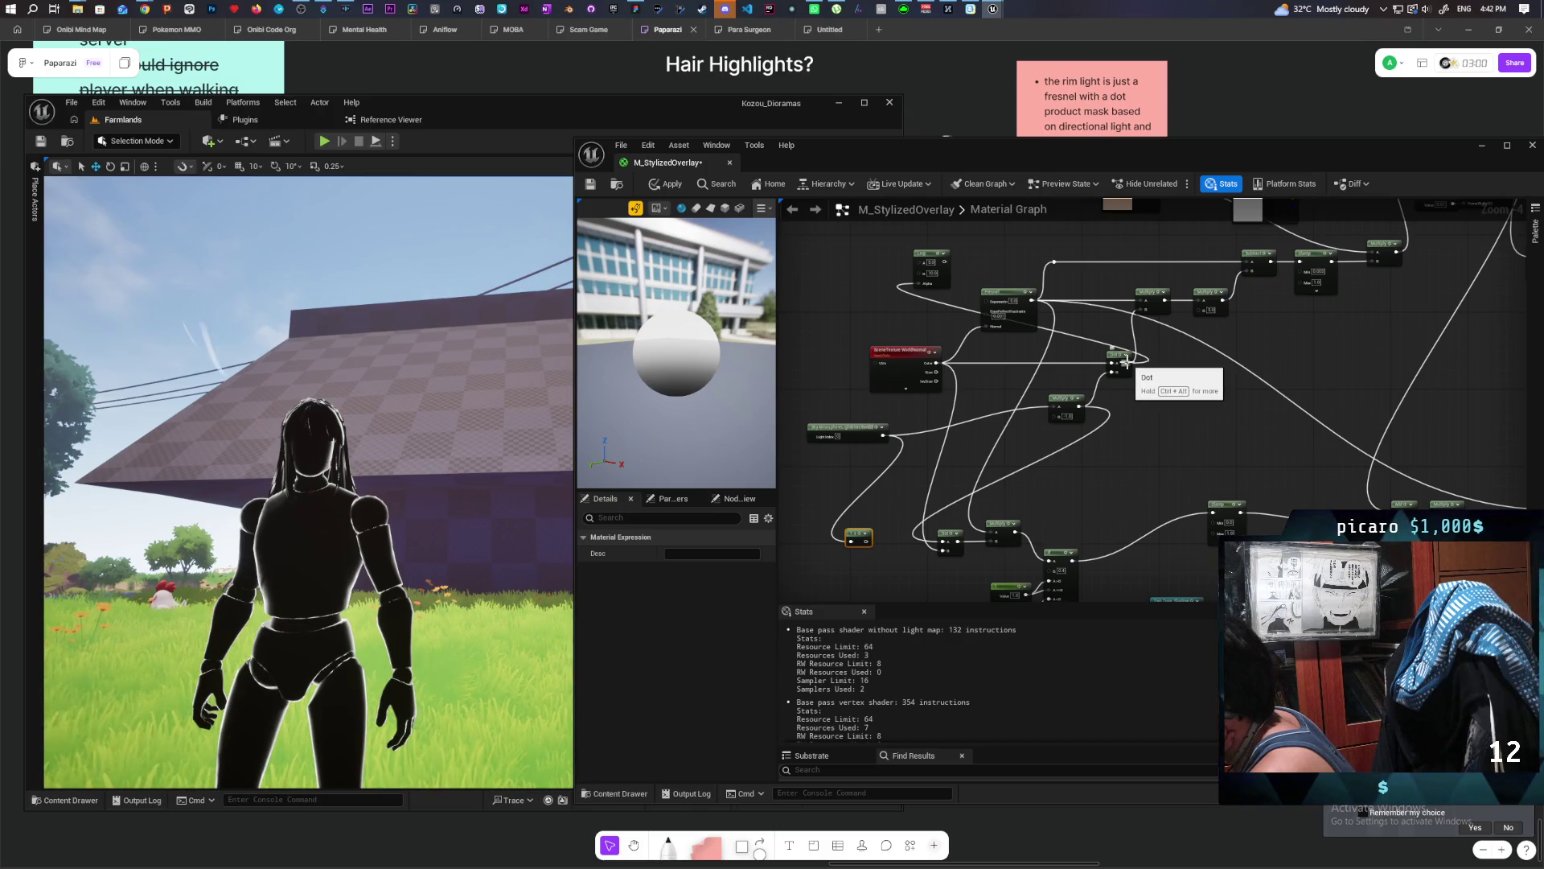
Add a Saturate node fed by the Dot output and connect it to the Lerp Alpha.
left_click_drag(1127, 363, 1168, 366)
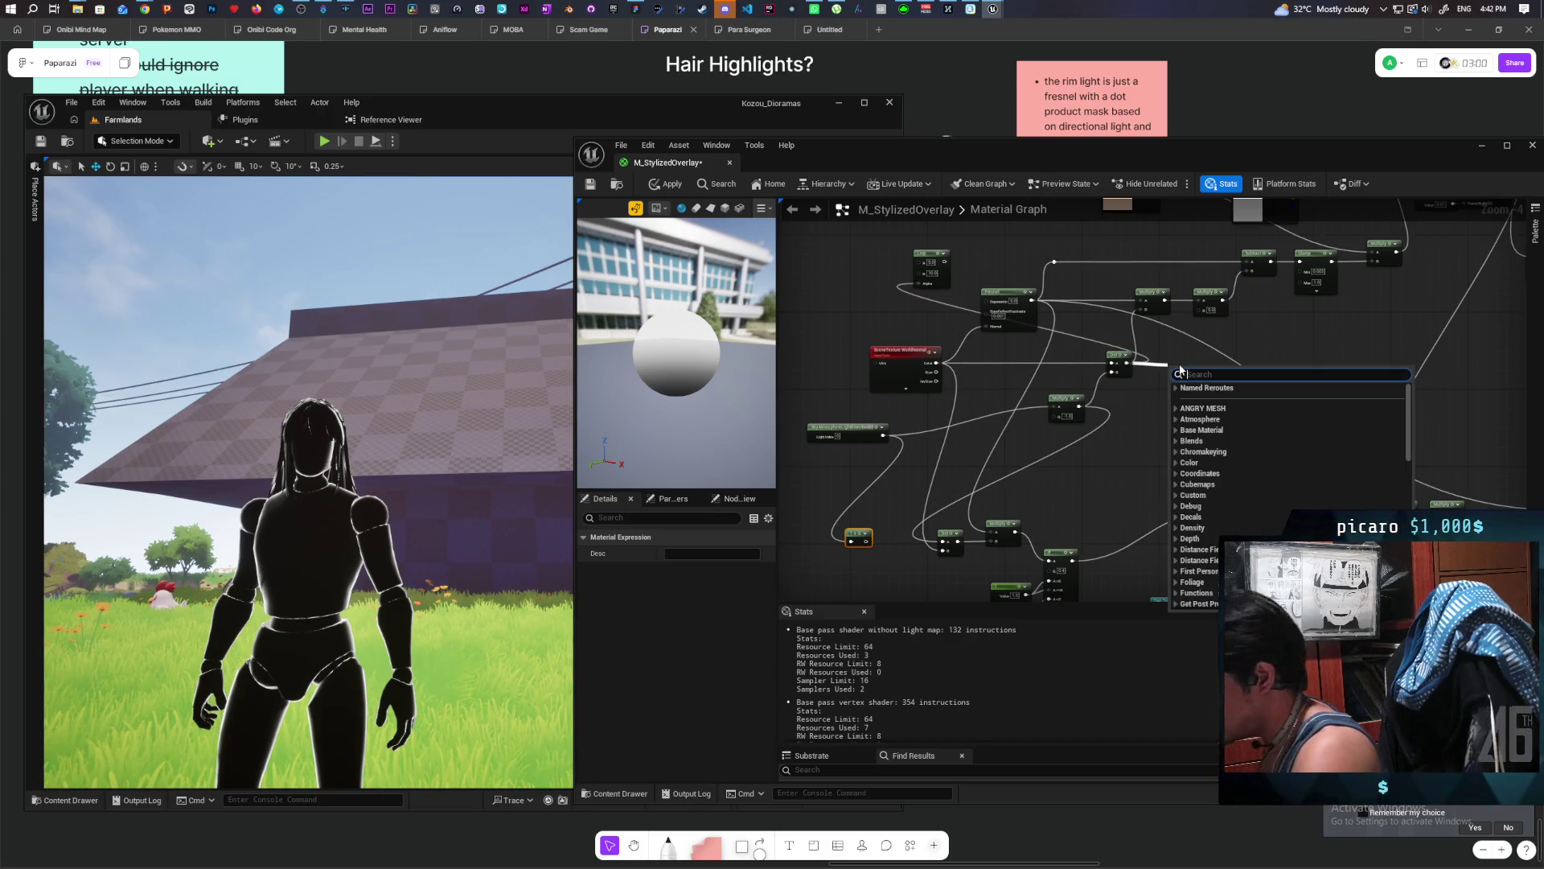
type("satura")
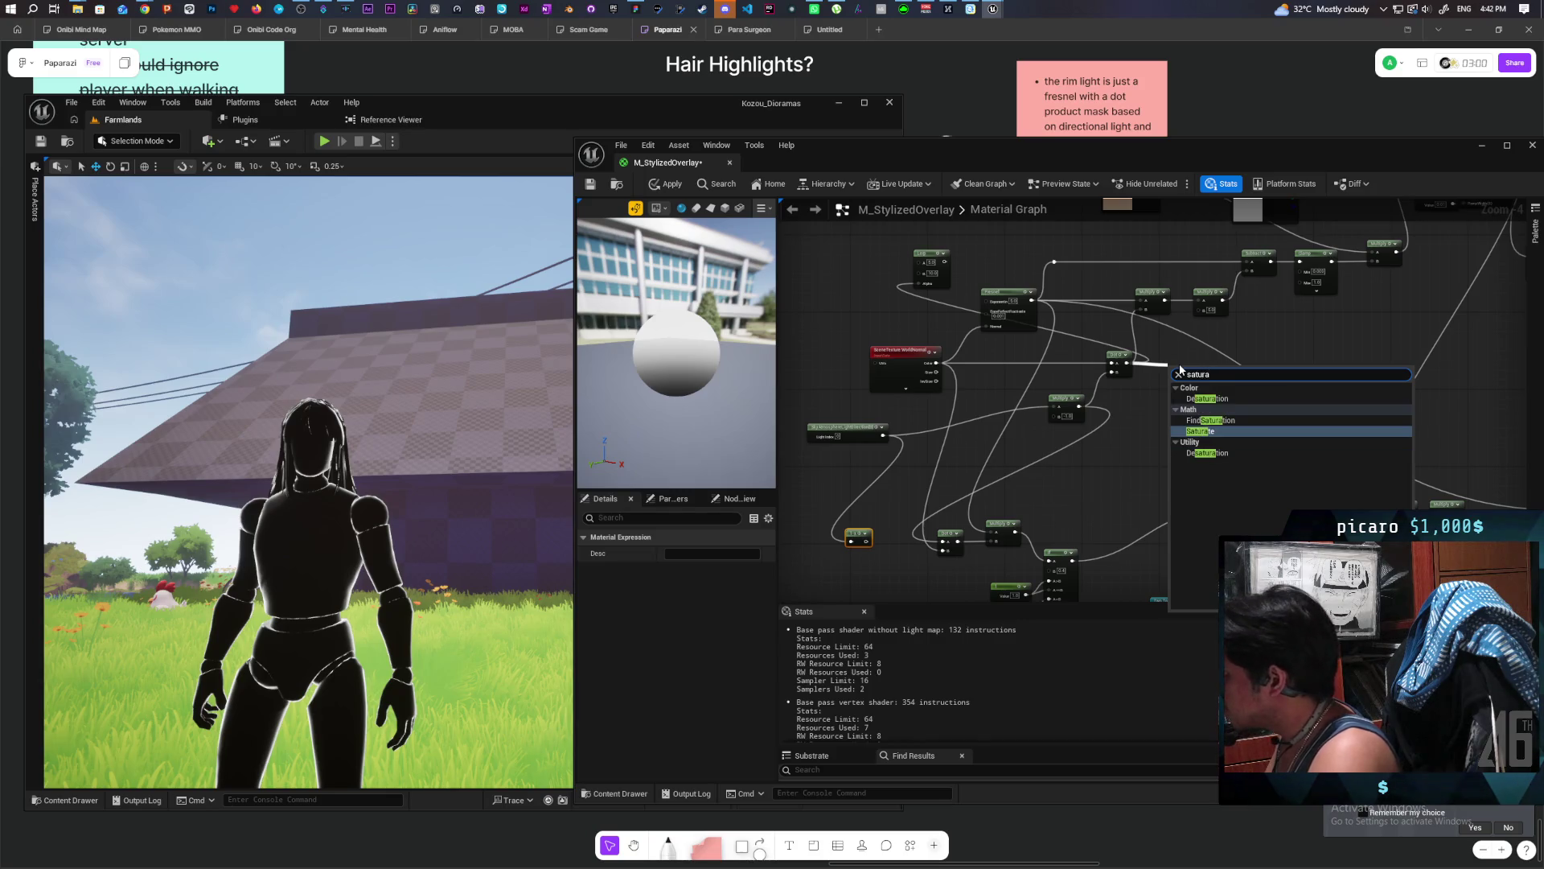
key("Return")
left_click_drag(1180, 372, 1066, 306)
mouse_move(972, 304)
left_mouse_down()
mouse_move(881, 311)
mouse_move(981, 321)
mouse_move(921, 290)
mouse_move(965, 287)
mouse_move(991, 308)
left_mouse_up()
left_click(666, 183)
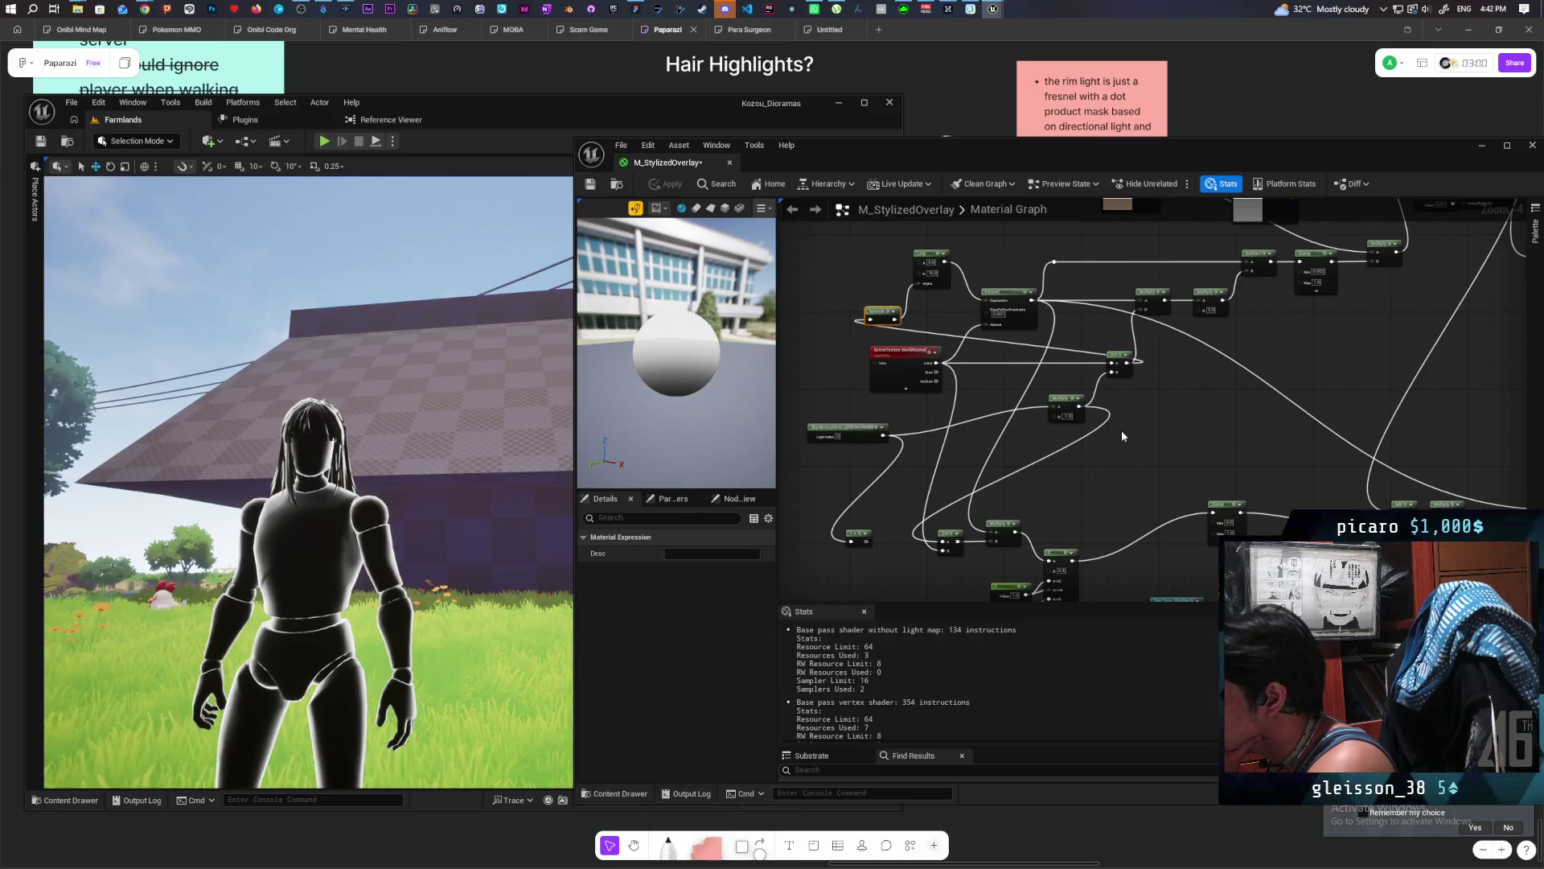
Apply and save the updated overlay material.
left_click(1124, 439)
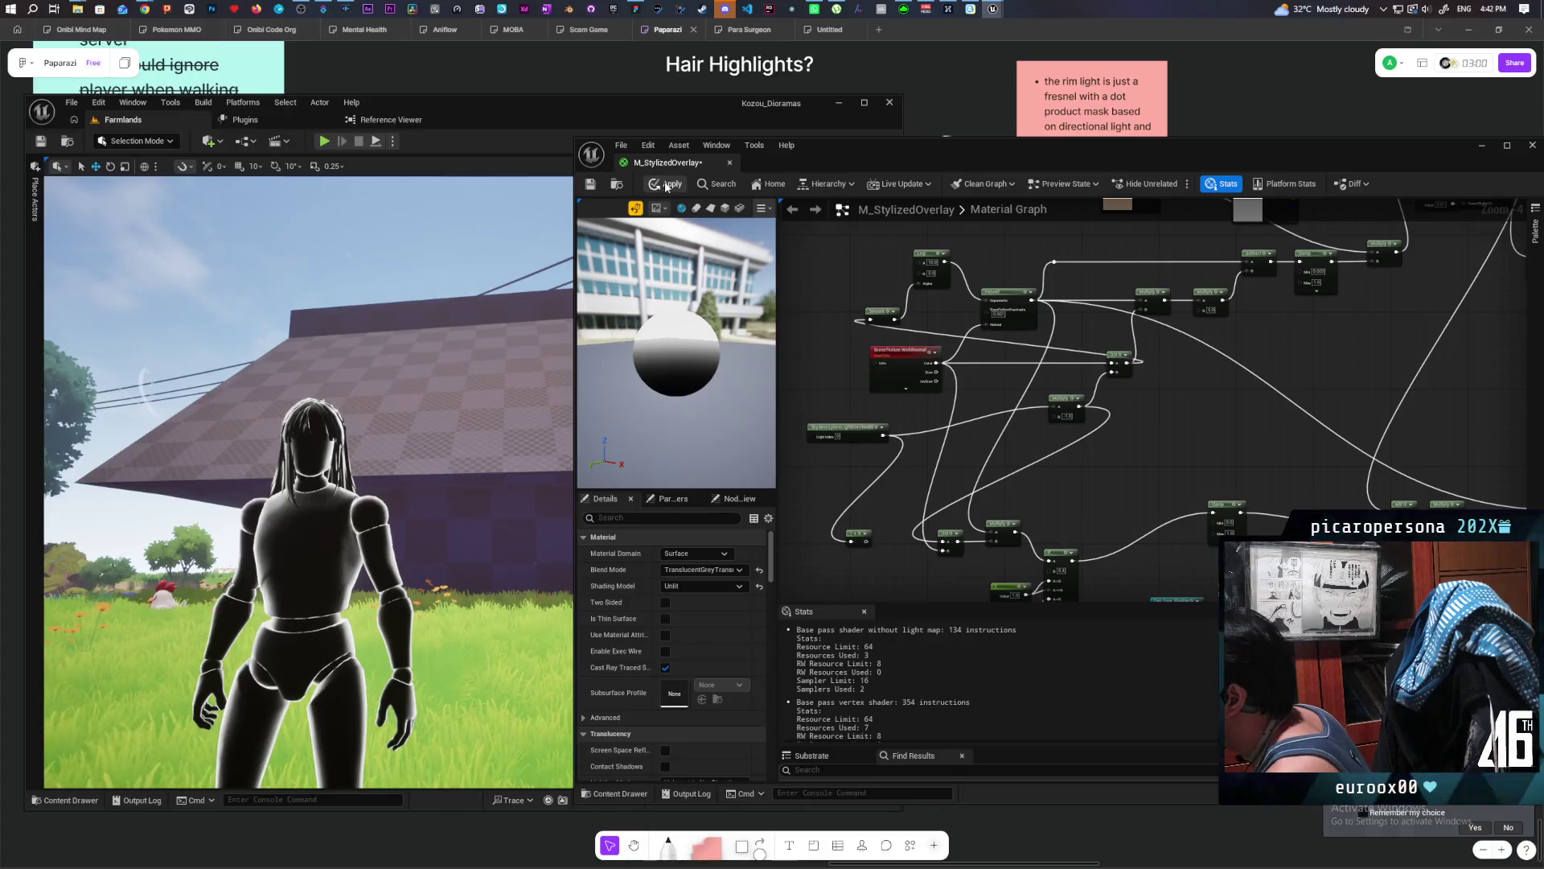
key("ctrl+s")
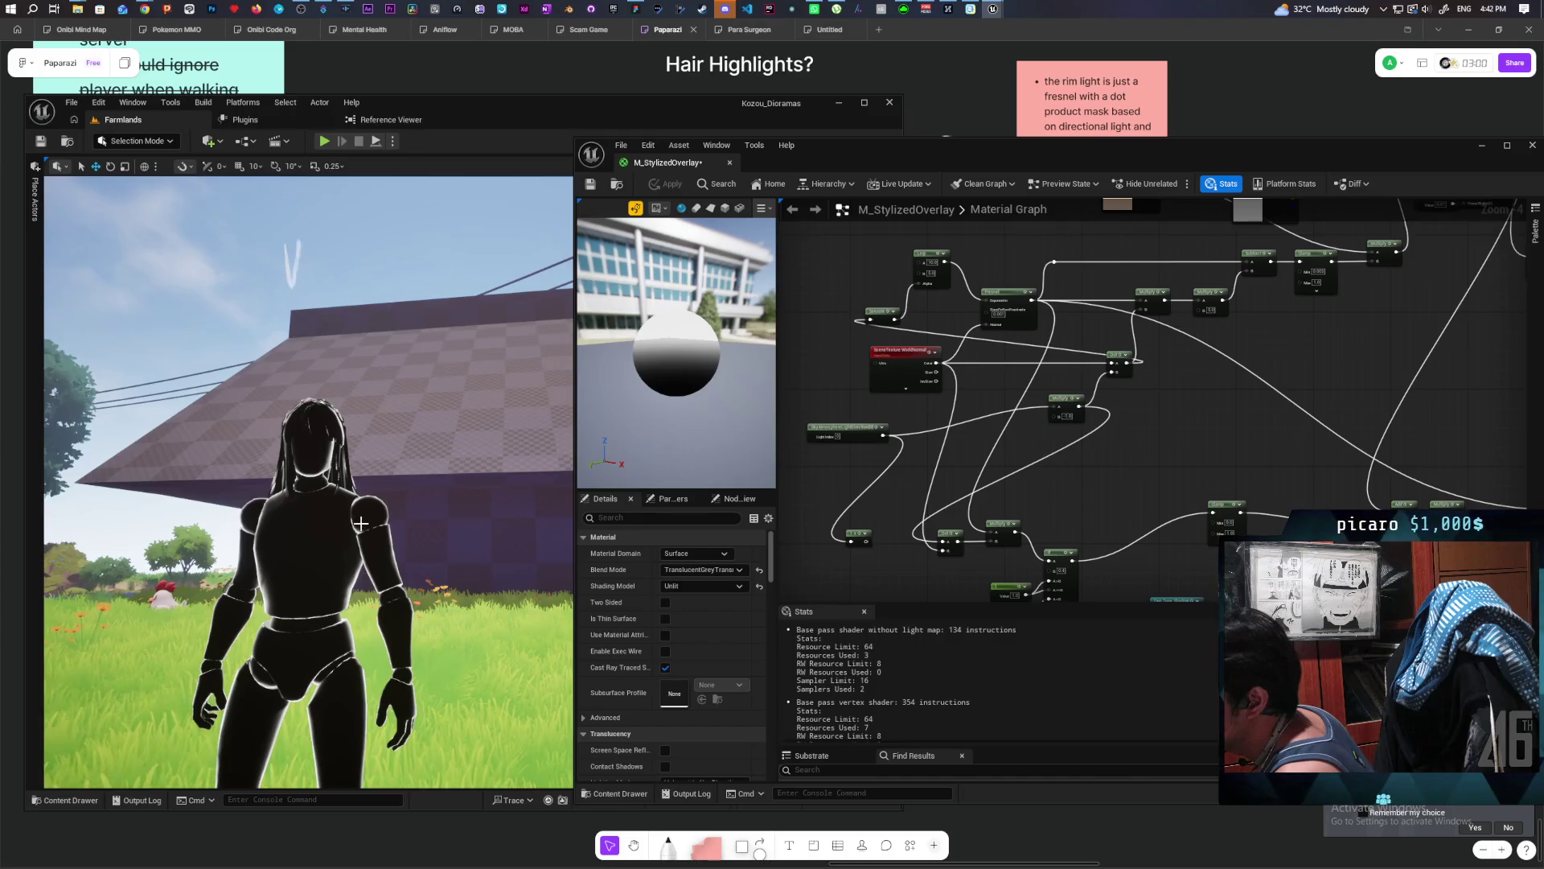
key("Home")
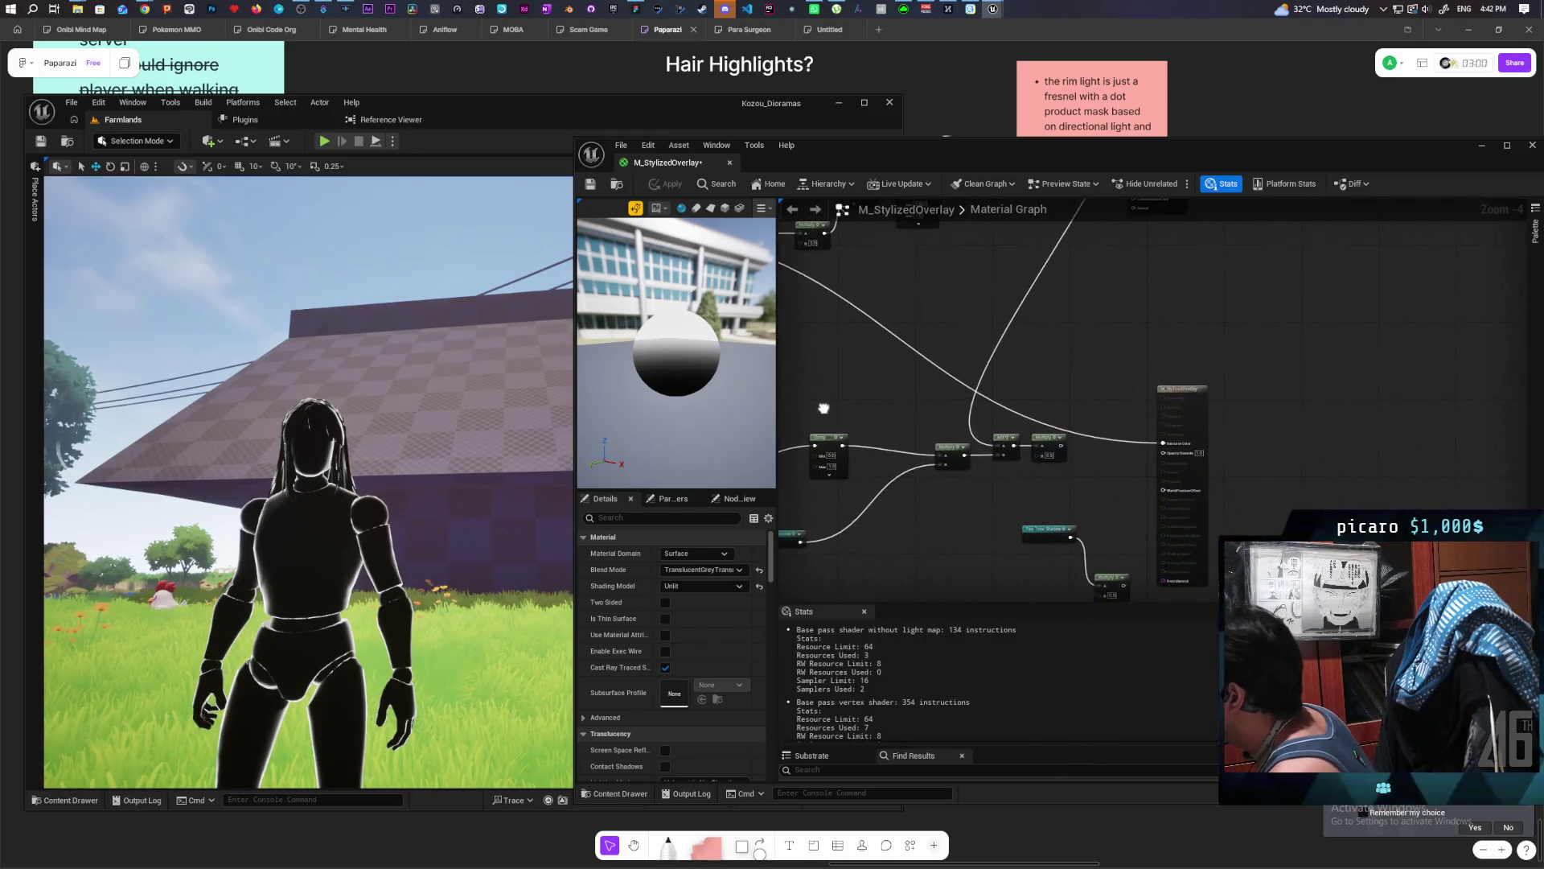
Wire the Multiply result toward the material output, set Lerp B to 1, and apply.
left_click_drag(1059, 444, 1173, 448)
key("ctrl+s")
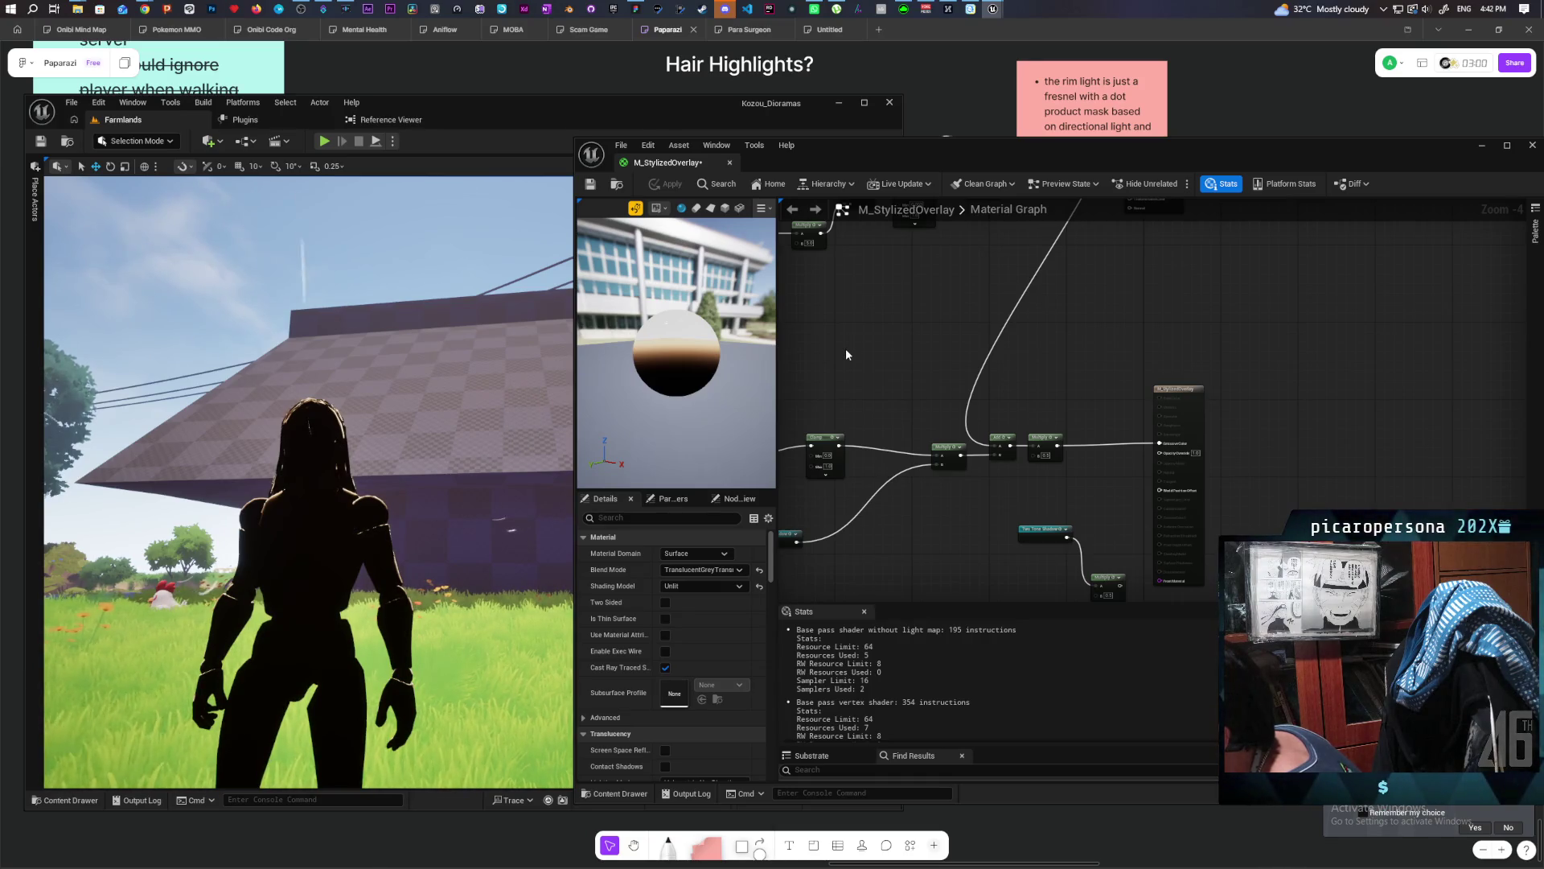
left_click_drag(846, 349, 1072, 389)
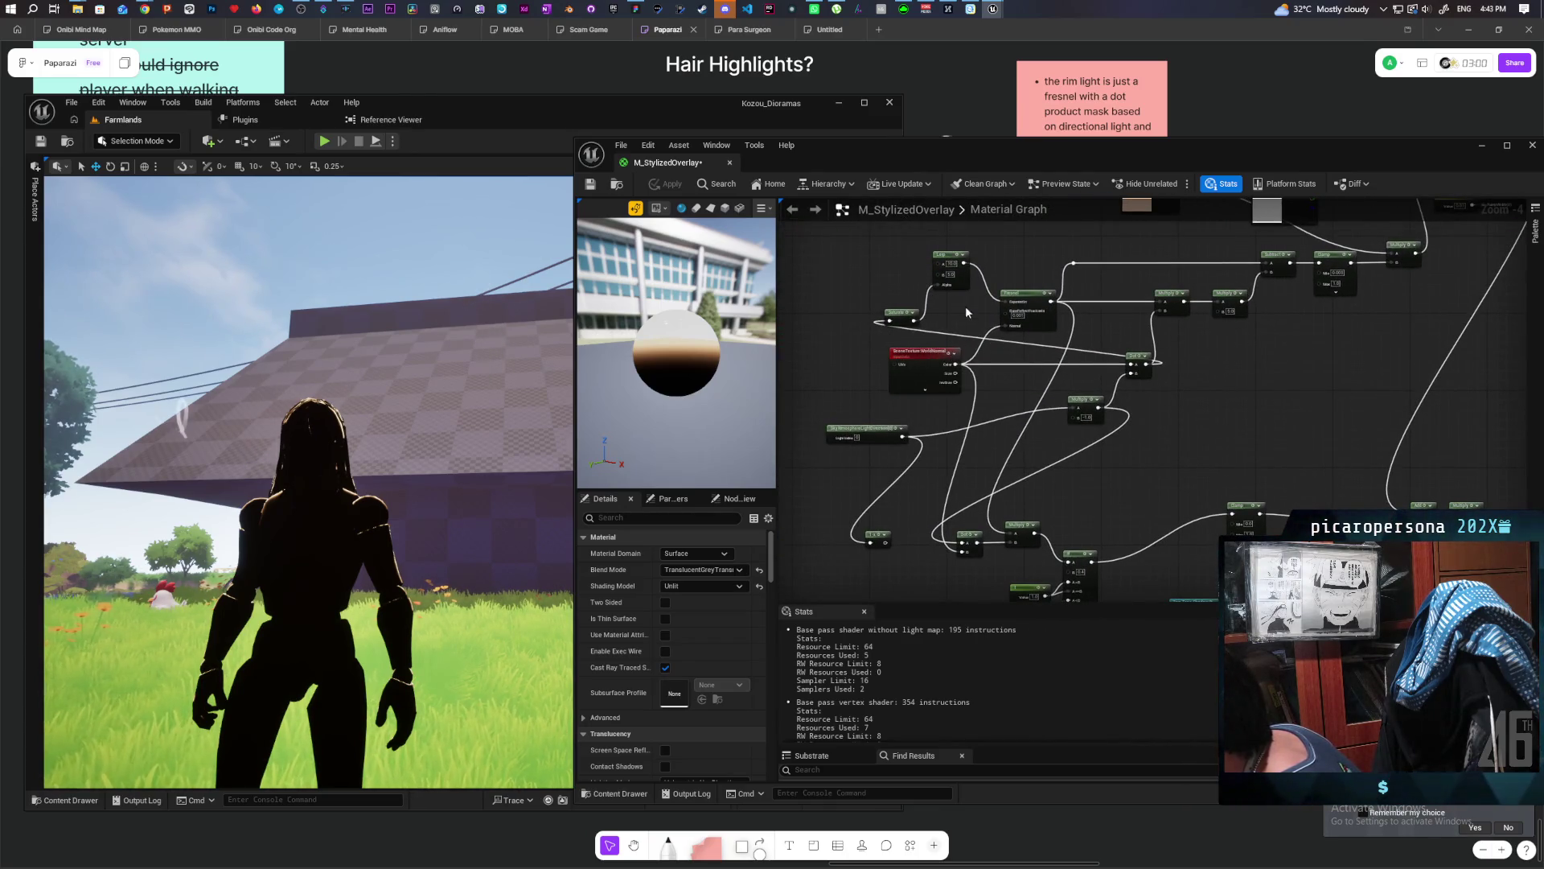
scroll(967, 312, "up", 2)
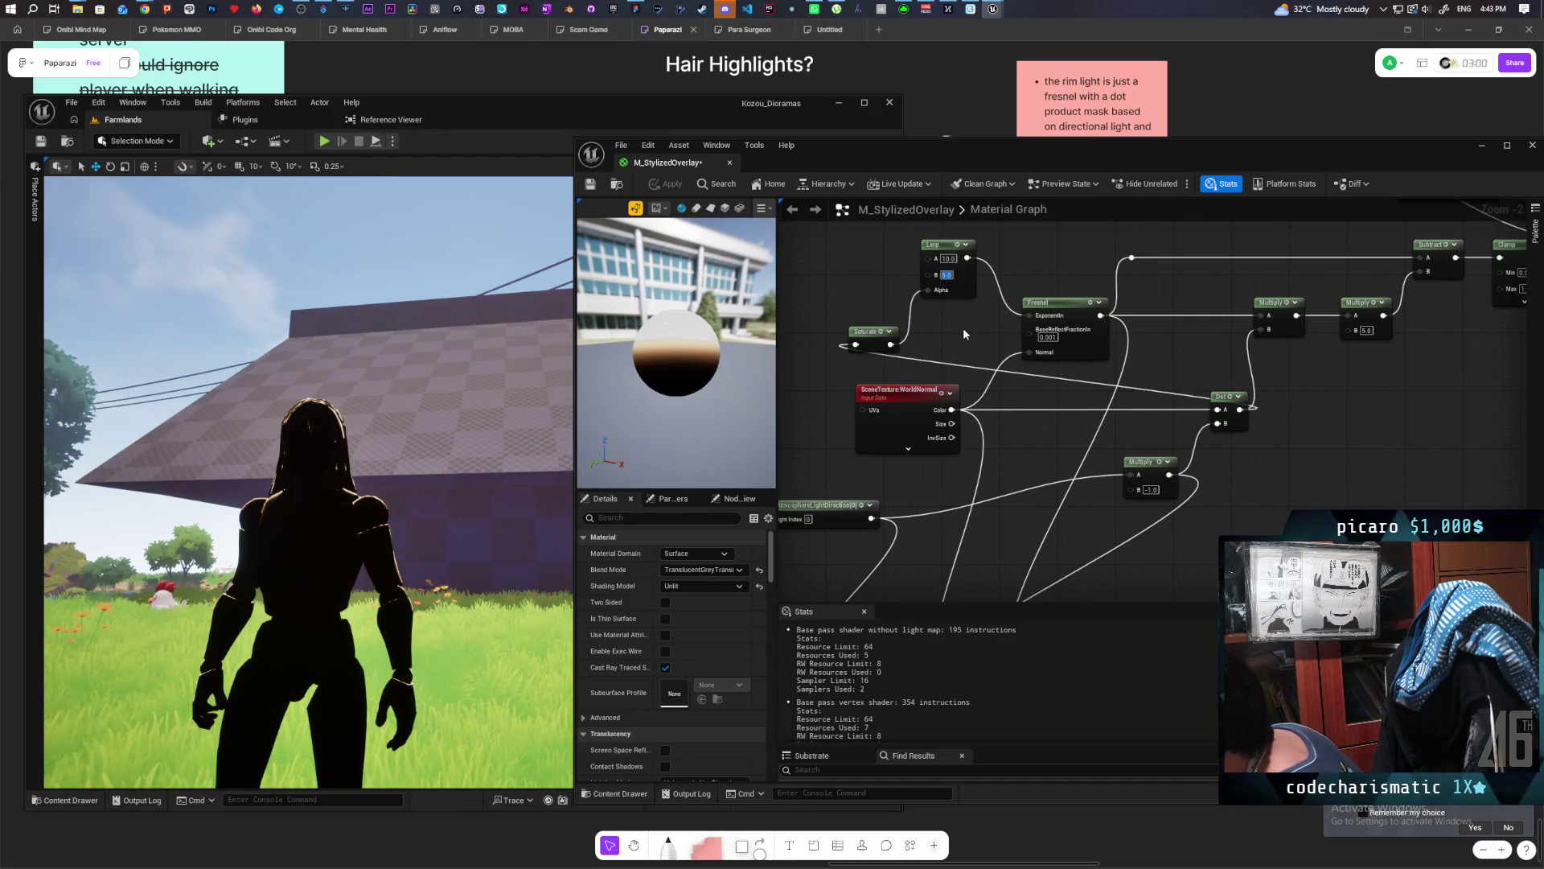
type("1")
key("Return")
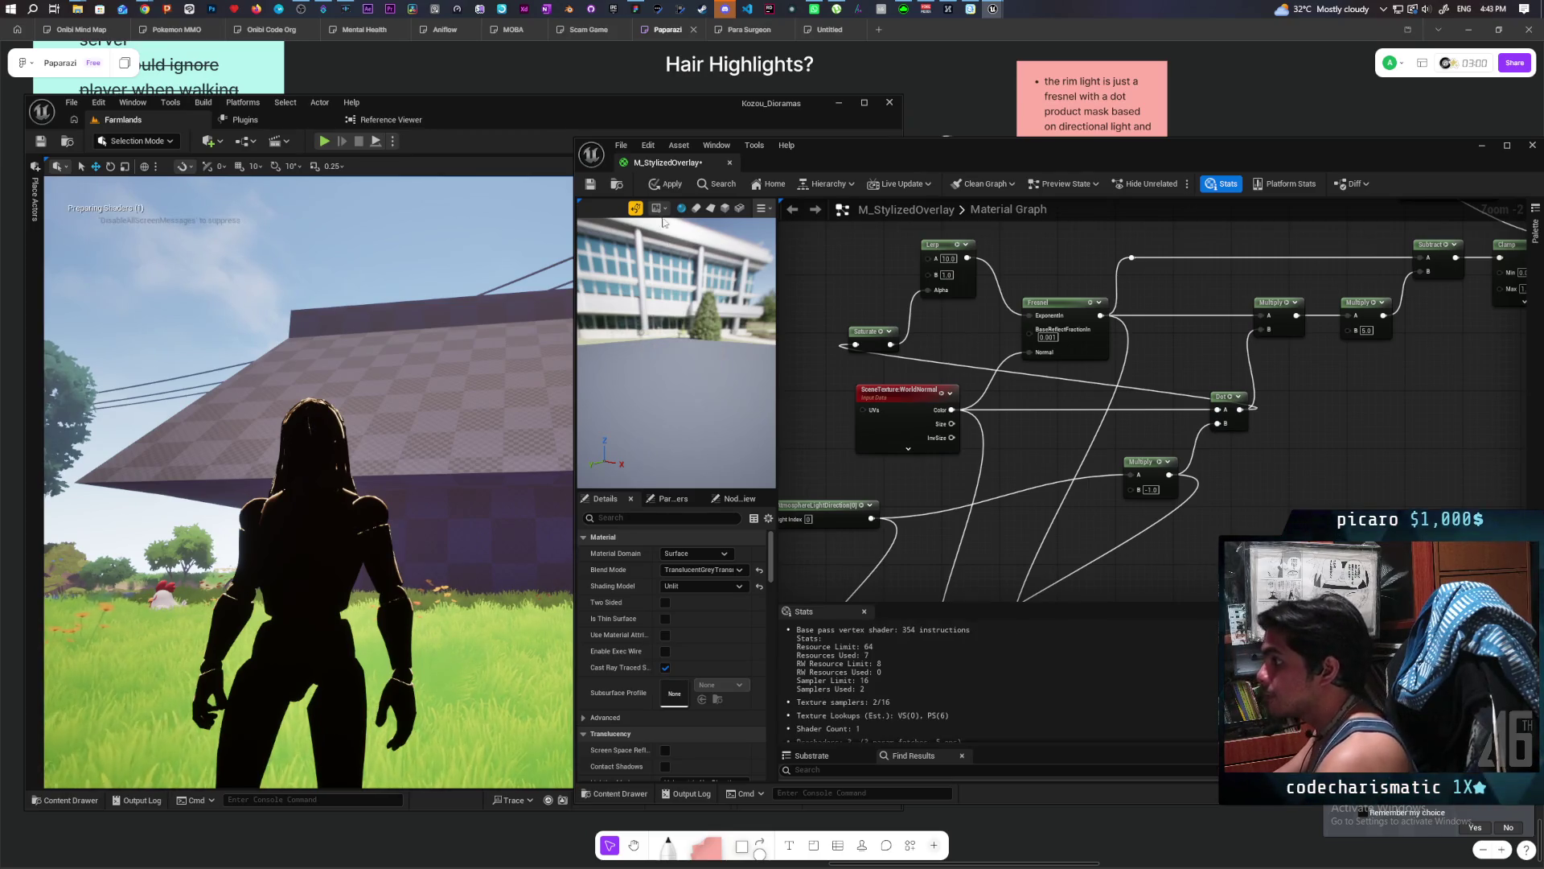
left_click(667, 184)
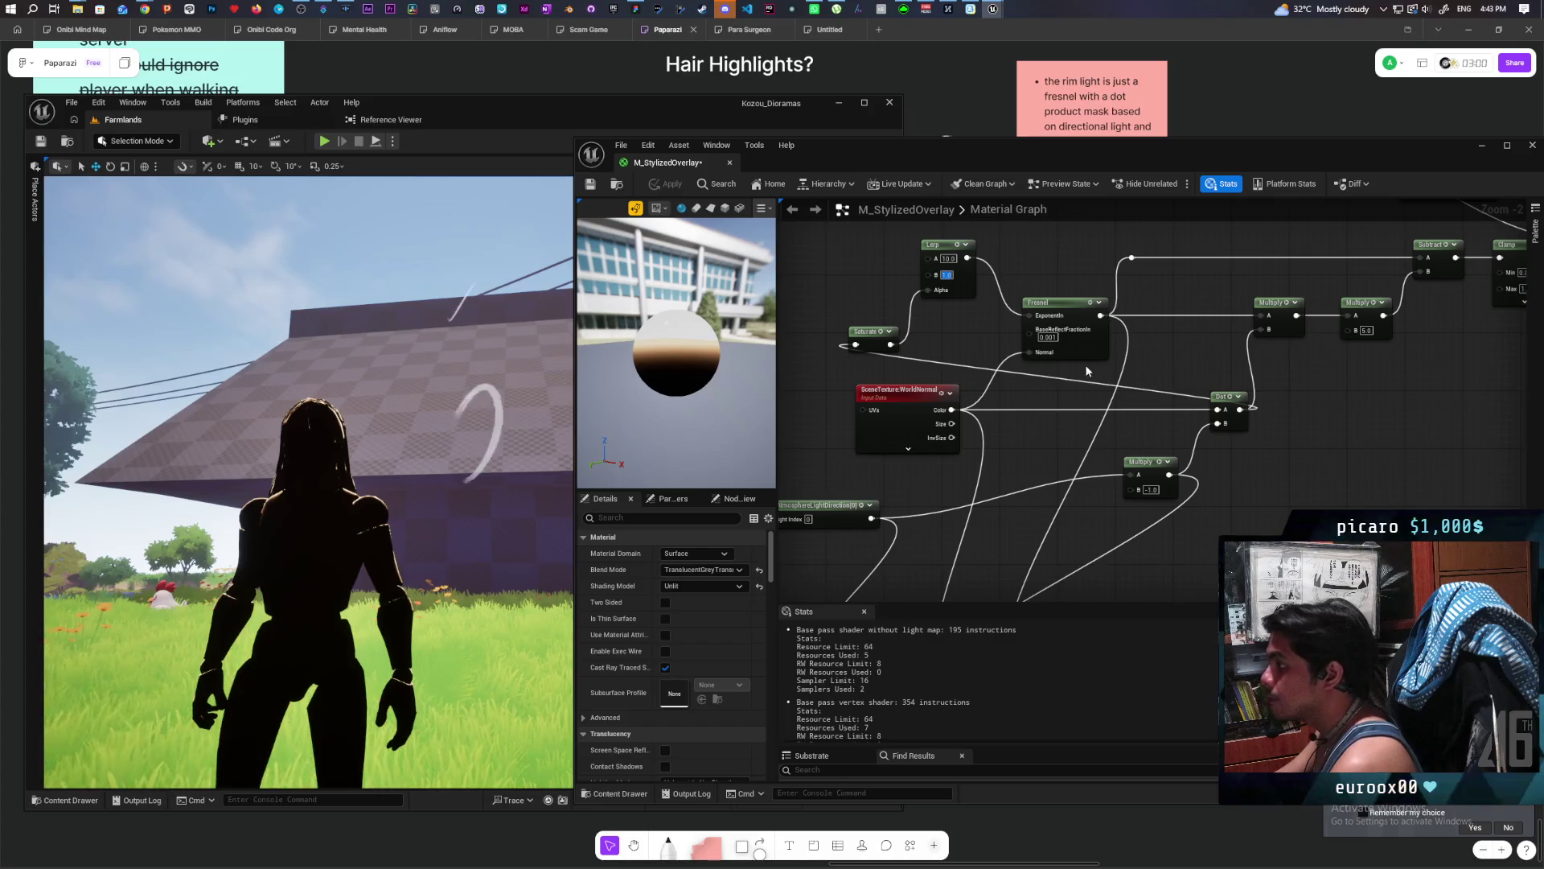
Rewire the Dot output through Saturate into the Lerp Alpha and apply the material.
type("5")
left_click_drag(1241, 409, 857, 343)
left_click(693, 189)
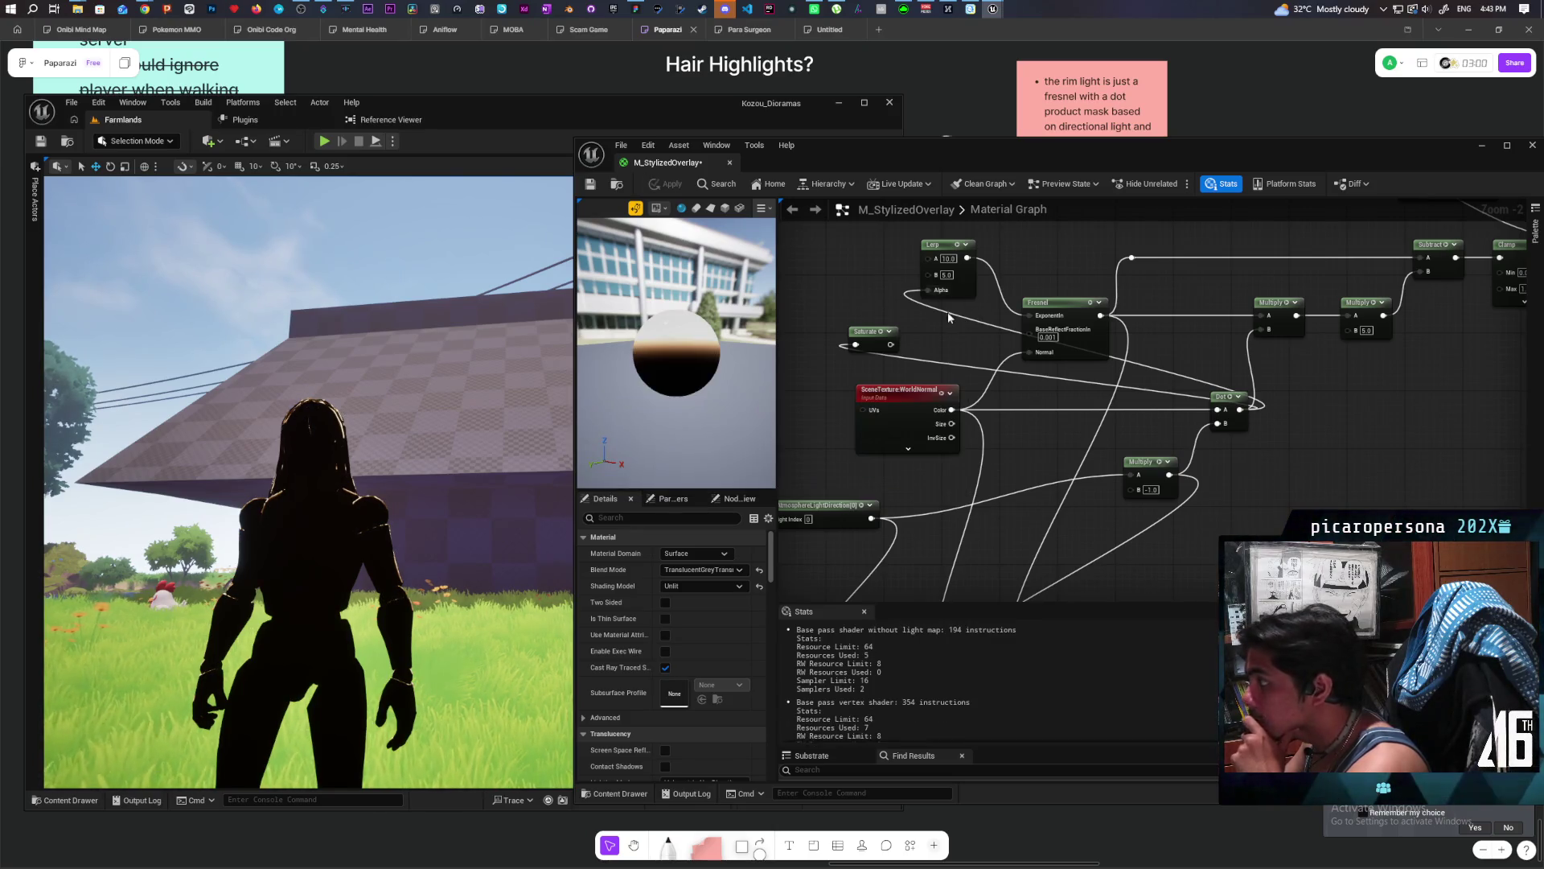
left_click_drag(891, 345, 929, 289)
left_click(665, 186)
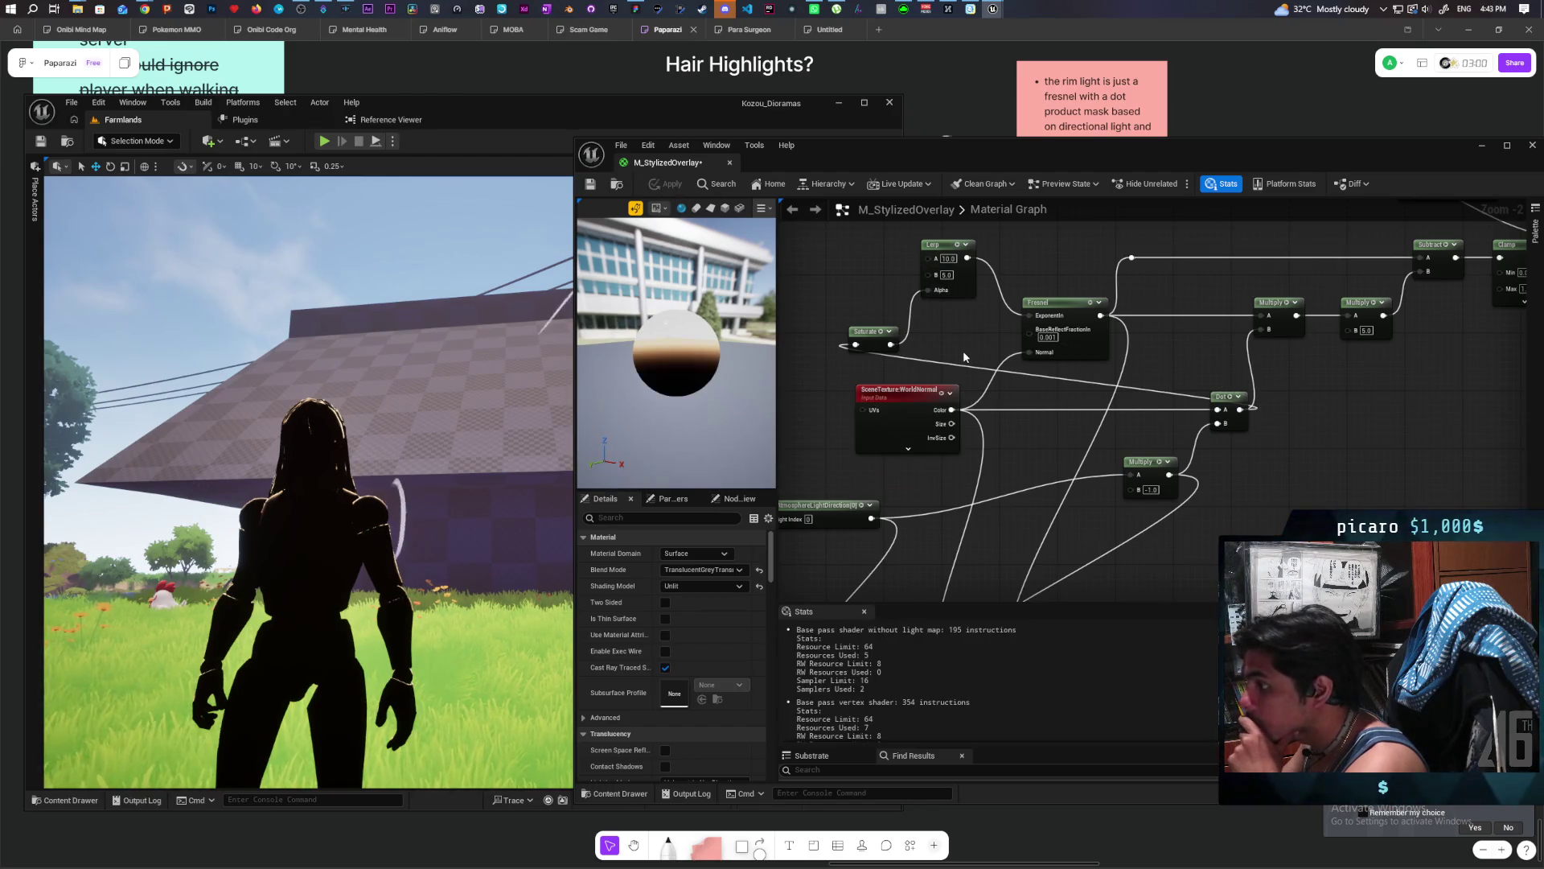
Connect the Fresnel result to the material output and apply it to the level.
mouse_move(426, 476)
left_mouse_down()
mouse_move(350, 505)
mouse_move(418, 481)
left_mouse_up()
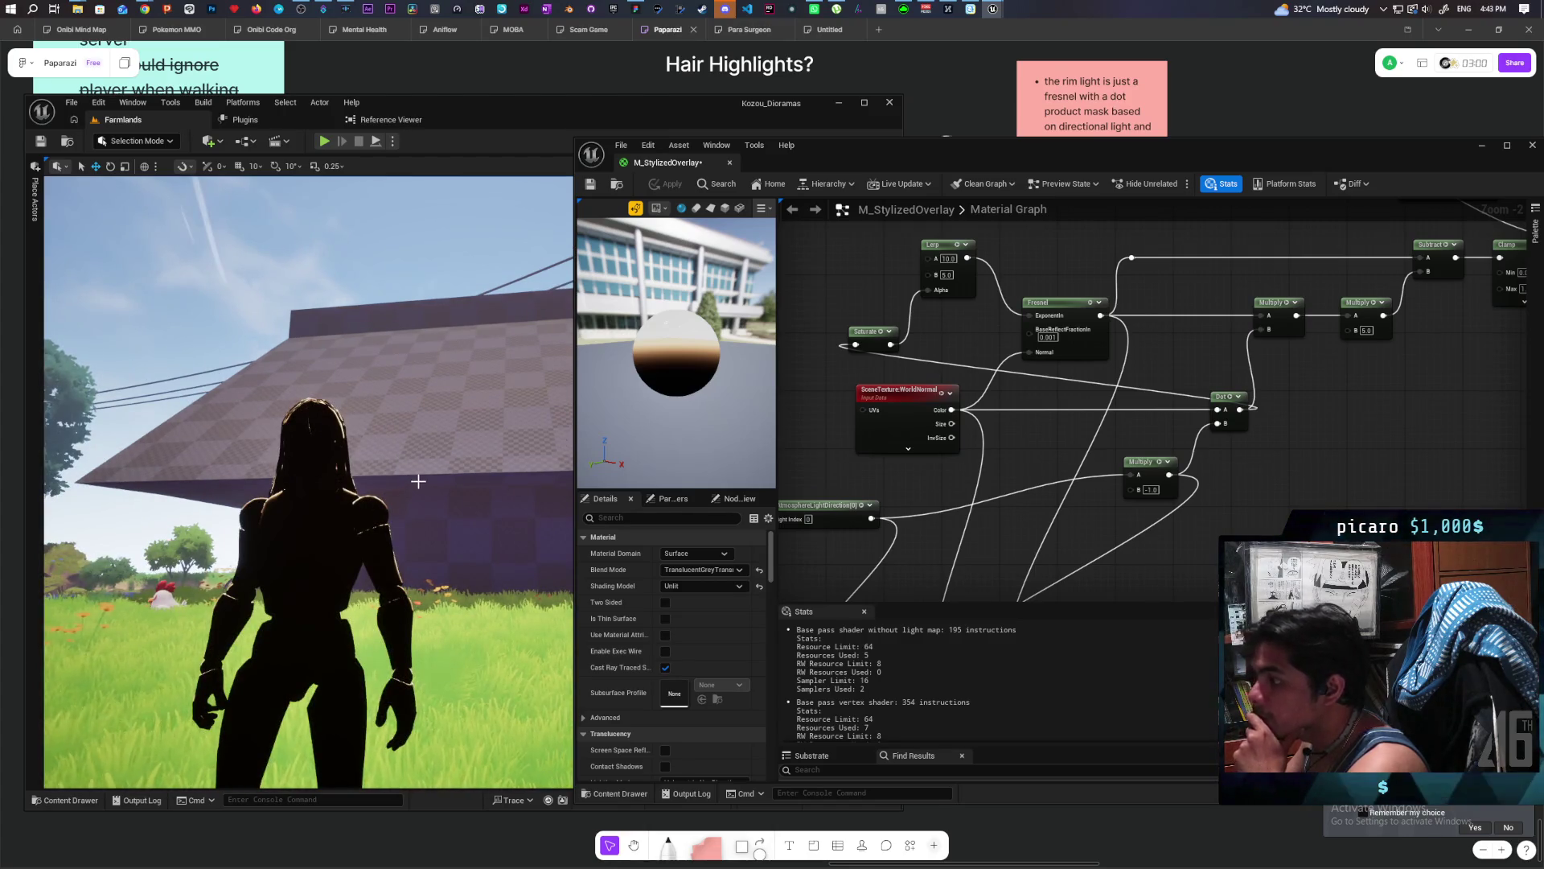
mouse_move(1089, 355)
left_mouse_down()
mouse_move(1034, 407)
mouse_move(1010, 509)
mouse_move(966, 431)
mouse_move(1126, 441)
mouse_move(1011, 389)
mouse_move(1037, 327)
mouse_move(1052, 375)
left_mouse_up()
scroll(1010, 389, "down", 2)
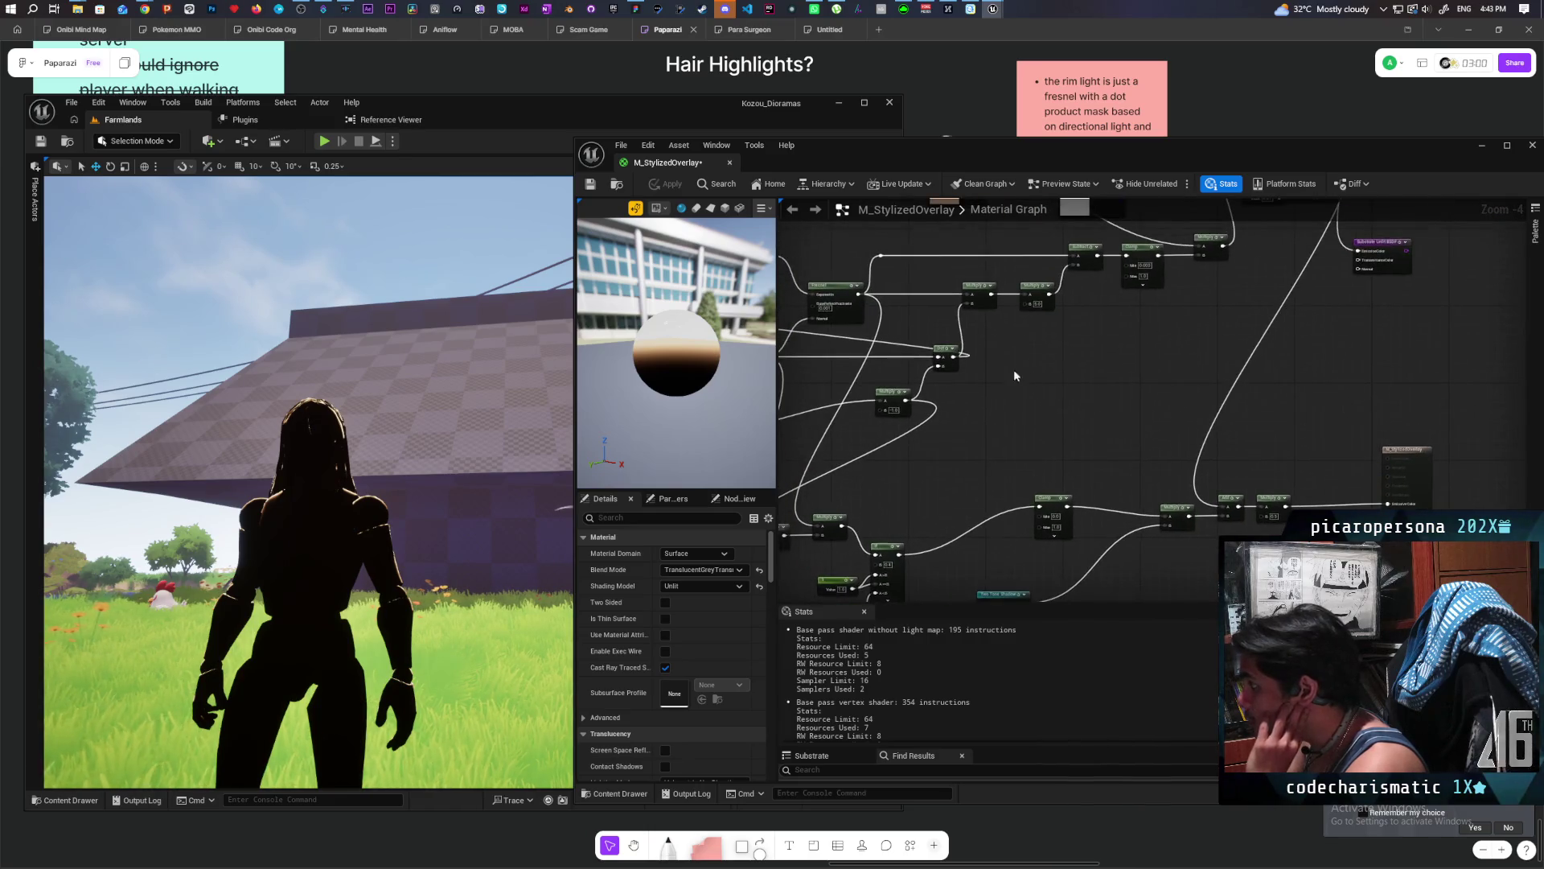
left_click_drag(858, 294, 1391, 506)
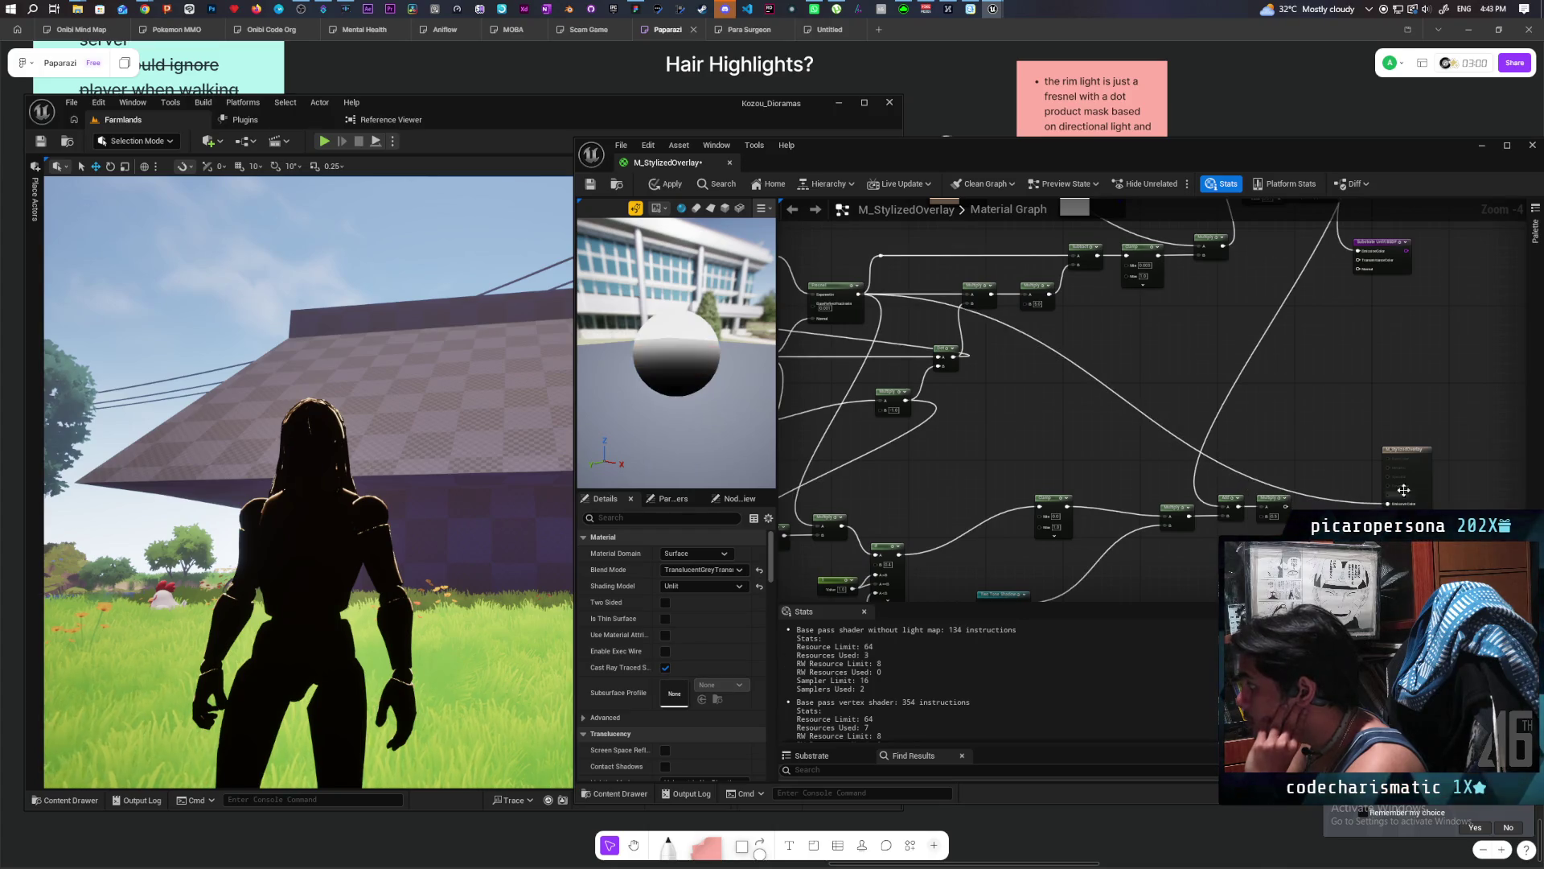
scroll(1059, 359, "up", 2)
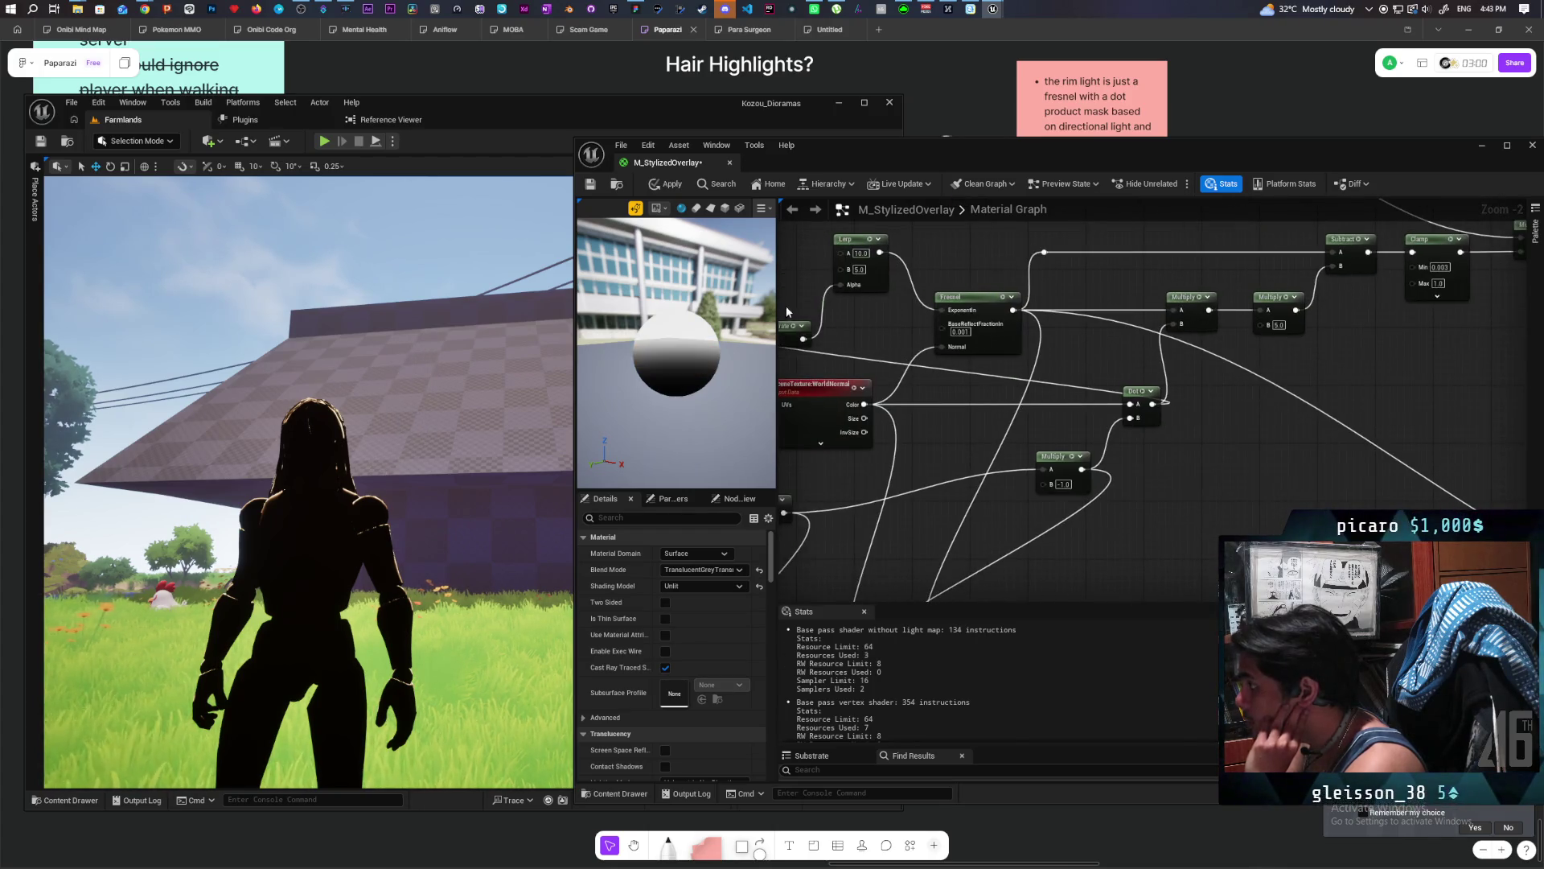
left_click(663, 190)
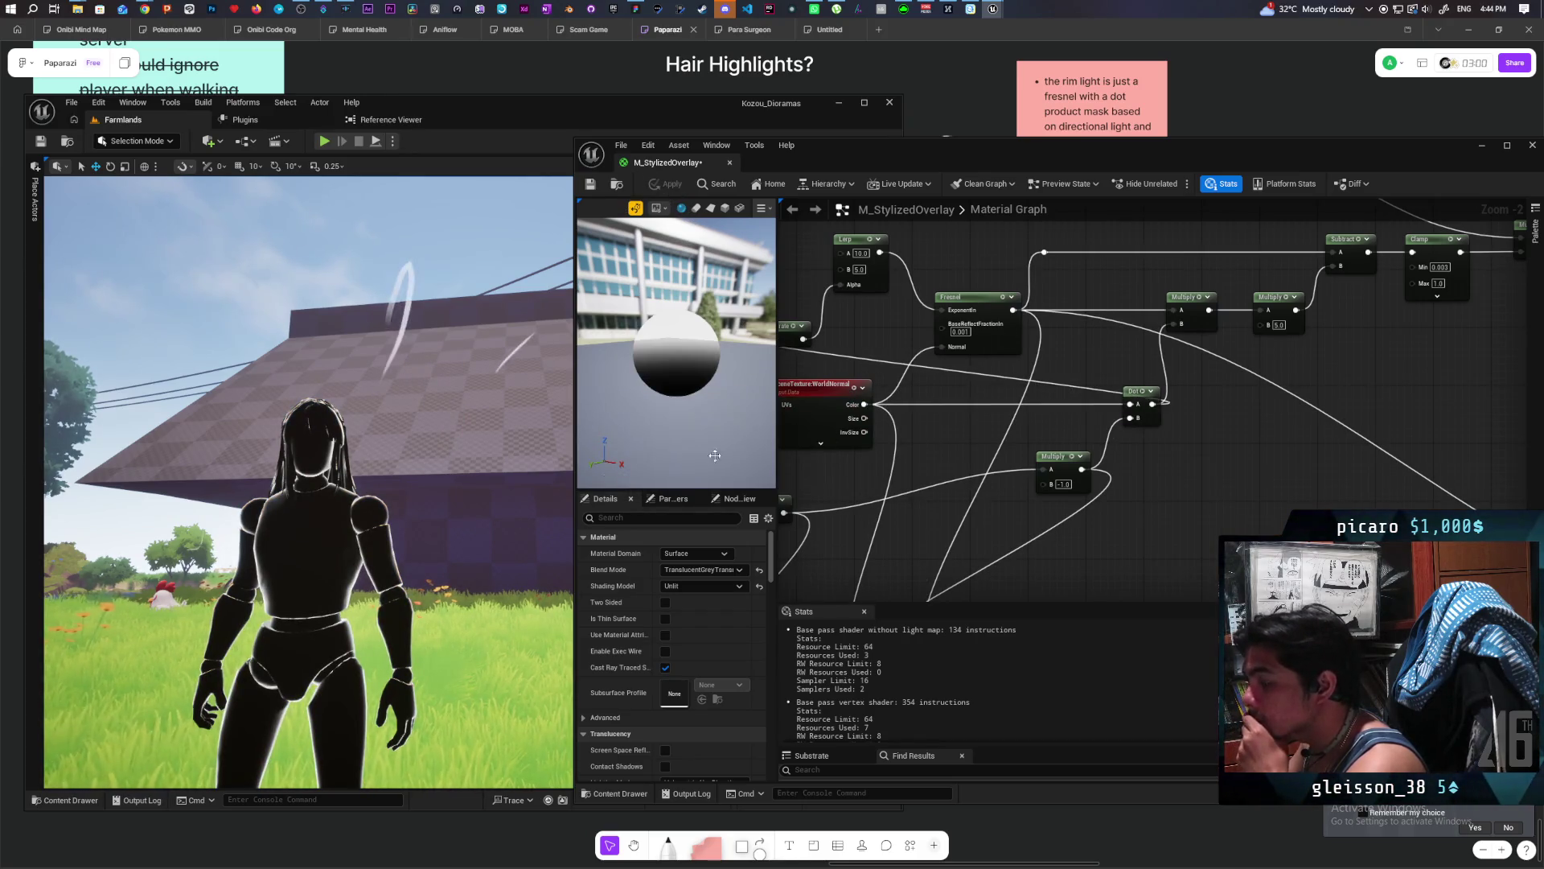
Pull a new wire from the Dot node output and apply the material.
left_click_drag(346, 547, 350, 549)
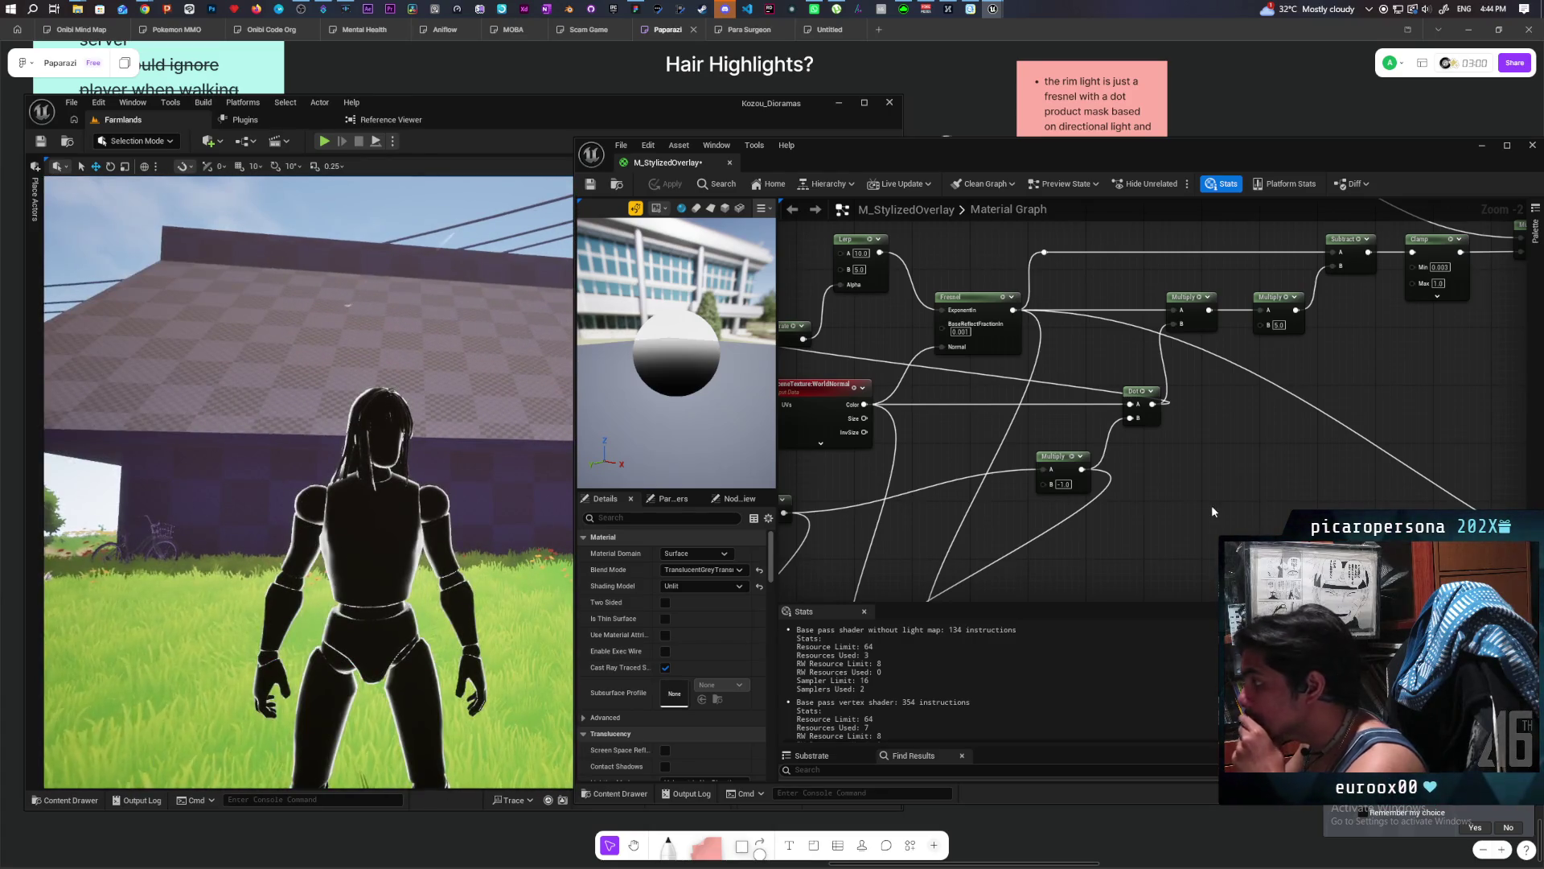
scroll(1213, 511, "down", 1)
mouse_move(1213, 512)
left_mouse_down()
mouse_move(1165, 452)
mouse_move(1052, 437)
left_mouse_up()
scroll(968, 397, "down", 2)
left_click_drag(944, 373, 1269, 484)
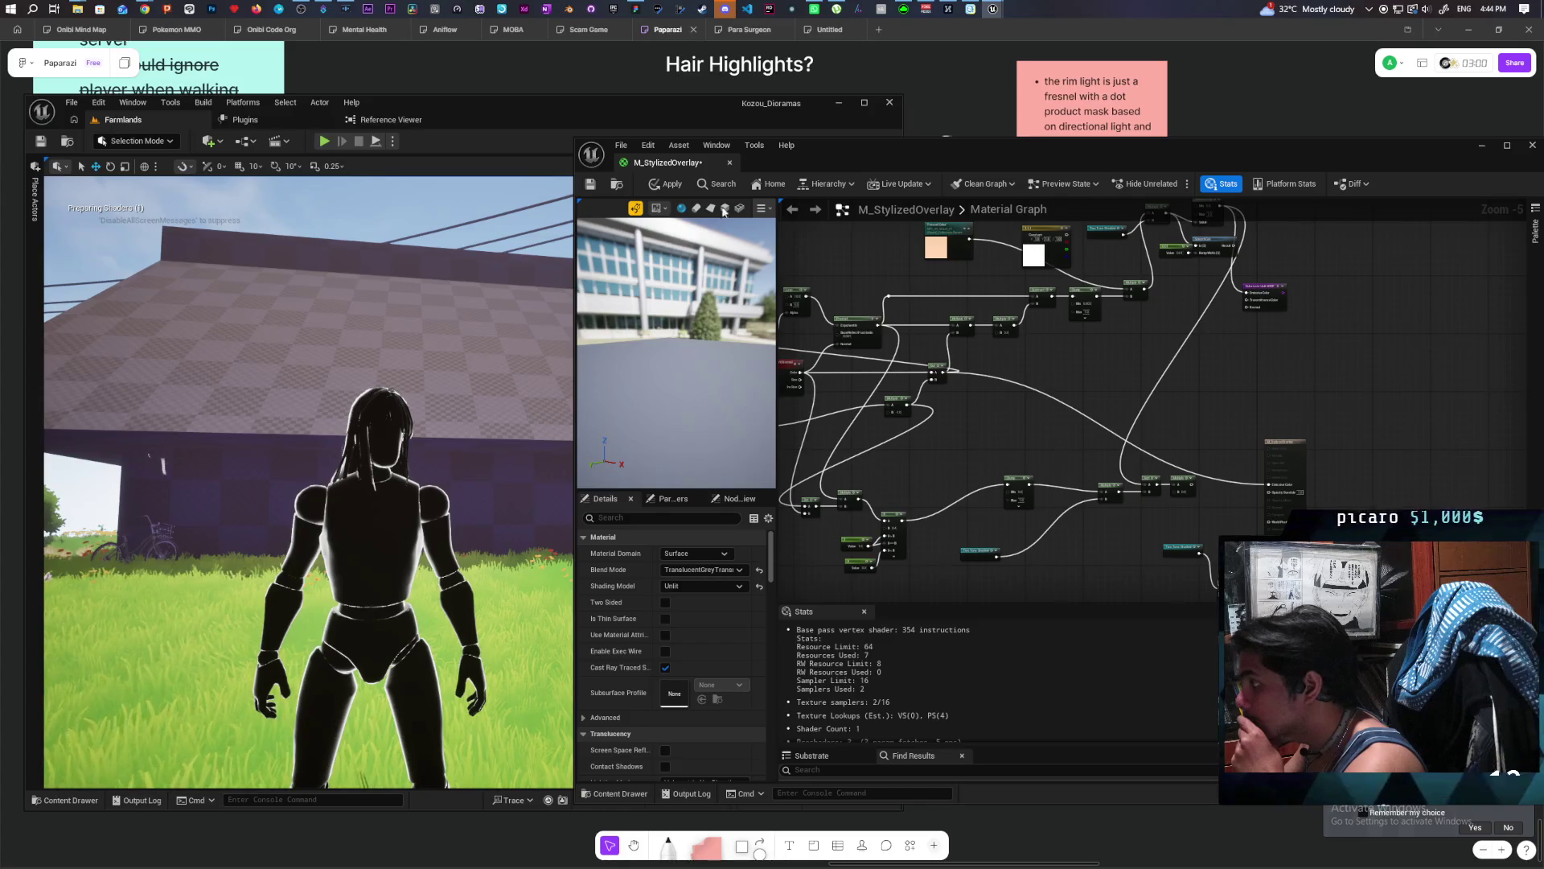
left_click(666, 184)
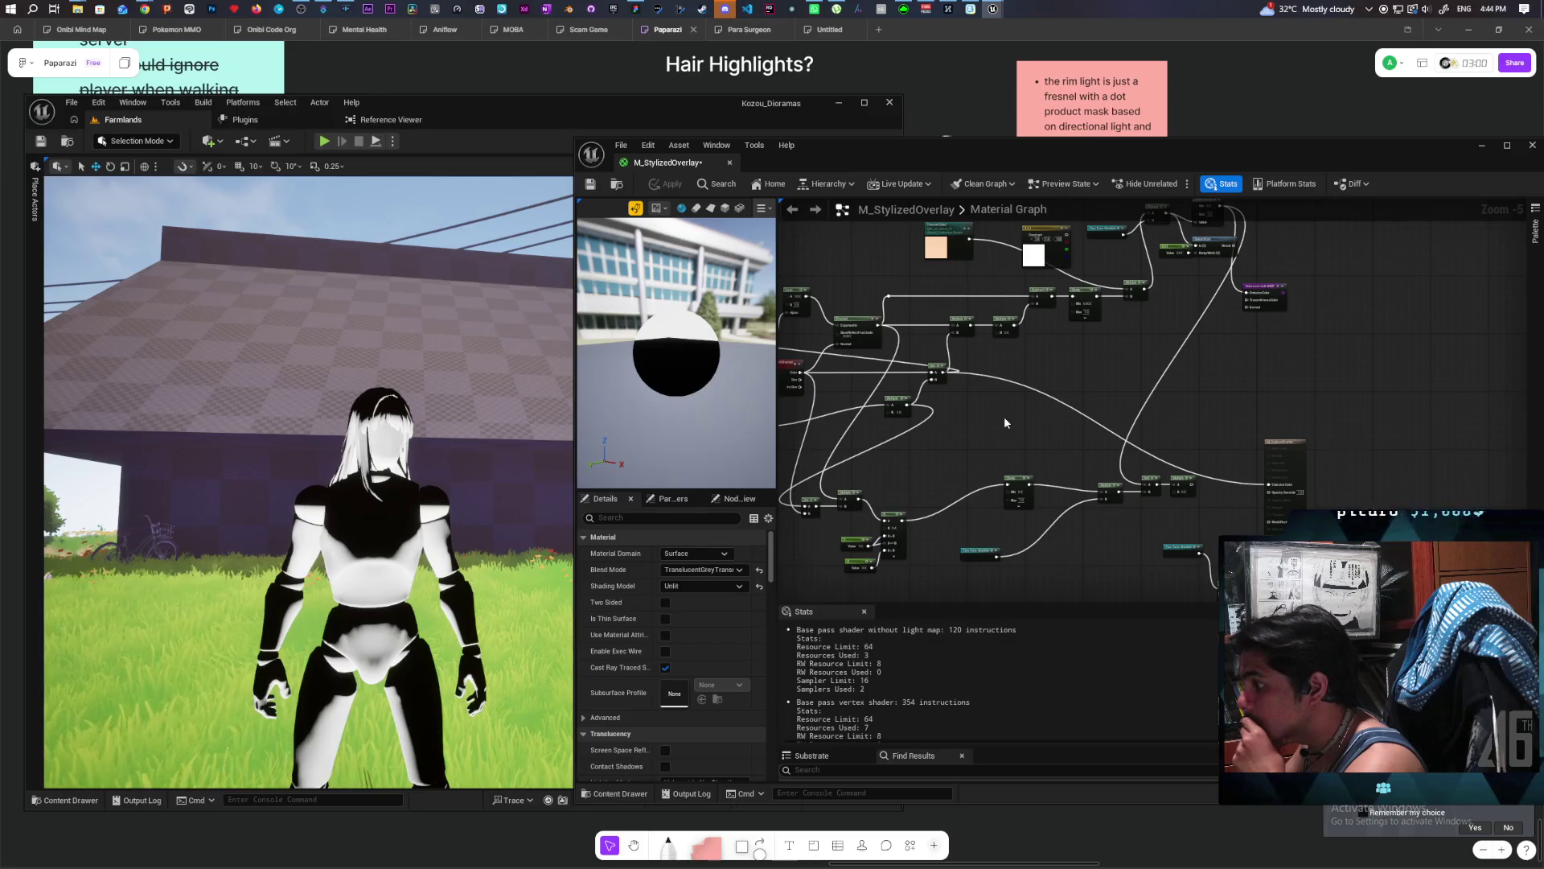
Connect the Saturate result to the material output and apply the change.
scroll(1004, 417, "up", 1)
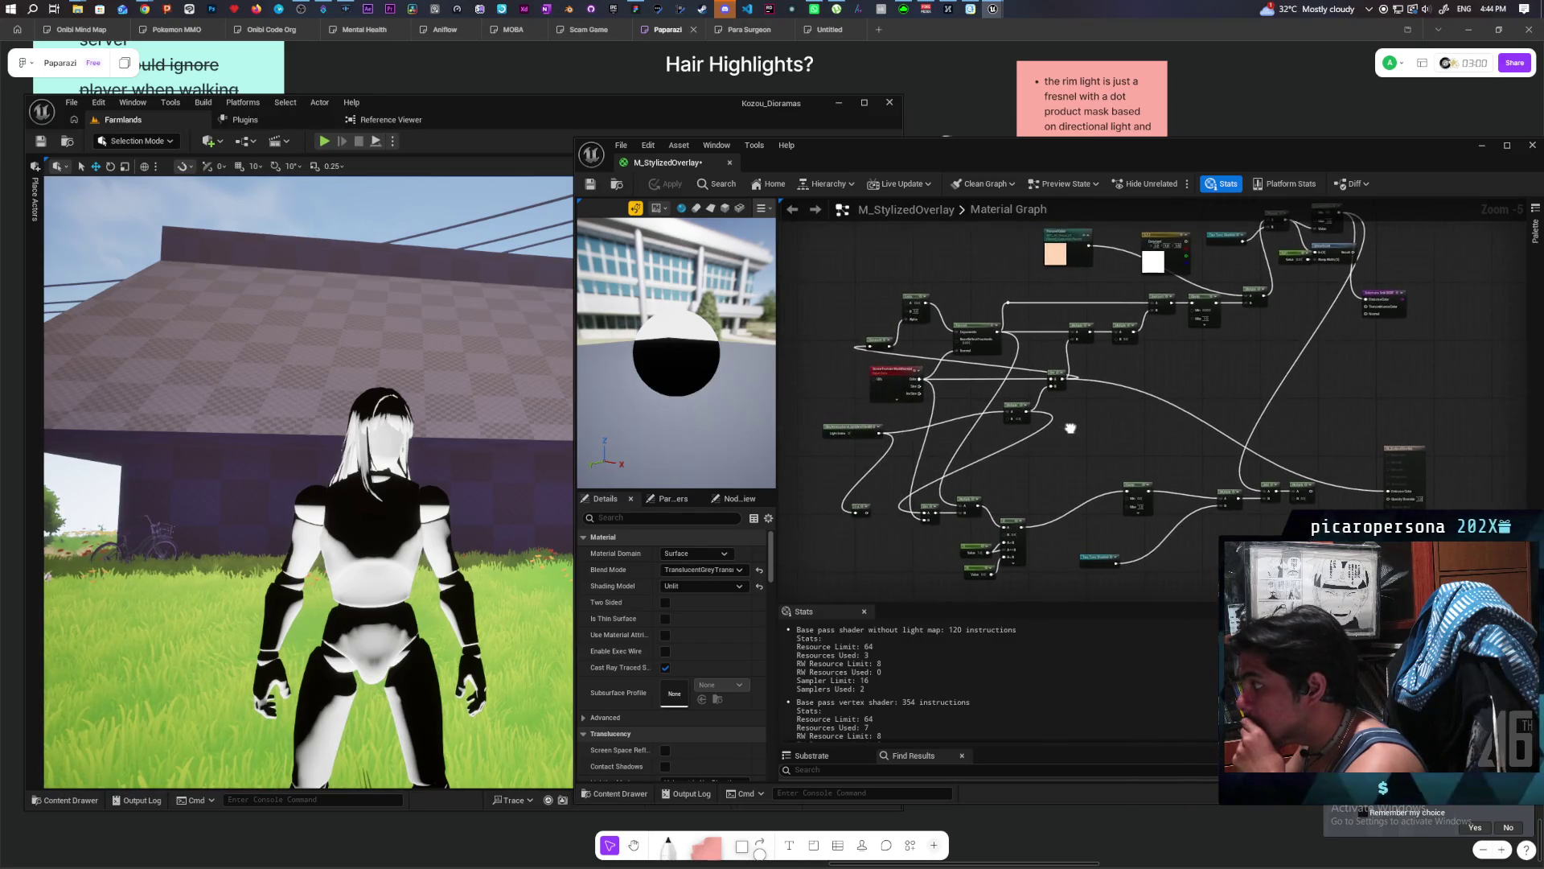
mouse_move(1067, 414)
left_mouse_down()
mouse_move(1110, 355)
mouse_move(1072, 389)
mouse_move(1078, 403)
mouse_move(1070, 388)
left_mouse_up()
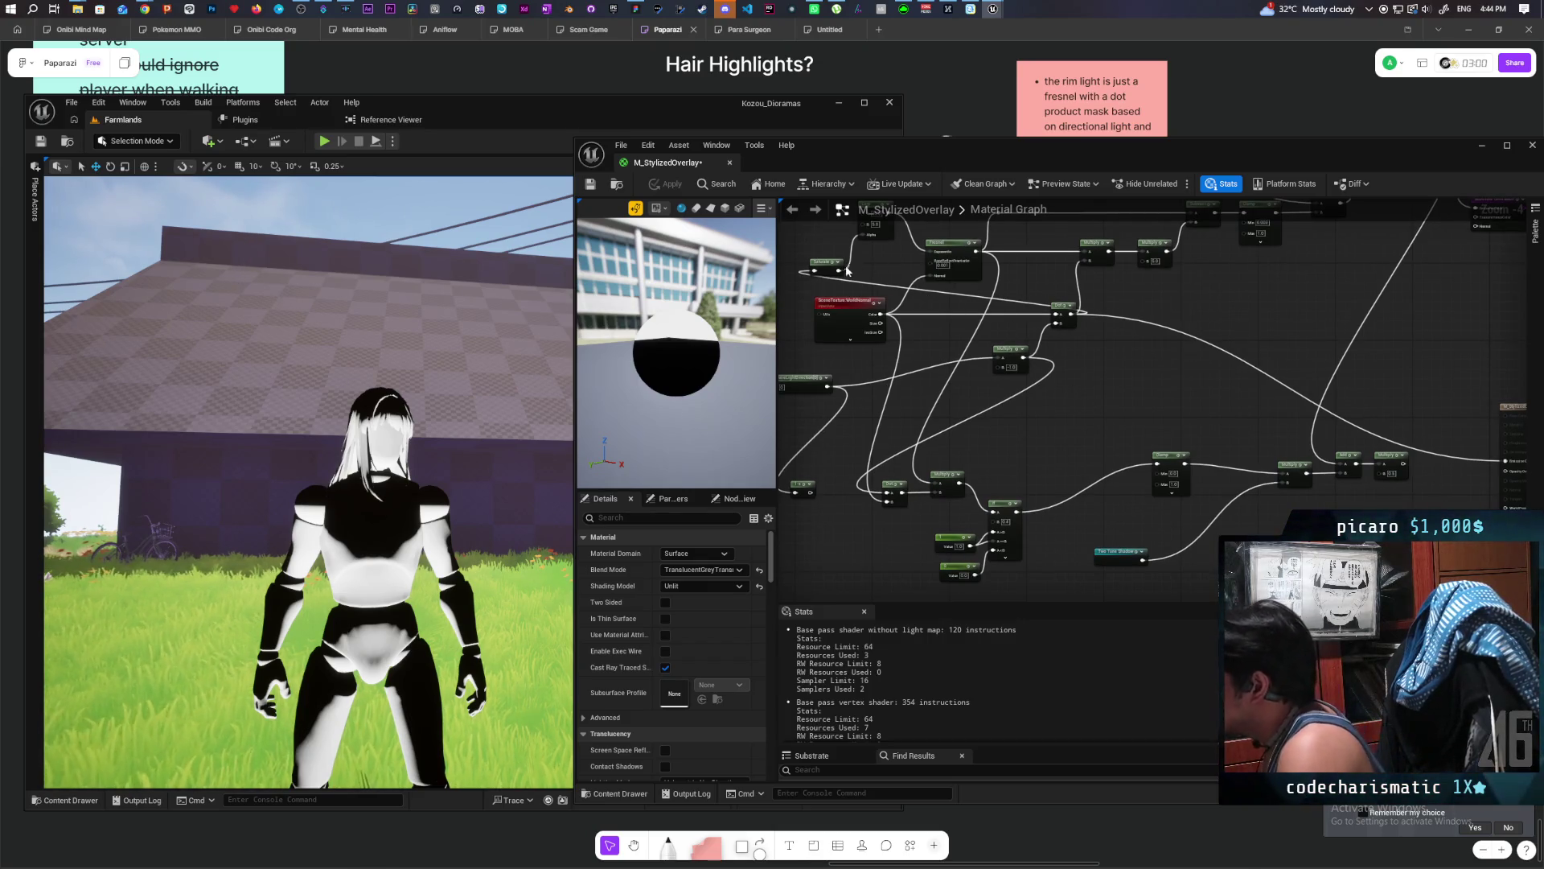
left_click_drag(842, 273, 1506, 471)
left_click(665, 184)
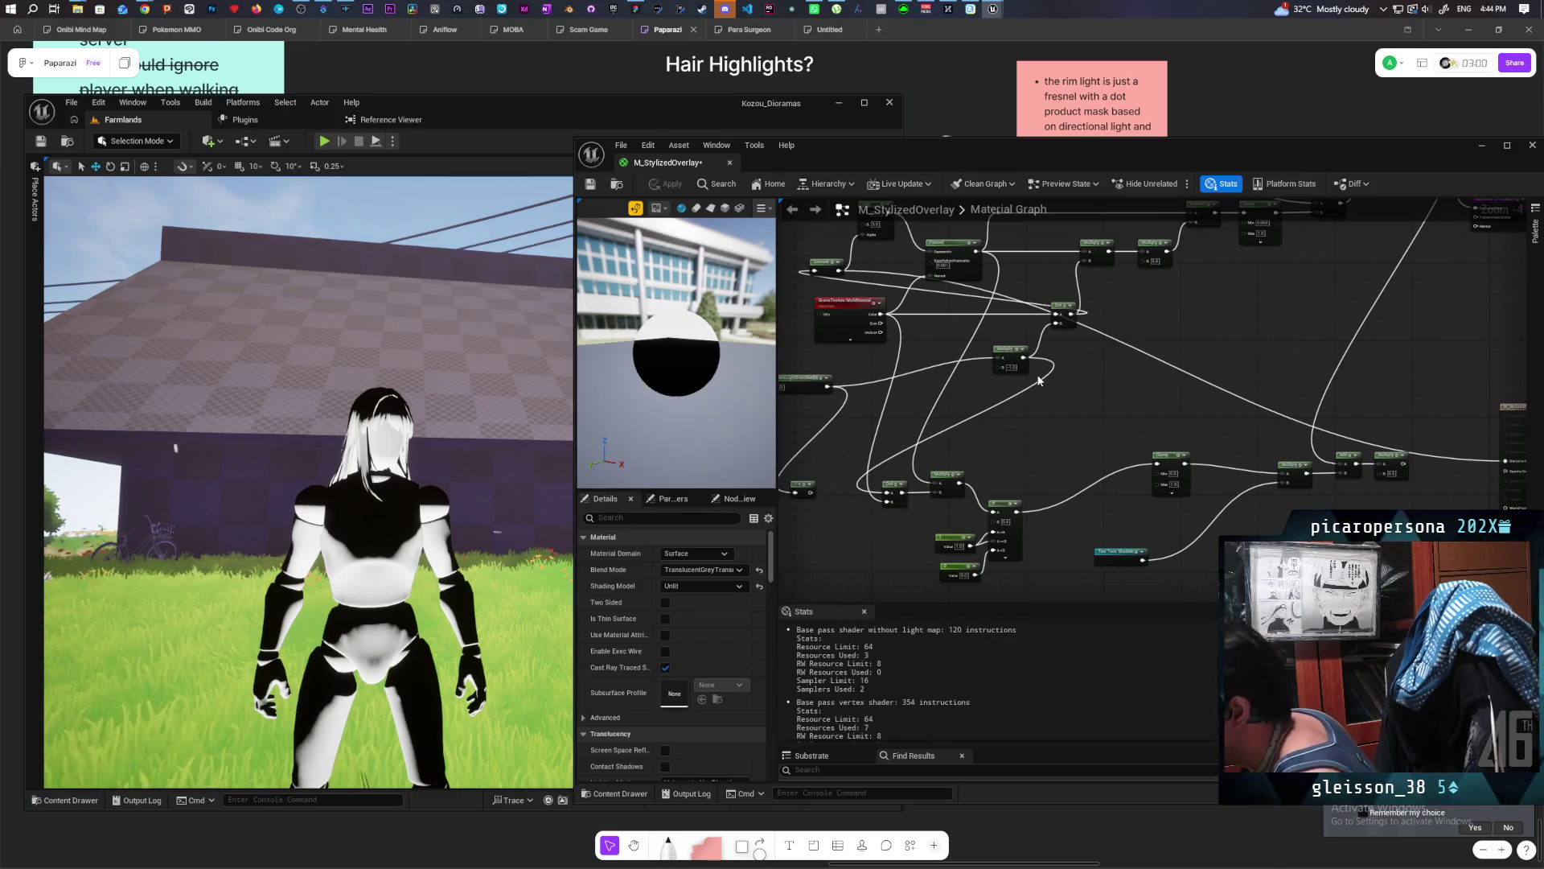
mouse_move(1086, 397)
left_mouse_down()
mouse_move(1080, 445)
mouse_move(1104, 455)
left_mouse_up()
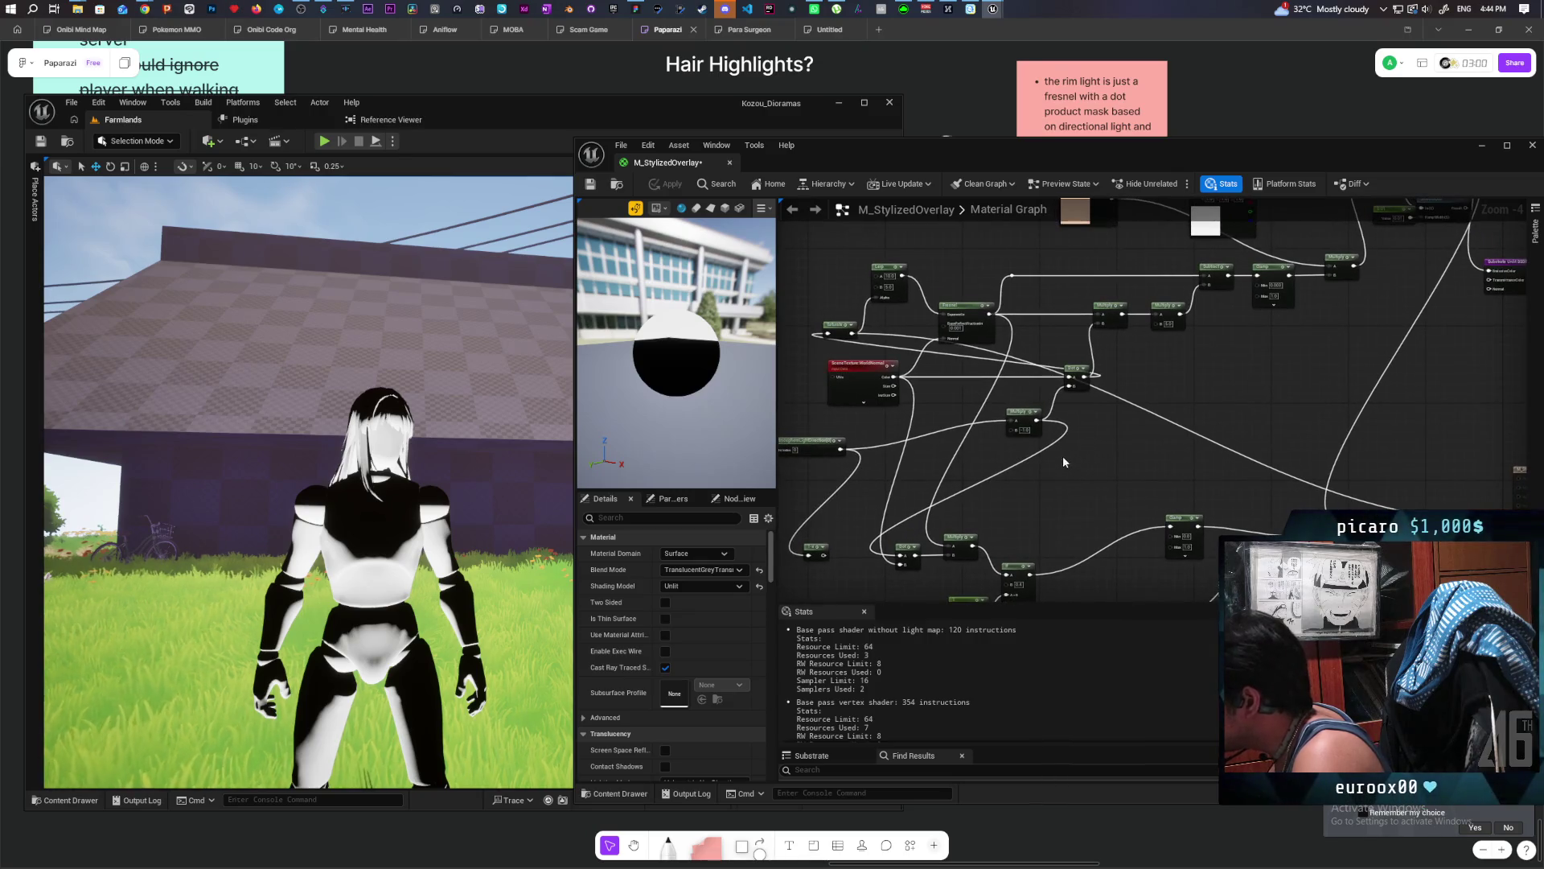
Move the Multiply node, feed SceneTexture Color into the Dot node, and wire Fresnel to the output.
mouse_move(1024, 425)
left_mouse_down()
mouse_move(1020, 492)
mouse_move(983, 471)
left_mouse_up()
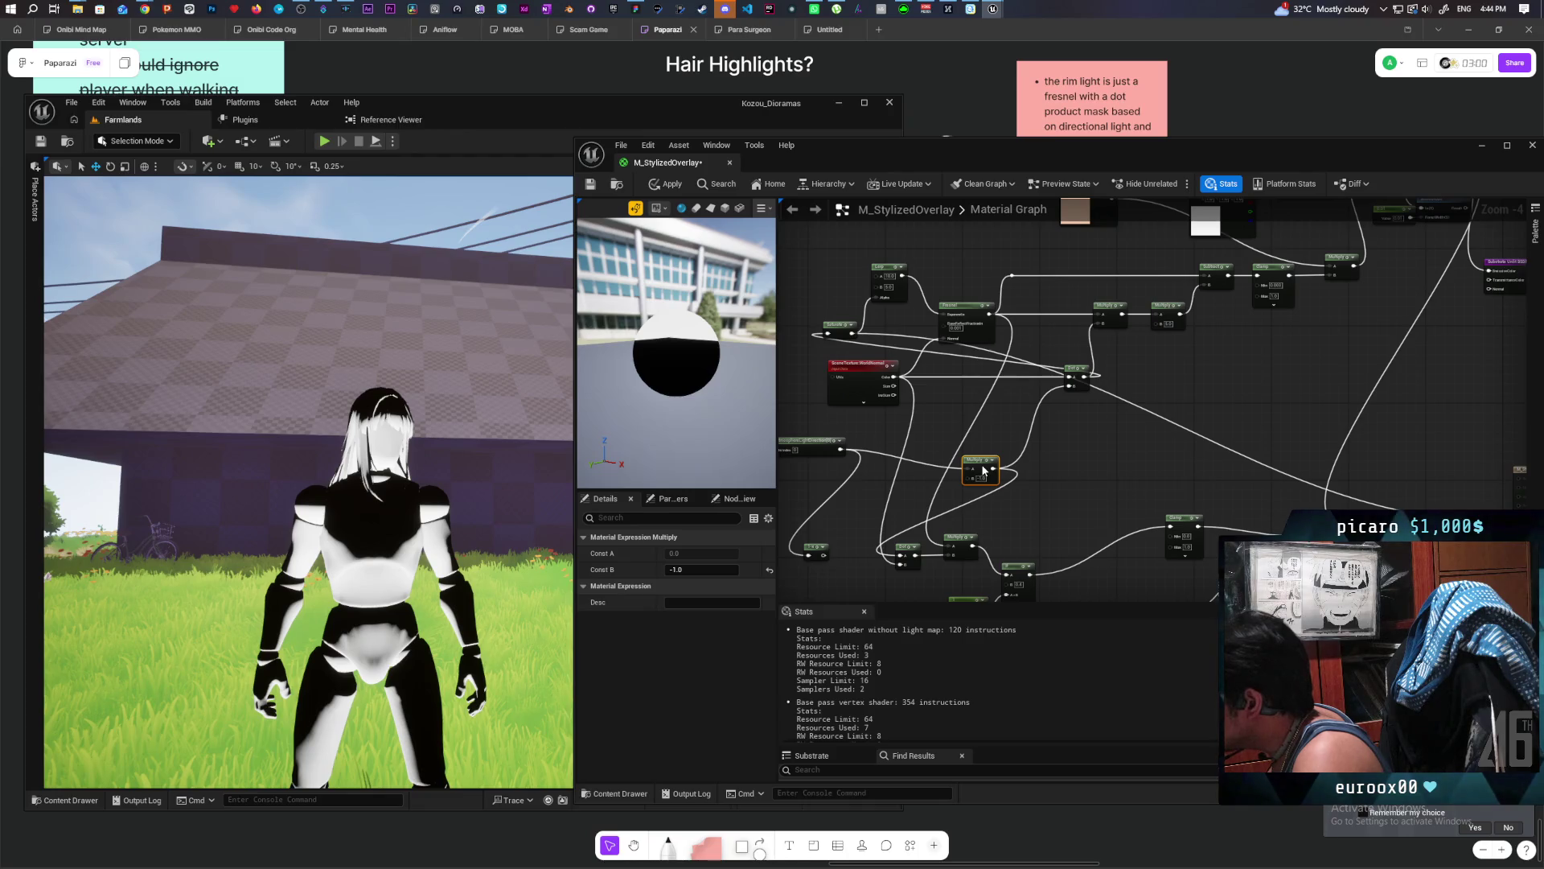
left_click(1082, 386)
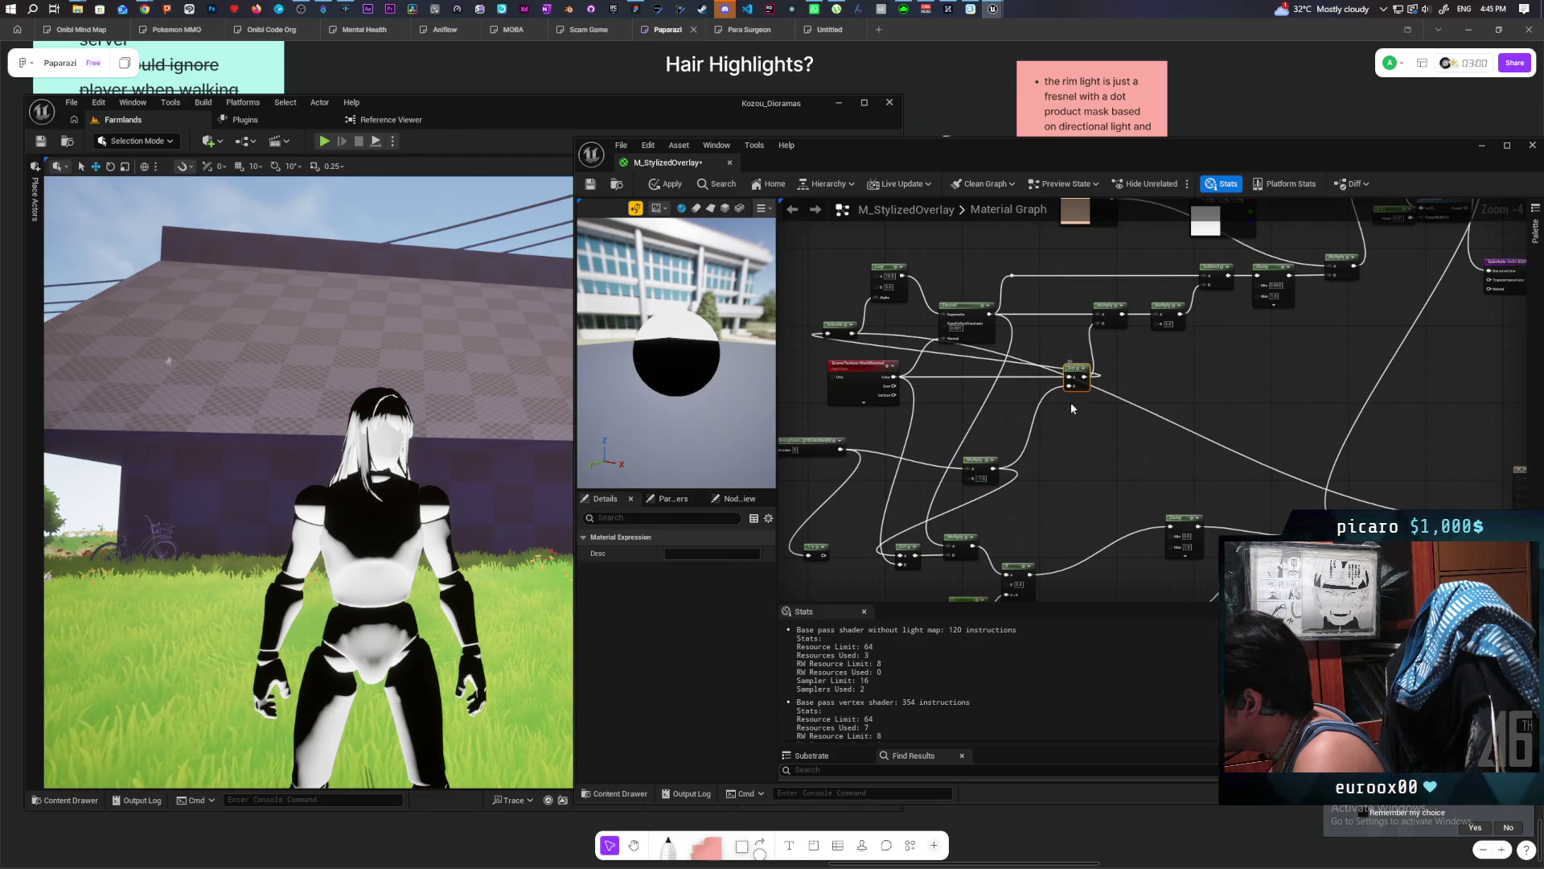
left_click(950, 409)
left_click_drag(894, 377, 947, 418)
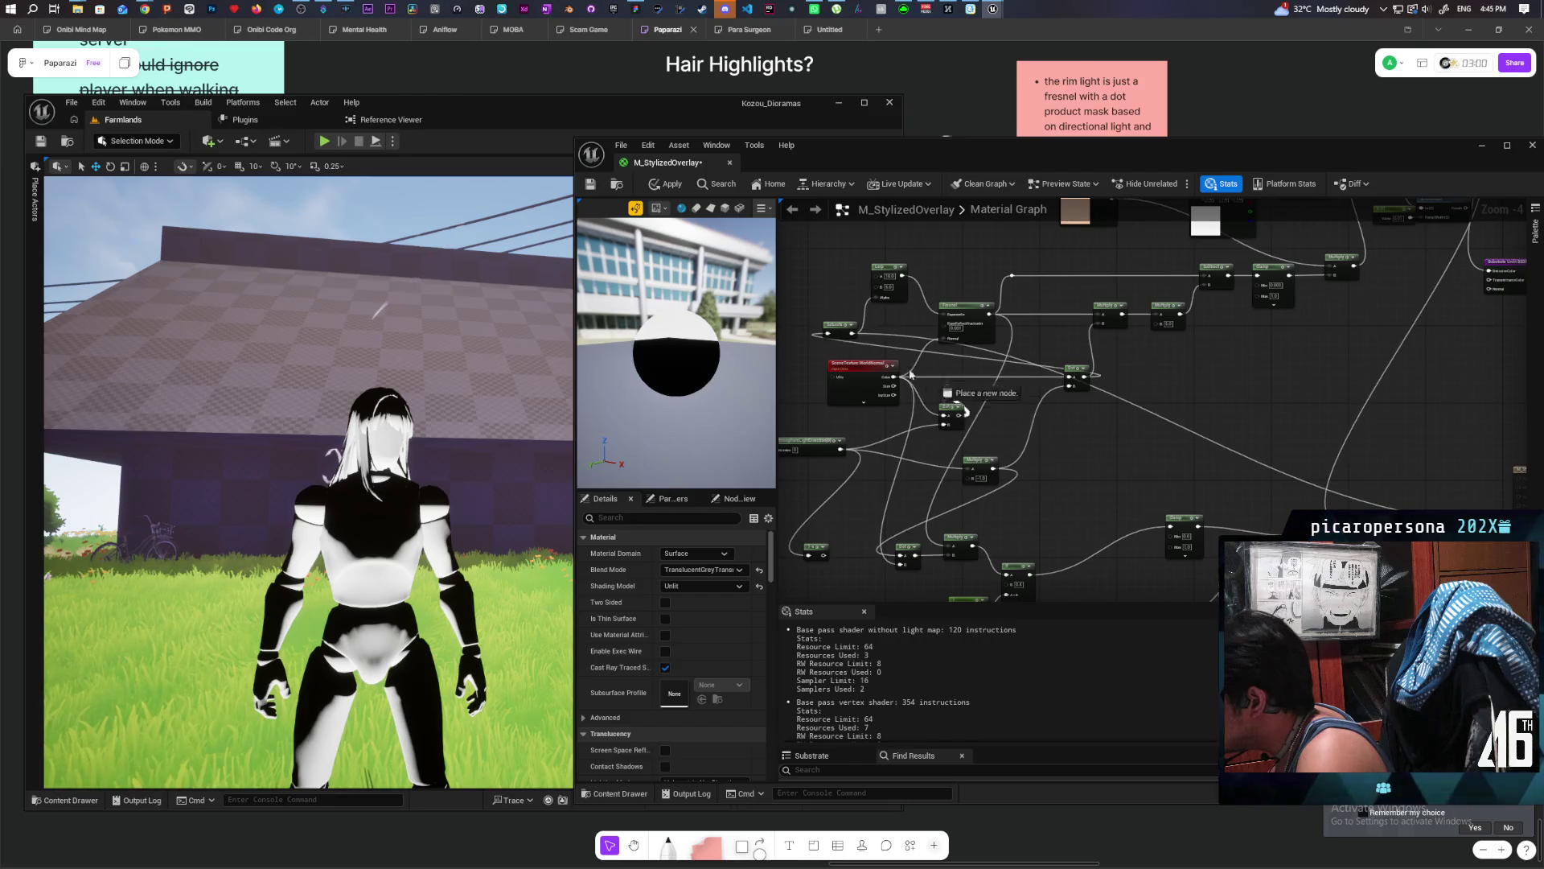
left_click_drag(946, 424, 894, 377)
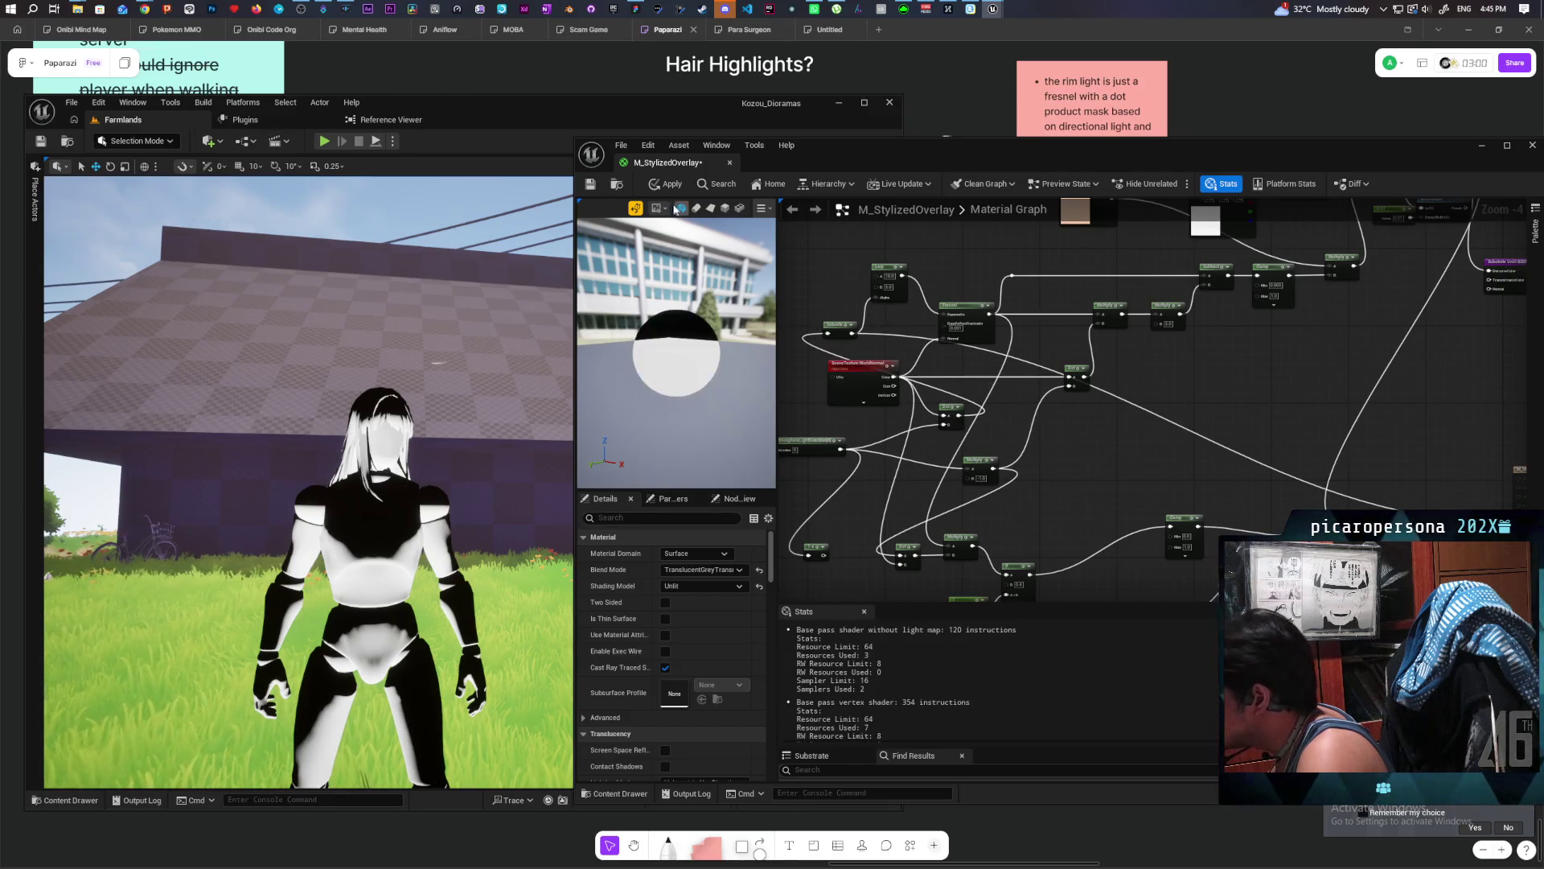
key("ctrl+s")
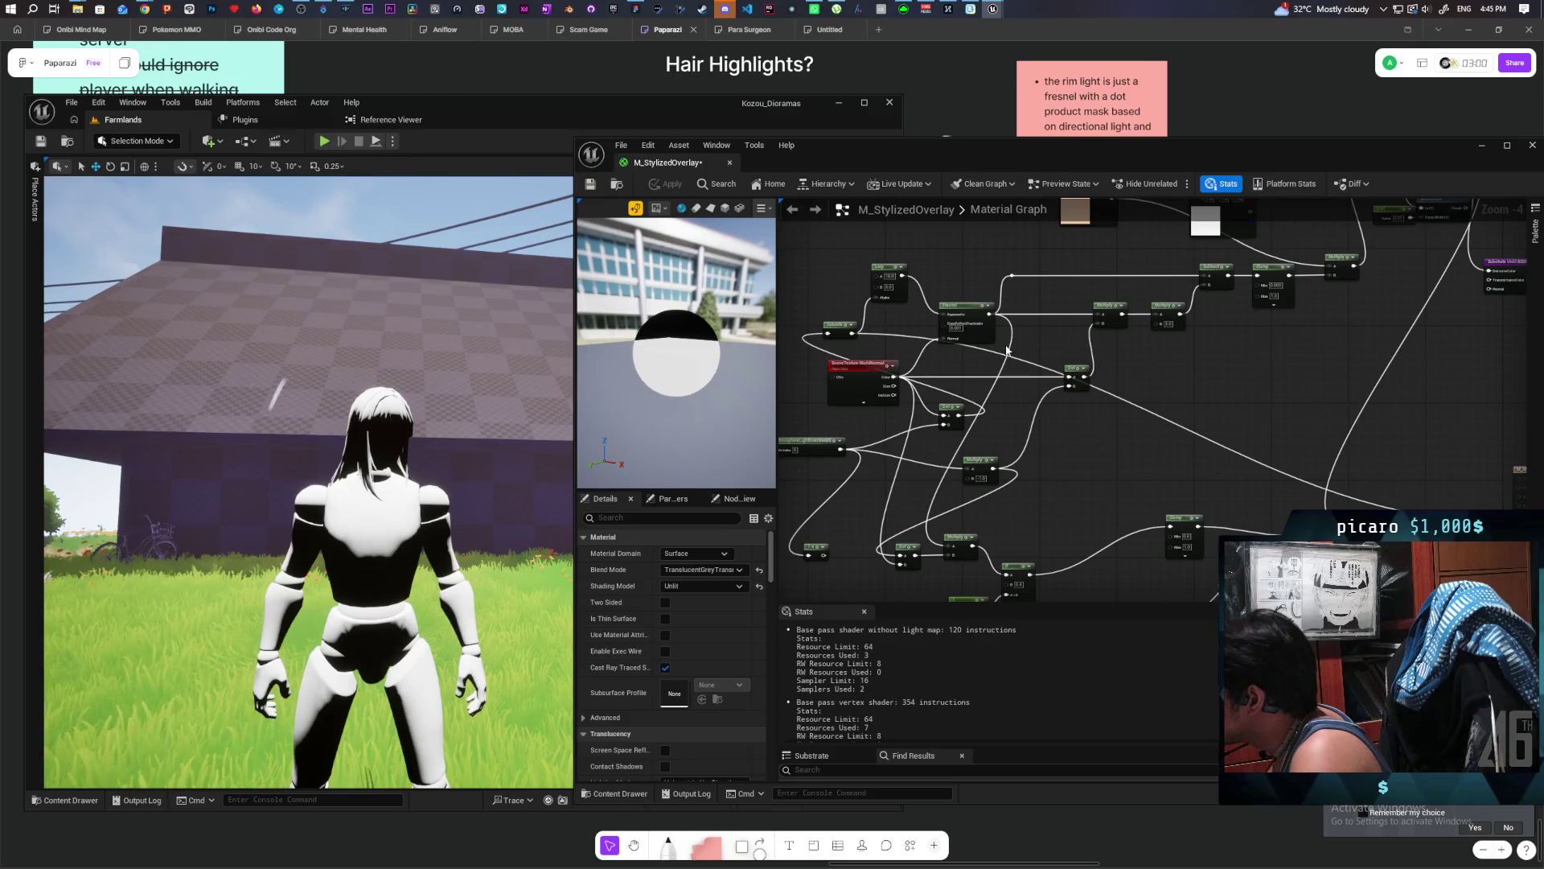
mouse_move(989, 314)
left_mouse_down()
mouse_move(1327, 489)
mouse_move(1272, 527)
left_mouse_up()
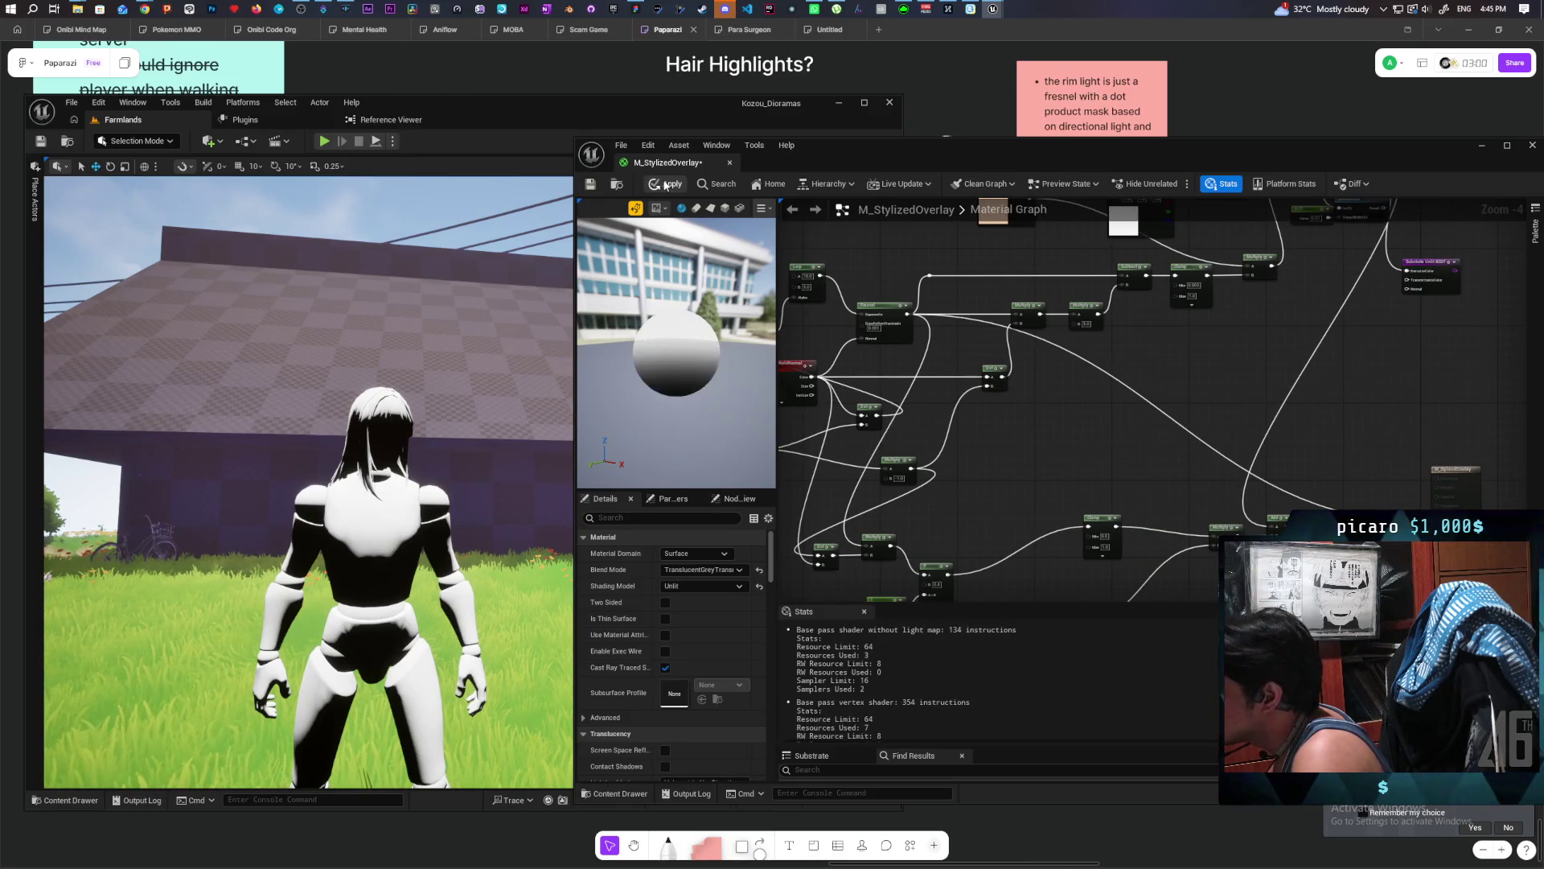
key("ctrl+s")
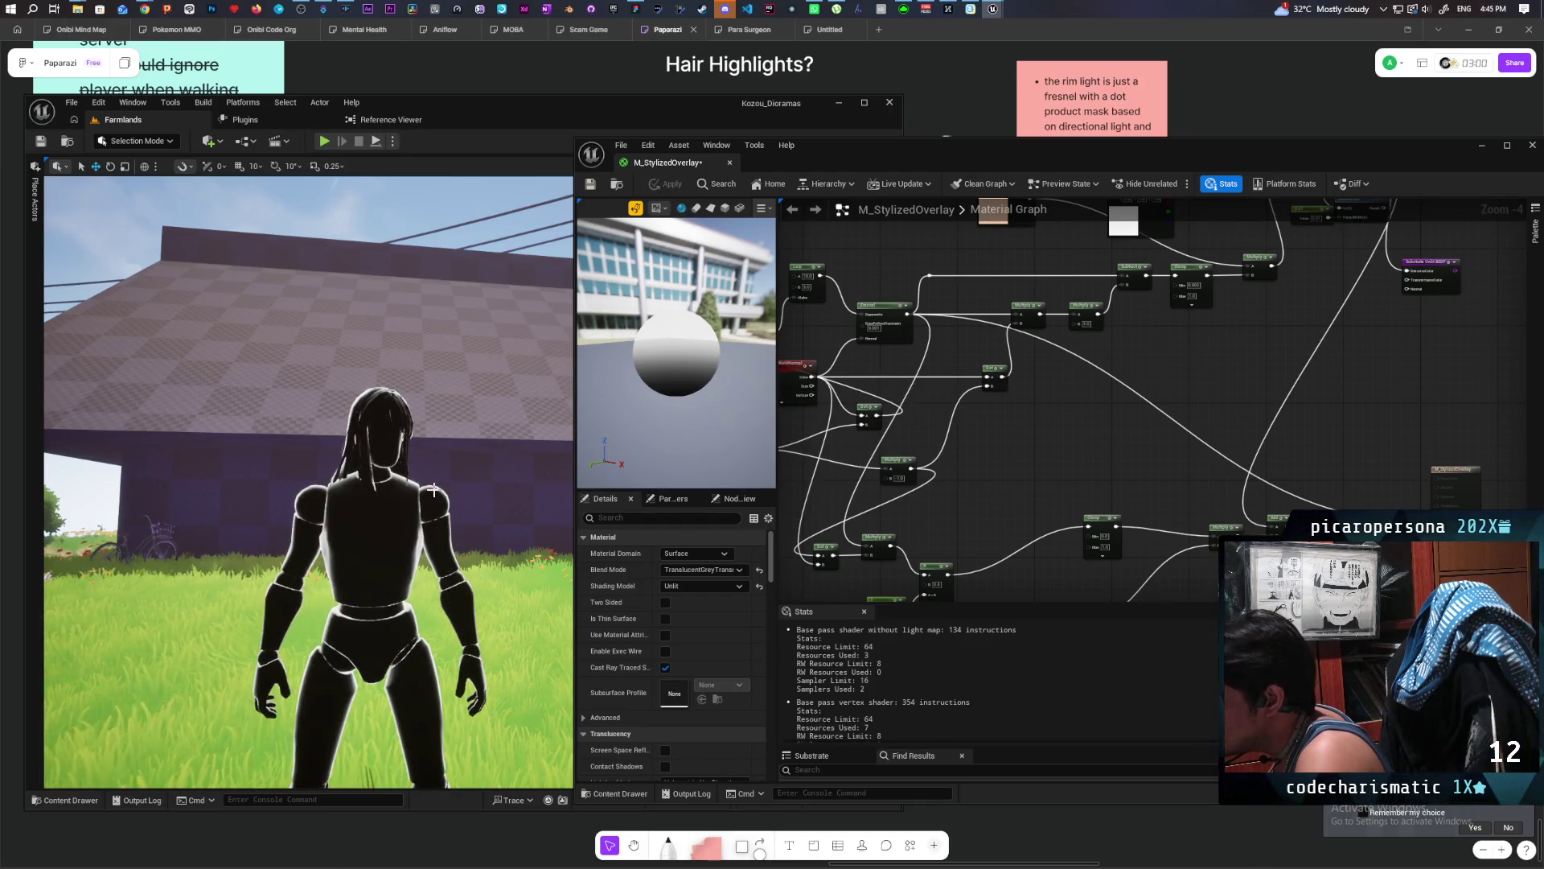
scroll(433, 489, "up", 3)
scroll(422, 523, "down", 3)
scroll(422, 524, "up", 3)
scroll(422, 523, "down", 3)
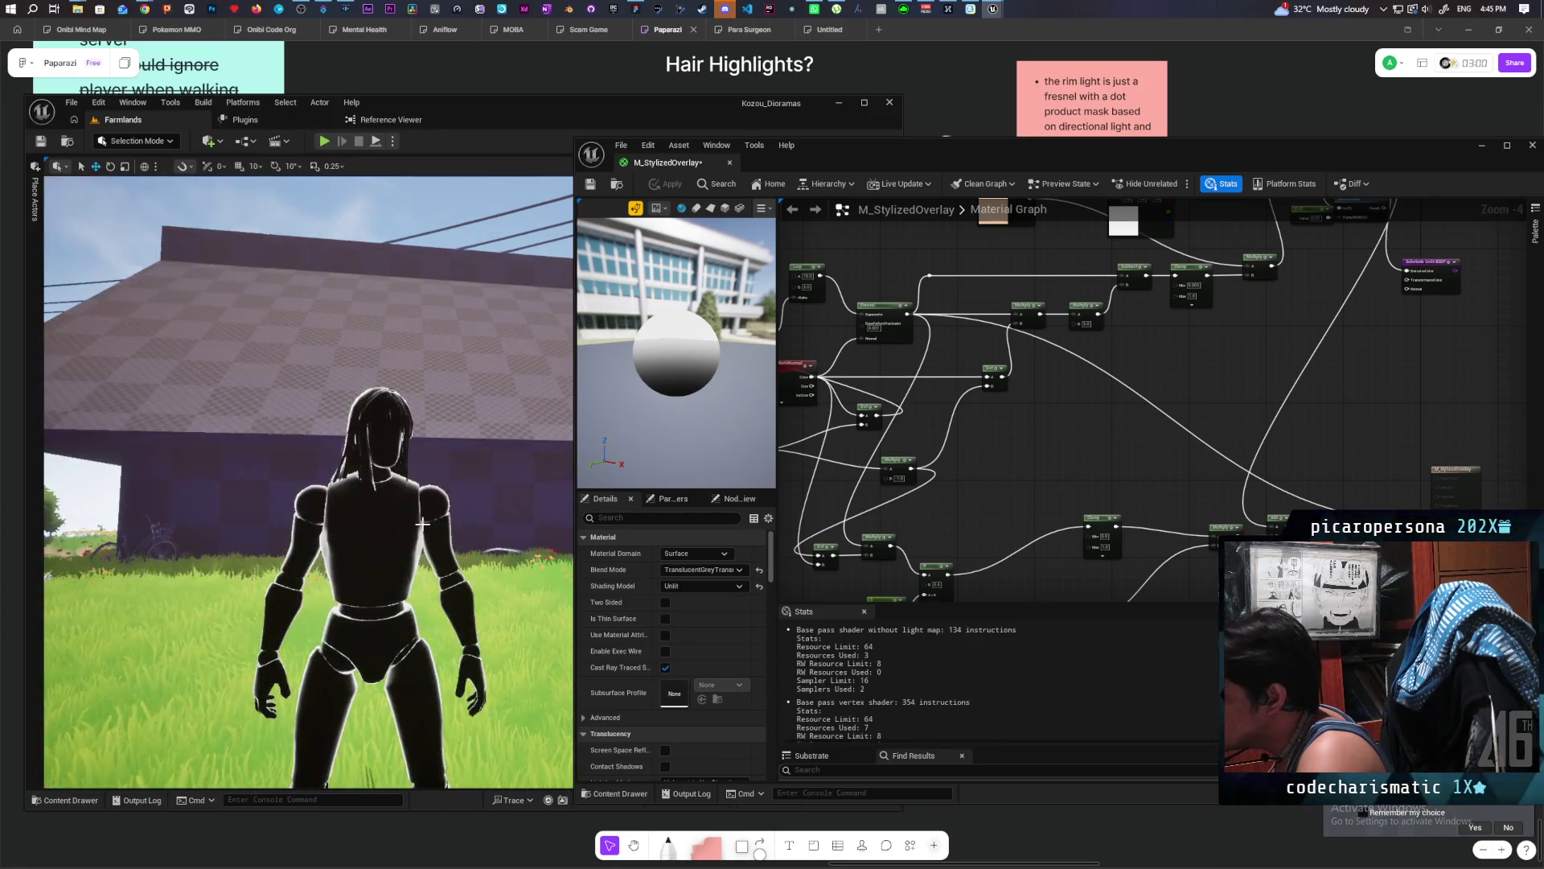
scroll(904, 389, "up", 1)
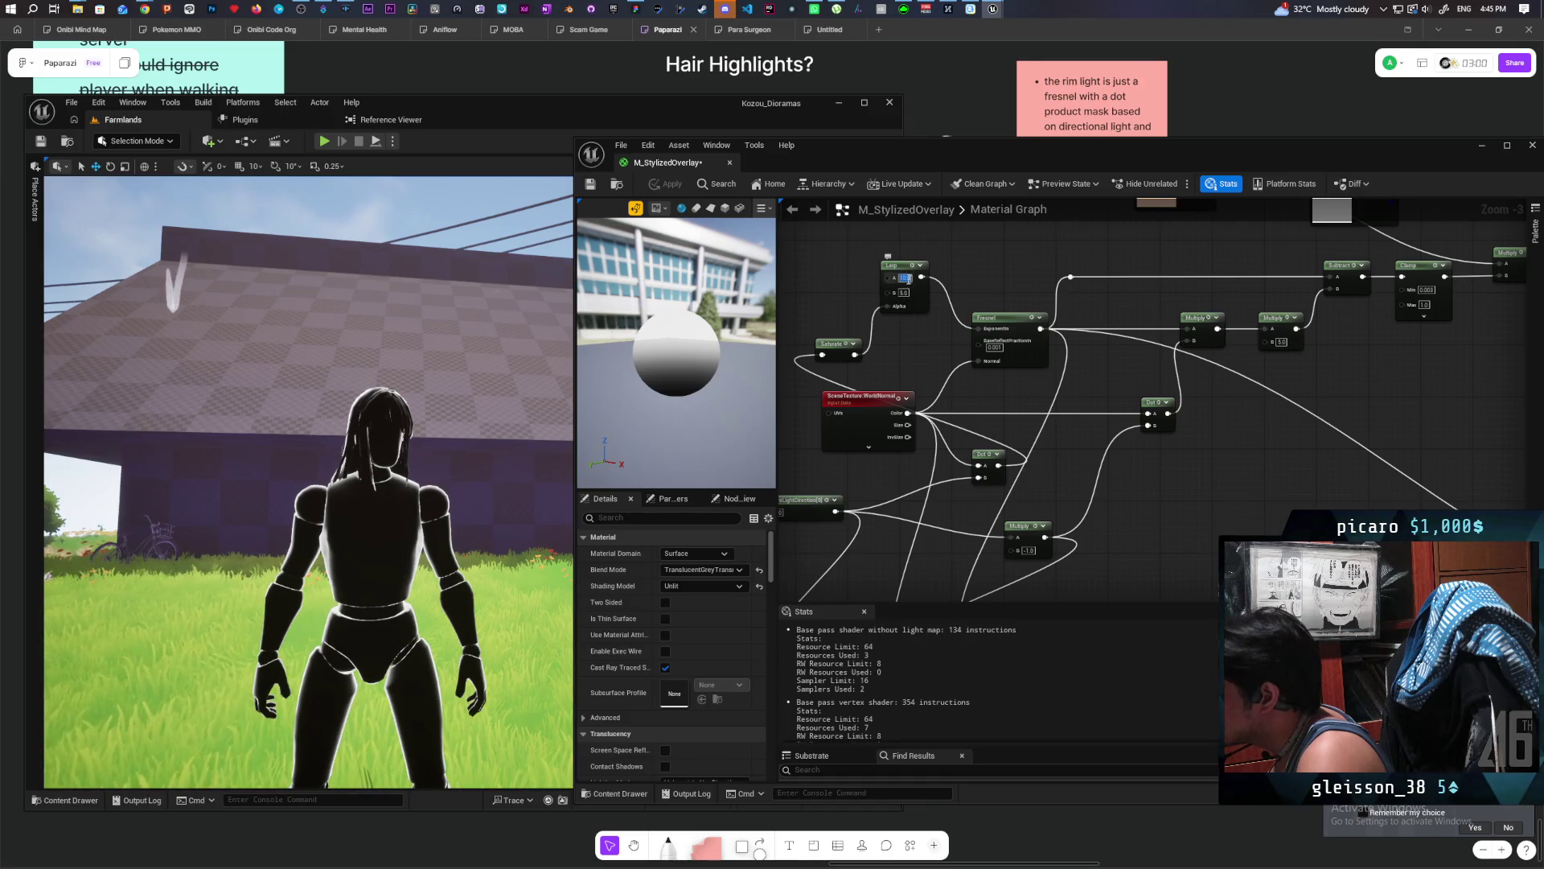
Set the Lerp node's B to 5 and A to 10.
left_click(902, 293)
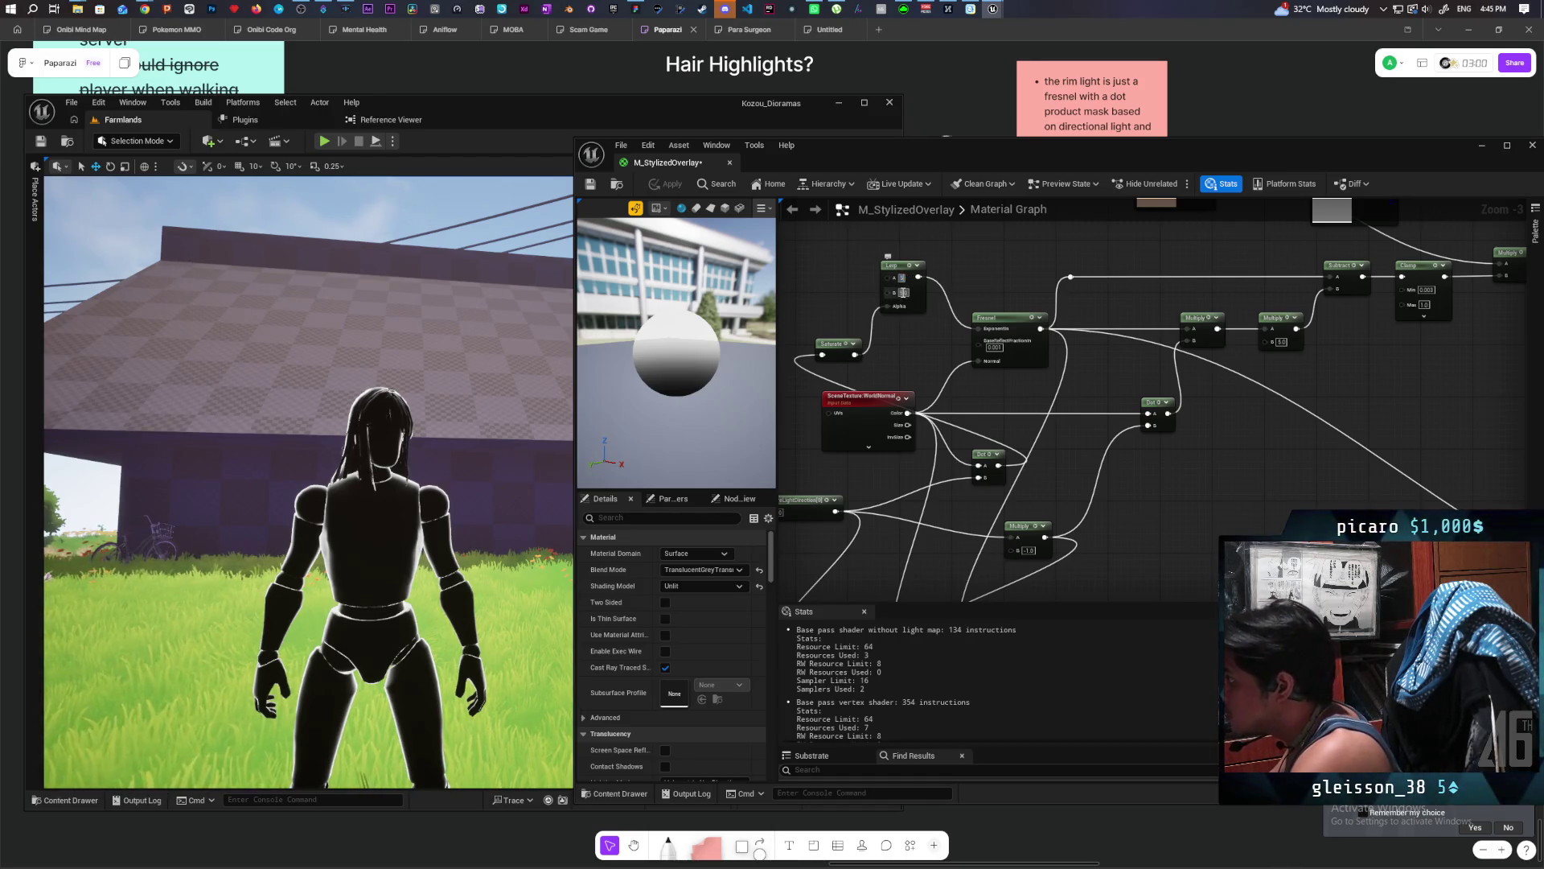
type("5")
key("Return")
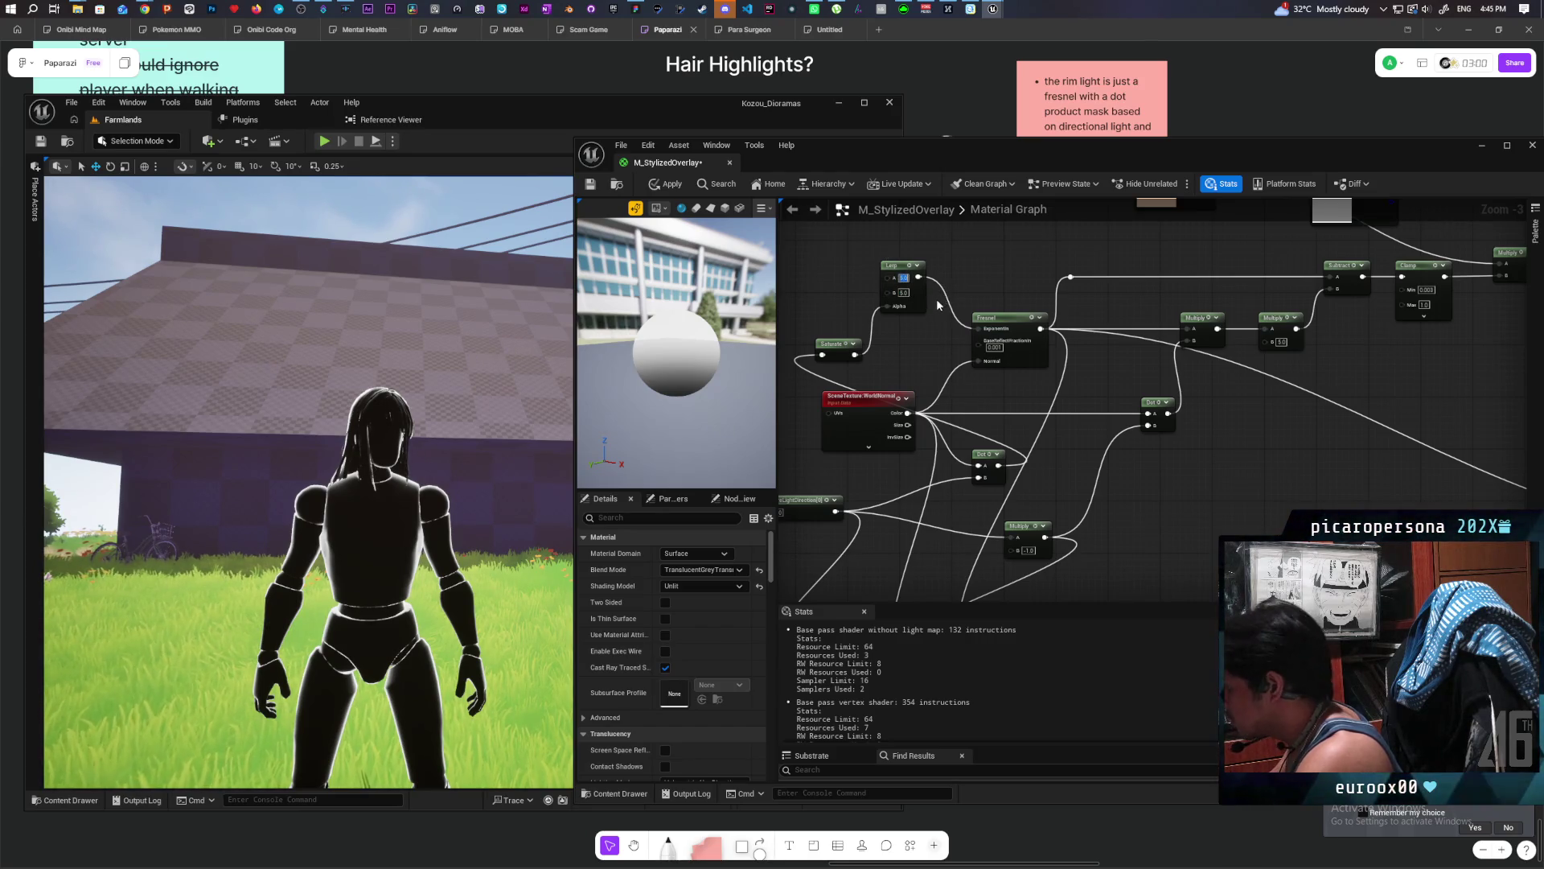
type("10")
key("Return")
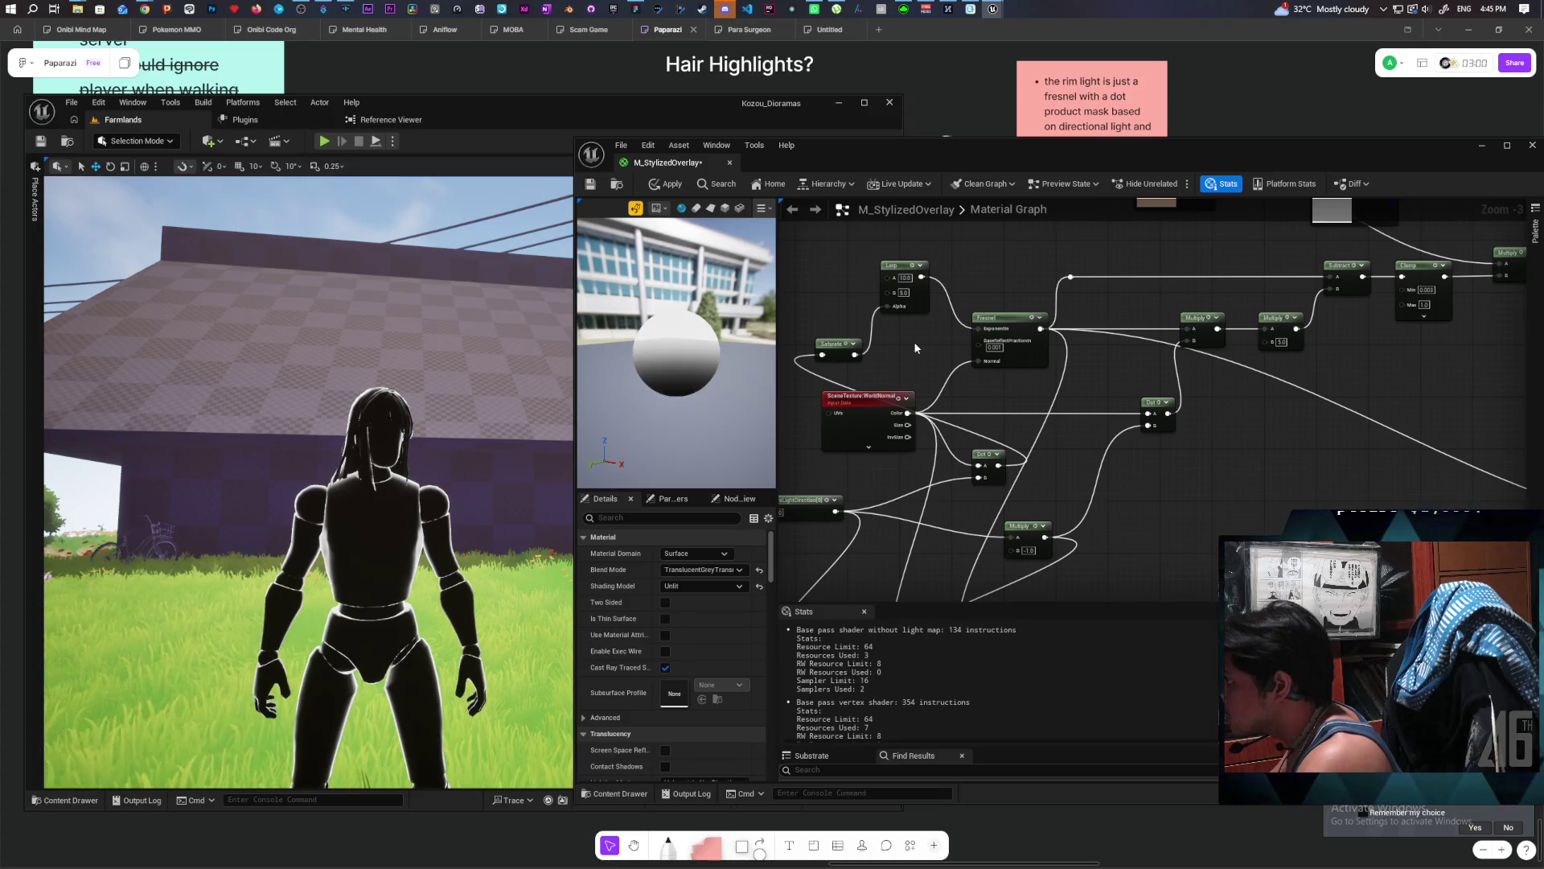
Try Lerp A at 5 and apply the material.
left_click(904, 293)
key("Return")
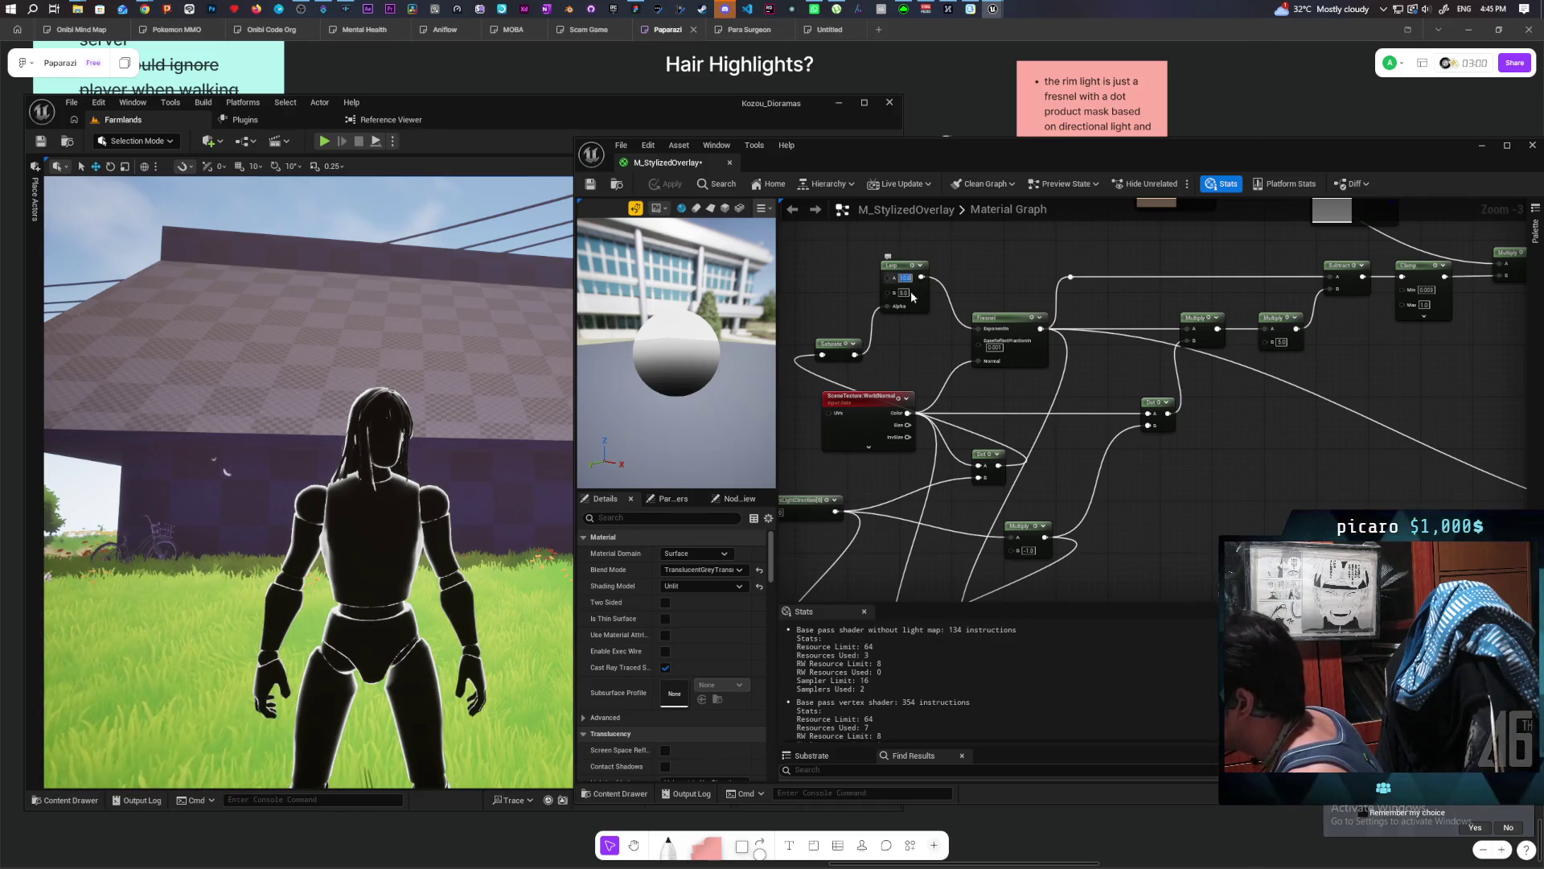
type("5")
key("Return")
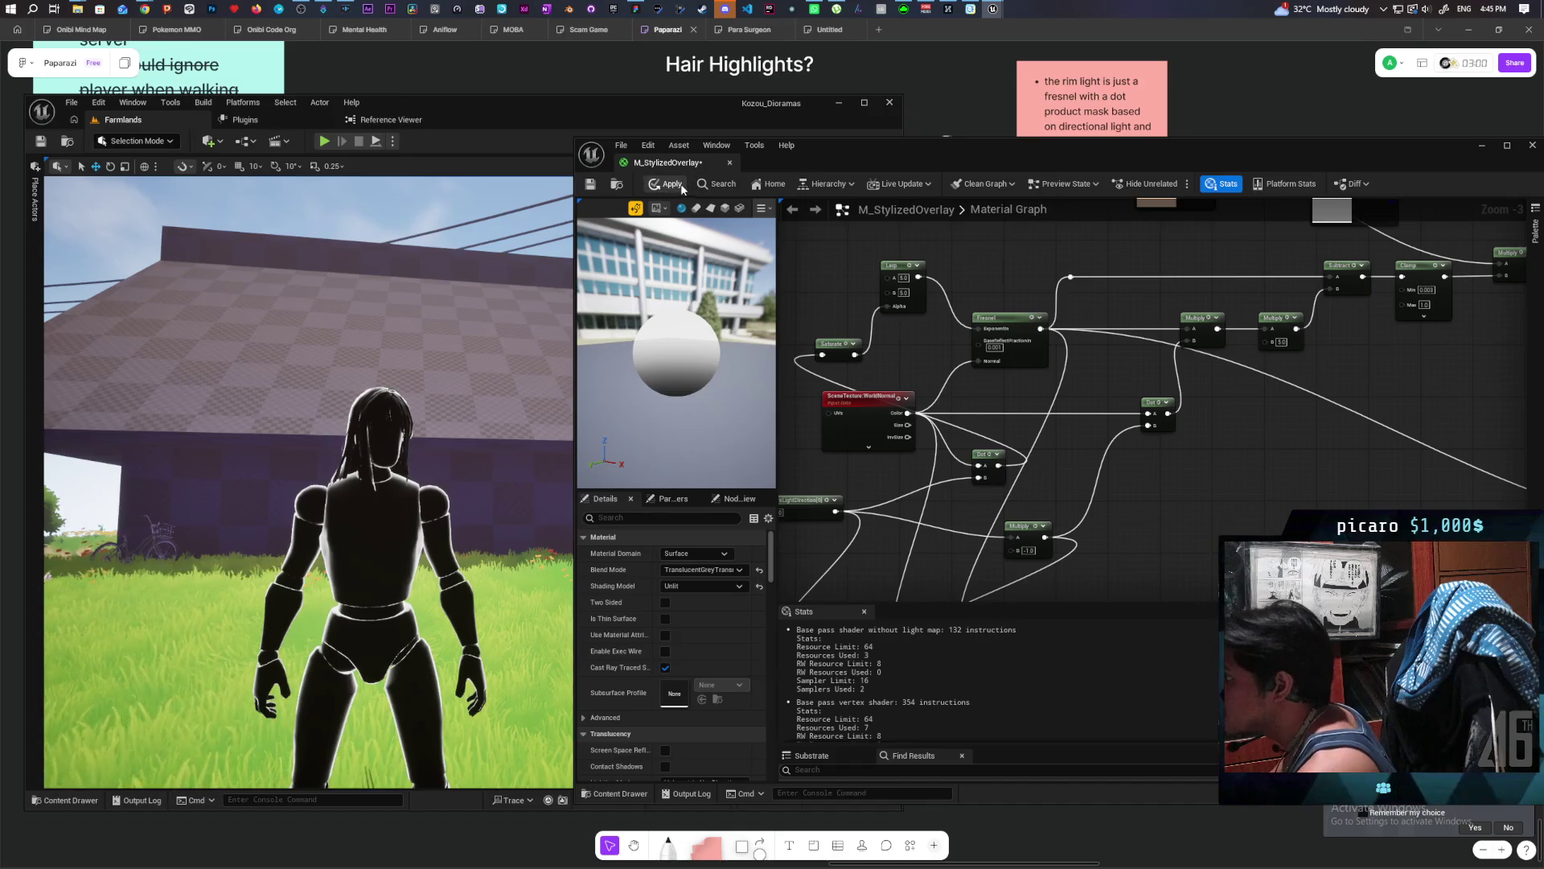
left_click(682, 187)
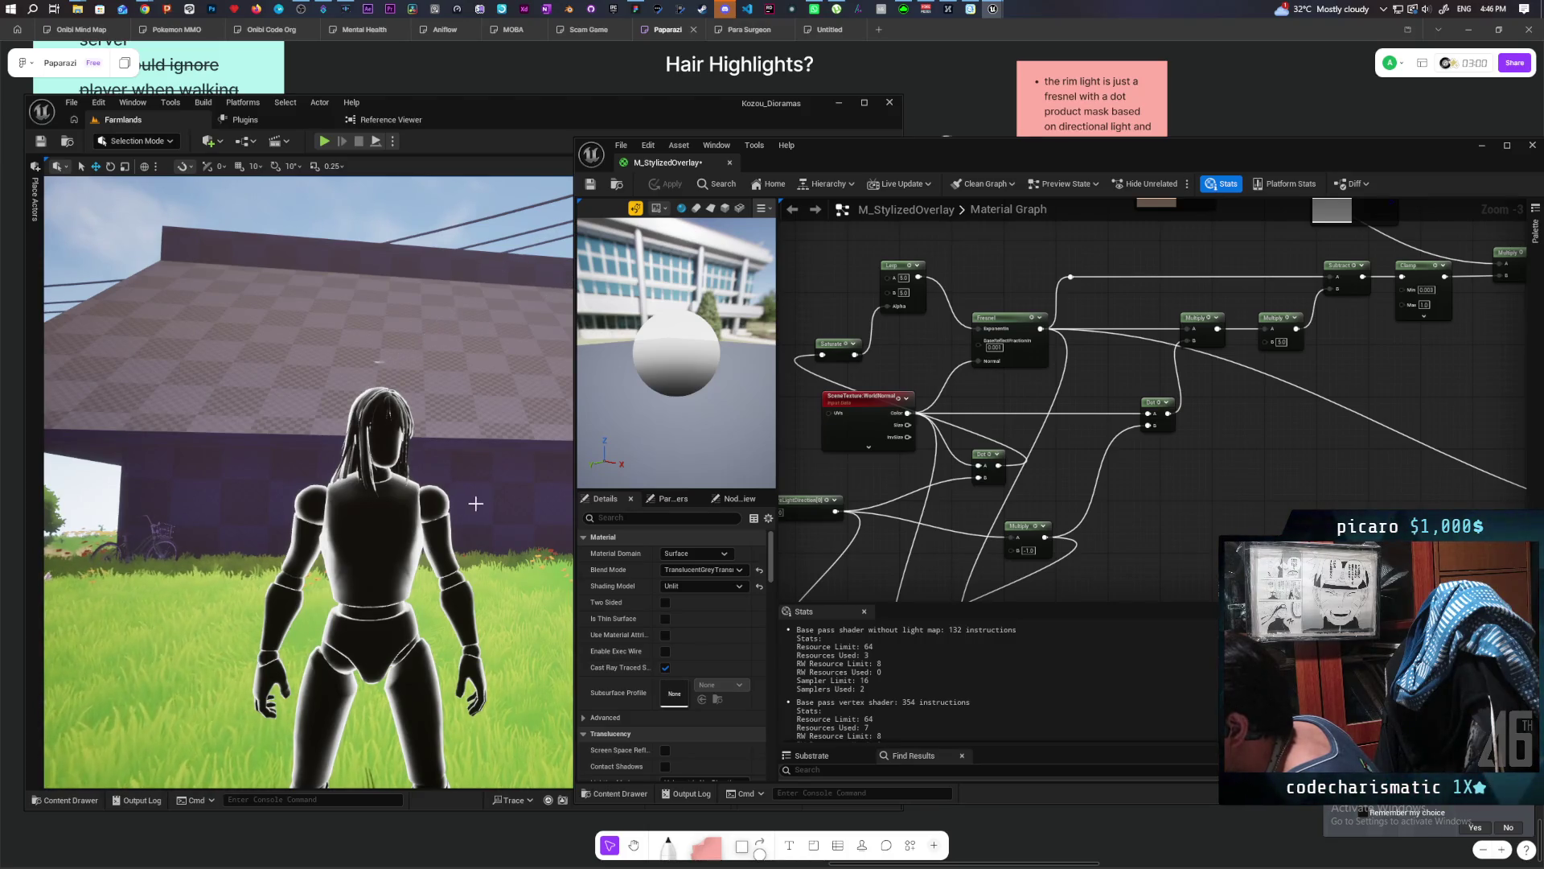
Set the Lerp A value back to 10.
left_click(903, 326)
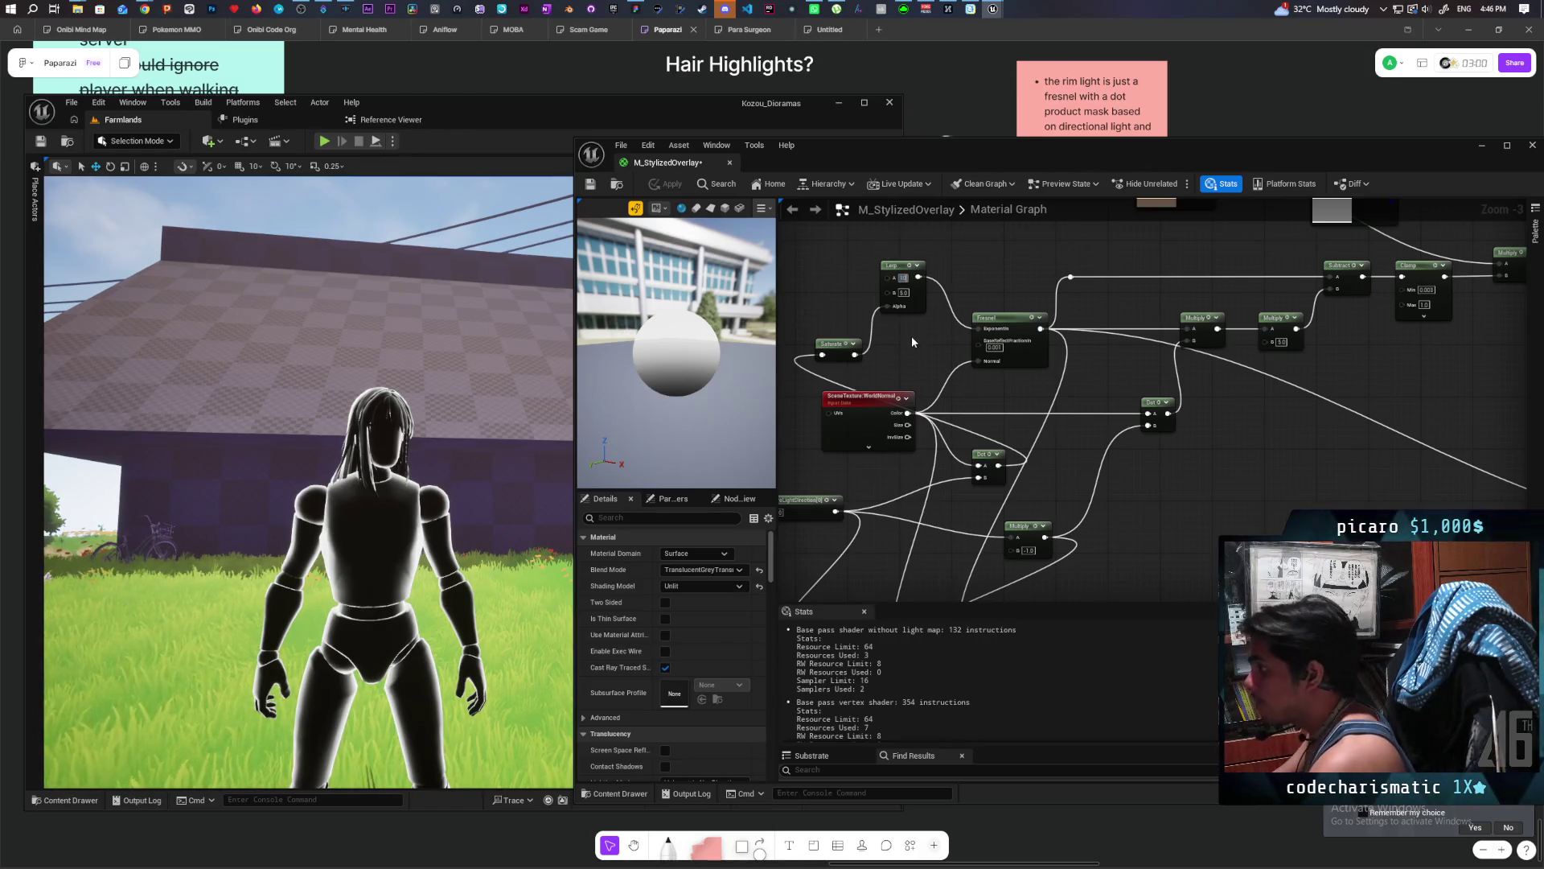
type("10")
key("Return")
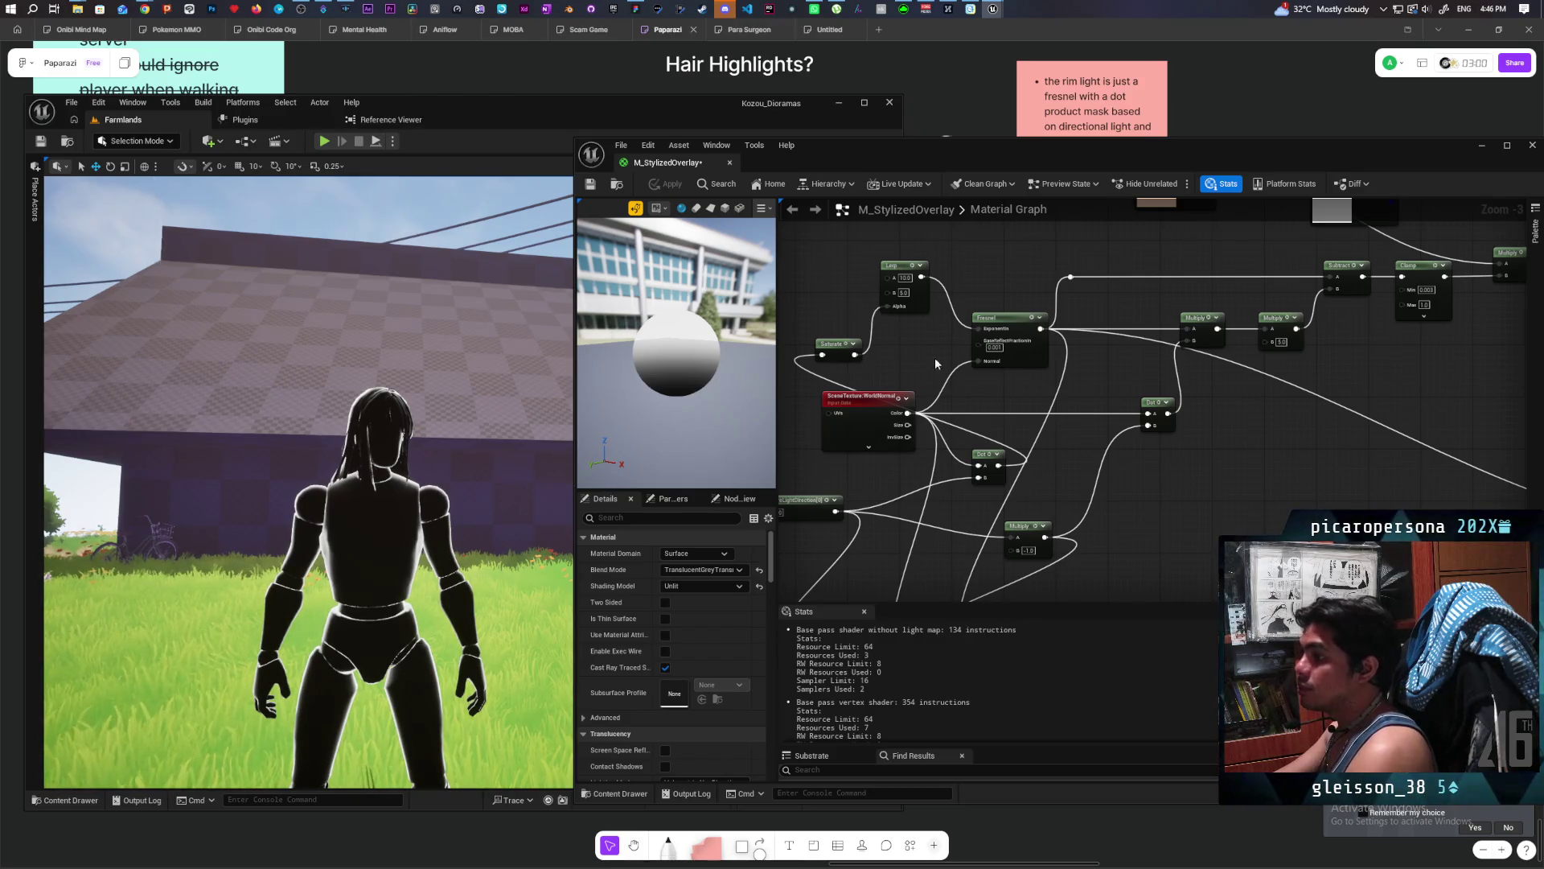
Disconnect the wire feeding the output's Opacity and apply the material.
key("Home")
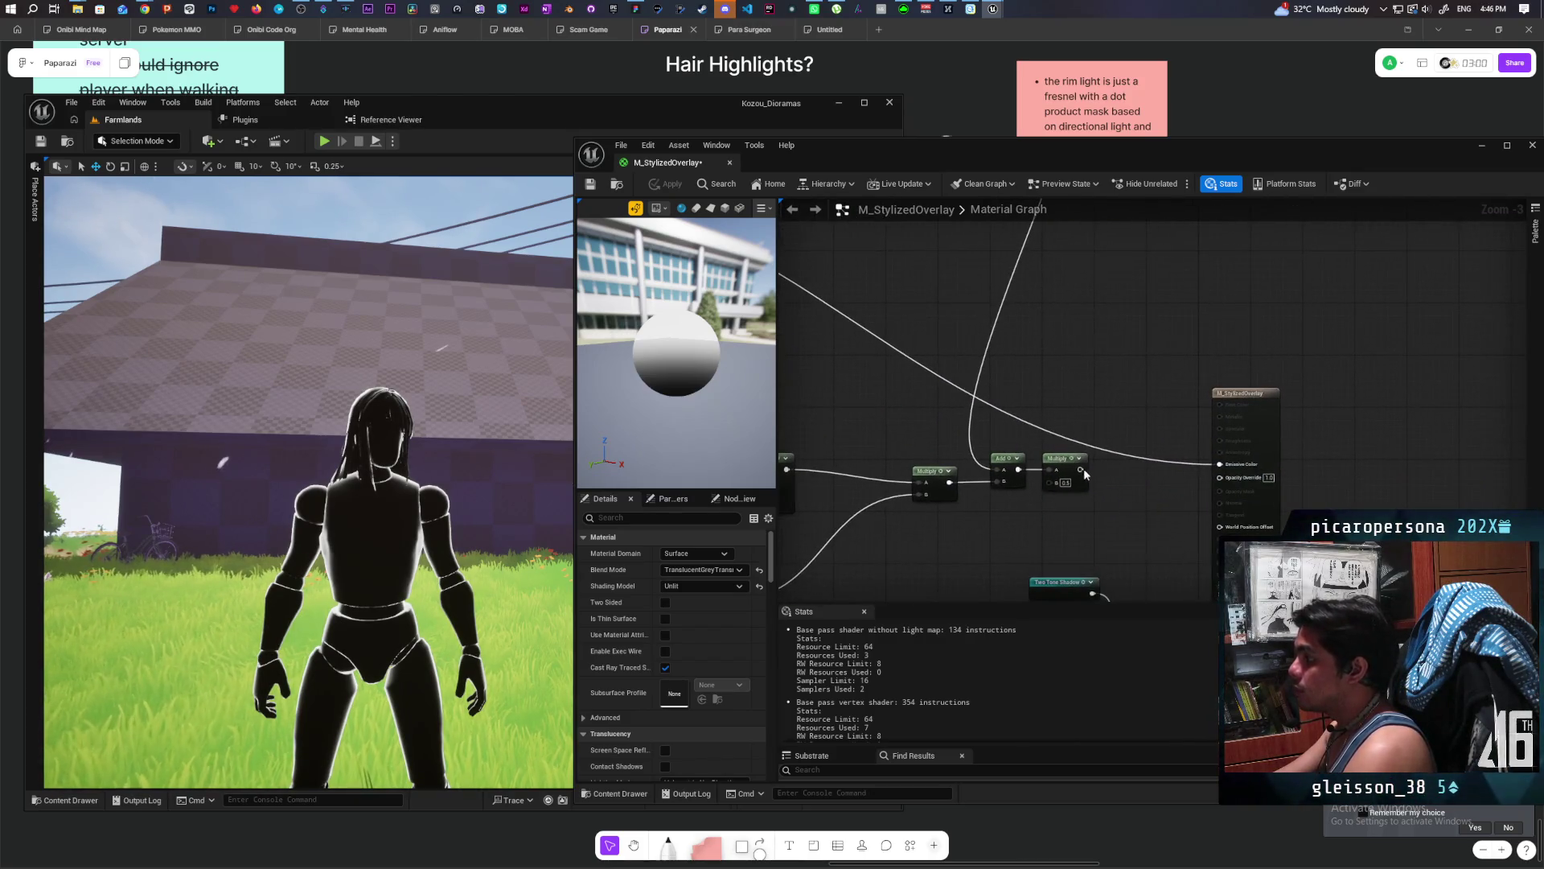
left_click(1244, 475, "alt")
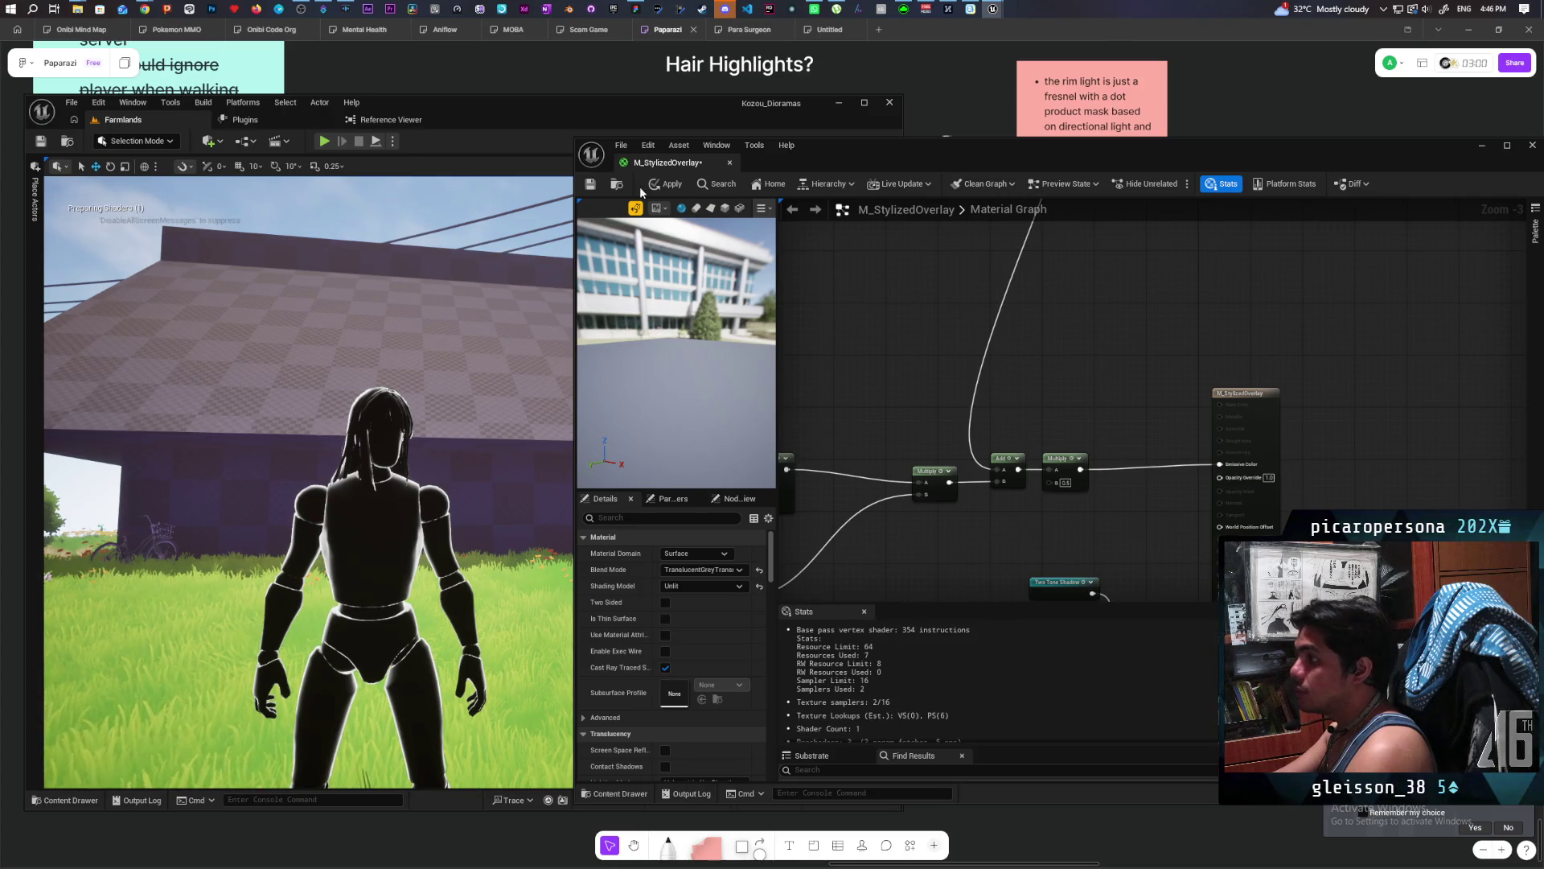
left_click(665, 184)
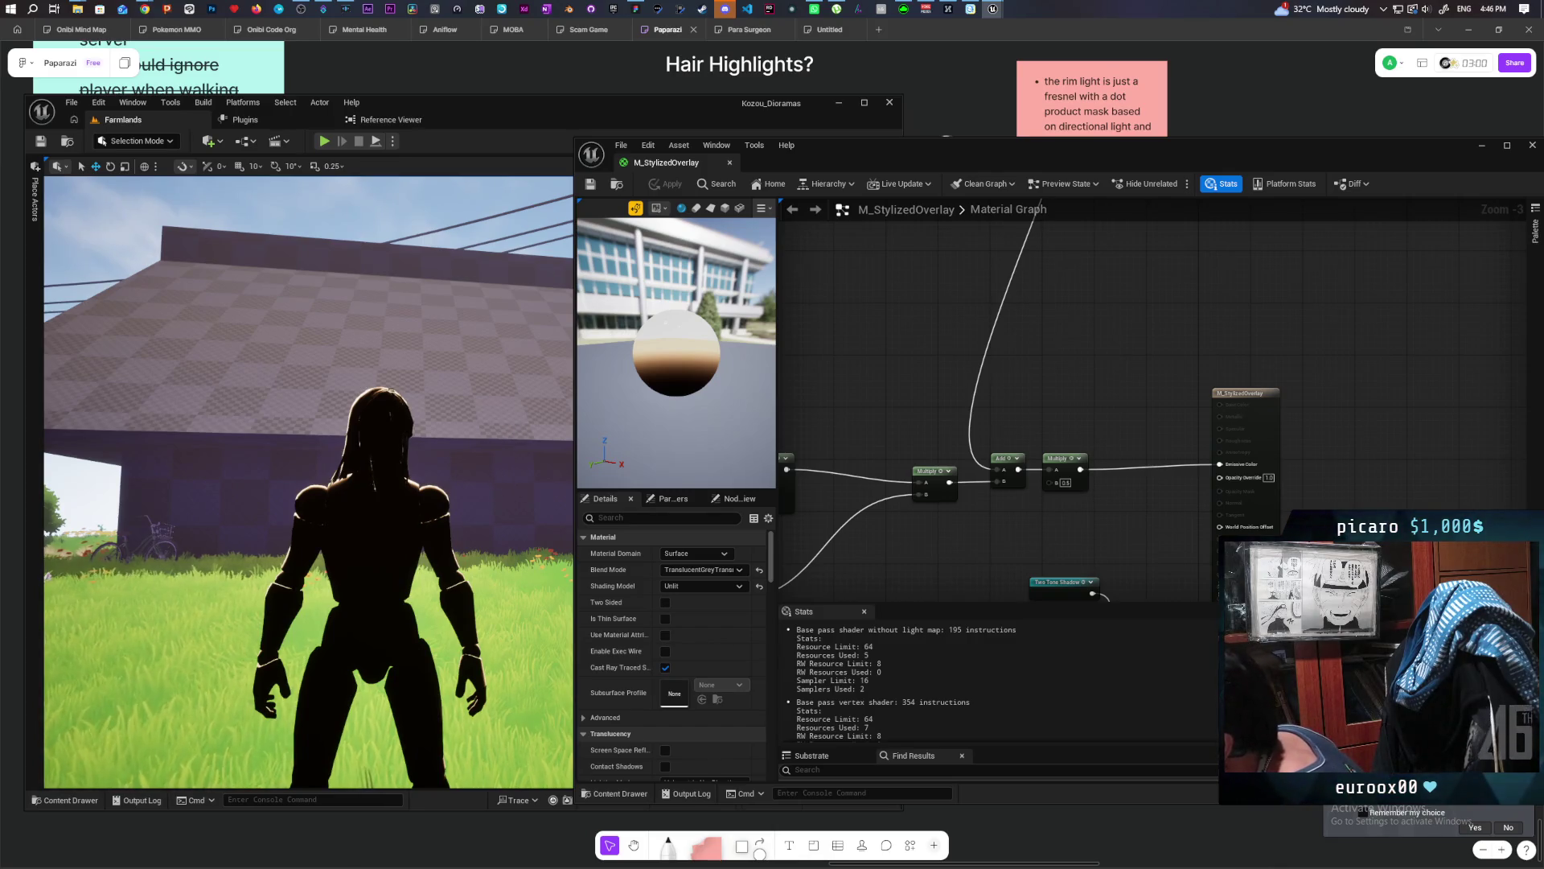
Walk the character in all directions in front of the barn to inspect the overlay.
key("d")
key("w")
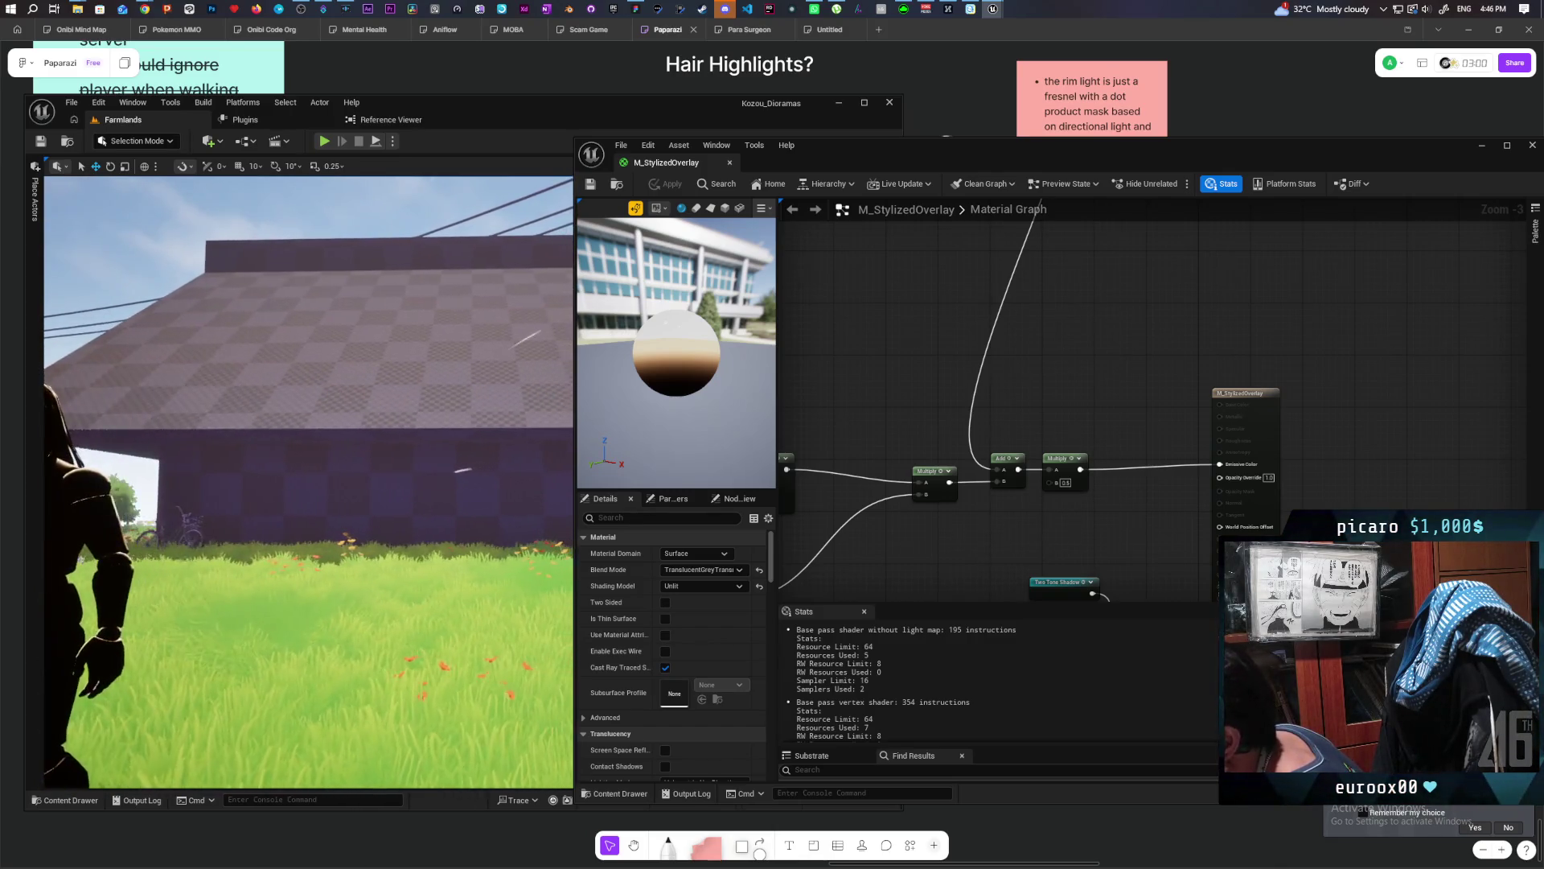
key("s")
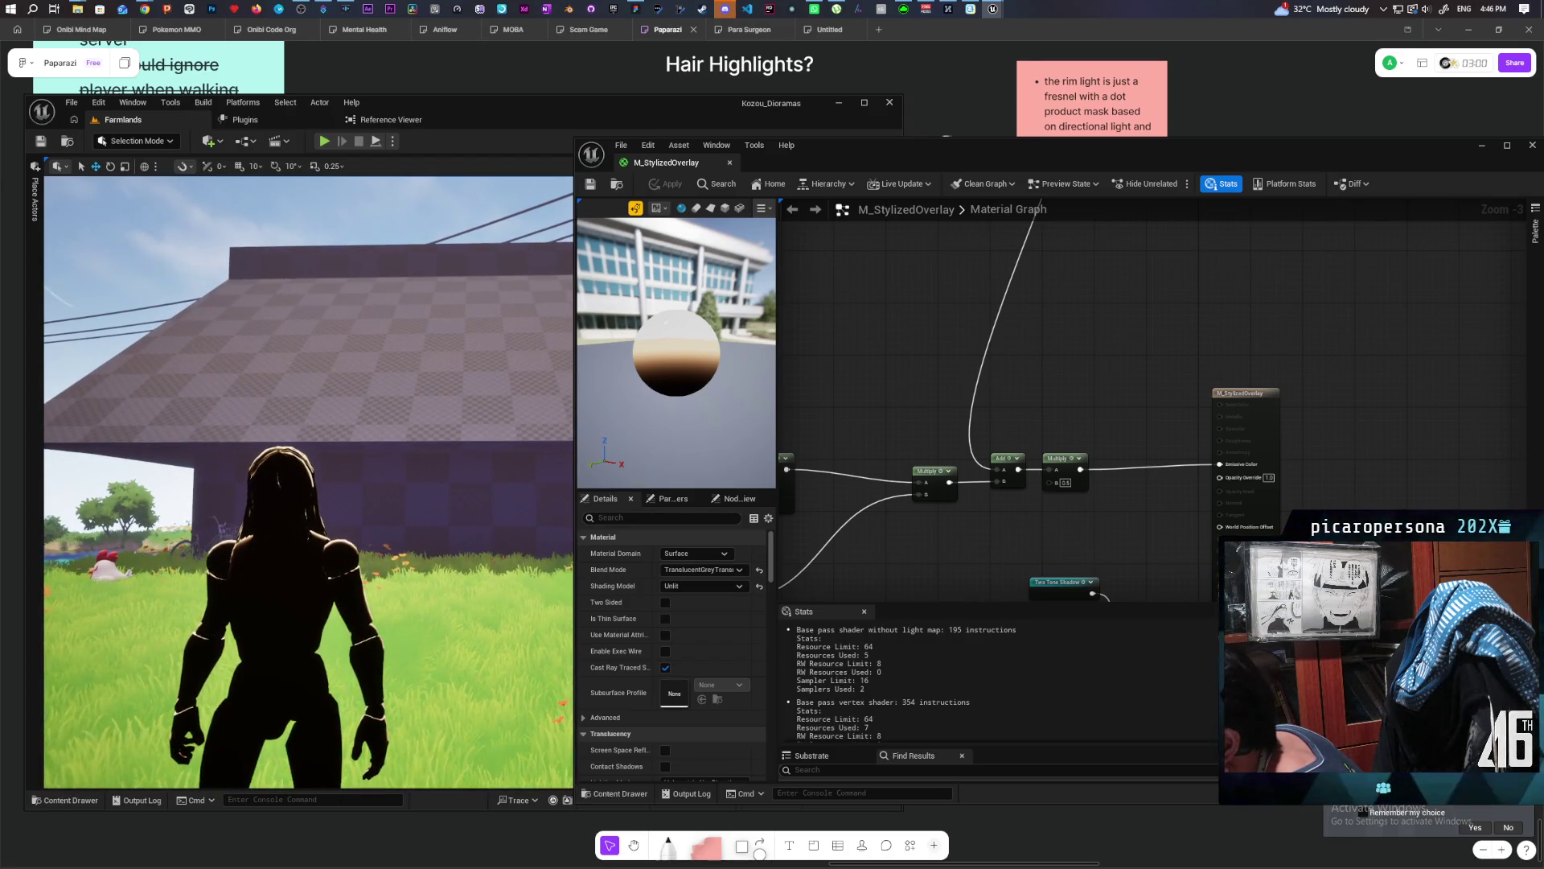
key("s")
key("w")
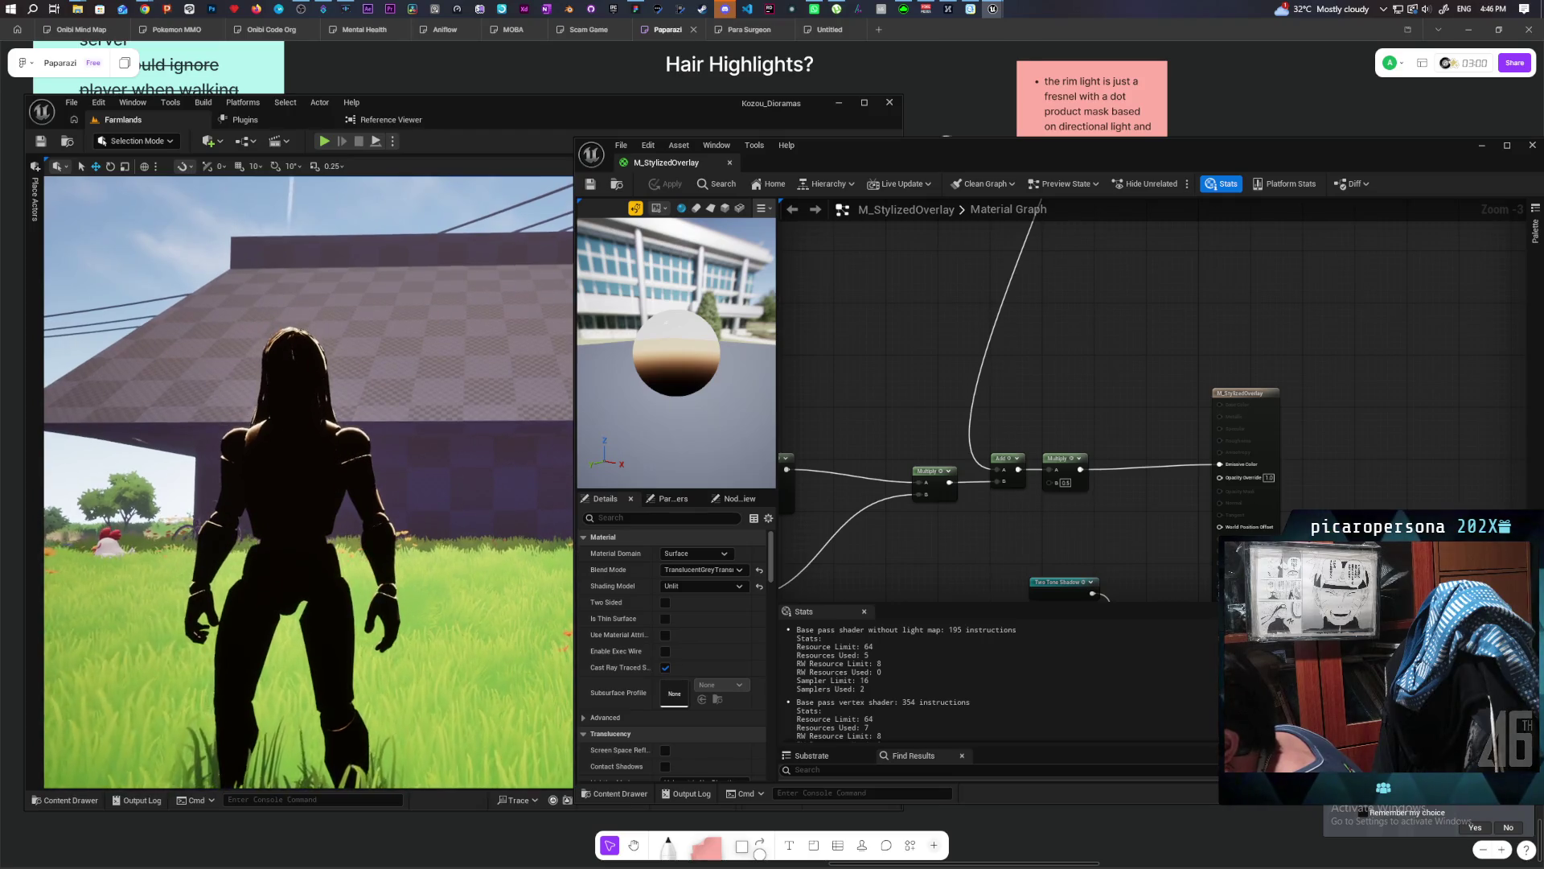
key("s")
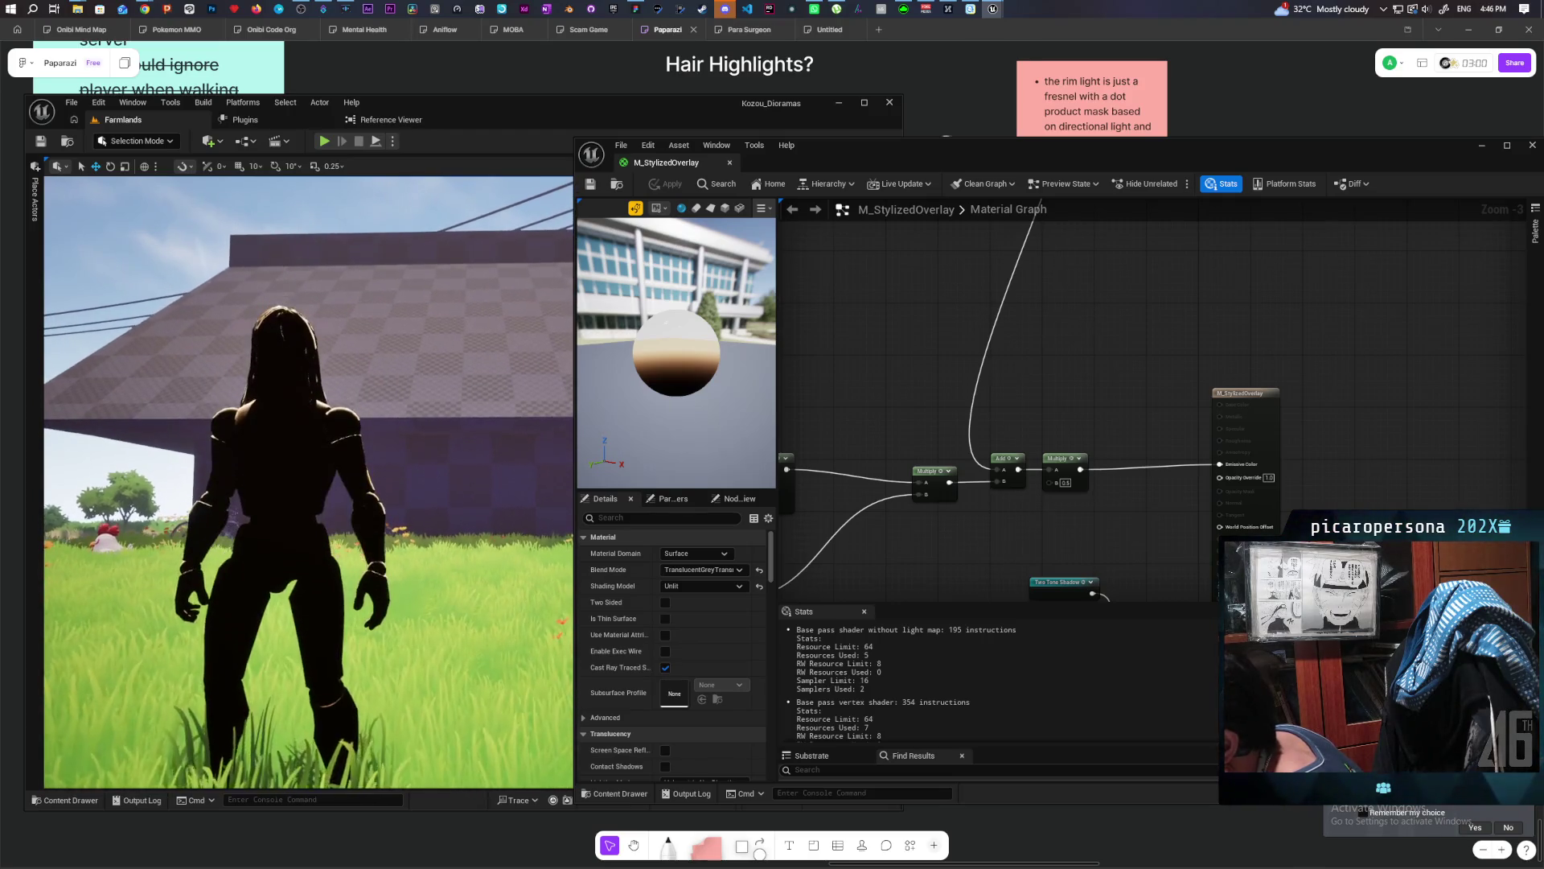
left_click_drag(996, 395, 855, 304)
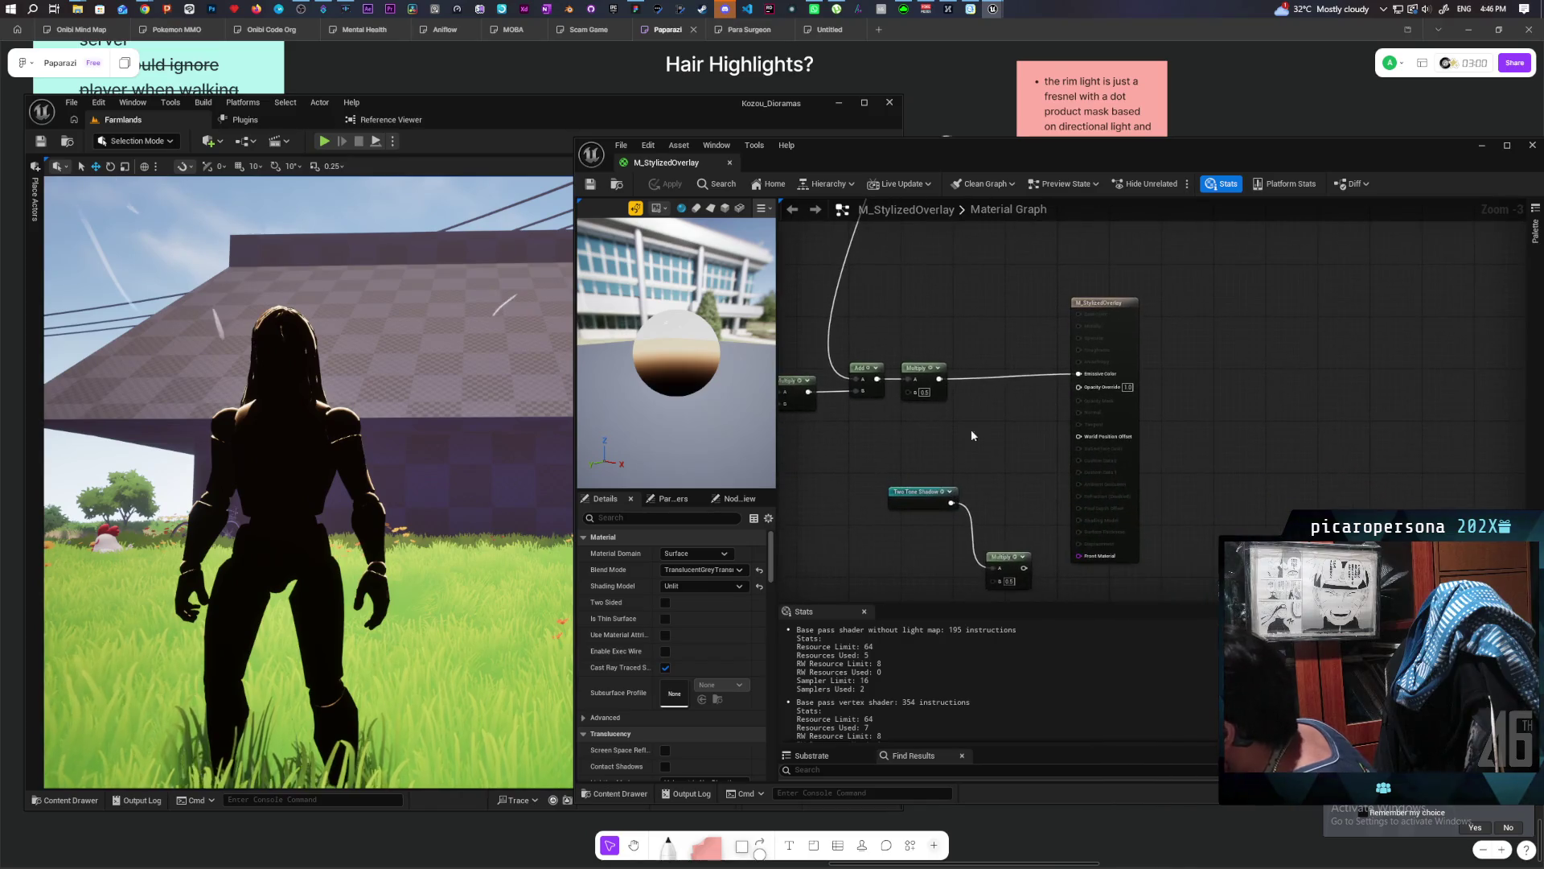
left_click_drag(952, 501, 1080, 374)
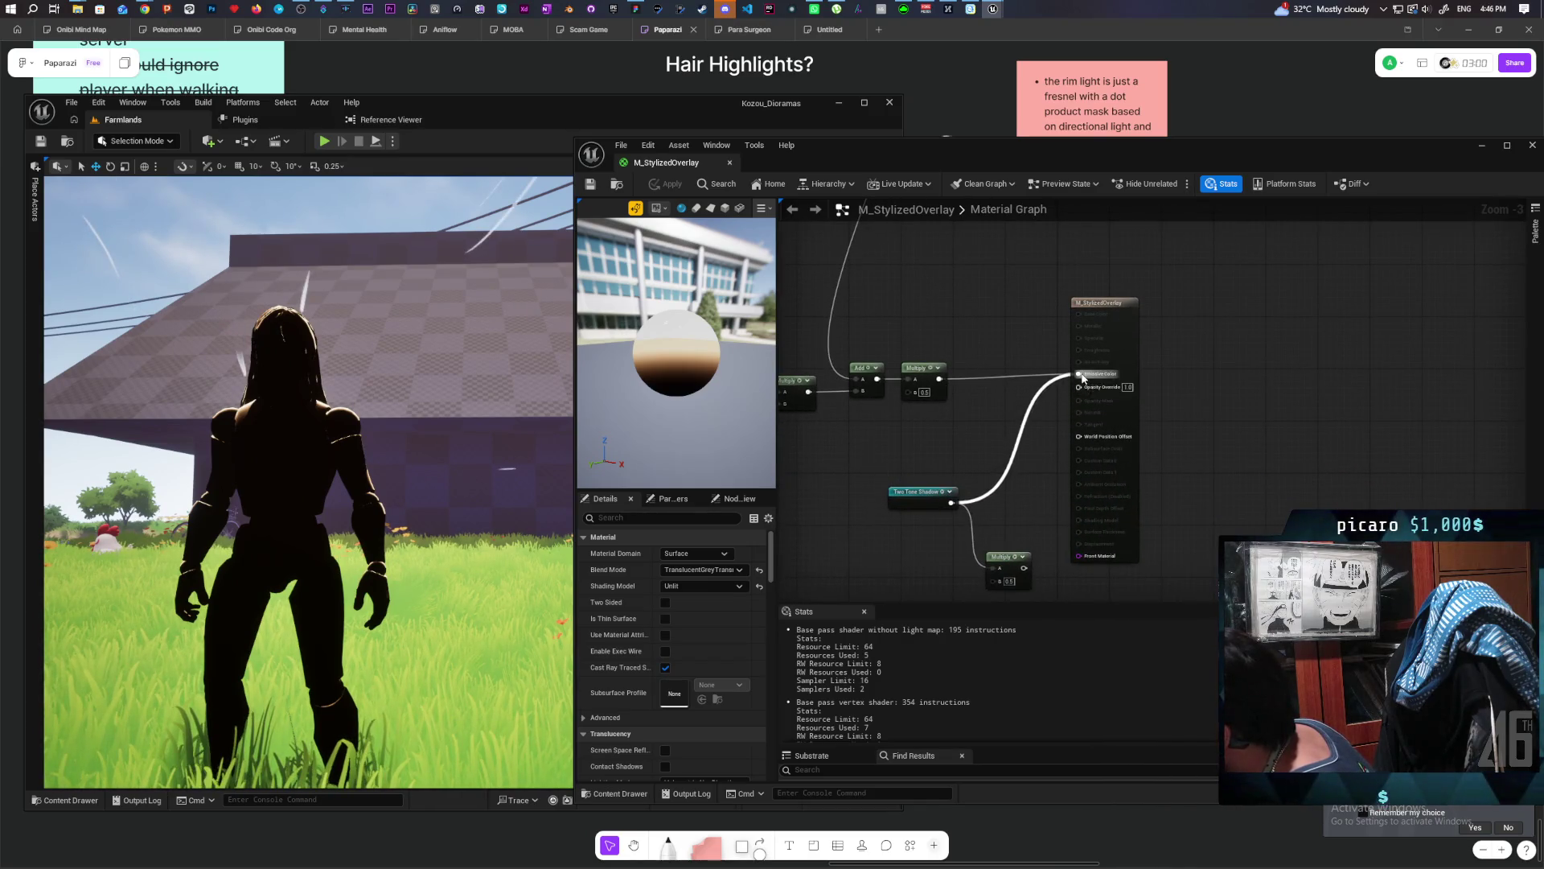
left_click(654, 185)
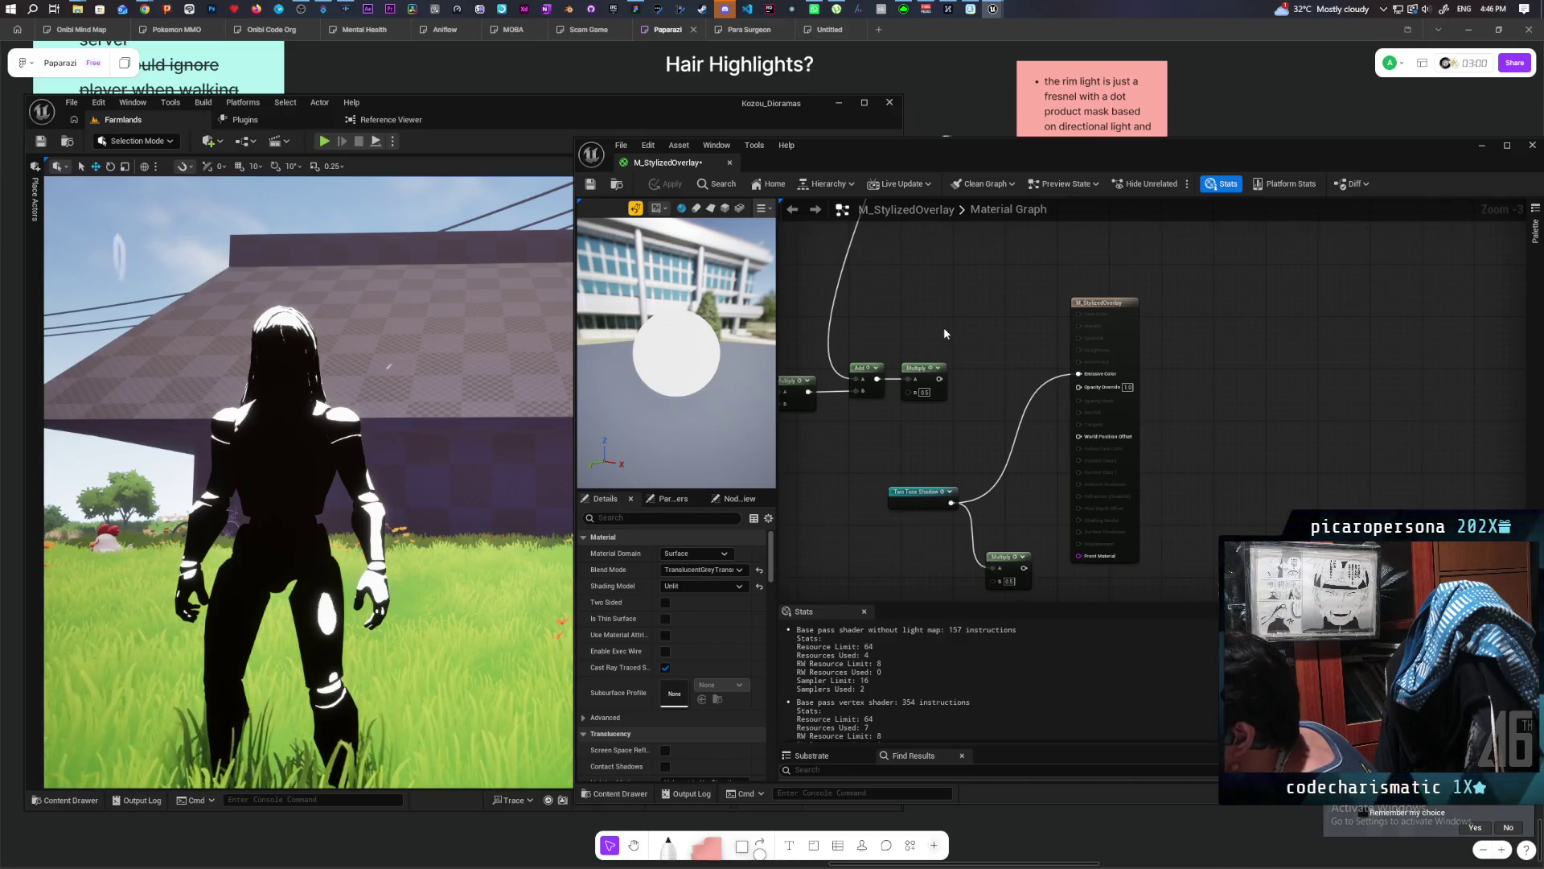
left_click_drag(937, 382, 1078, 374)
left_click(667, 185)
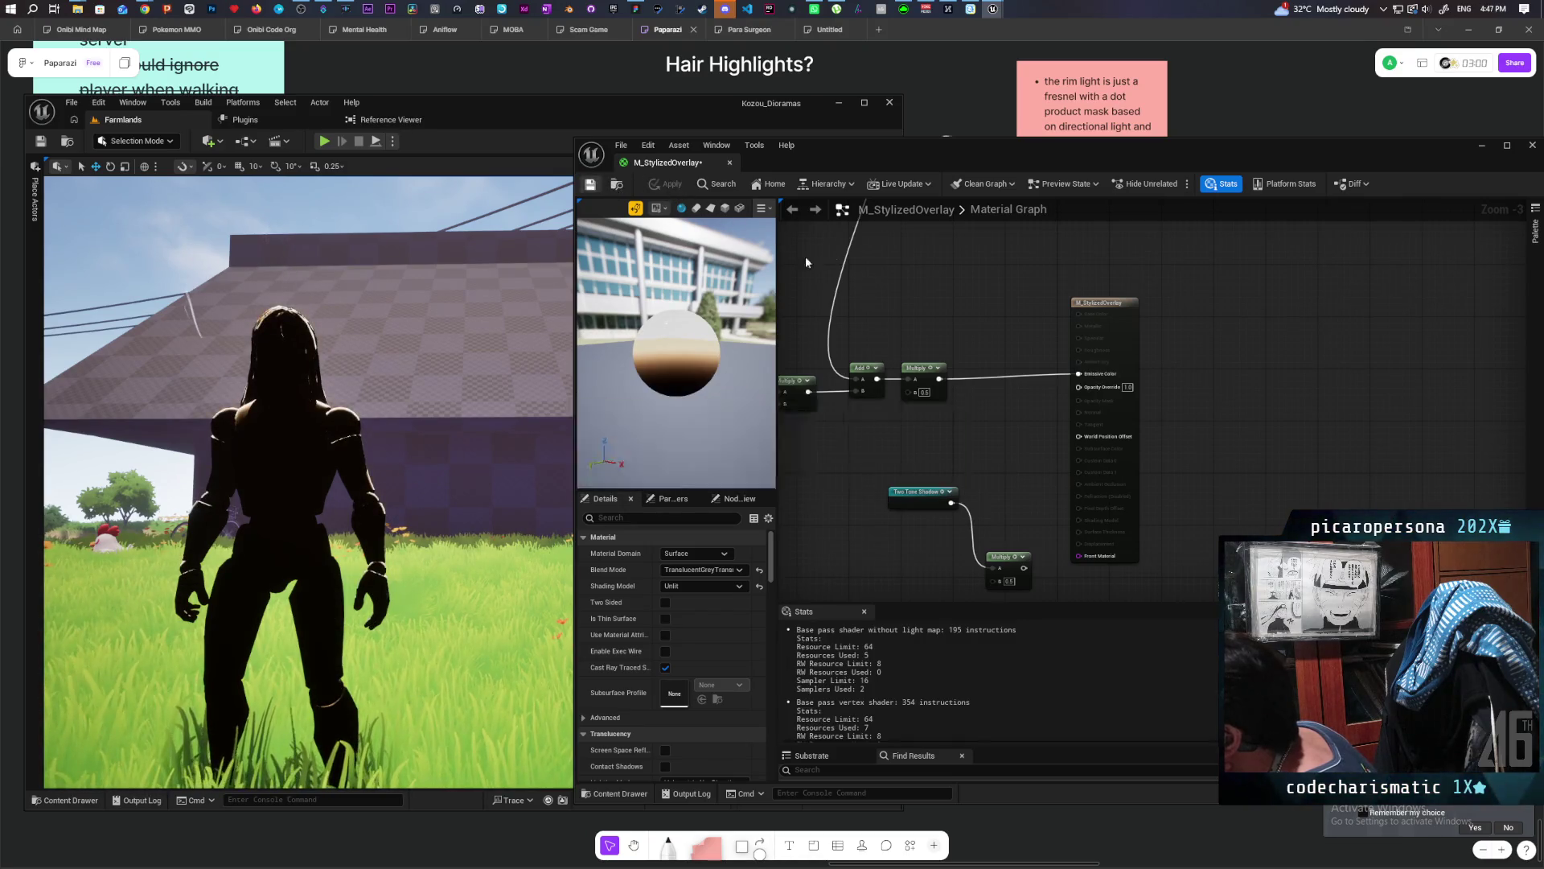
left_click(1103, 352)
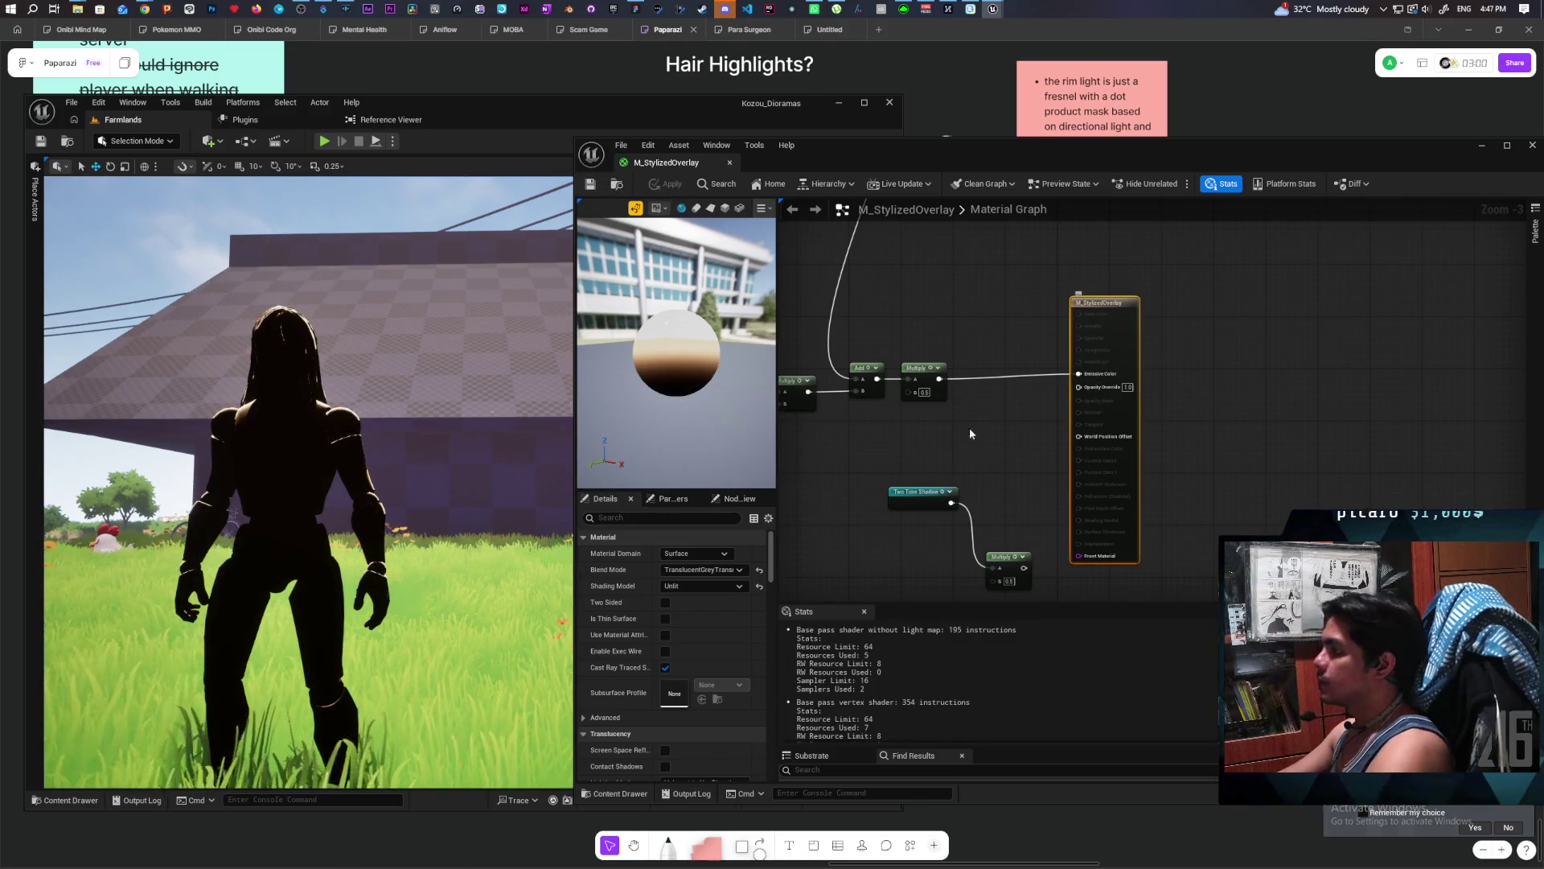
Set M_StylizedOverlay's Blend Mode to Additive, apply and save, then minimize the material editor.
left_click(708, 571)
left_click(699, 622)
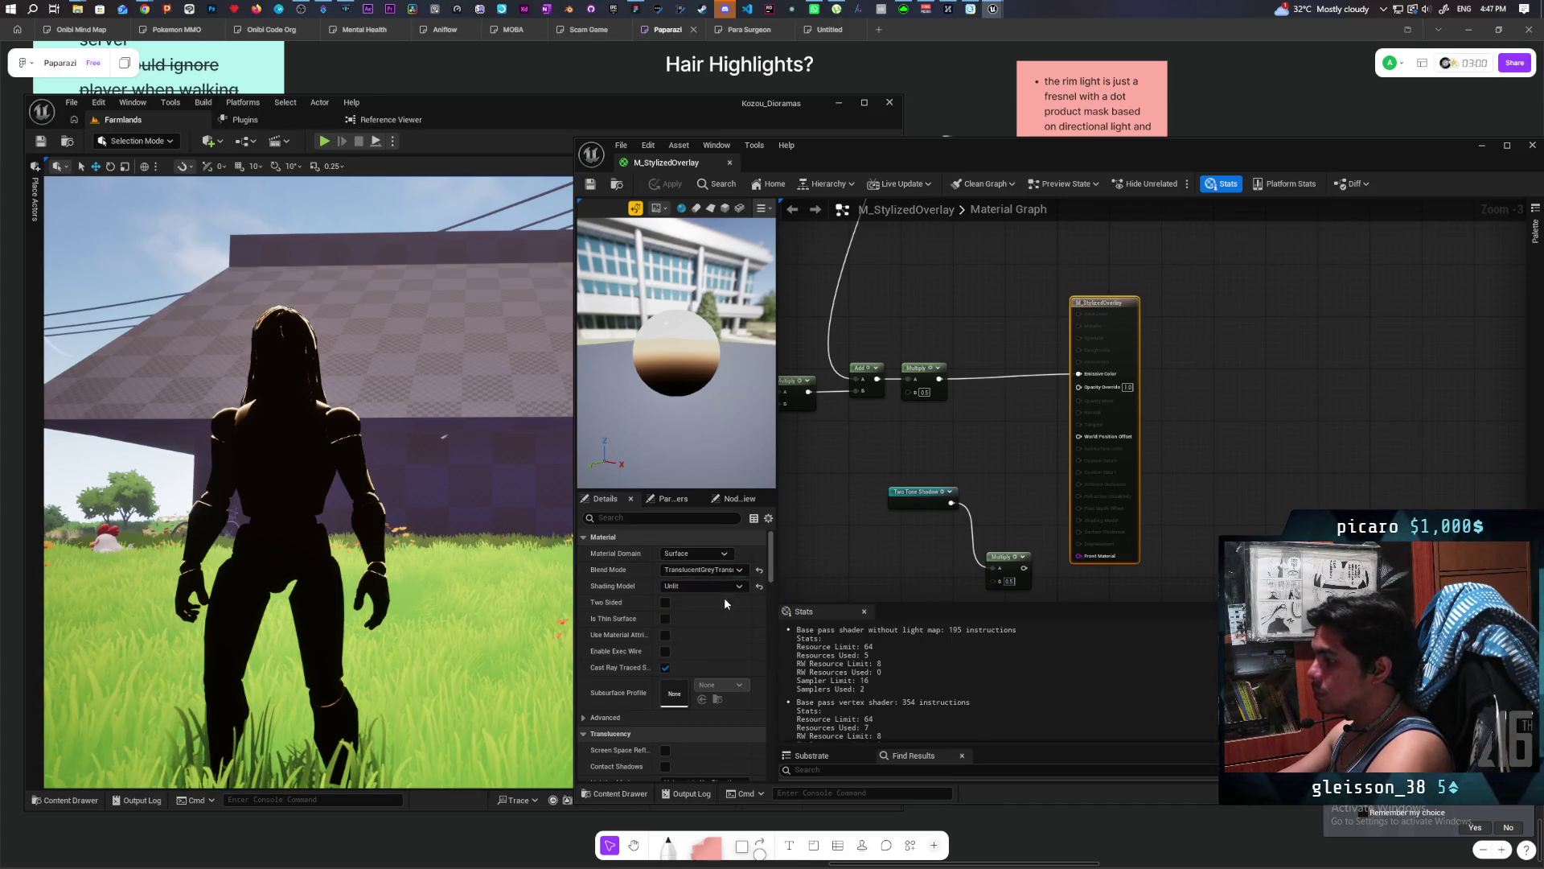
left_click(667, 184)
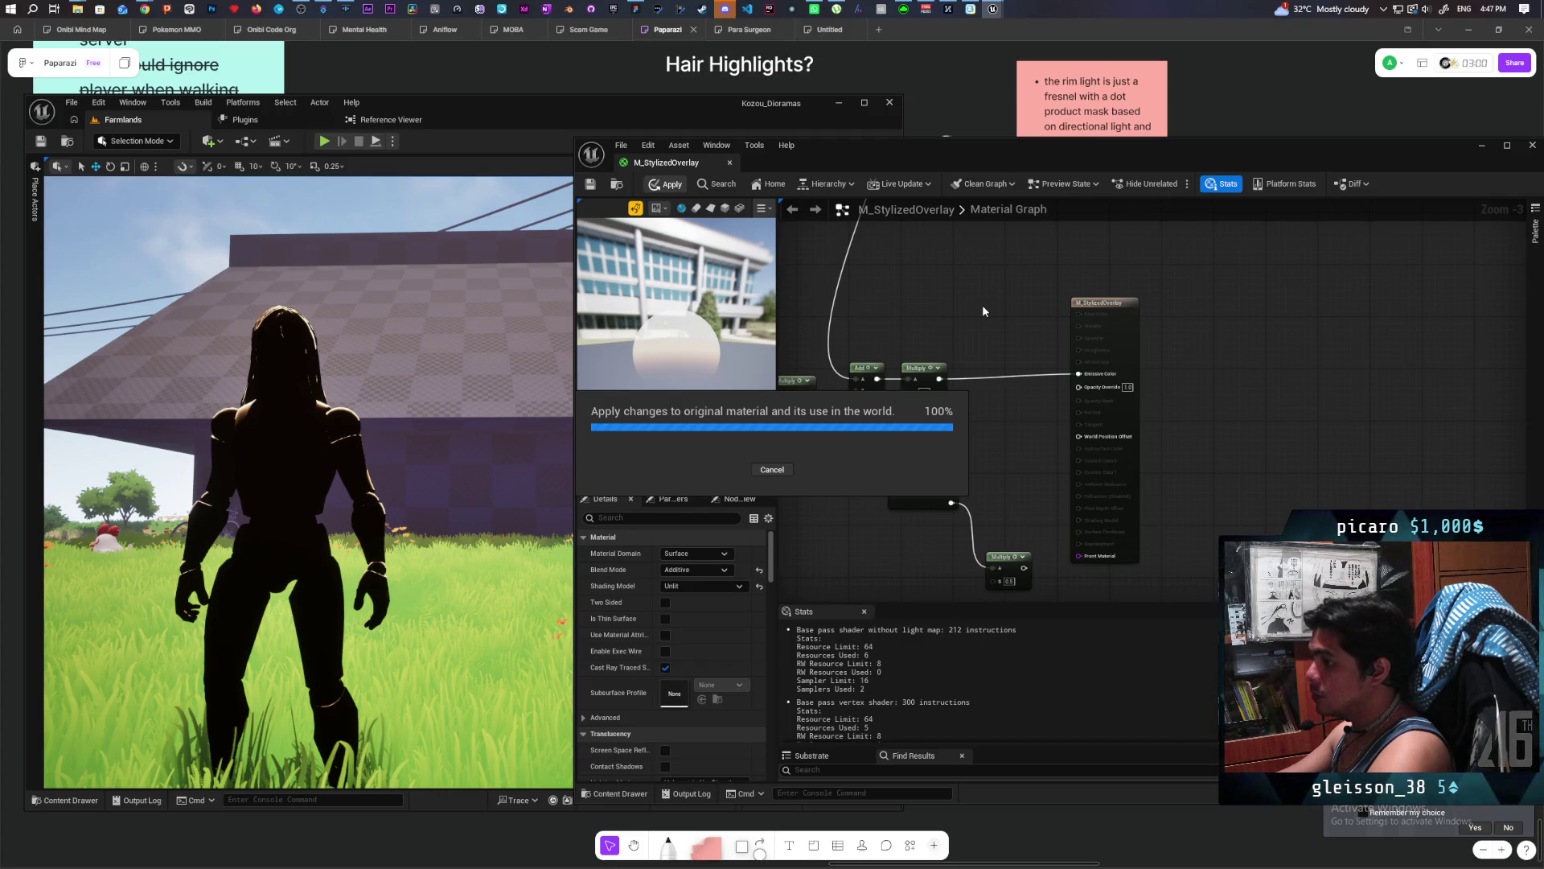
key("ctrl+s")
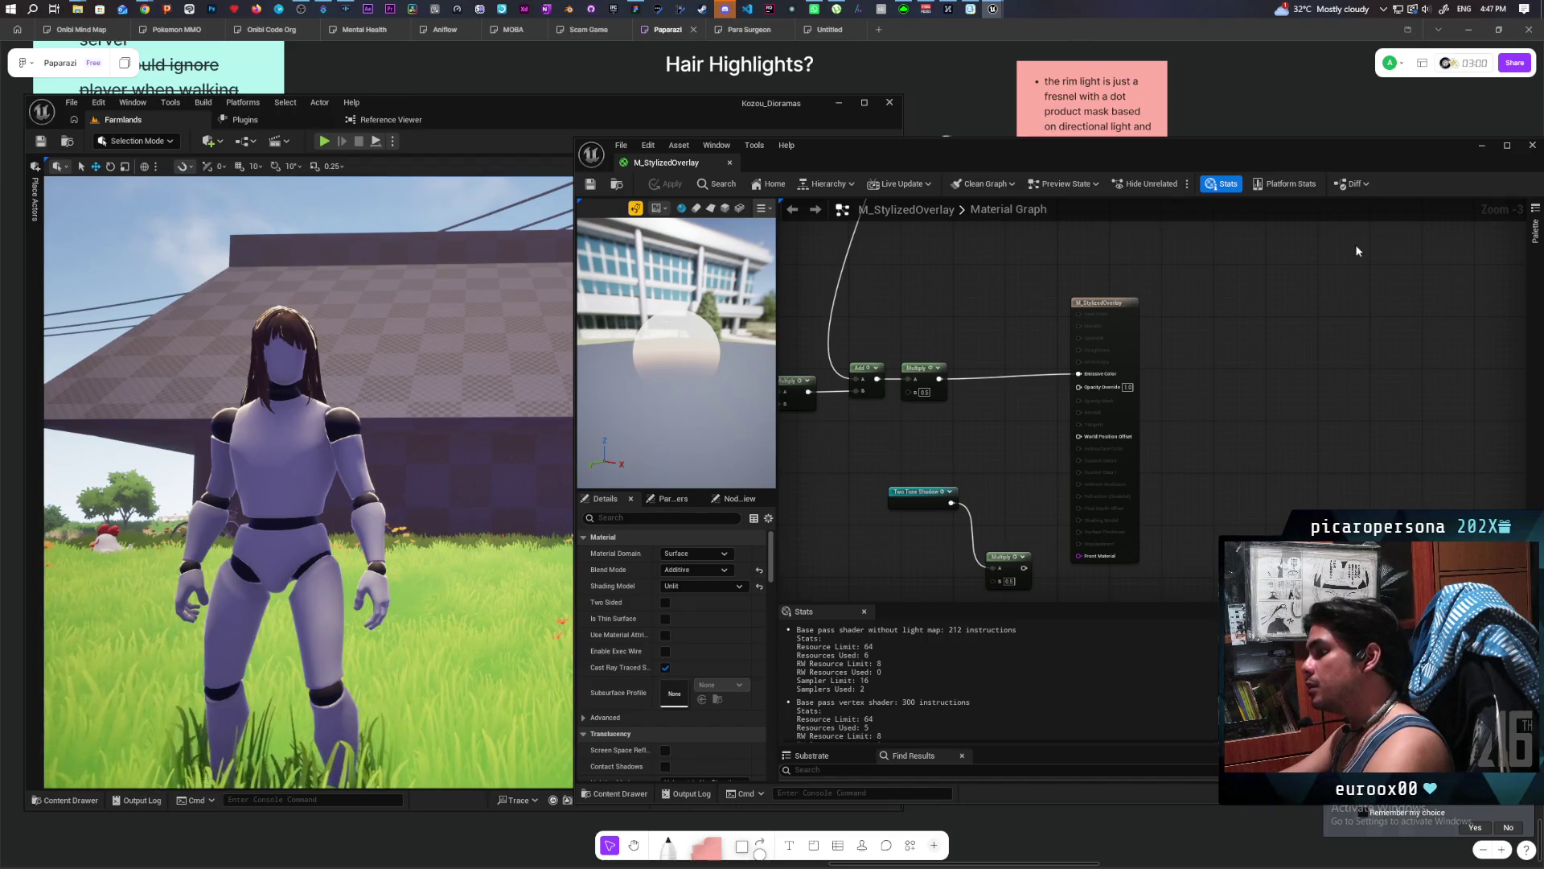
left_click(1483, 146)
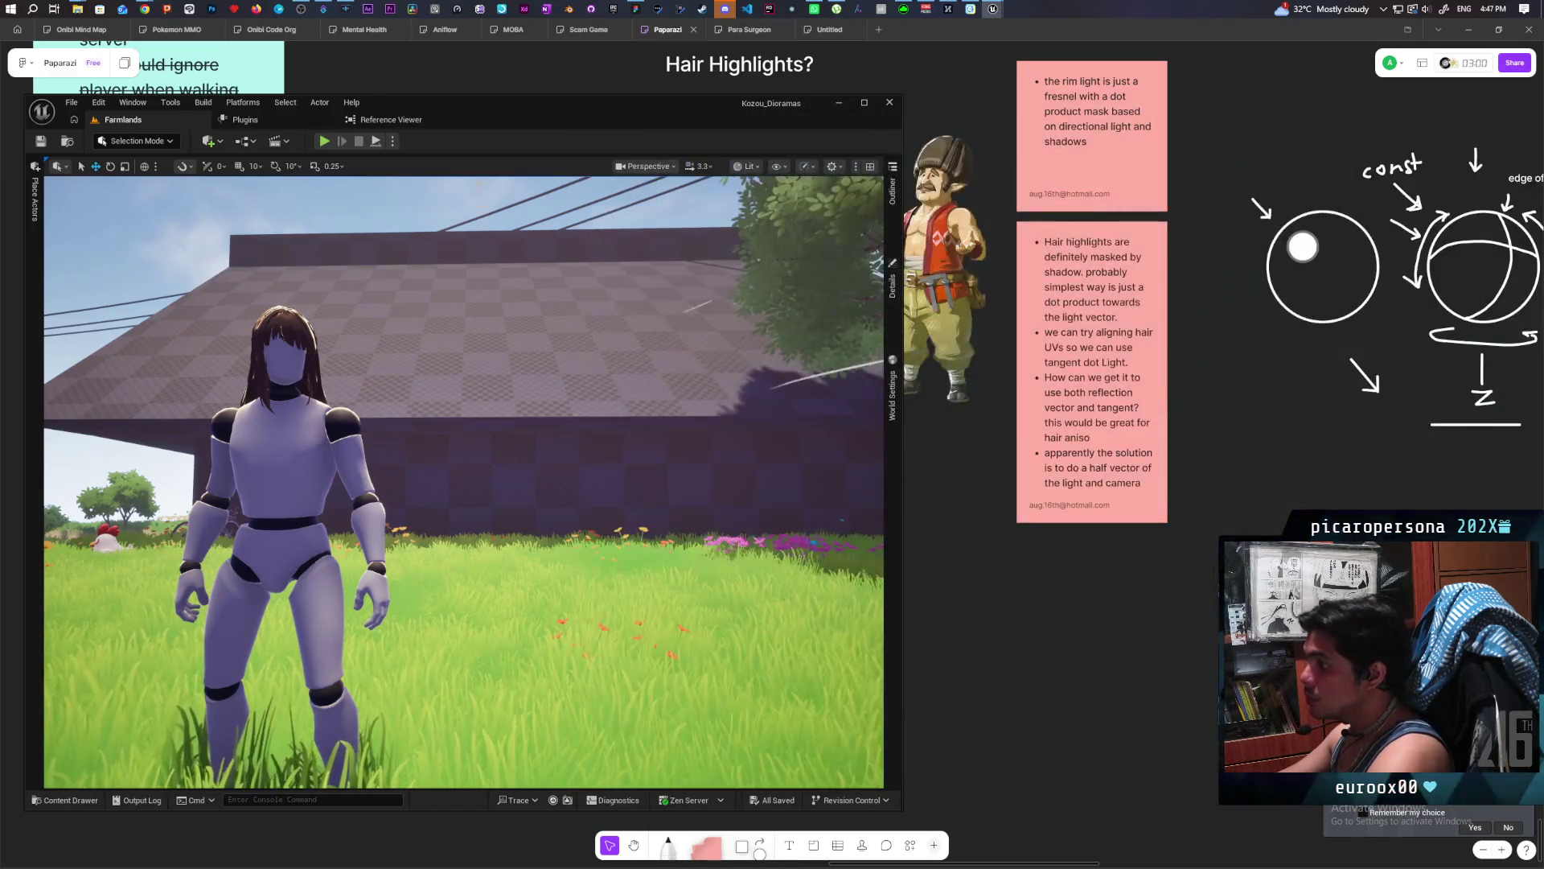
Start Play in Editor (Alt+P) in Farmlands and swing the camera toward the barn.
right_click(544, 604)
left_click(545, 605)
key("alt+p")
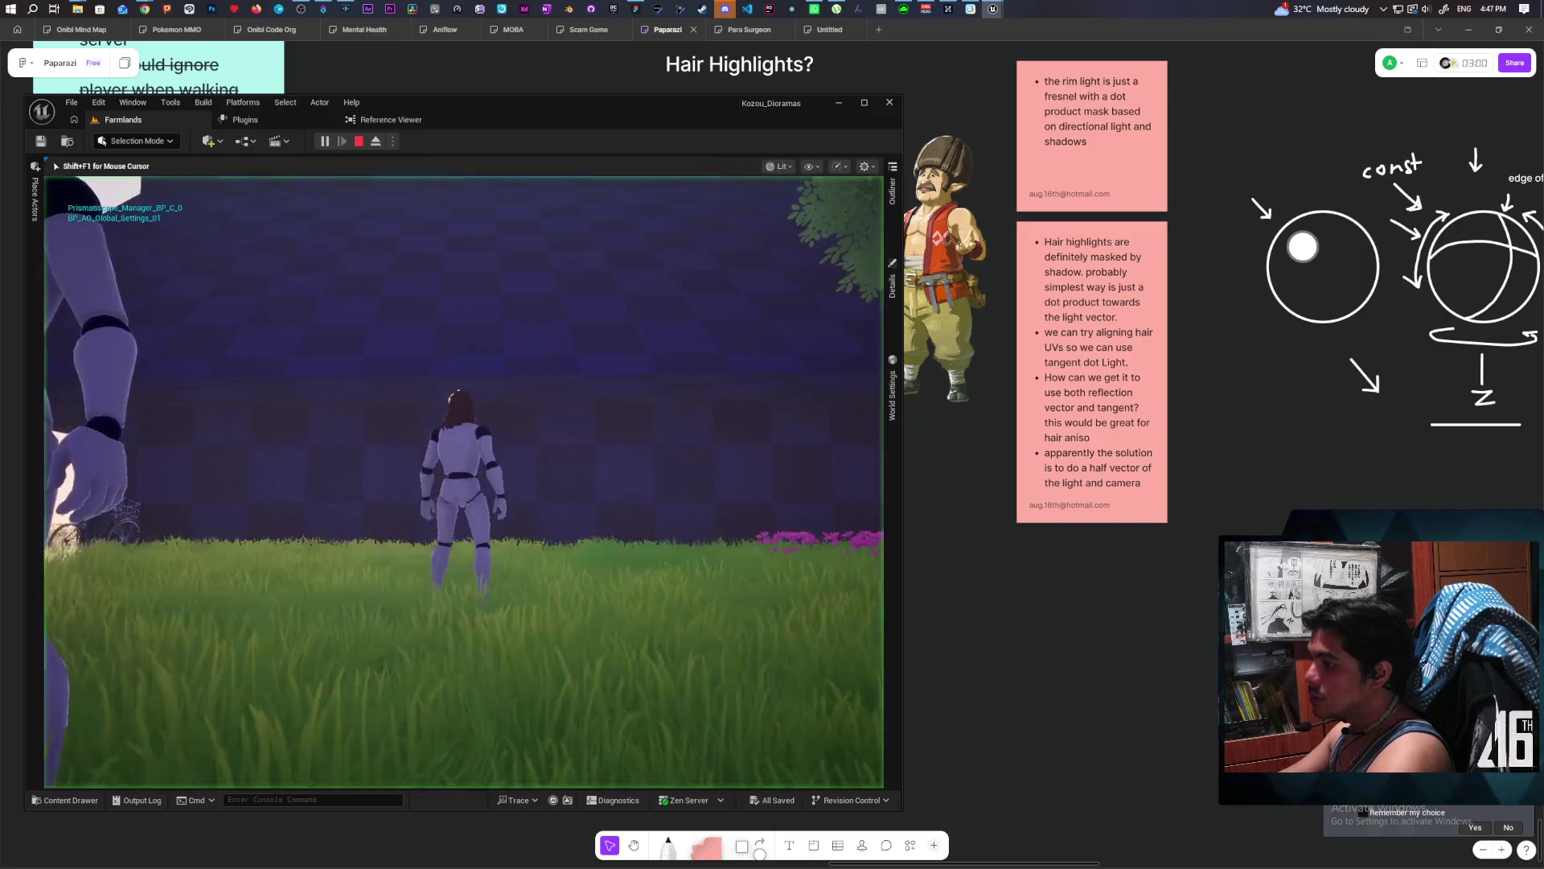
key("s")
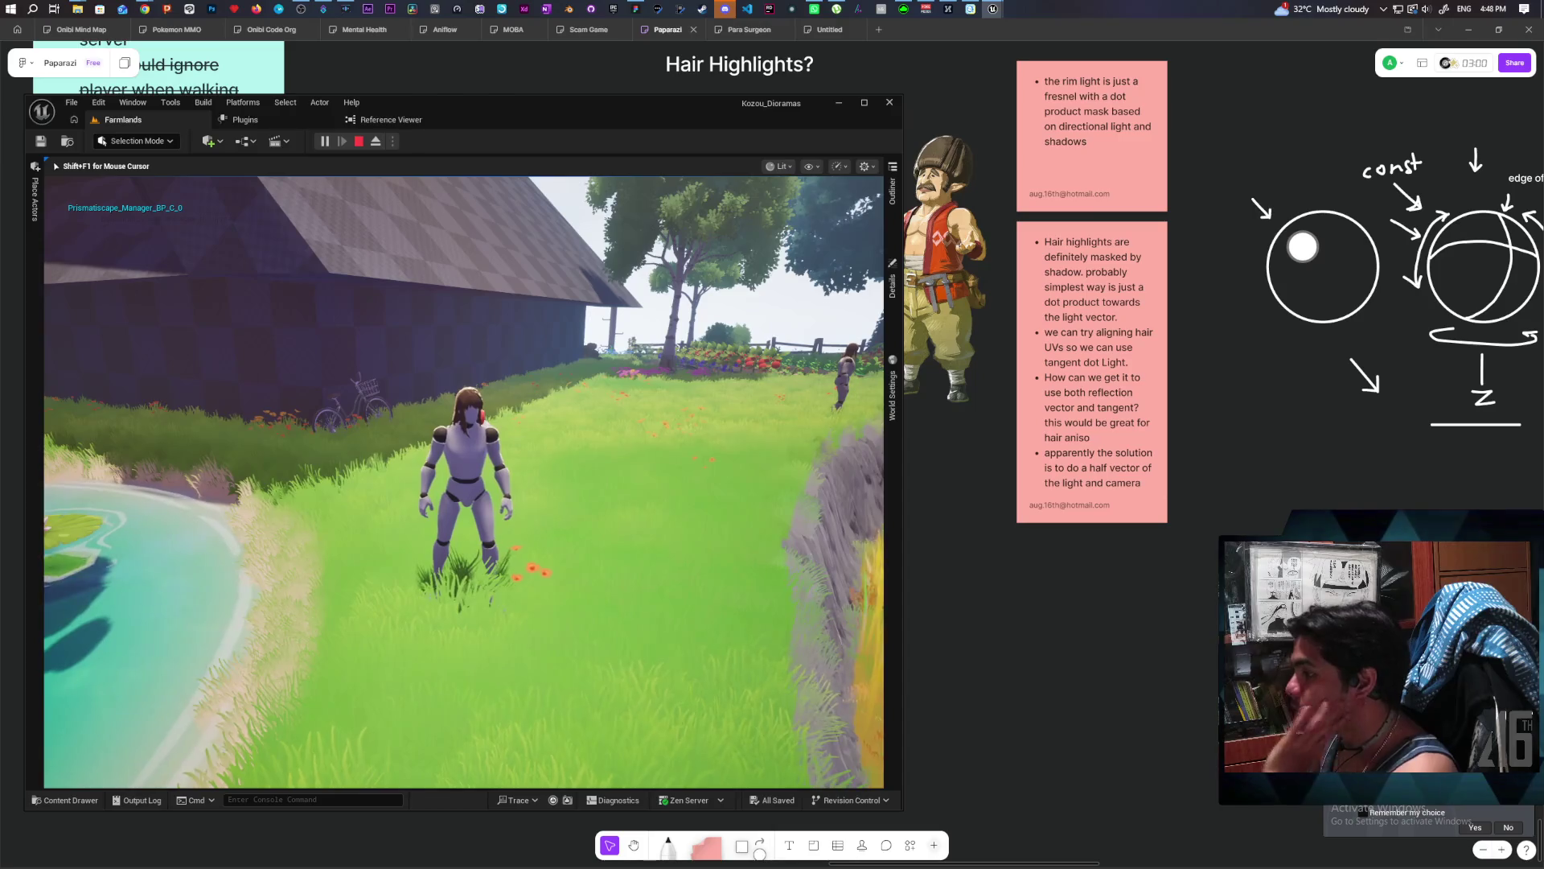
Run the character past the pond, wade into the water, and into the tall yellow grass.
key("w")
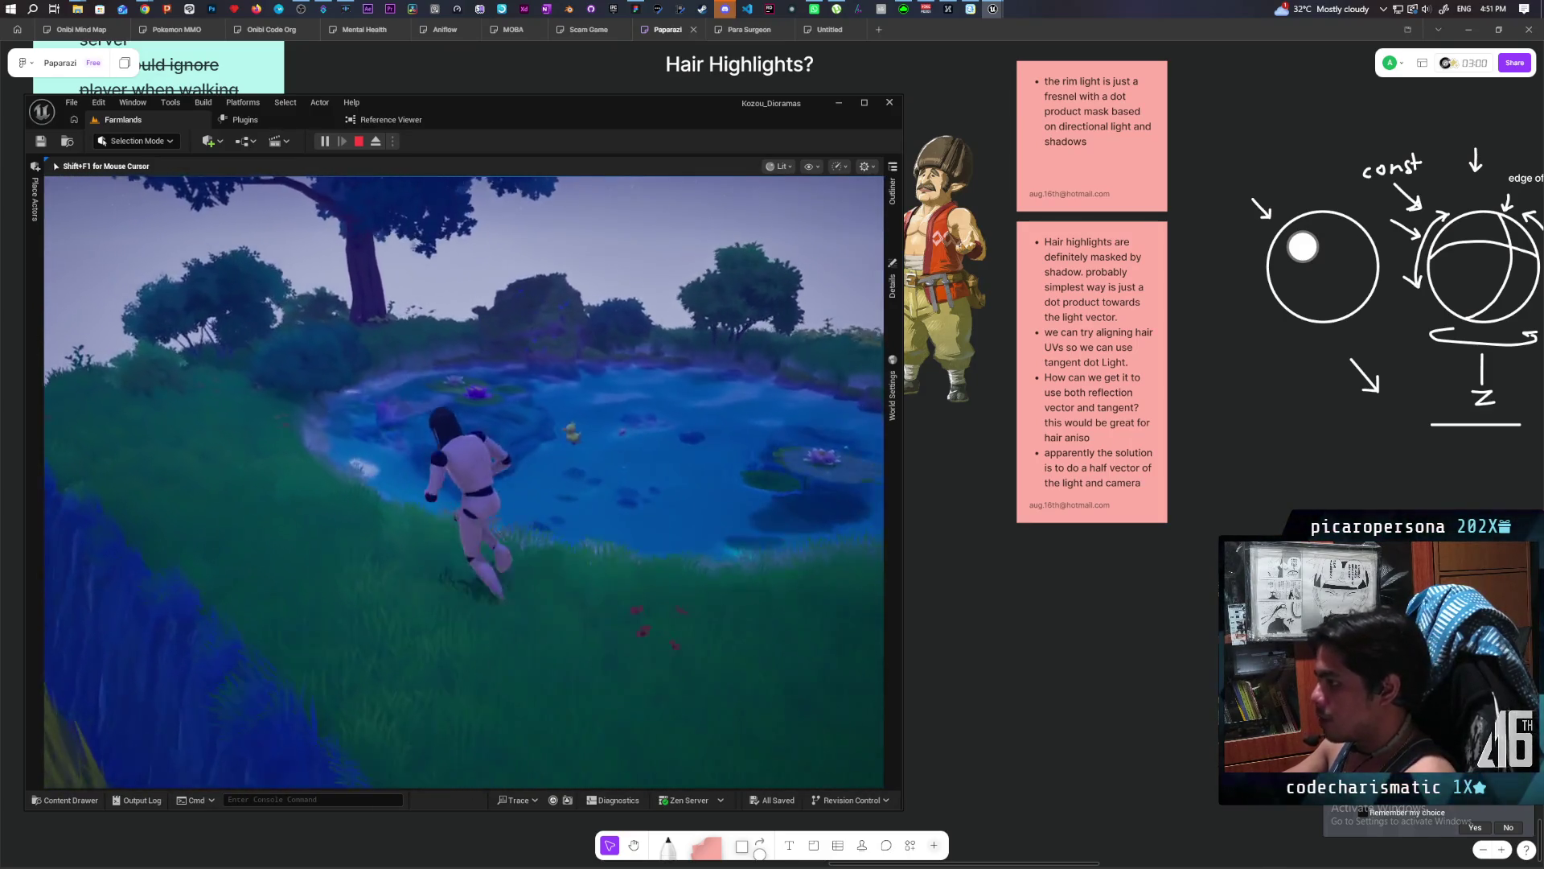
key("s")
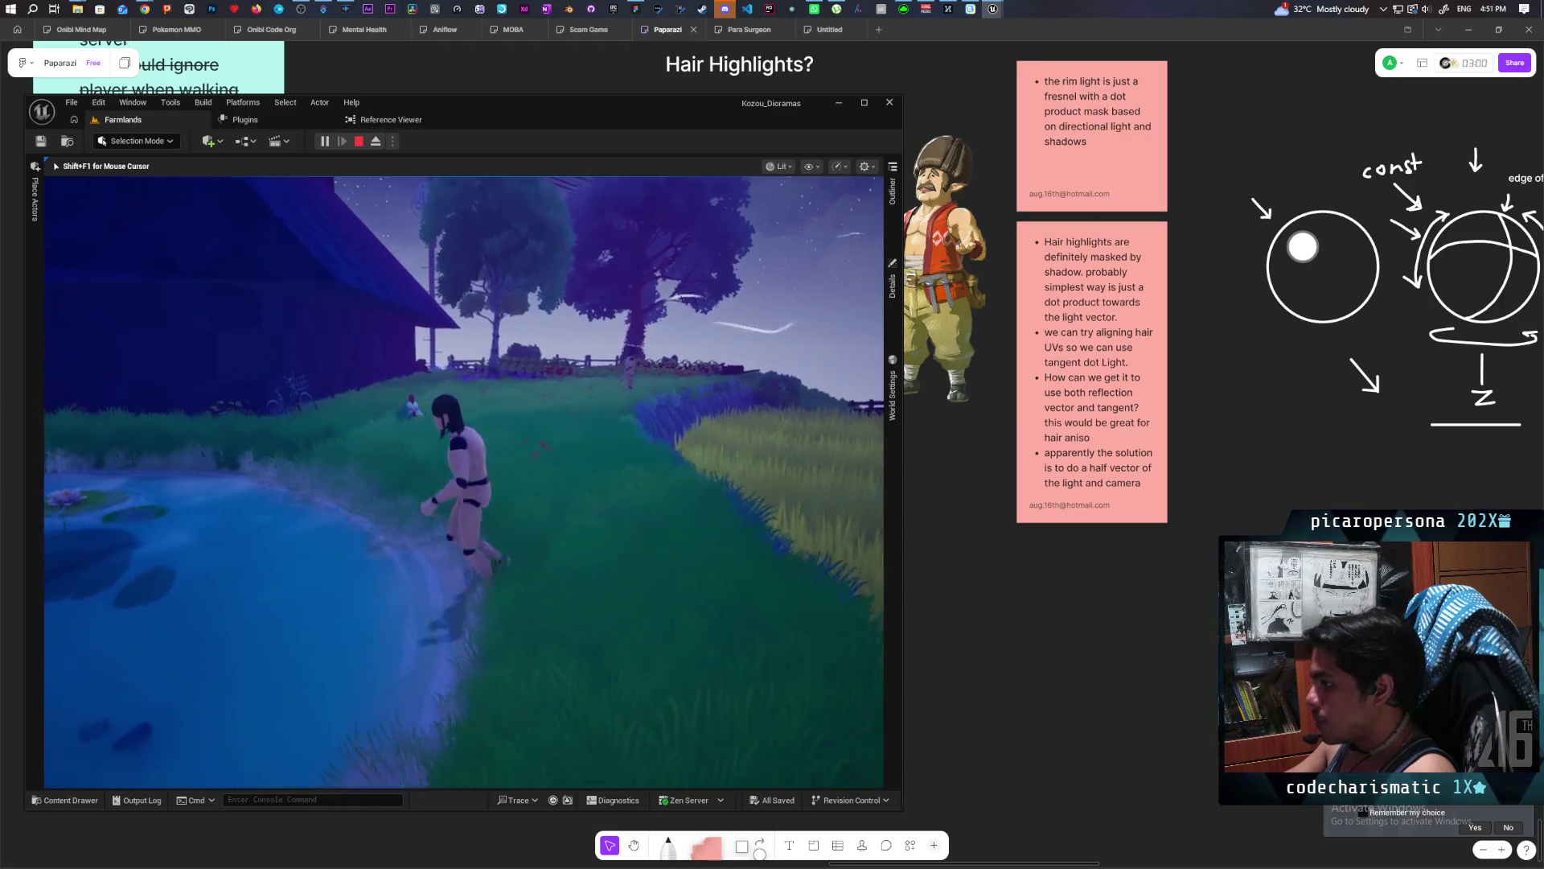
key("w")
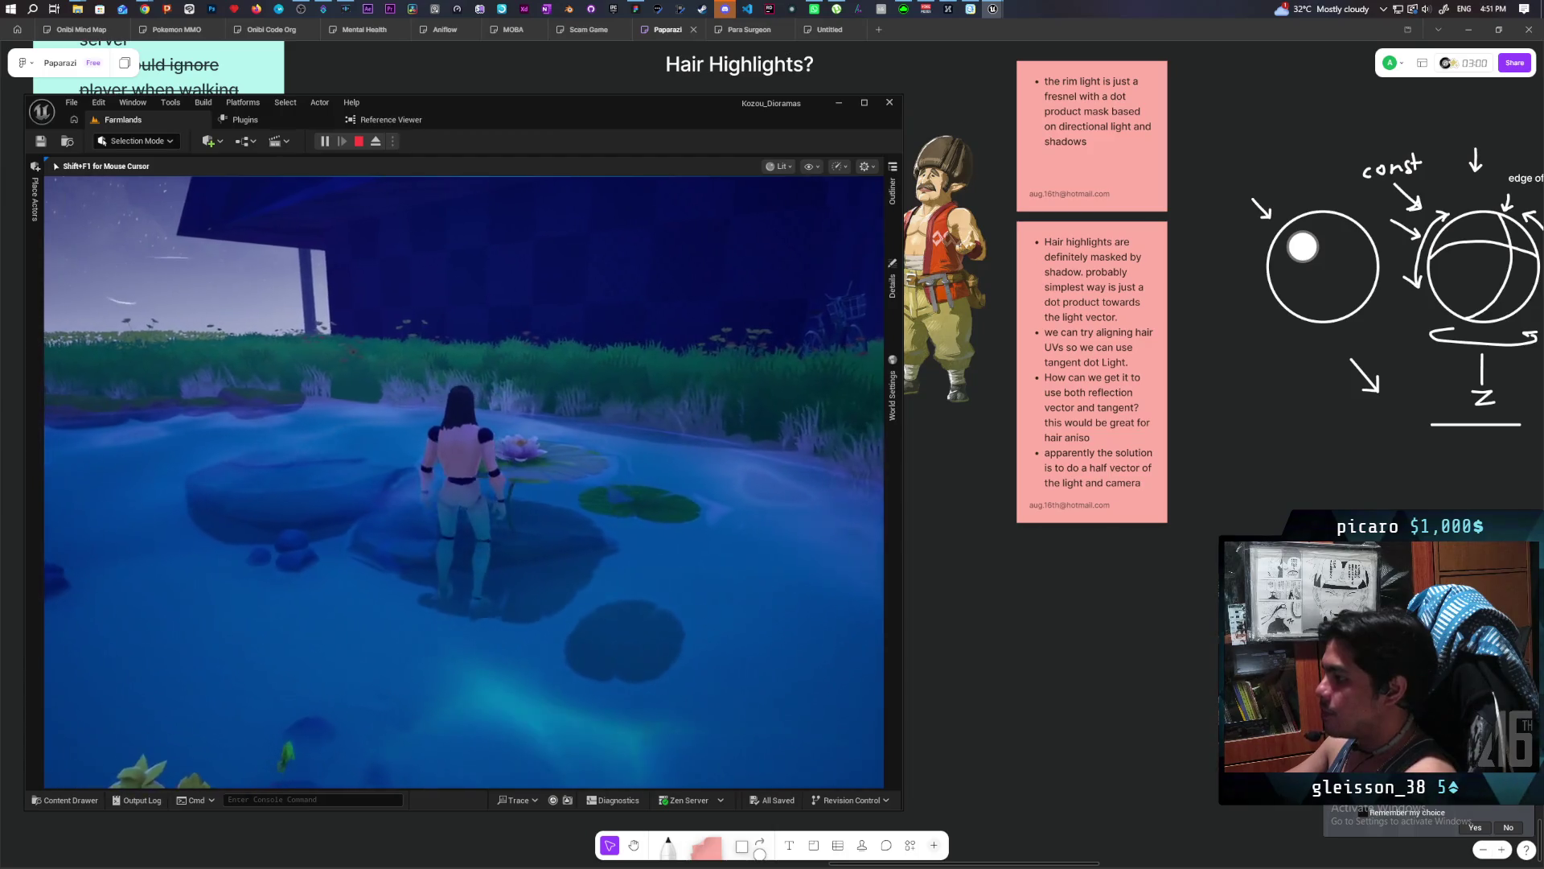
key("s")
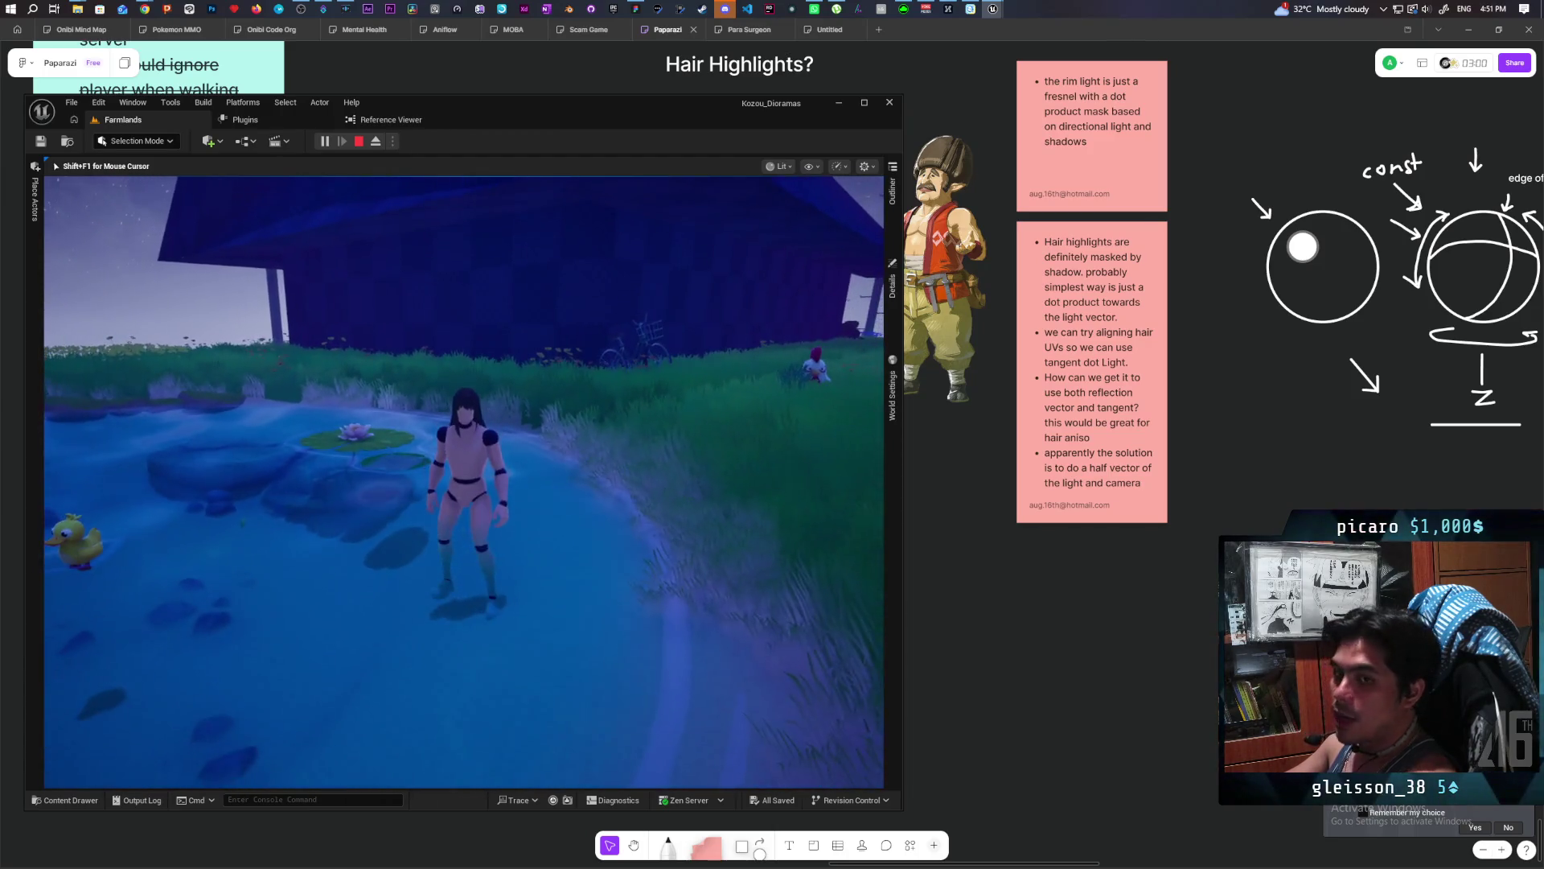
key("w")
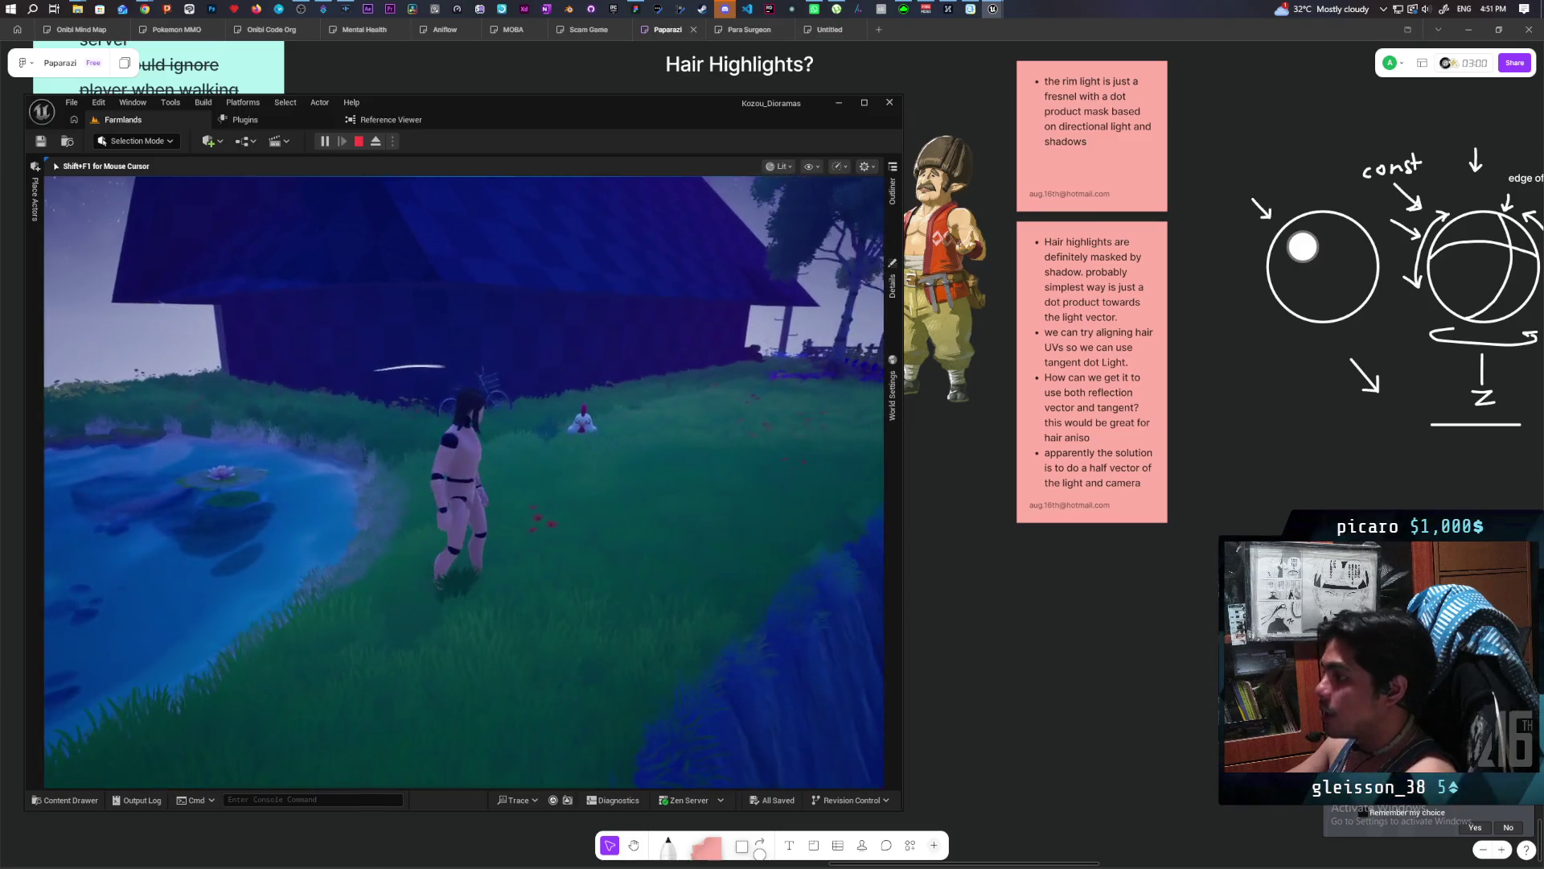
key("w")
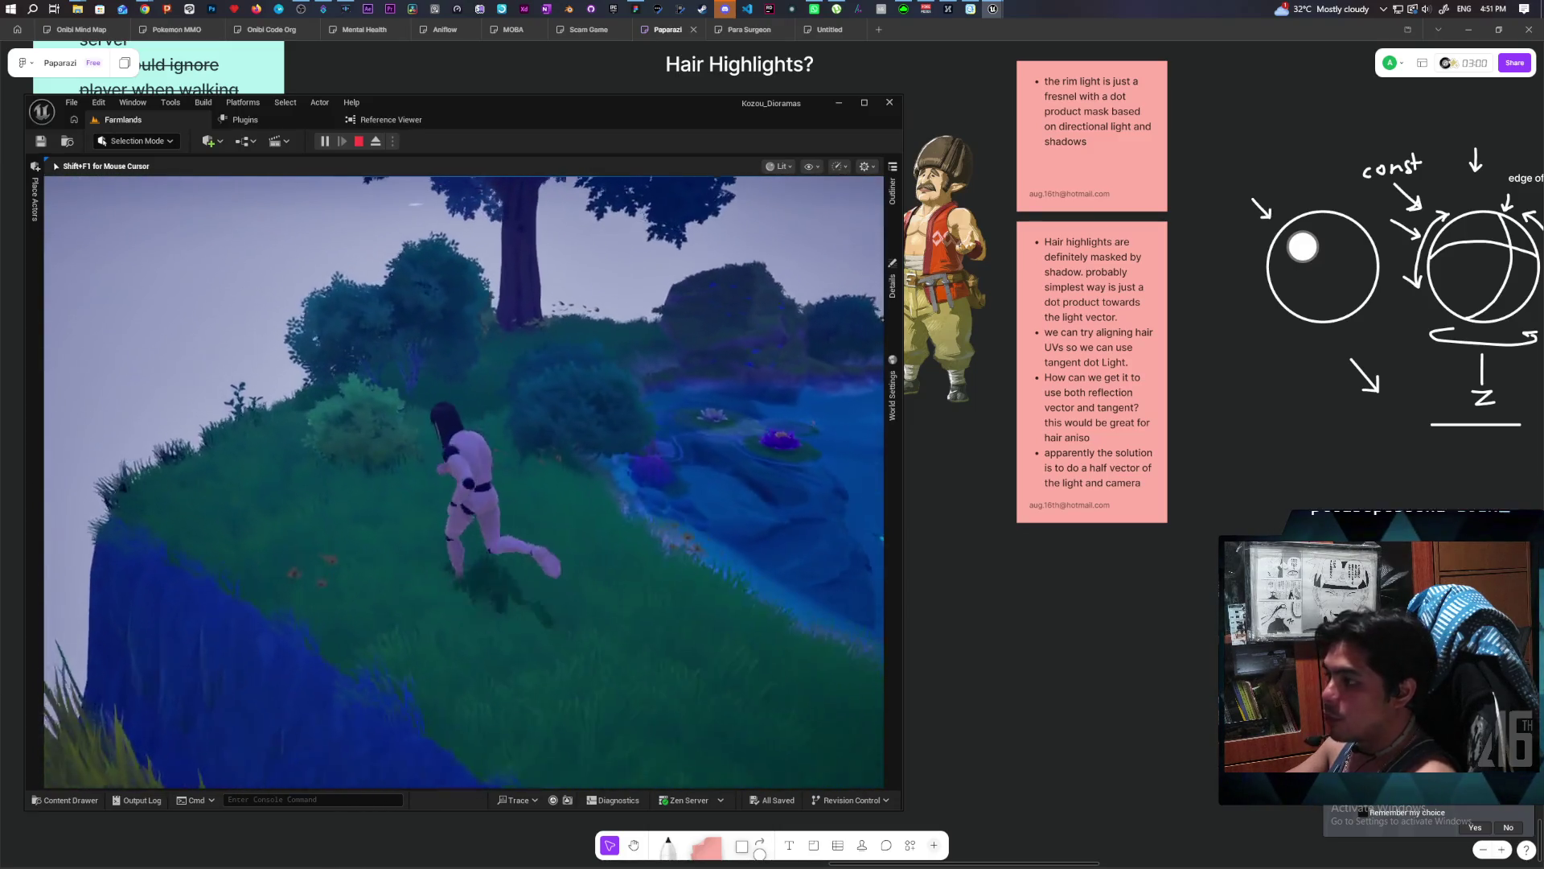
key("w")
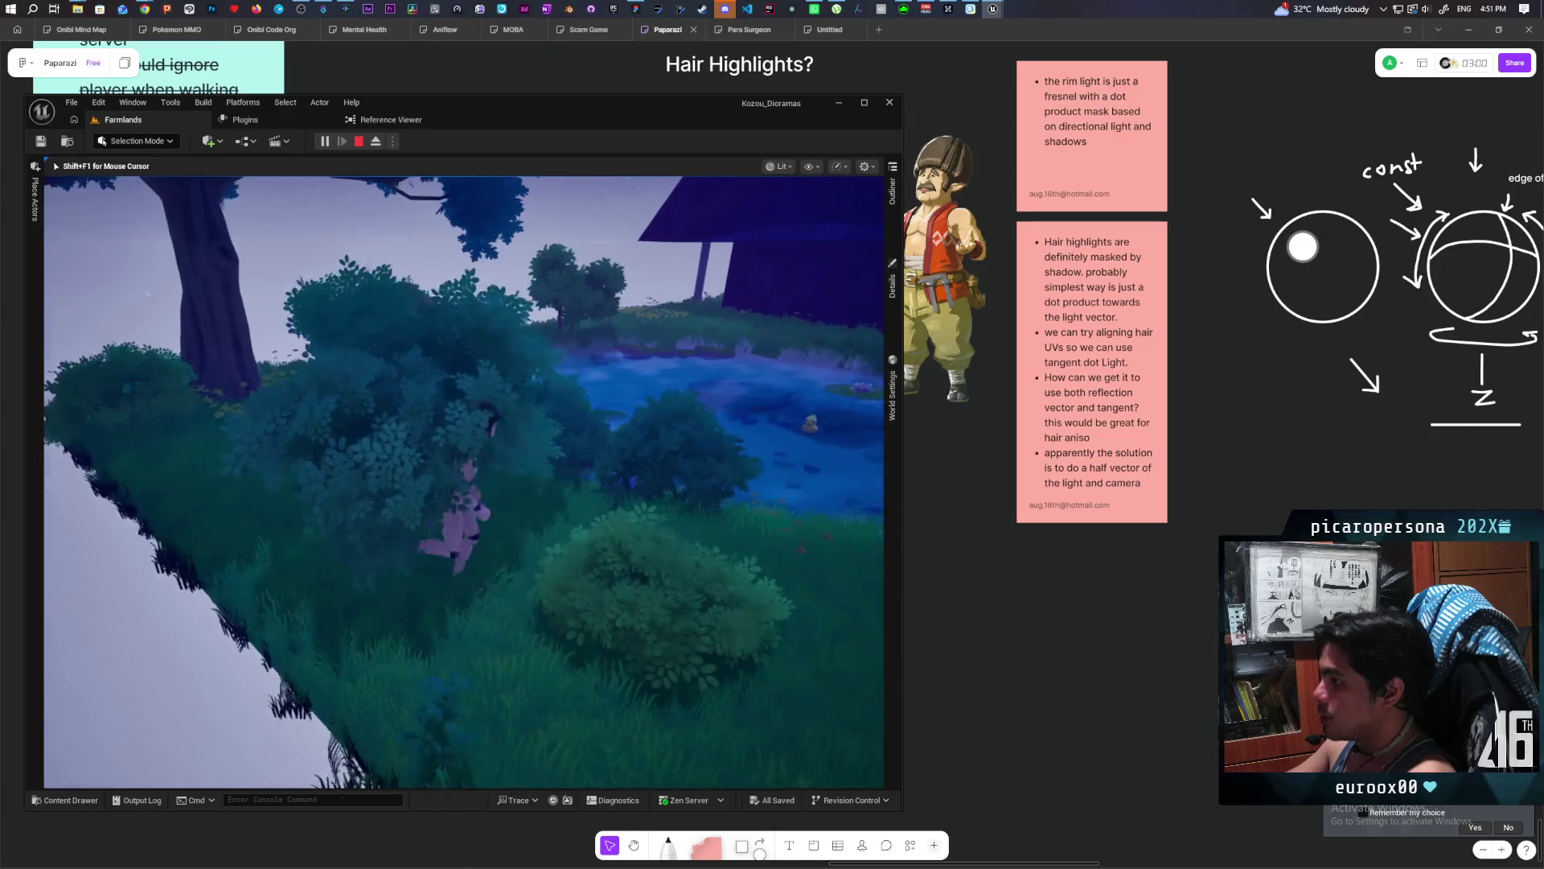
key("w")
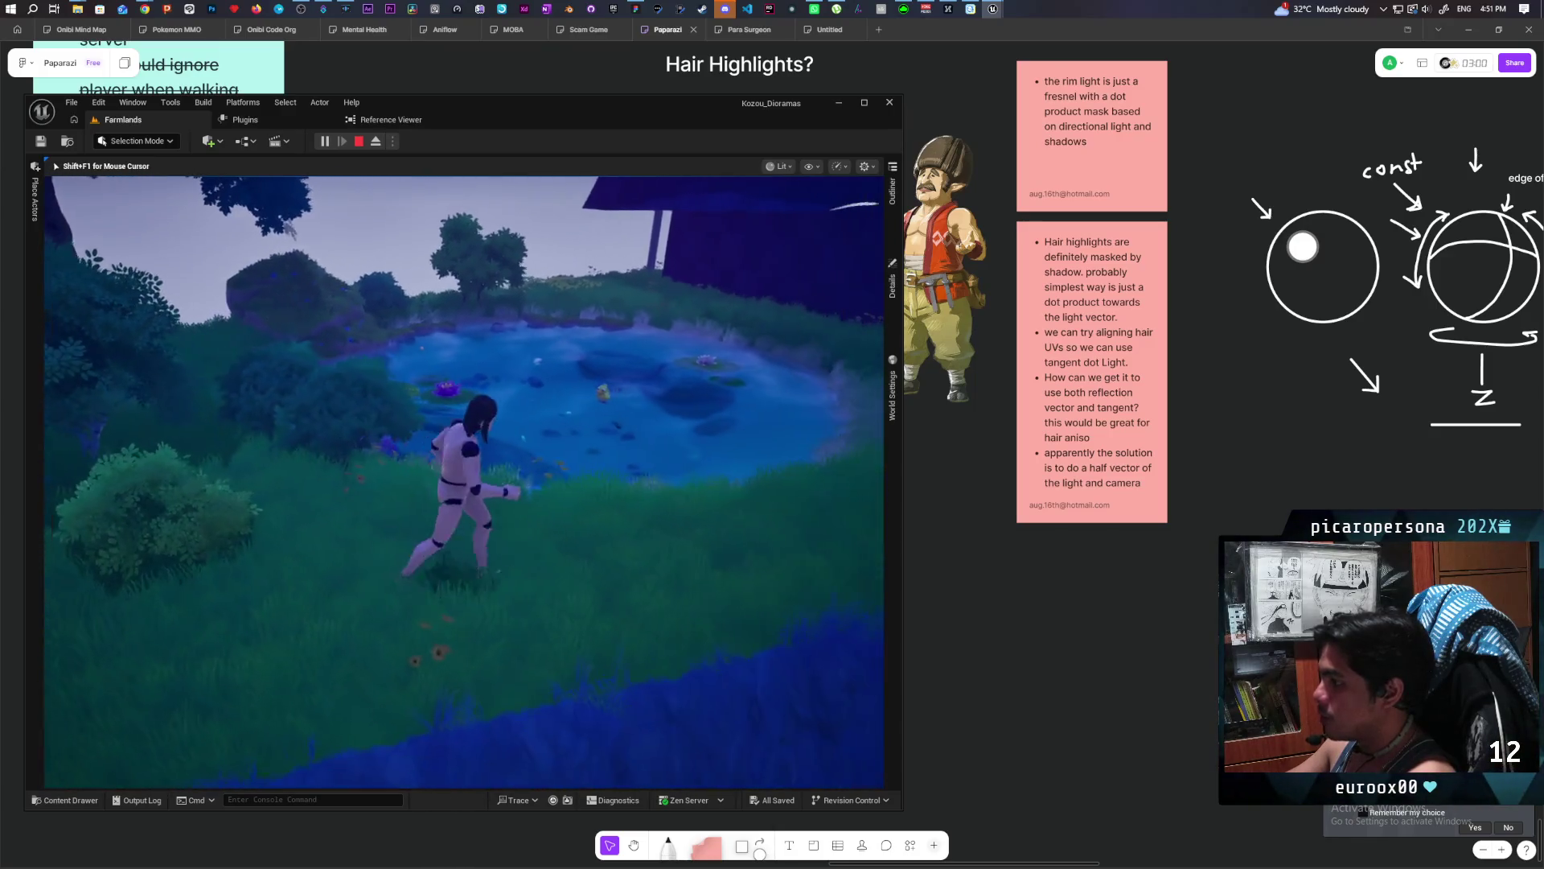
key("w")
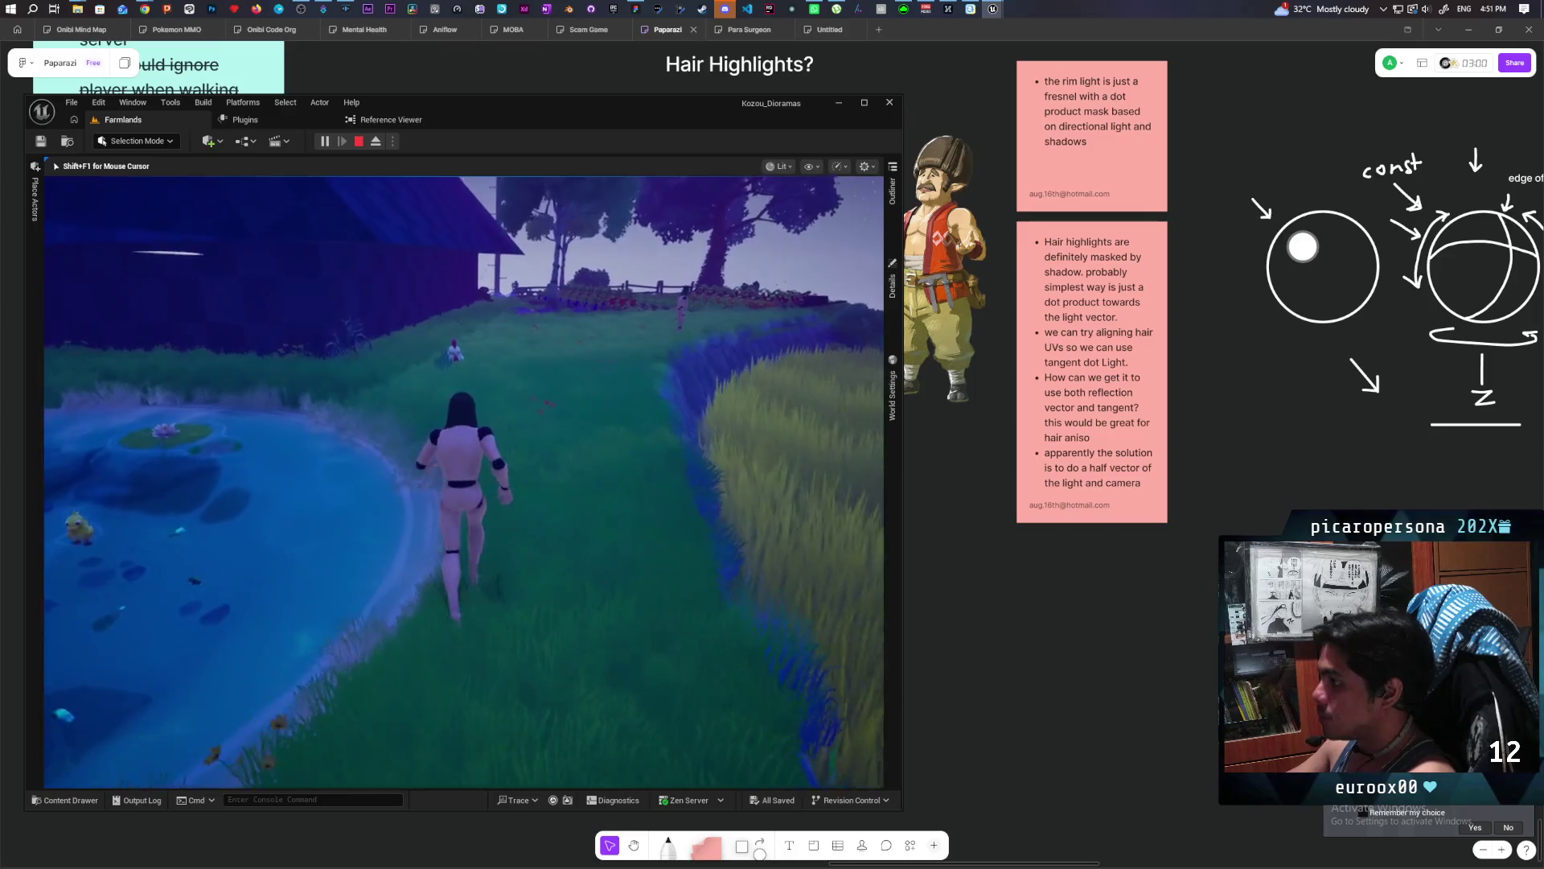
key("w")
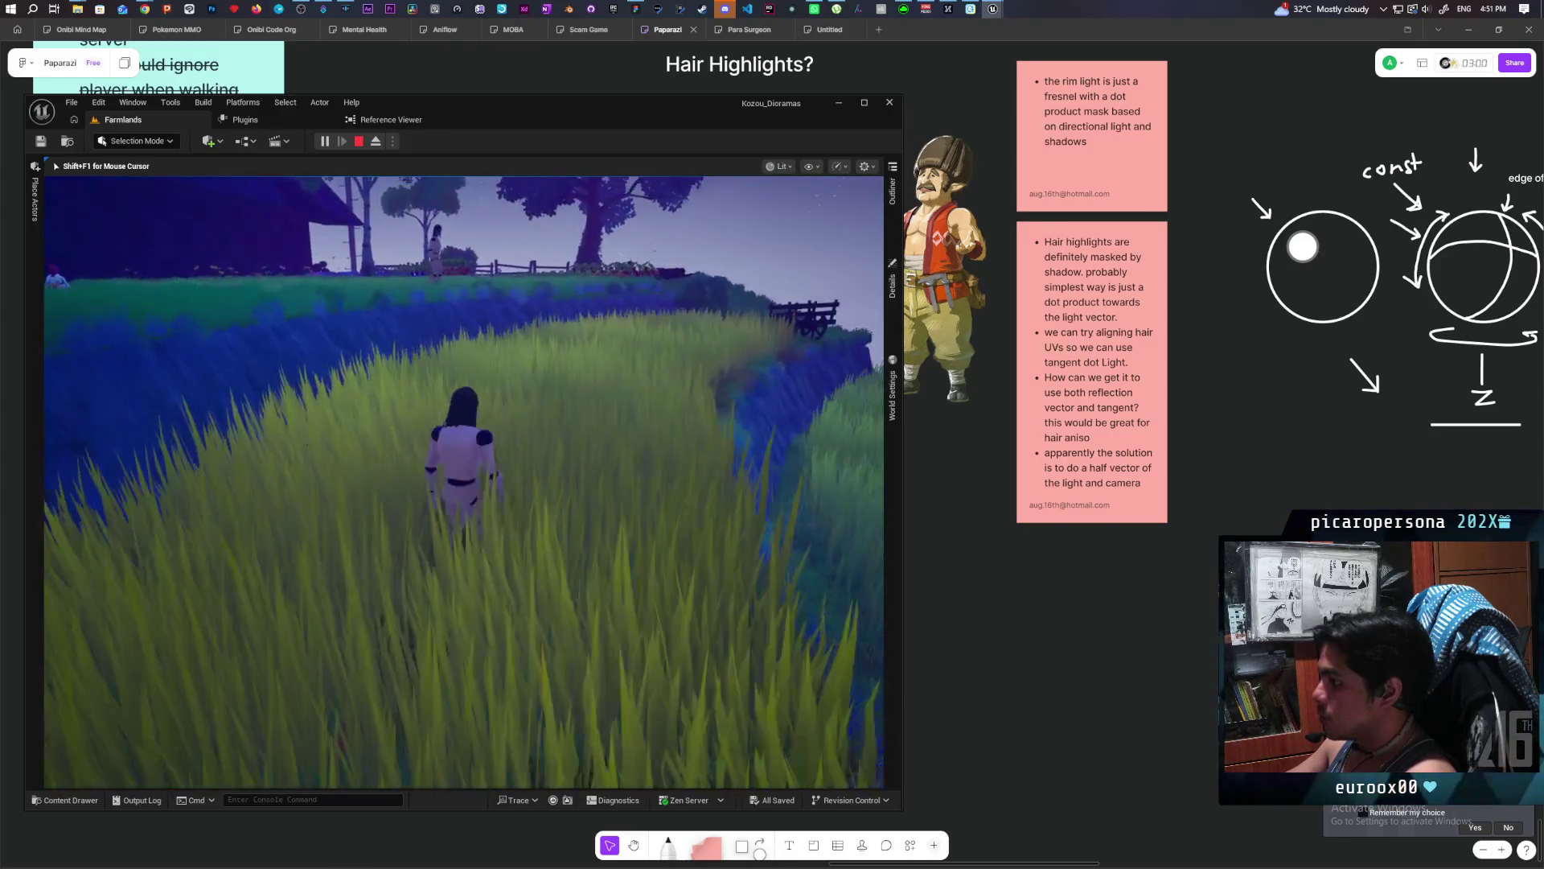
key("w")
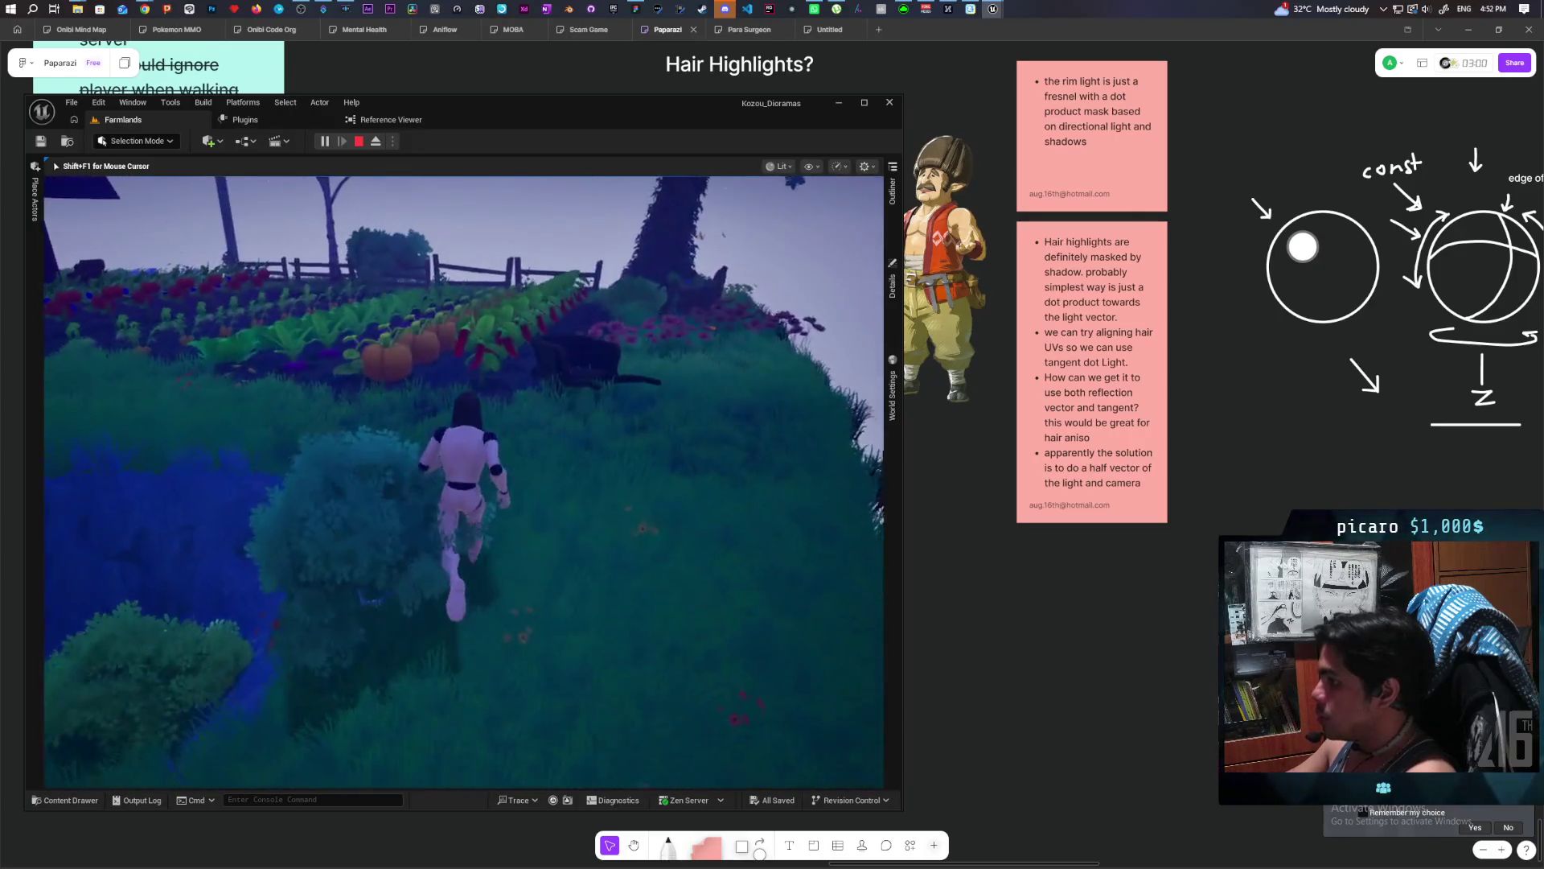
Run past the barn and along the pond's edge, then end the play session.
key("w")
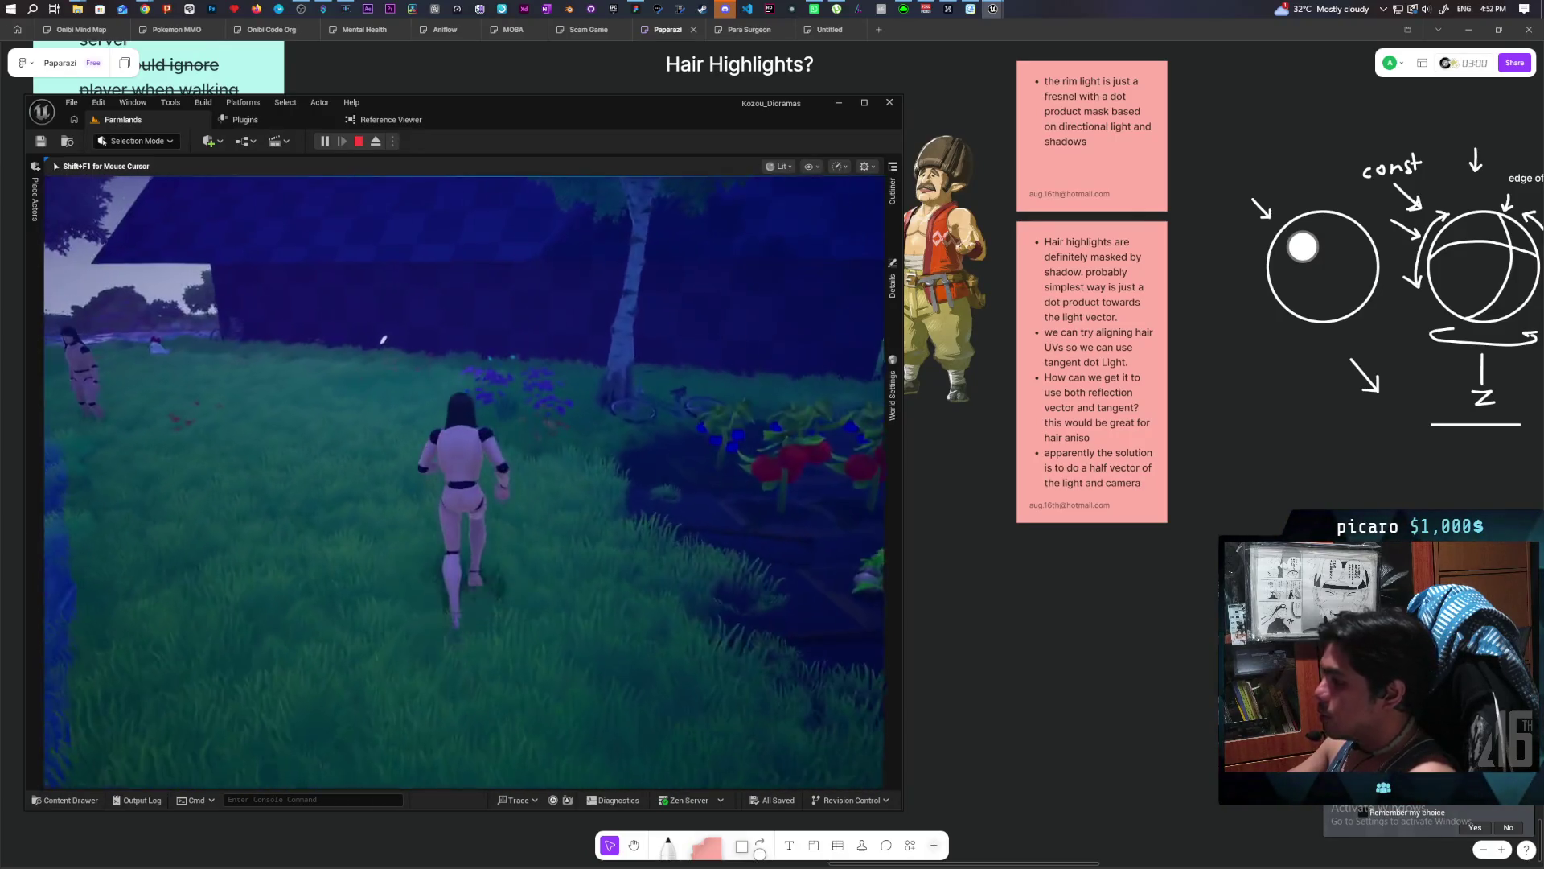
key("w")
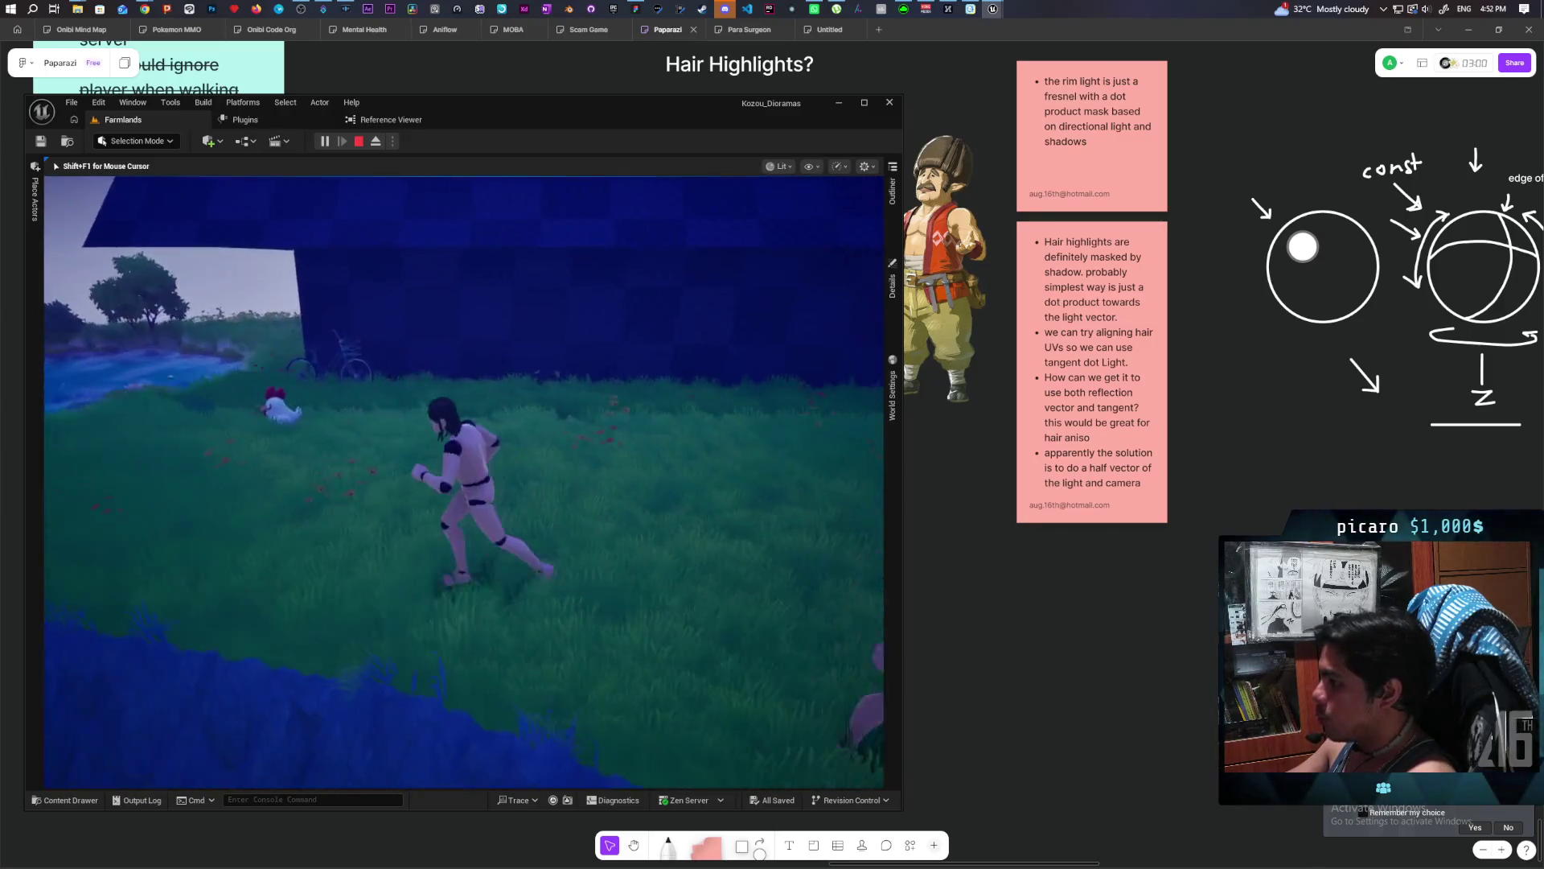
key("w")
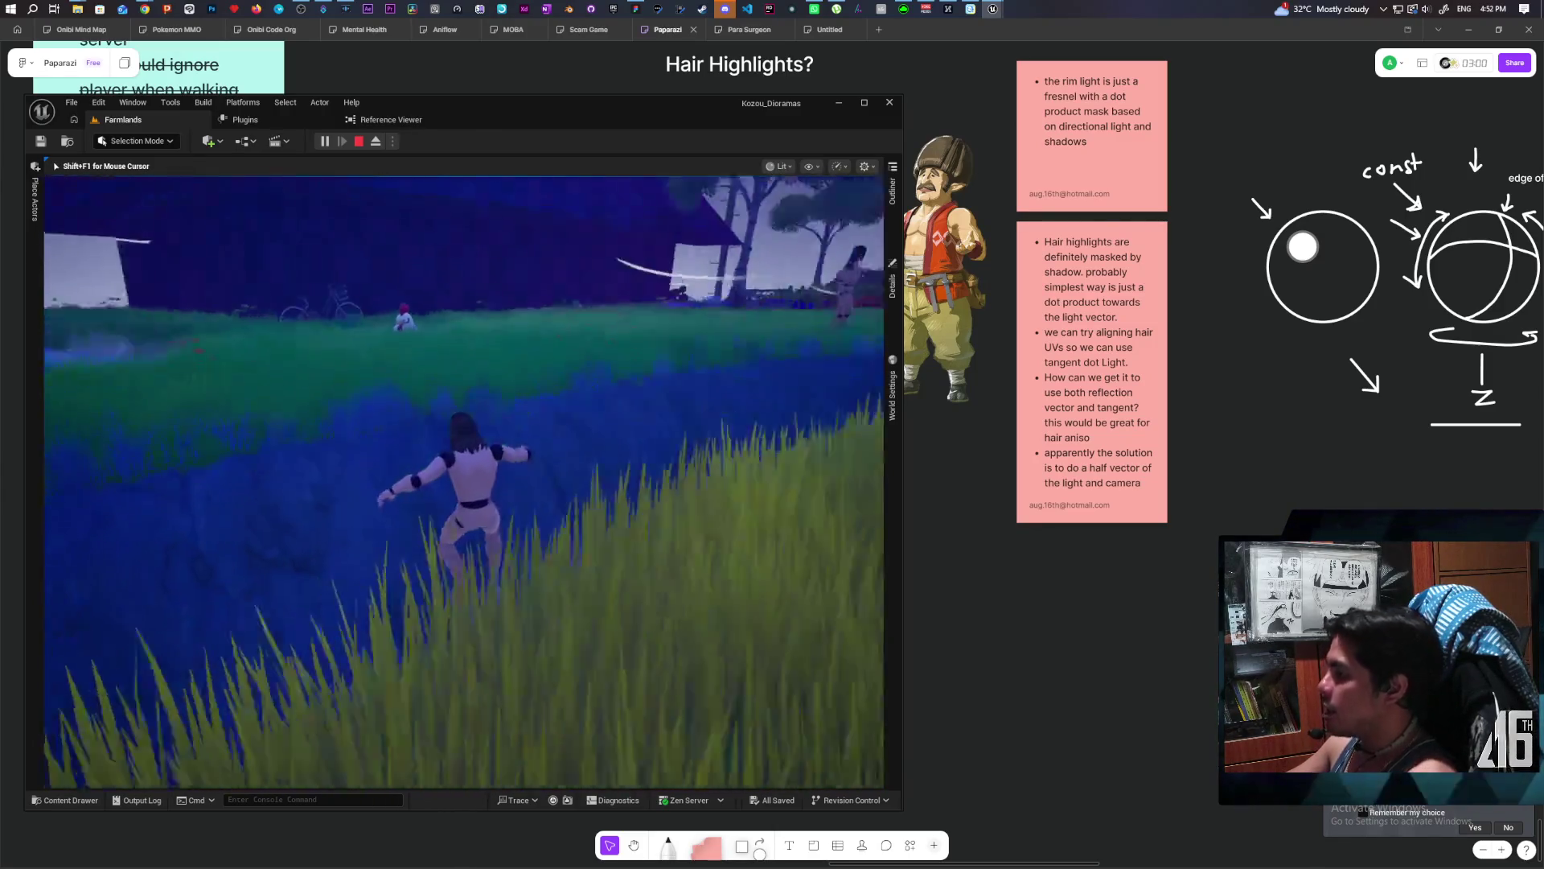
key("w")
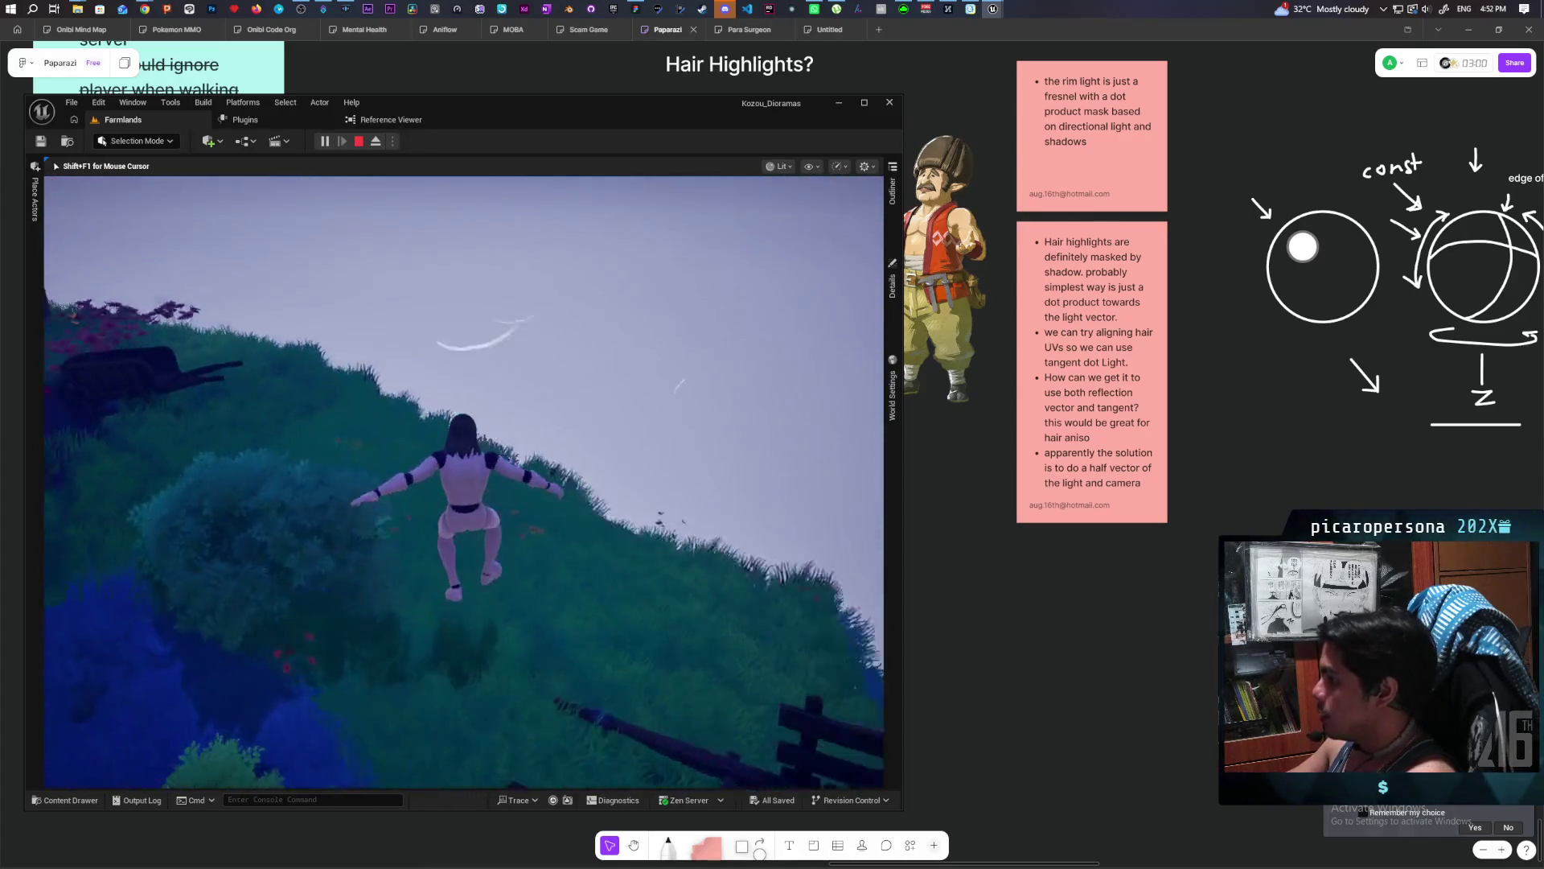
key("w")
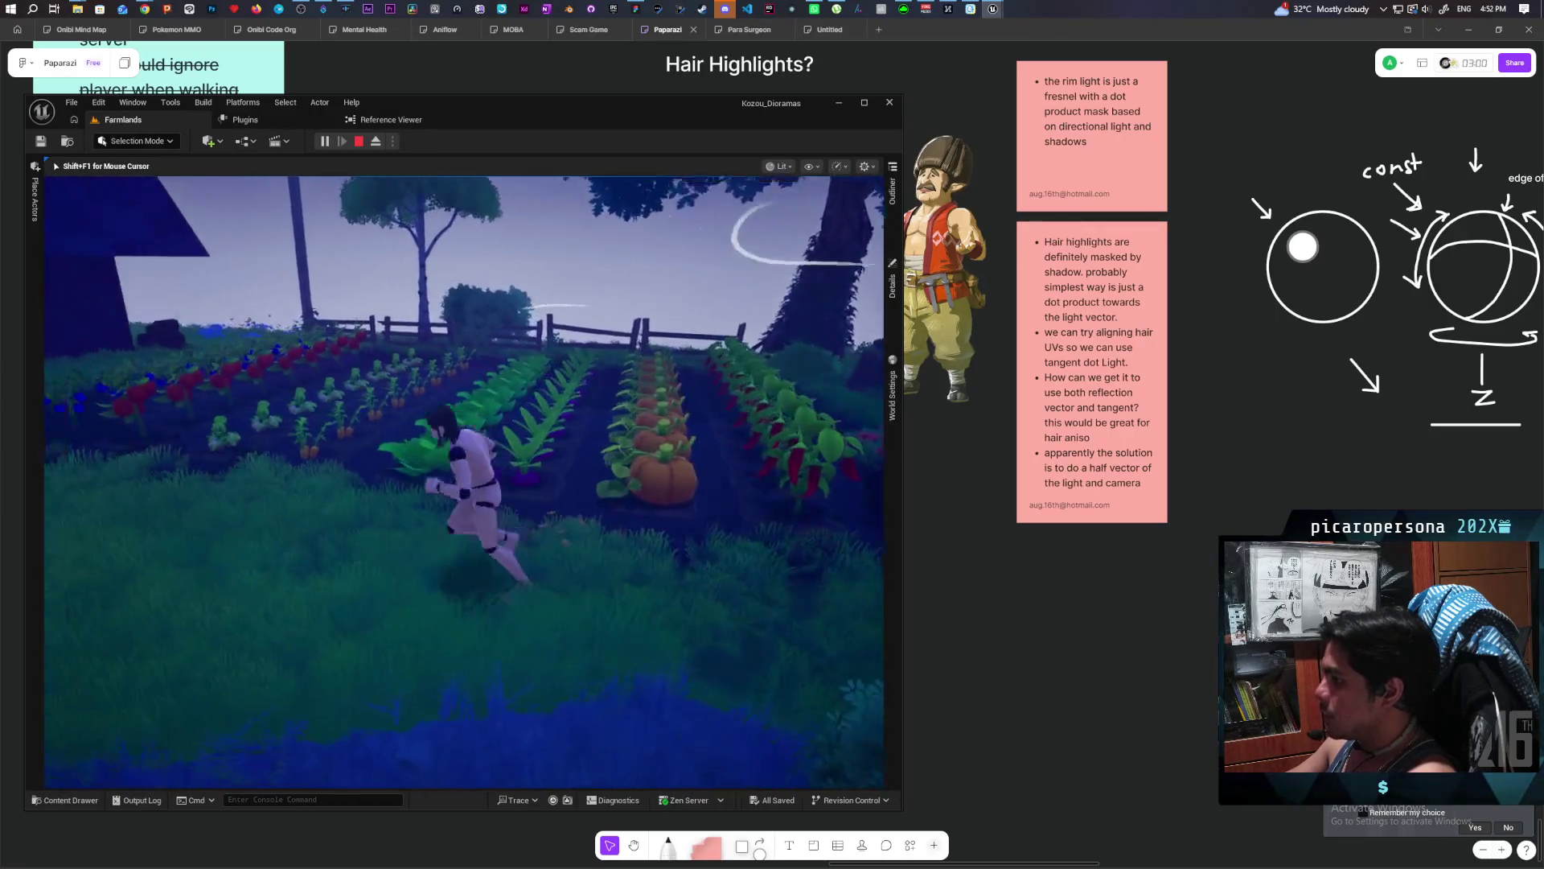
key("w")
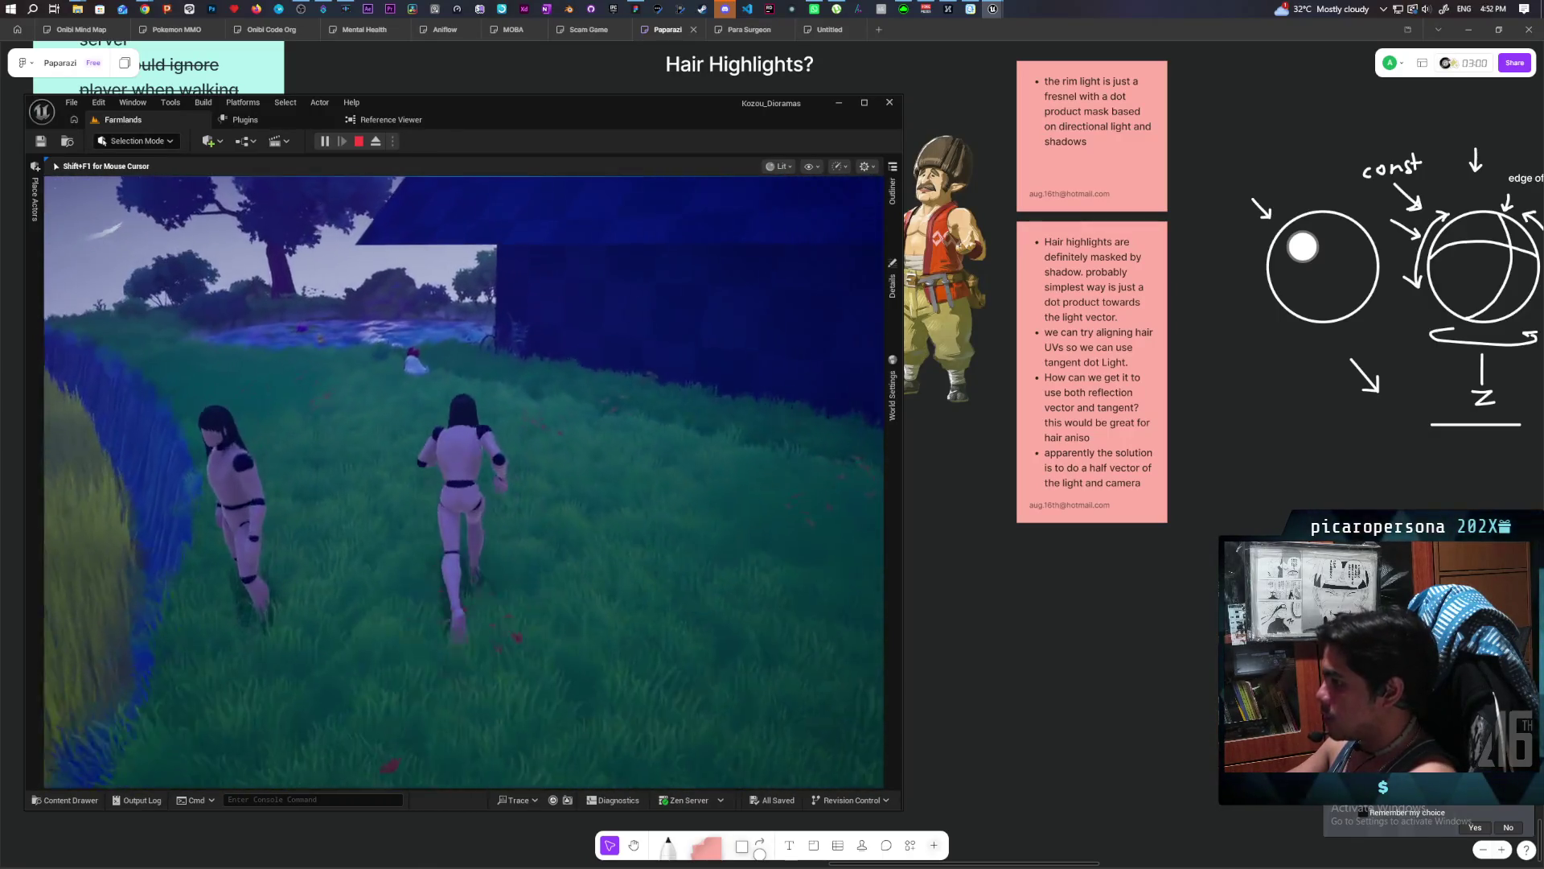
key("w")
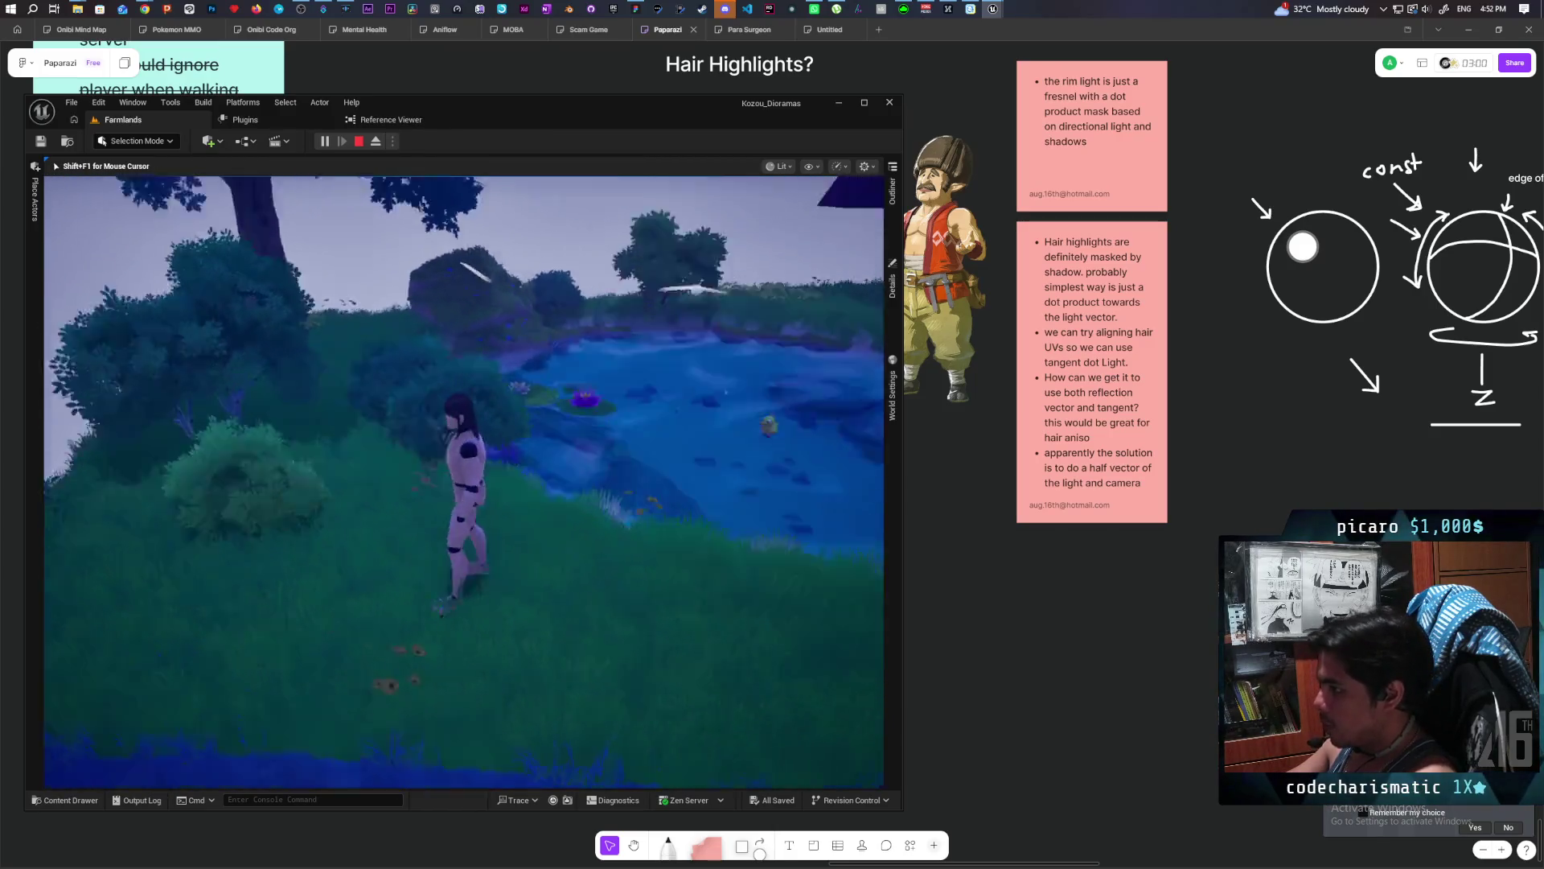
key("w")
key("w")
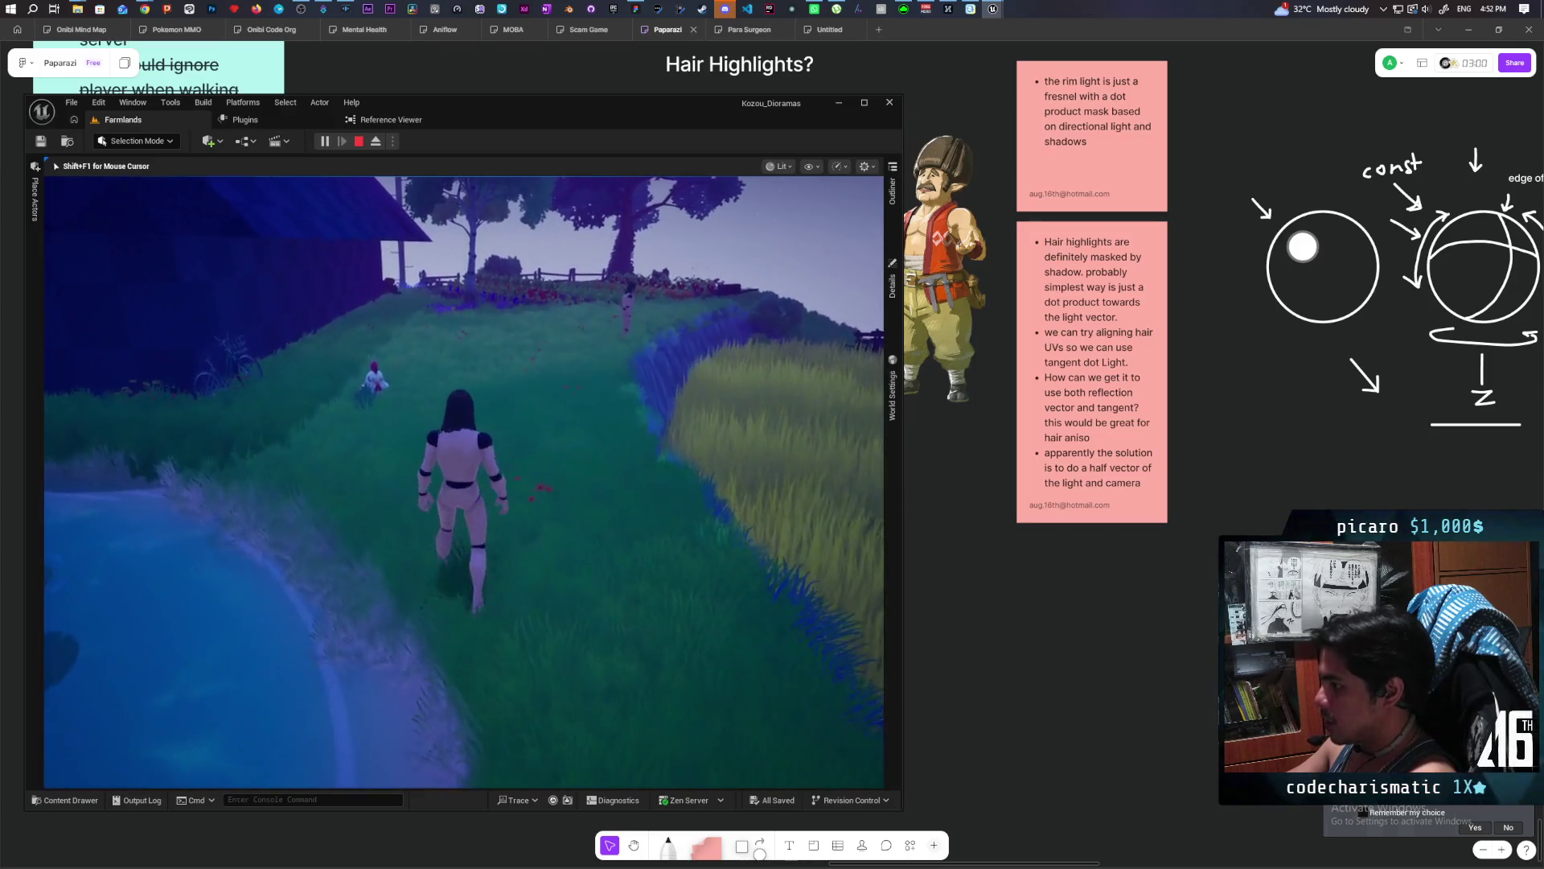
key("w")
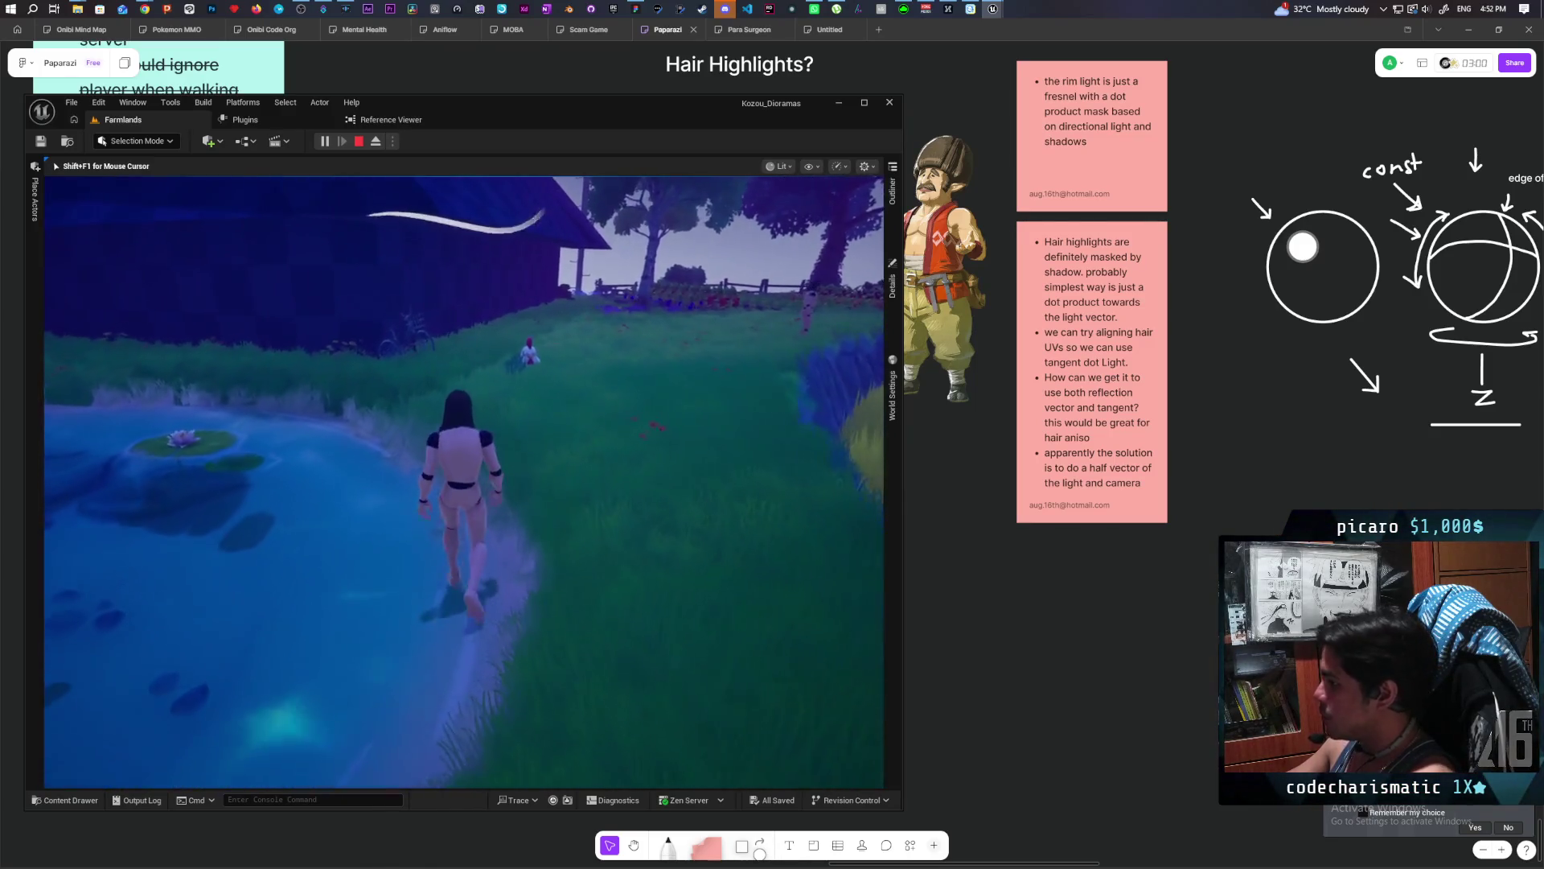
key("w")
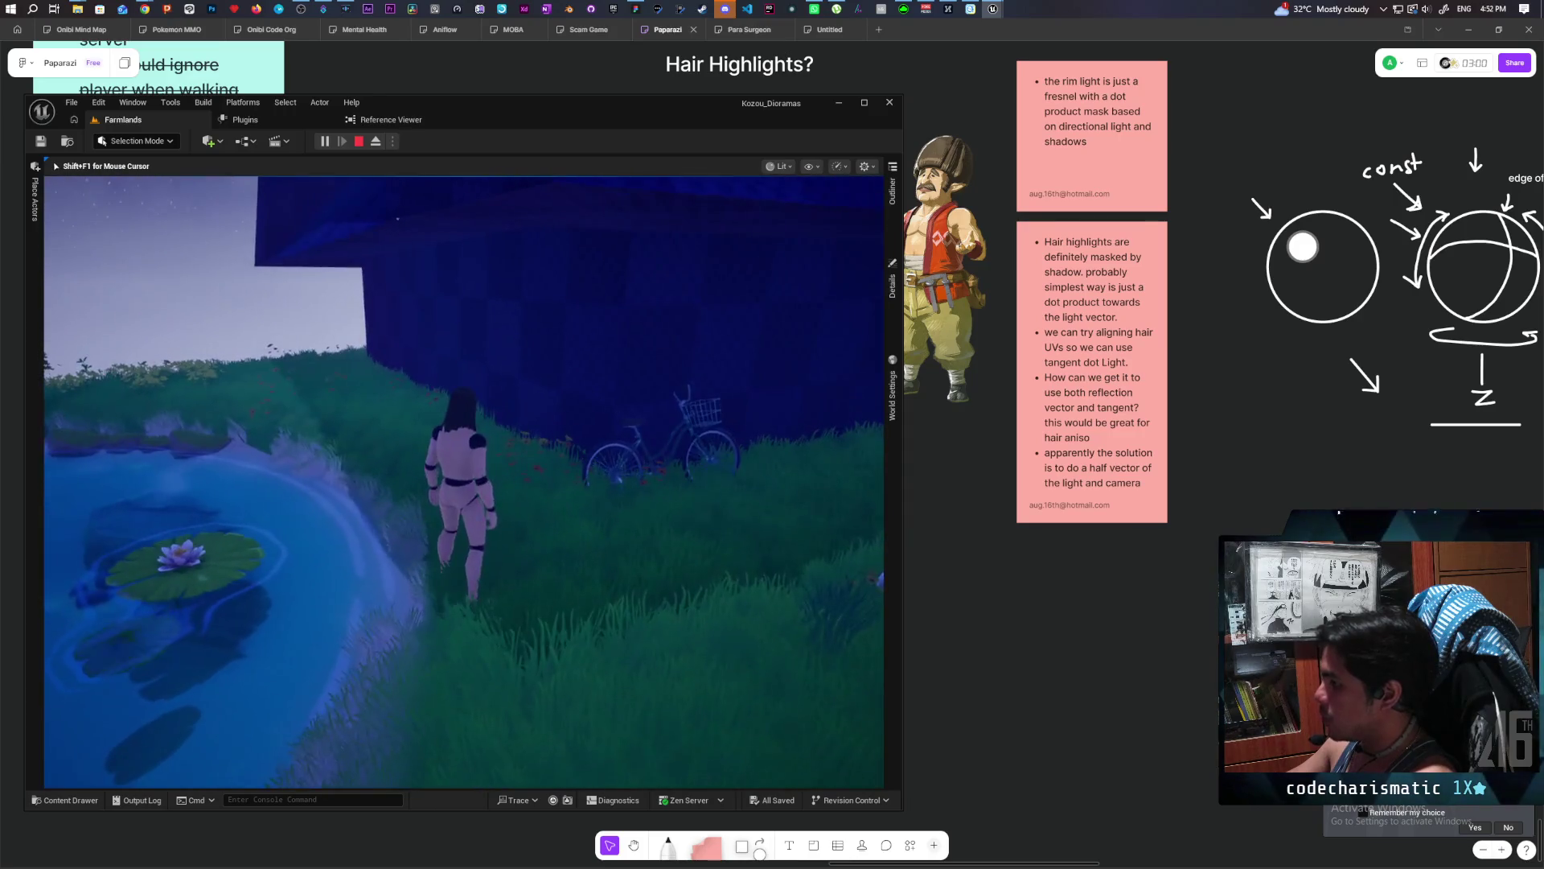
key("w")
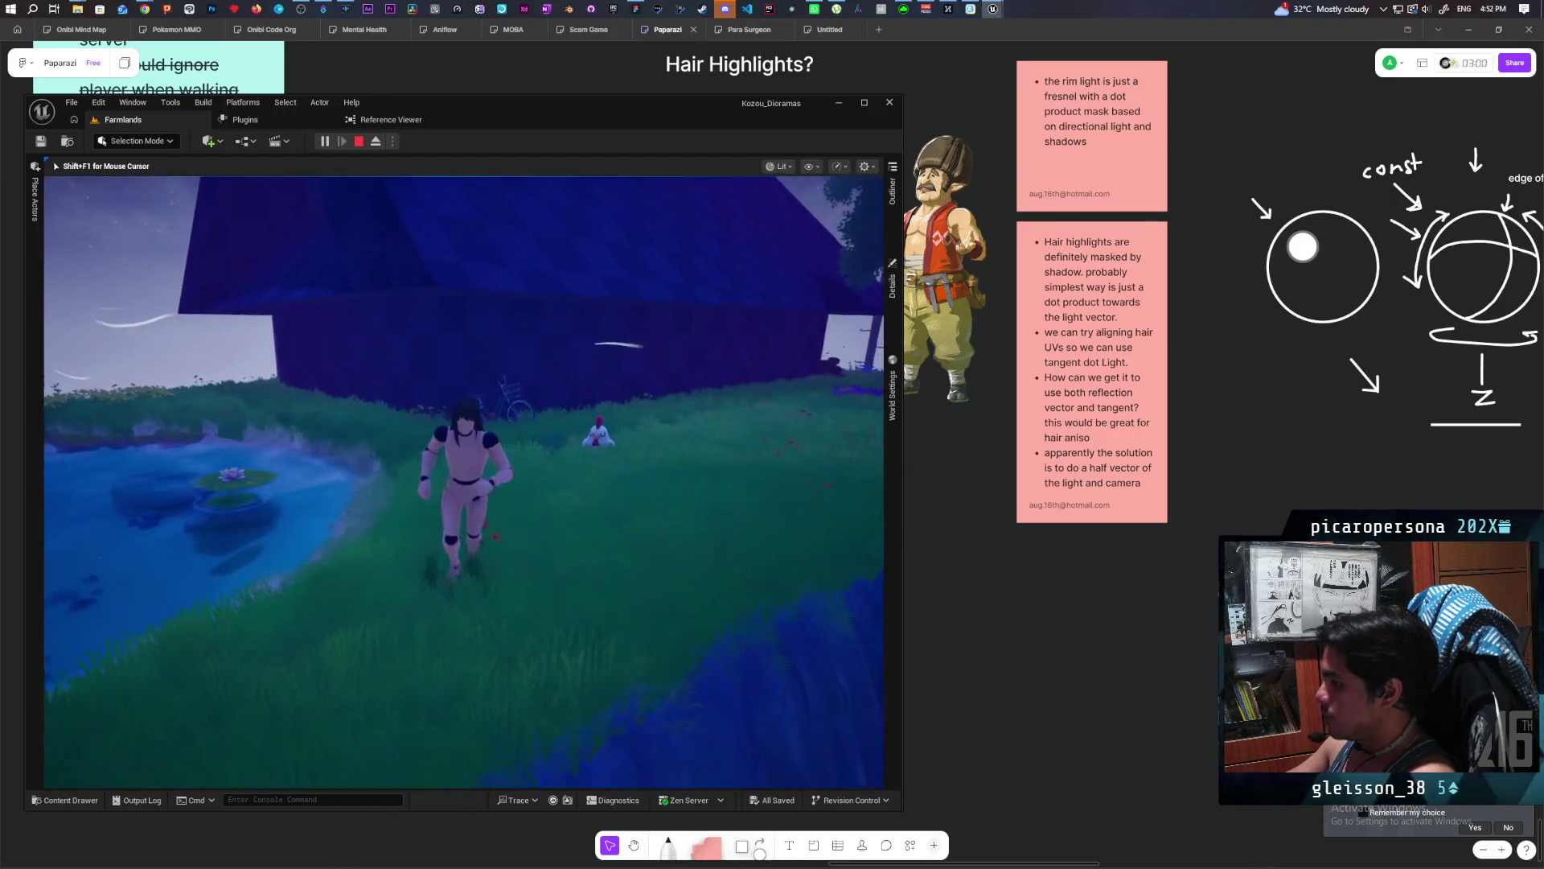
key("w")
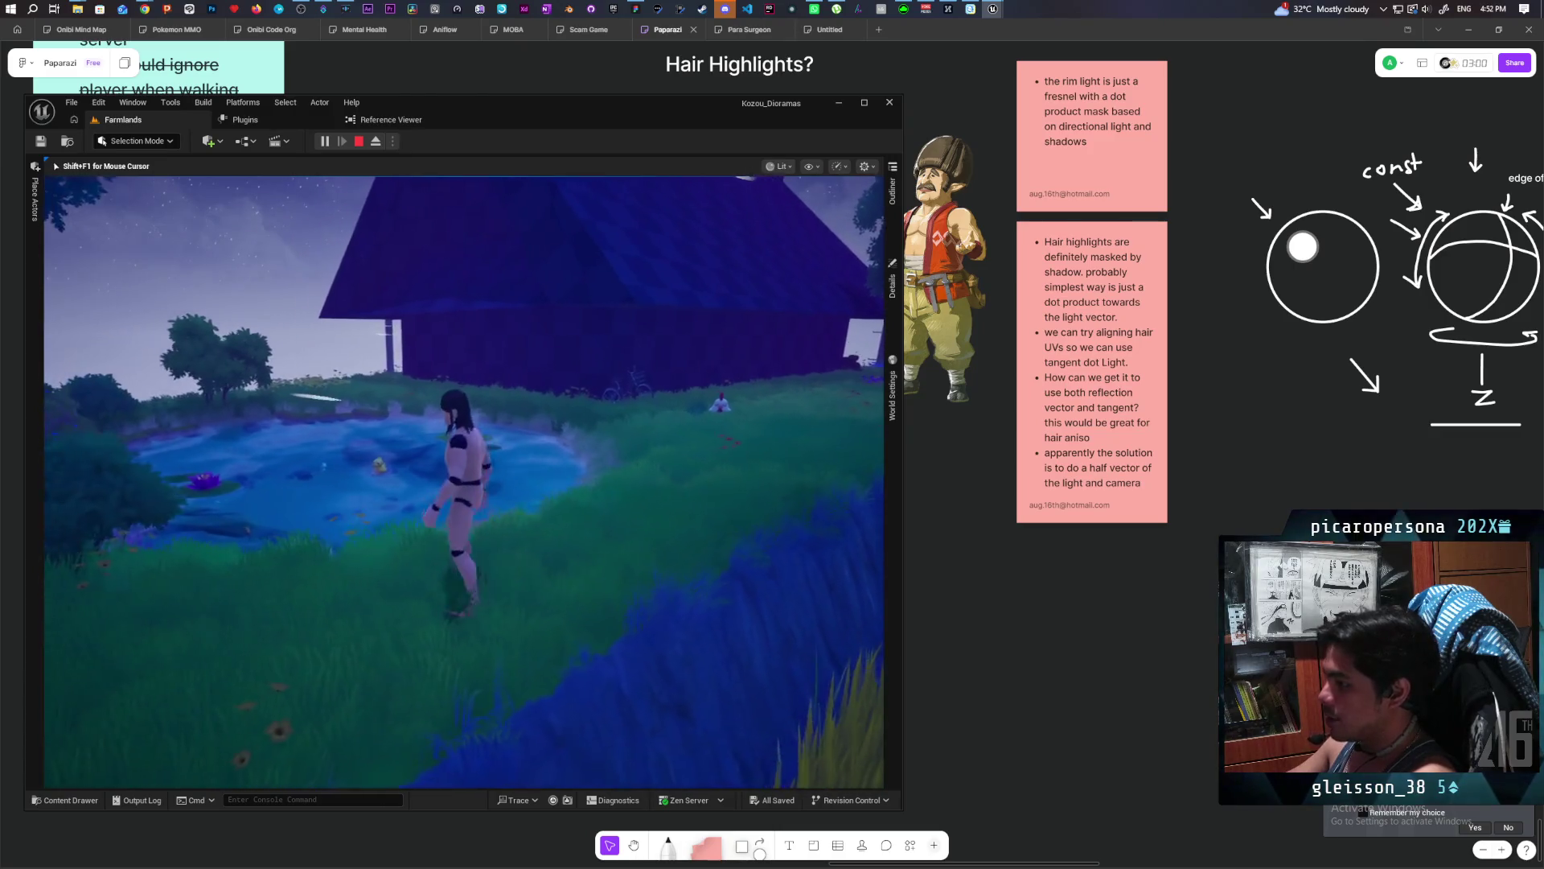
key("w")
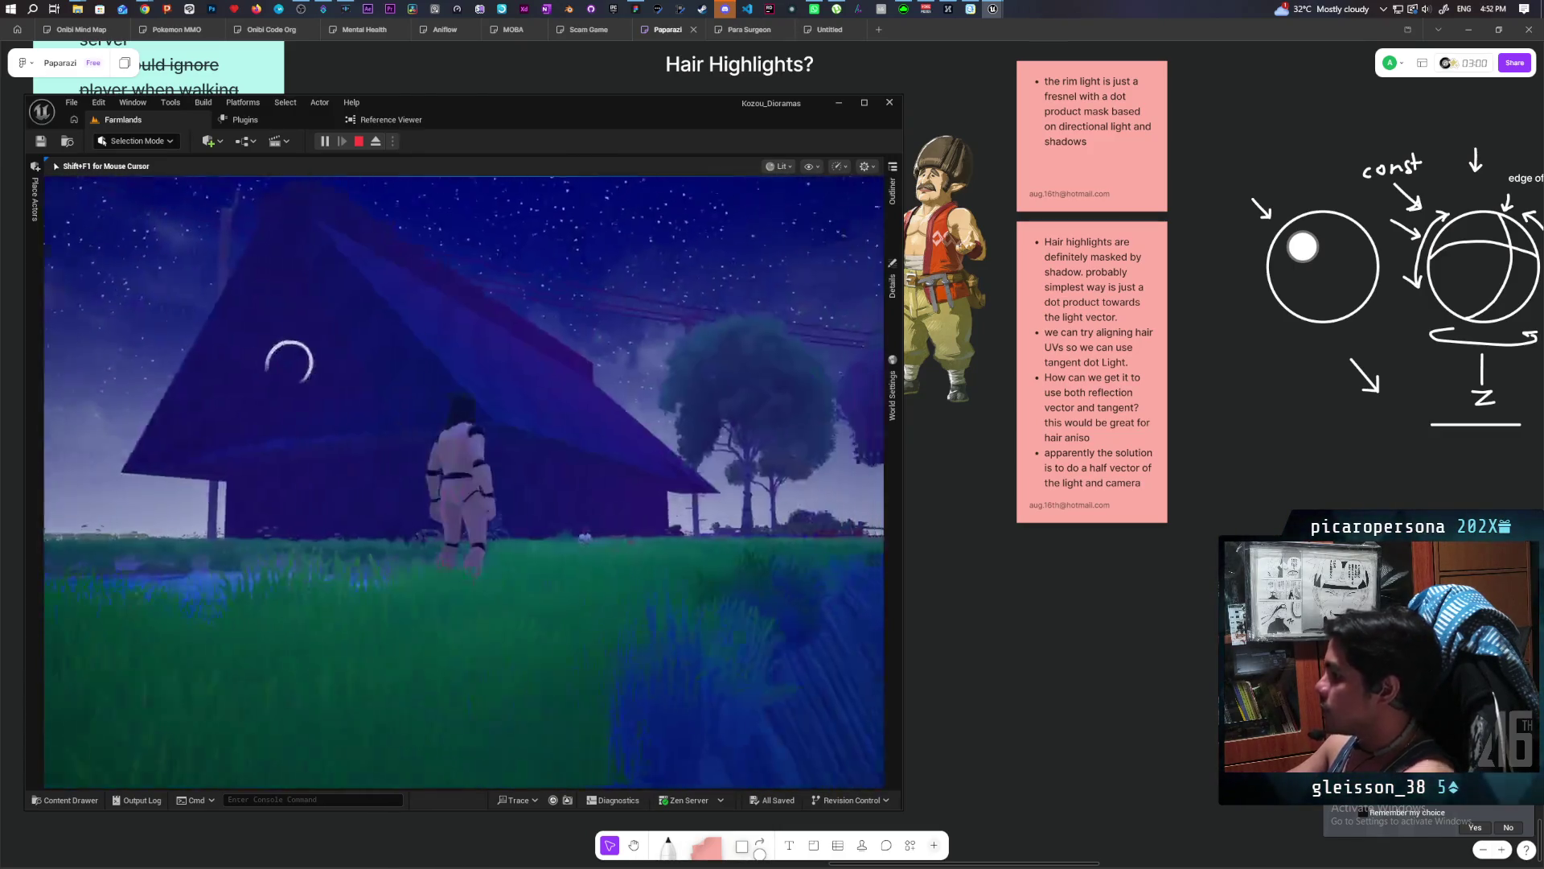
key("Escape")
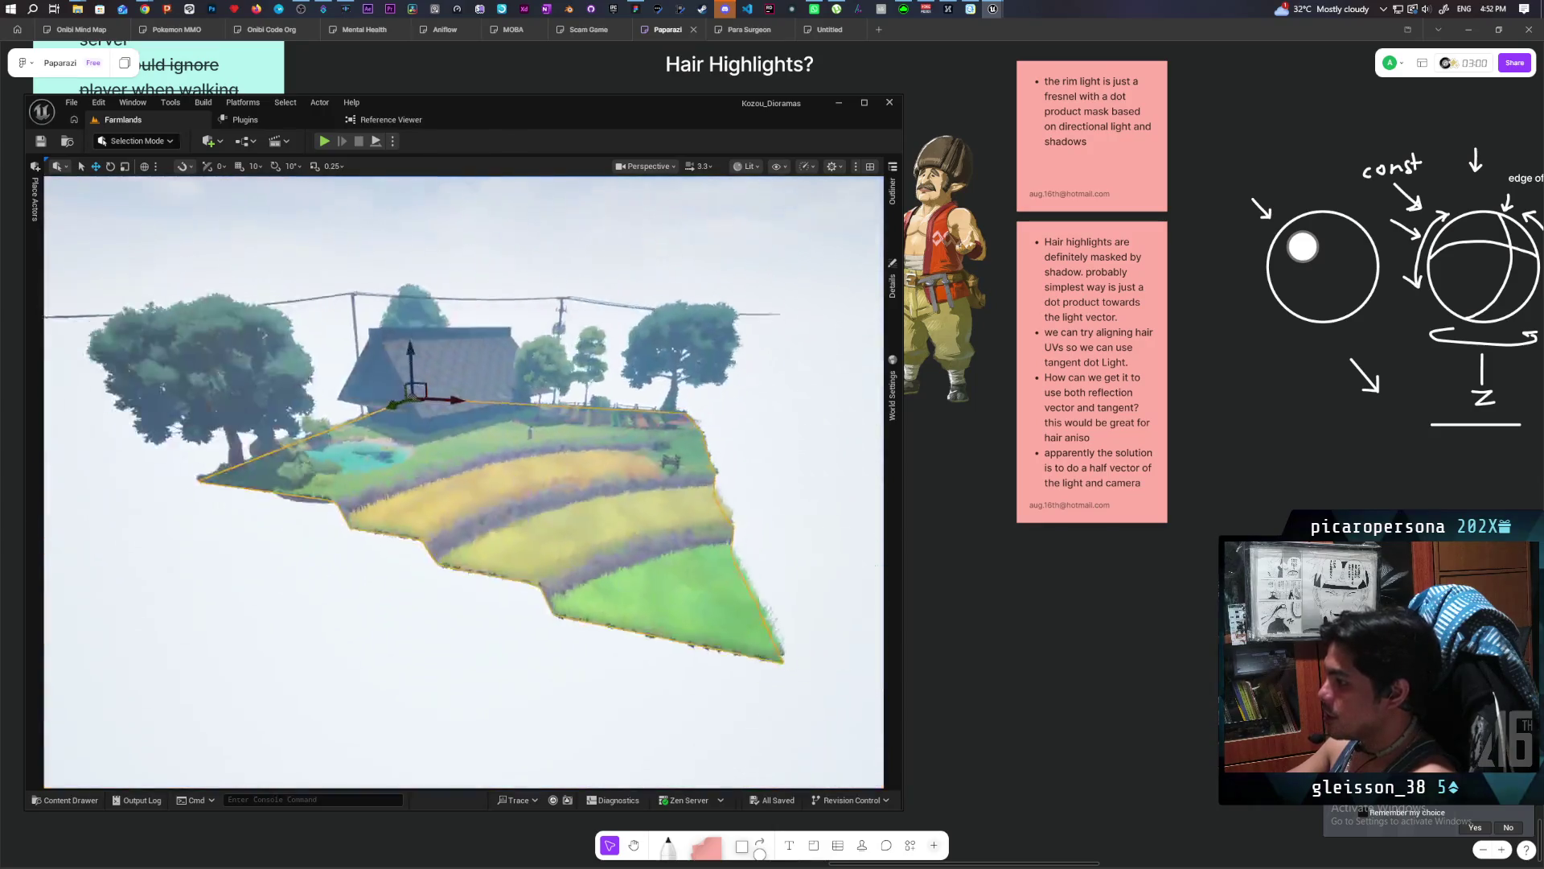
Zoom the editor viewport in and out over the Farmlands island.
scroll(463, 482, "up", 5)
scroll(463, 483, "down", 4)
scroll(463, 483, "up", 4)
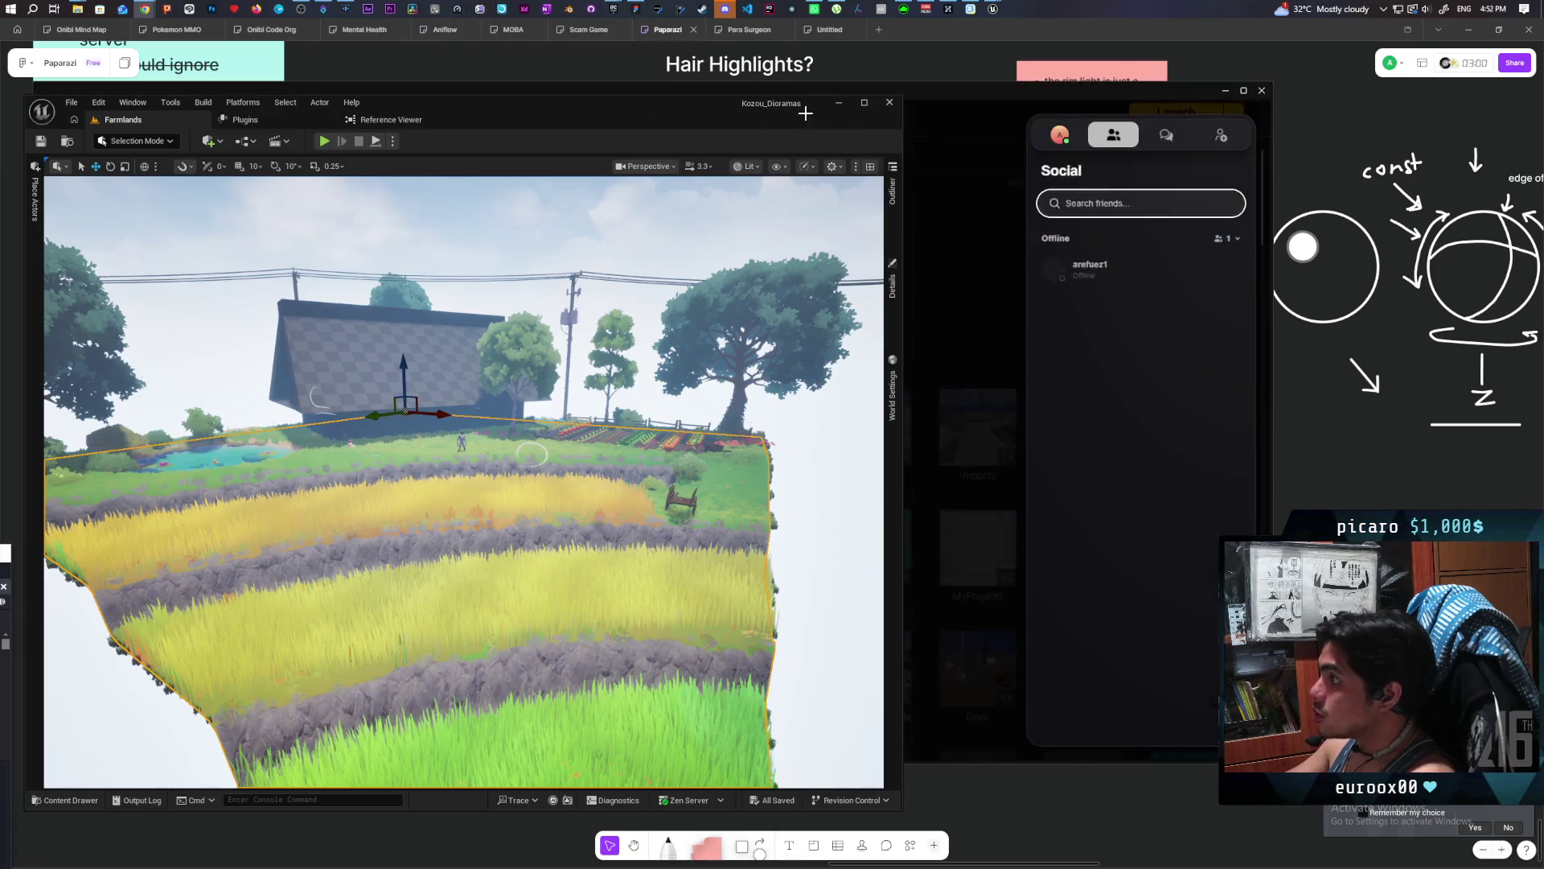
scroll(1007, 500, "down", 3)
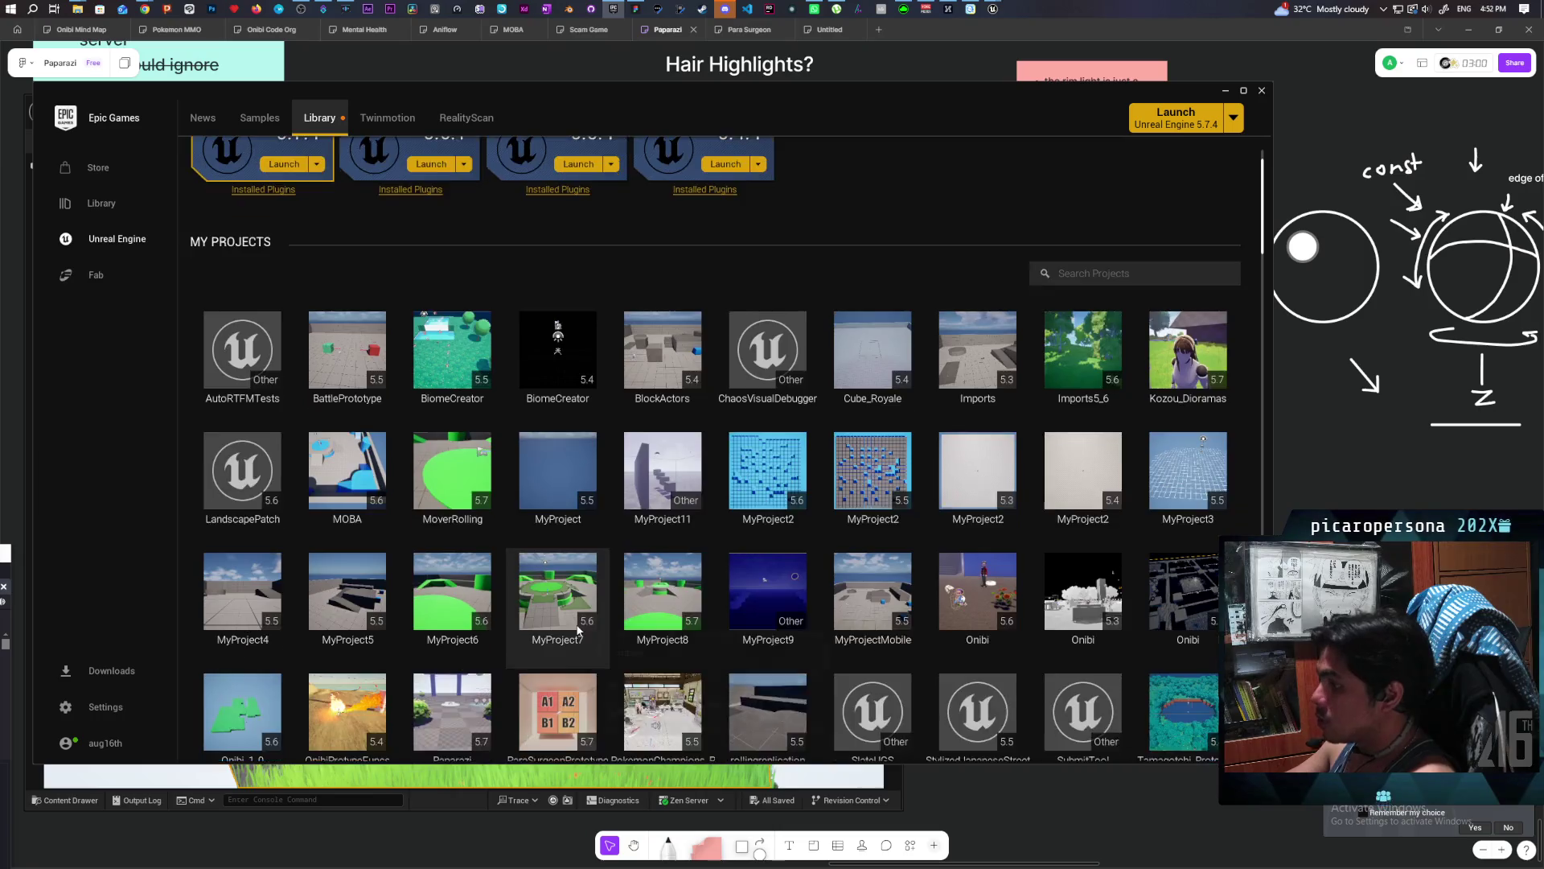
Launch the Paparazi project from the launcher's My Projects library.
double_click(499, 567)
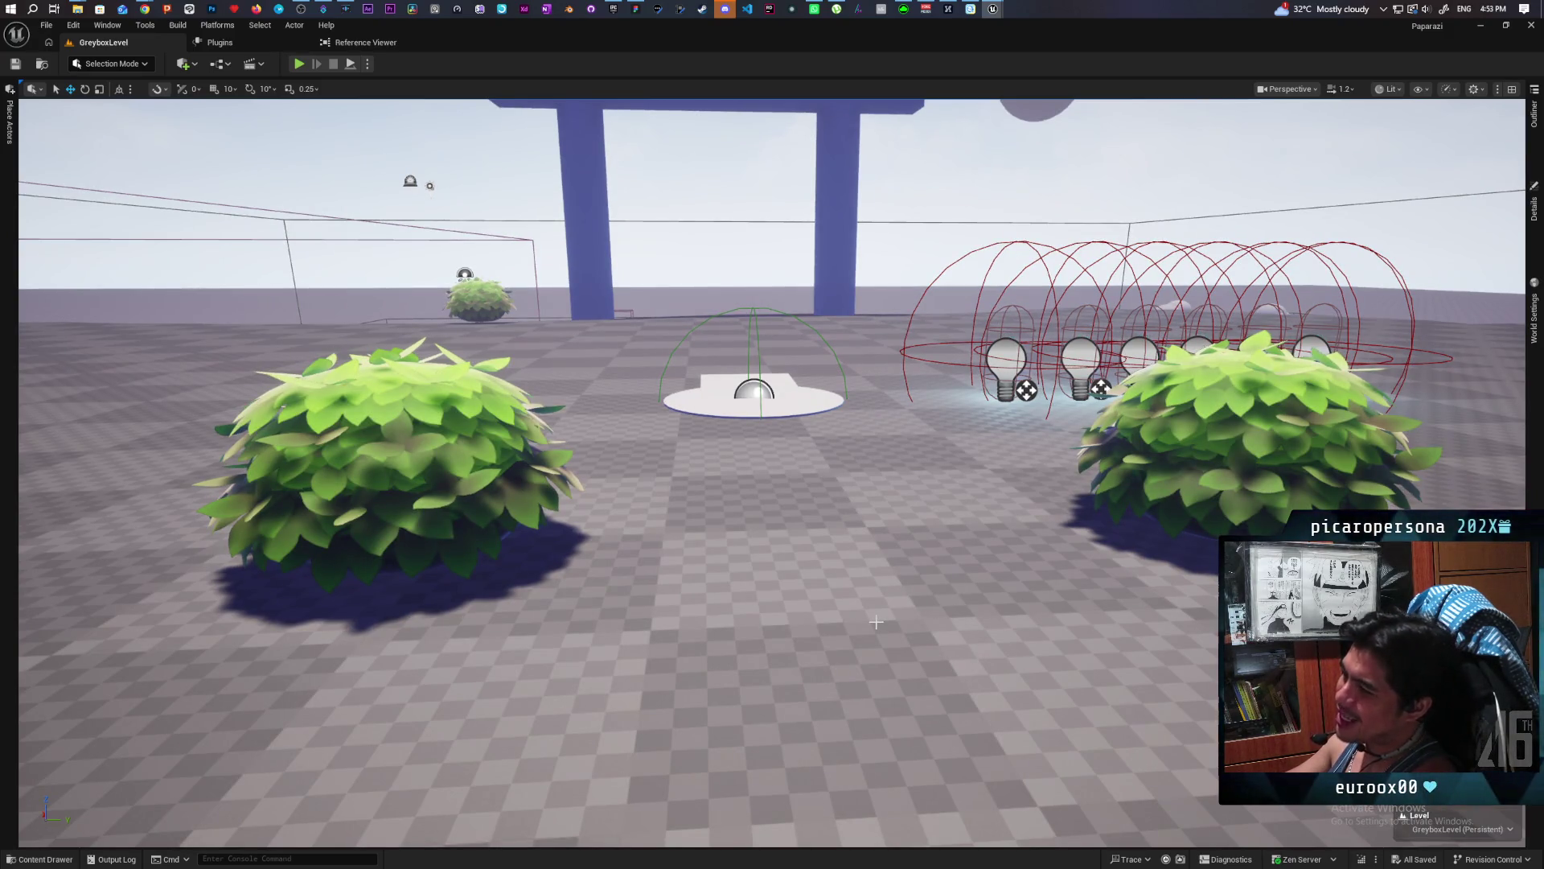
Fly the camera around GreyboxLevel, then restore the editor to a smaller window beside the launcher.
mouse_move(883, 527)
left_mouse_down()
mouse_move(853, 555)
mouse_move(813, 523)
mouse_move(828, 611)
mouse_move(868, 563)
mouse_move(869, 611)
mouse_move(837, 619)
mouse_move(845, 579)
mouse_move(820, 595)
mouse_move(772, 587)
mouse_move(804, 619)
mouse_move(893, 615)
mouse_move(391, 349)
left_mouse_up()
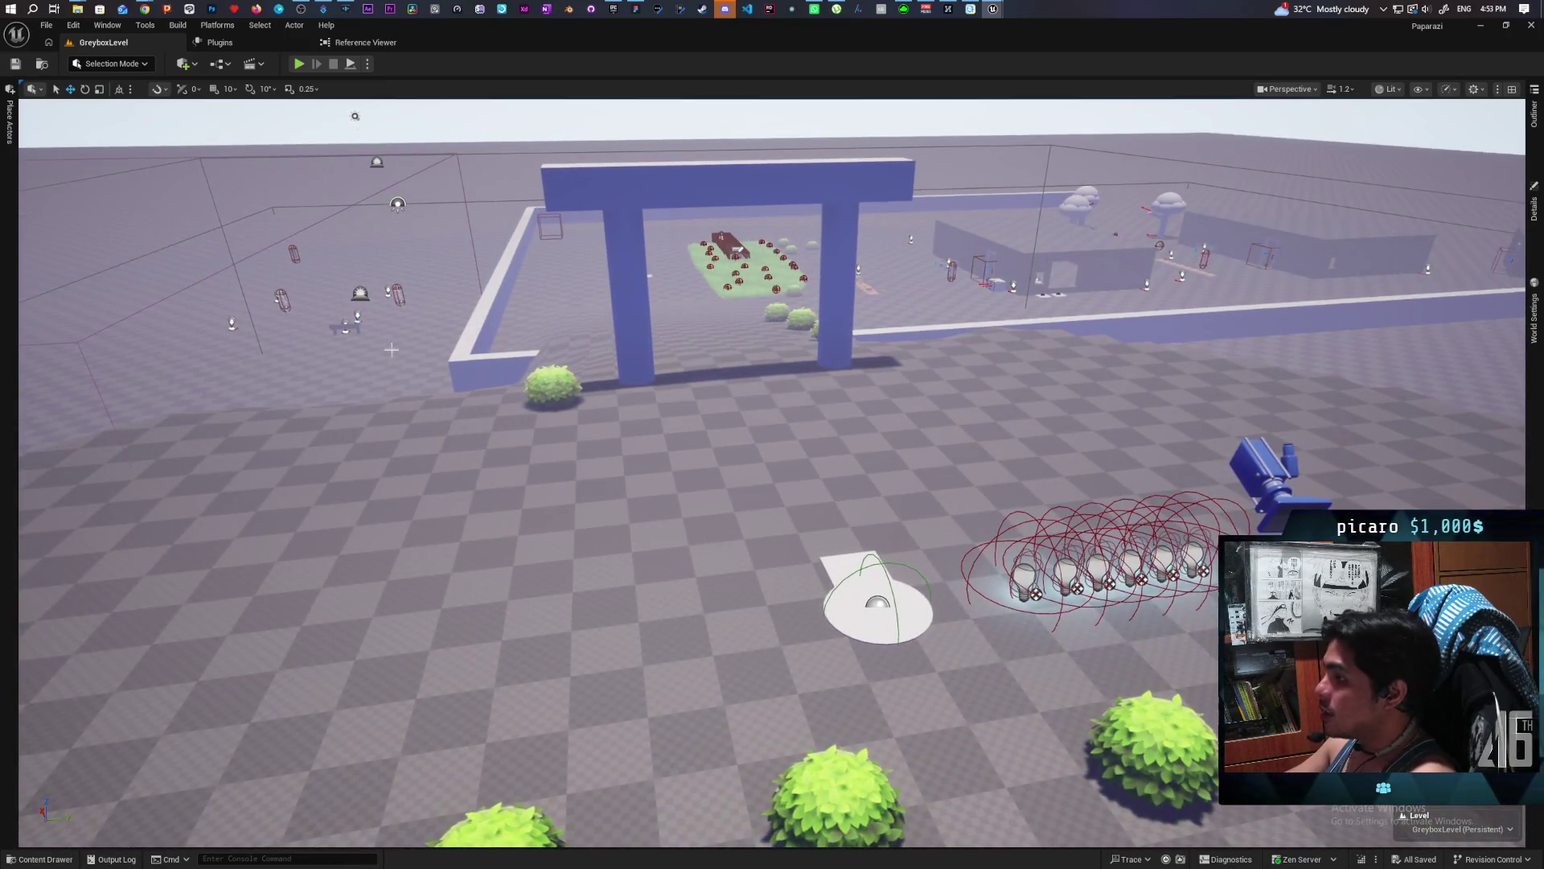
left_click_drag(803, 41, 1001, 34)
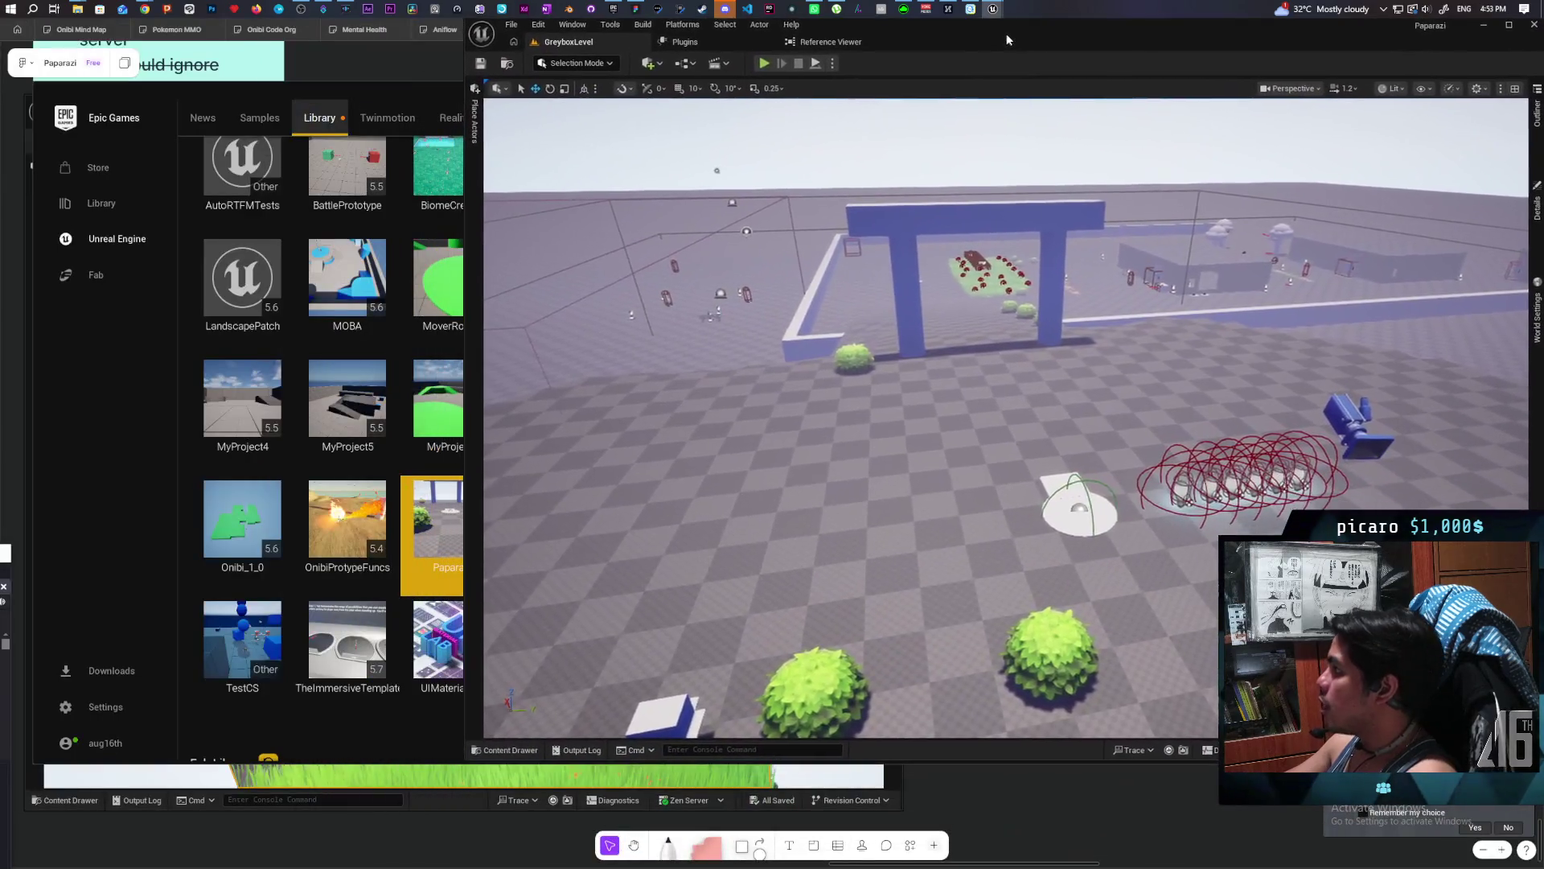
Set Number of Players to 3, pick a Net Mode, and start the multiplayer play test.
left_click(828, 65)
left_click_drag(939, 295, 949, 295)
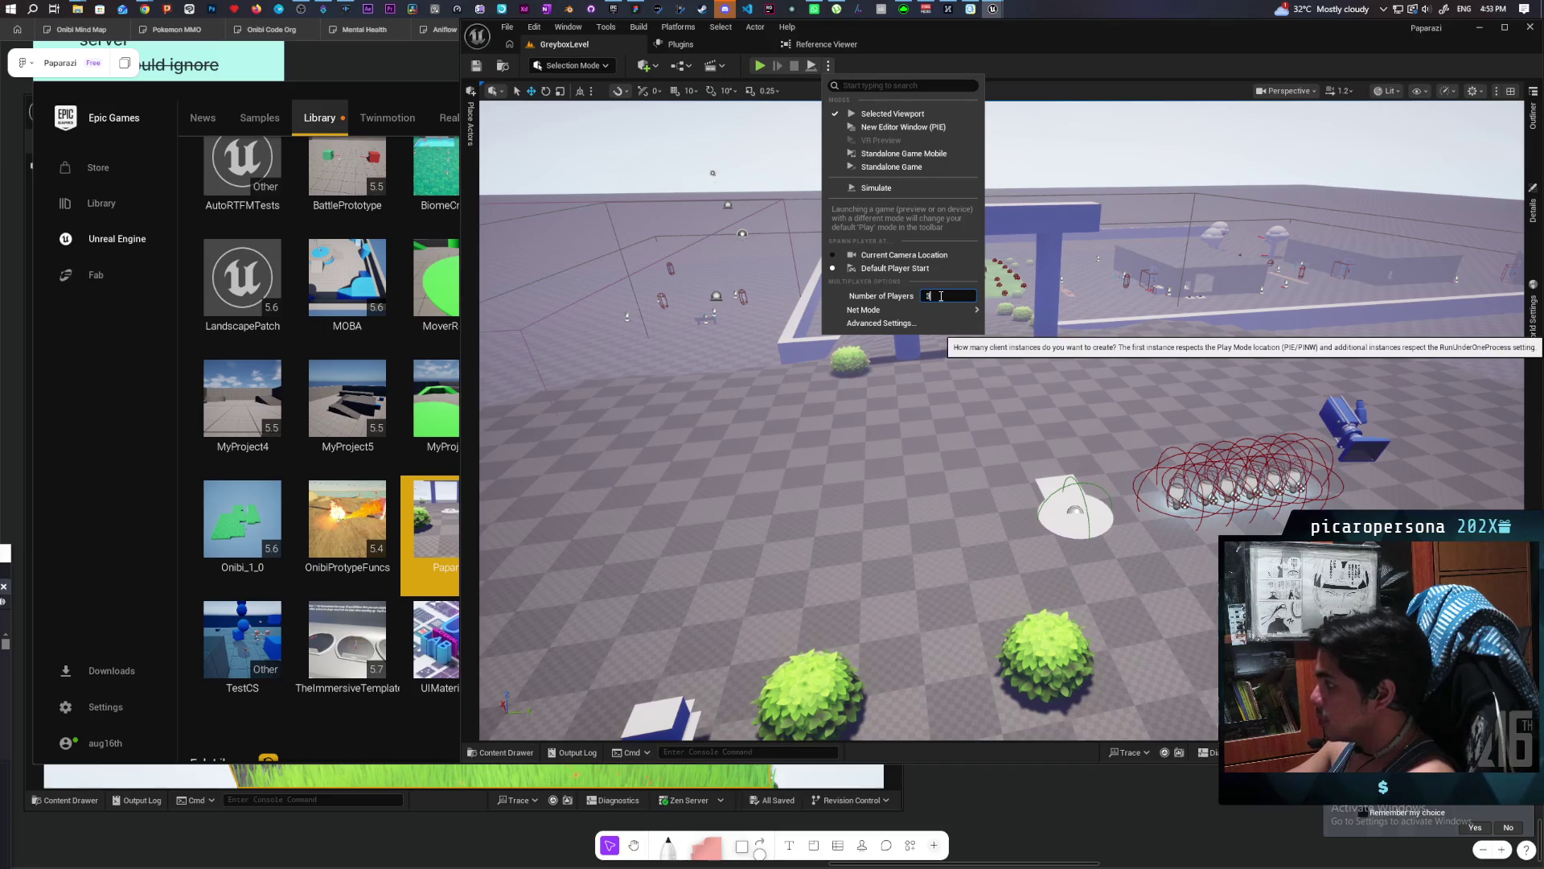
mouse_move(952, 311)
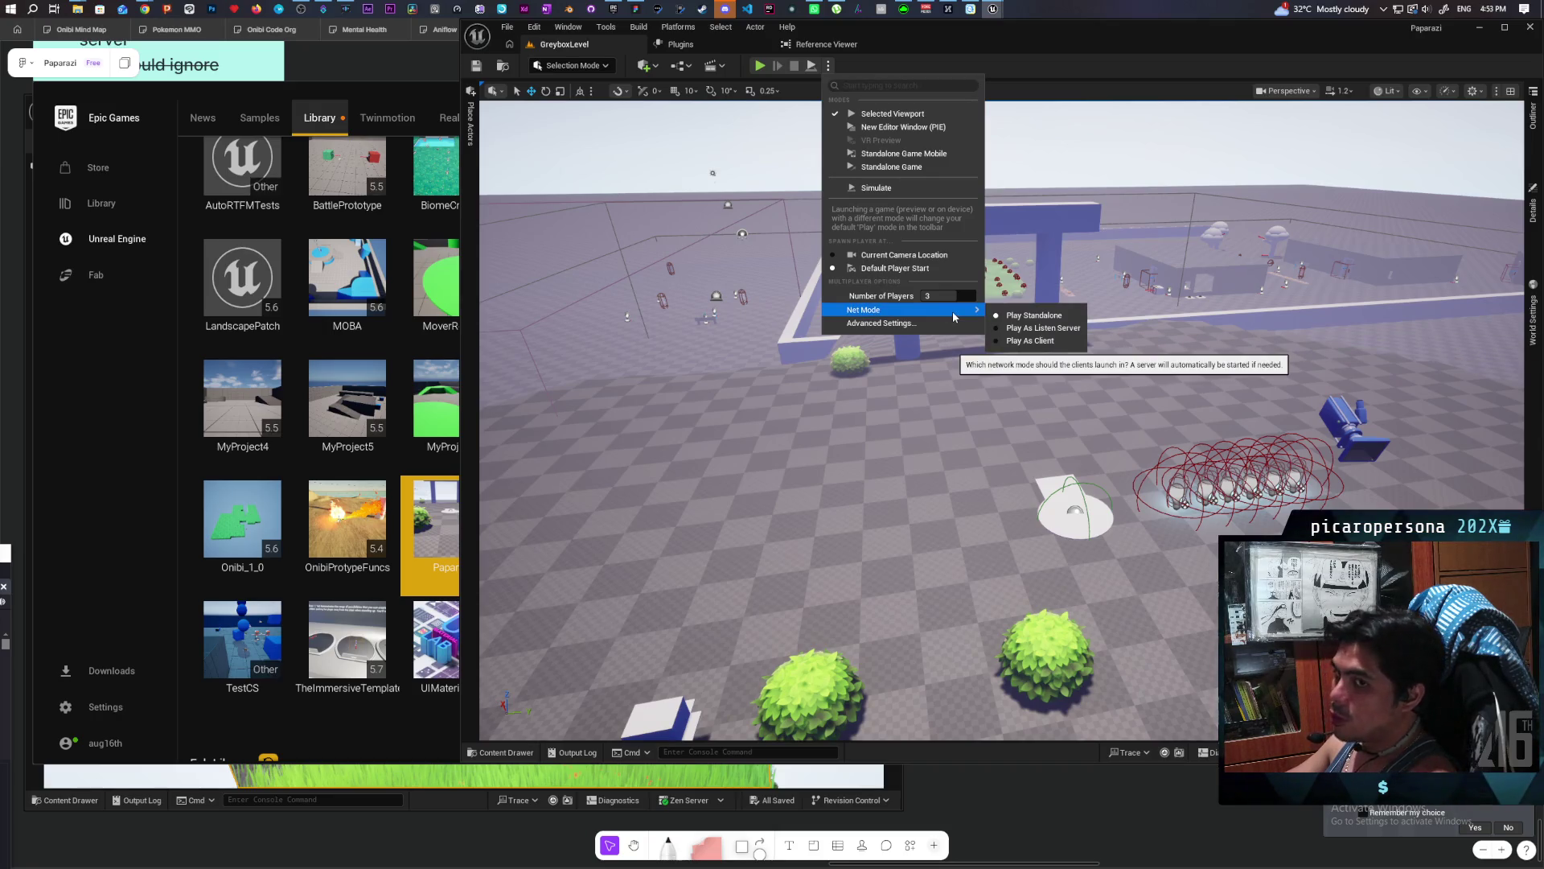
left_click(1023, 316)
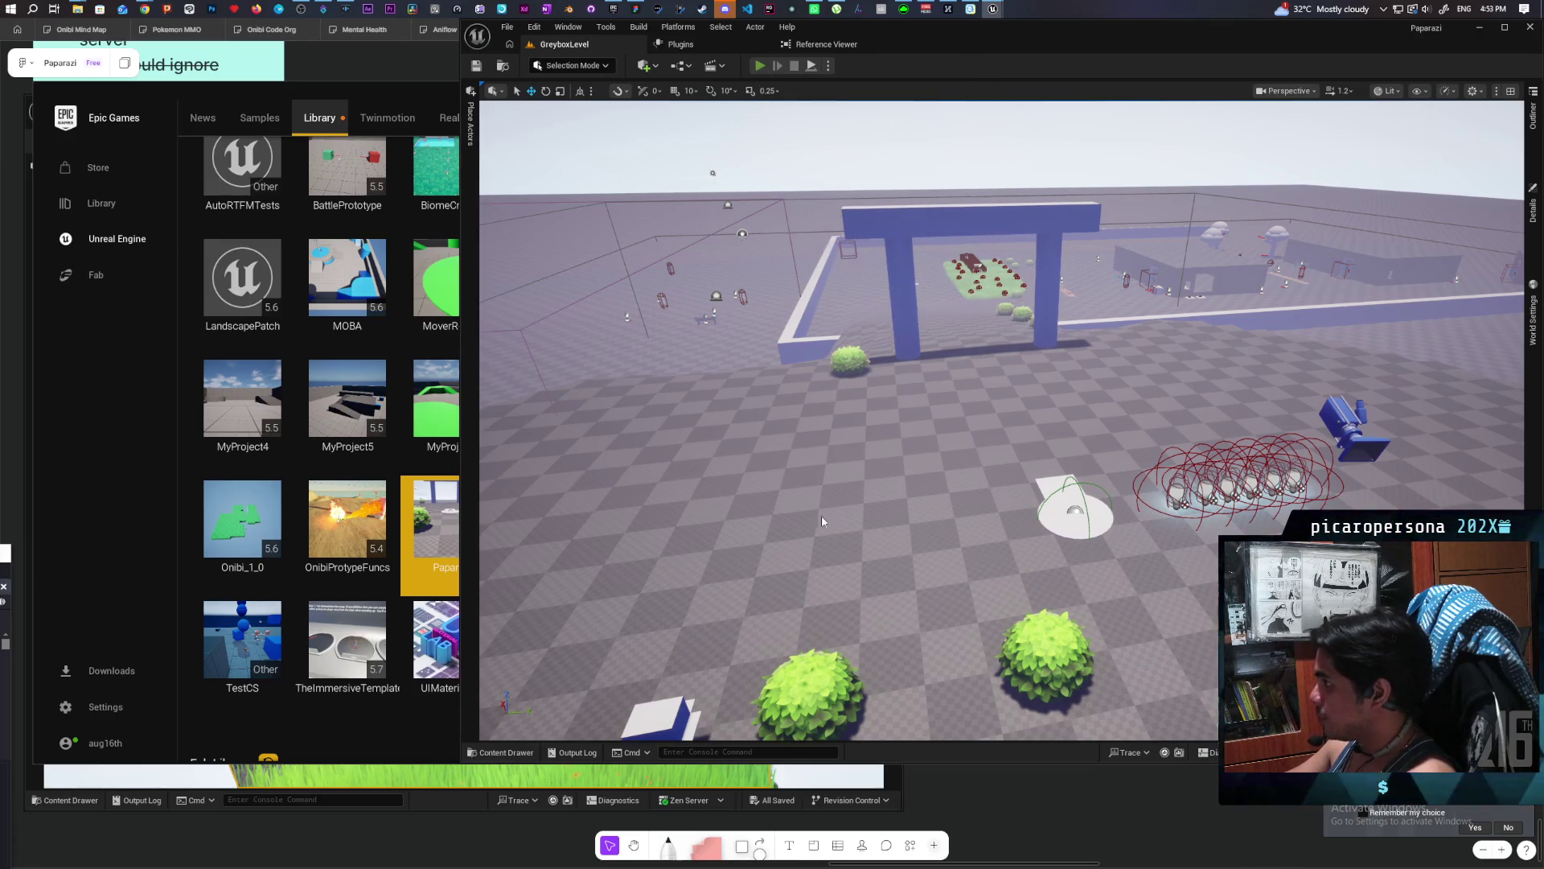
key("alt+p")
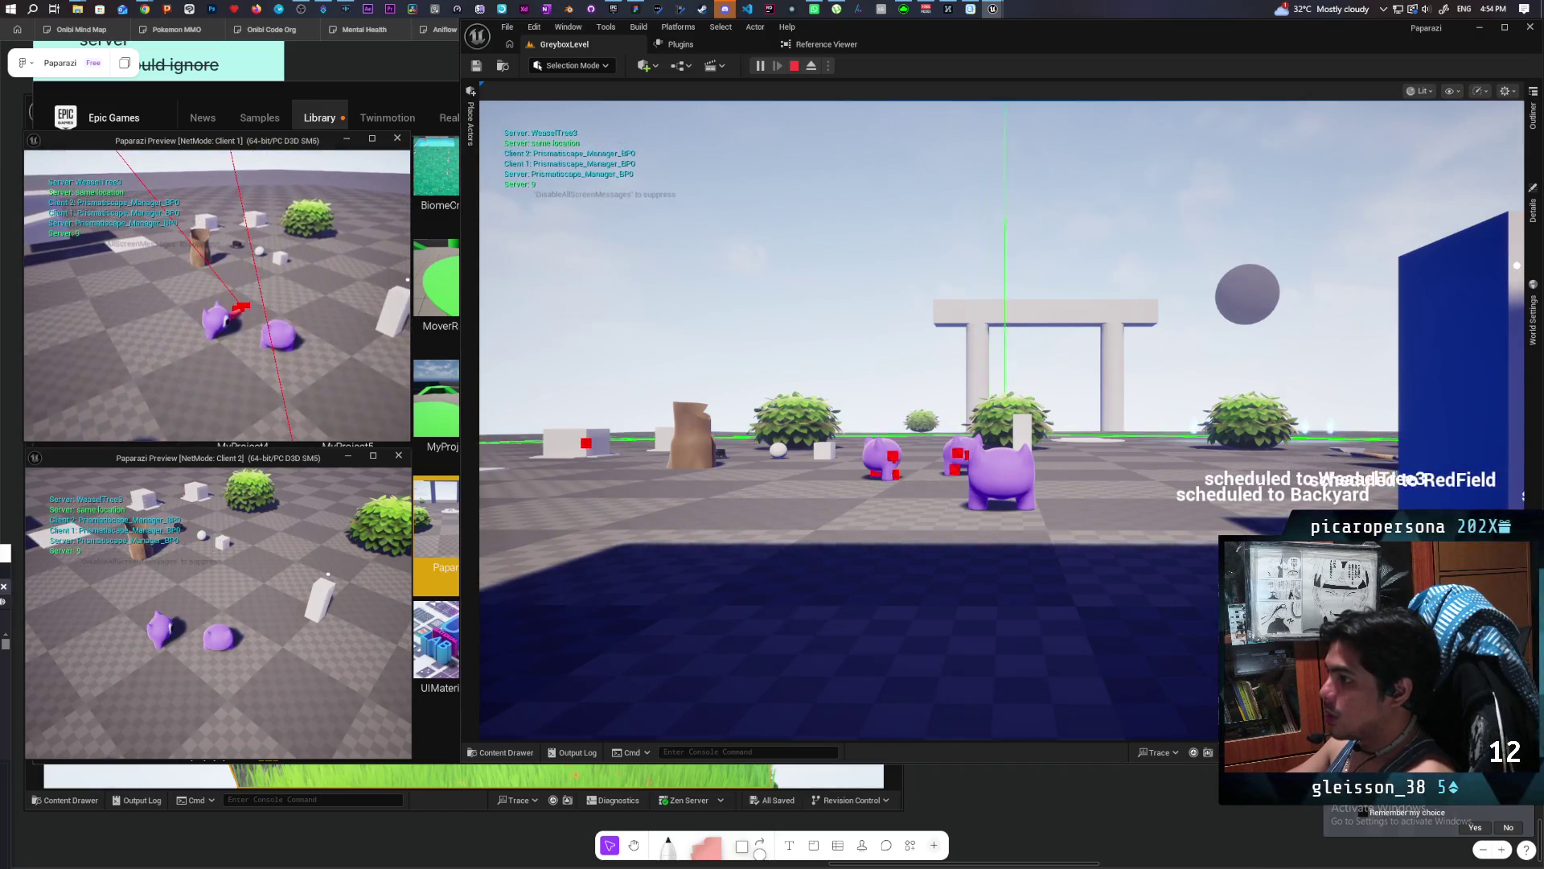
Stop the play session with Escape, bringing up the Play In Editor message log.
key("Escape")
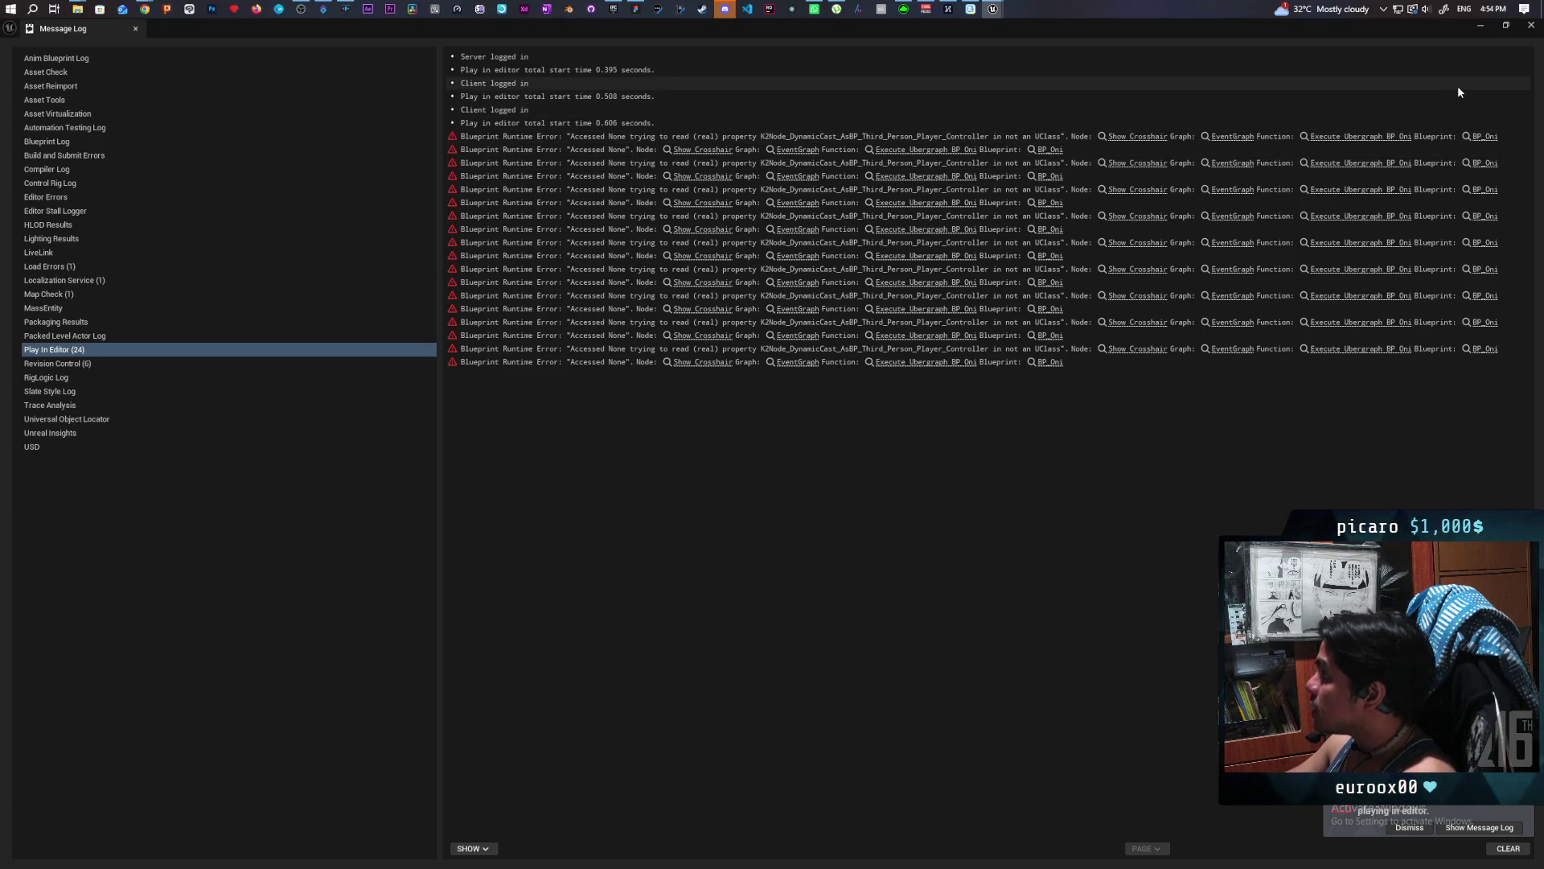
Close the Message Log window listing the BP_Oni Accessed None errors.
left_click(1531, 25)
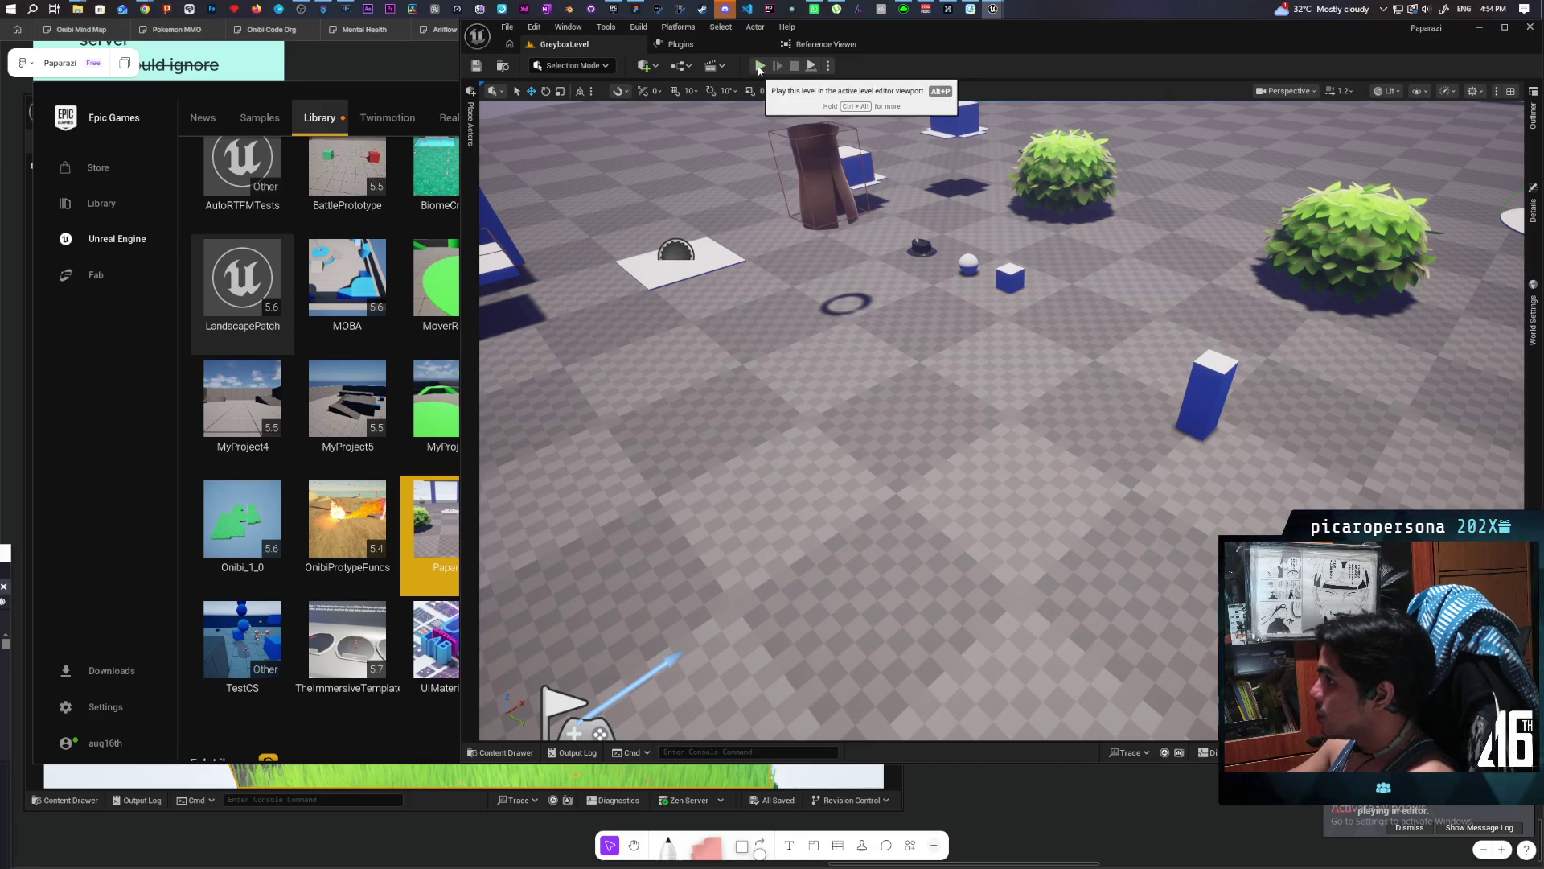
left_click(758, 66)
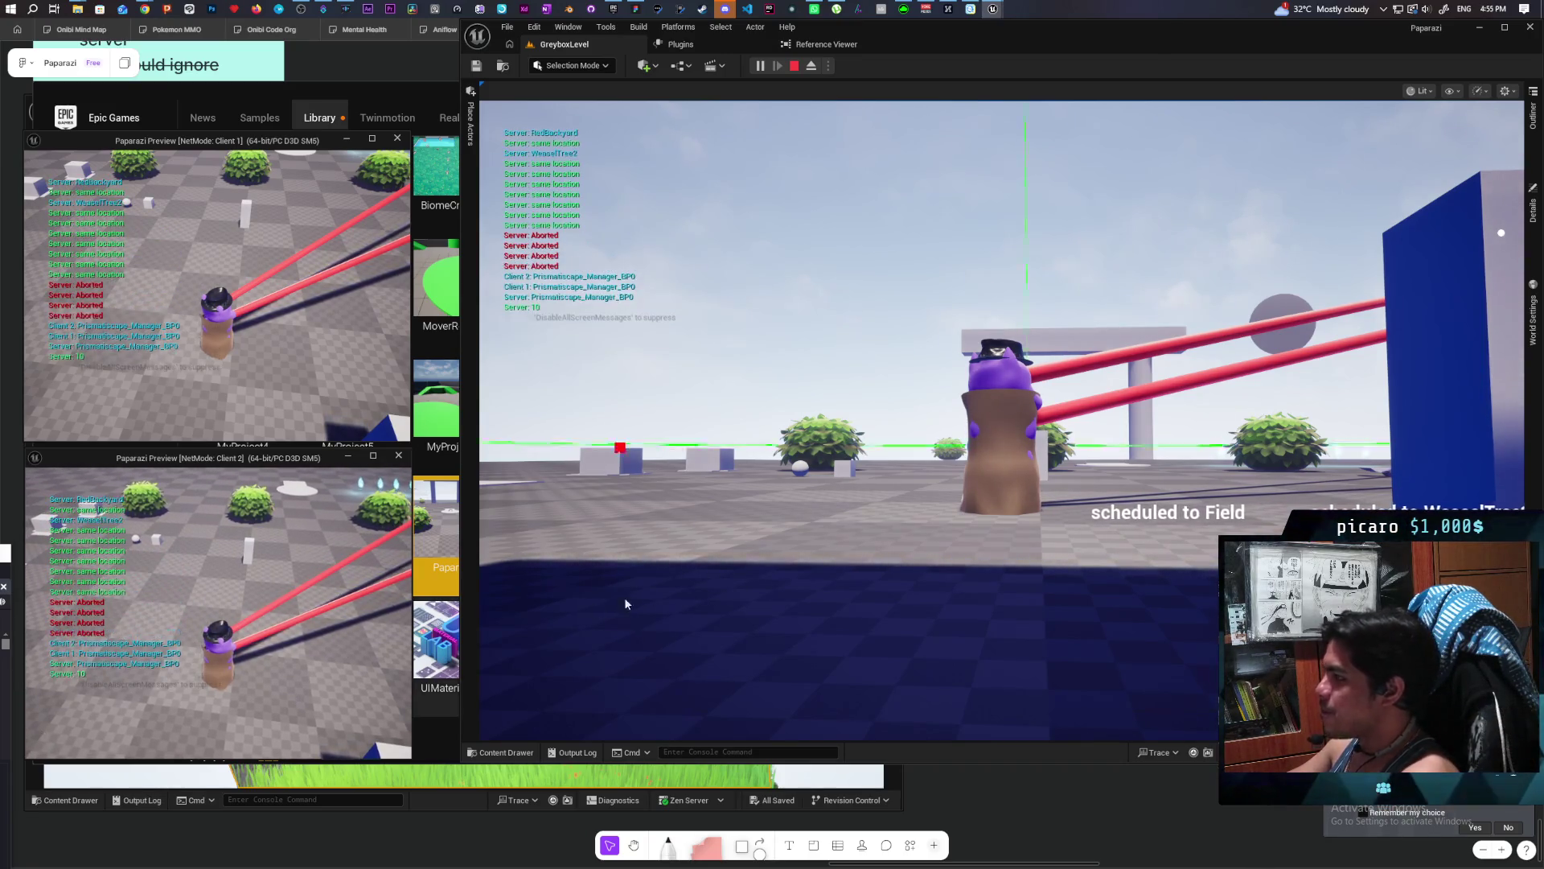
left_click(624, 606)
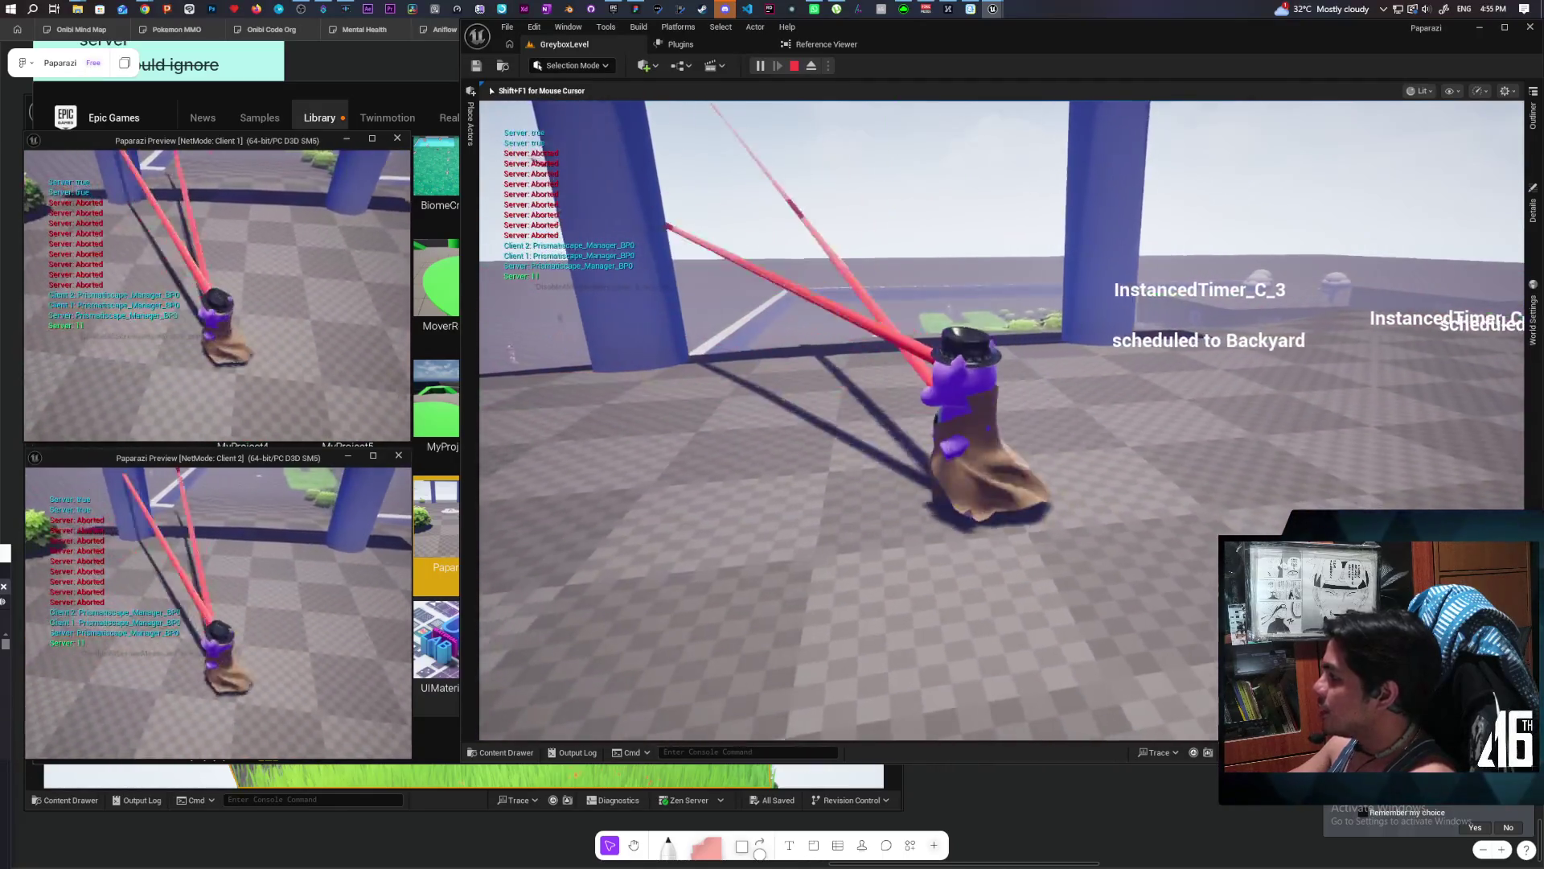
key("Escape")
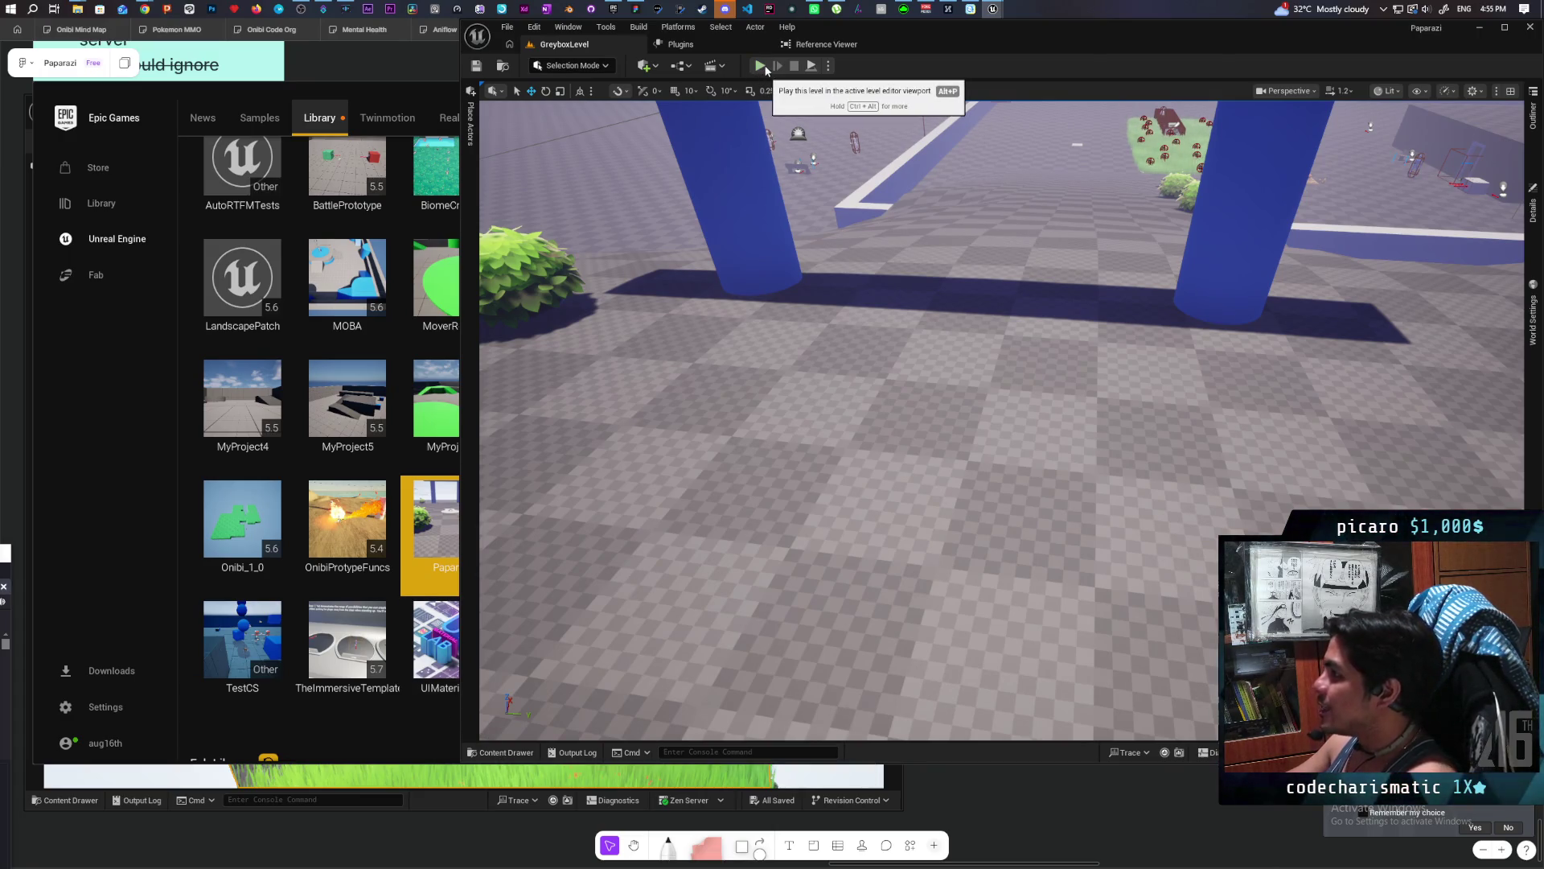
Review the Number of Players setting, then launch a new Play In Editor session of GreyboxLevel.
left_click(829, 67)
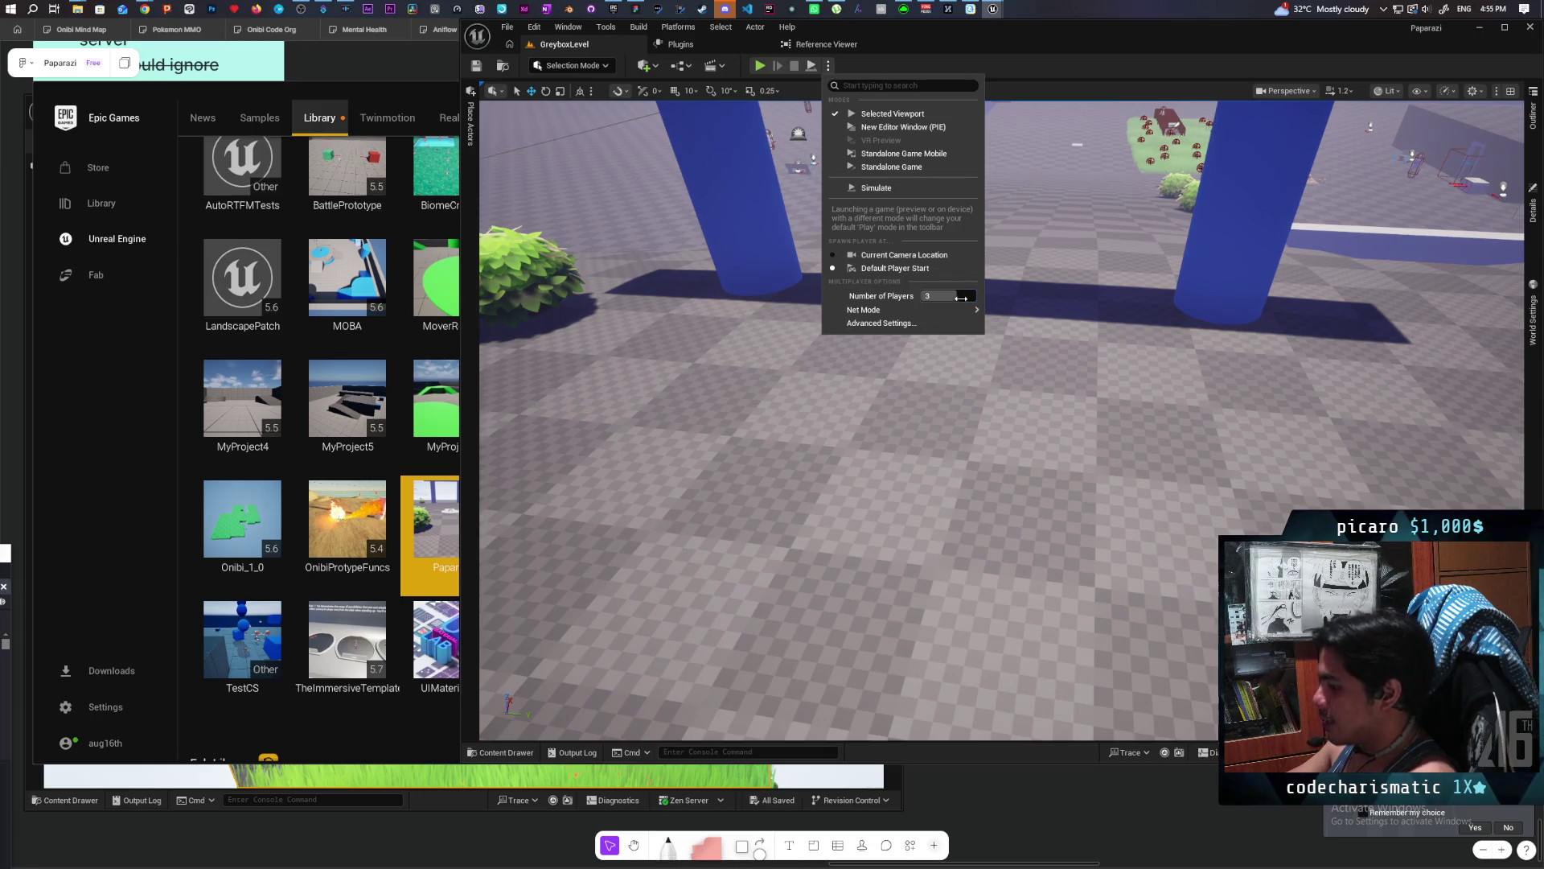
left_click(1025, 316)
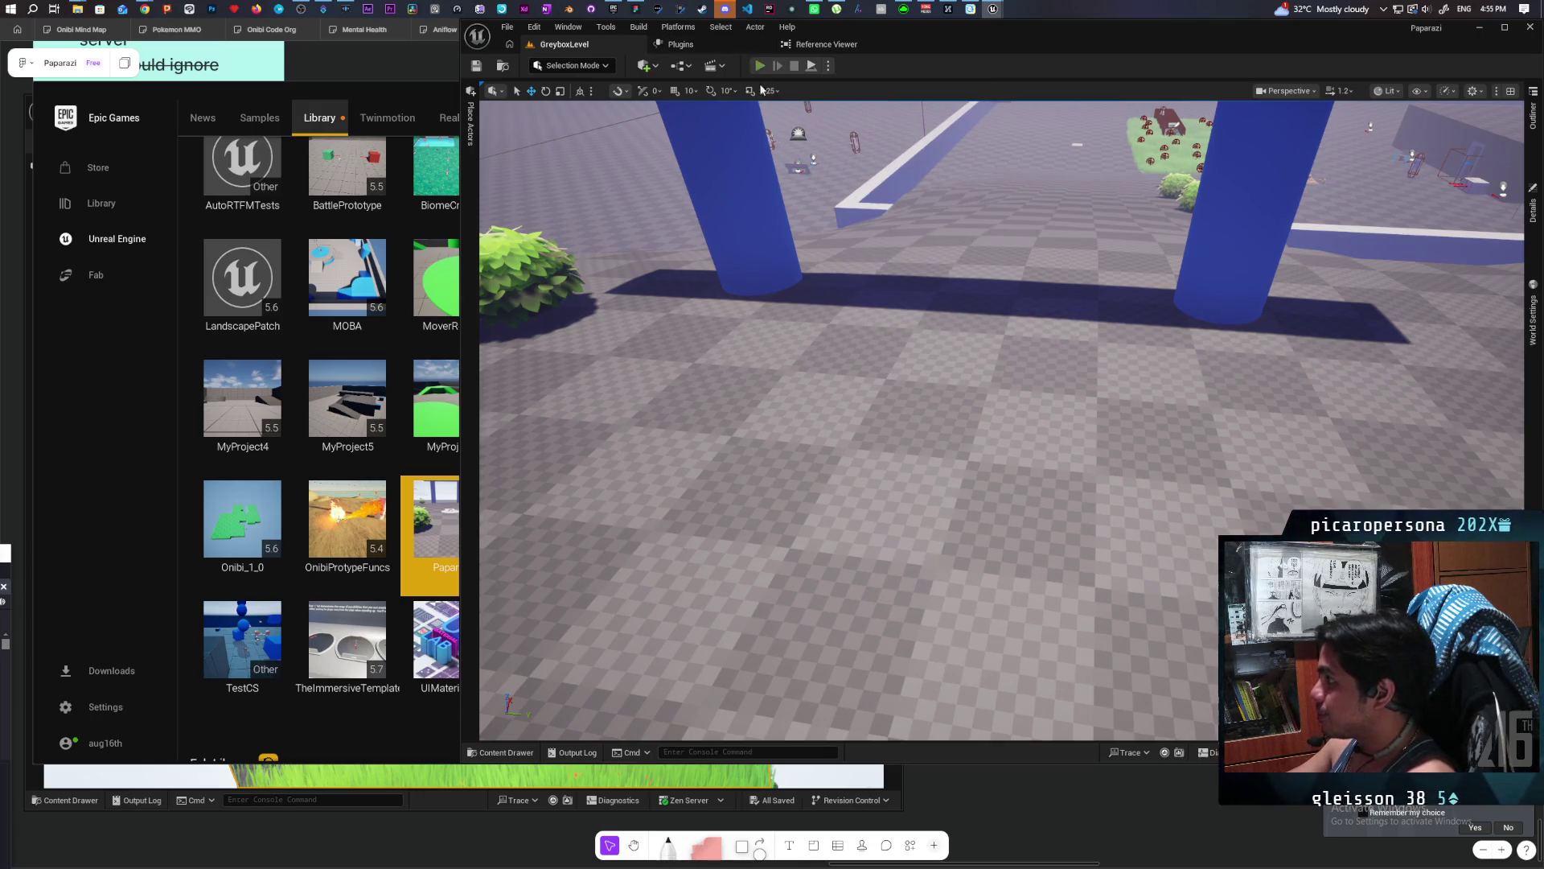
left_click(759, 66)
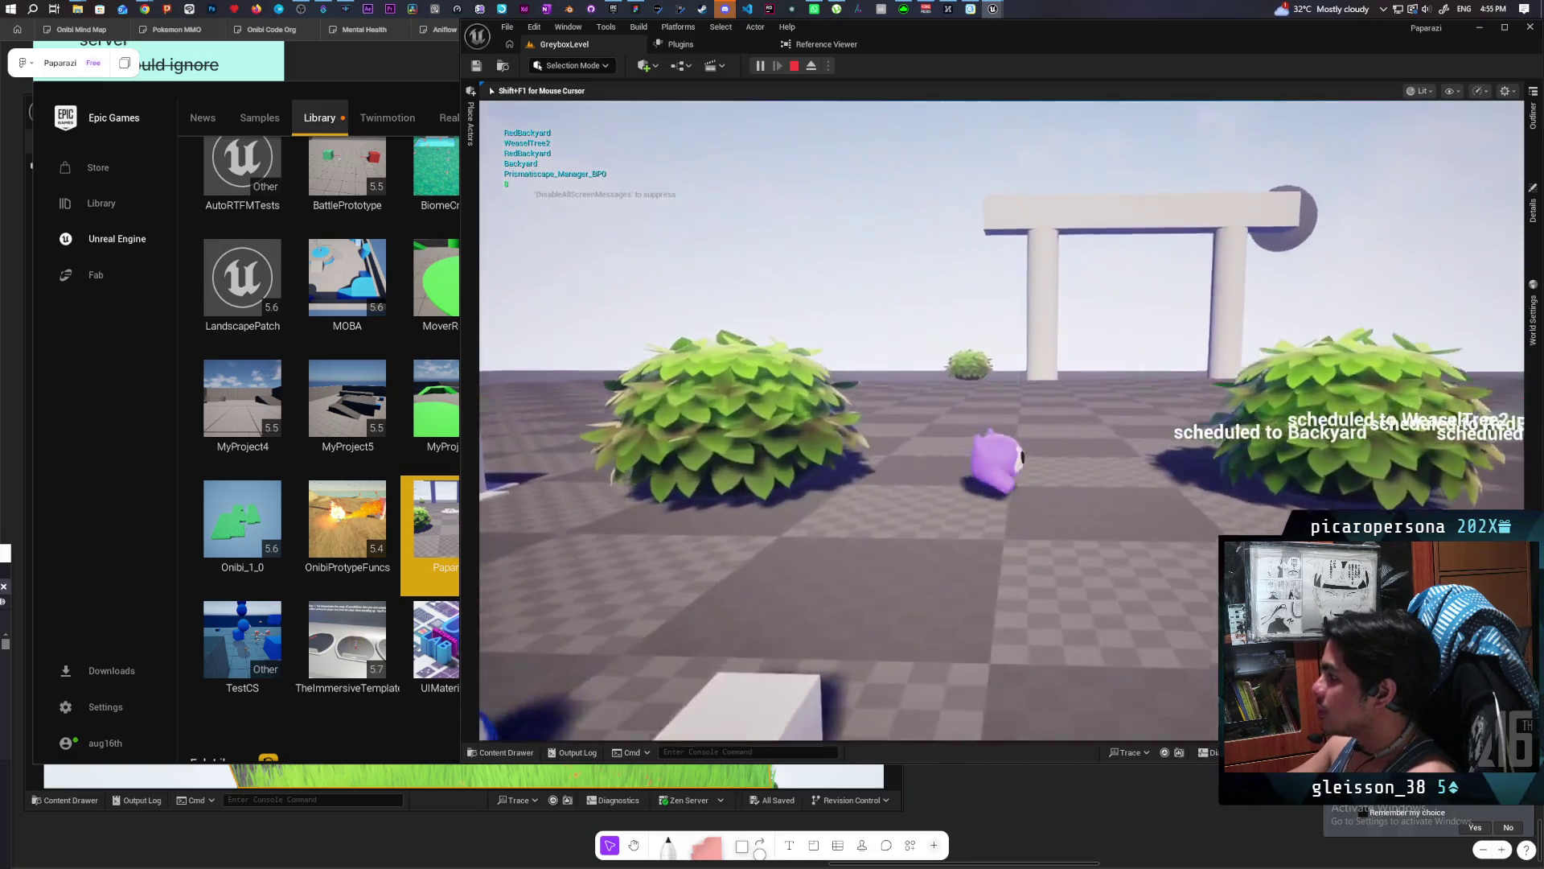
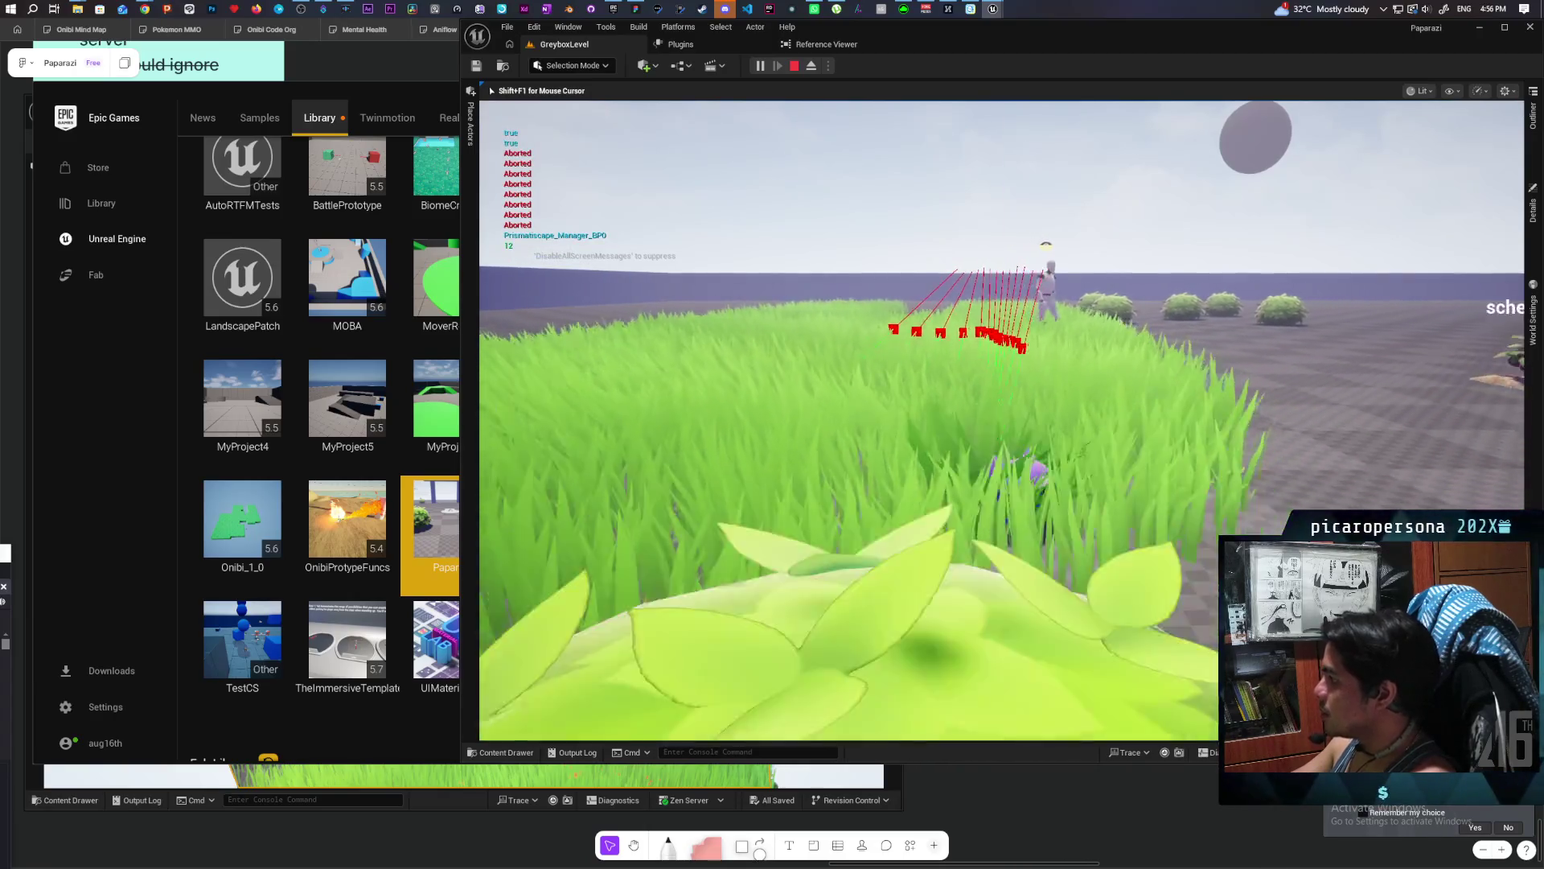
Walk the character through the tall grass and along the garden row, picking up the pumpkin.
key("w")
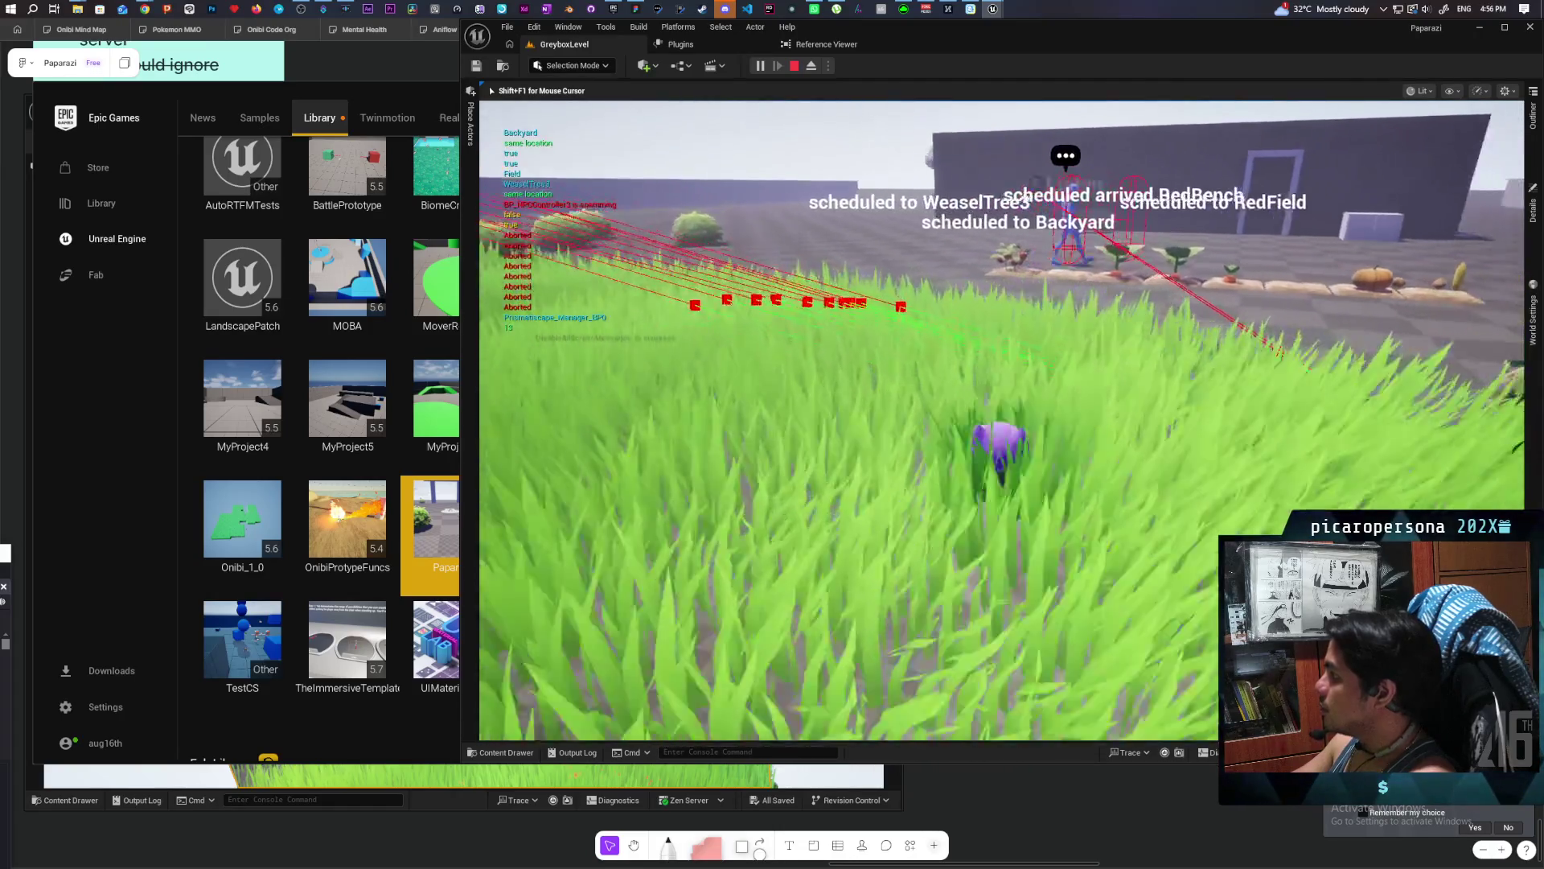
key("w")
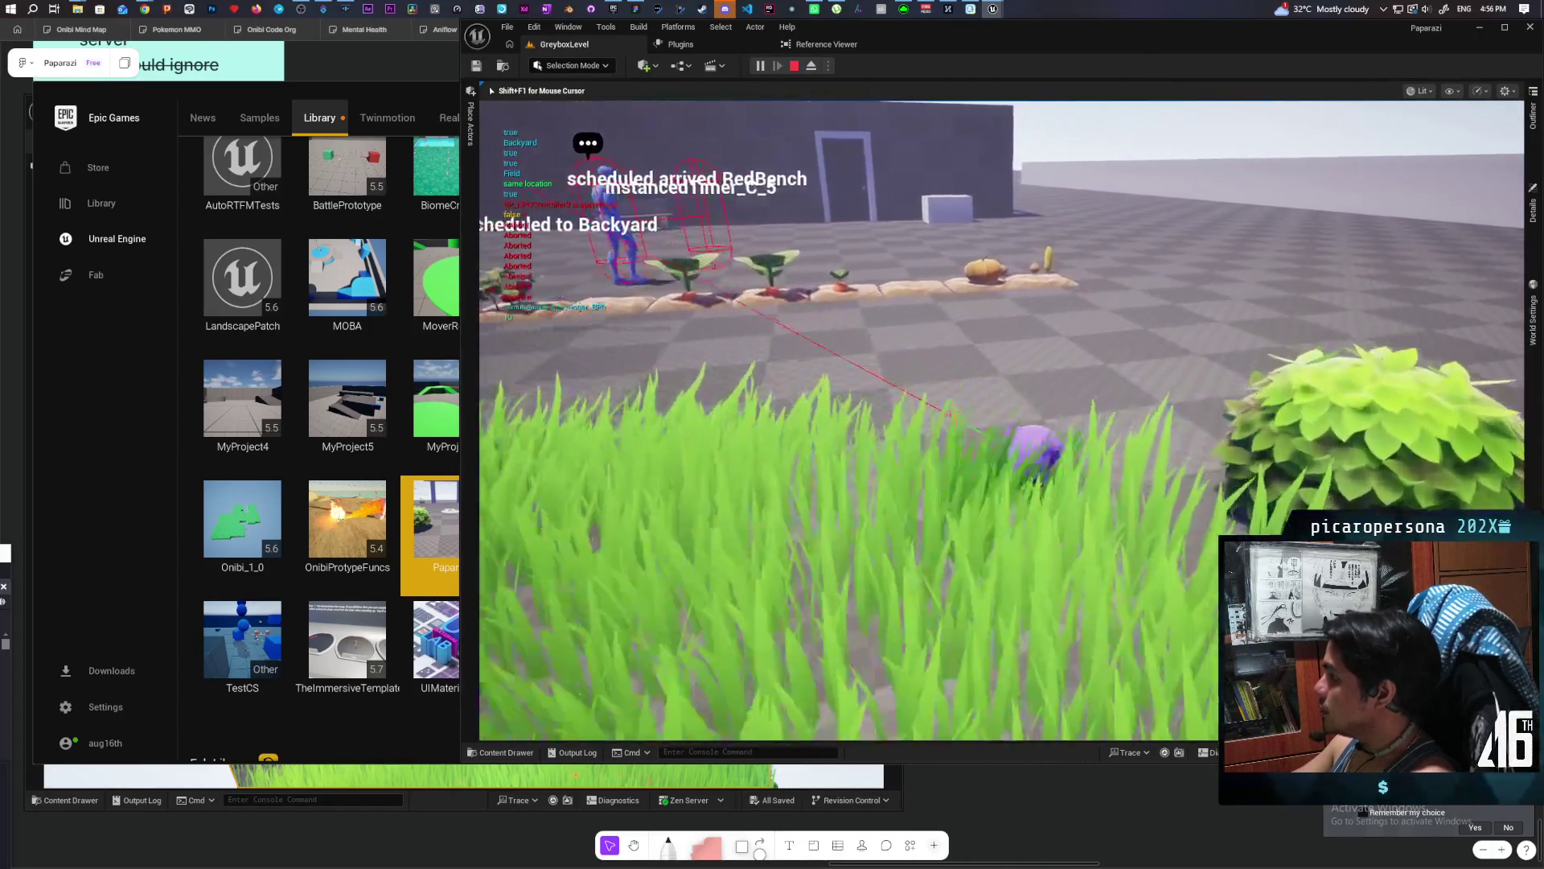
key("w")
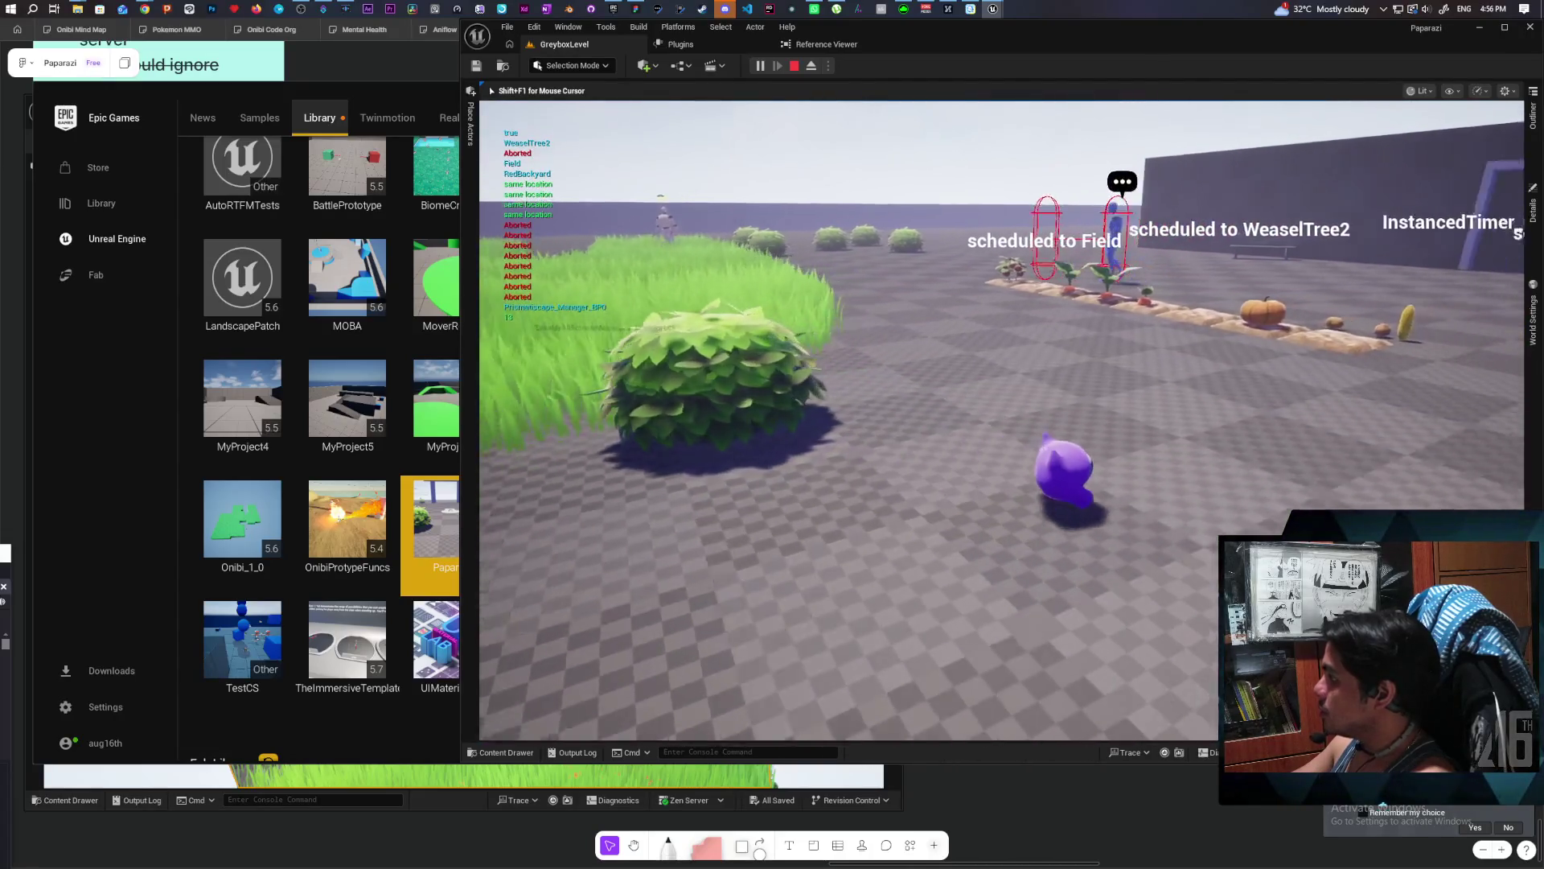
key("w")
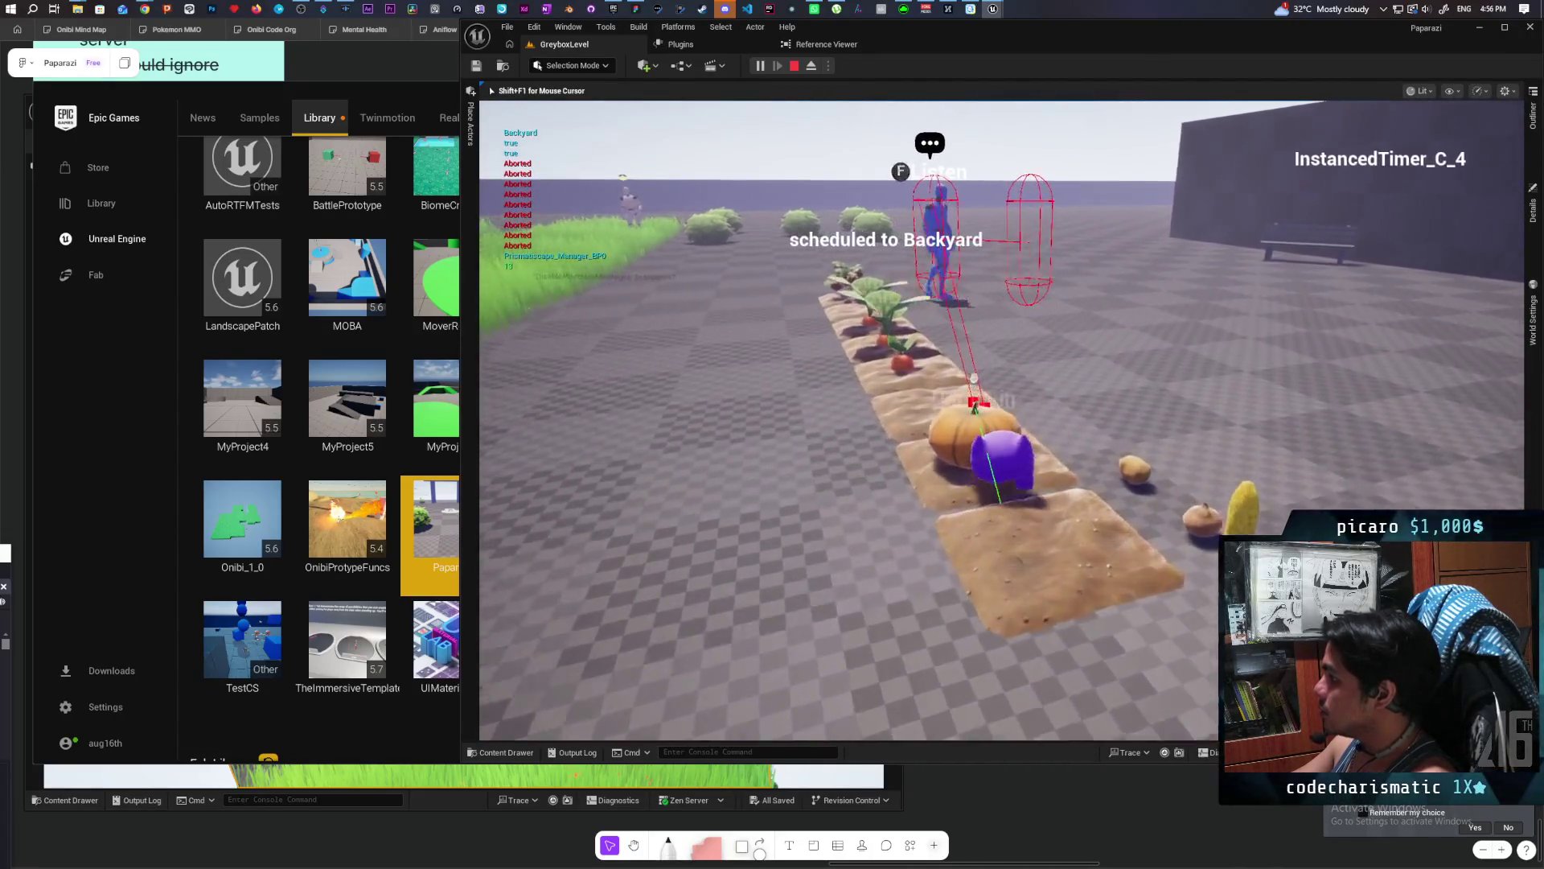
key("w")
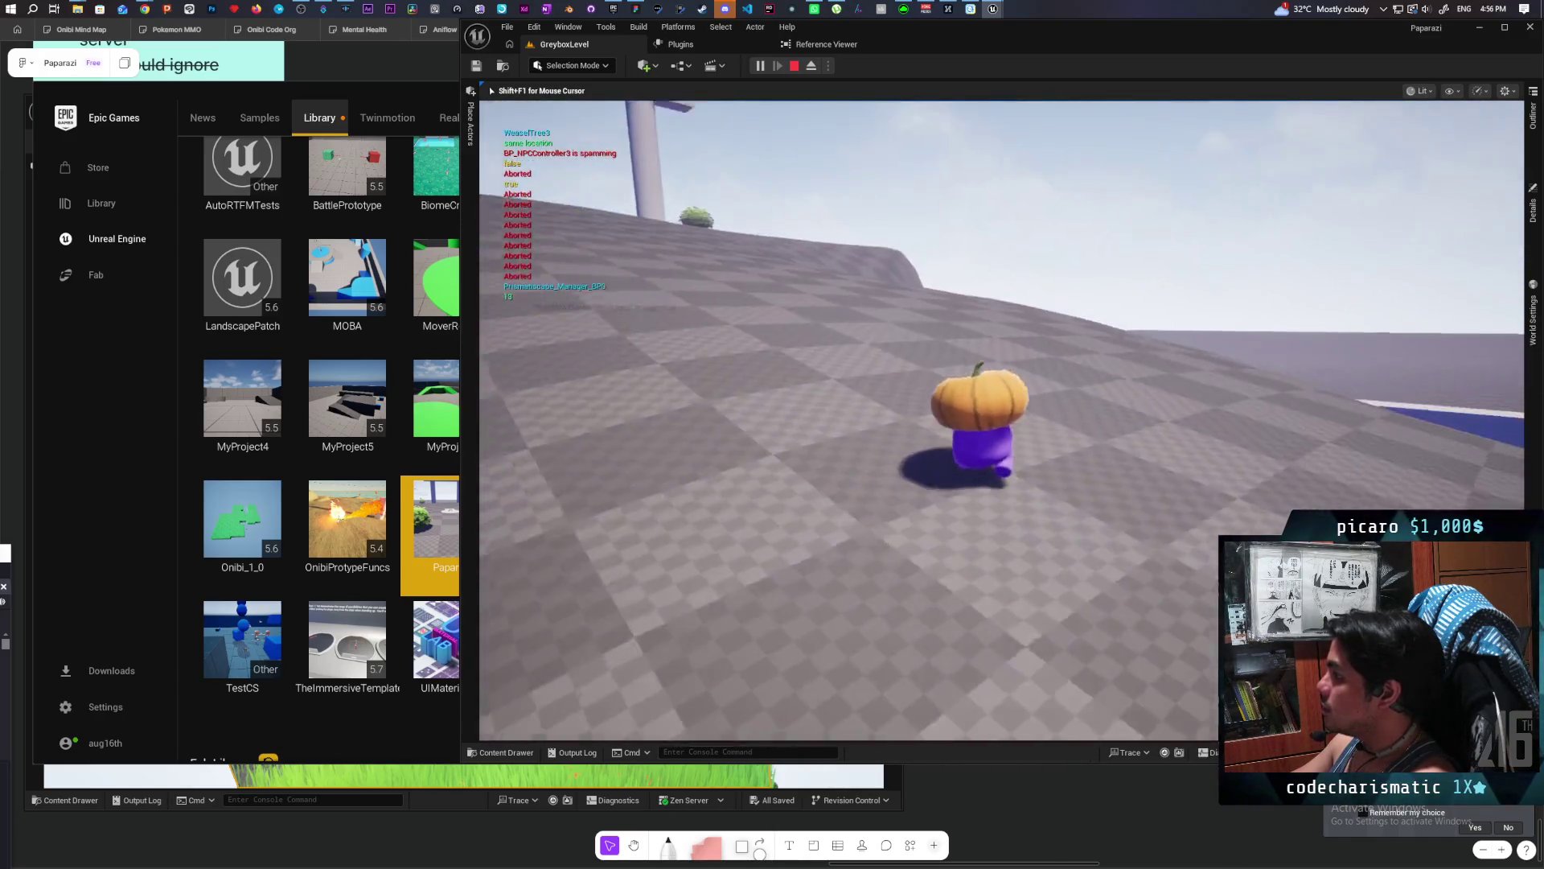
Drop the pumpkin, pick it back up, and carry it past a bush toward the pillars.
key("e")
key("s")
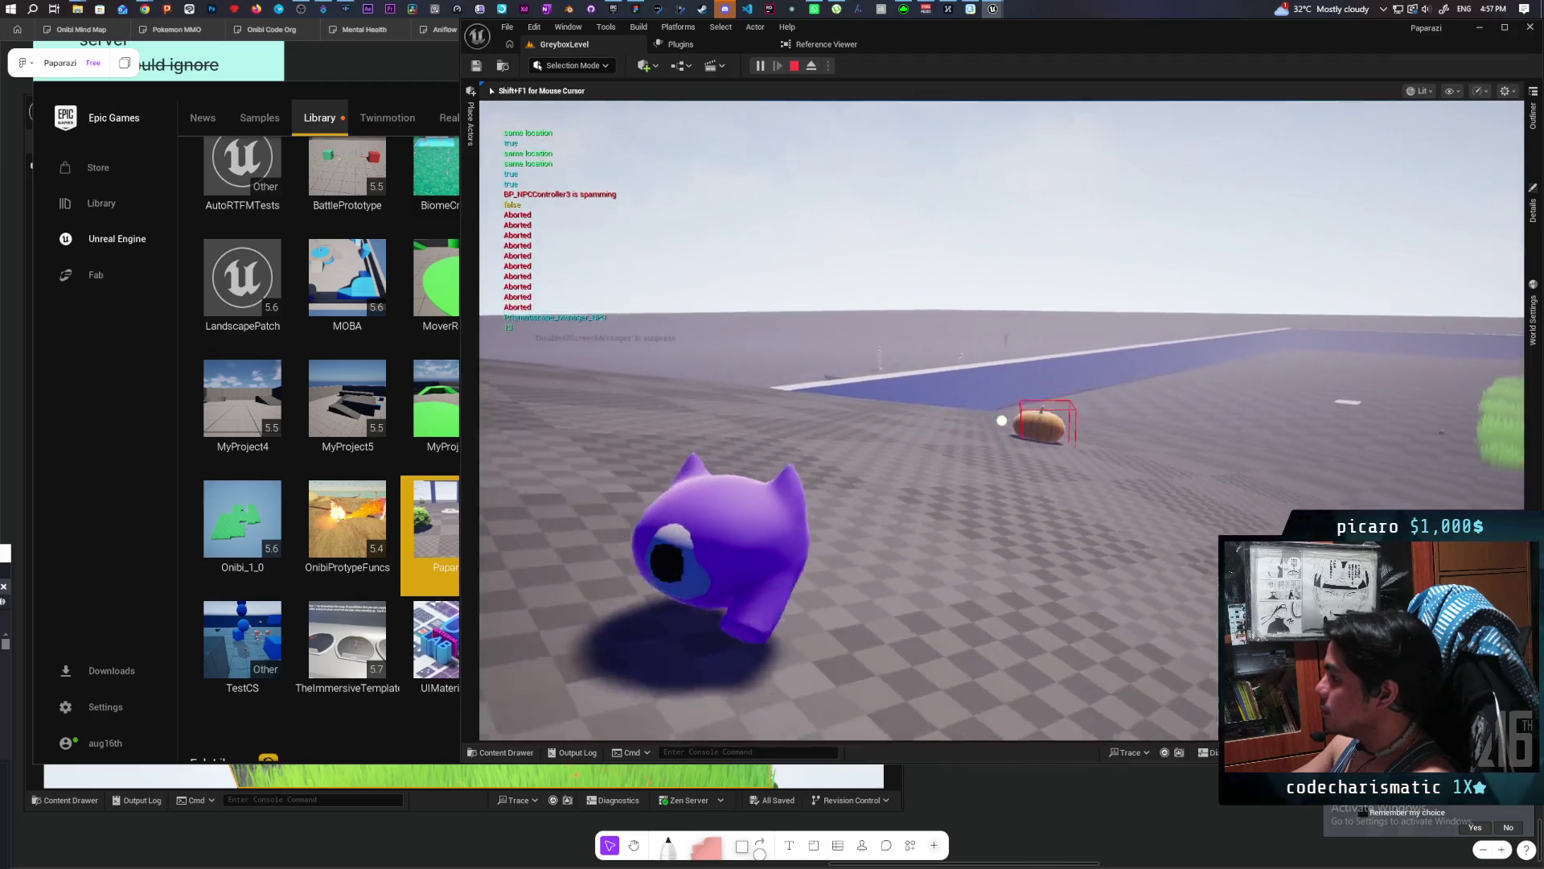
key("w")
key("d")
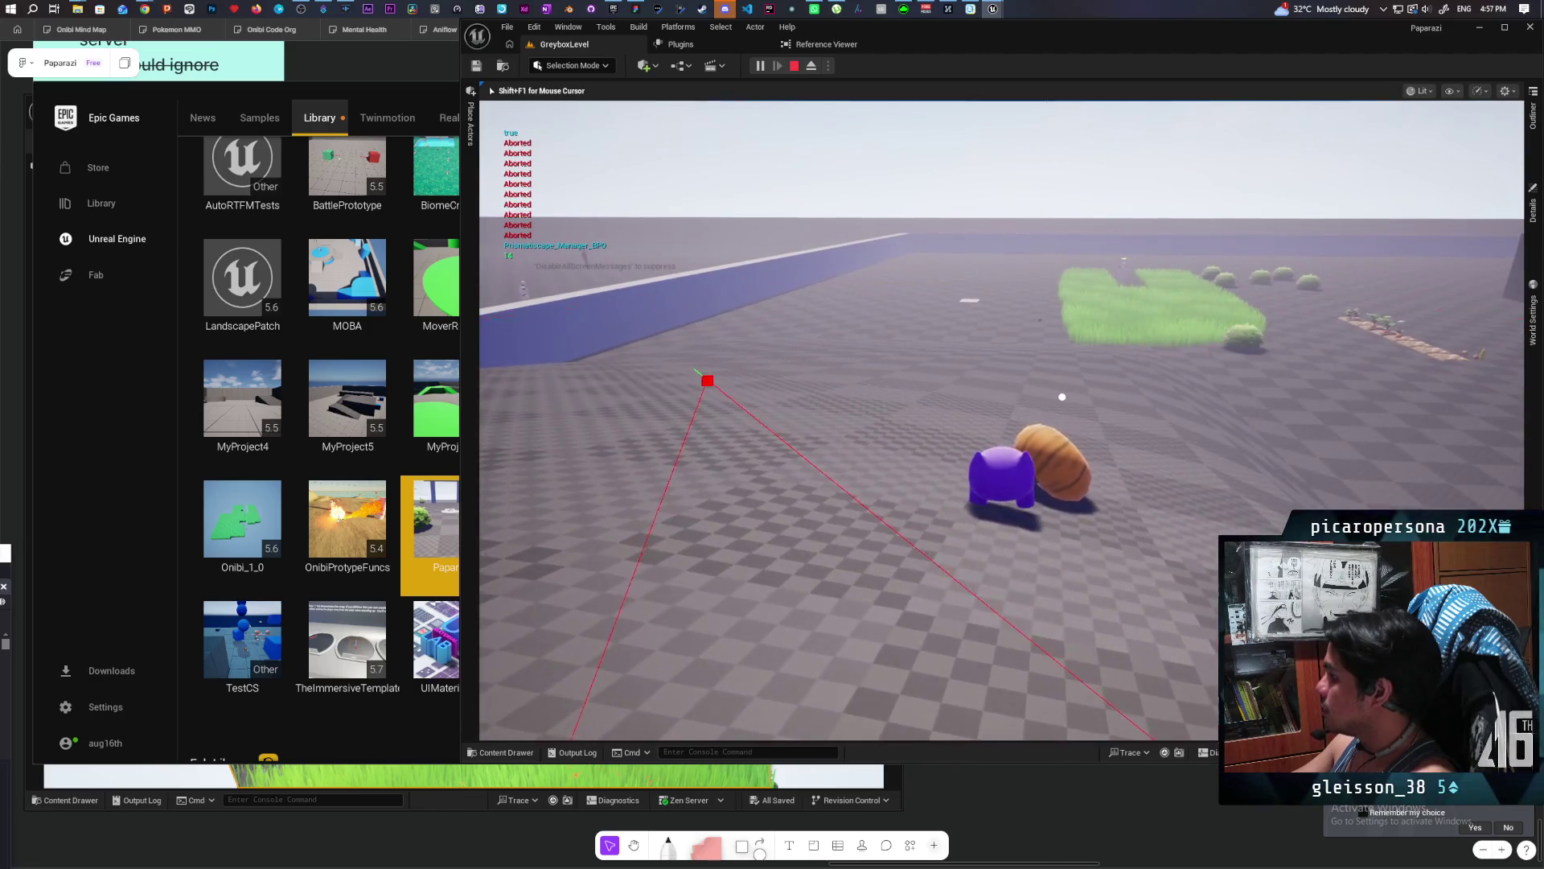
key("e")
key("a")
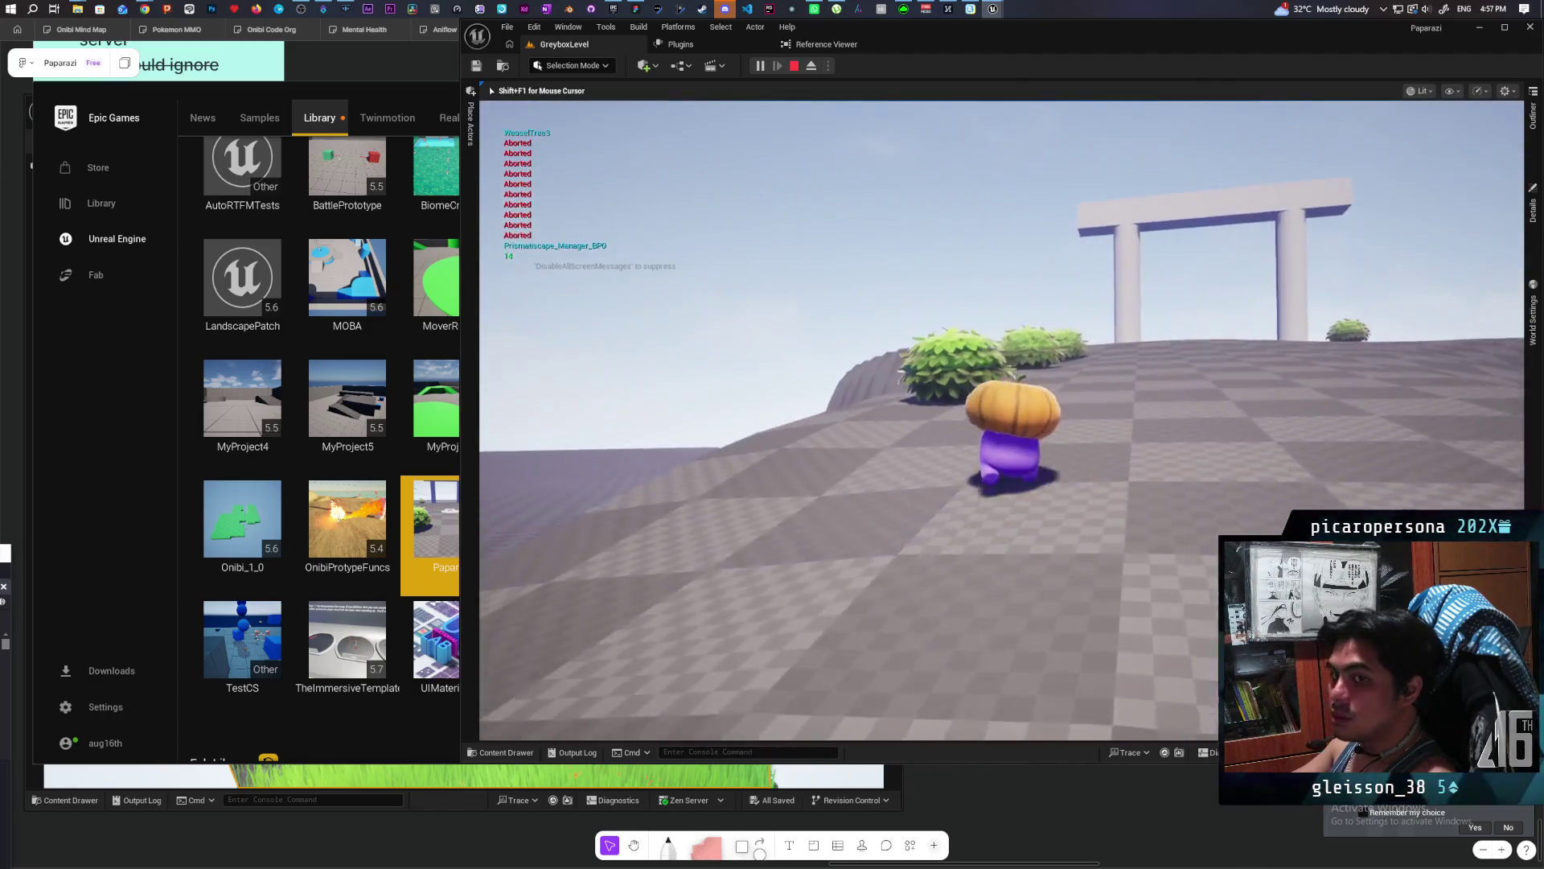
key("w")
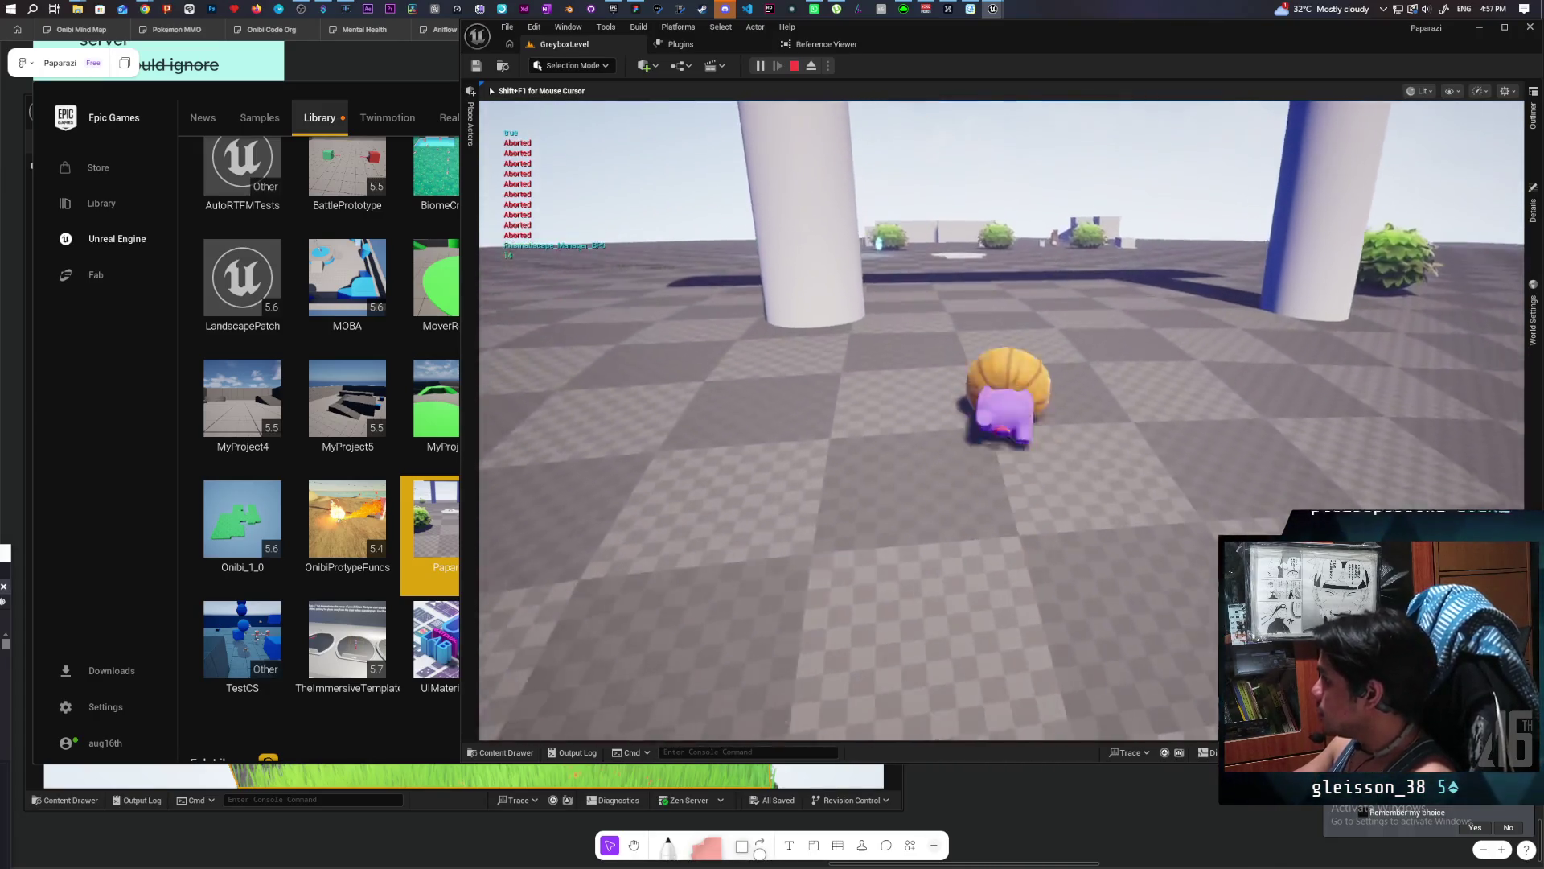
key("e")
key("e")
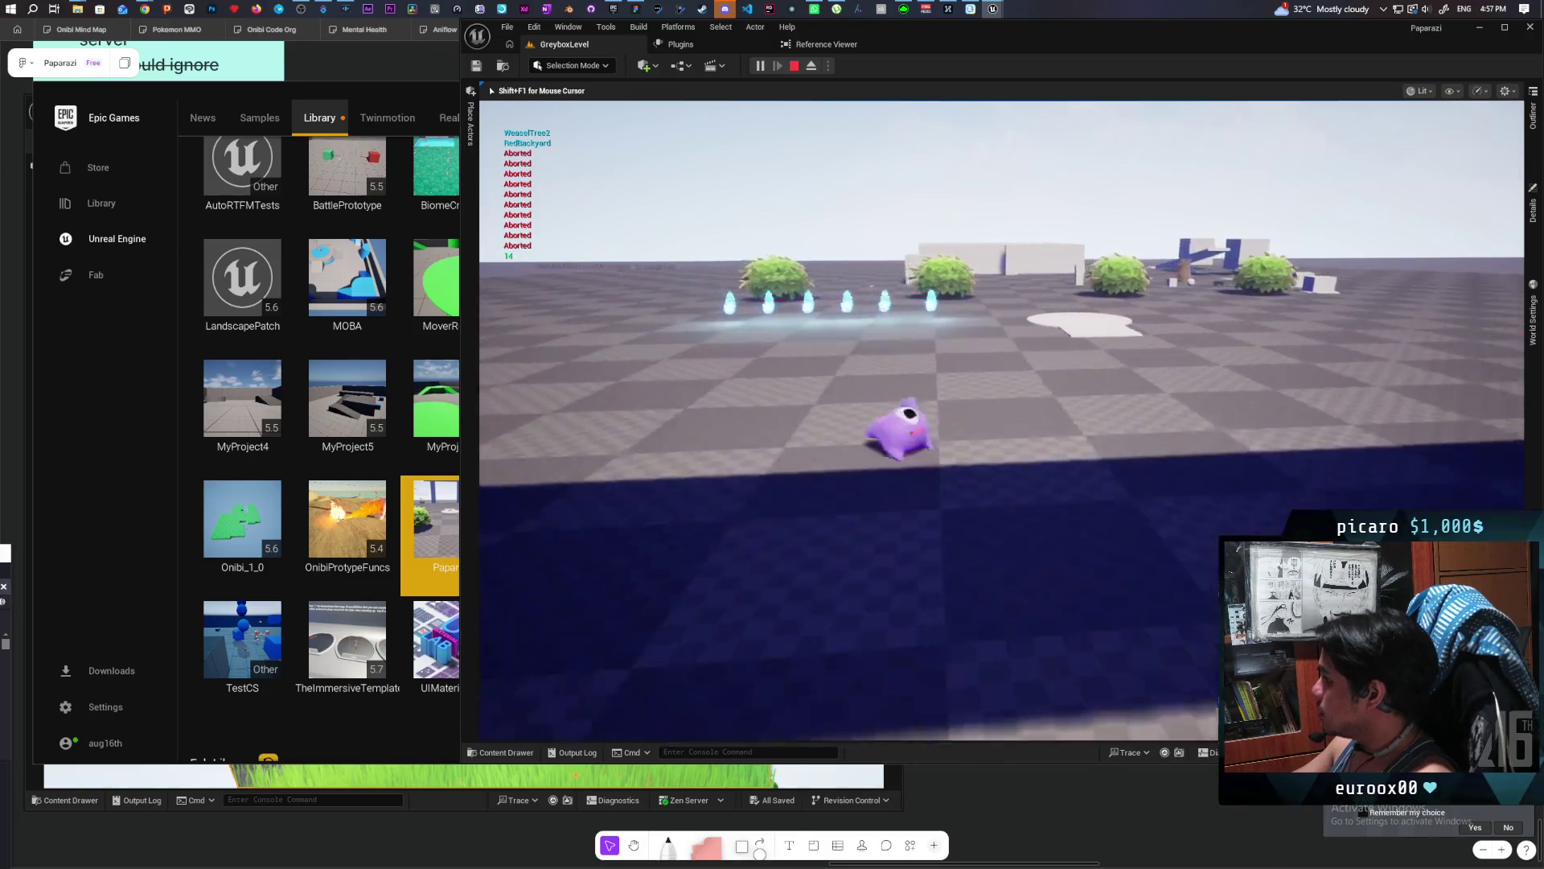
Drop the pumpkin, collect the glowing wisps, and visit the Shrine overview before resuming play.
key("w")
key("w")
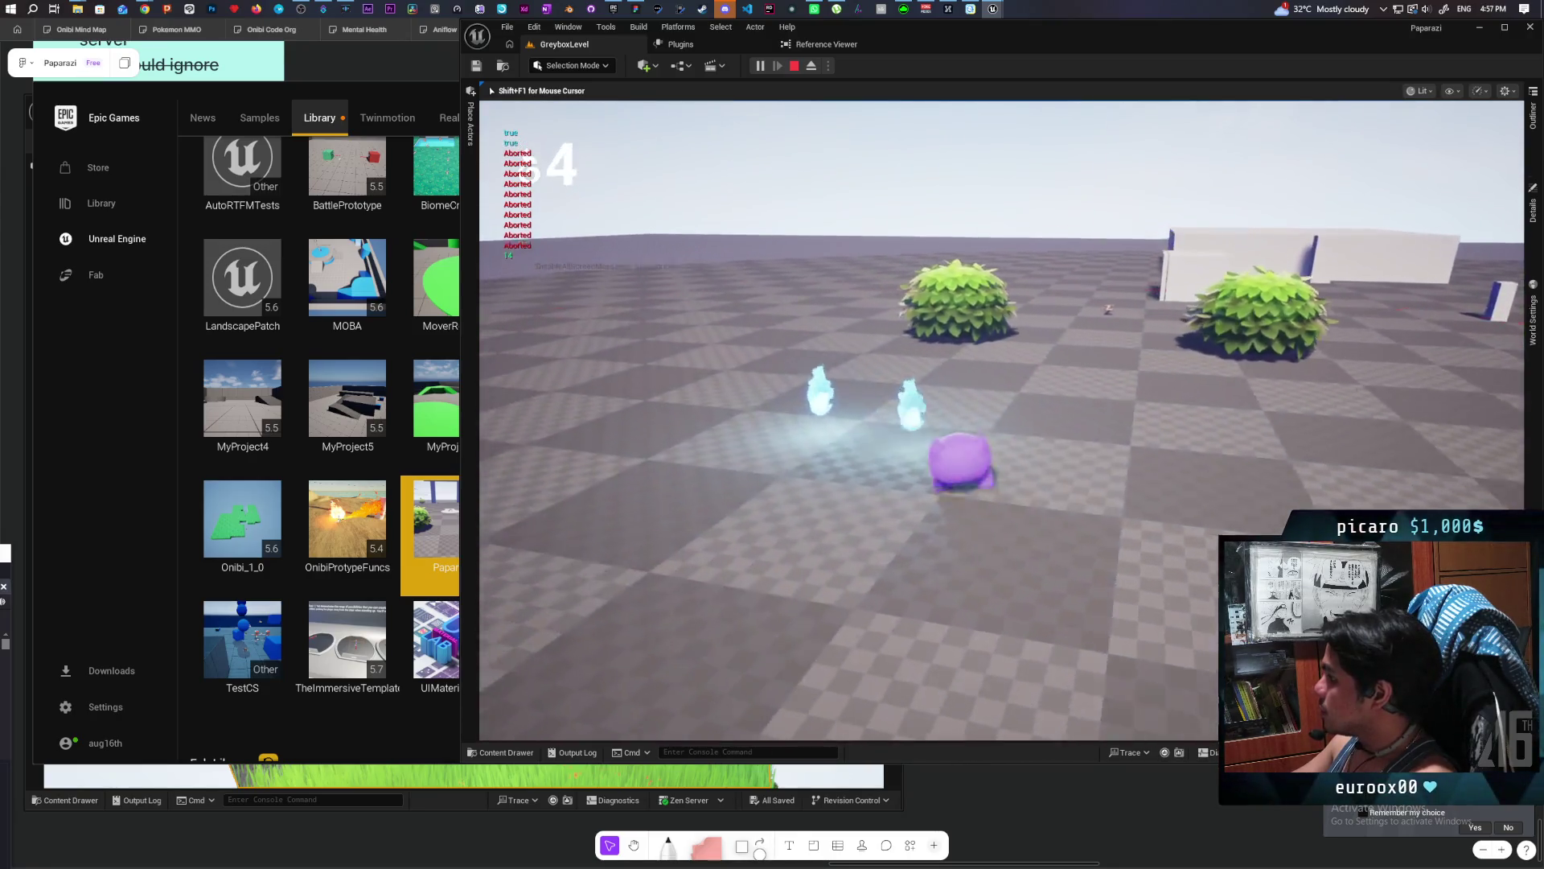
key("w")
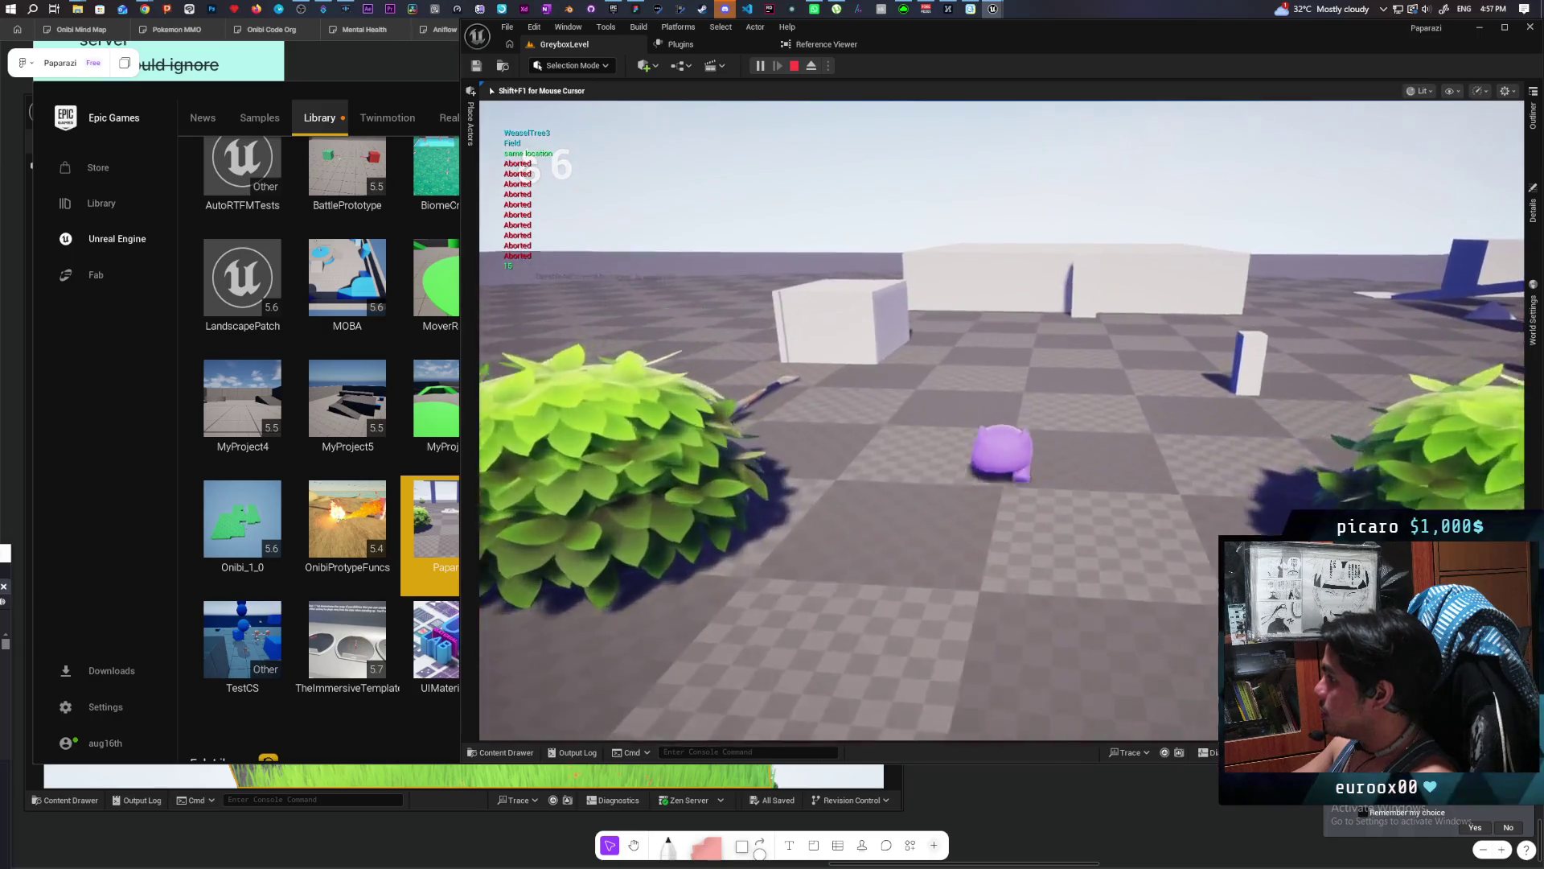
key("w")
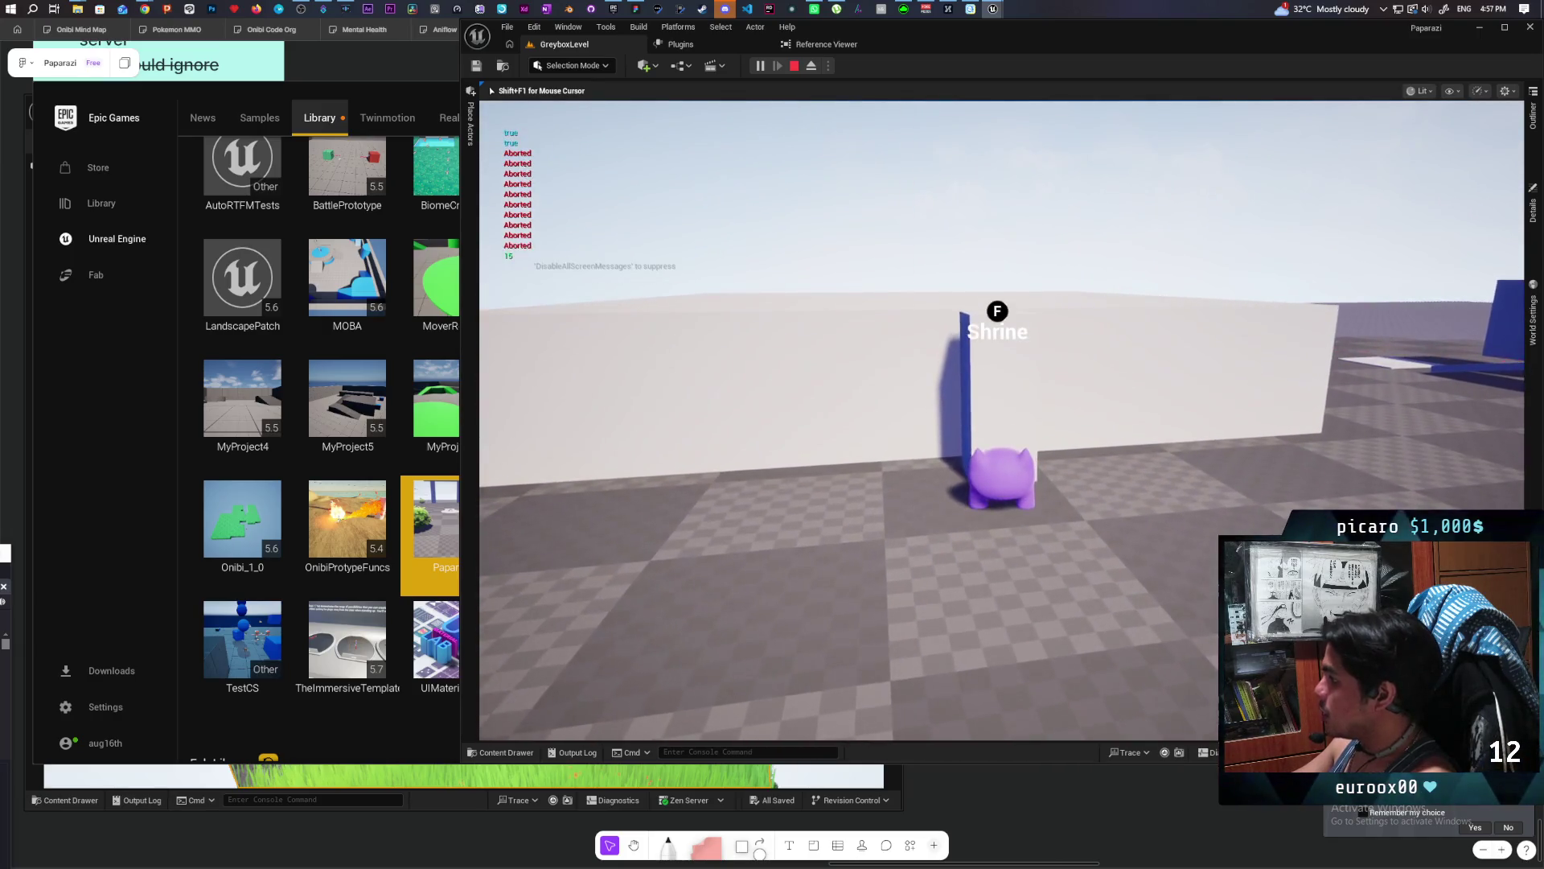
key("f")
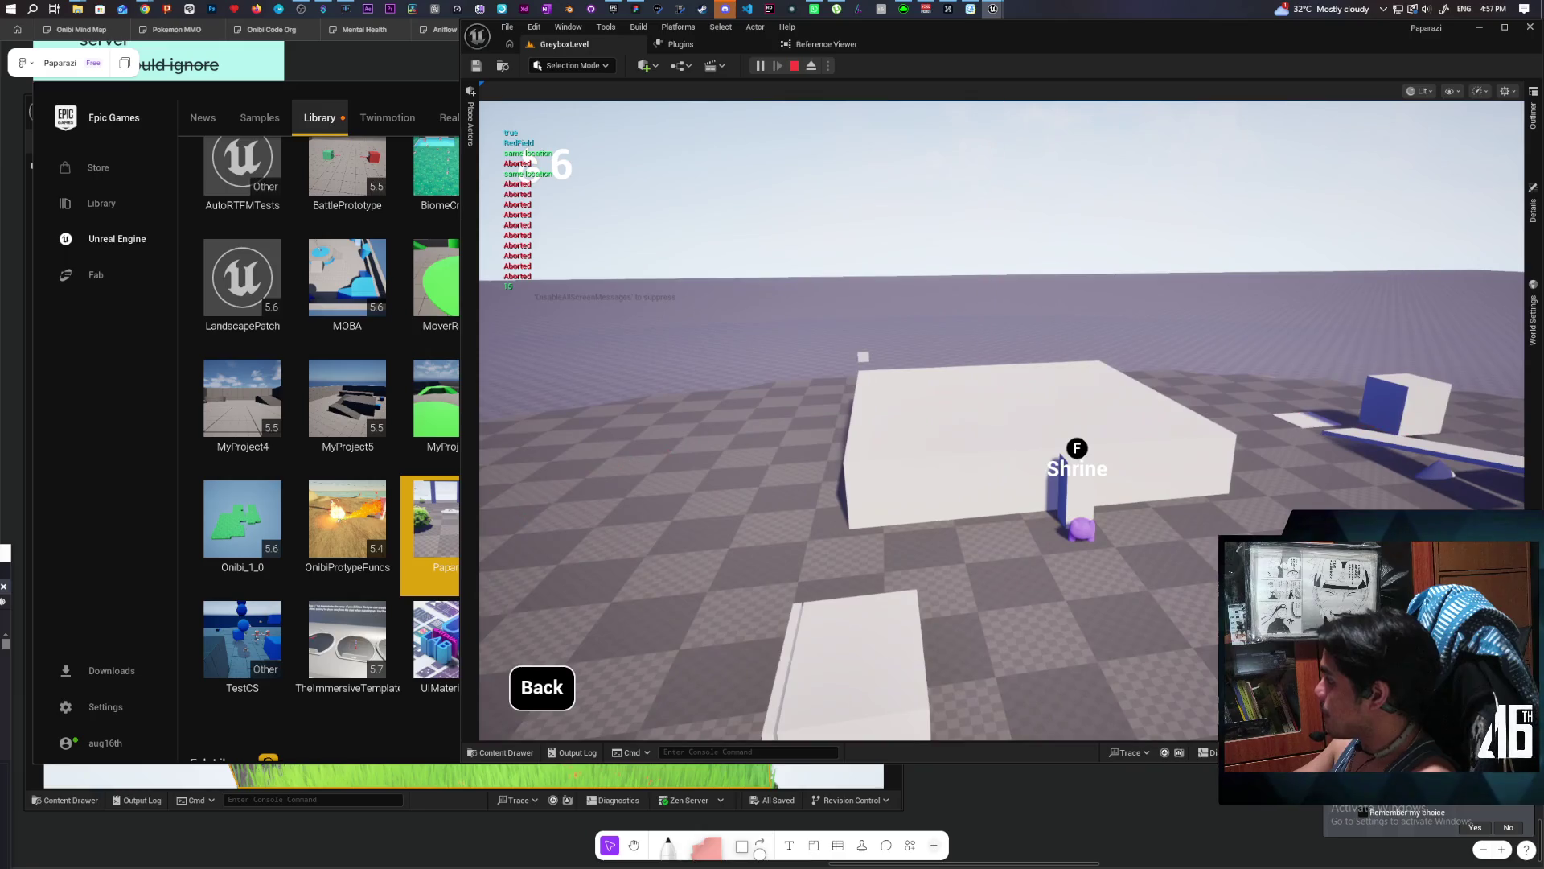
left_click(542, 687)
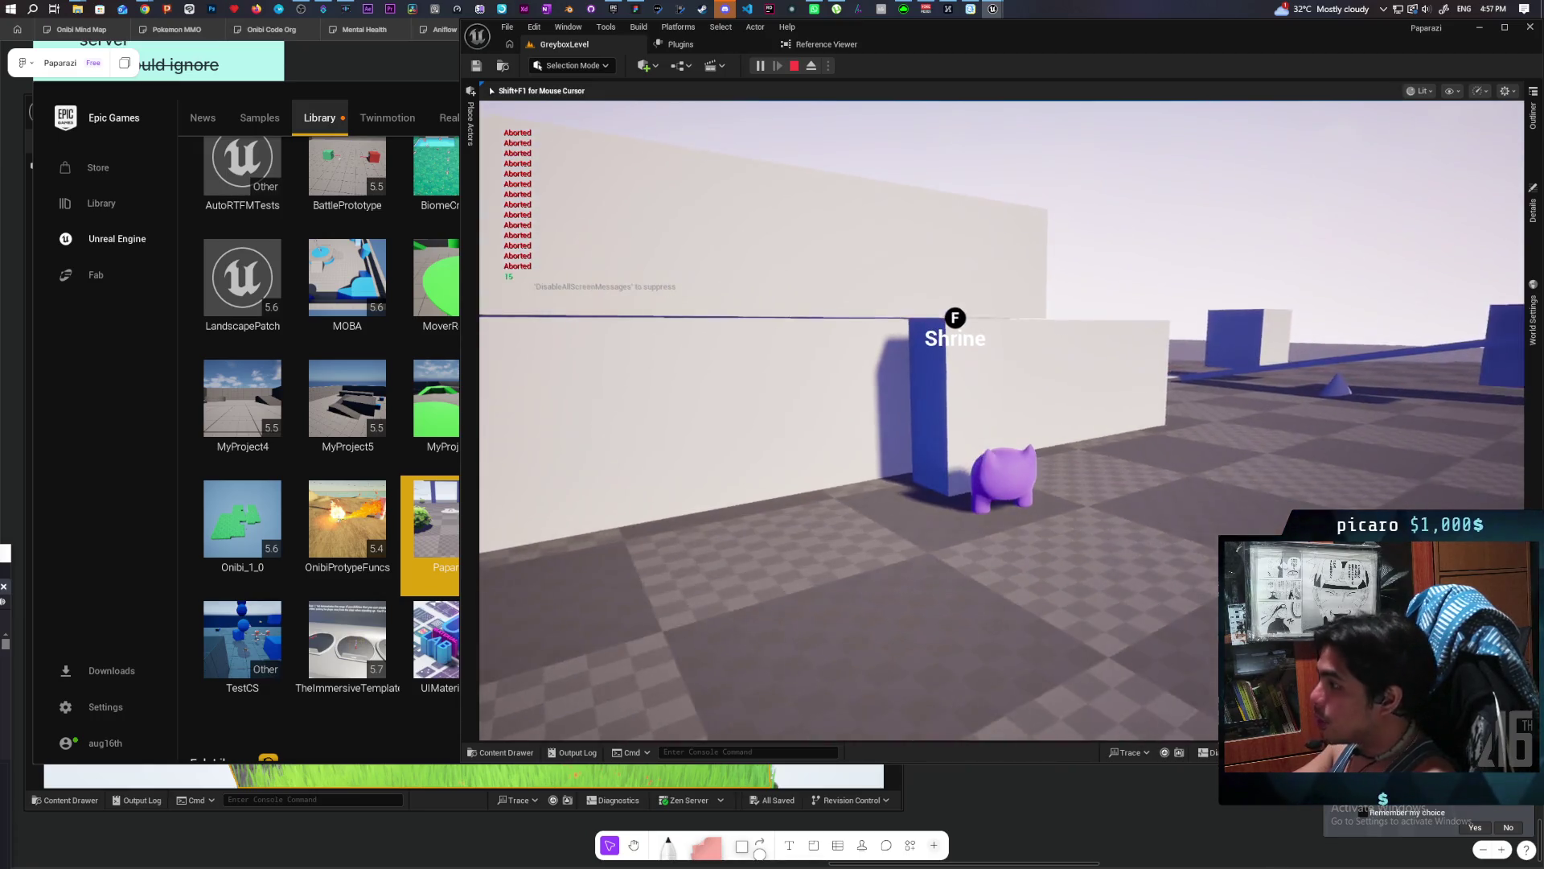
Run past the blue pillars onto the white ramp, then end the play session.
key("w")
key("w")
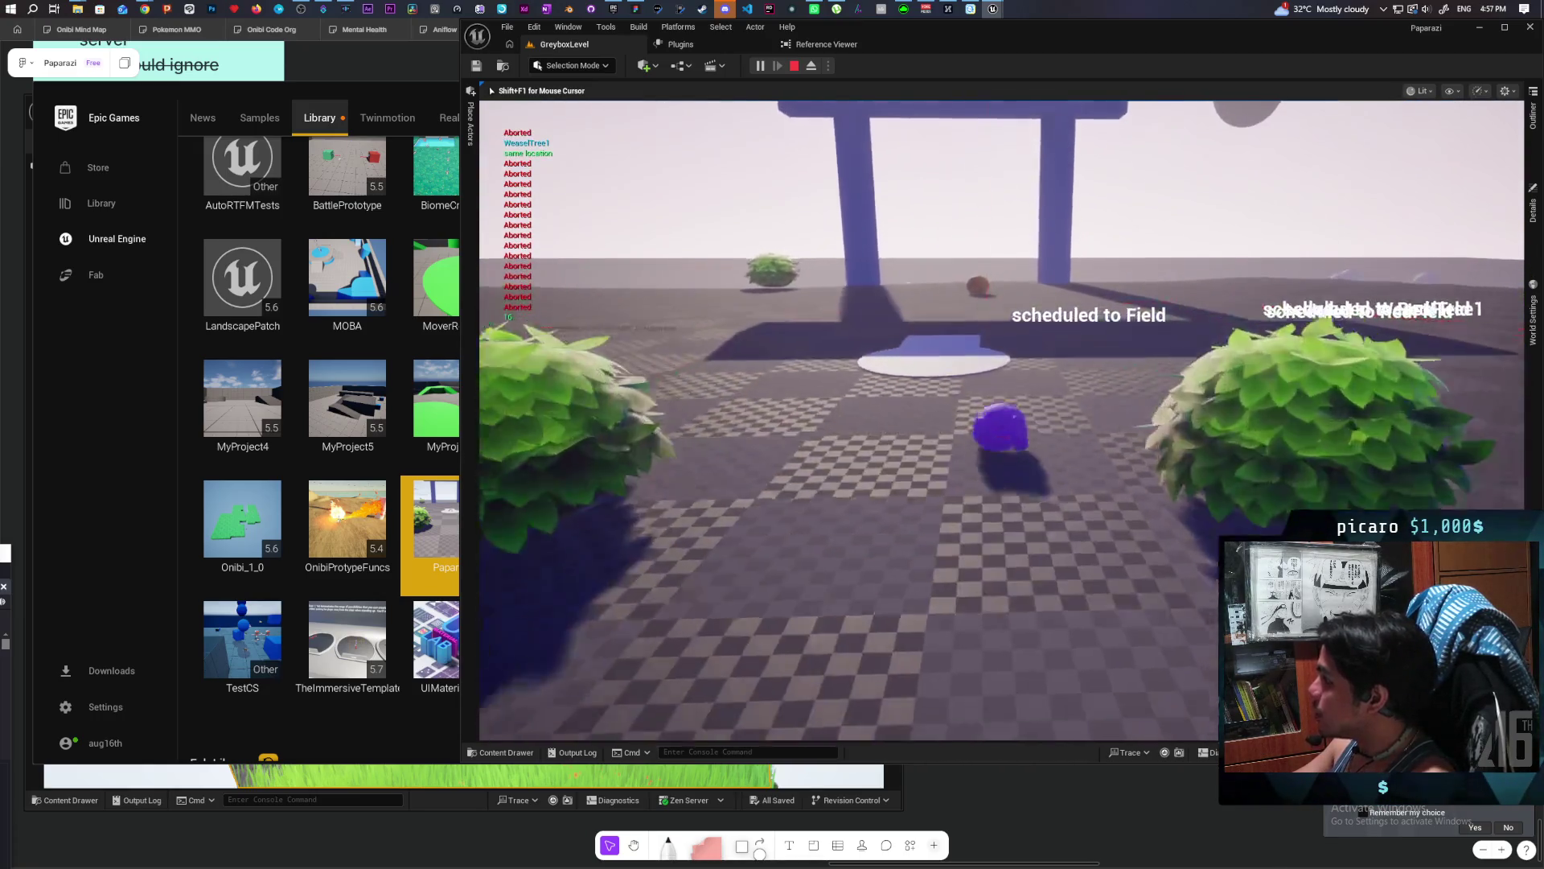
key("w")
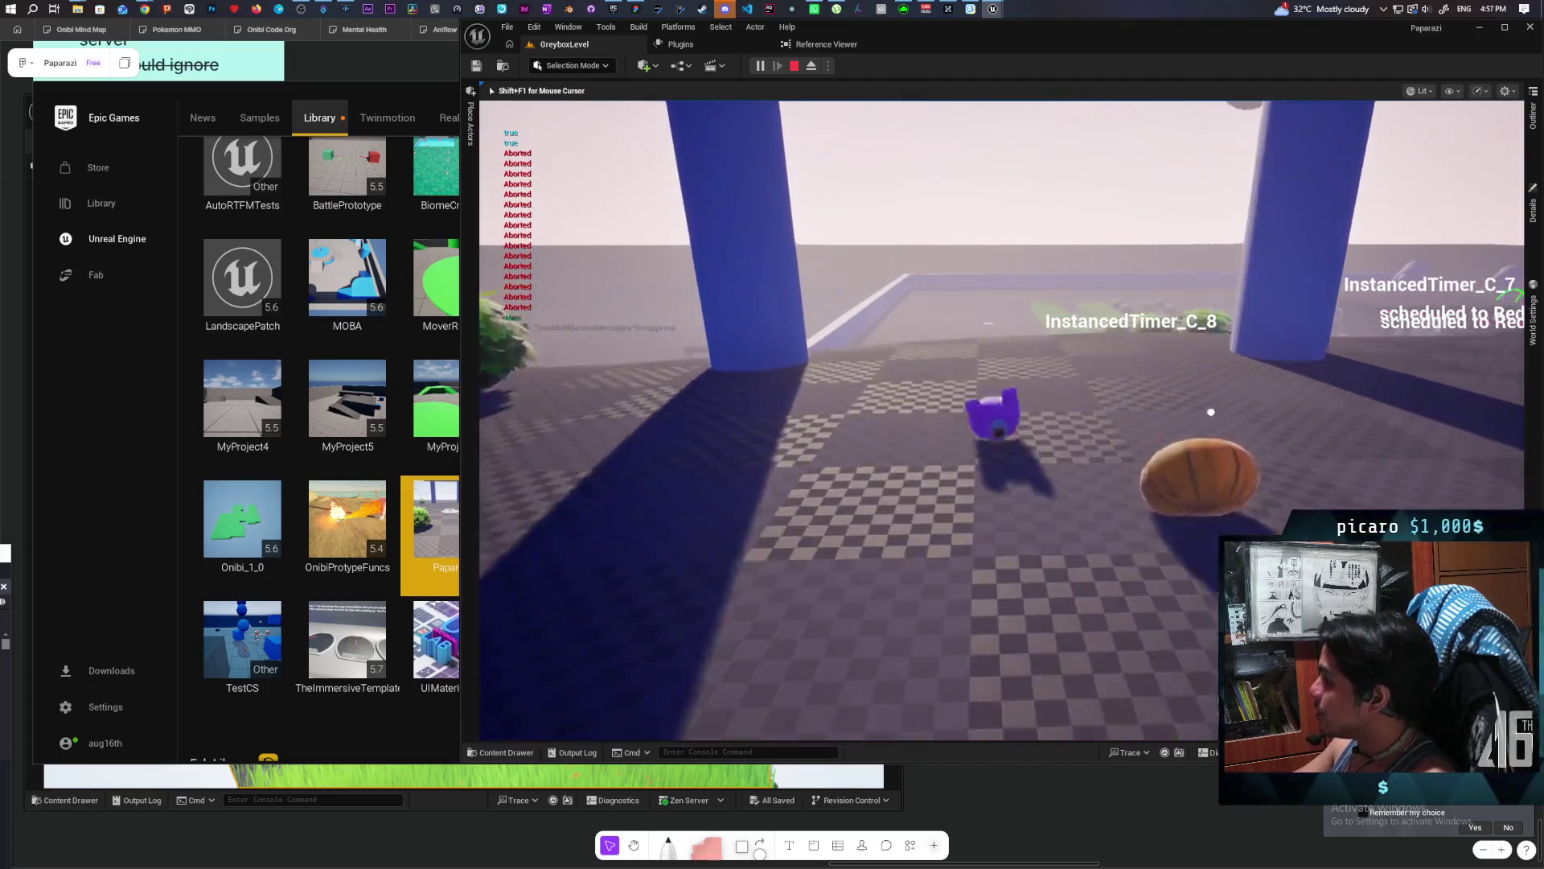
key("w")
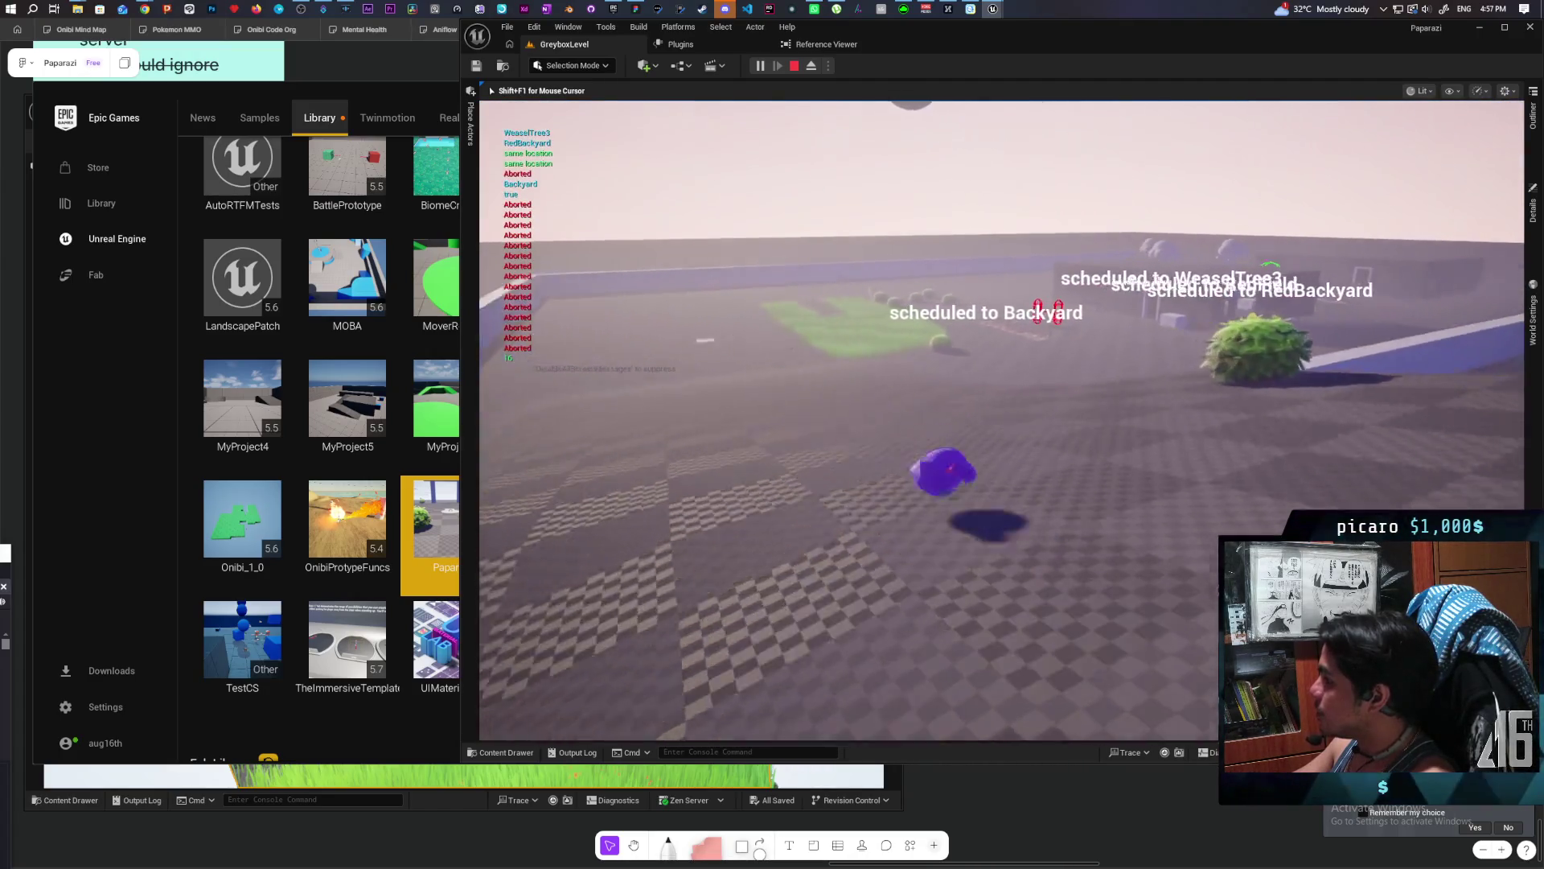
key("w")
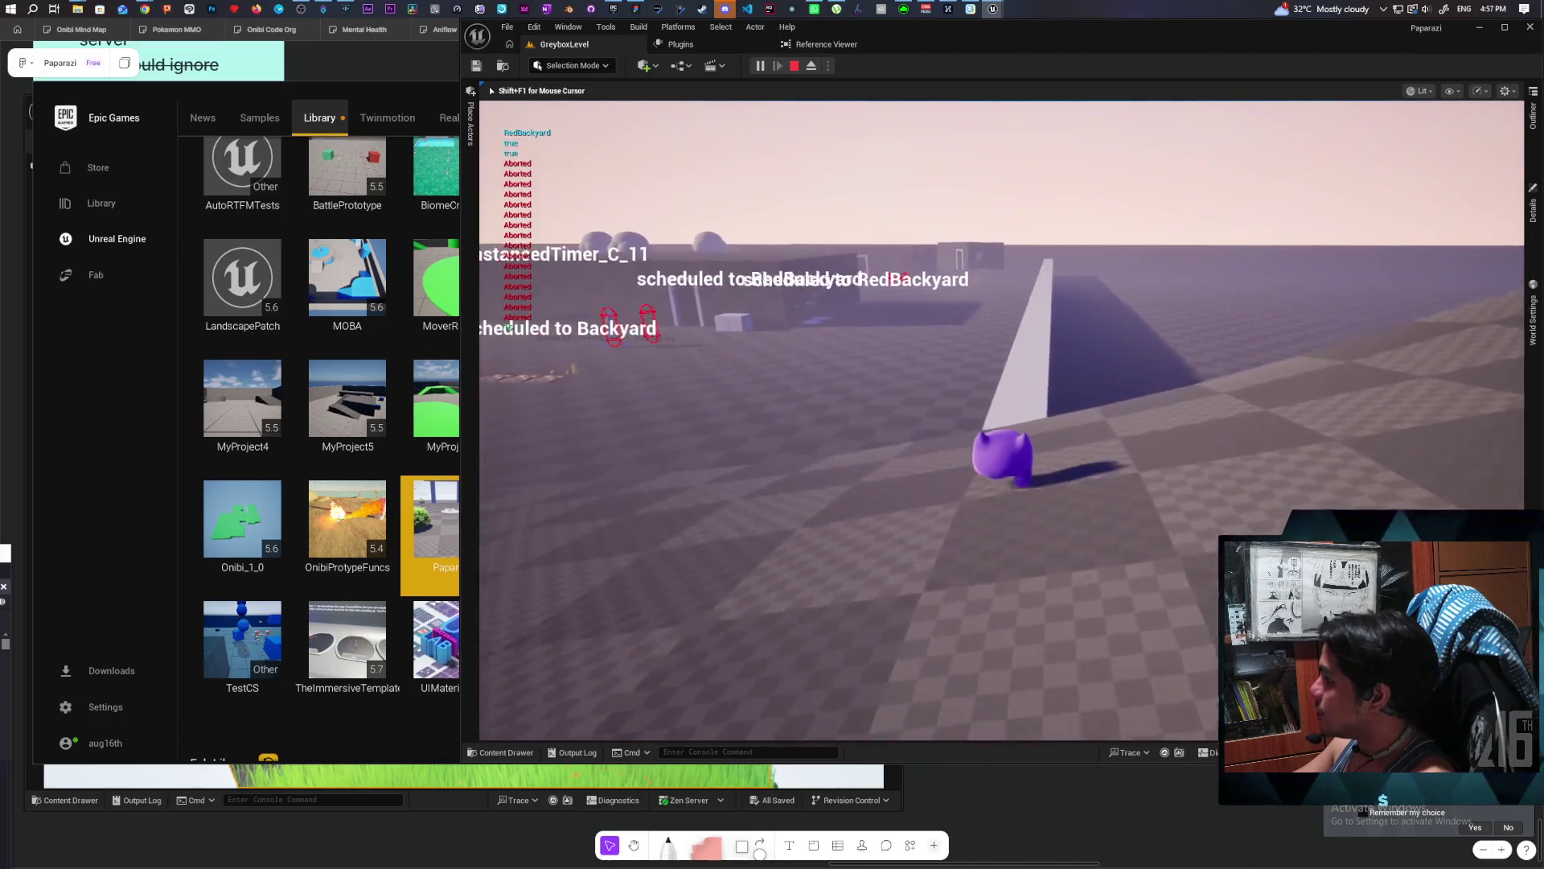
key("w")
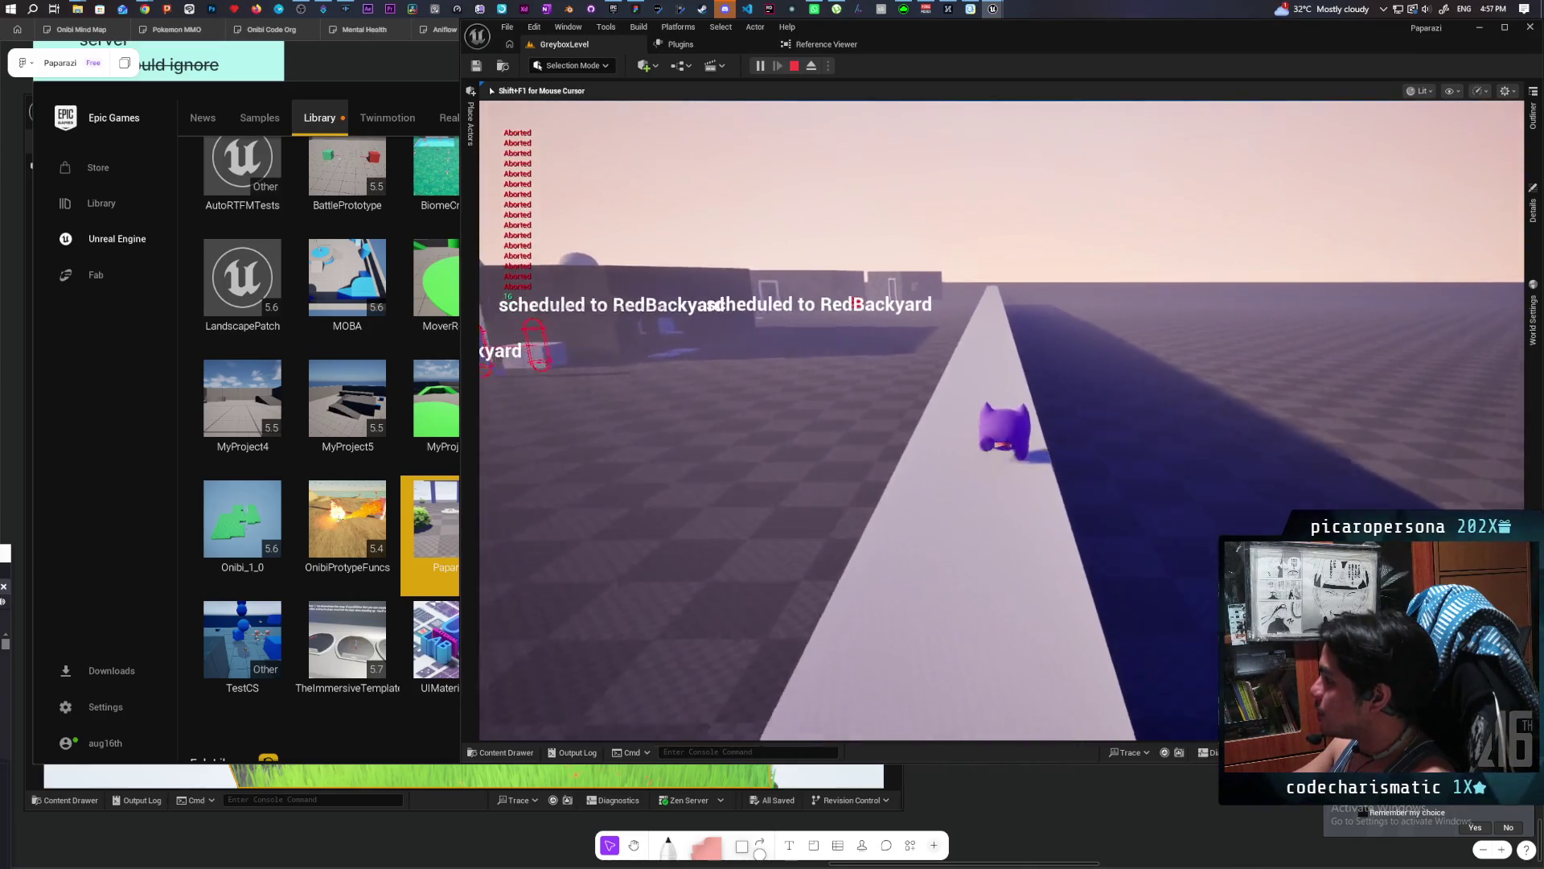
key("Escape")
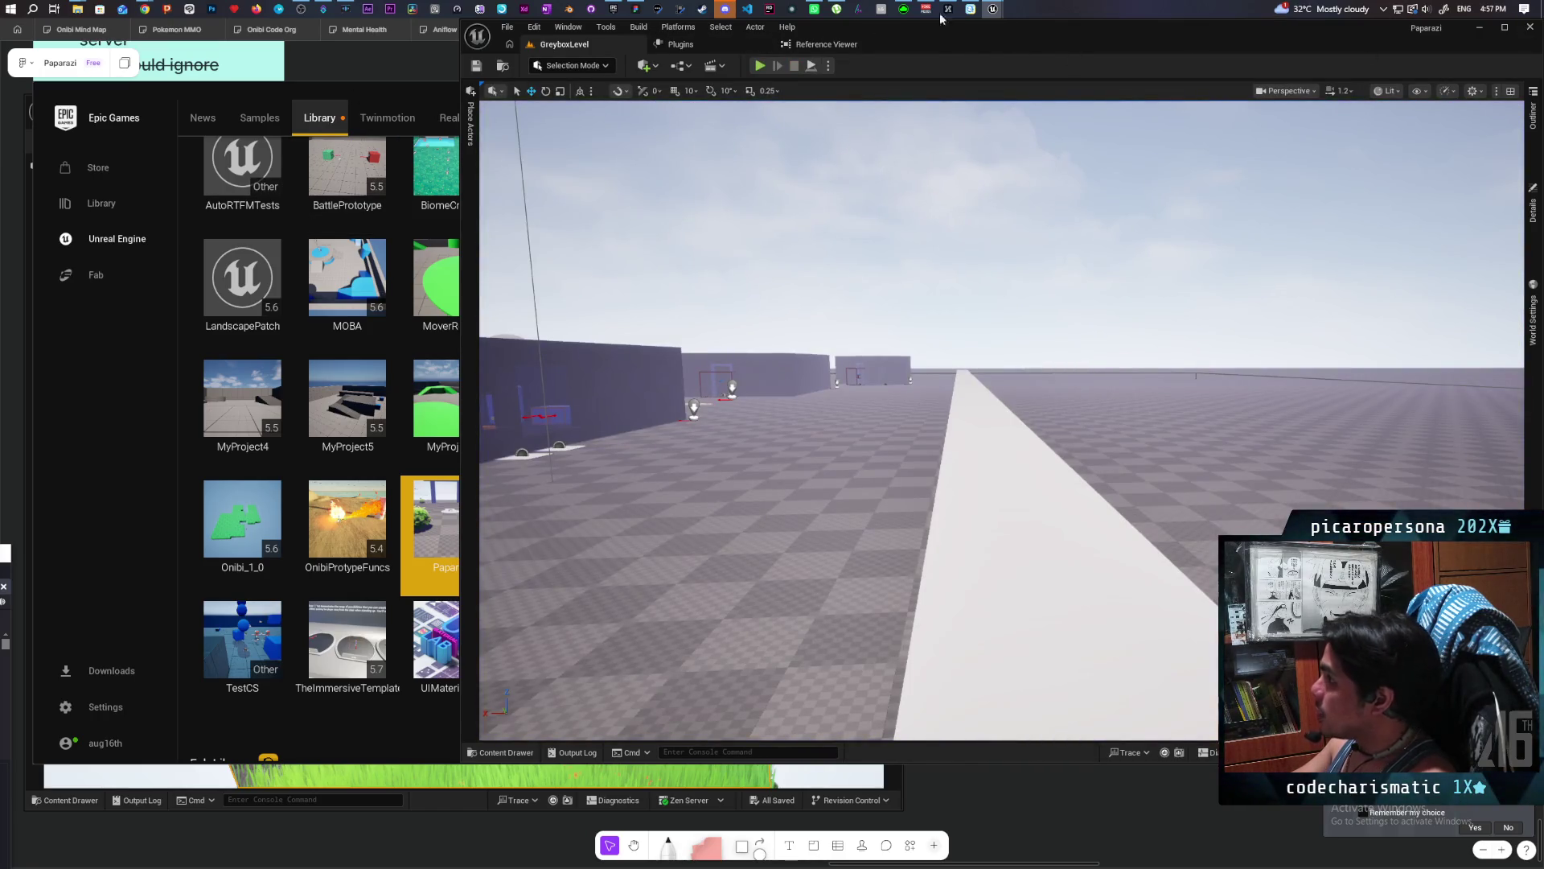
Bring up the Kozou_Dioramas editor, fly down to the third-person character, select it, and maximize the window.
mouse_move(993, 9)
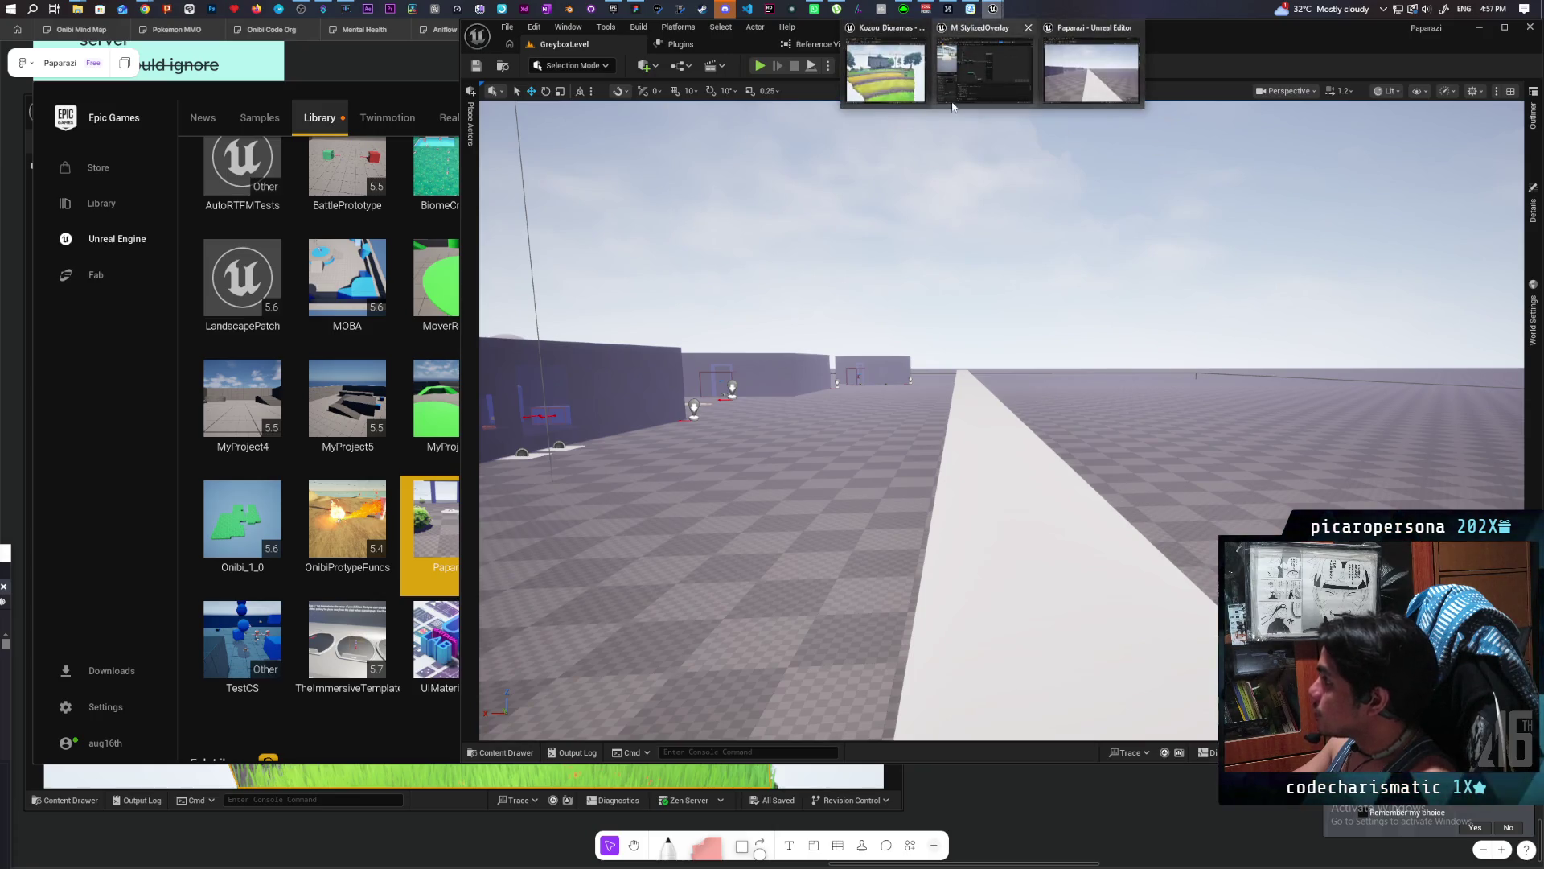
left_click(991, 71)
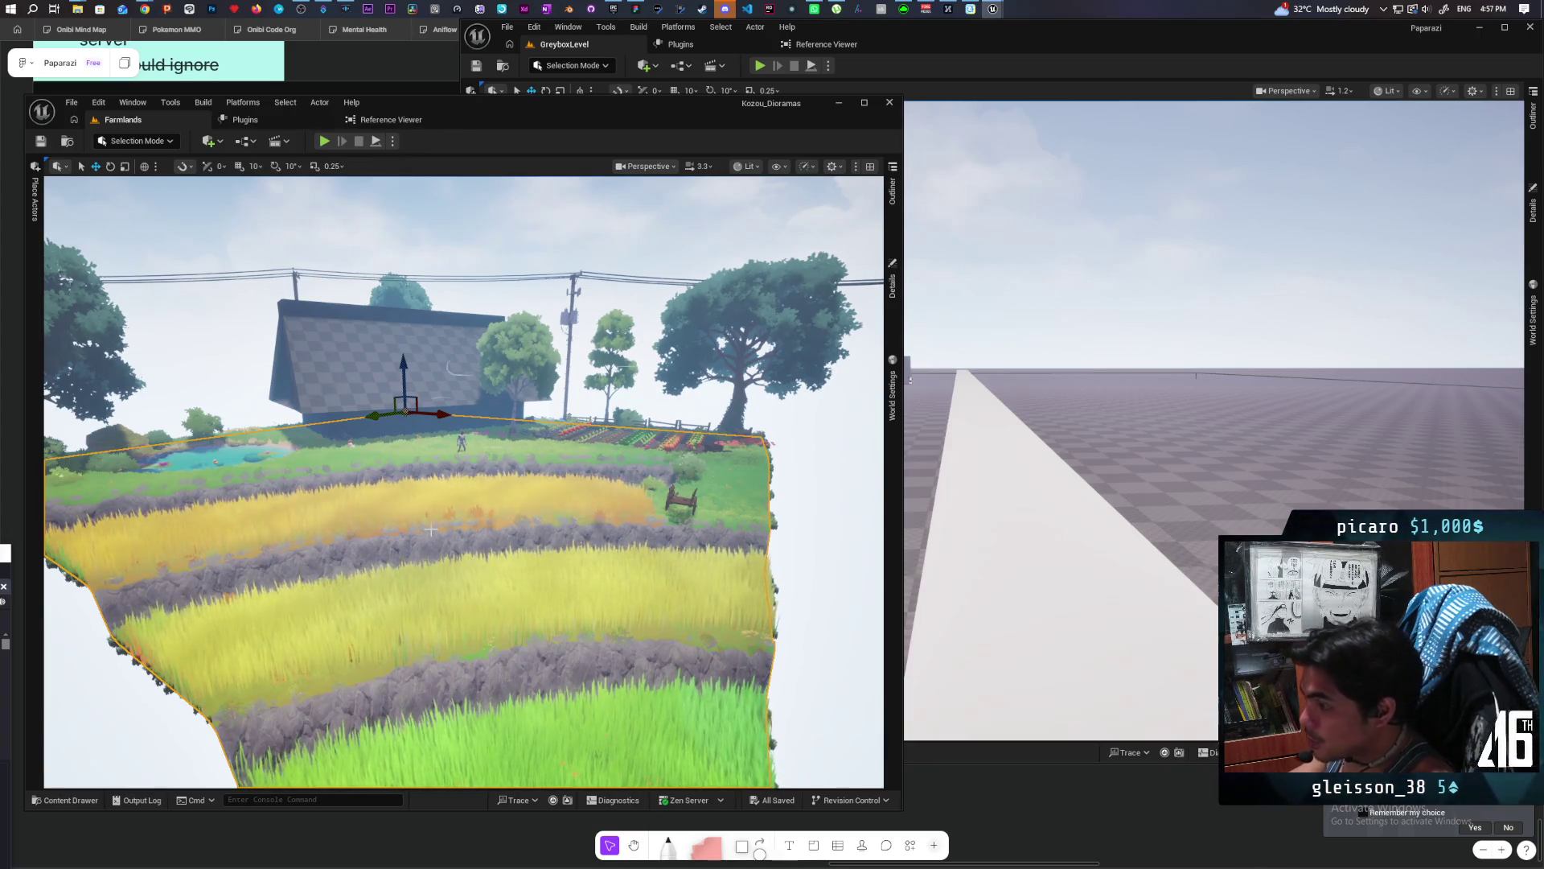
scroll(431, 529, "up", 10)
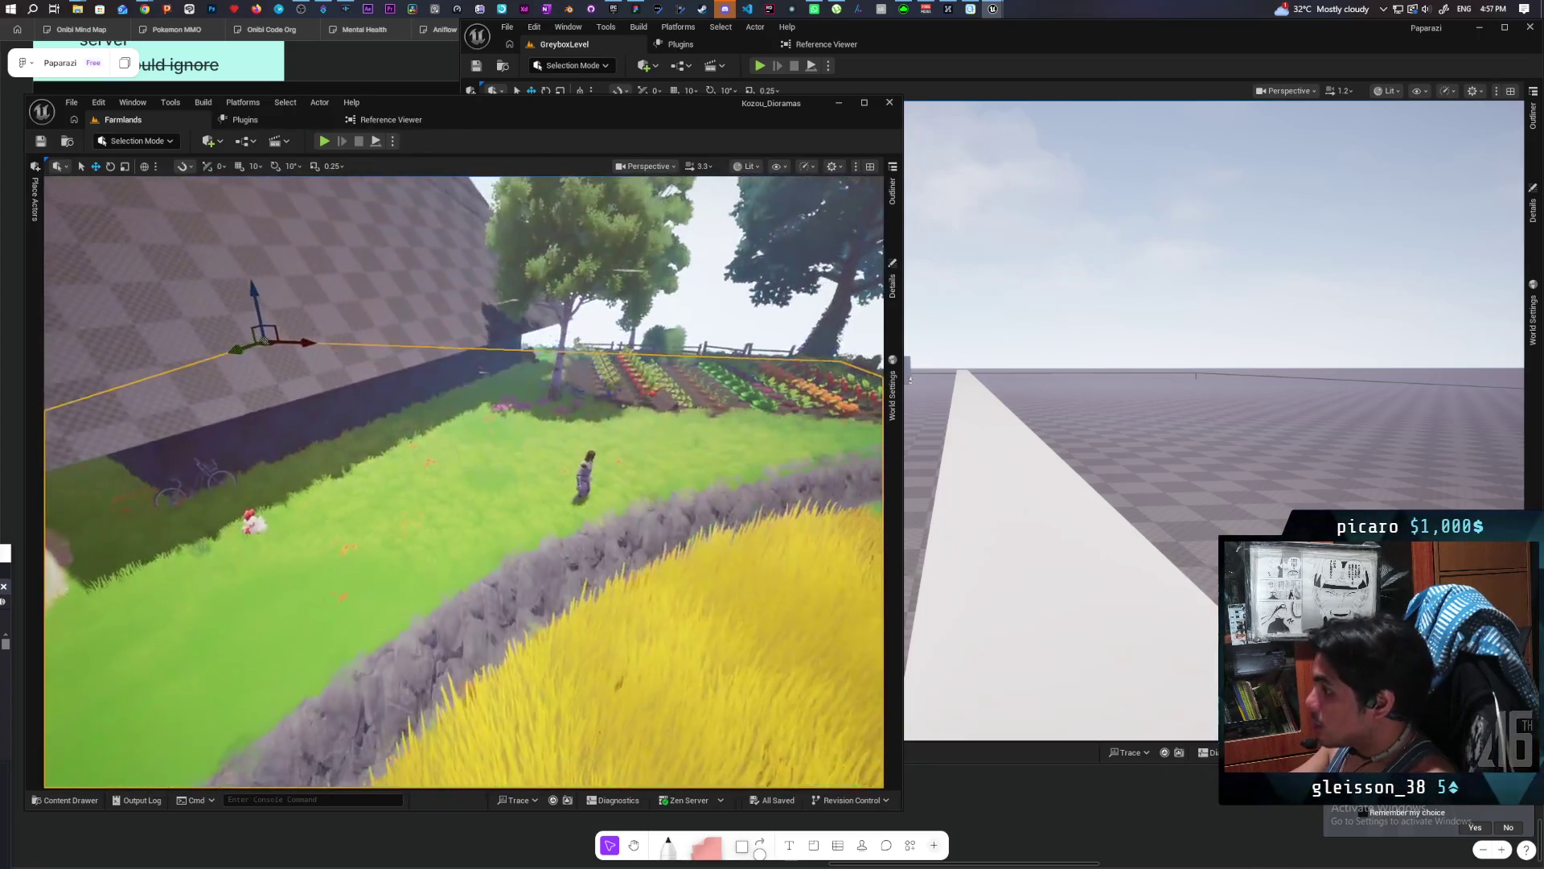
scroll(465, 482, "up", 10)
left_click_drag(464, 483, 418, 483)
left_click(406, 482)
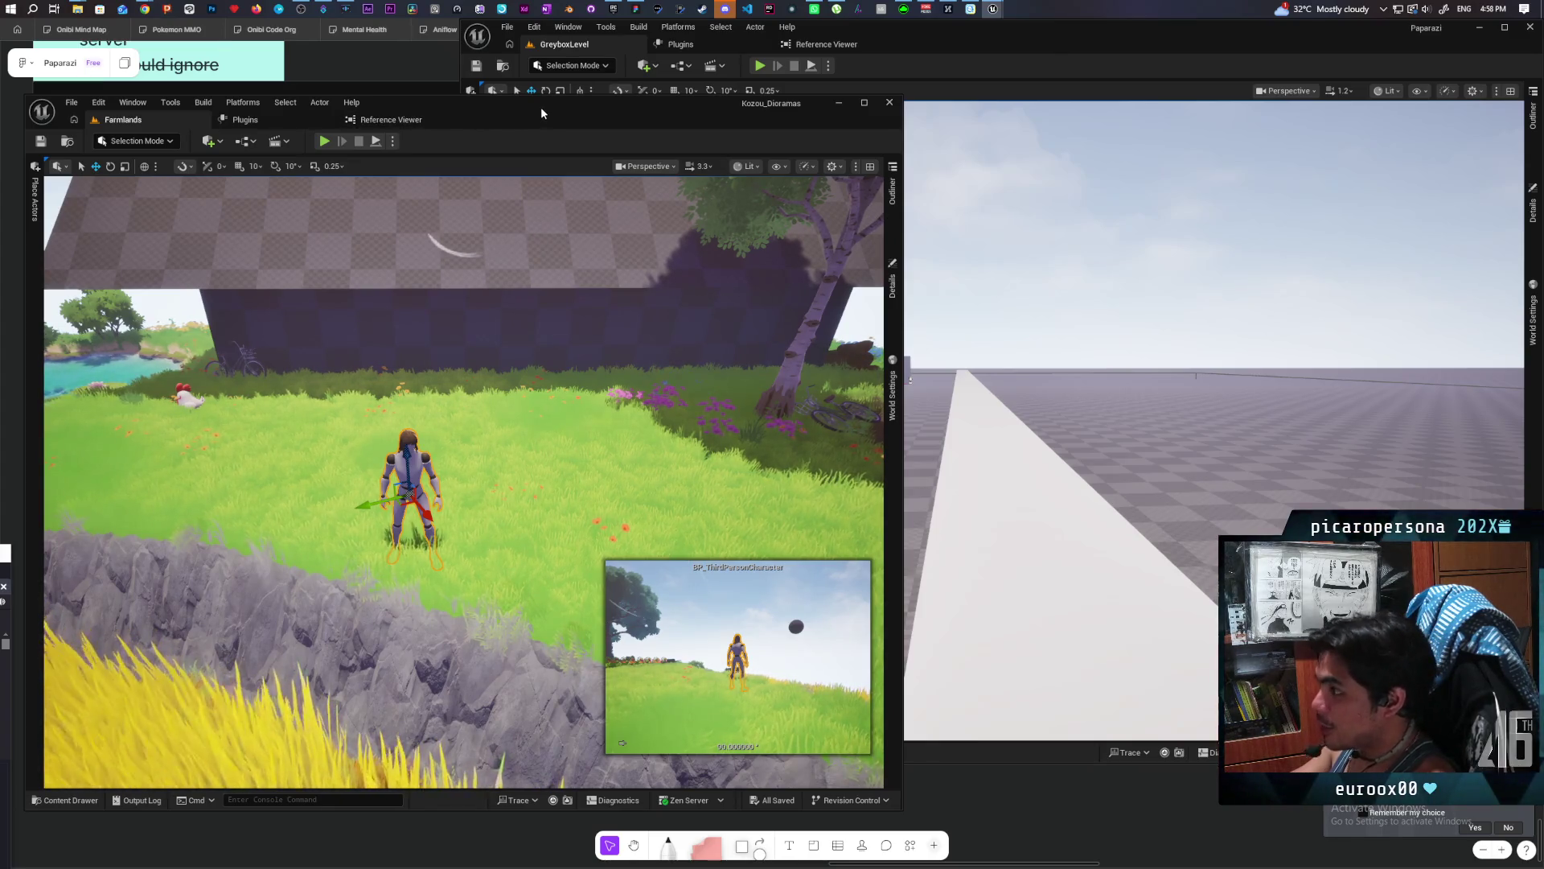
double_click(541, 113)
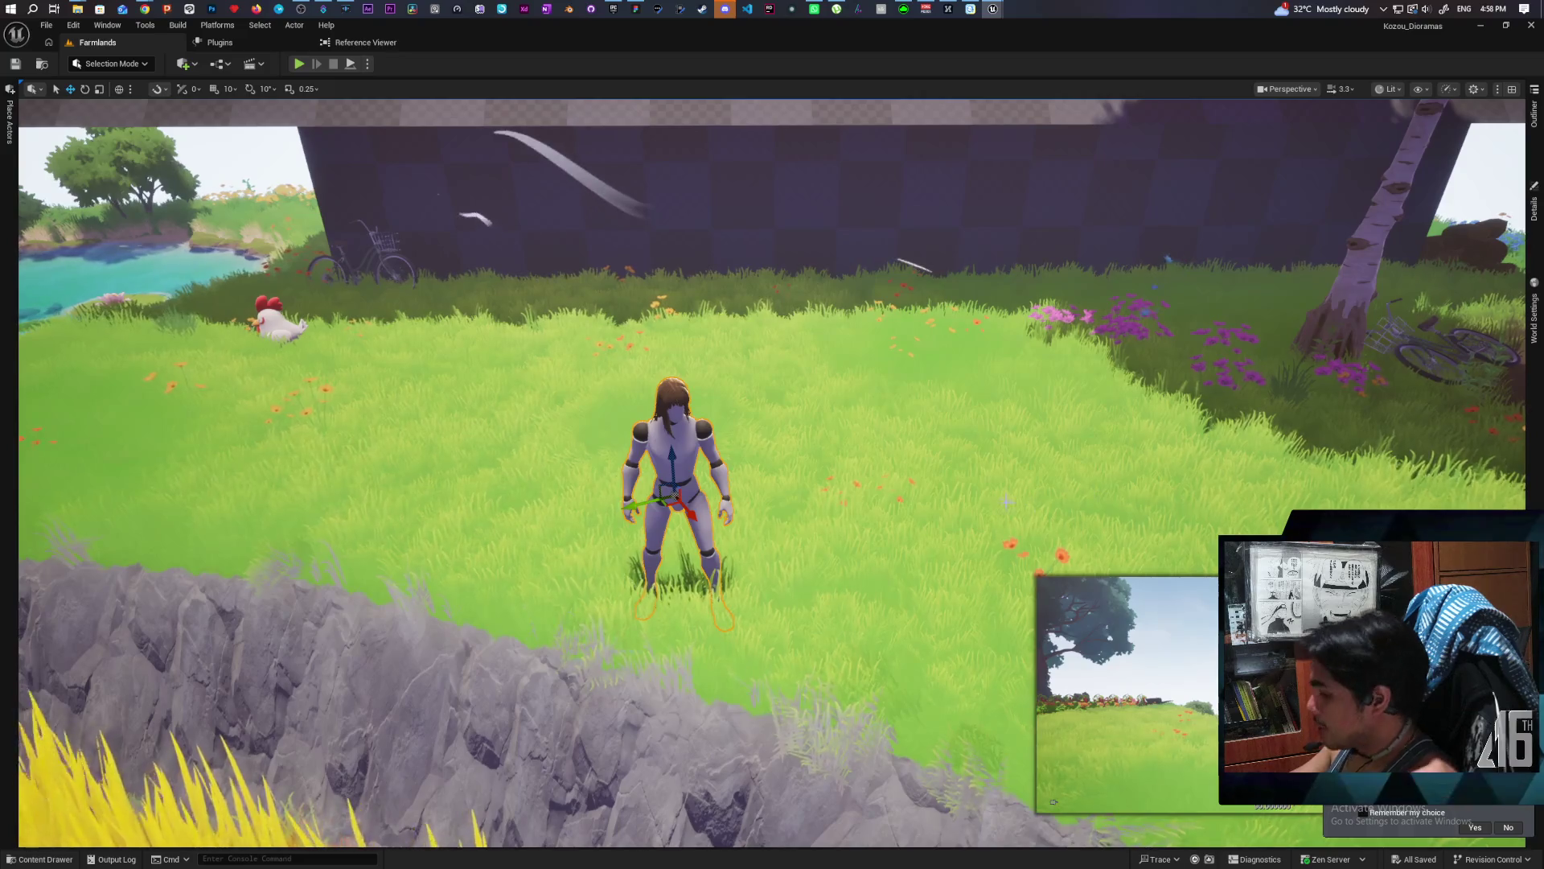
key("ctrl+space")
double_click(182, 643)
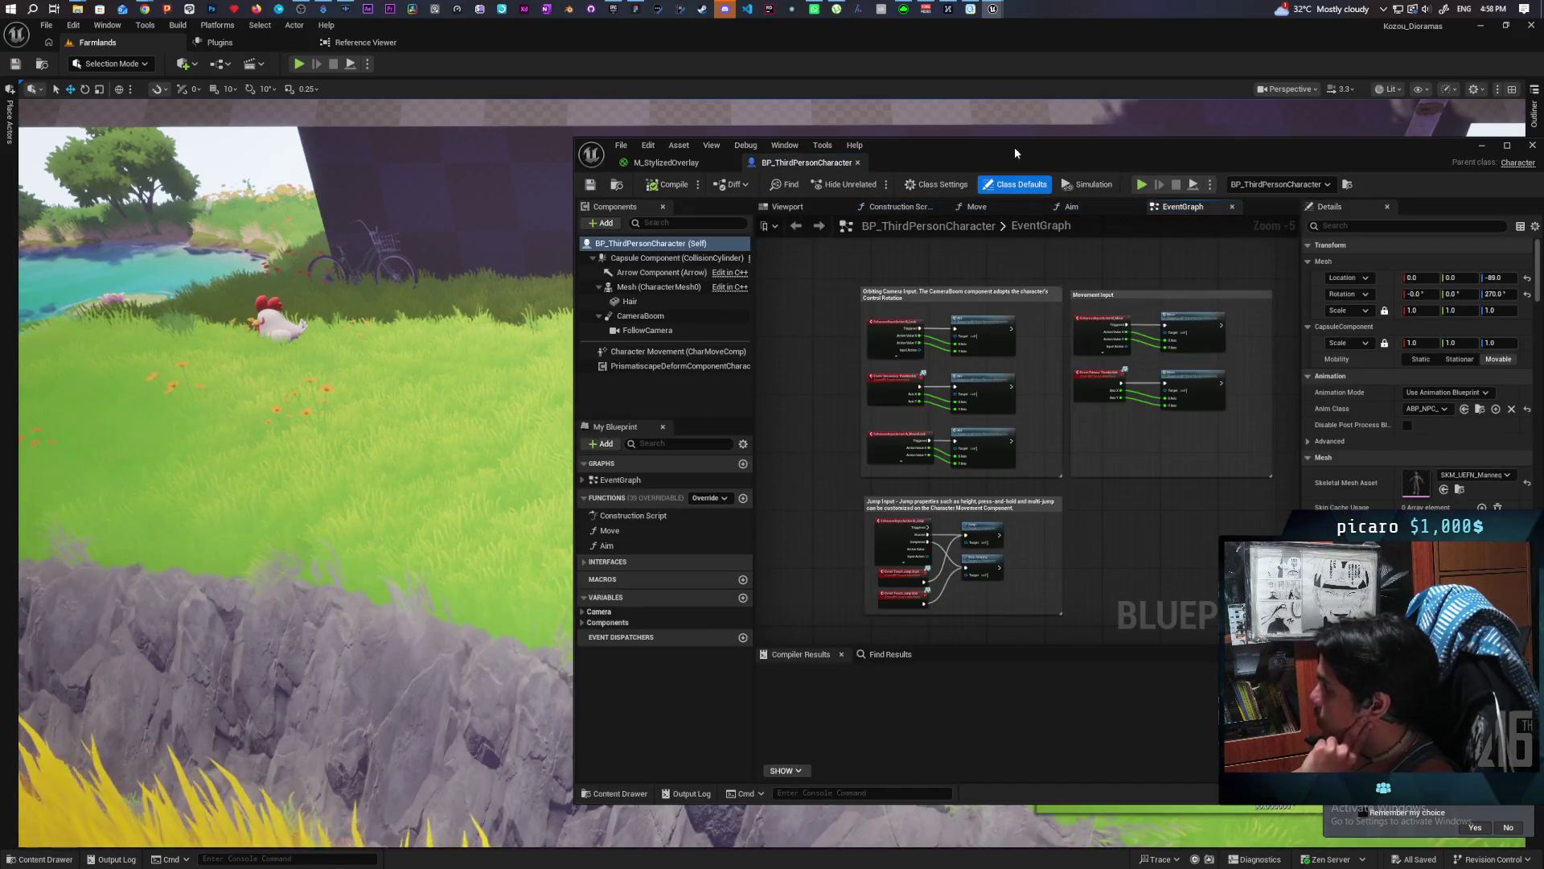
left_click_drag(1015, 146, 740, 125)
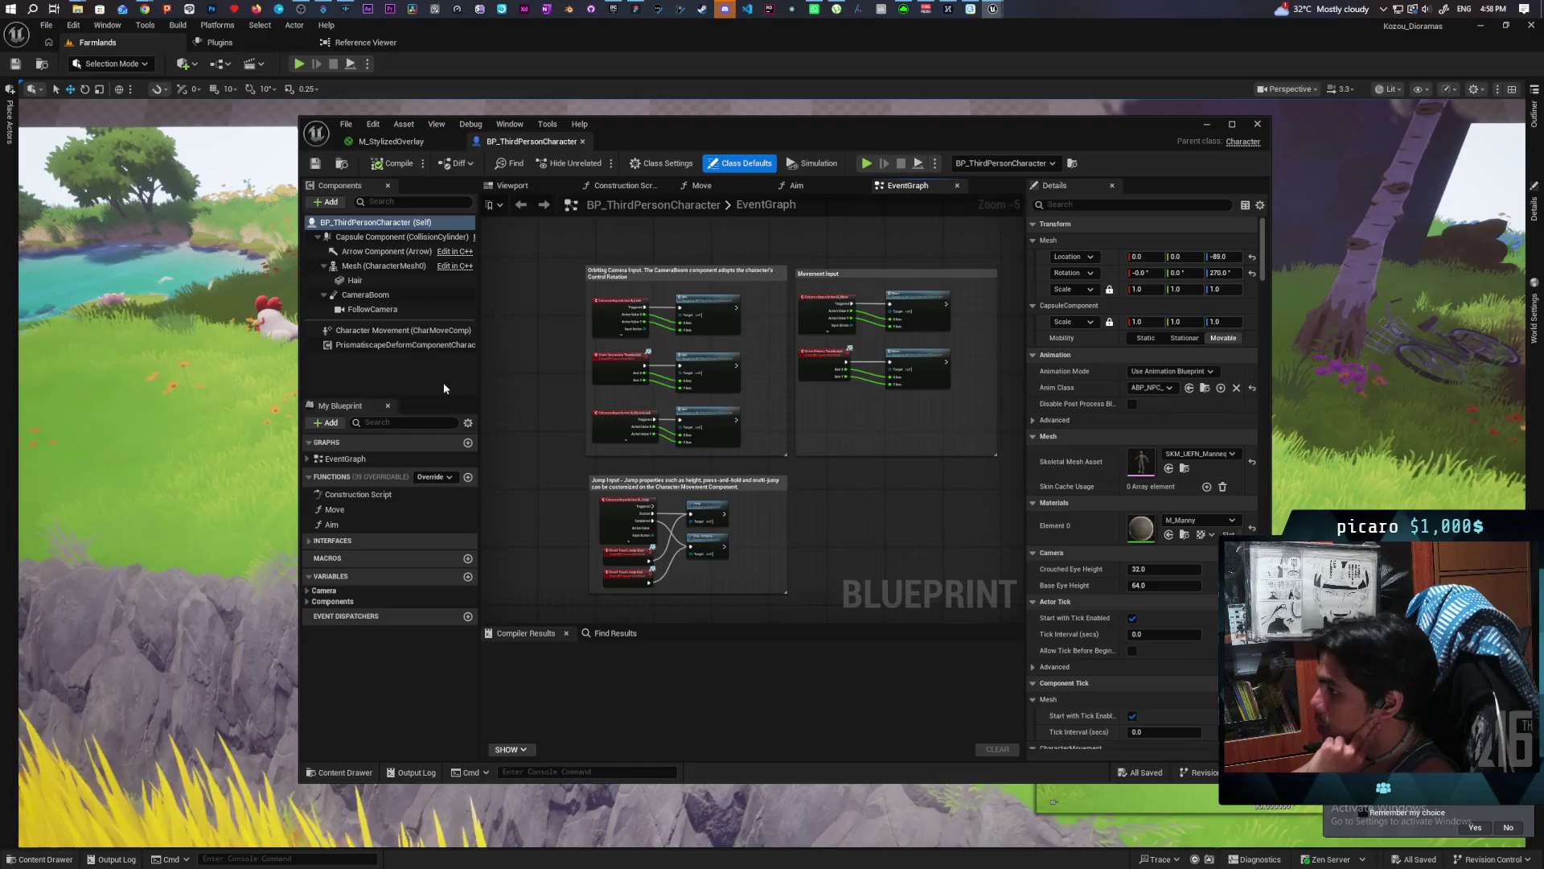
left_click(366, 267)
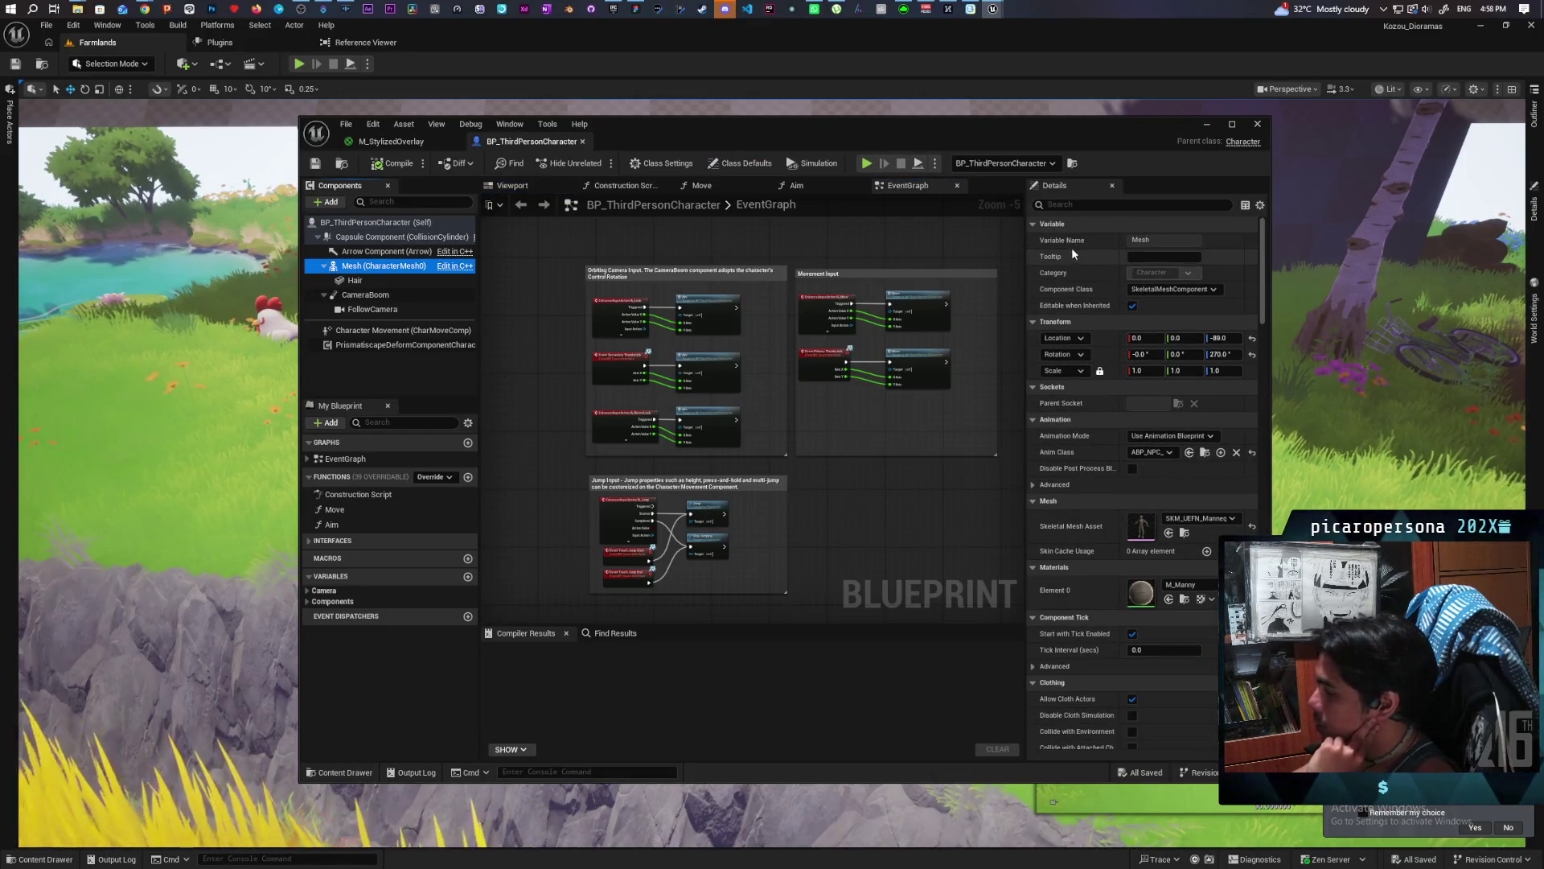
scroll(1093, 404, "down", 5)
scroll(1086, 407, "down", 10)
scroll(1075, 407, "down", 12)
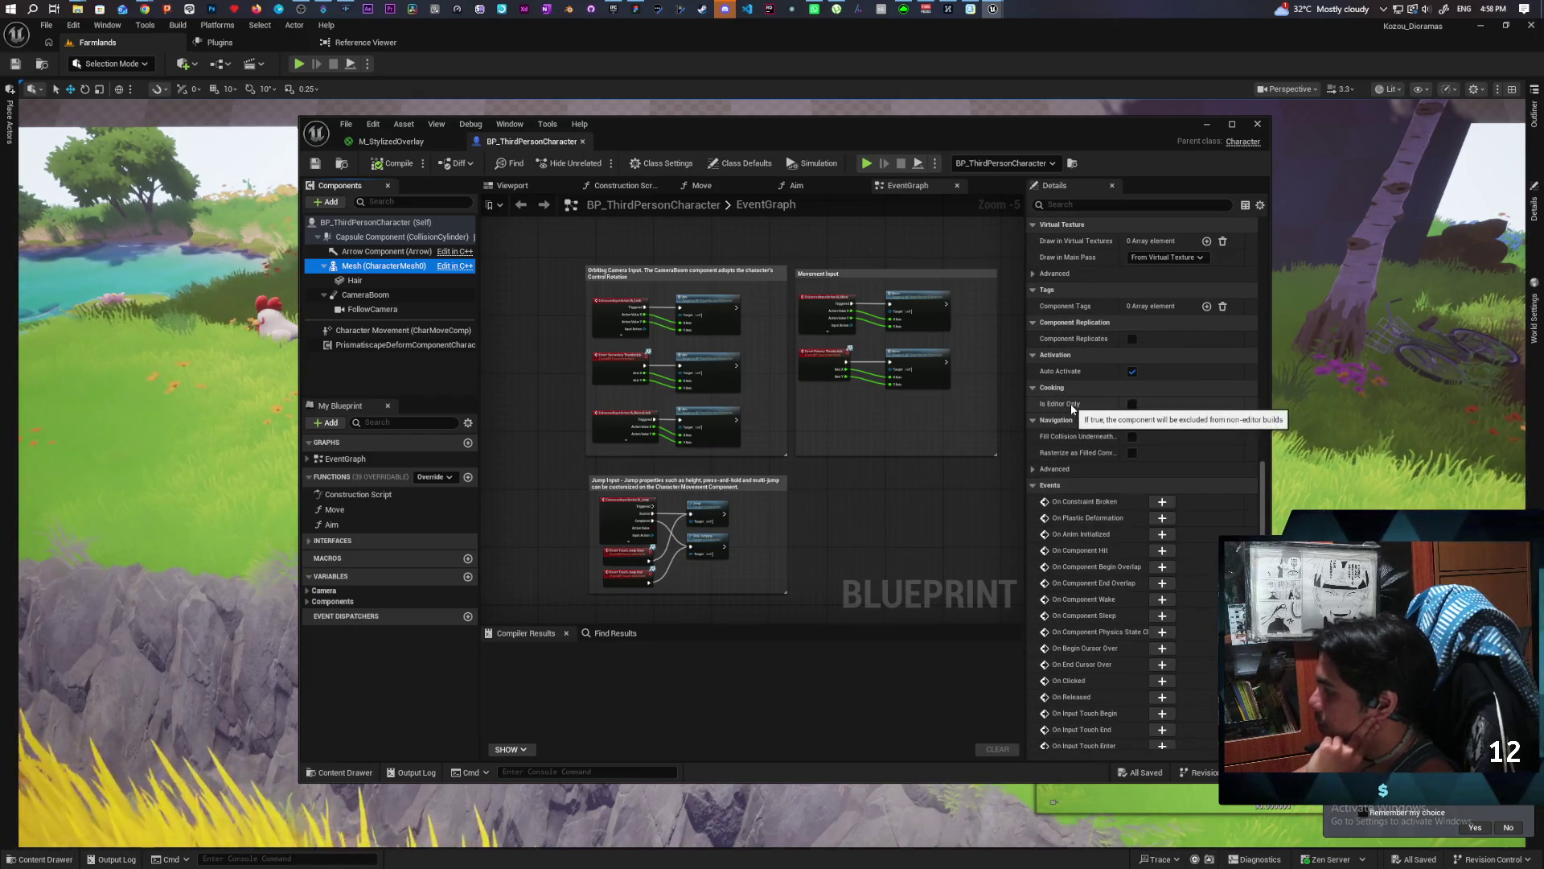
scroll(1072, 407, "up", 10)
scroll(1070, 403, "up", 10)
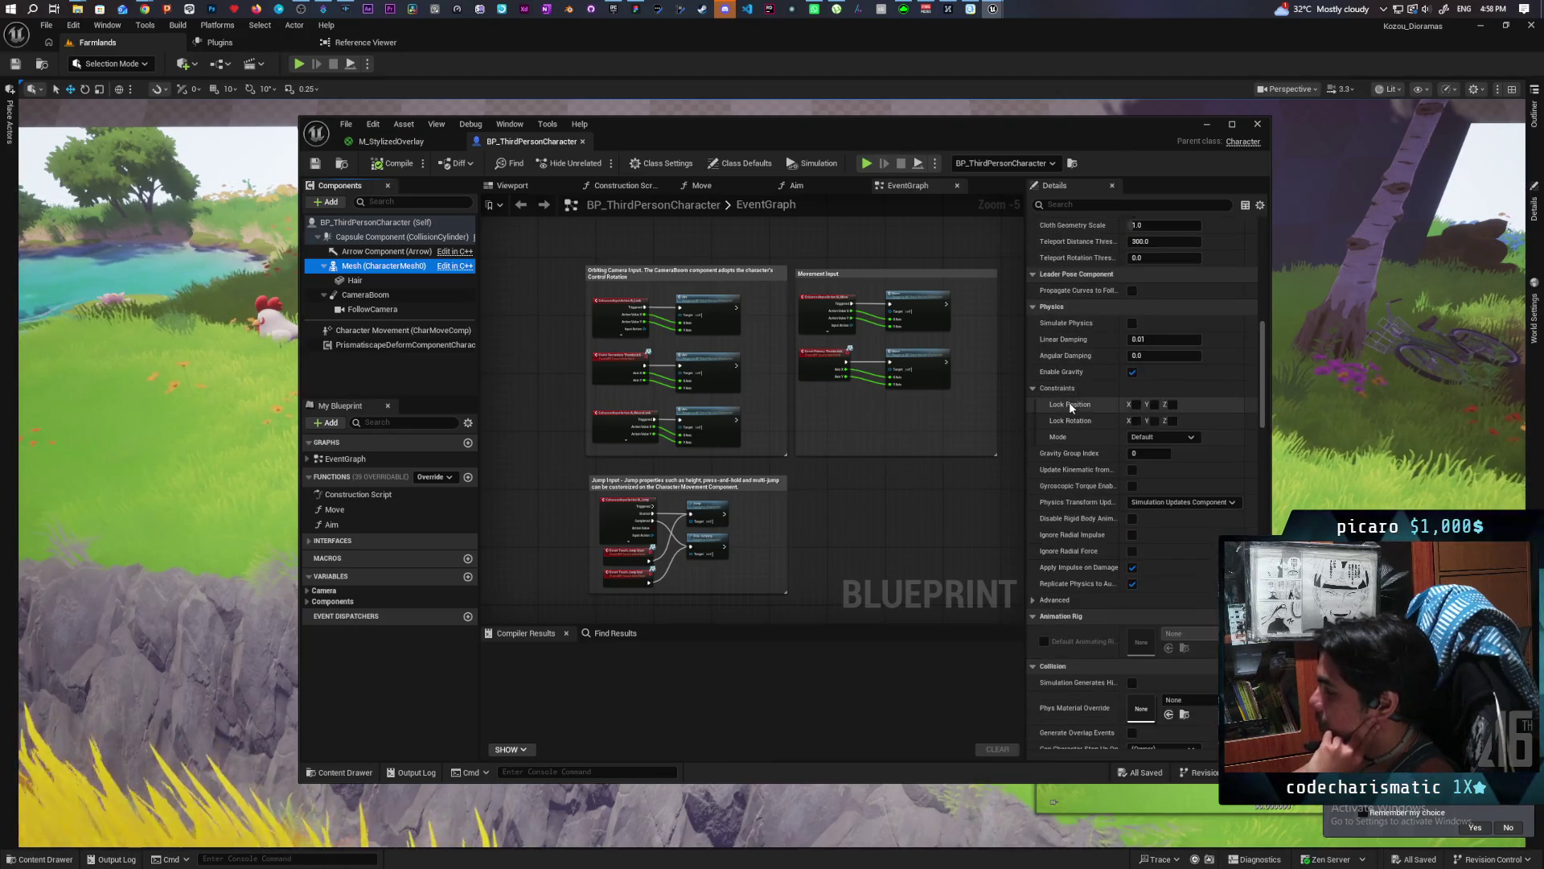
scroll(1071, 407, "up", 7)
scroll(1070, 407, "up", 7)
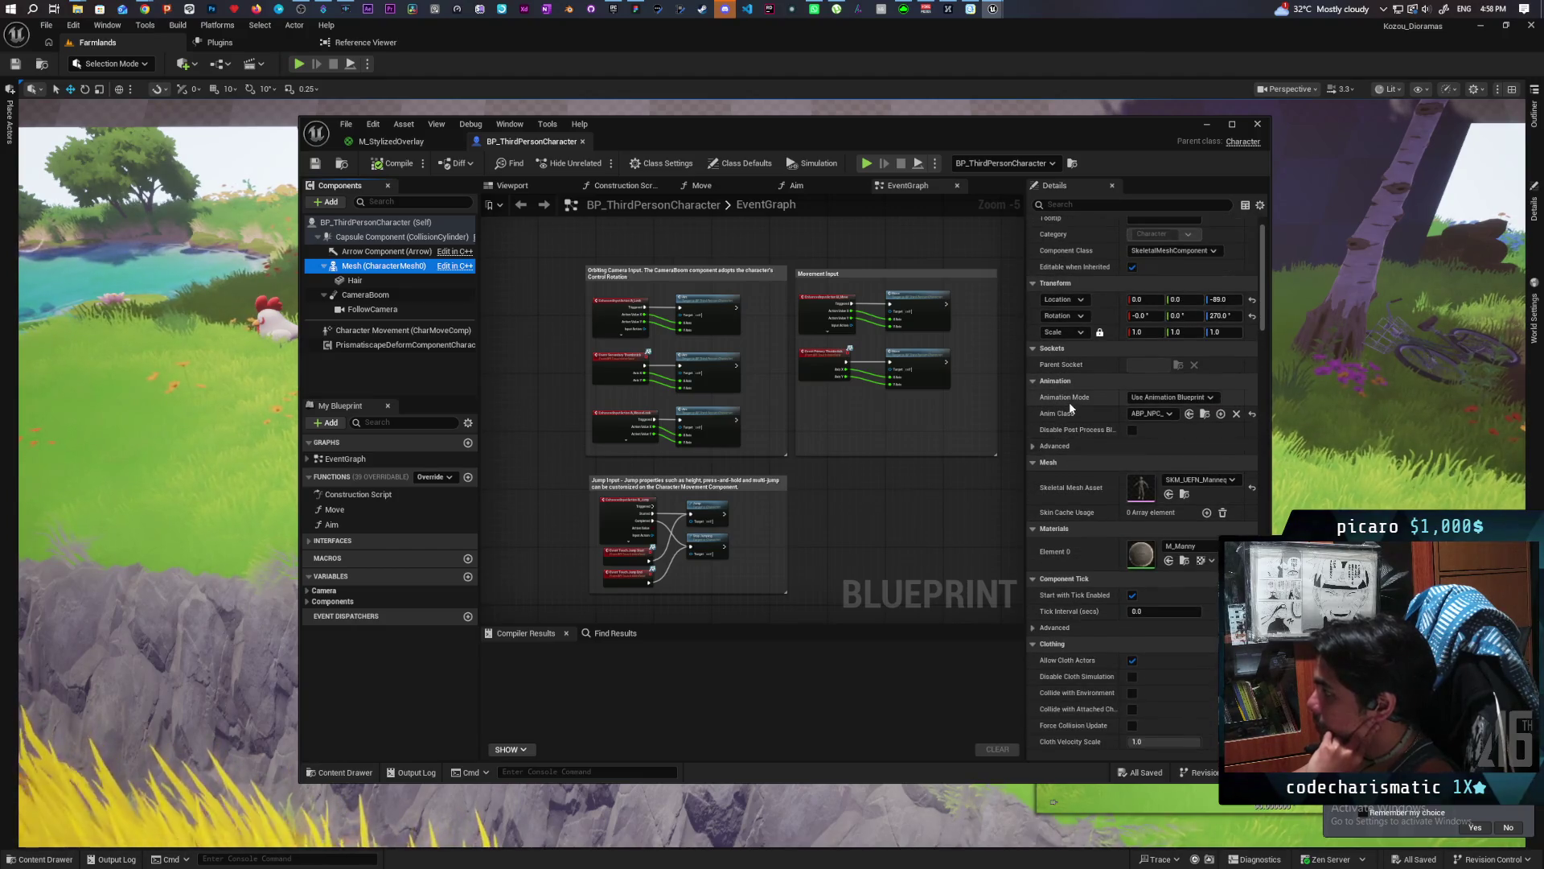
scroll(1070, 407, "down", 12)
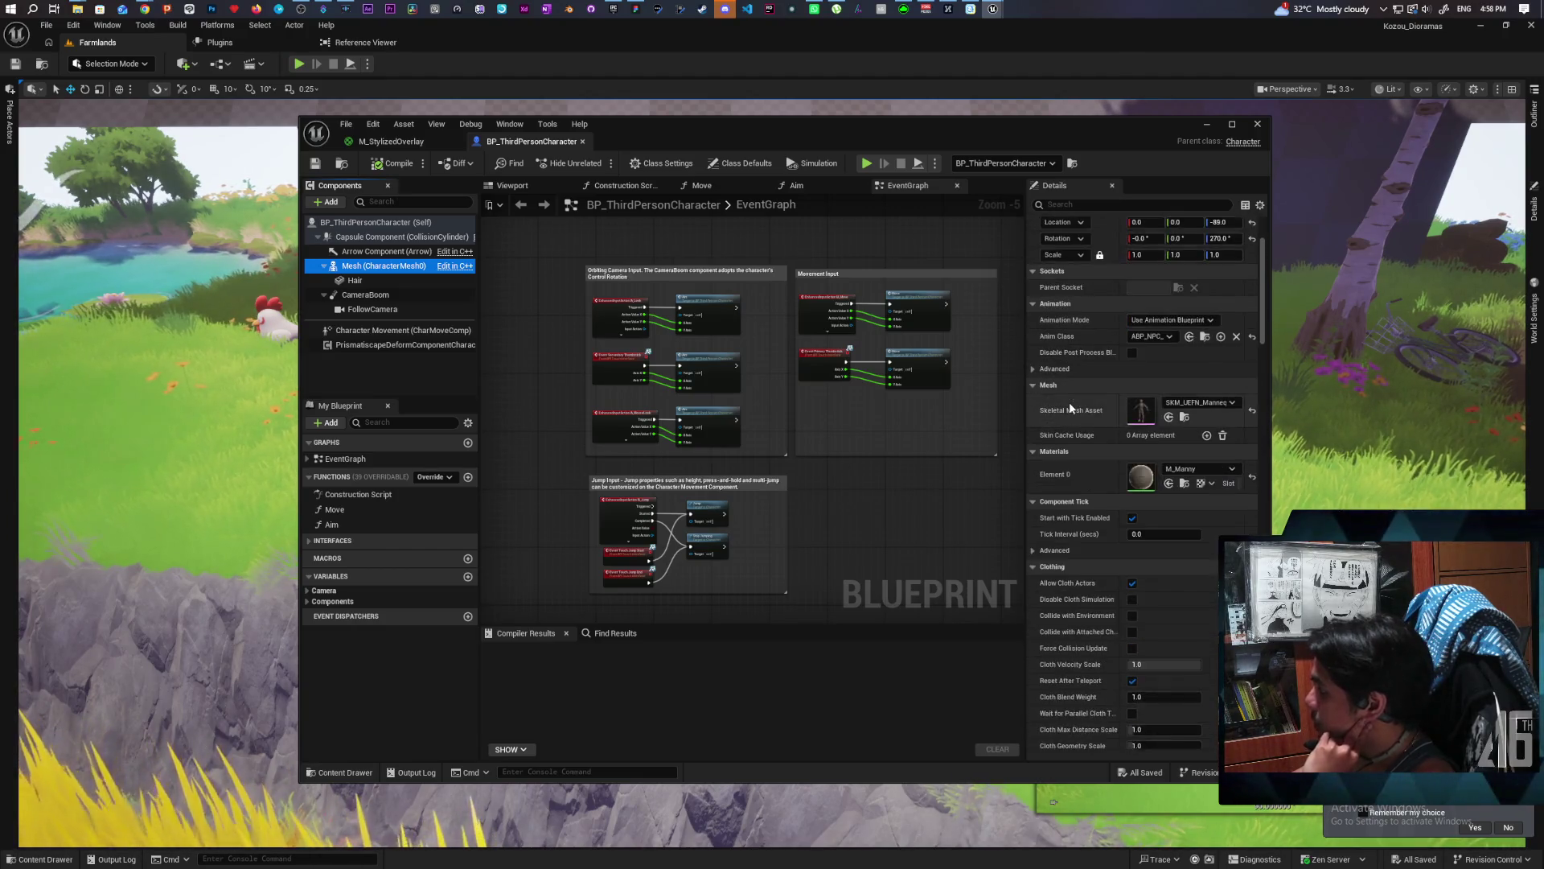
scroll(1068, 407, "down", 12)
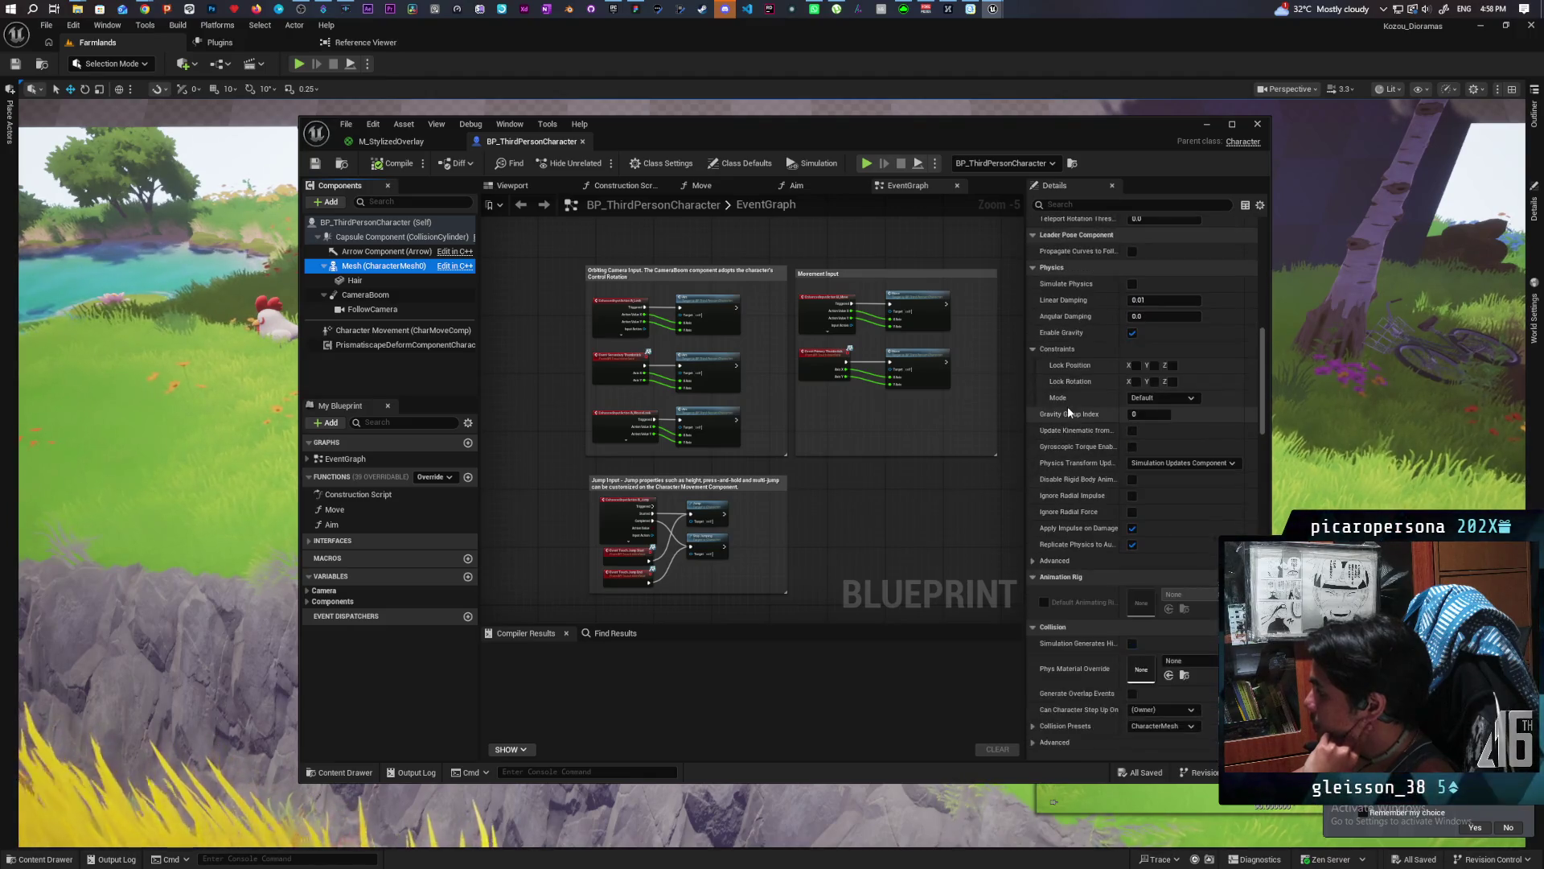
scroll(1068, 407, "down", 8)
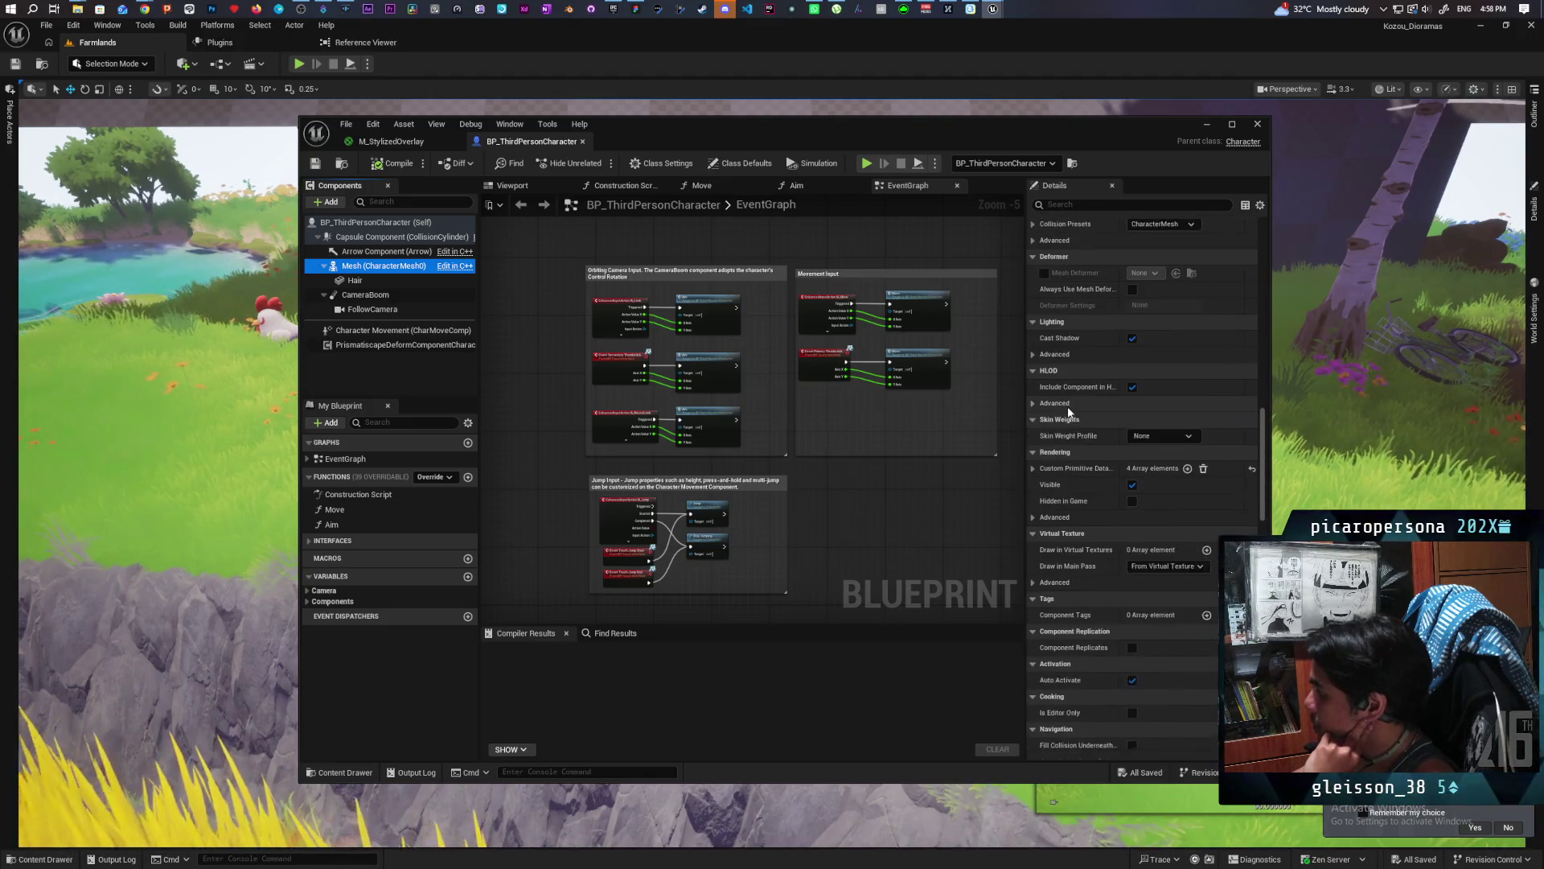
Set the mesh's Custom Primitive Data Primary Color to white and save BP_ThirdPersonCharacter.
left_click(1043, 204)
type("custom")
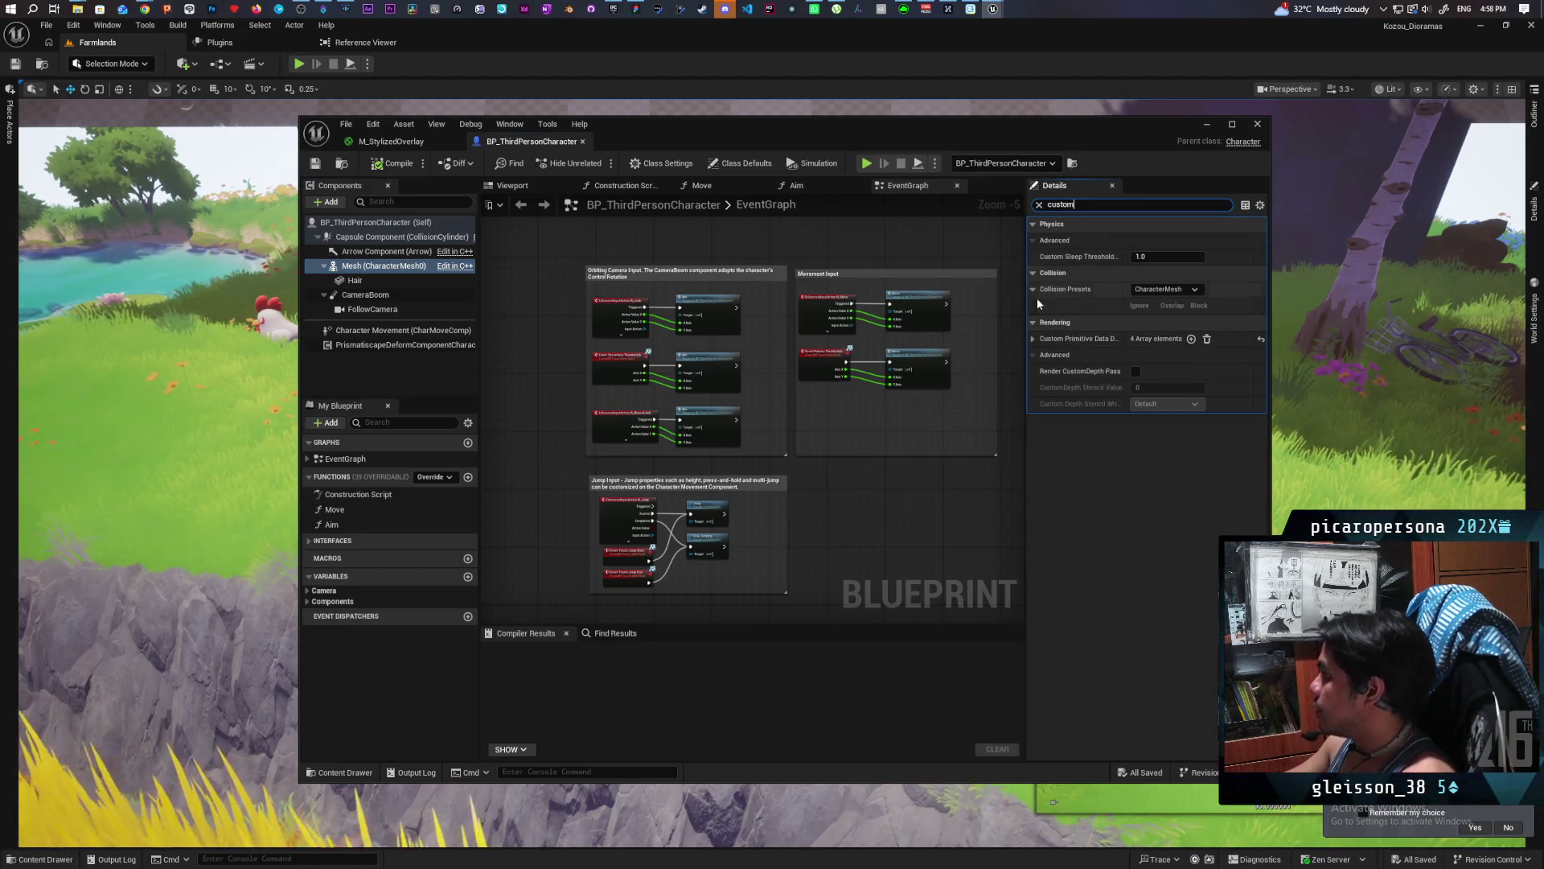
left_click(1034, 338)
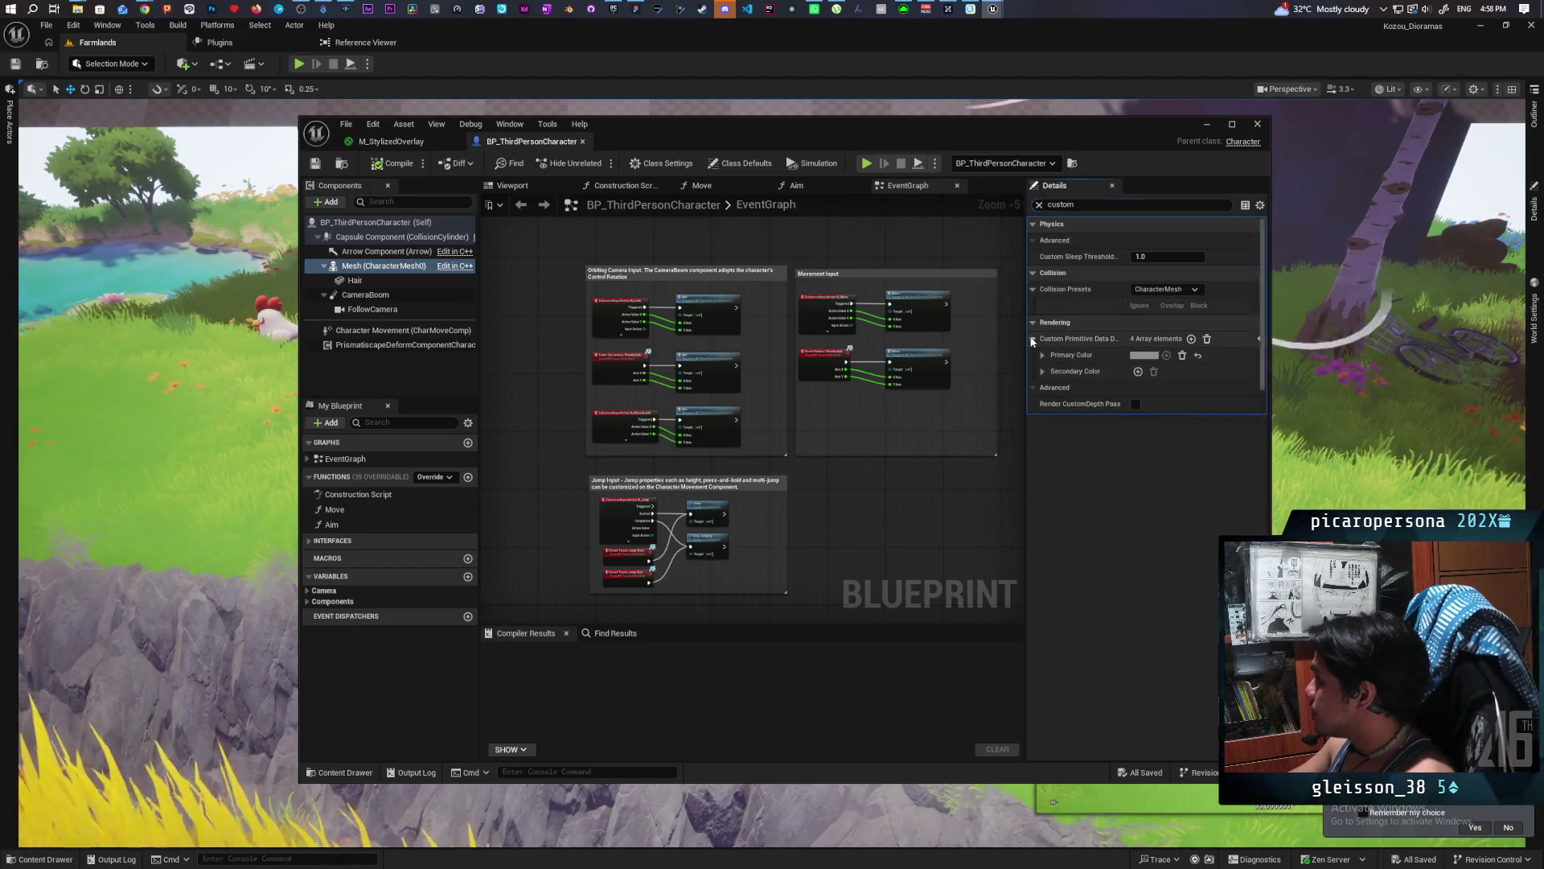
left_click(1145, 357)
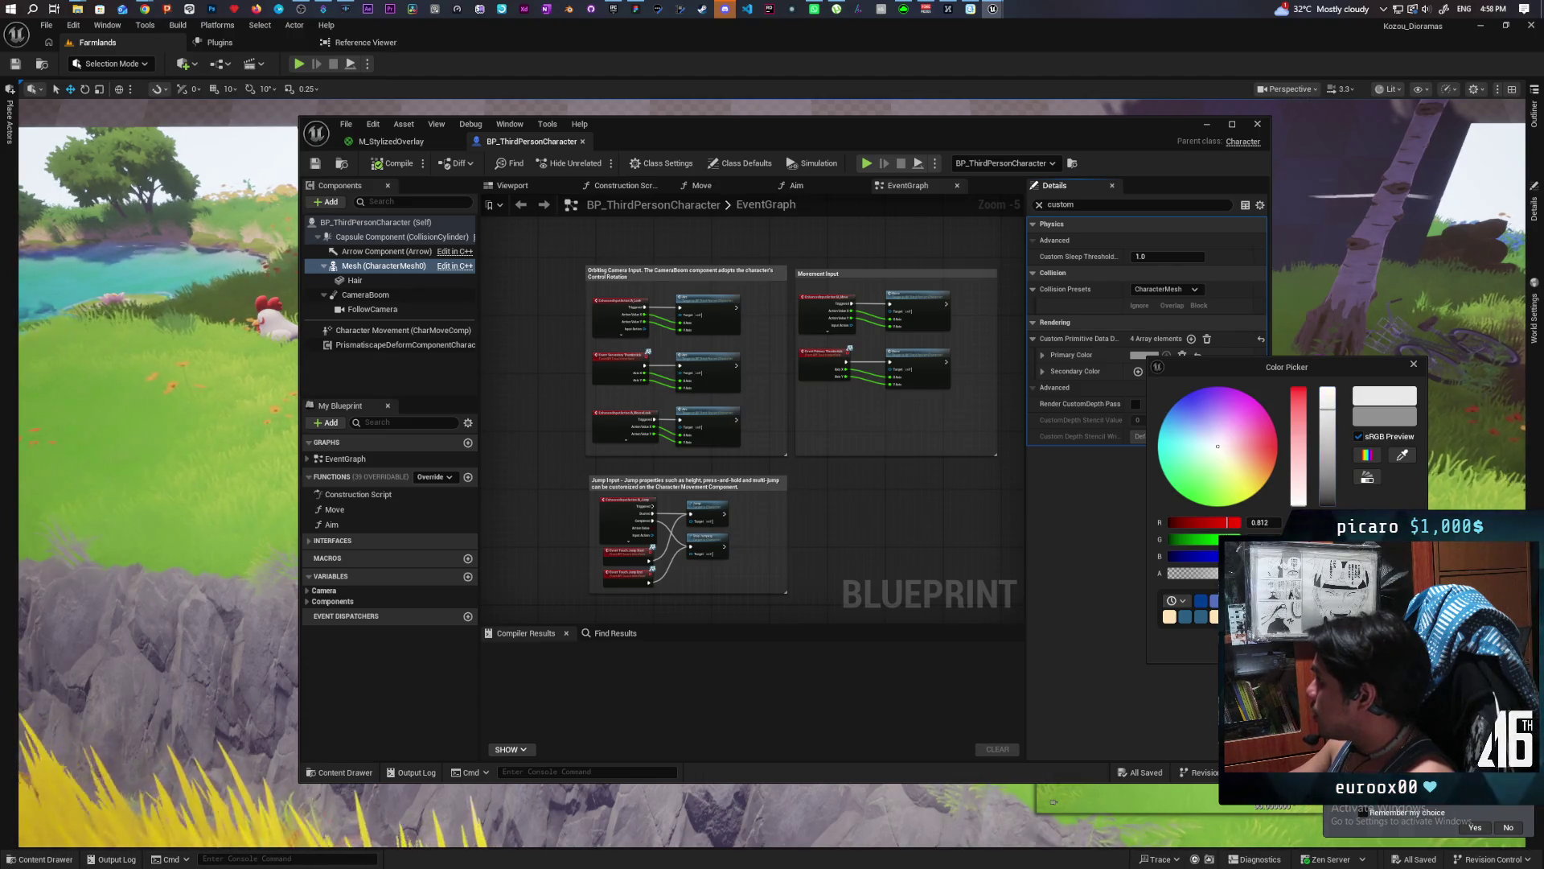
left_click(428, 179)
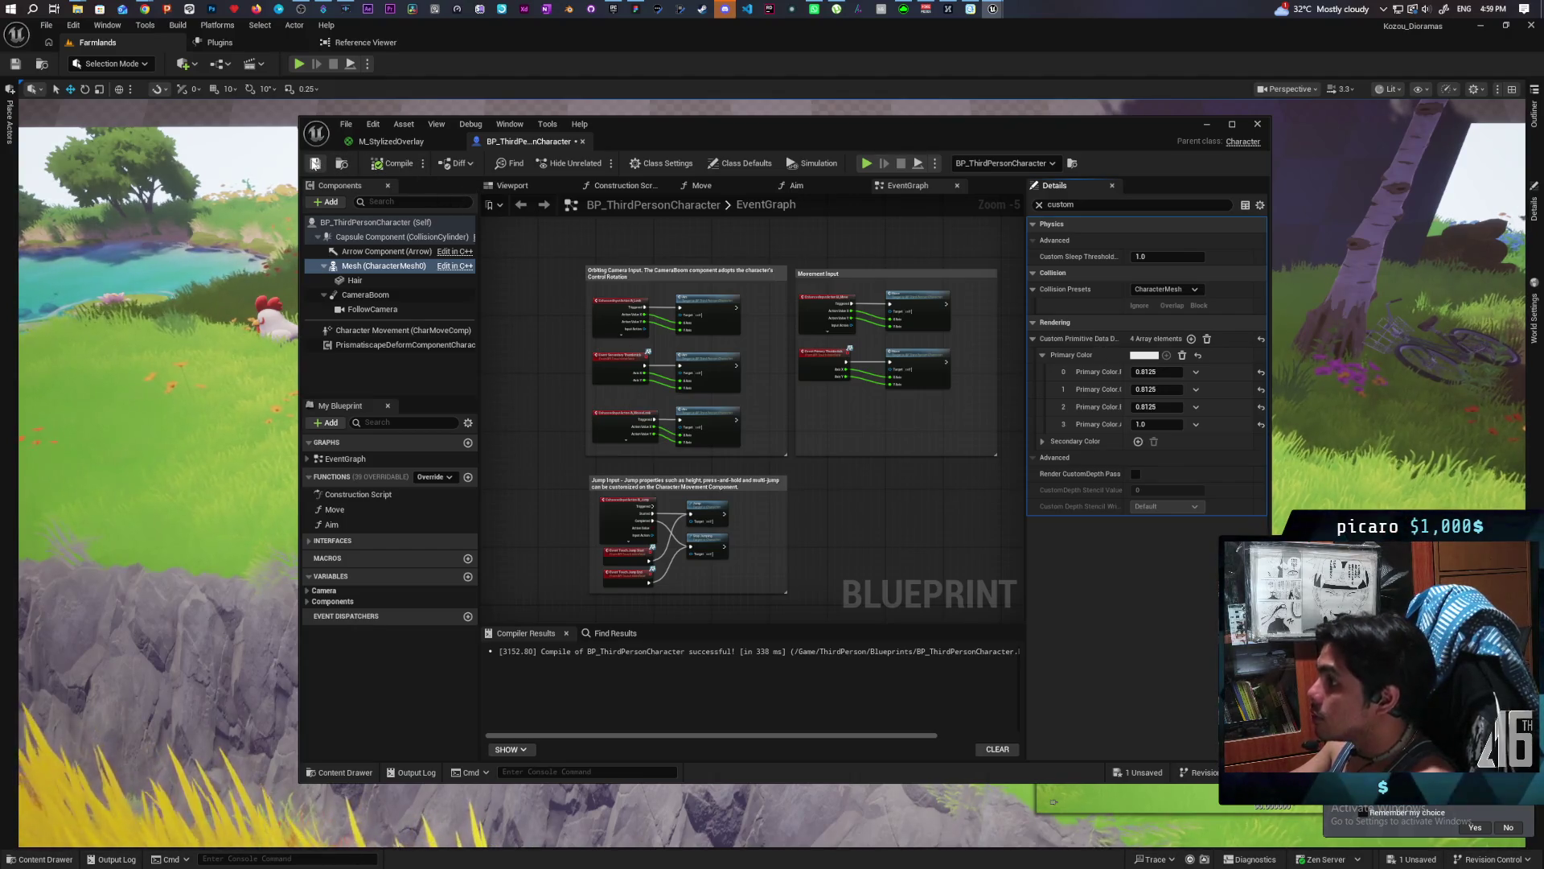
left_click(316, 164)
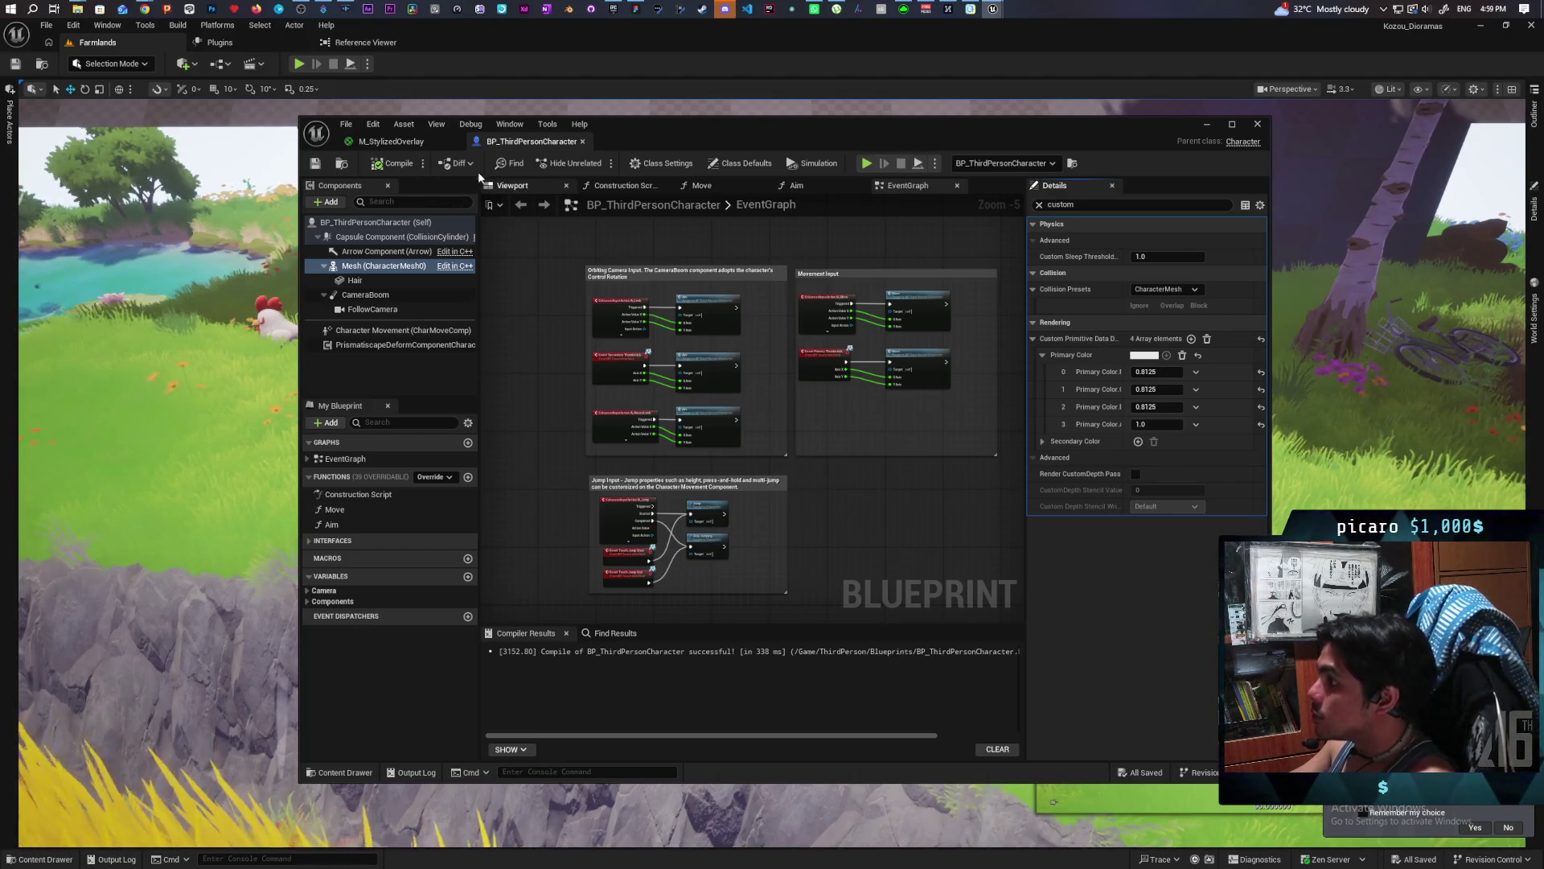
Switch to the M_StylizedOverlay material graph and minimize the material editor.
left_click(409, 146)
left_click(515, 144)
left_click(422, 142)
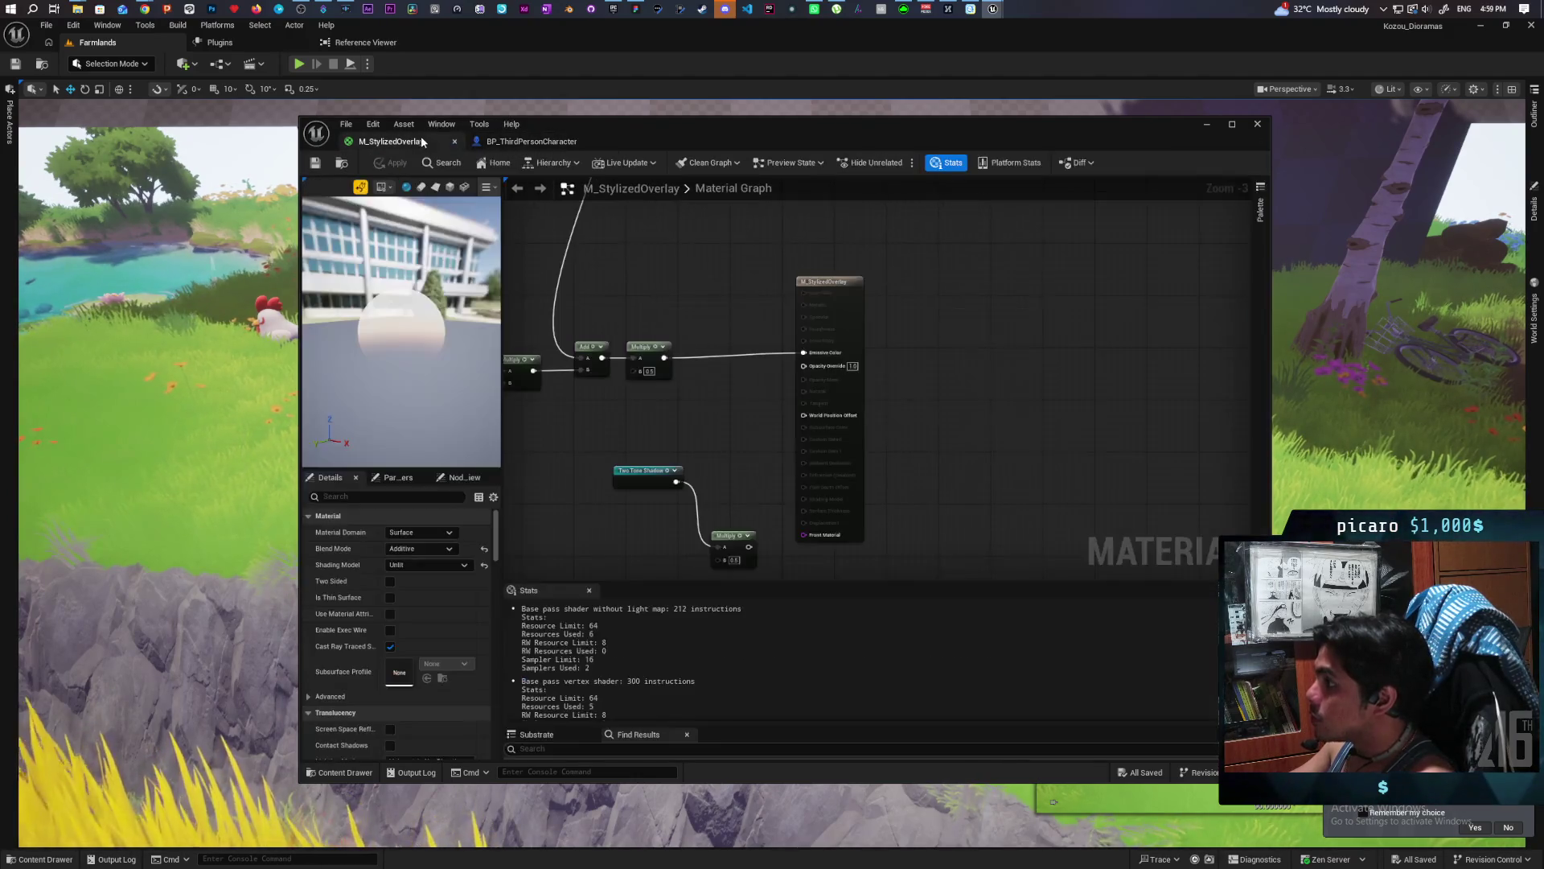
left_click(510, 142)
left_click(394, 141)
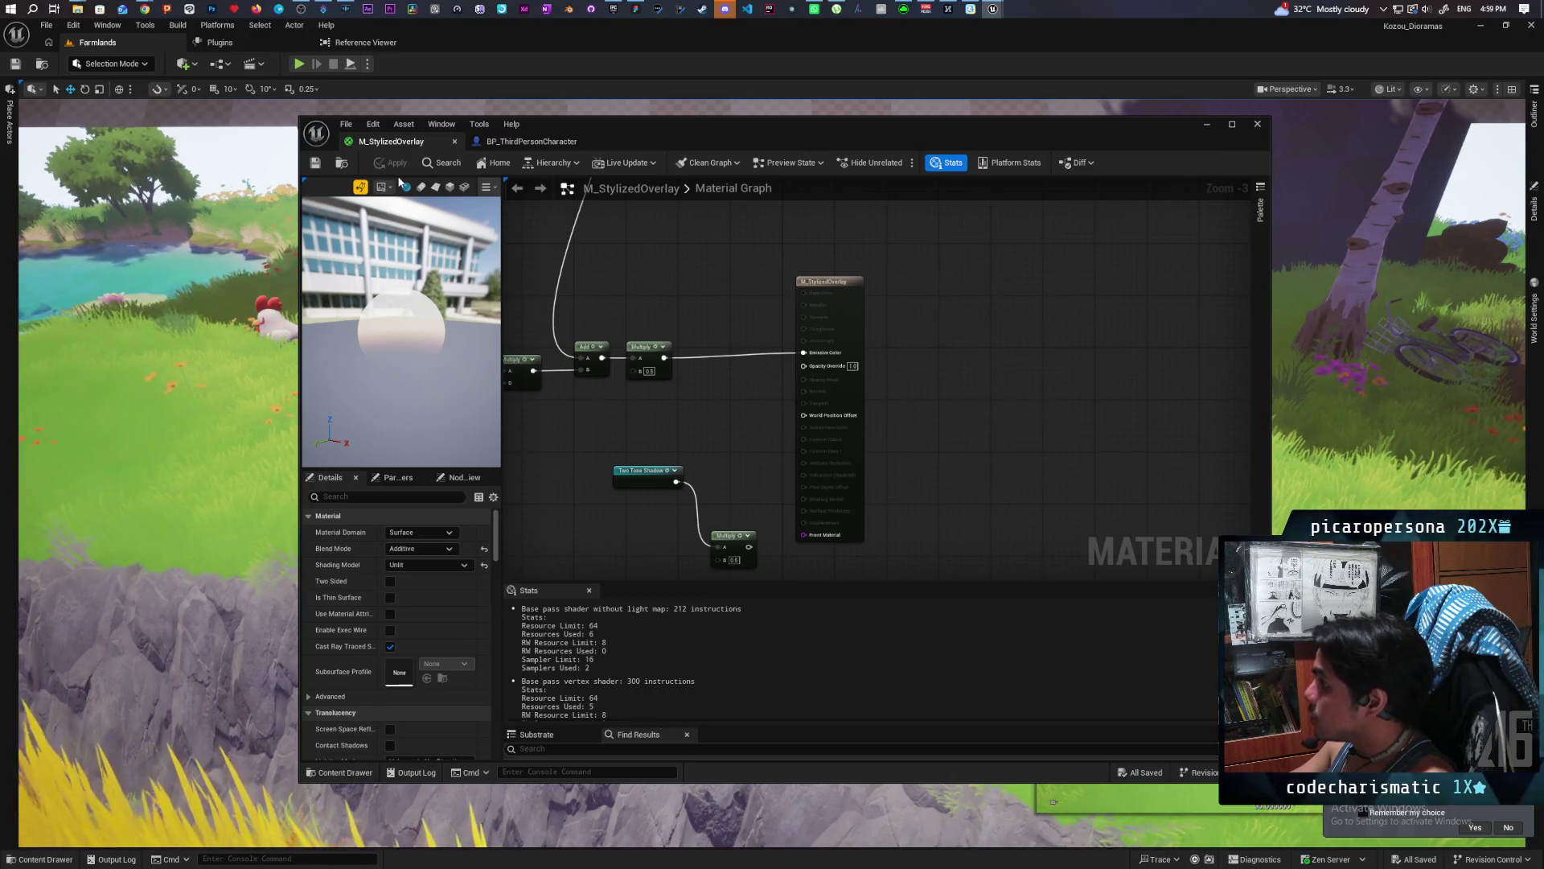
left_click(1215, 127)
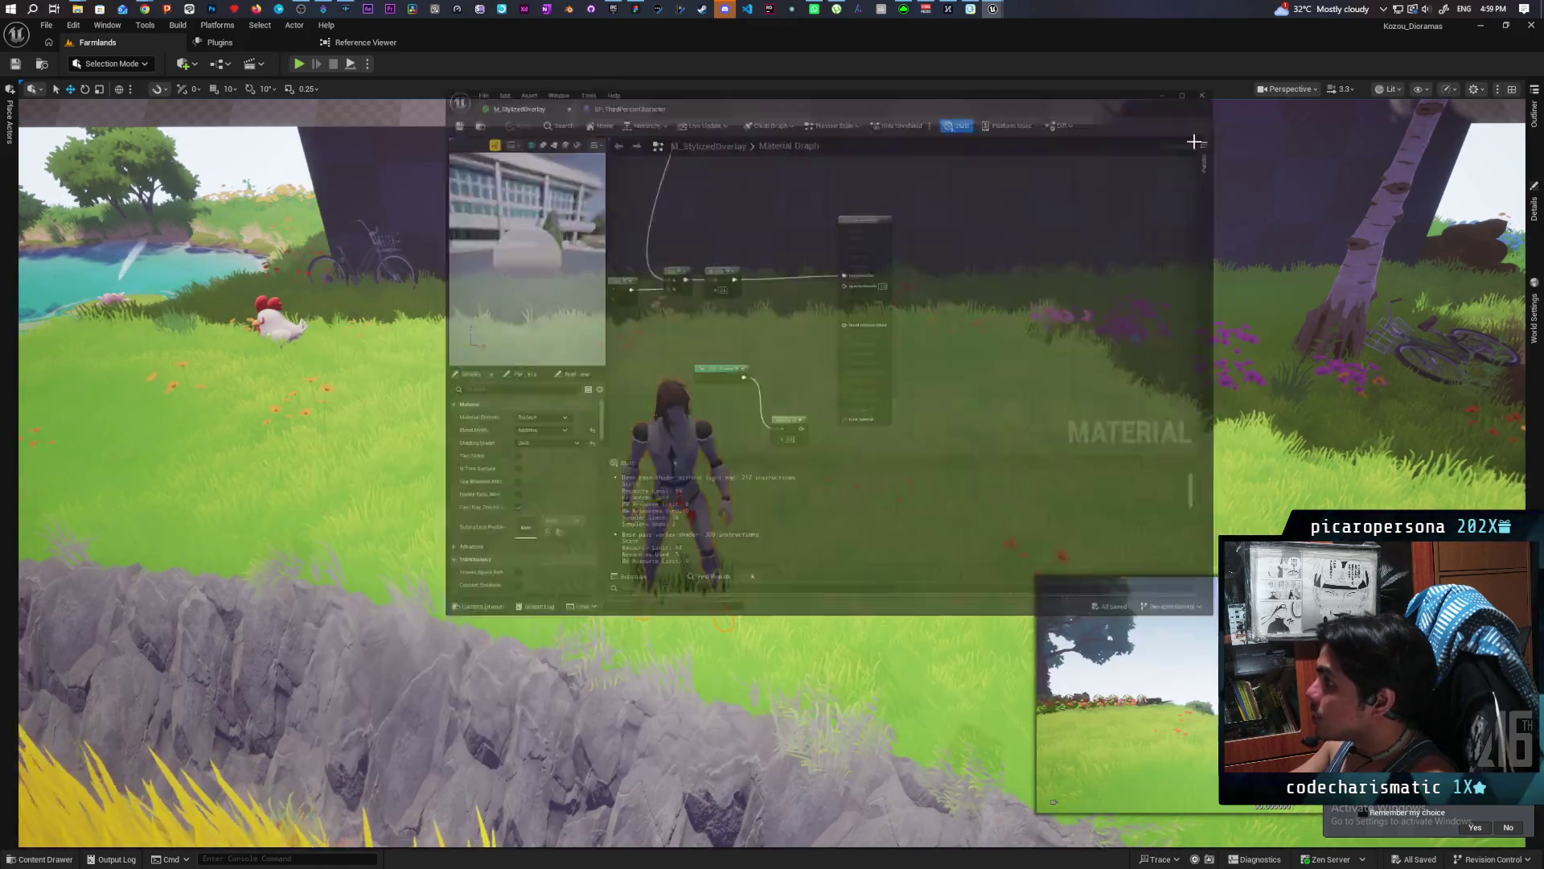
mouse_move(363, 228)
left_mouse_down()
mouse_move(321, 242)
mouse_move(354, 237)
left_mouse_up()
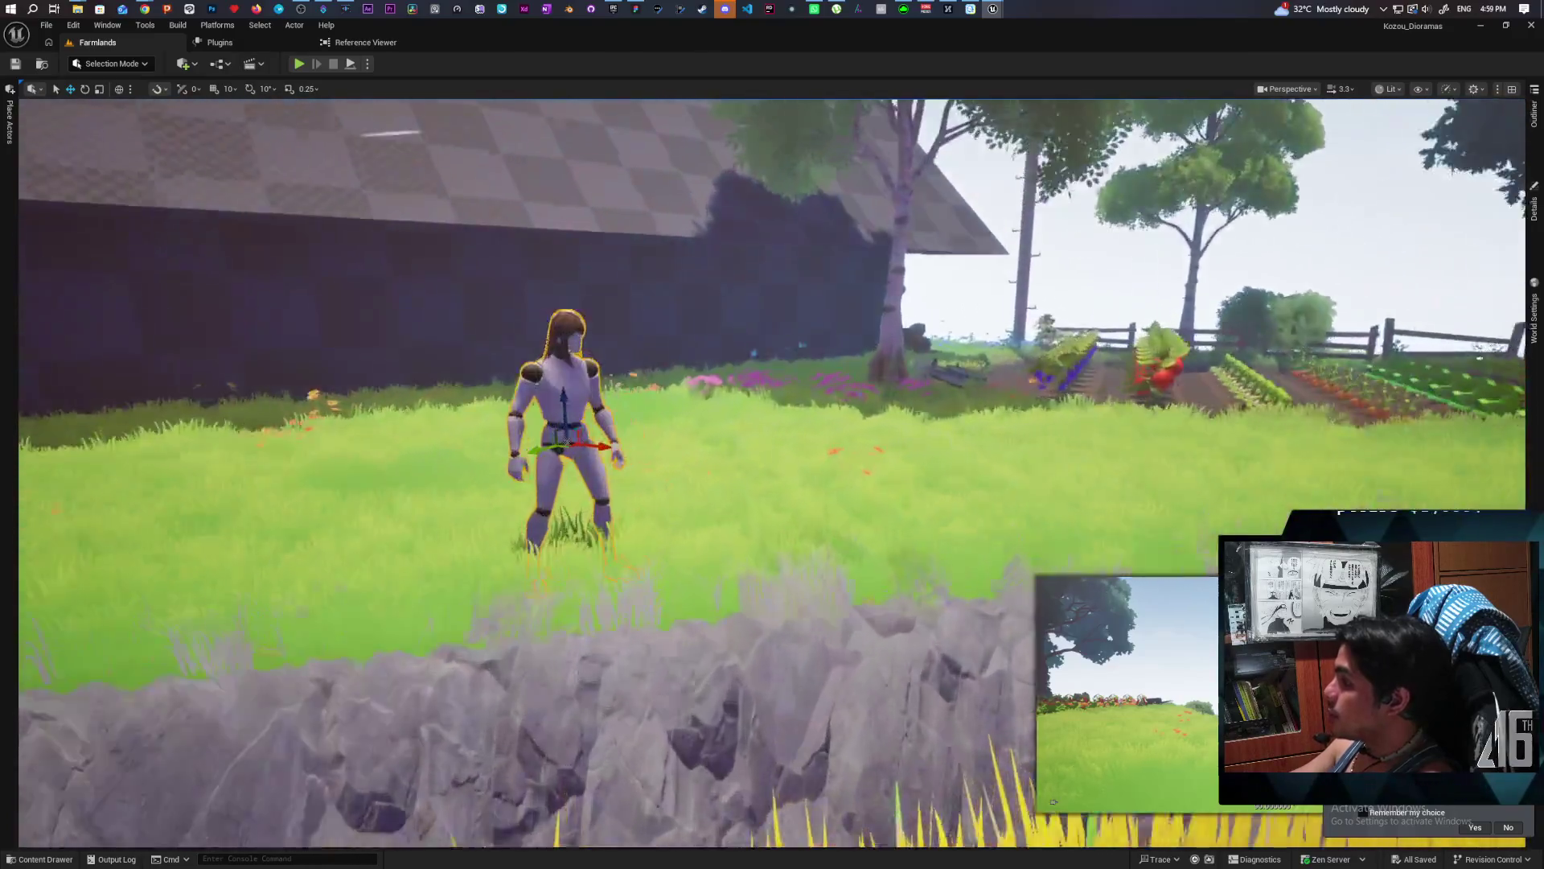
key("f")
mouse_move(772, 435)
left_mouse_down()
mouse_move(836, 438)
mouse_move(724, 467)
mouse_move(764, 463)
mouse_move(780, 434)
mouse_move(829, 435)
mouse_move(752, 435)
mouse_move(752, 418)
left_mouse_up()
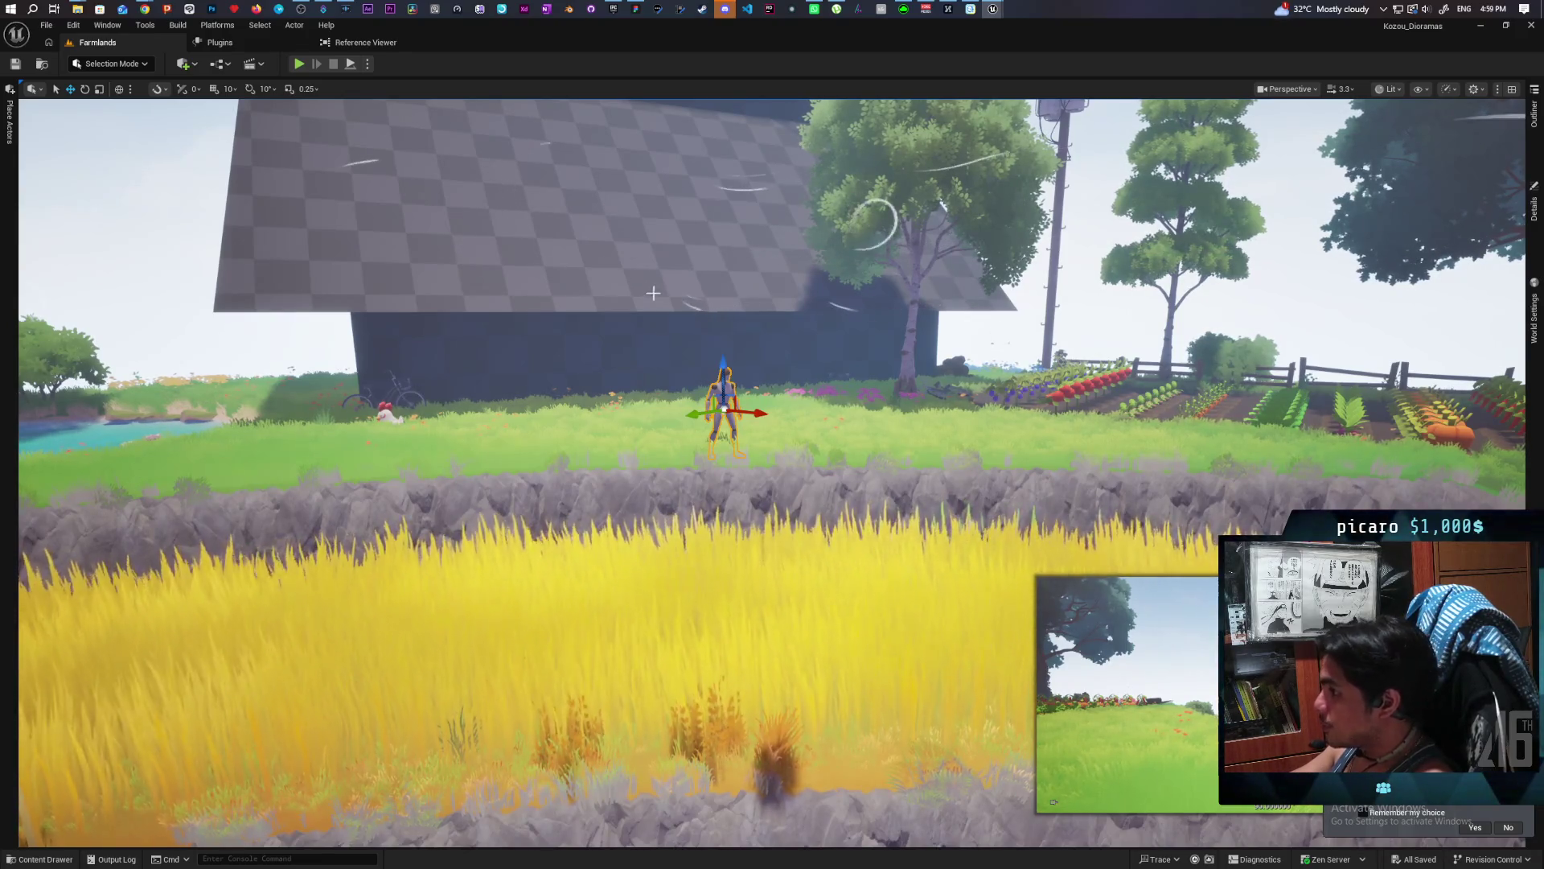
scroll(653, 293, "down", 3)
scroll(653, 293, "up", 8)
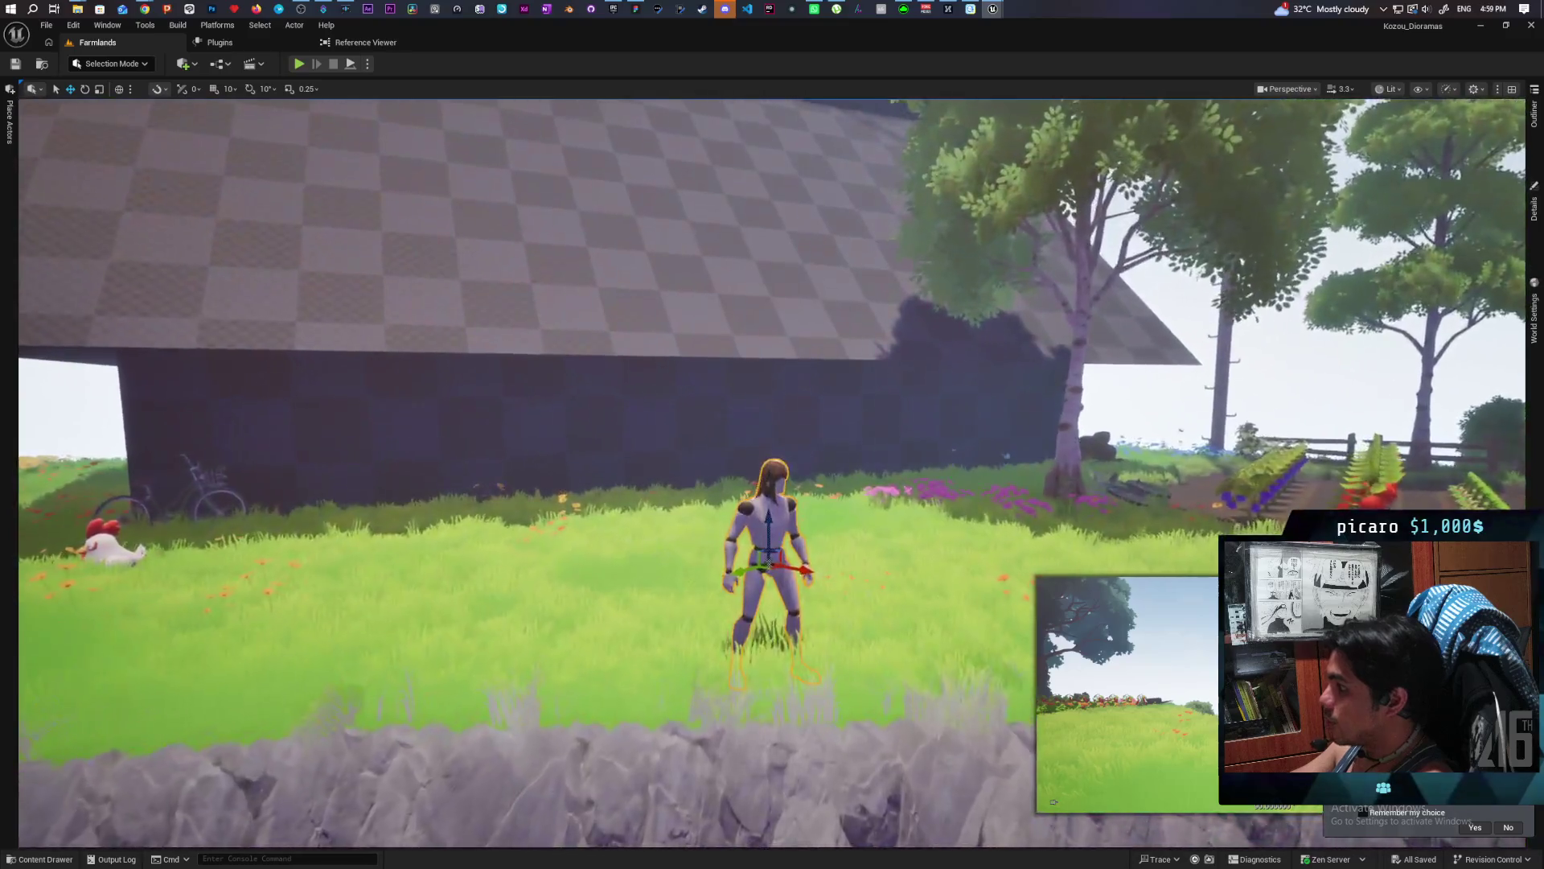
scroll(773, 473, "down", 3)
scroll(772, 473, "up", 5)
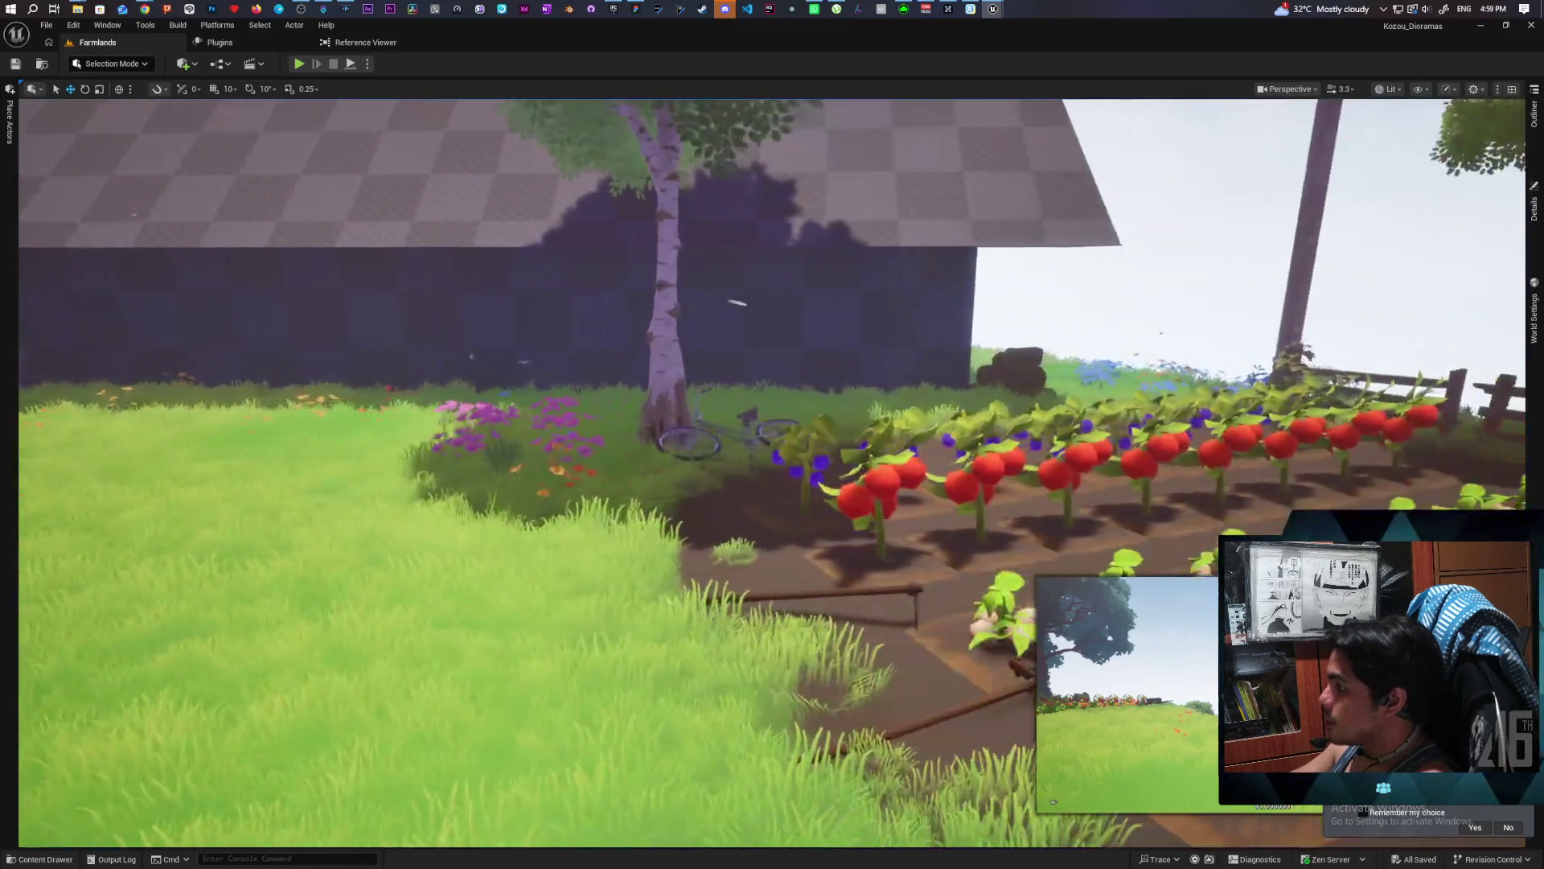
key("f")
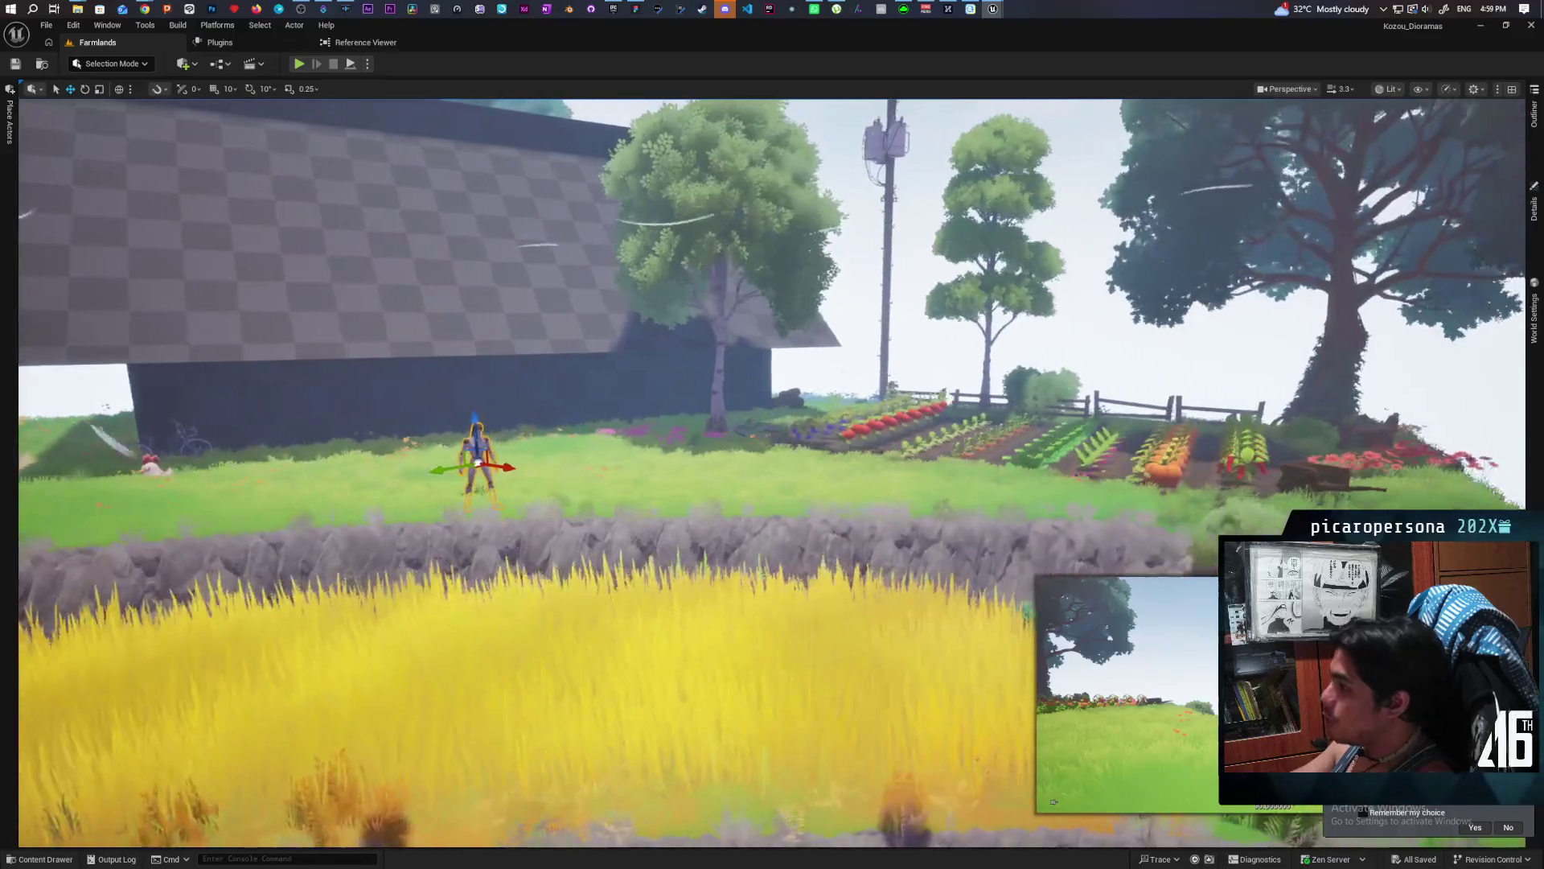
scroll(772, 473, "up", 5)
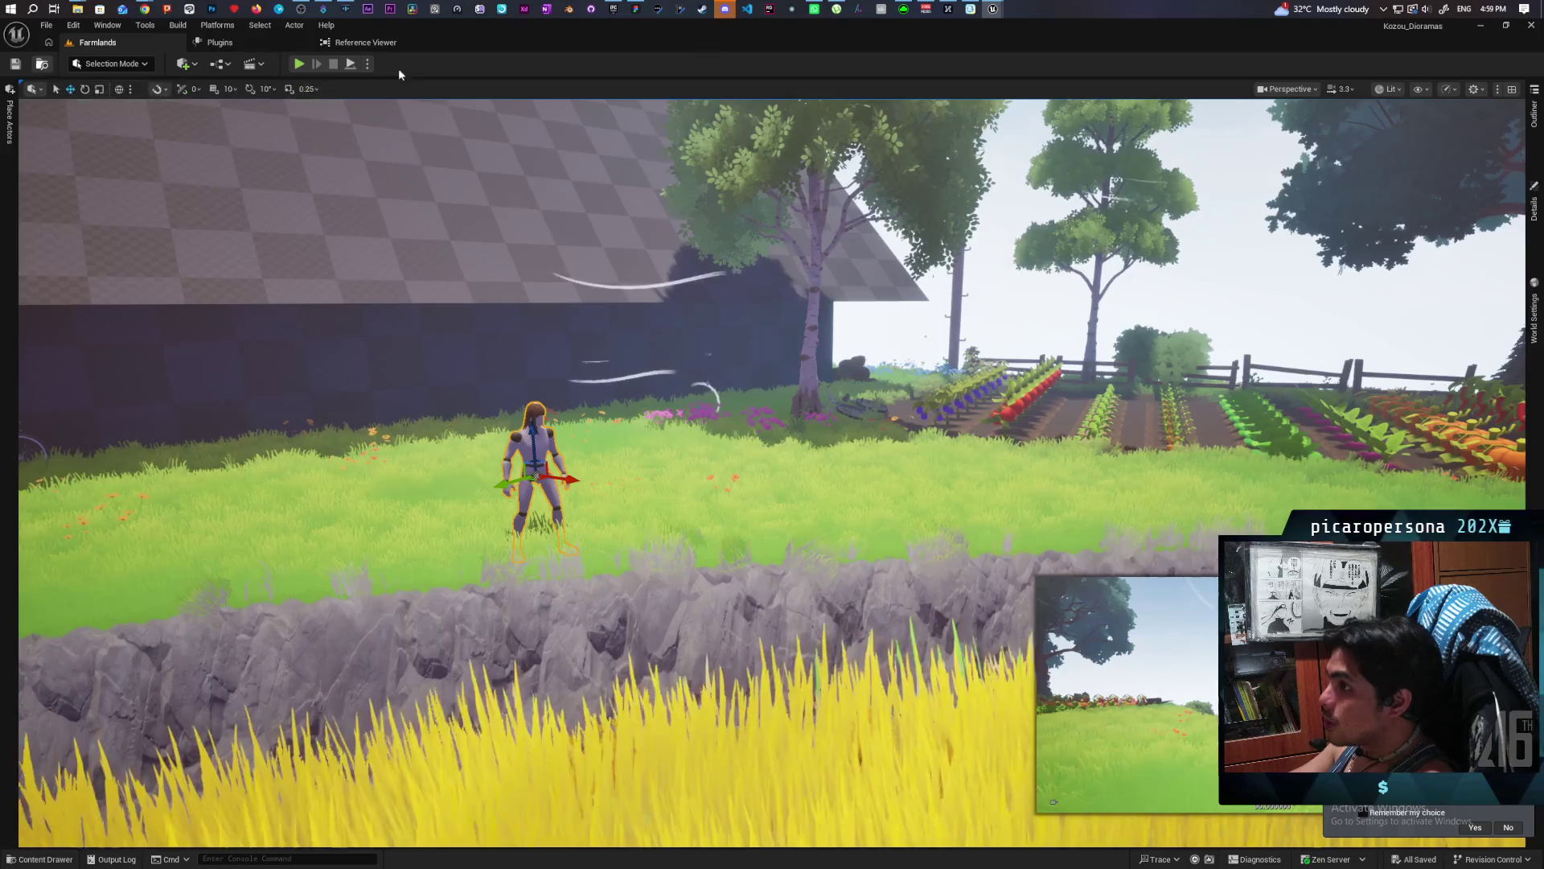
mouse_move(991, 8)
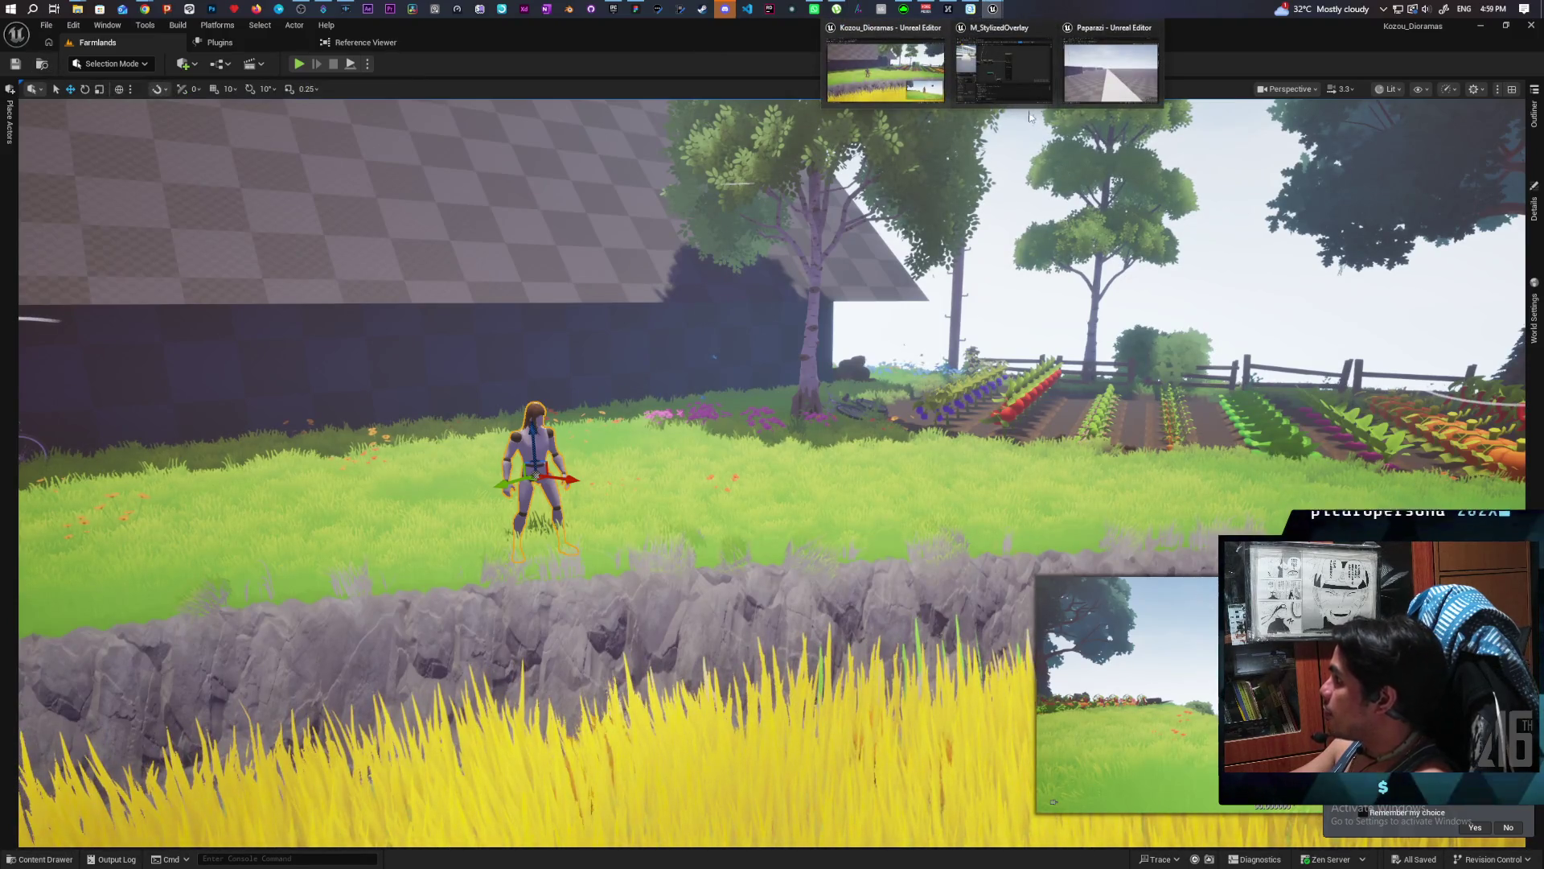
left_click(1079, 91)
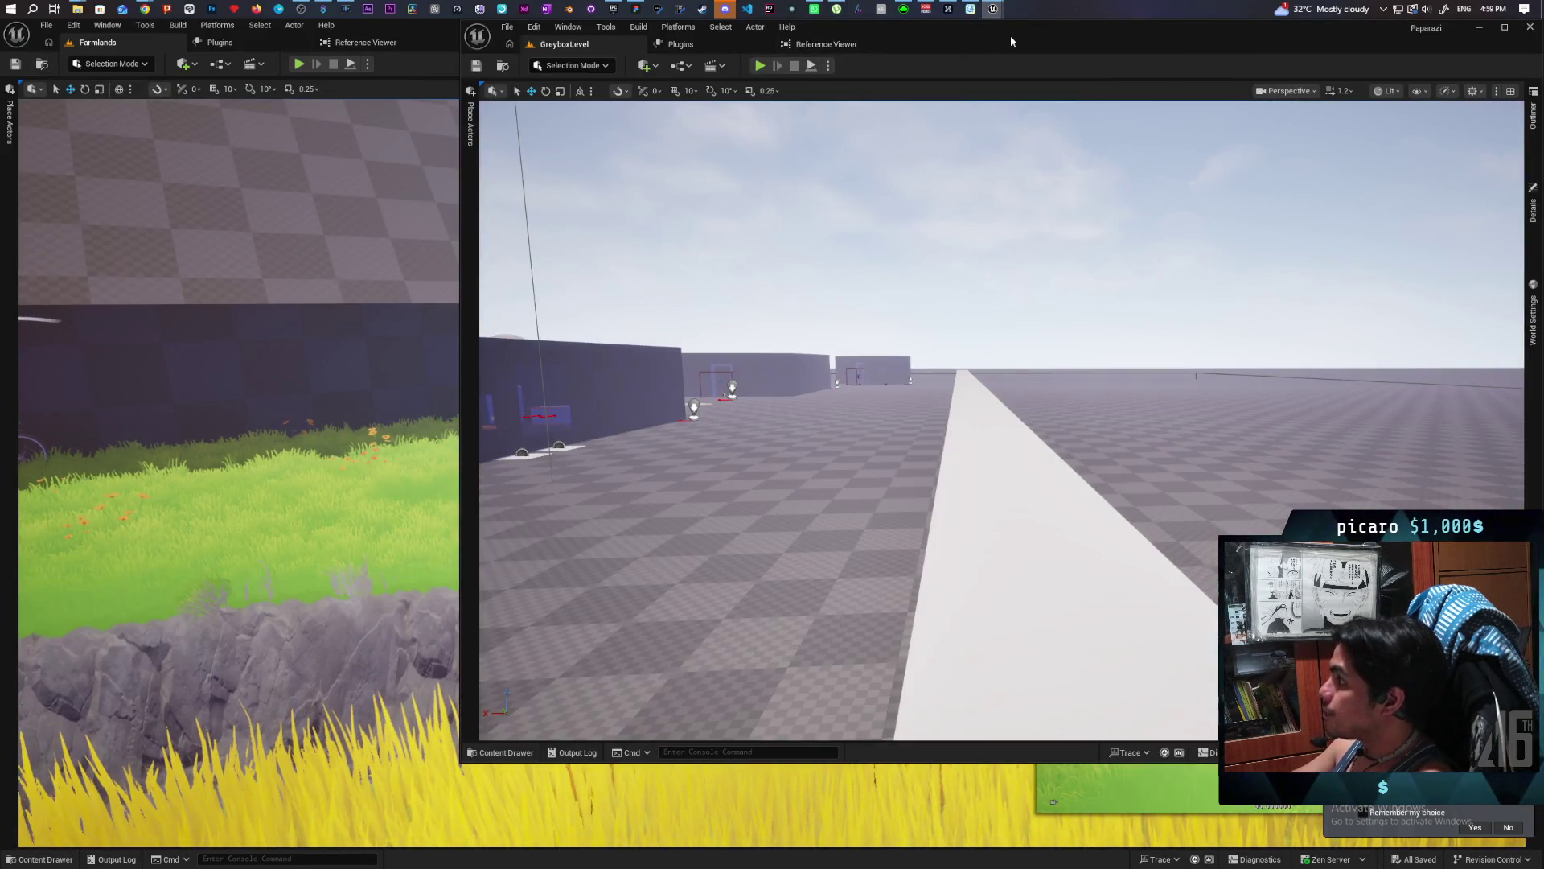
Maximize the Paparazi editor, start Play-In-Editor, and walk the character past the arch.
double_click(1010, 36)
left_click(299, 63)
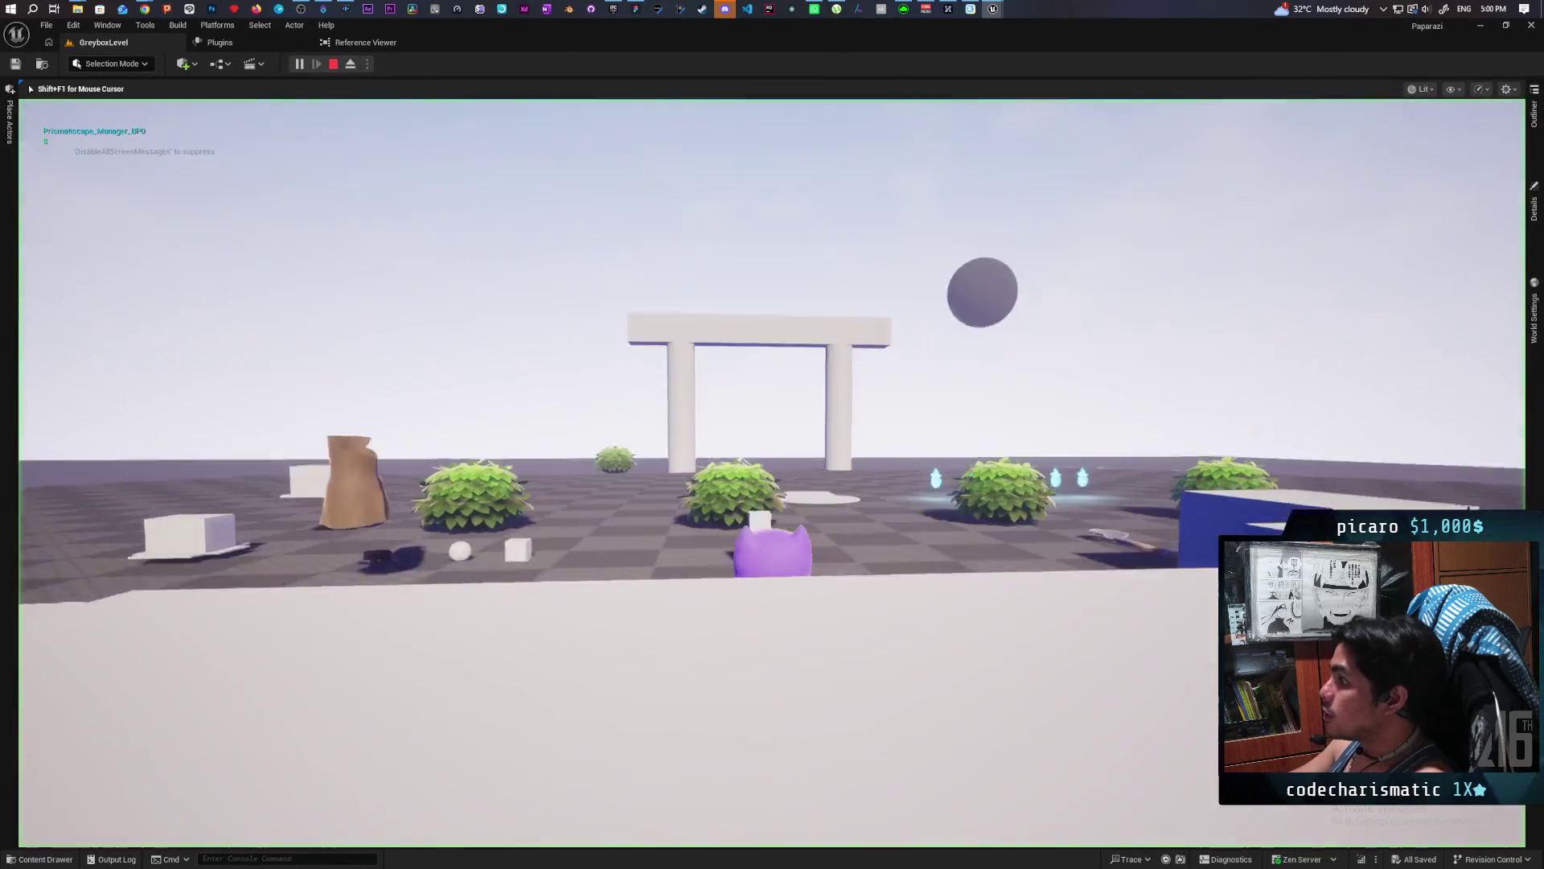
key("w")
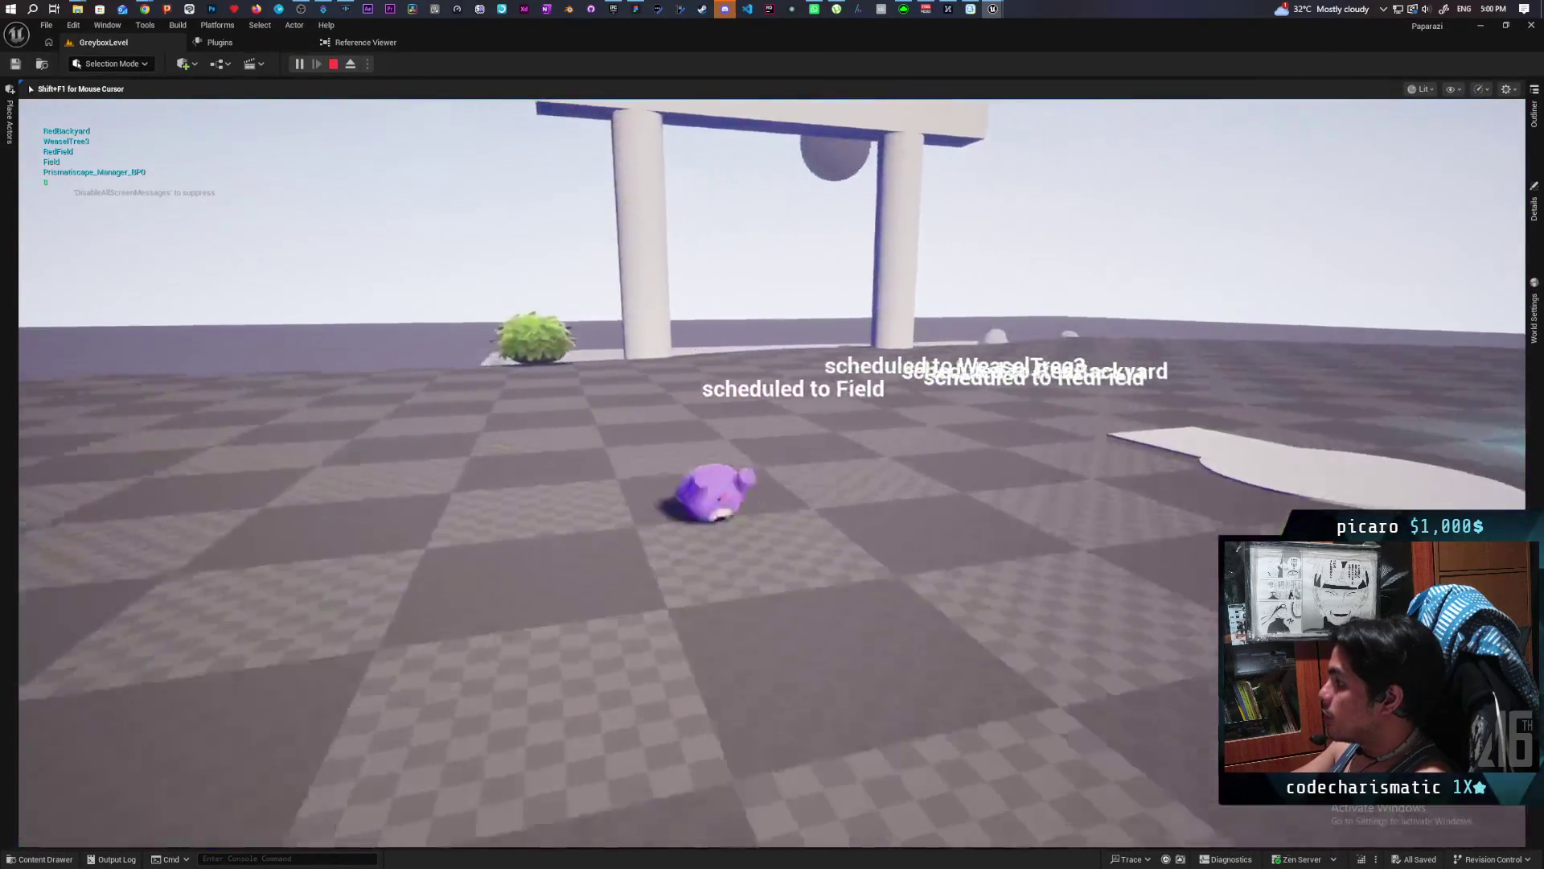
key("w")
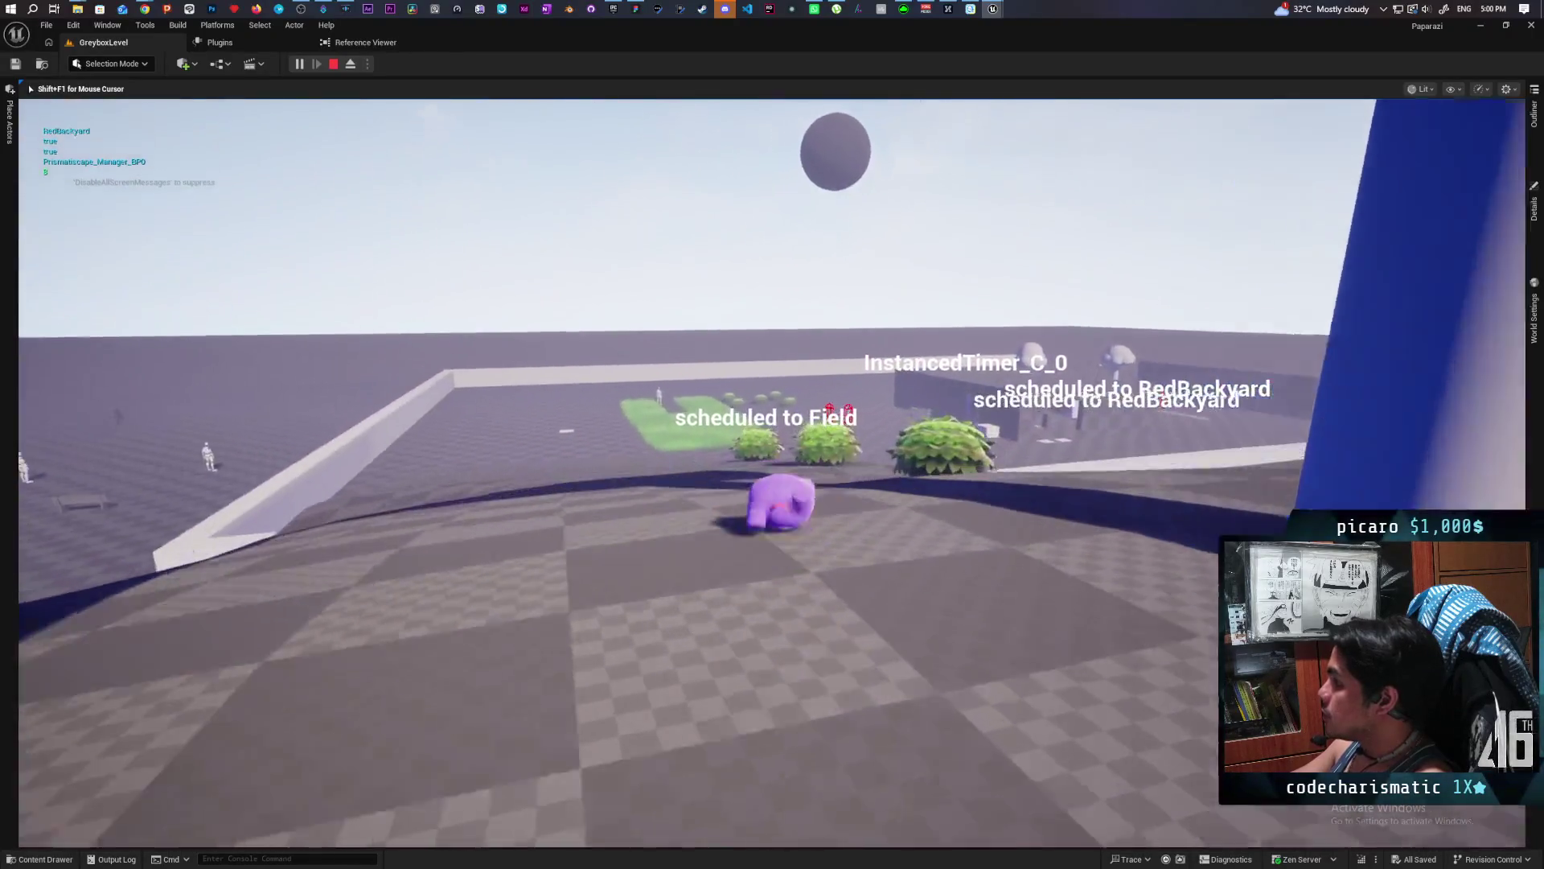
key("w")
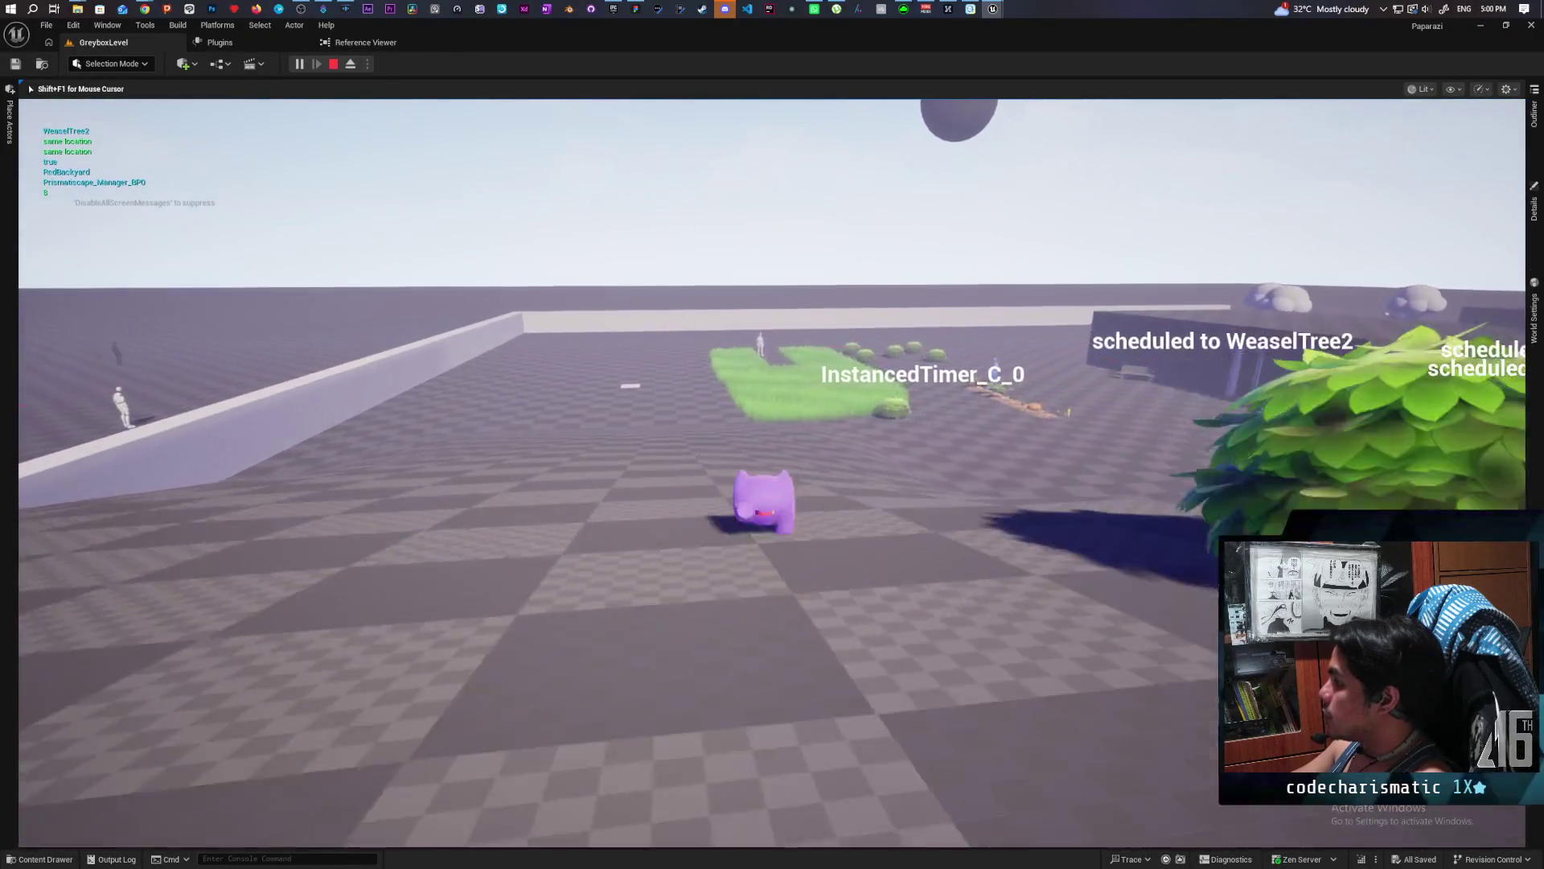
Run through the tall grass to the villager by the crop row, hear its dialogue, and walk along the wall.
key("w")
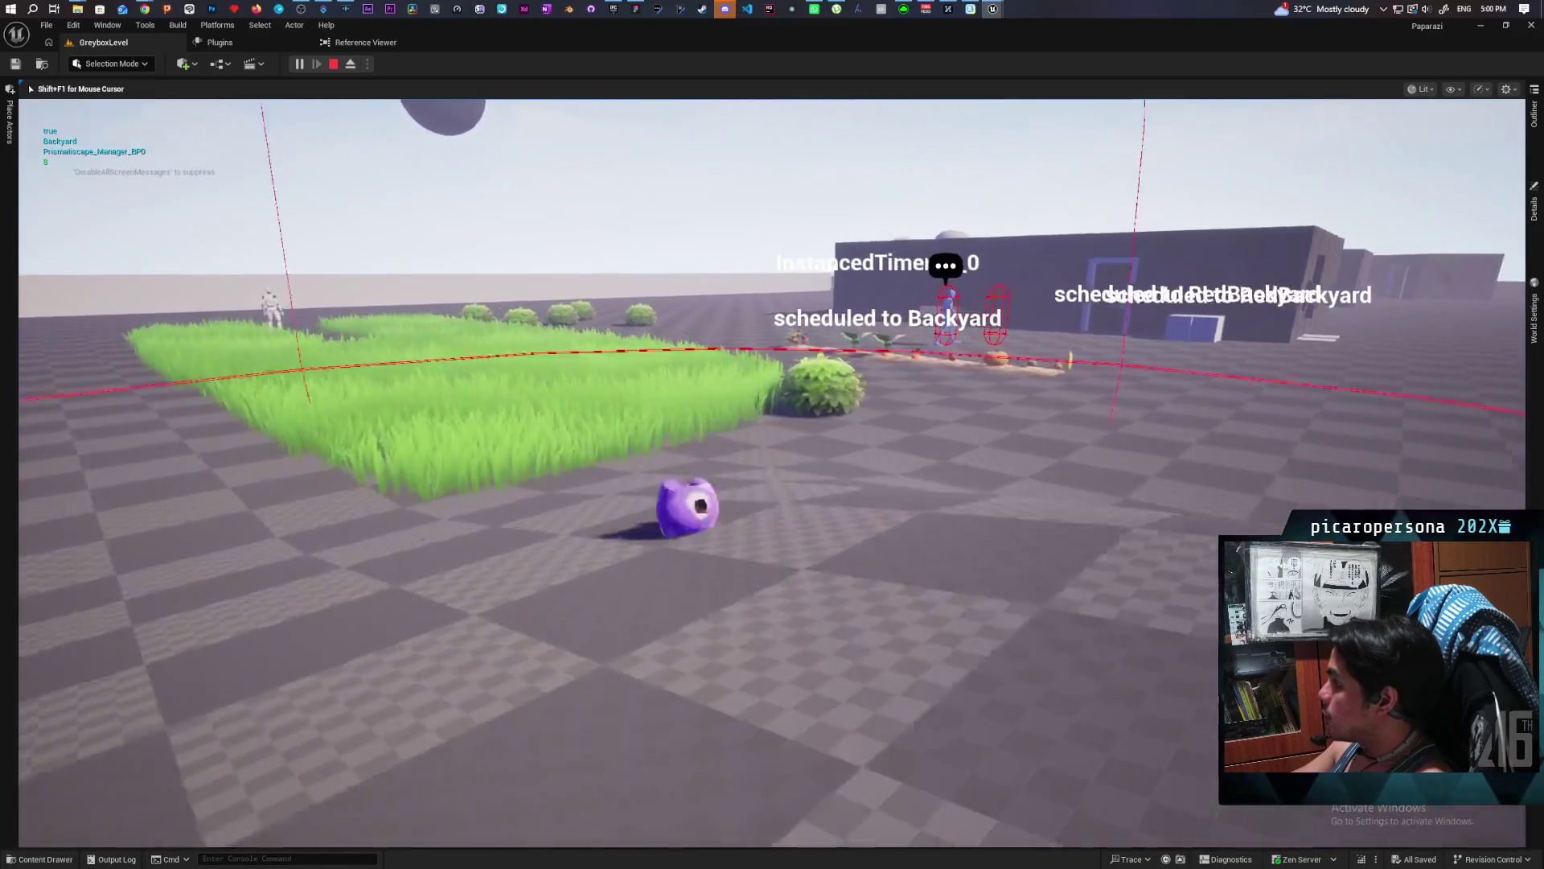
key("w")
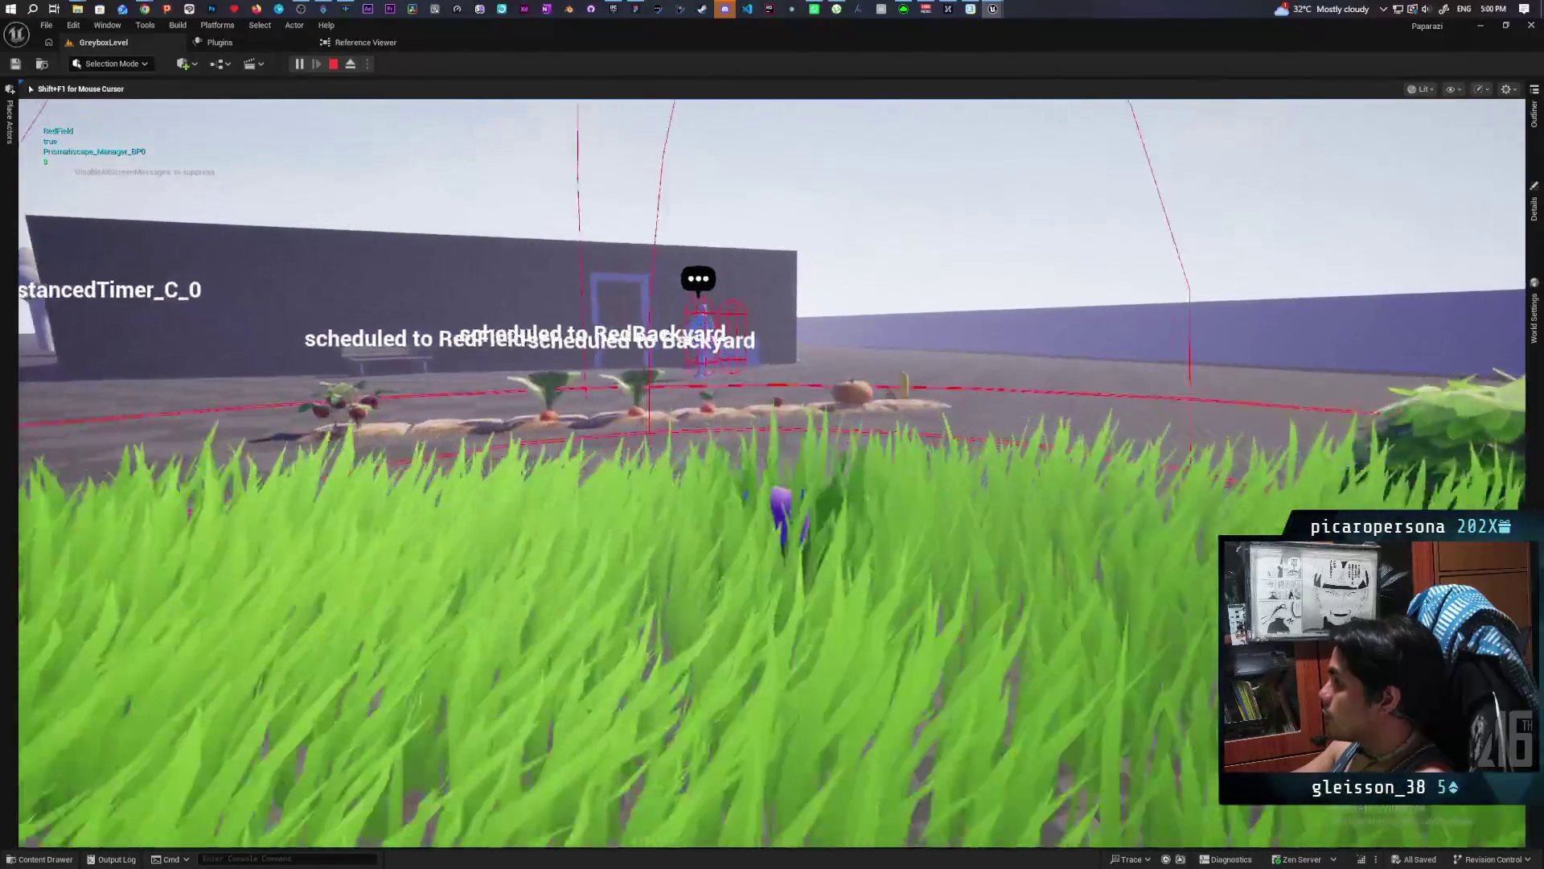
key("w")
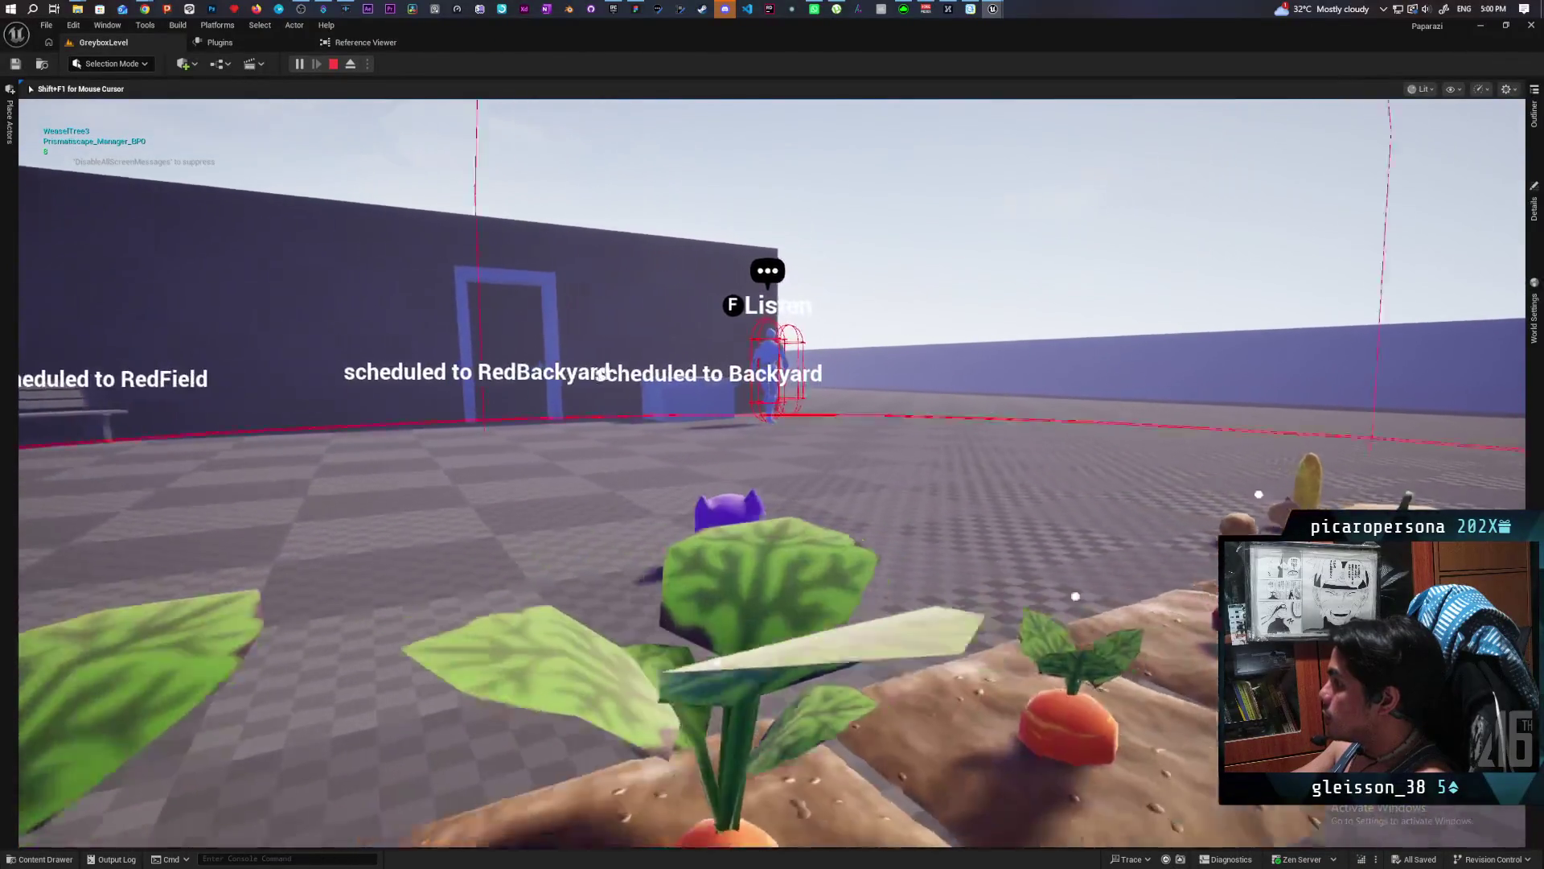
key("f")
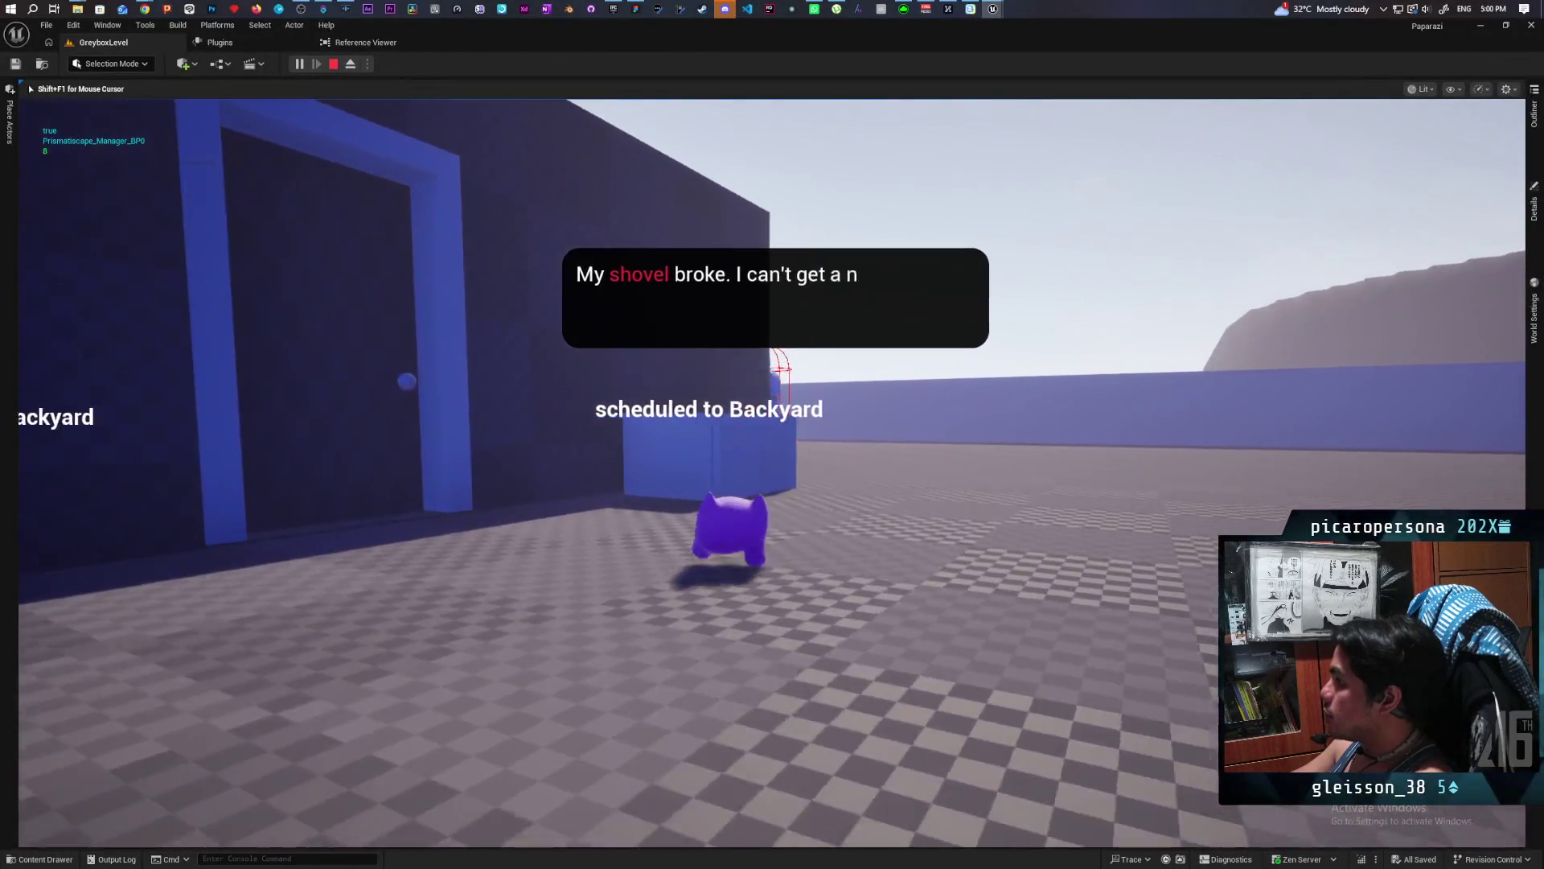
key("w")
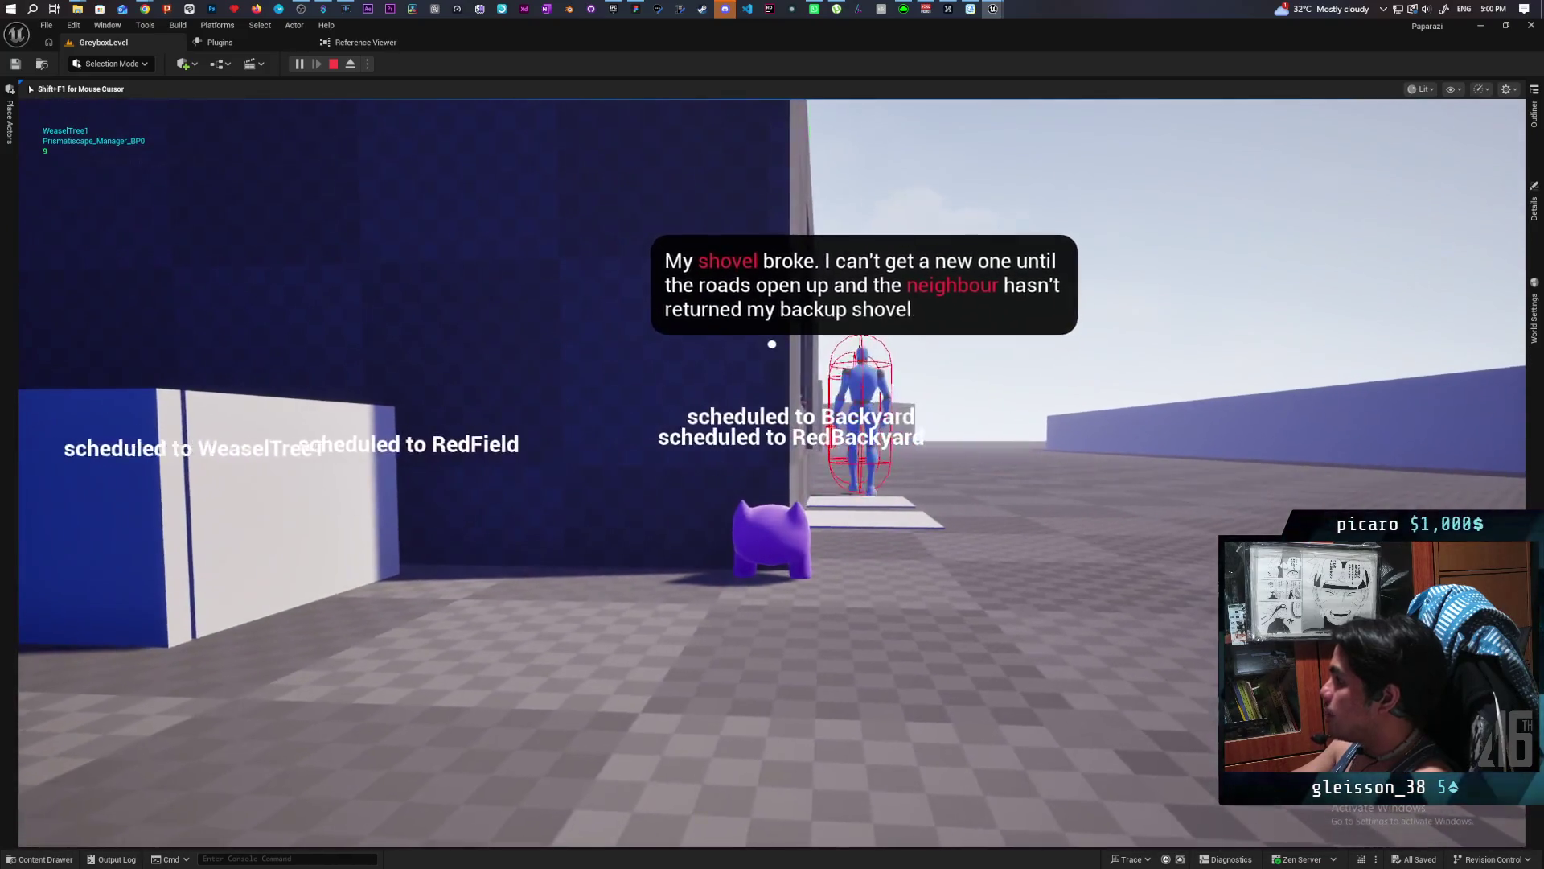
Walk the cat past the RedField buildings and through the grey building's window into the blue room.
key("w")
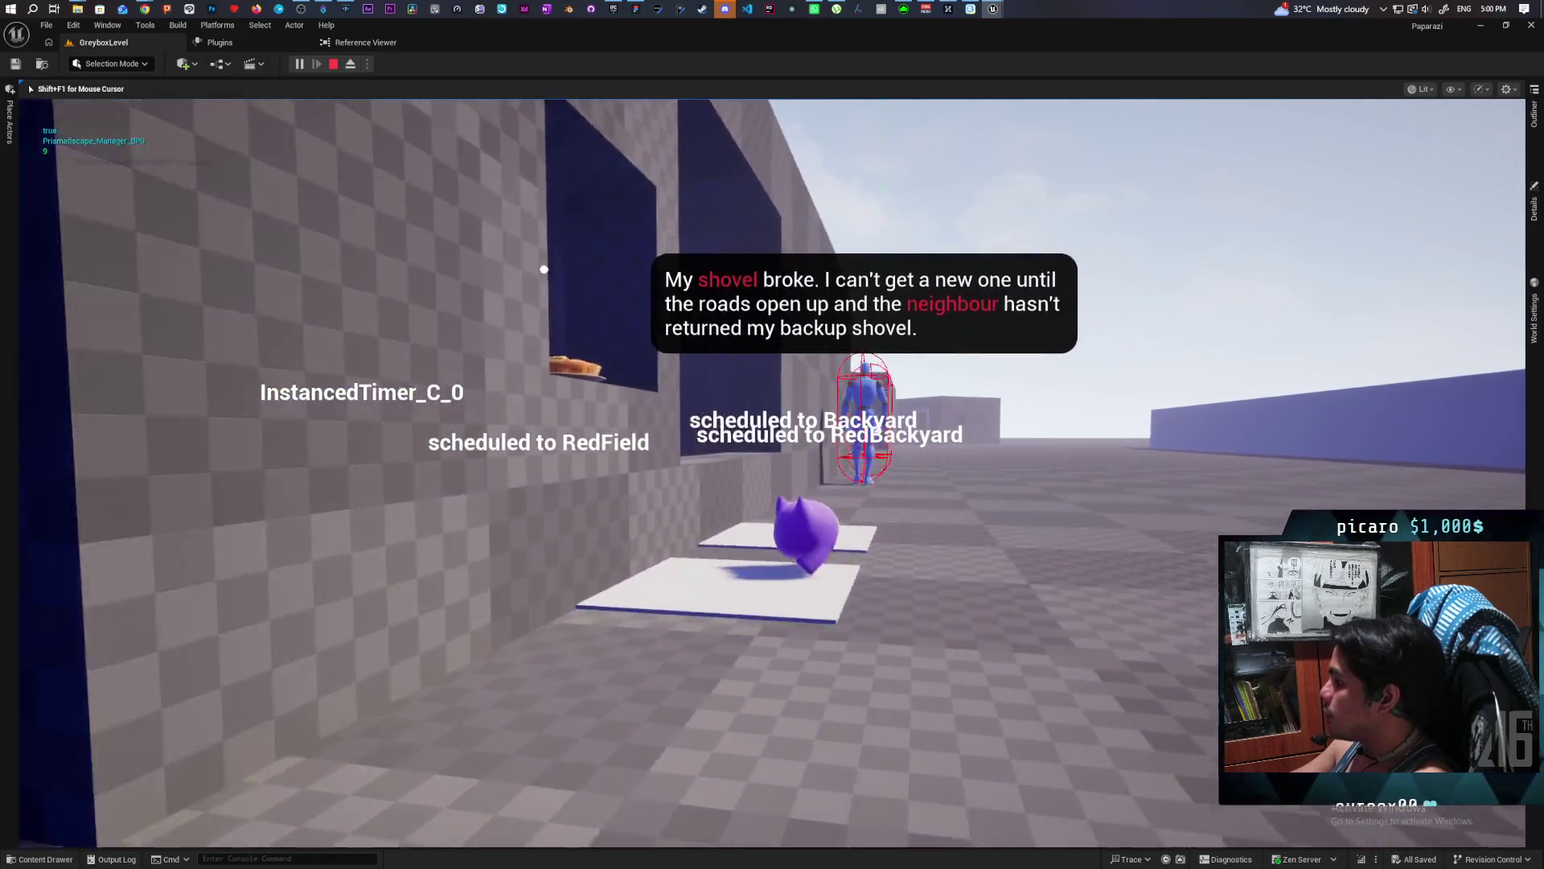
key("w")
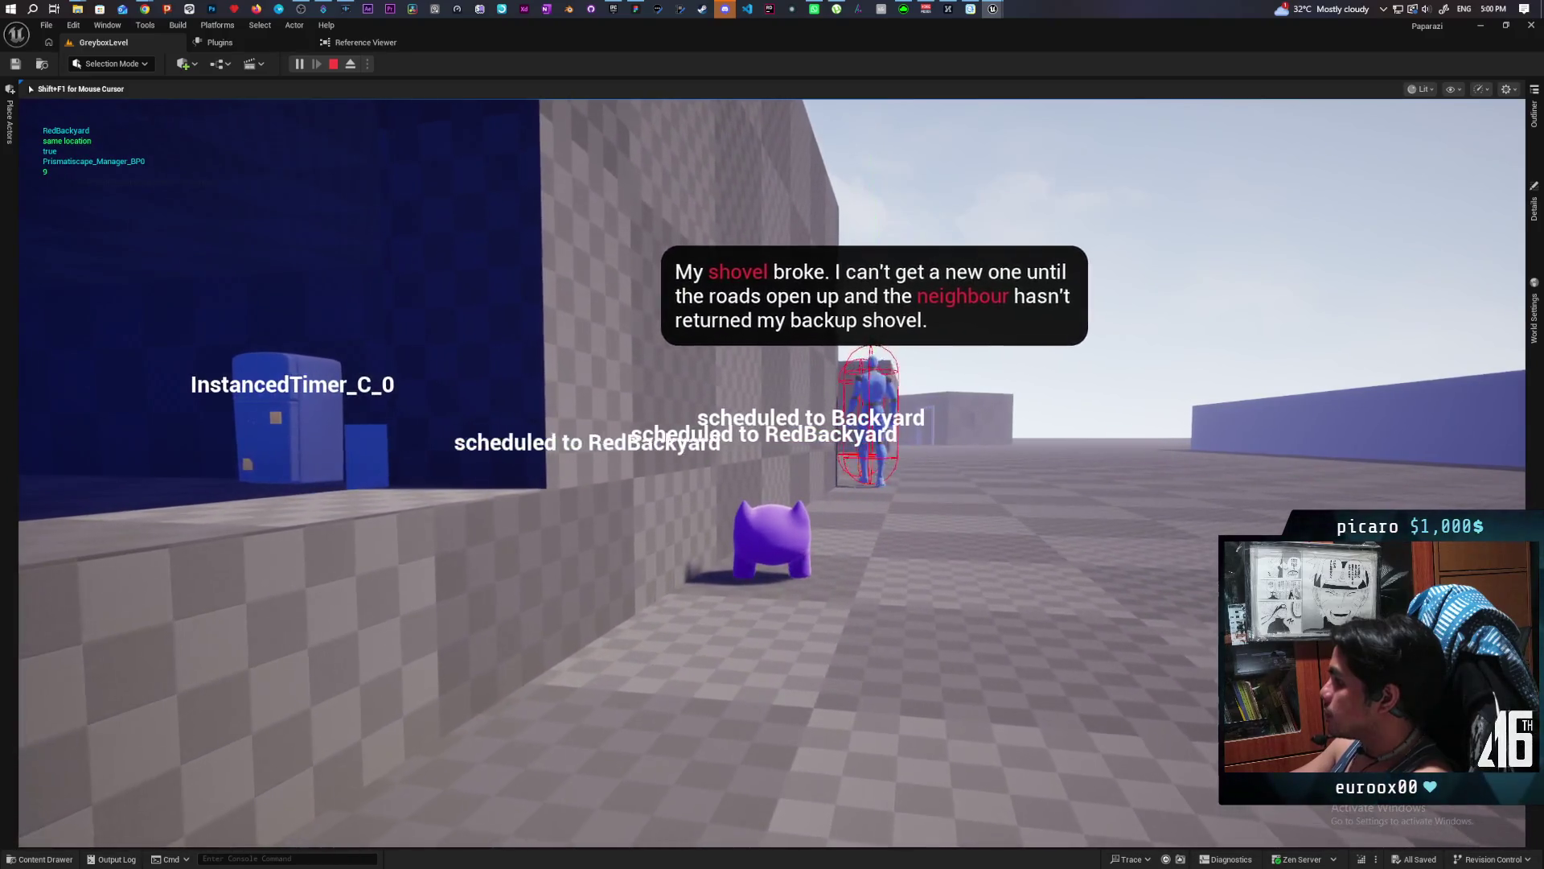
key("w")
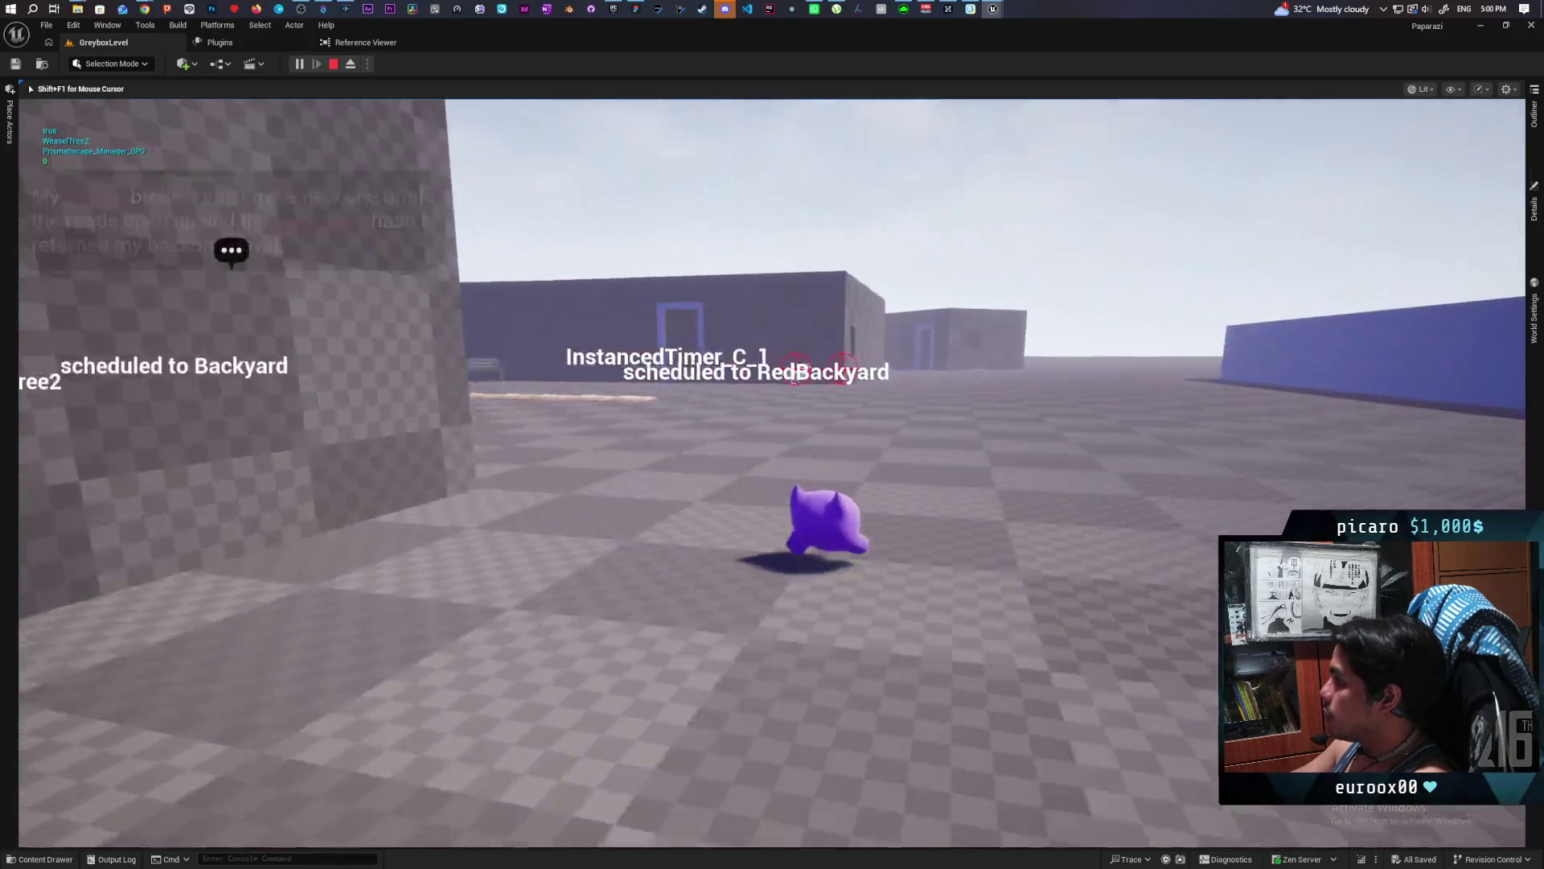
key("w")
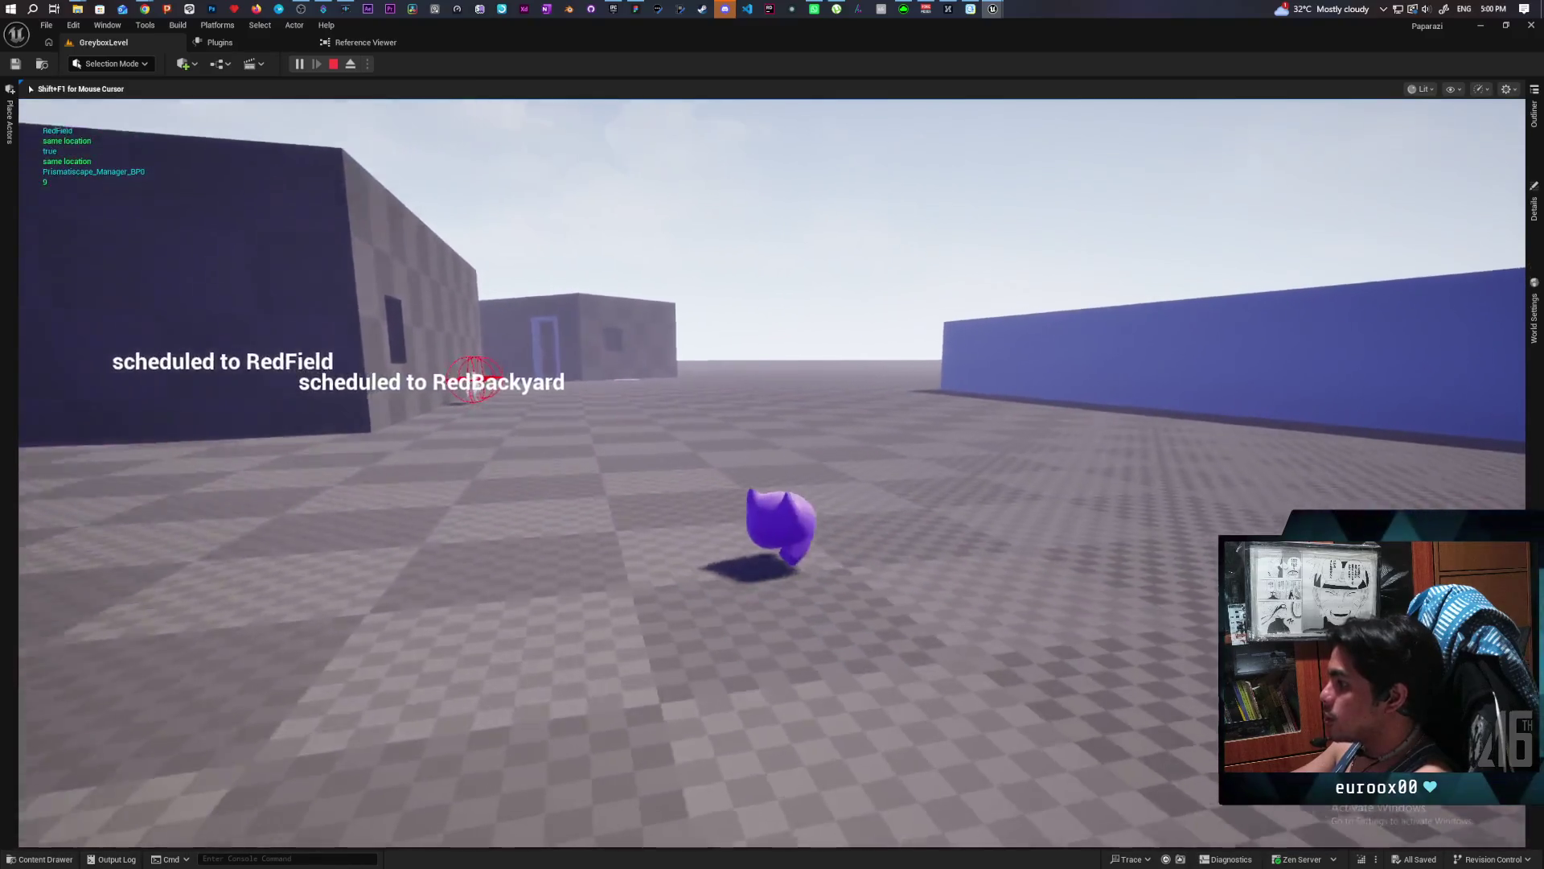
key("w")
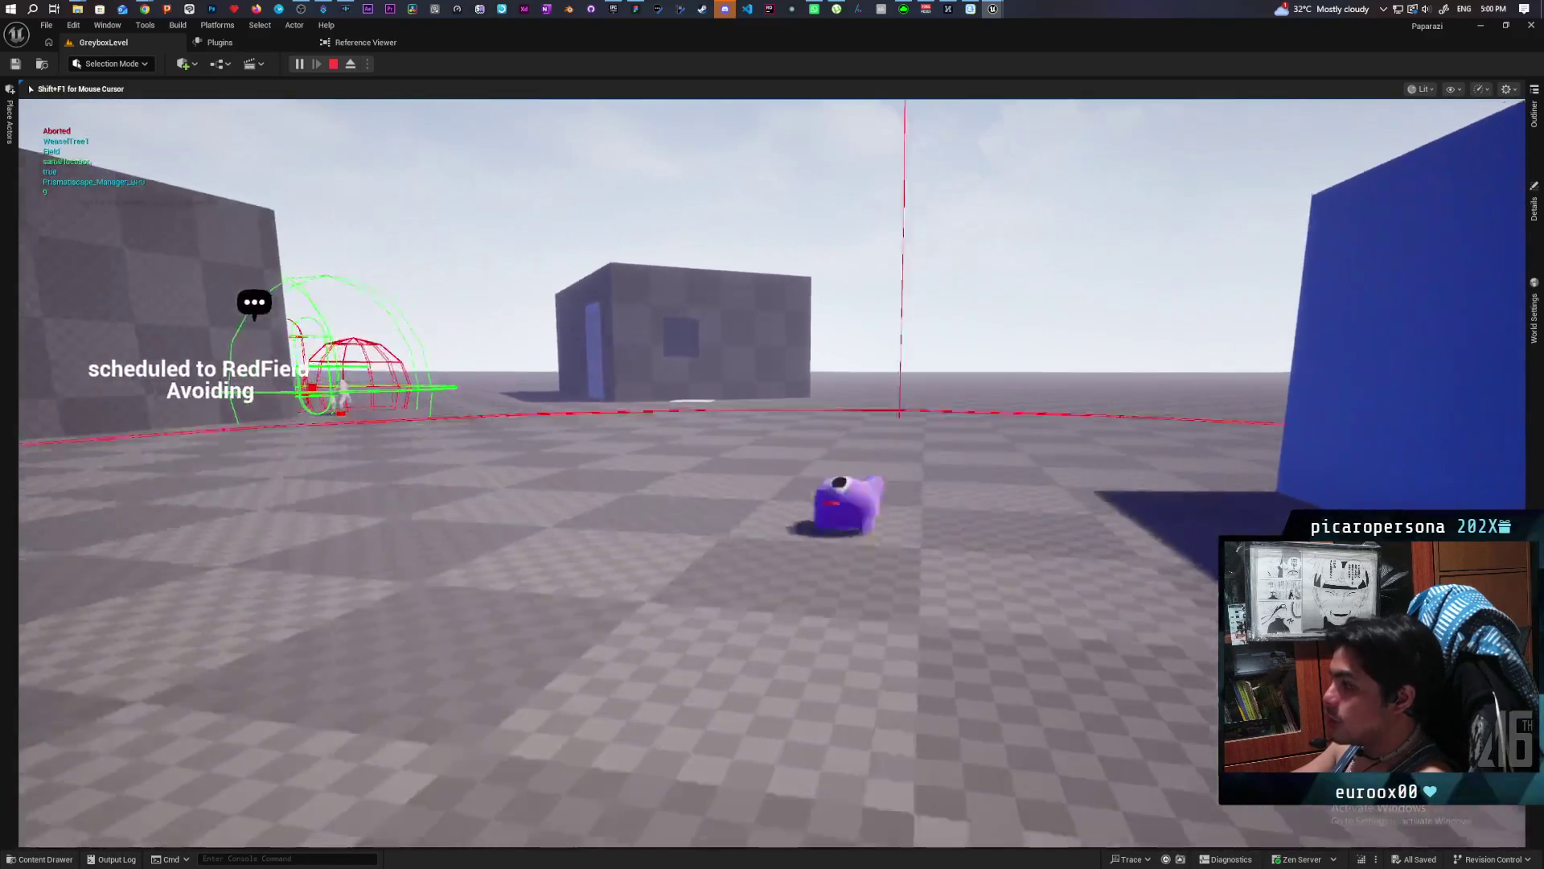
key("w")
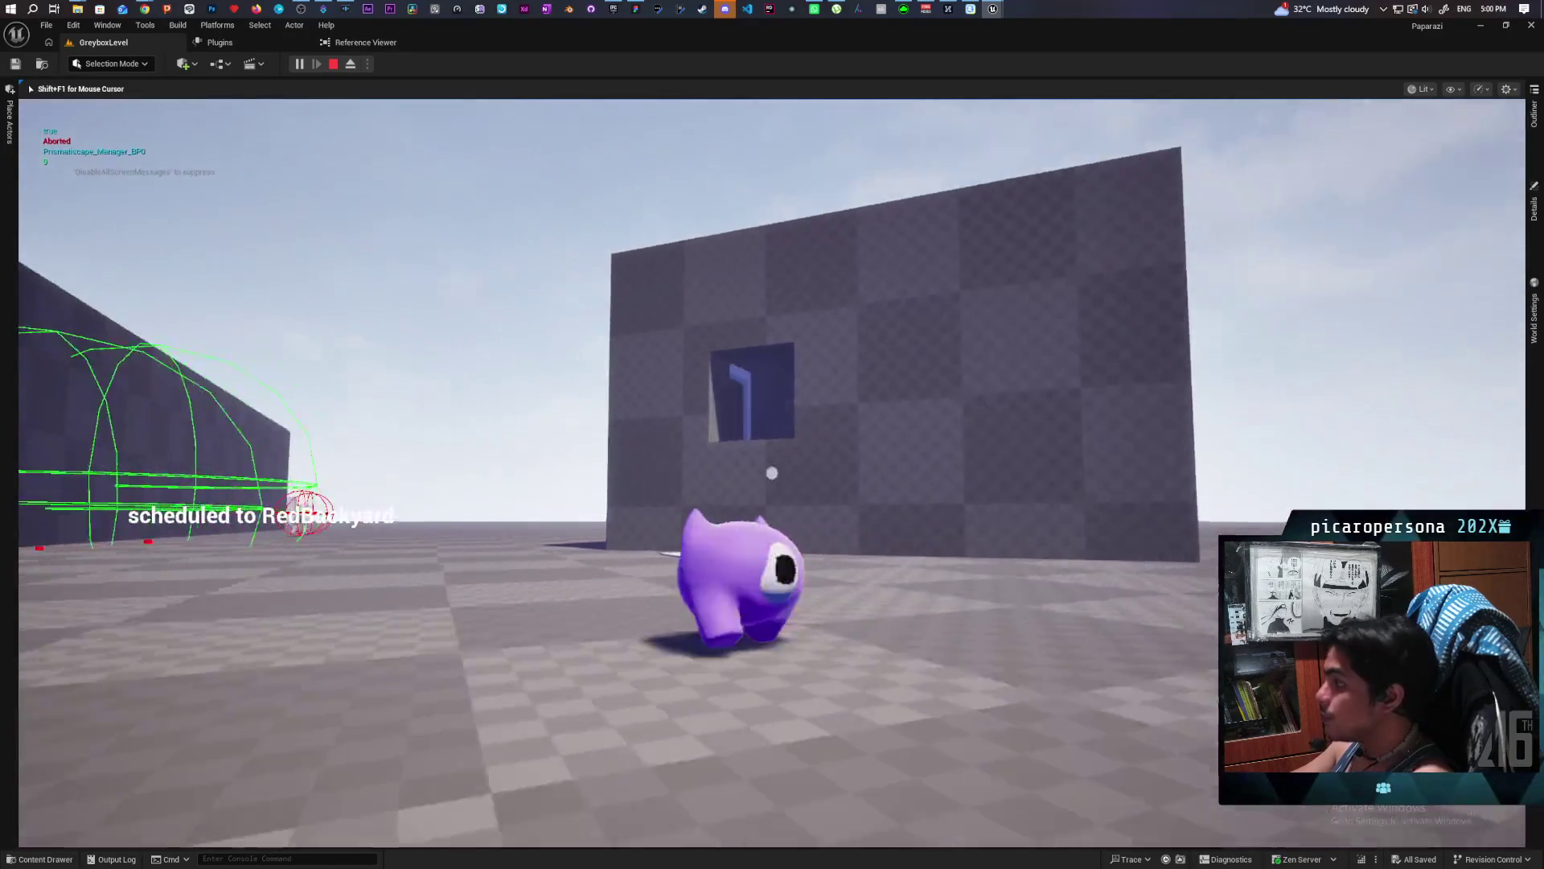
key("w")
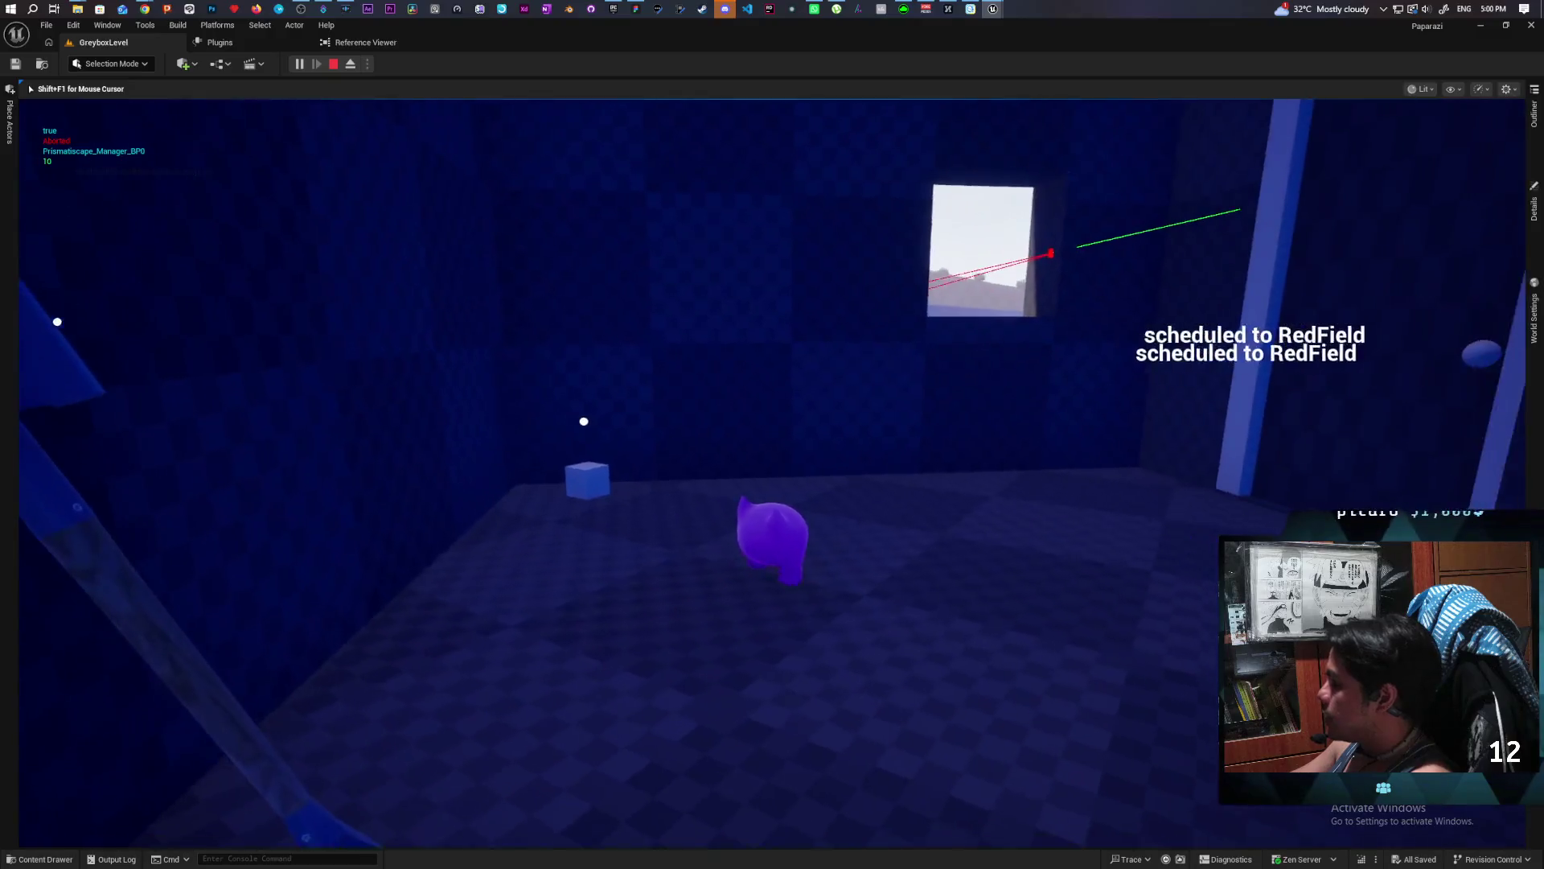
key("w")
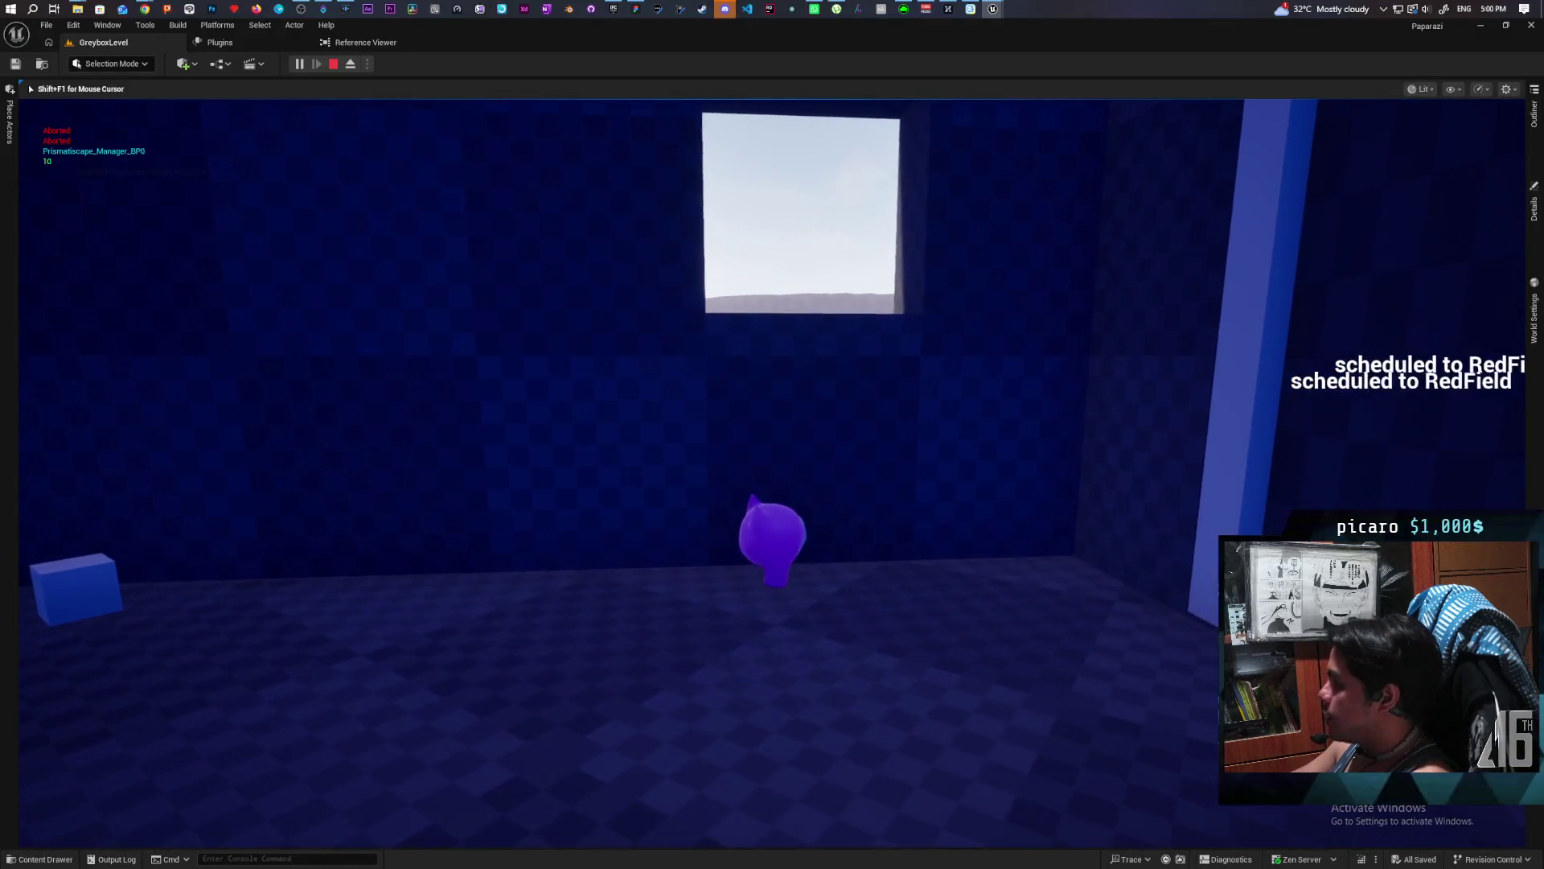
key("w")
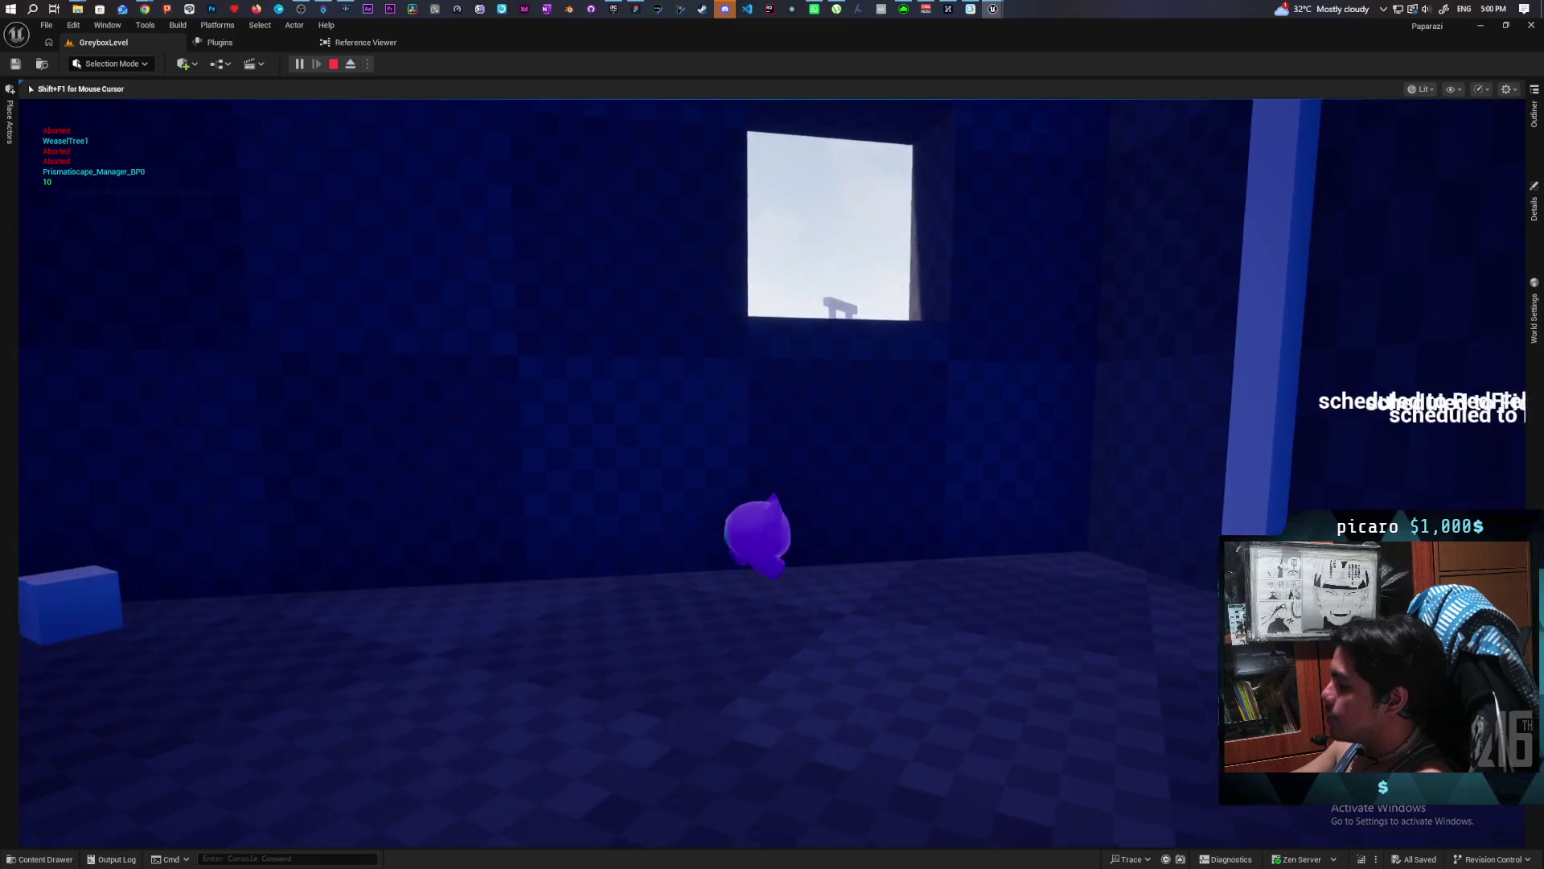
Take the shovel, swing it, and carry it out along the blue wall toward the Backyard.
key("w")
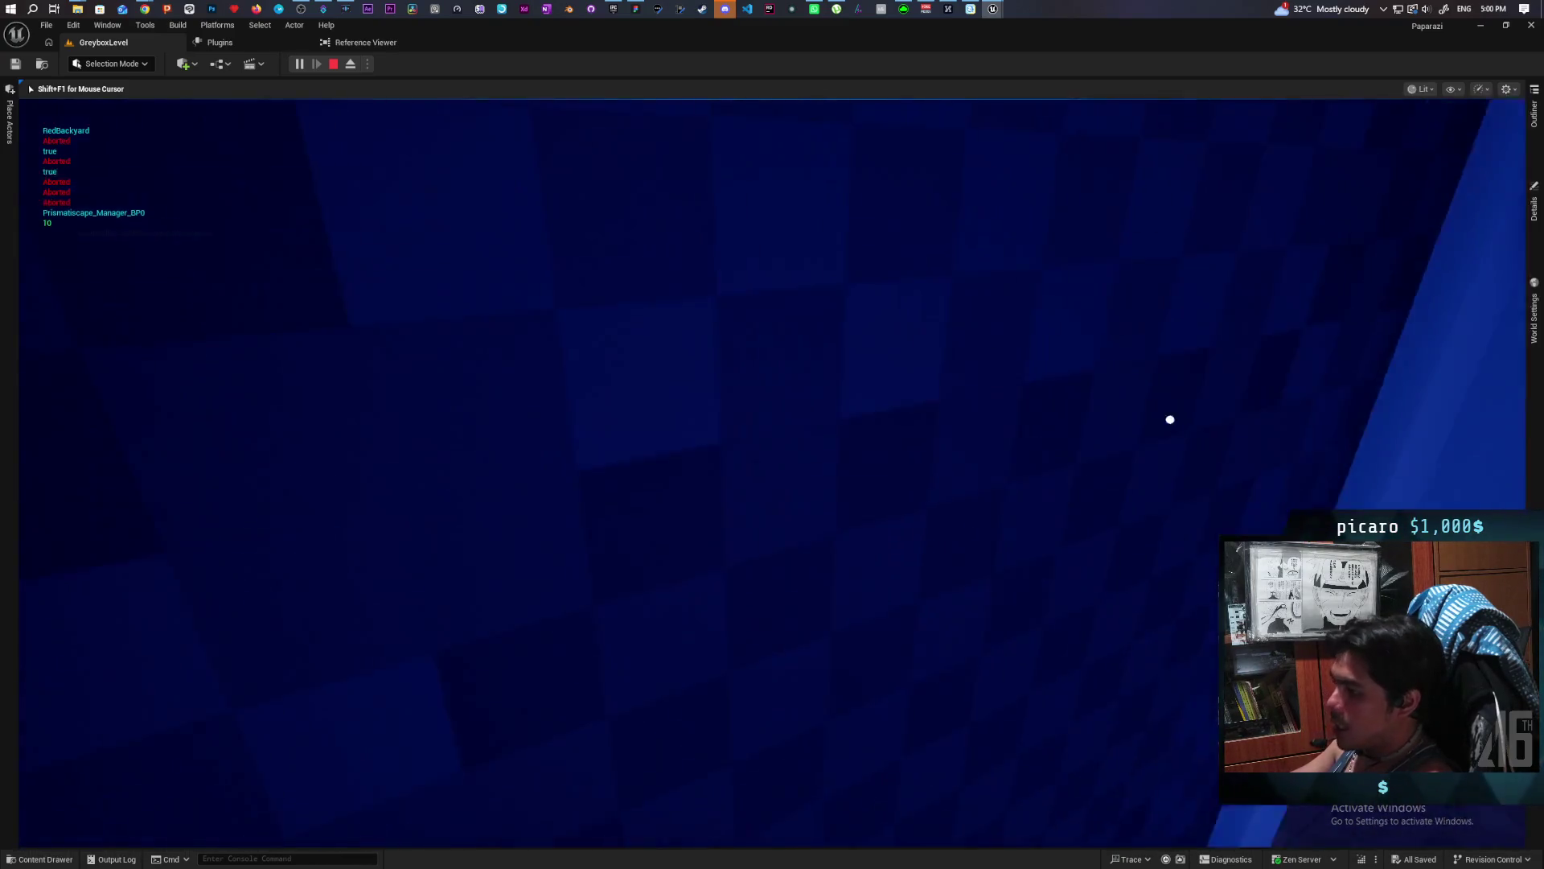
key("w")
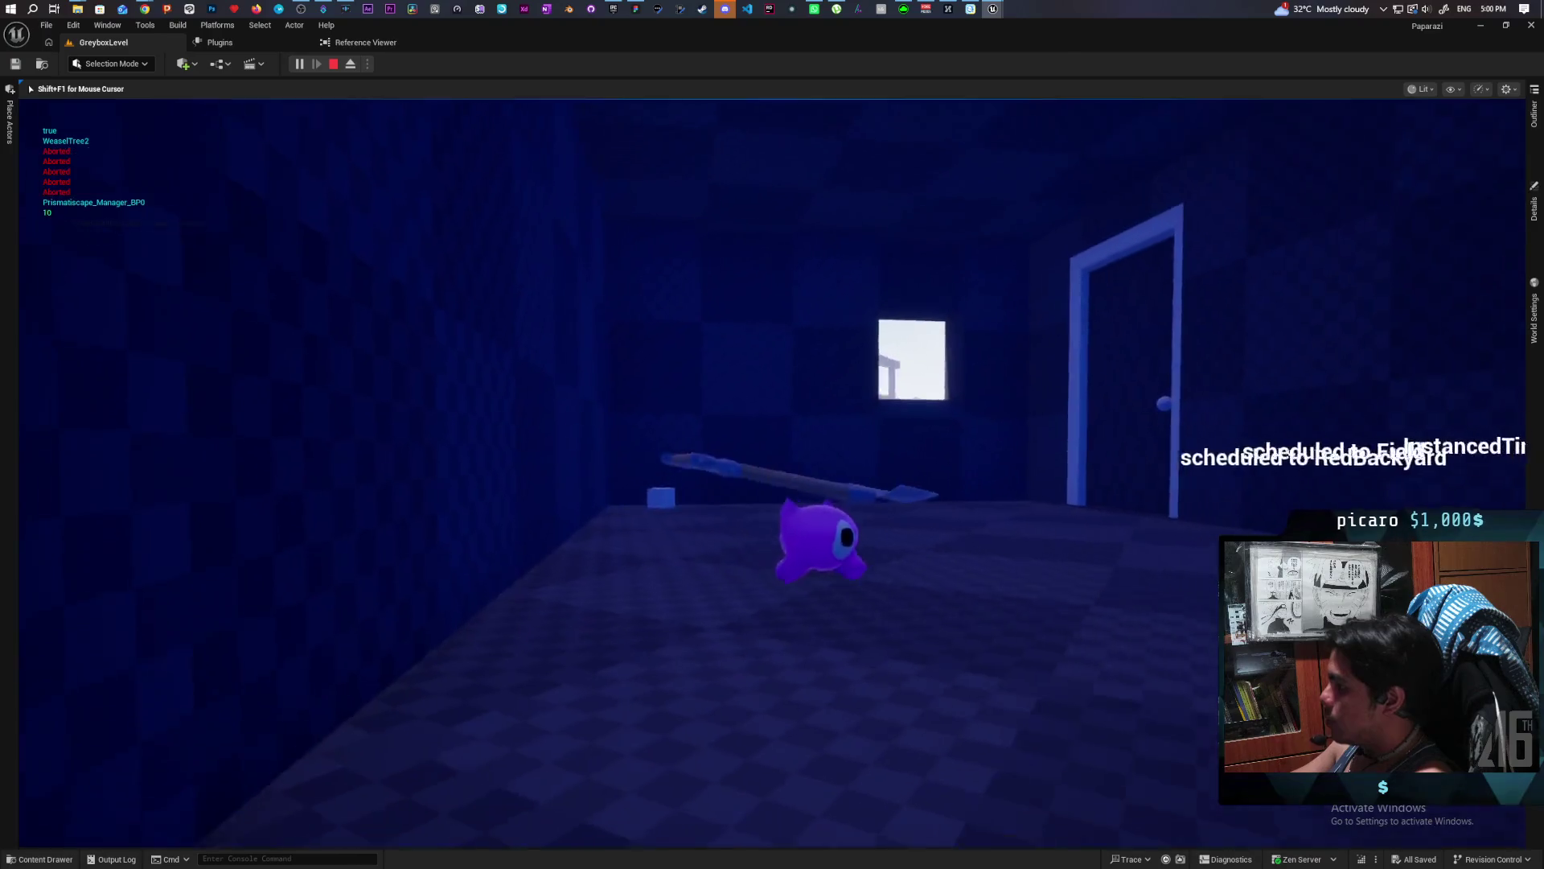
key("w")
key("w")
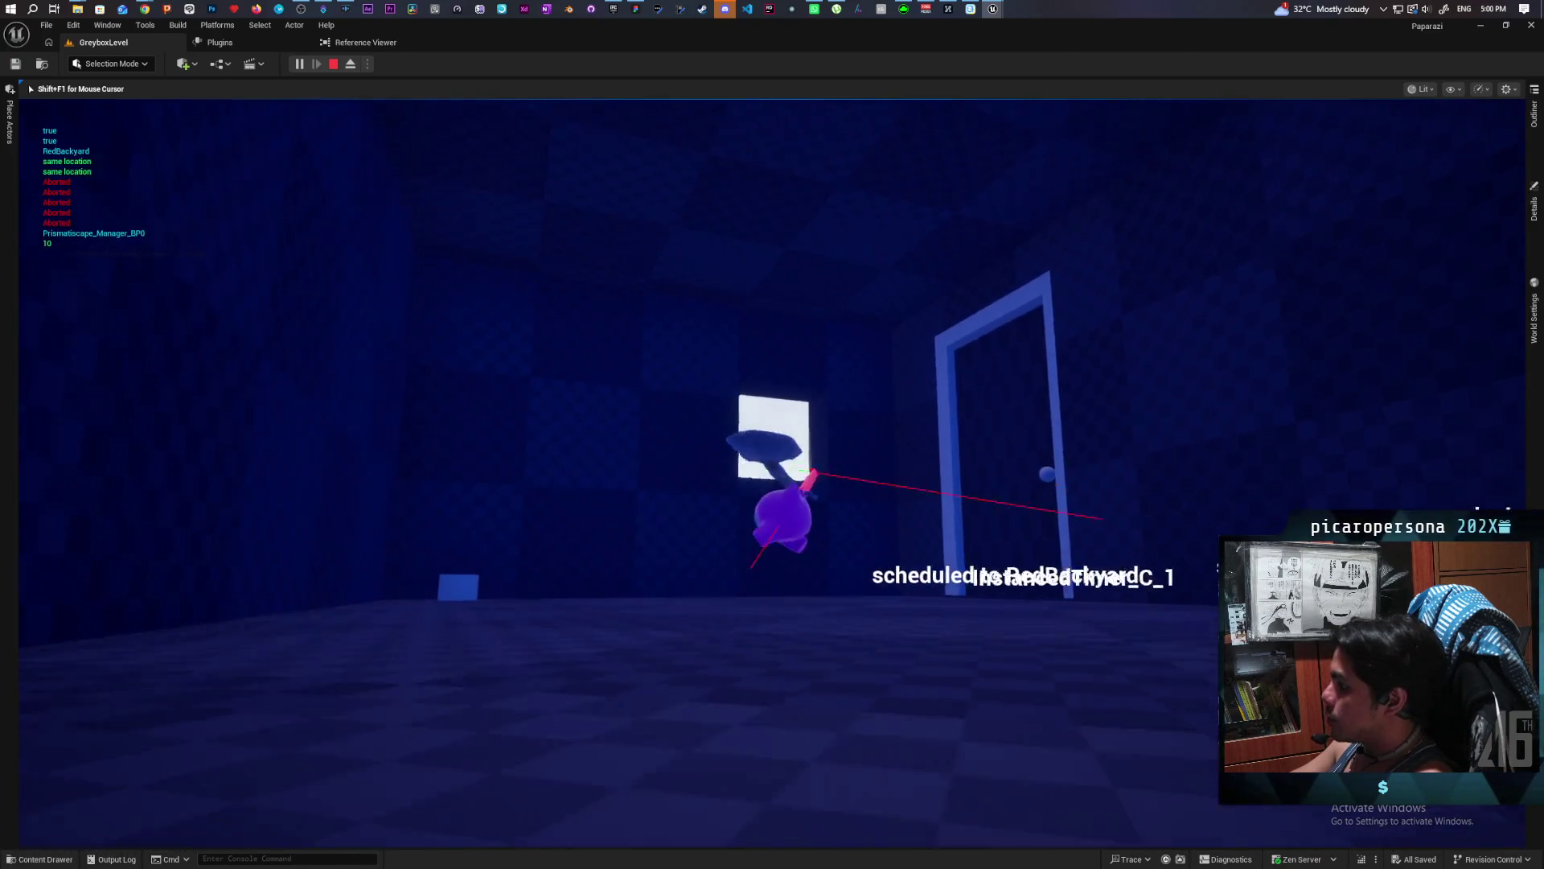
key("w")
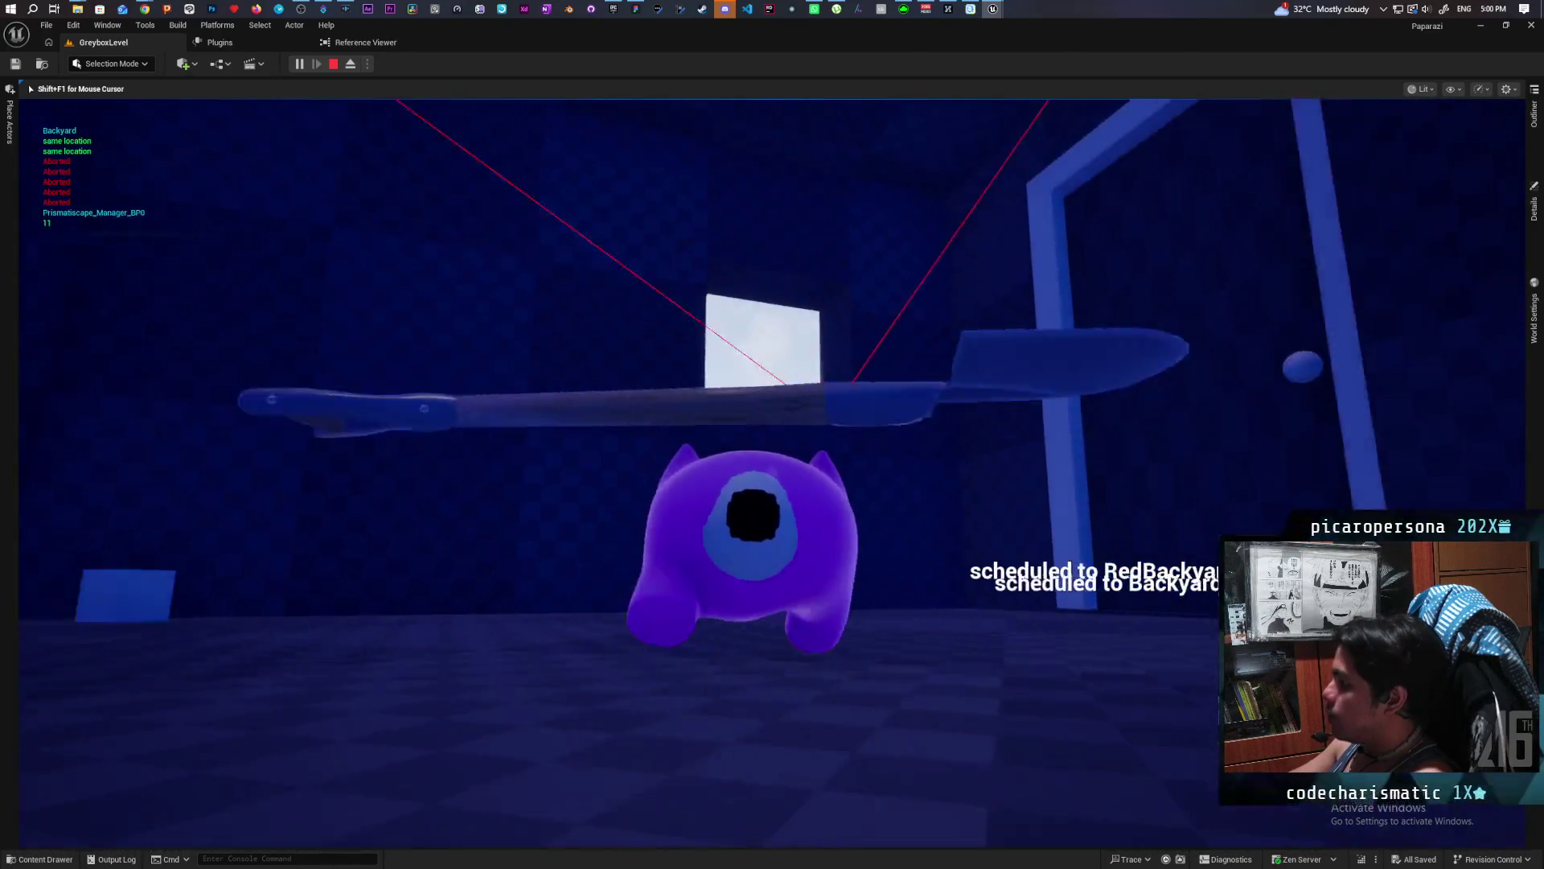
key("w")
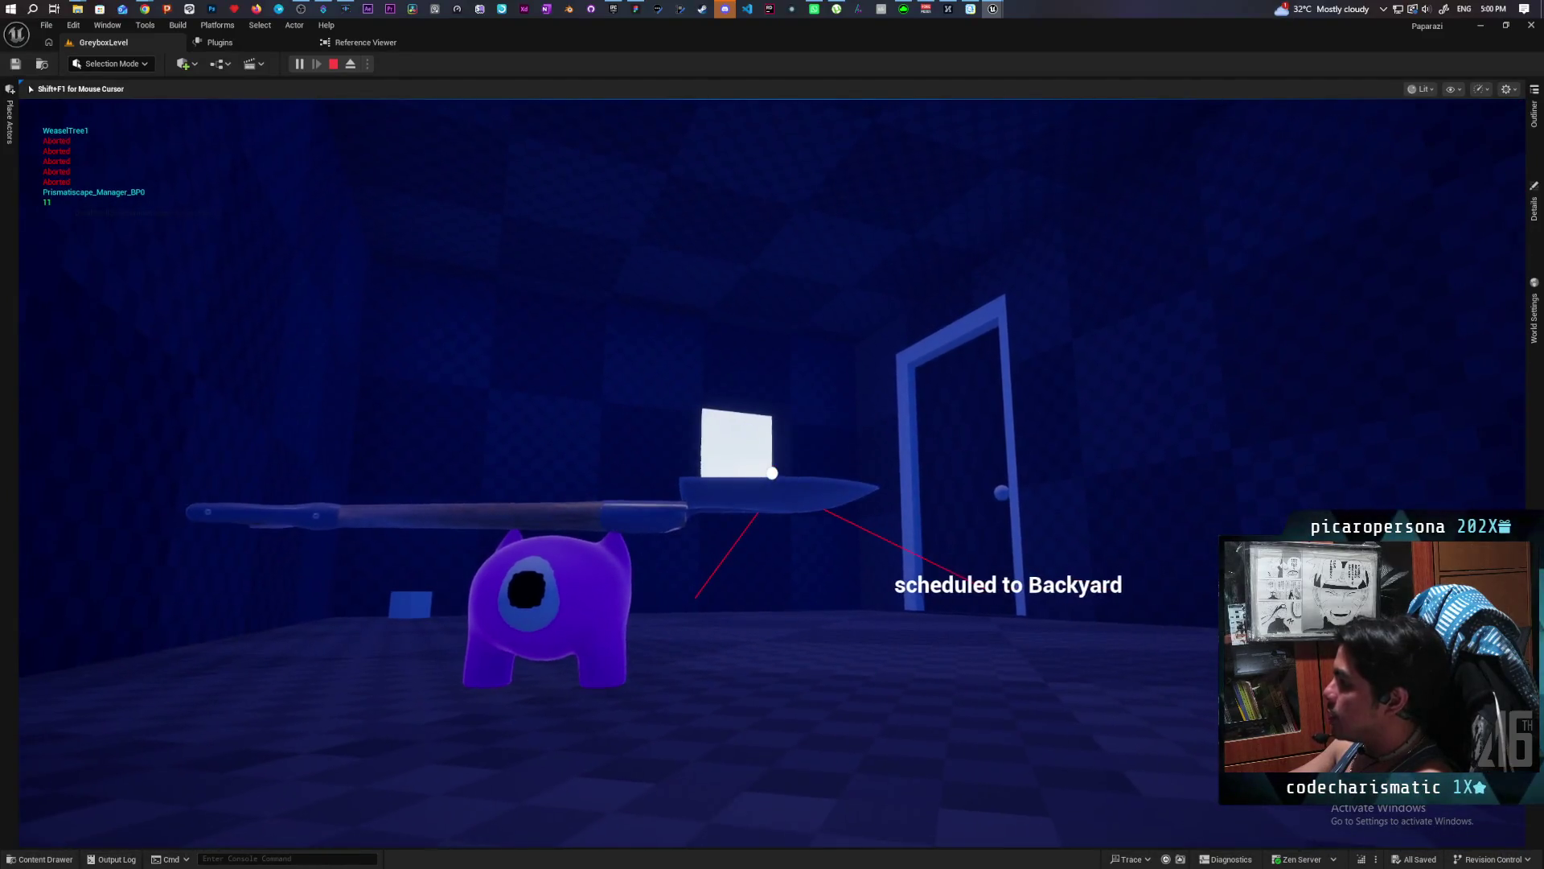
left_click(772, 473)
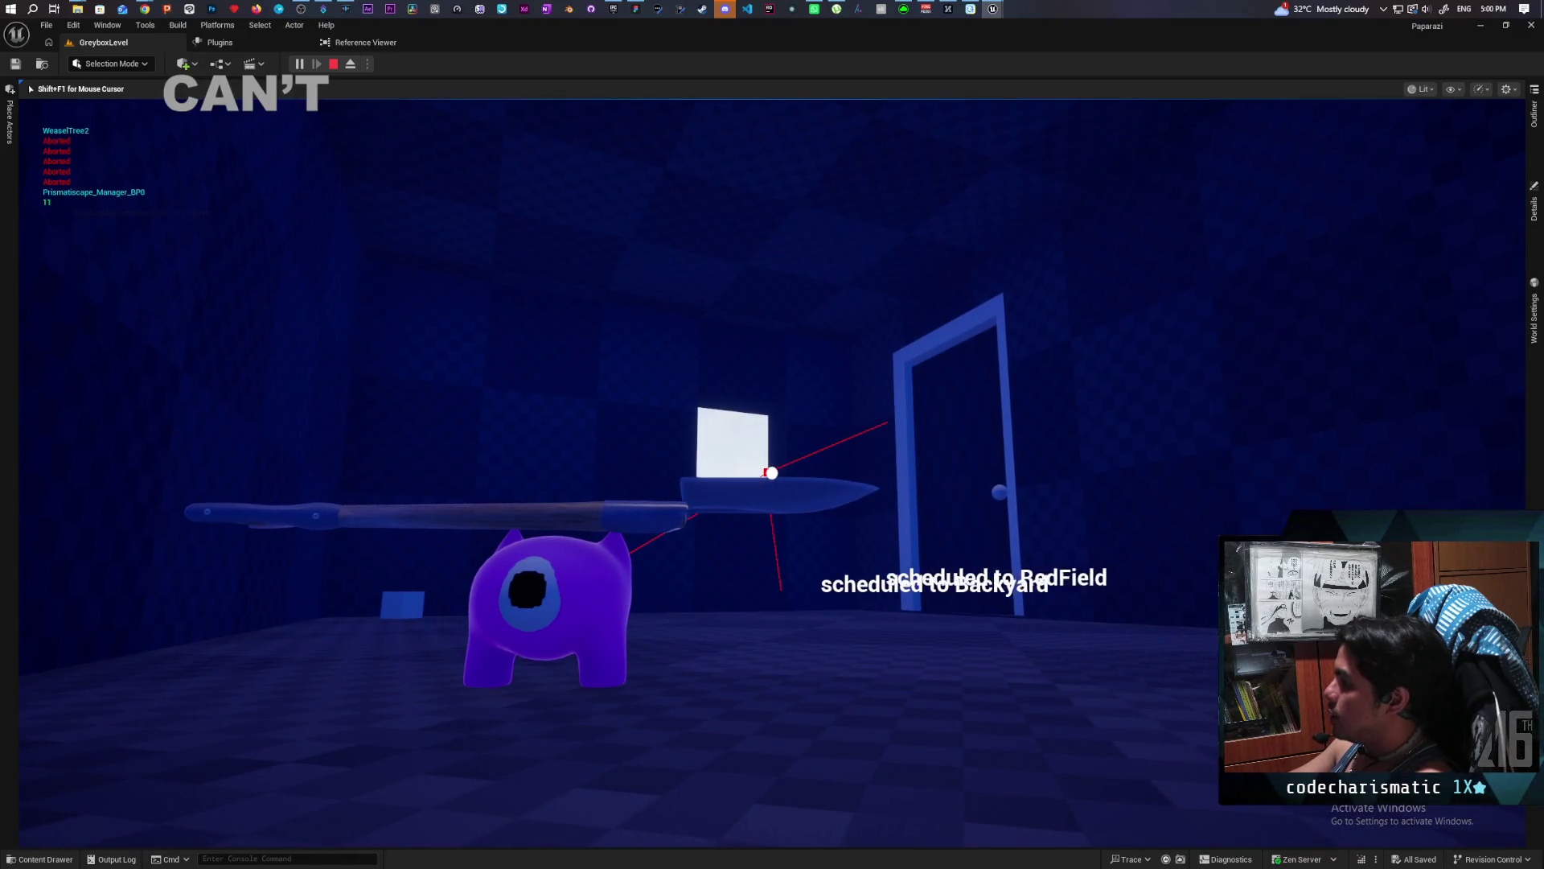
key("w")
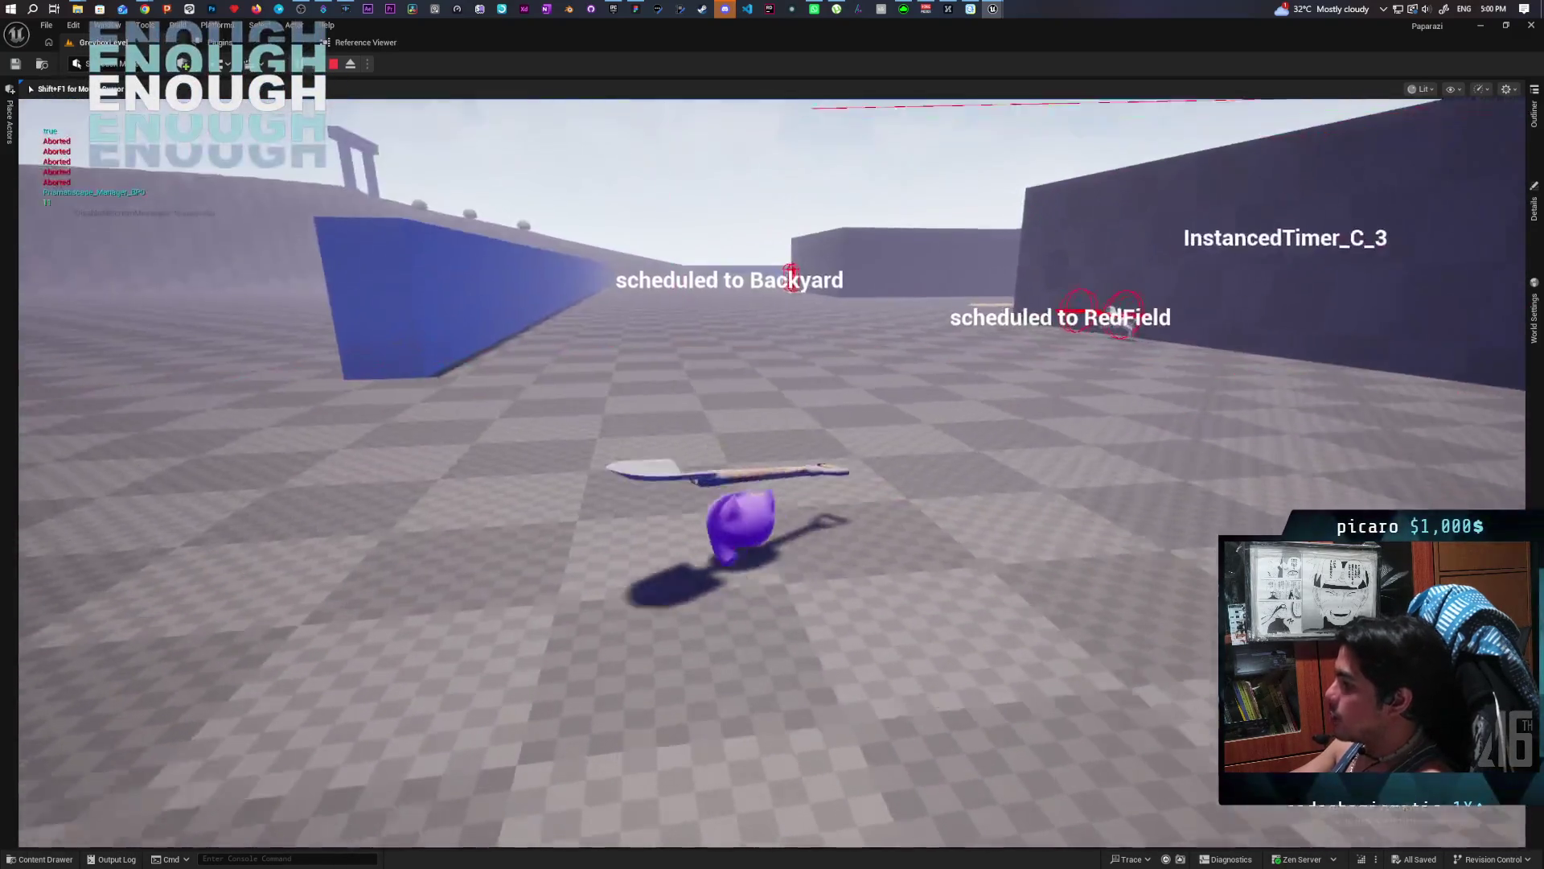
key("w")
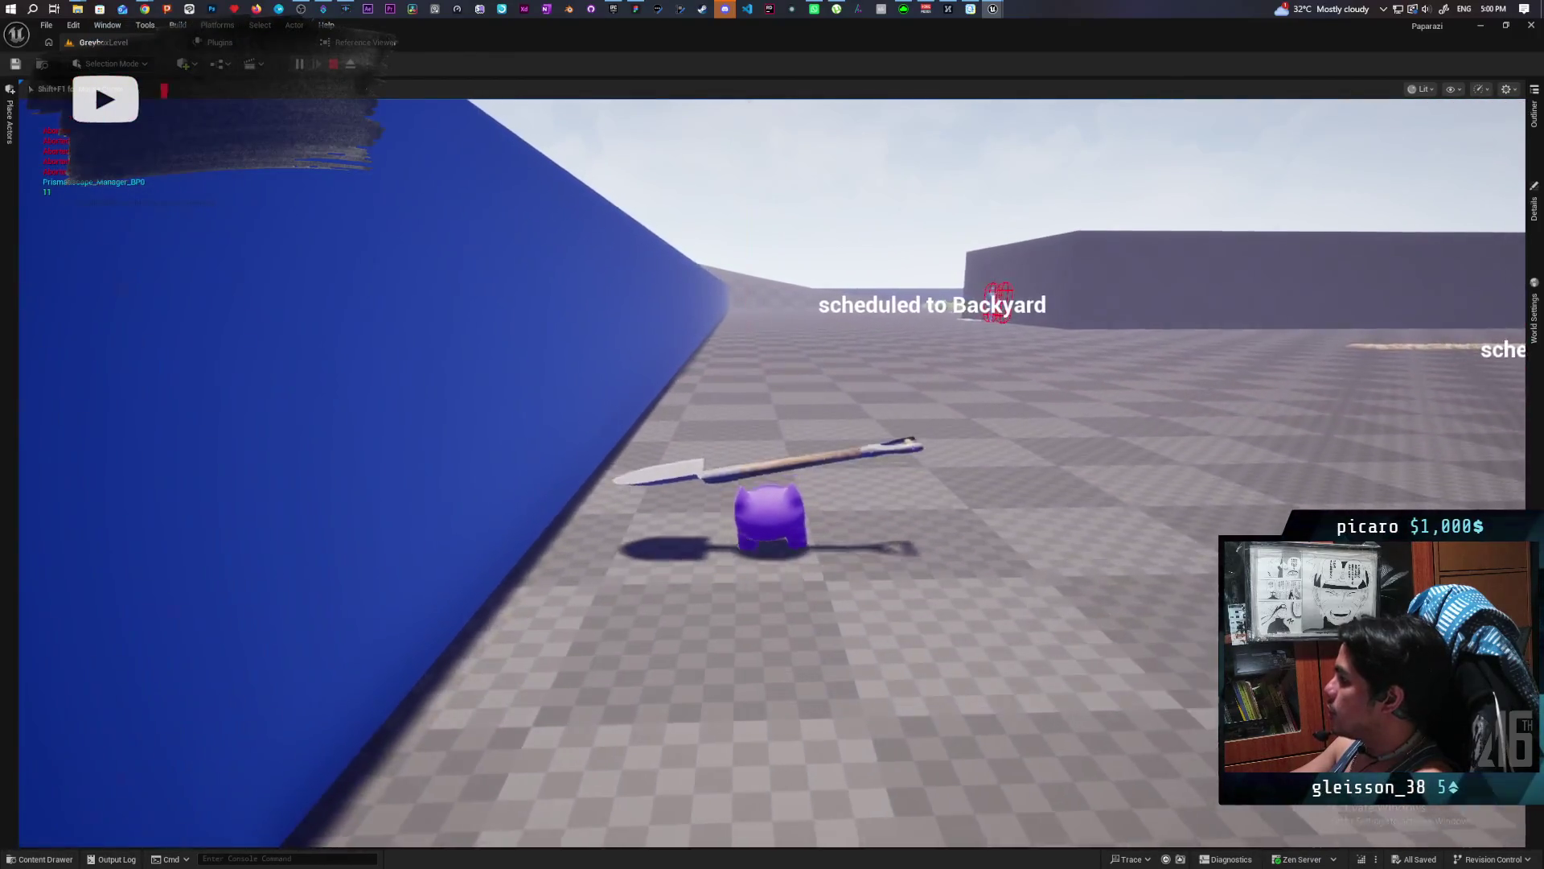
key("w")
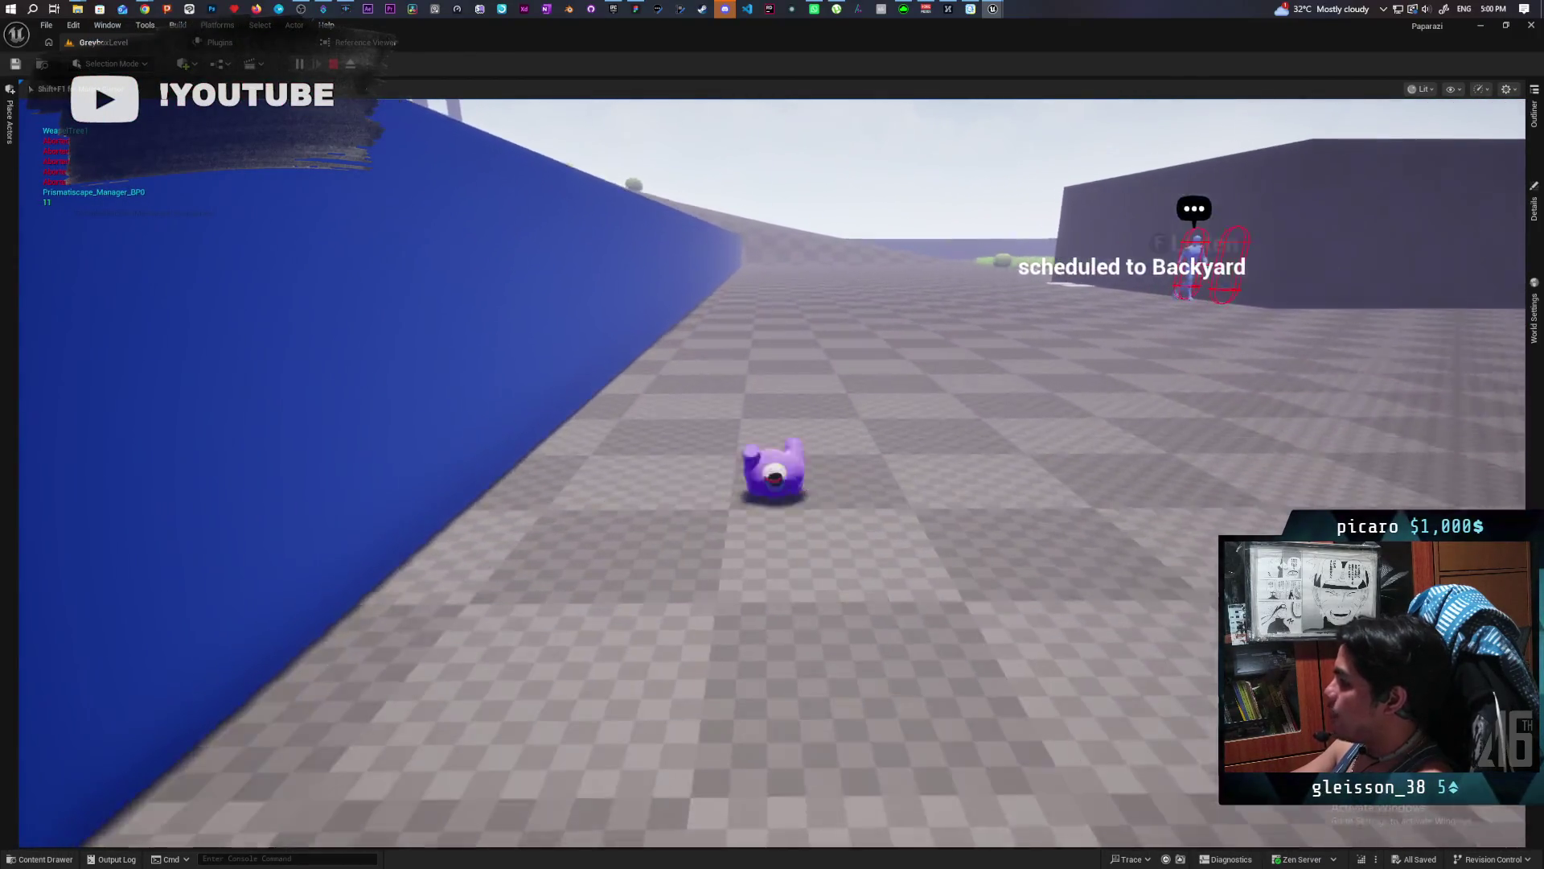
key("e")
key("e")
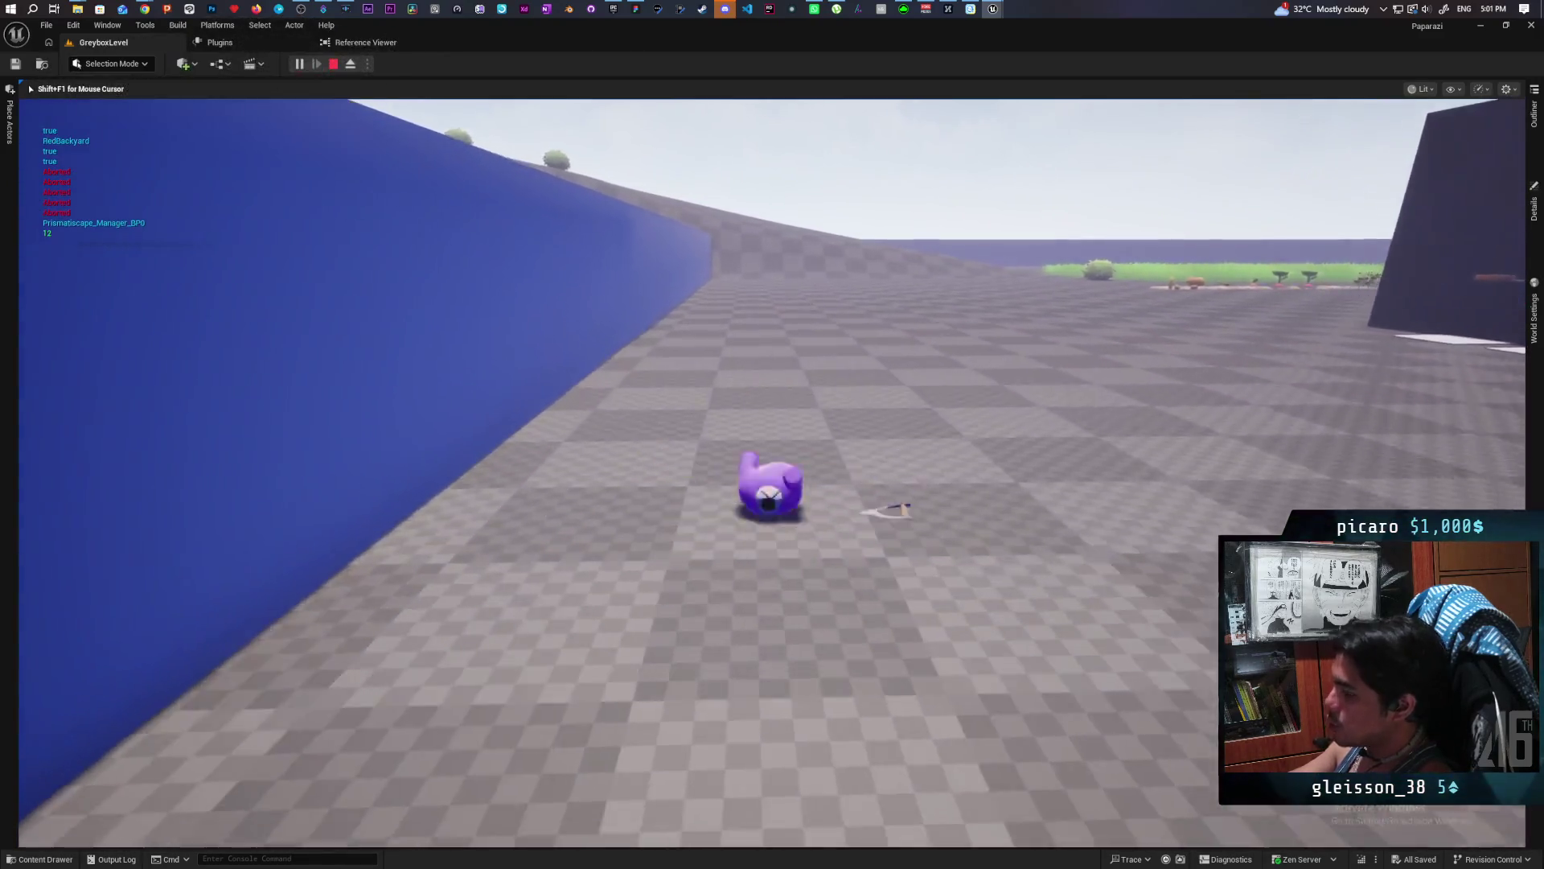
Walk the cat along the garden rows into the grass swinging the shovel, then stop the playtest.
key("w")
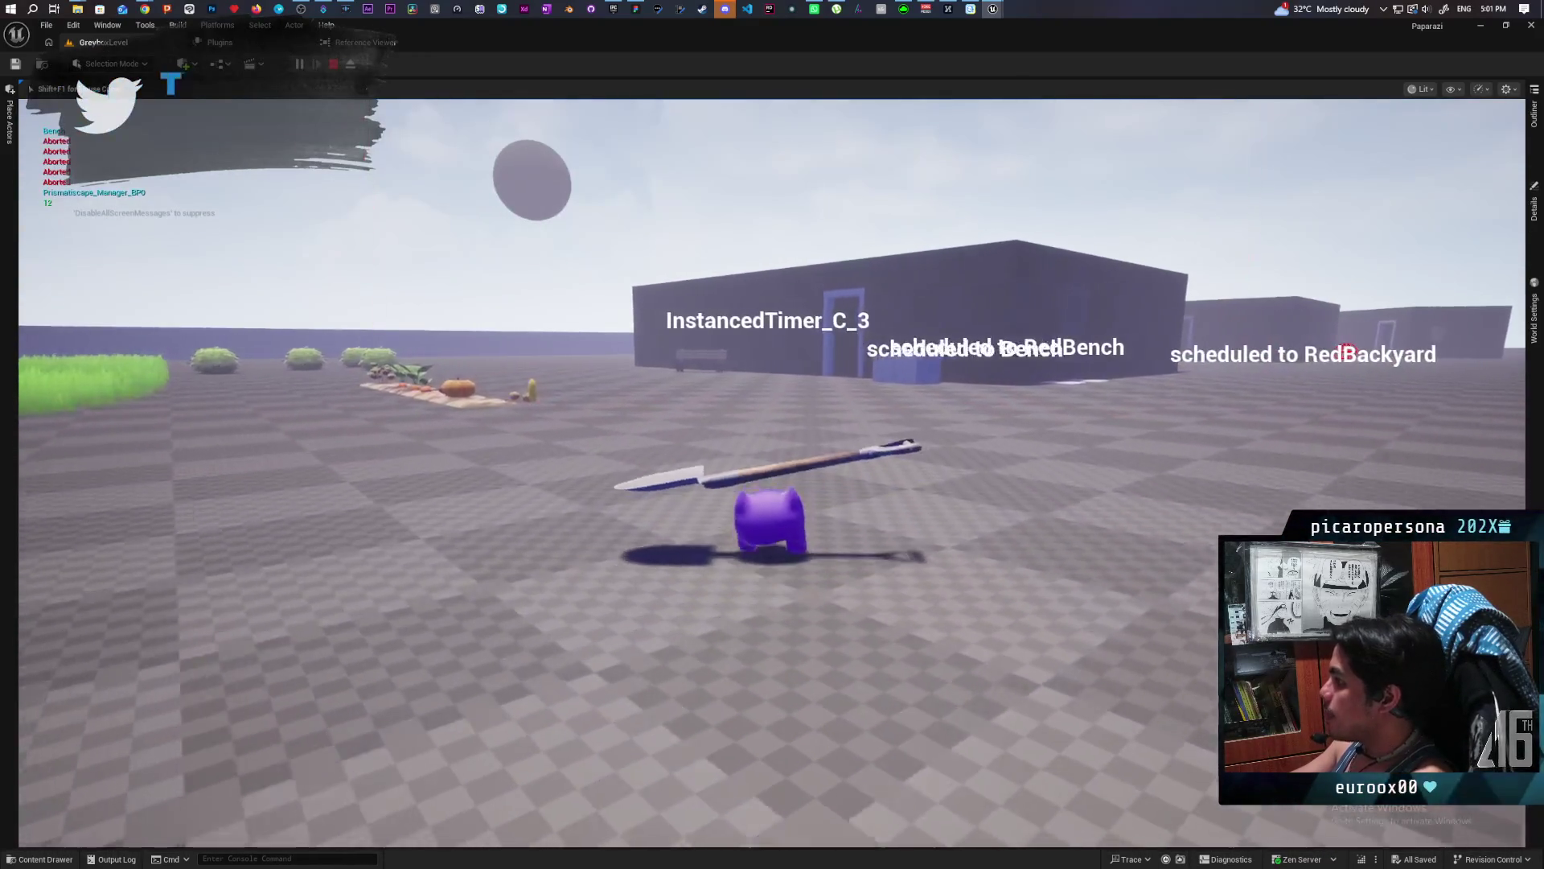
key("w")
key("a")
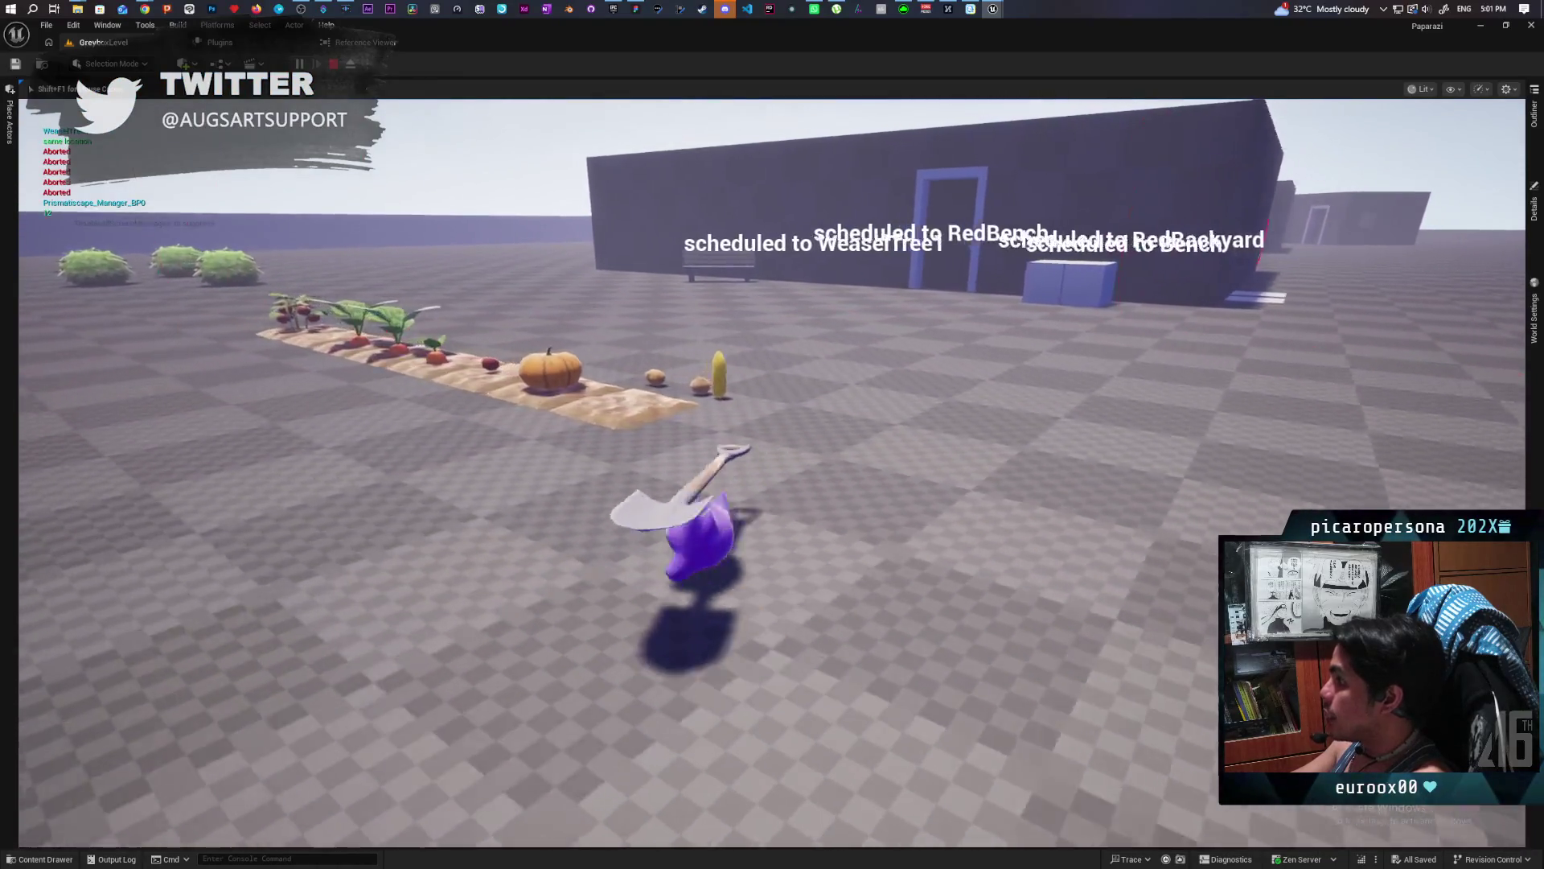
key("a")
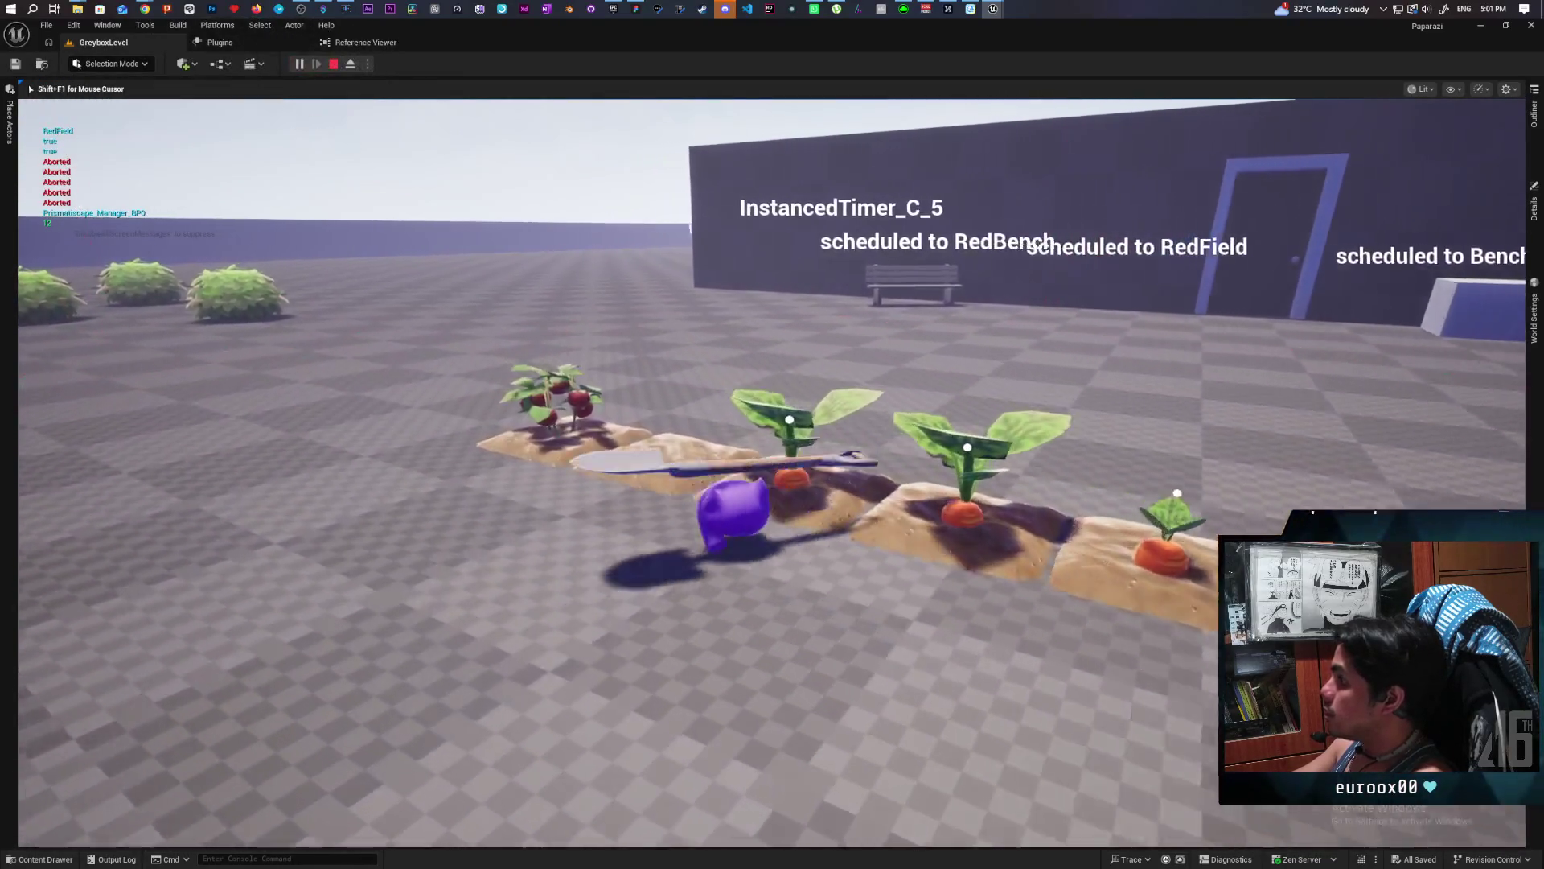
key("w")
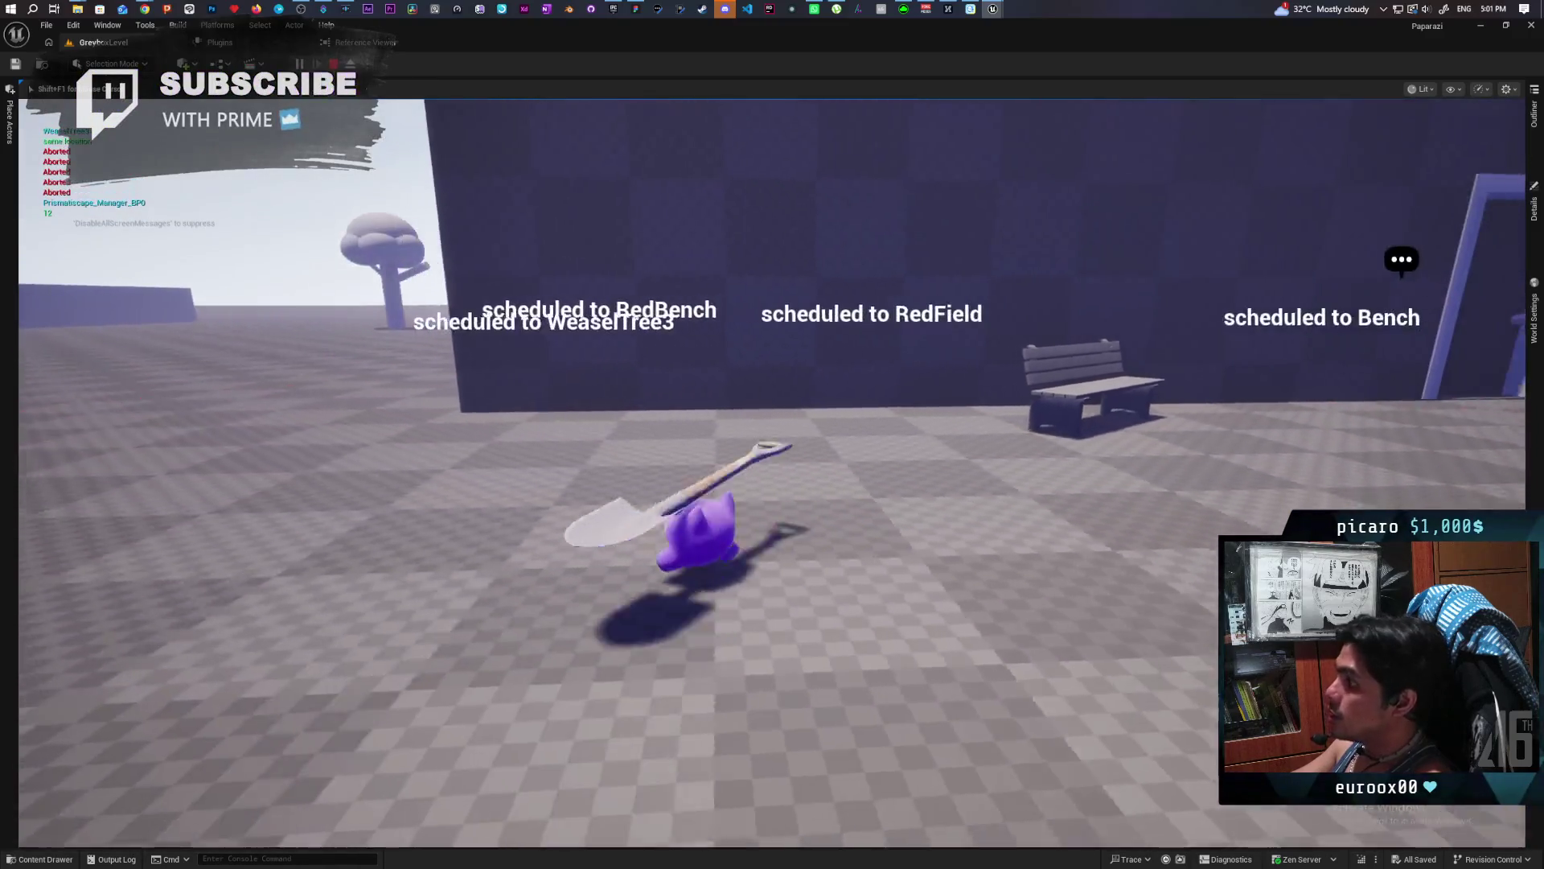
key("w")
key("d")
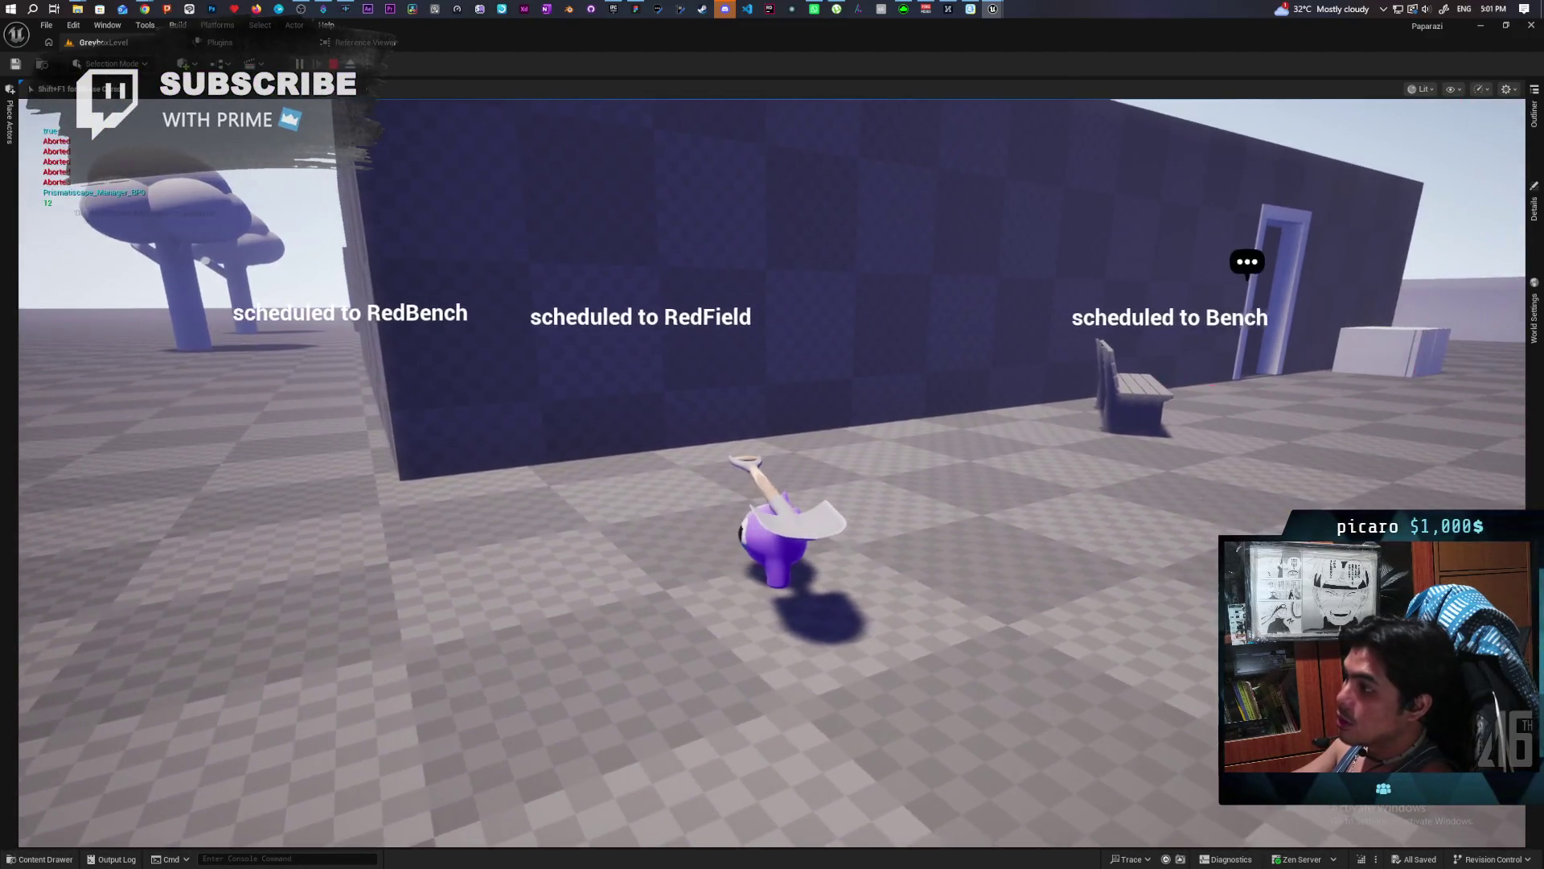
key("w")
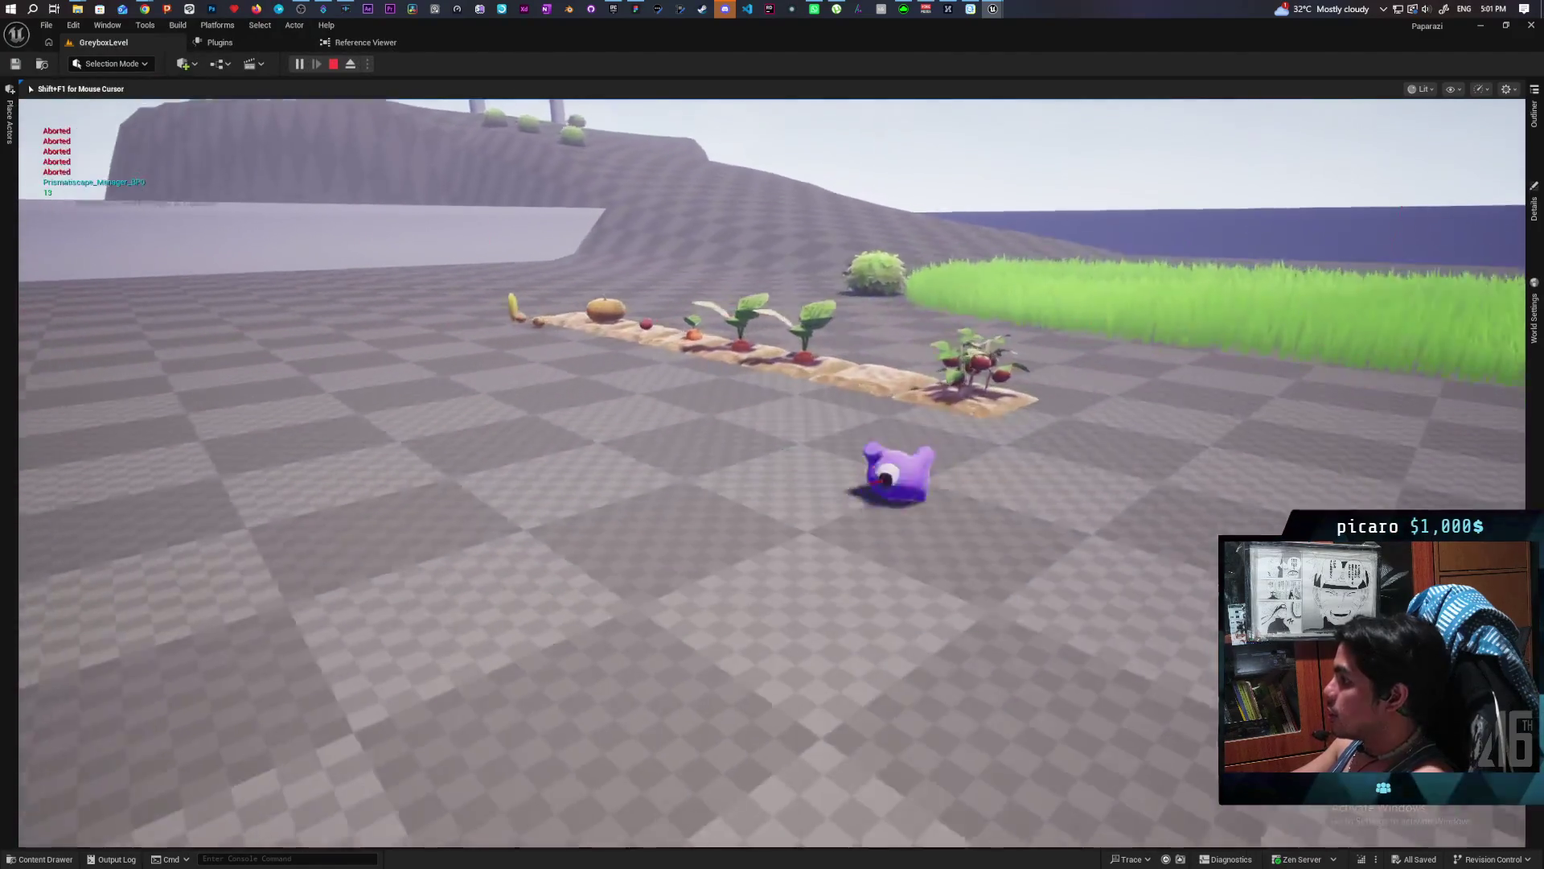
key("w")
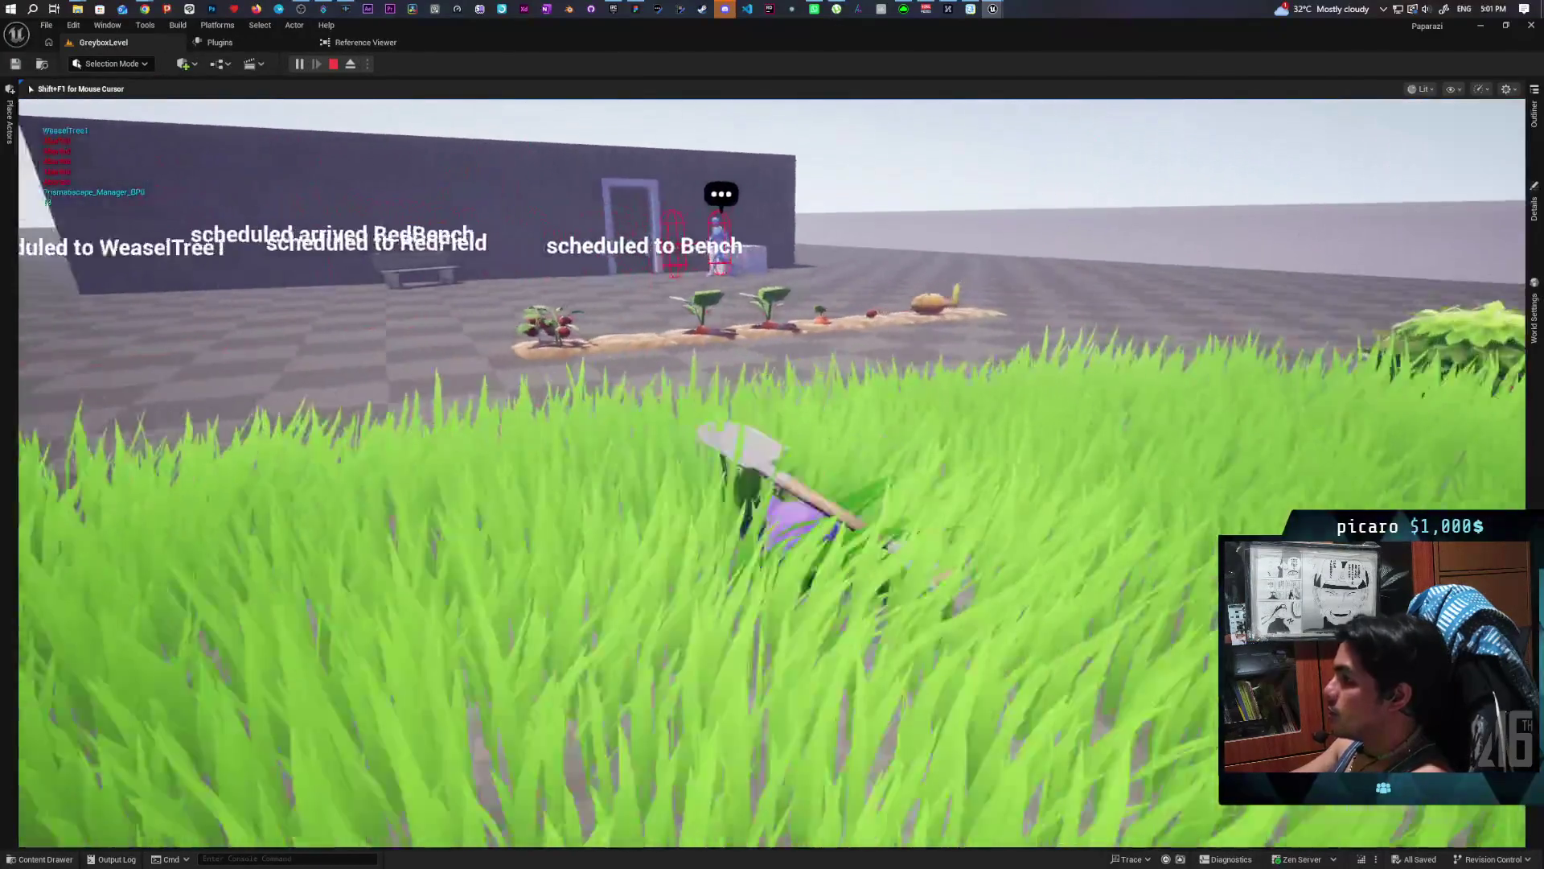
key("w")
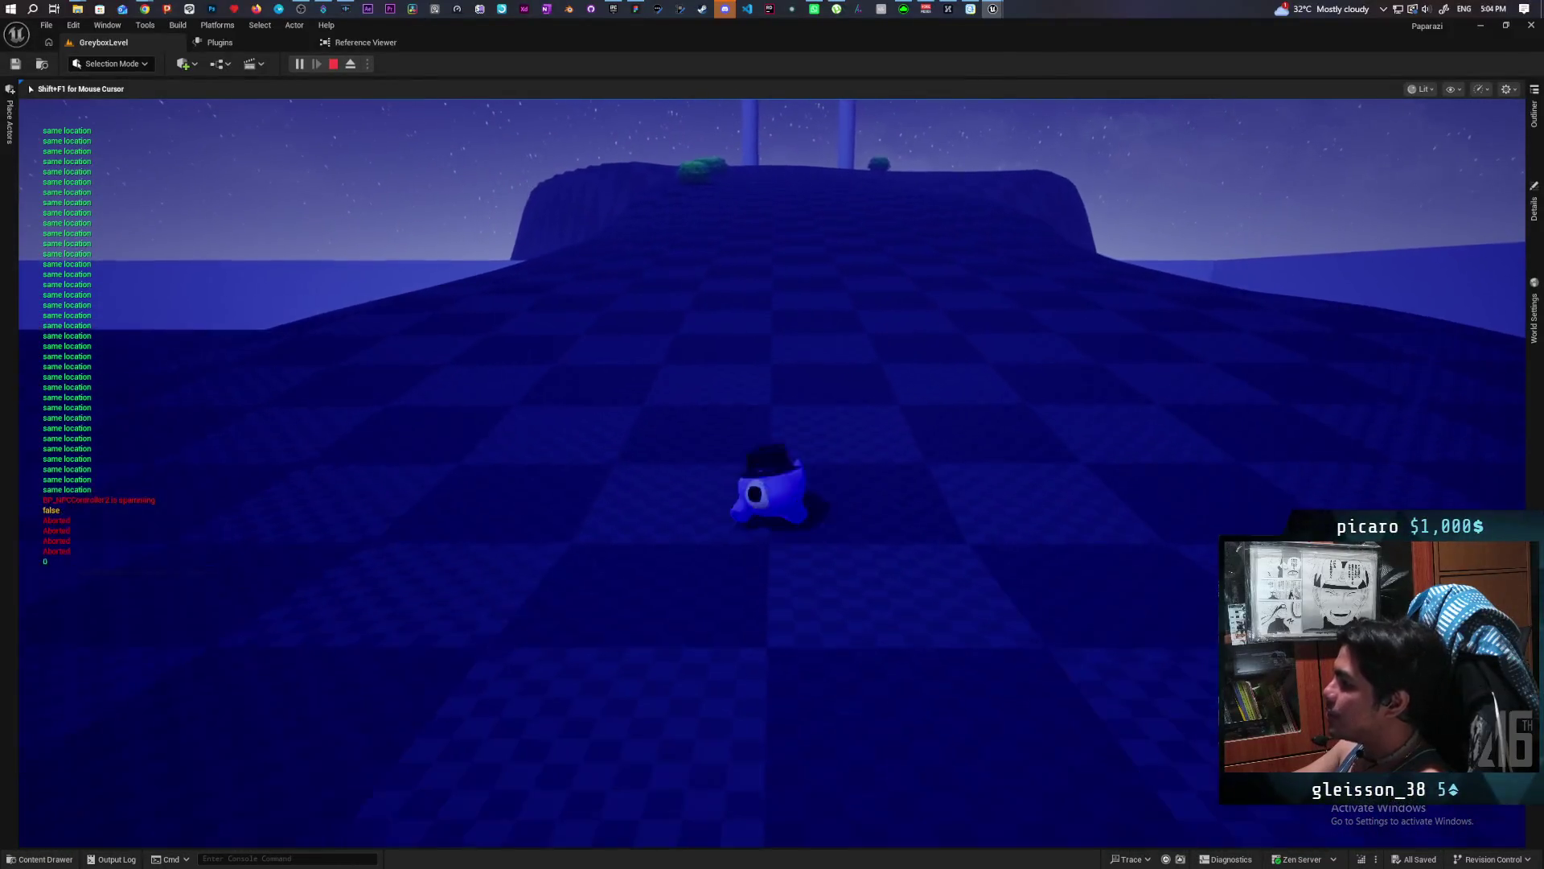
key("Escape")
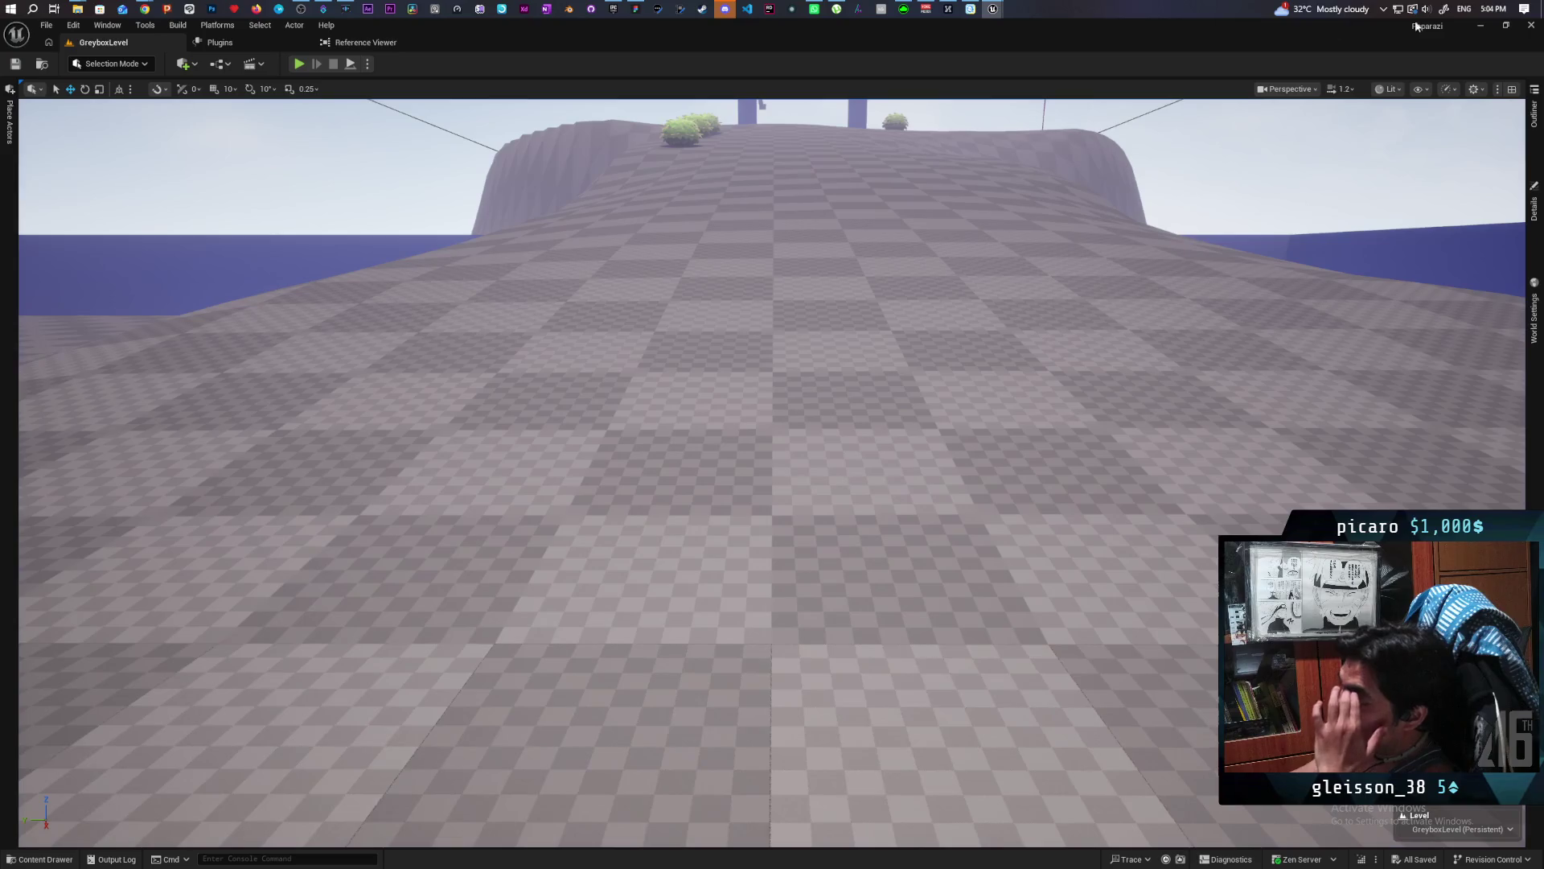
left_click(1482, 27)
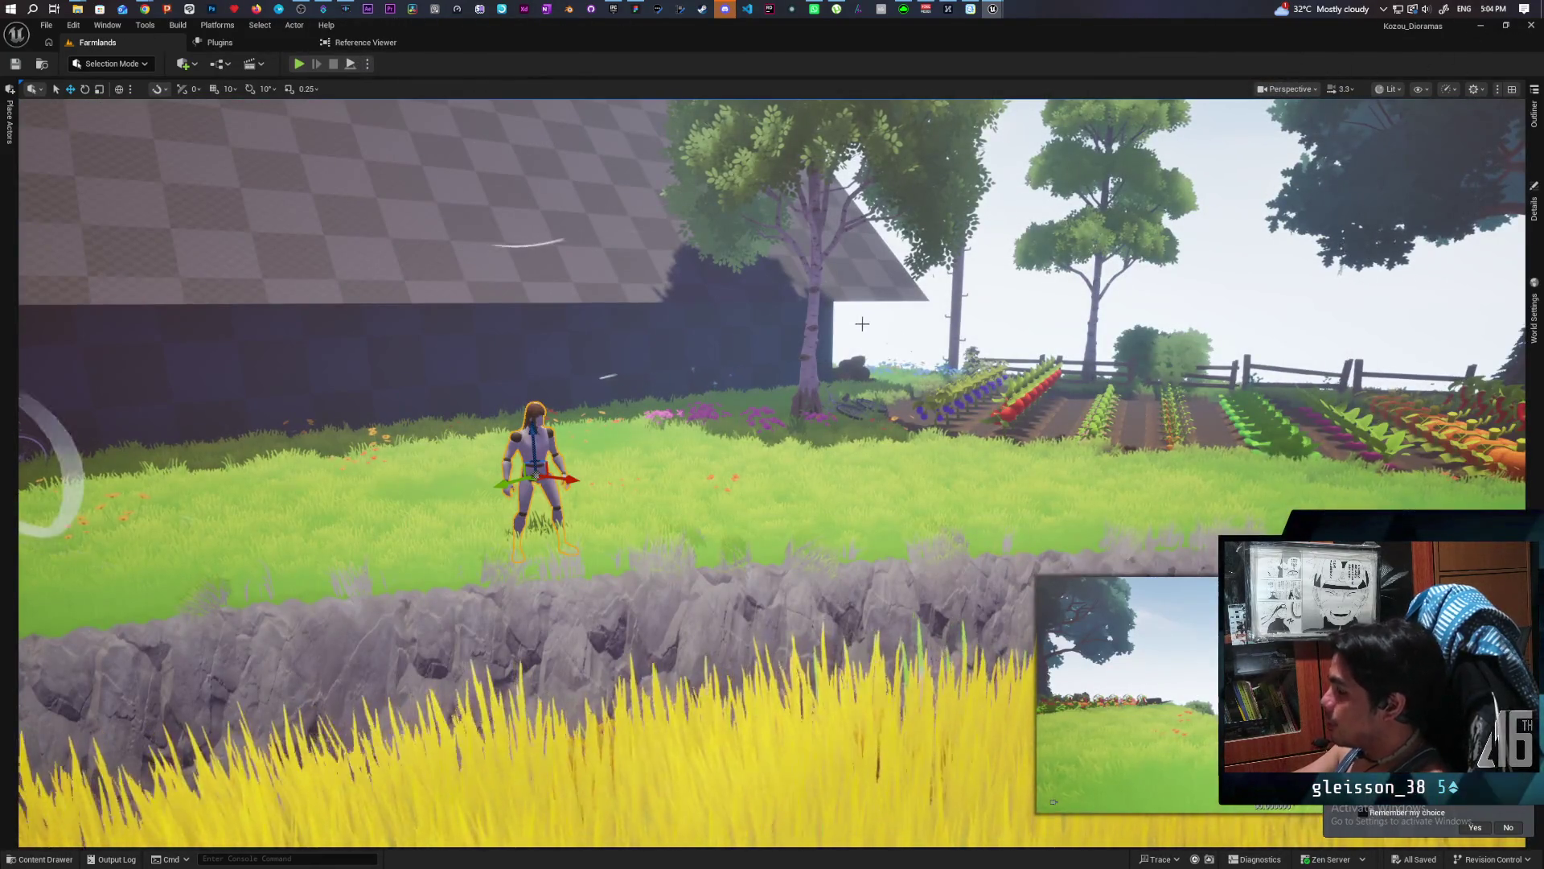
scroll(862, 323, "down", 5)
scroll(1161, 198, "up", 10)
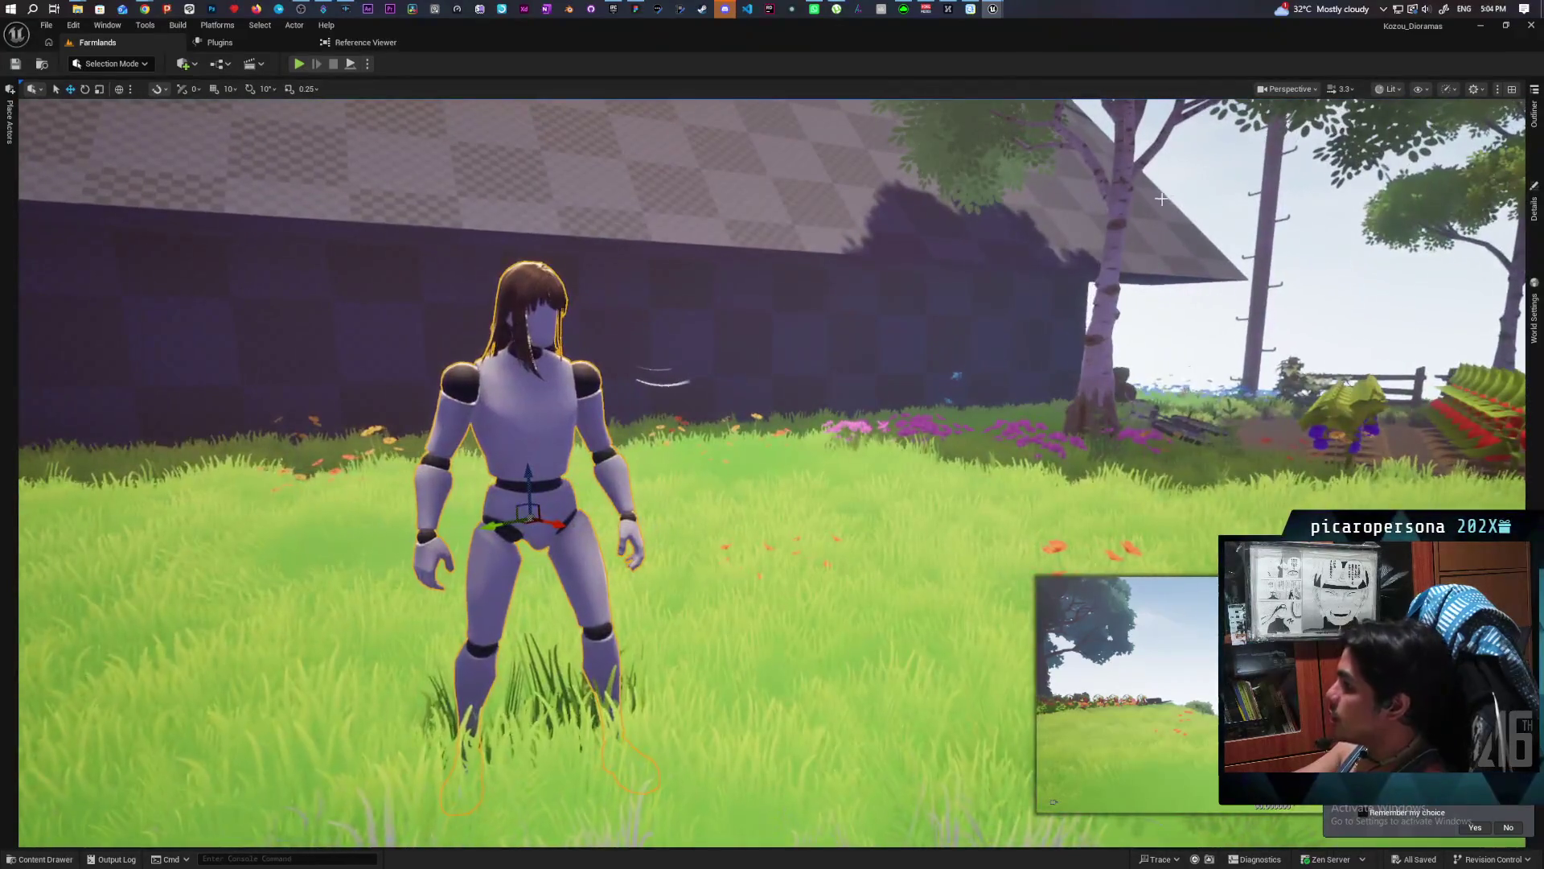
left_click(760, 358)
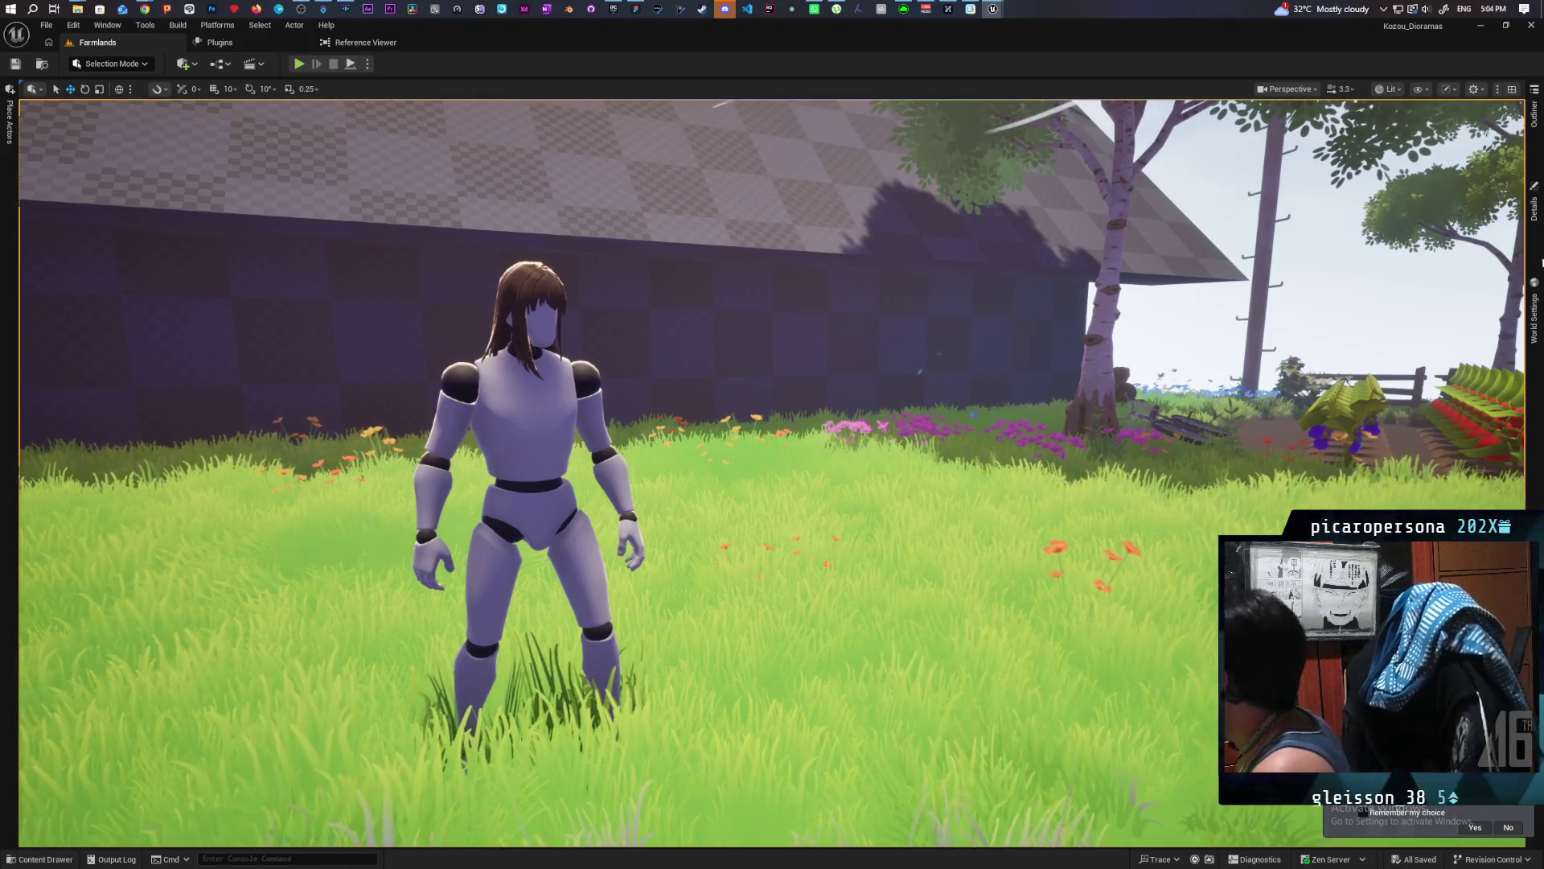
left_click(523, 386)
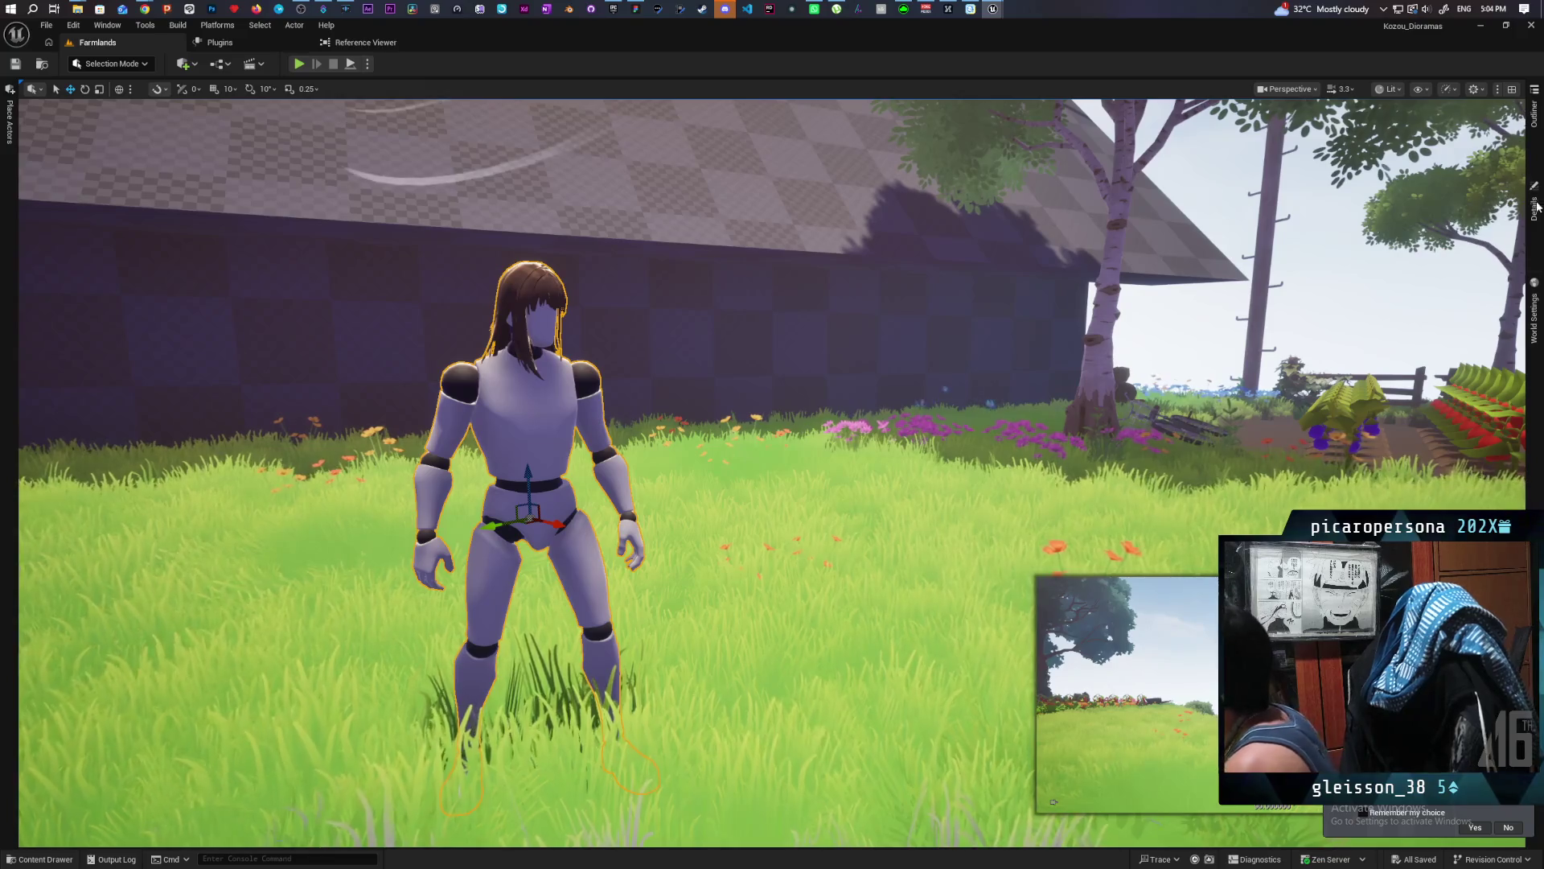
Add an entry to the character's Material Slots Overlay Material array.
left_click(1537, 209)
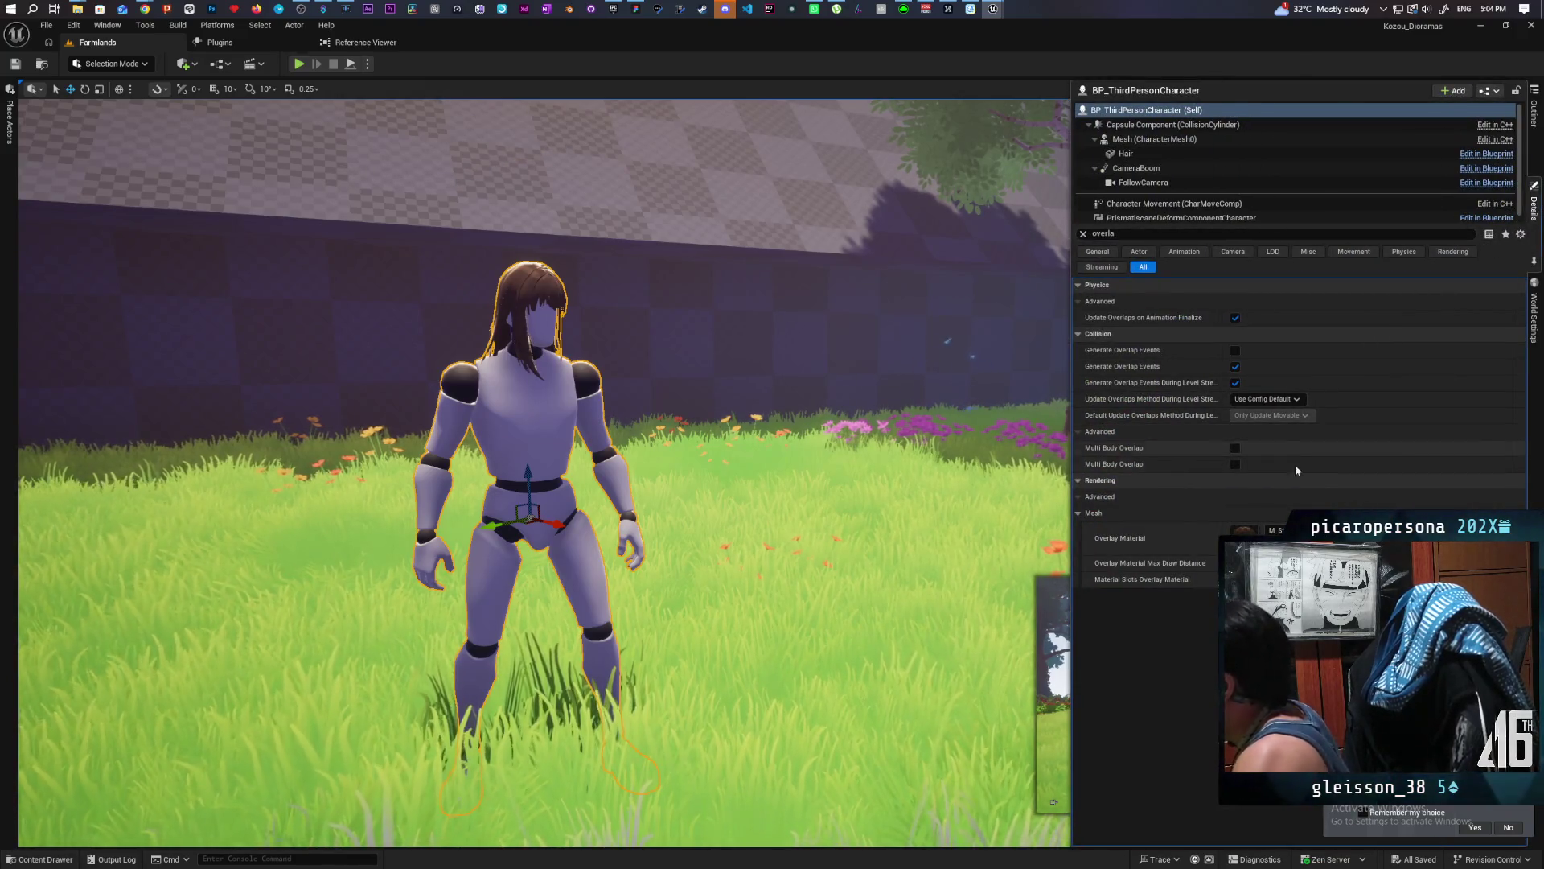
mouse_move(1147, 582)
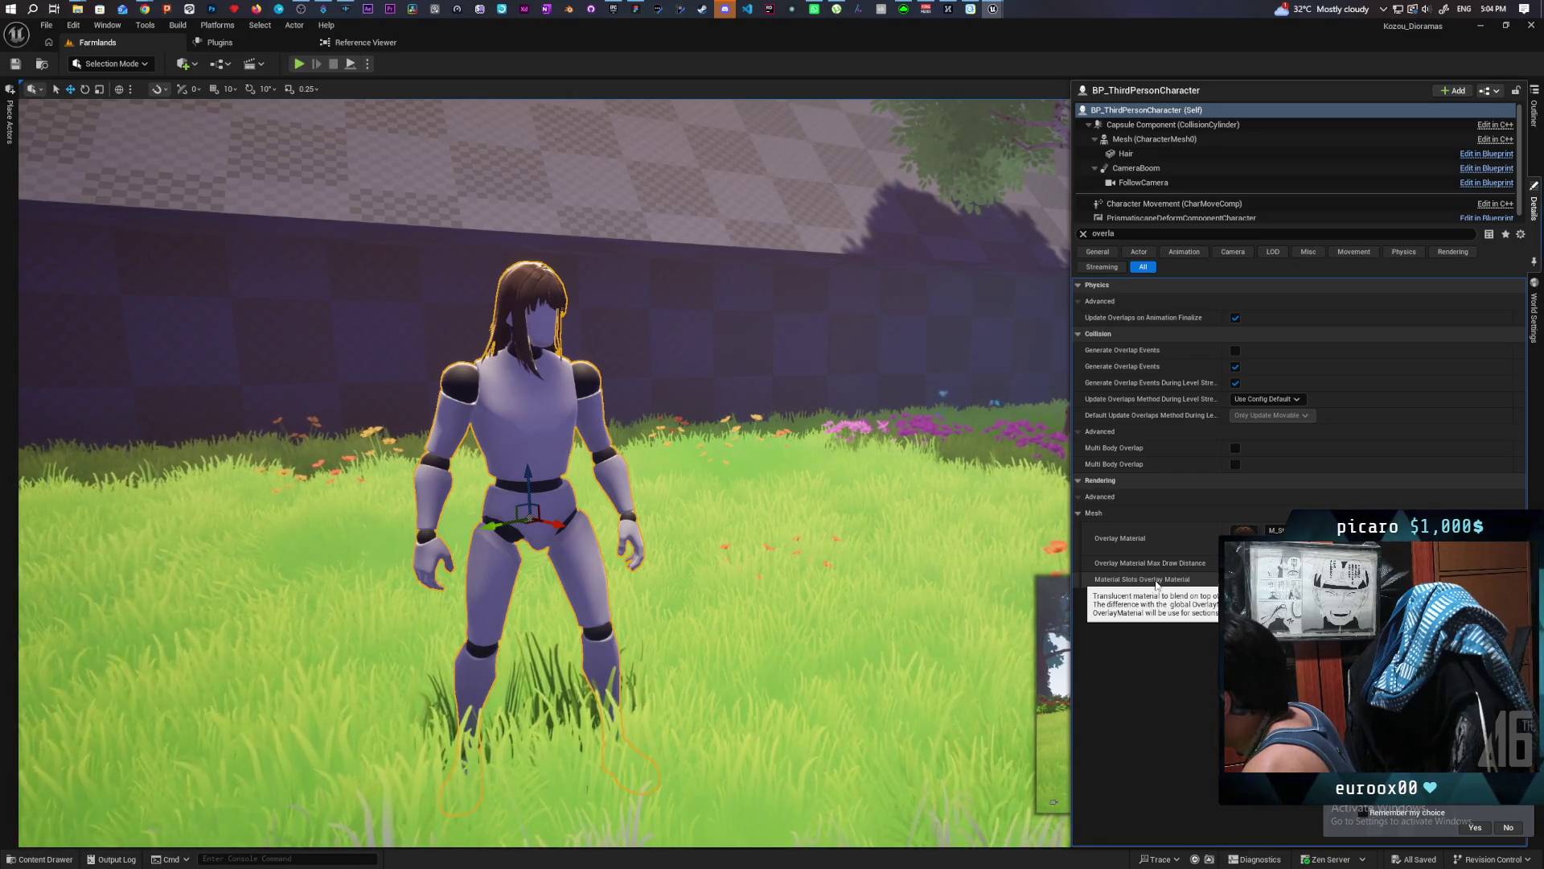
left_click(1295, 579)
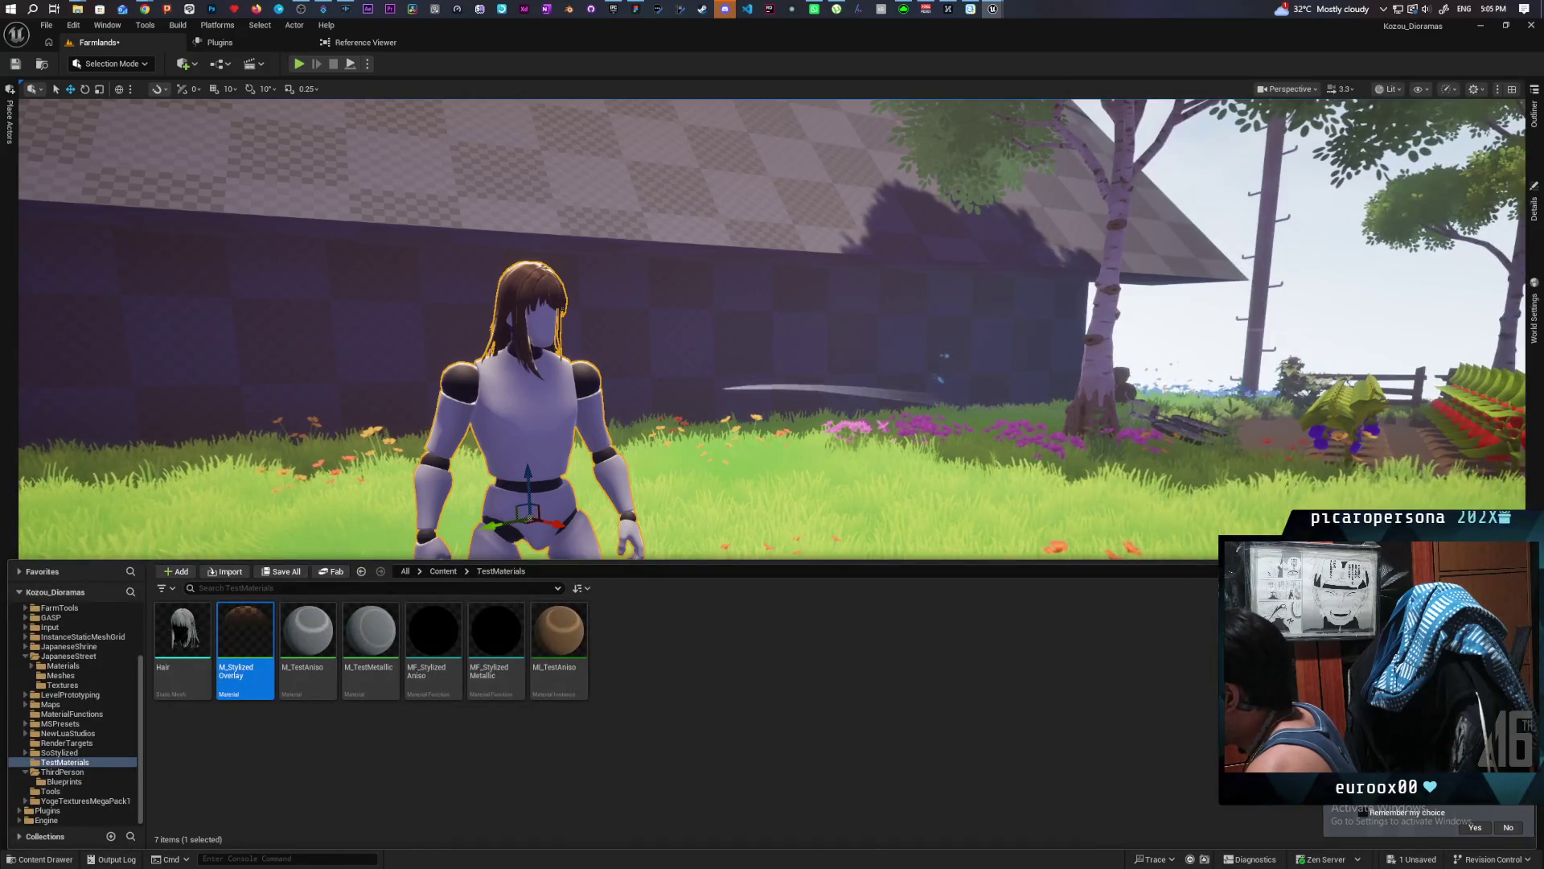
left_click(1535, 242)
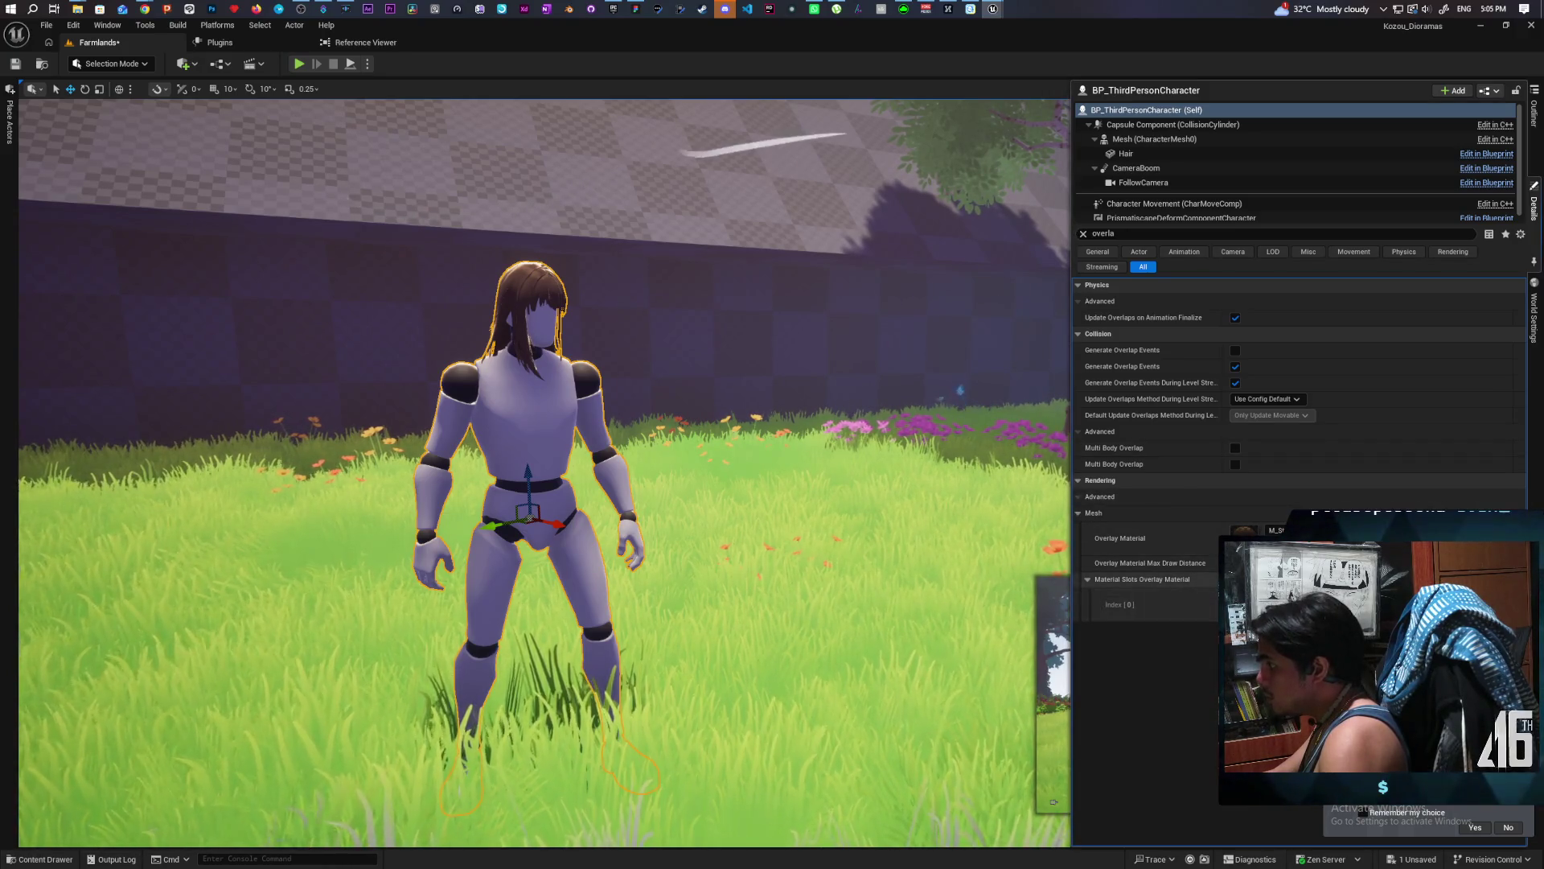
Assign 2DFlipMaterial as the Mesh's Index [0] slot overlay, then remove it and close Details.
left_click(1162, 138)
left_click(1309, 468)
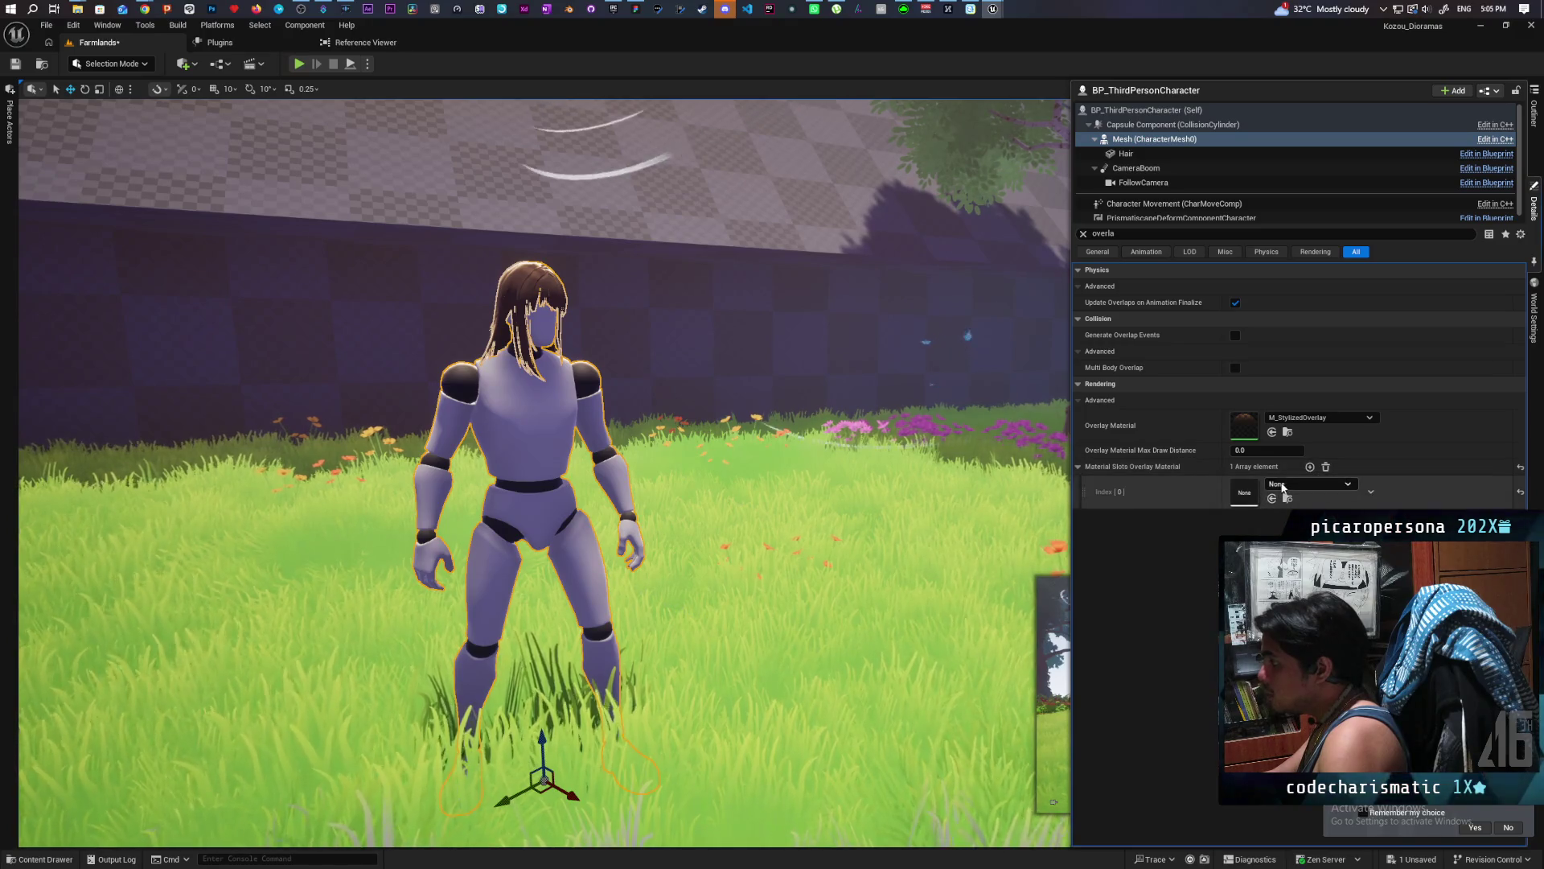
left_click(1291, 484)
left_click(1335, 611)
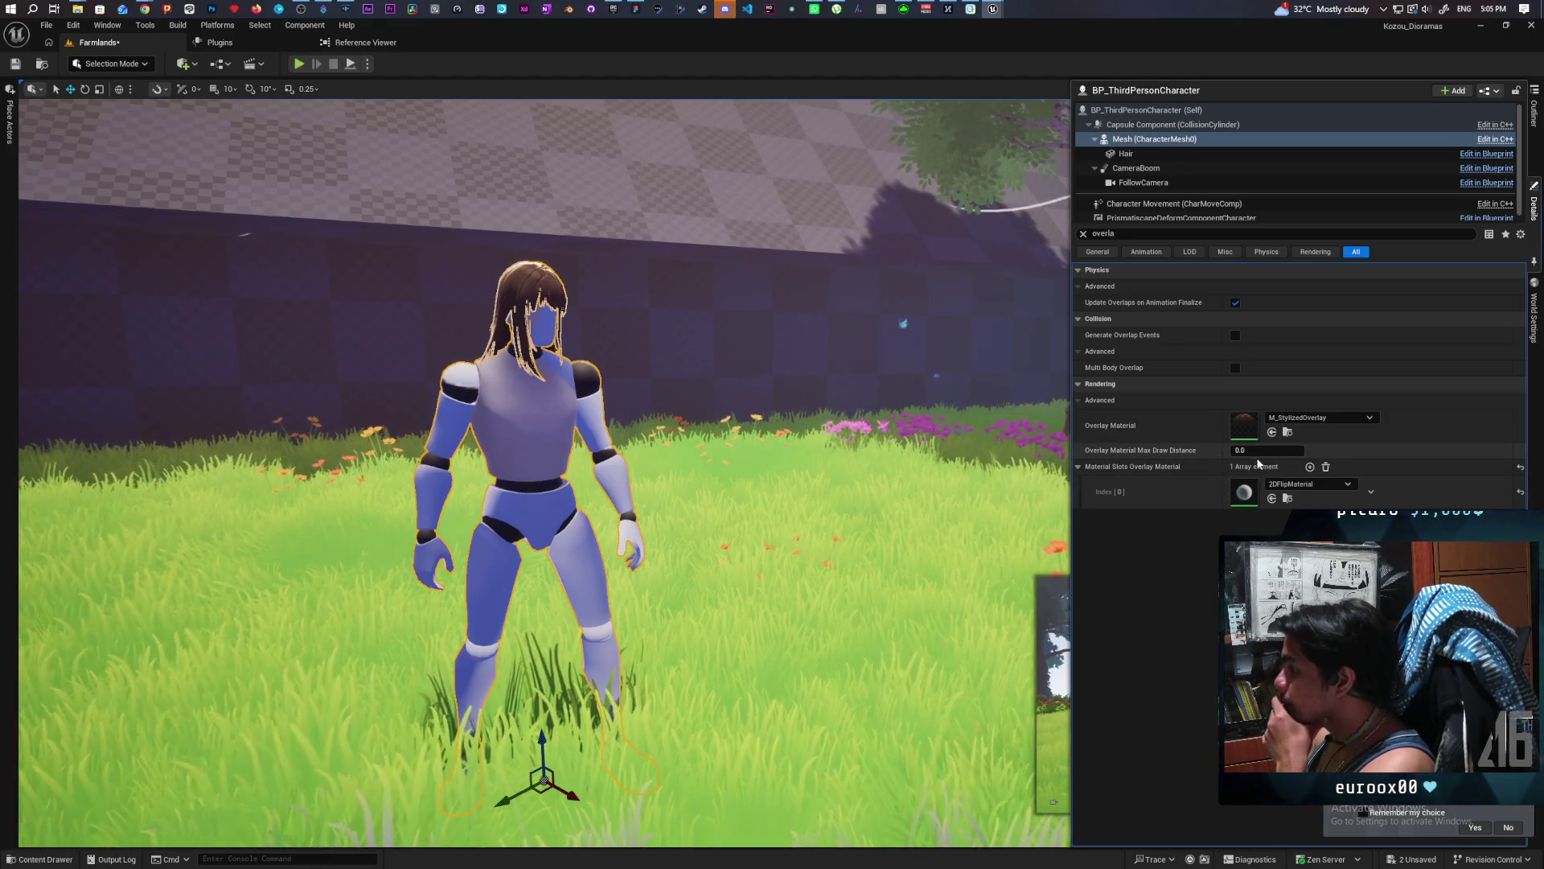
left_click(1325, 467)
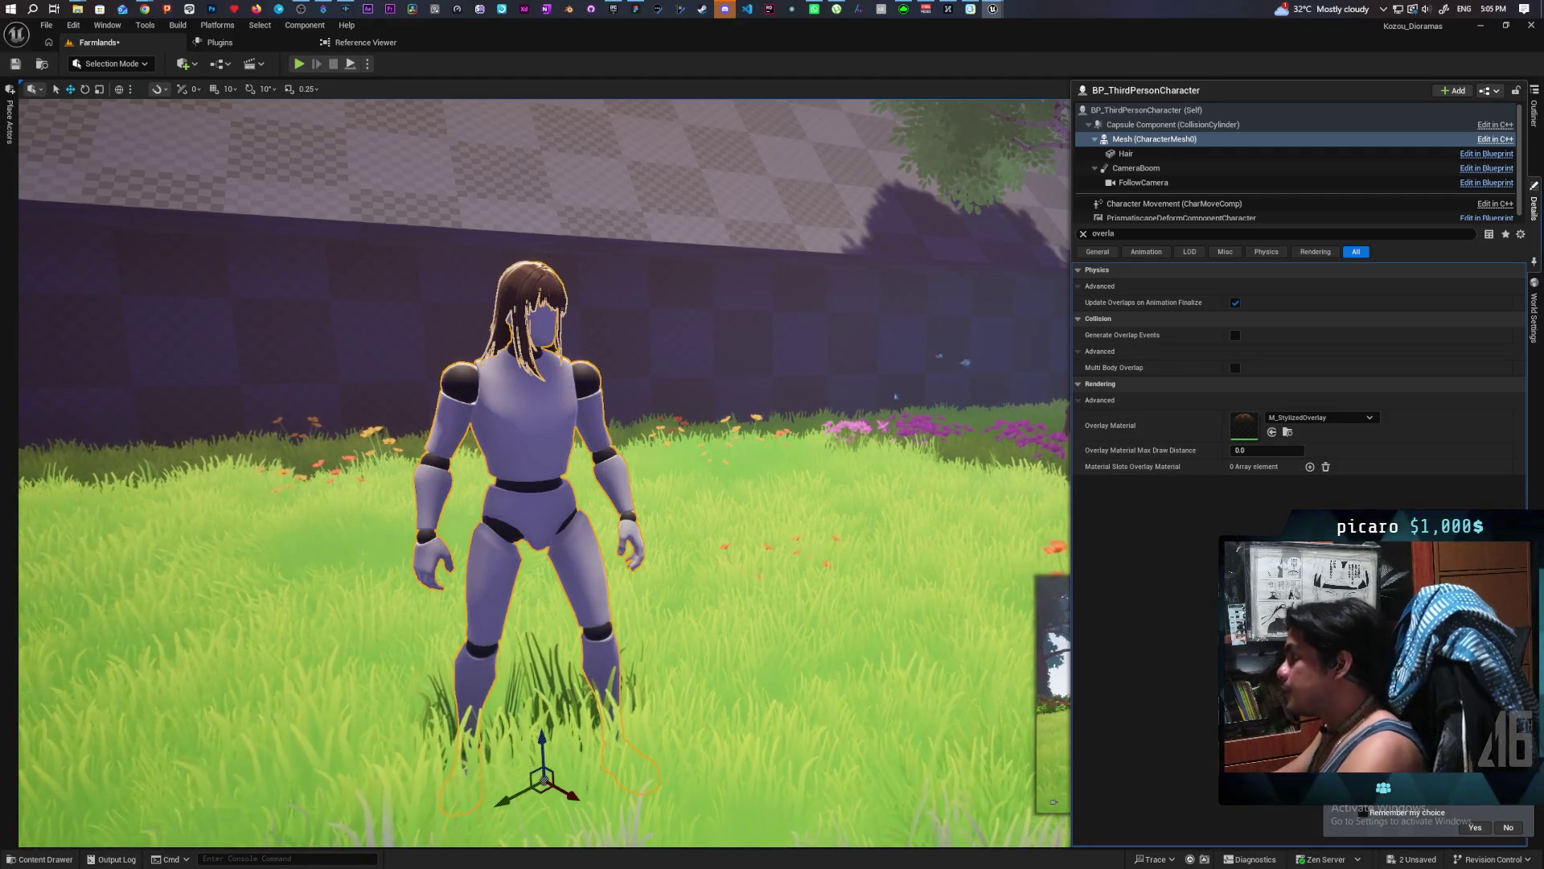
left_click_drag(724, 482, 724, 451)
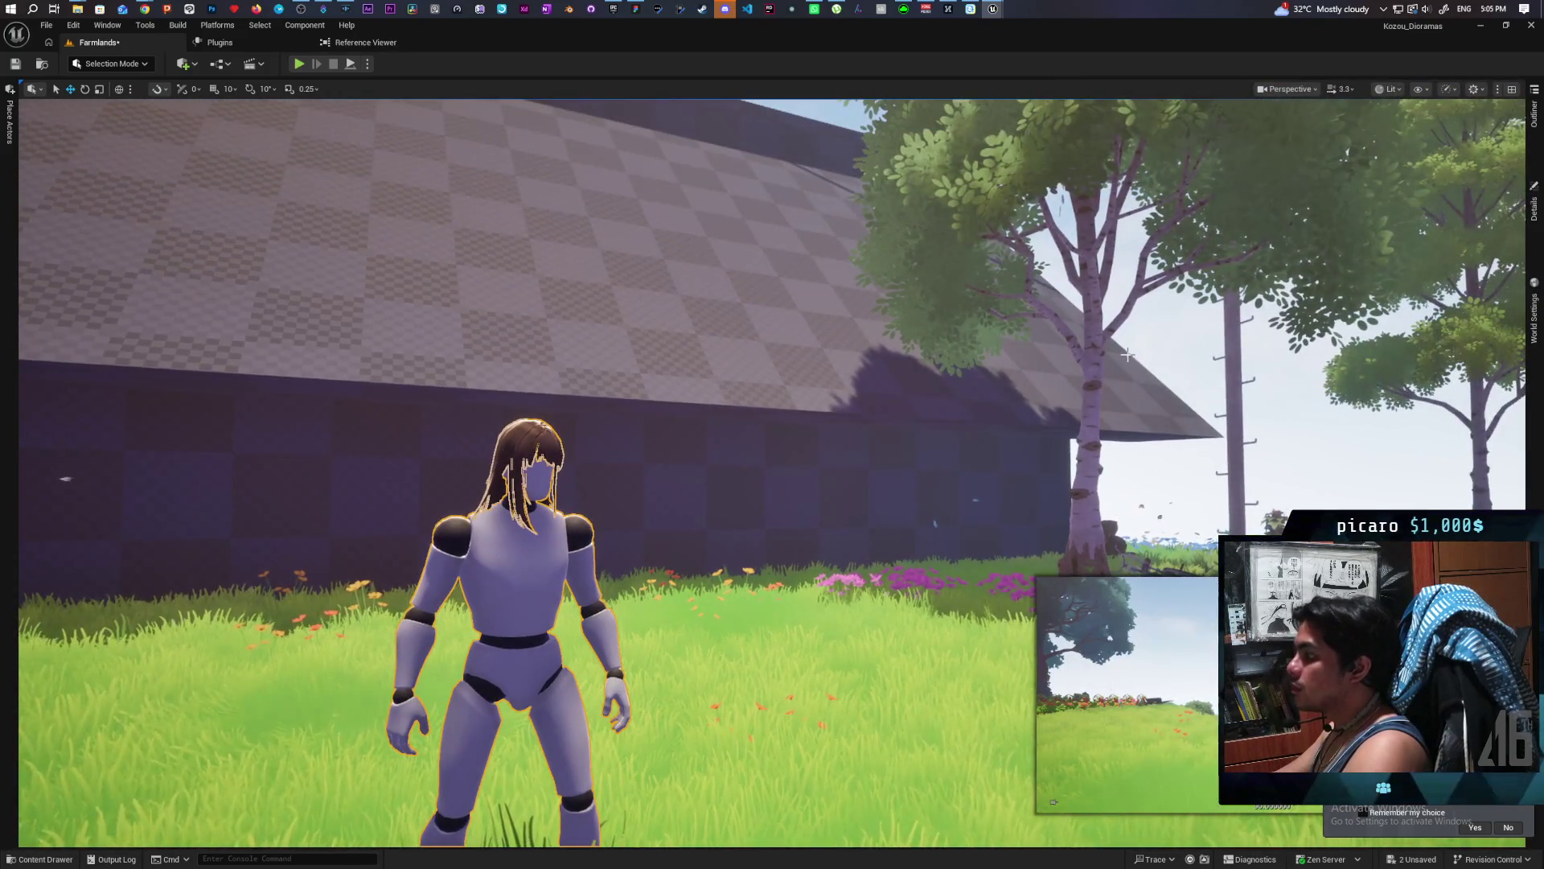
Move the view closer to the character and save all changes with Ctrl+S.
mouse_move(817, 517)
left_mouse_down()
mouse_move(817, 483)
mouse_move(772, 514)
mouse_move(708, 451)
mouse_move(804, 498)
mouse_move(820, 474)
mouse_move(740, 482)
left_mouse_up()
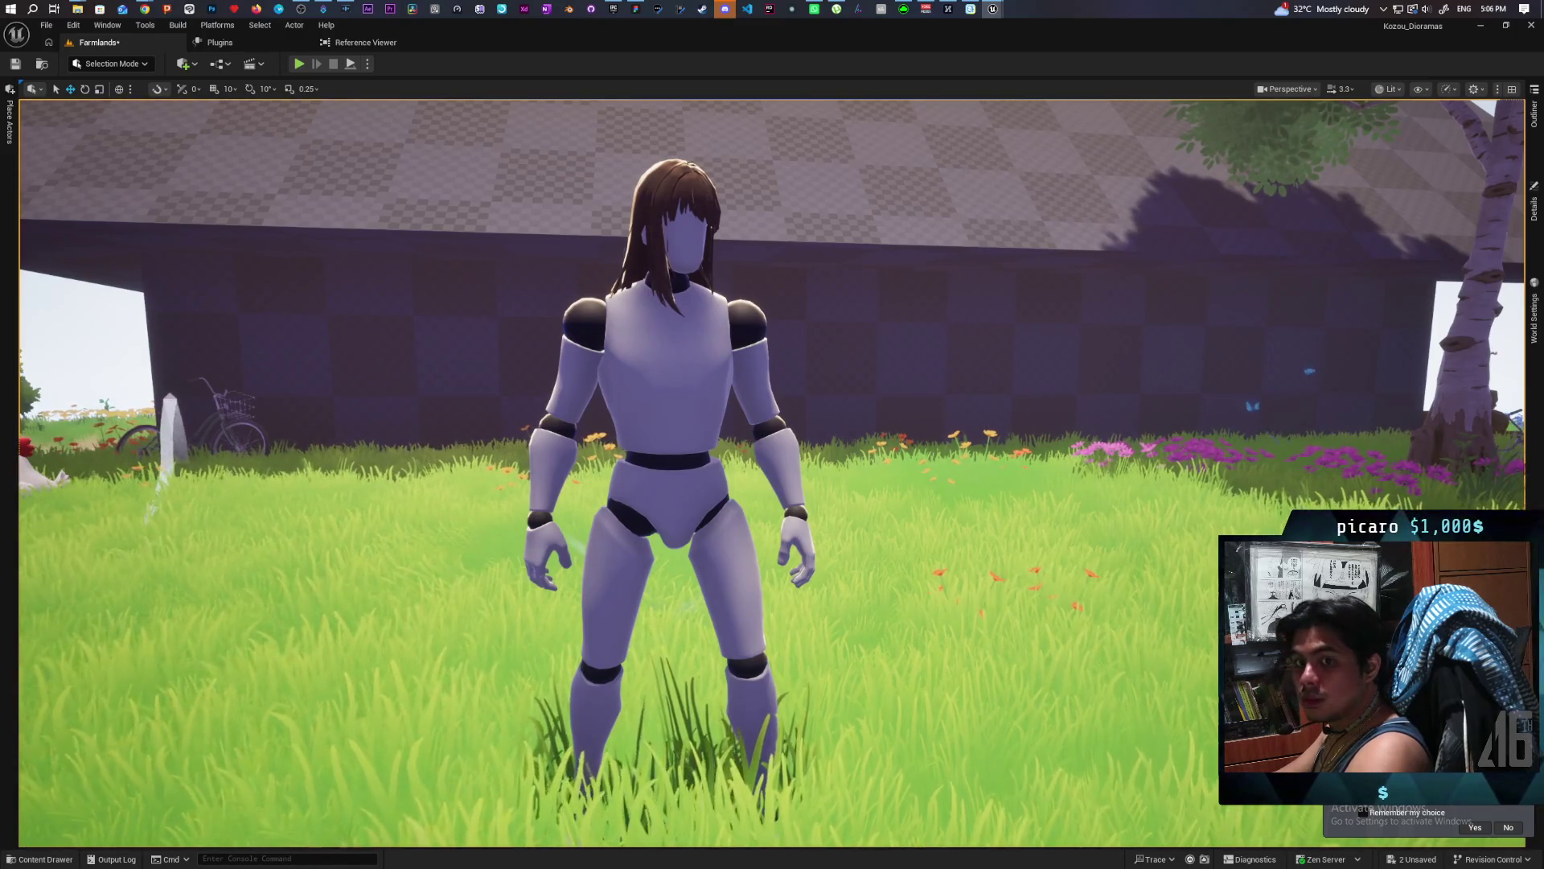
mouse_move(772, 482)
left_mouse_down()
mouse_move(748, 434)
mouse_move(756, 490)
mouse_move(724, 475)
left_mouse_up()
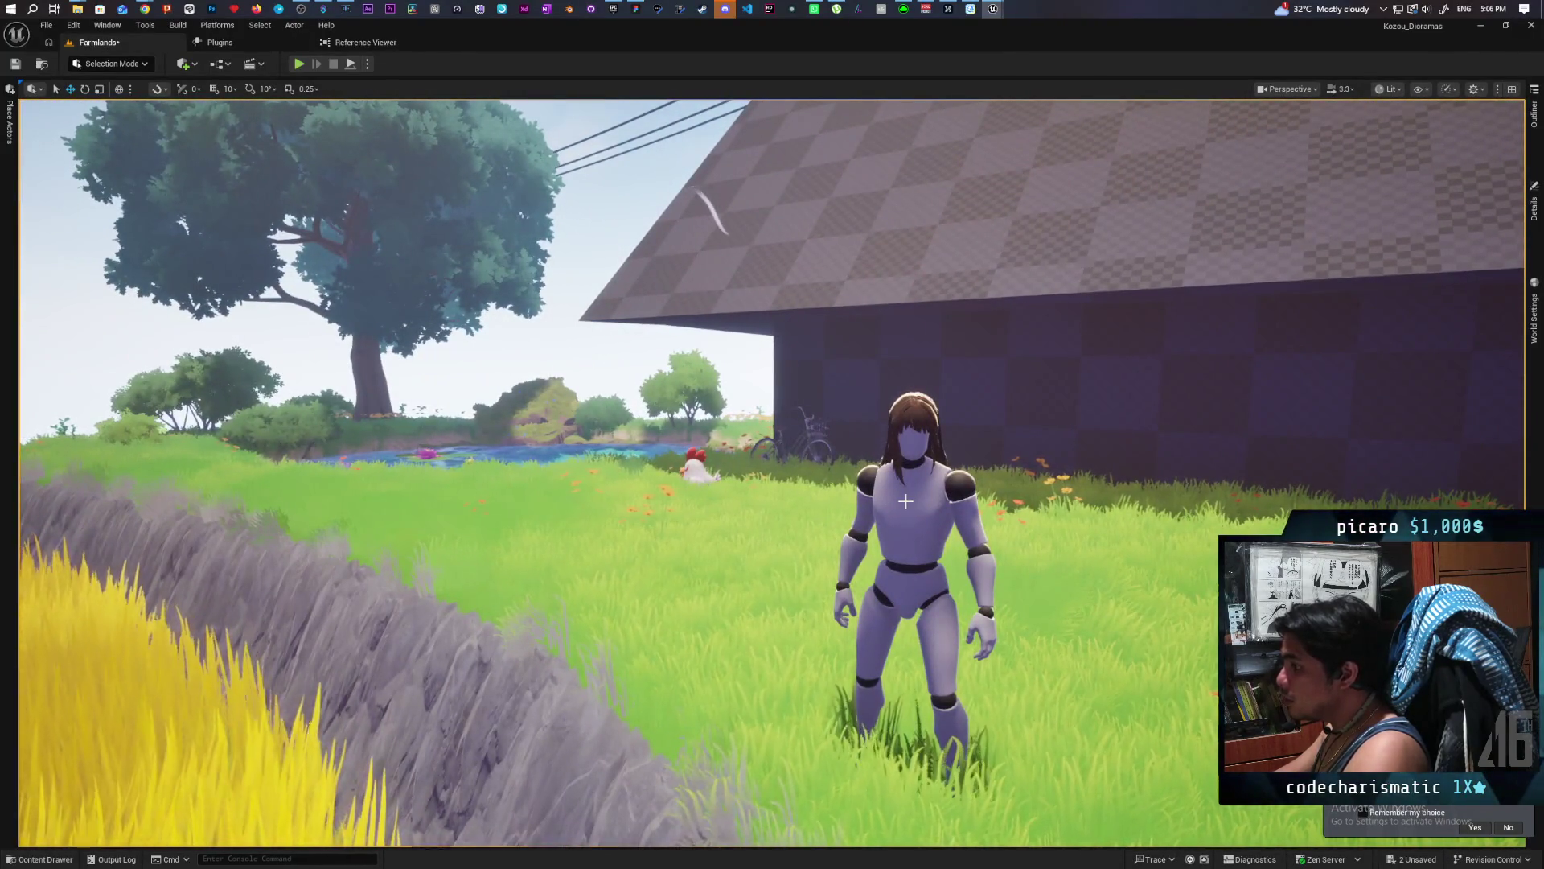
key("ctrl+s")
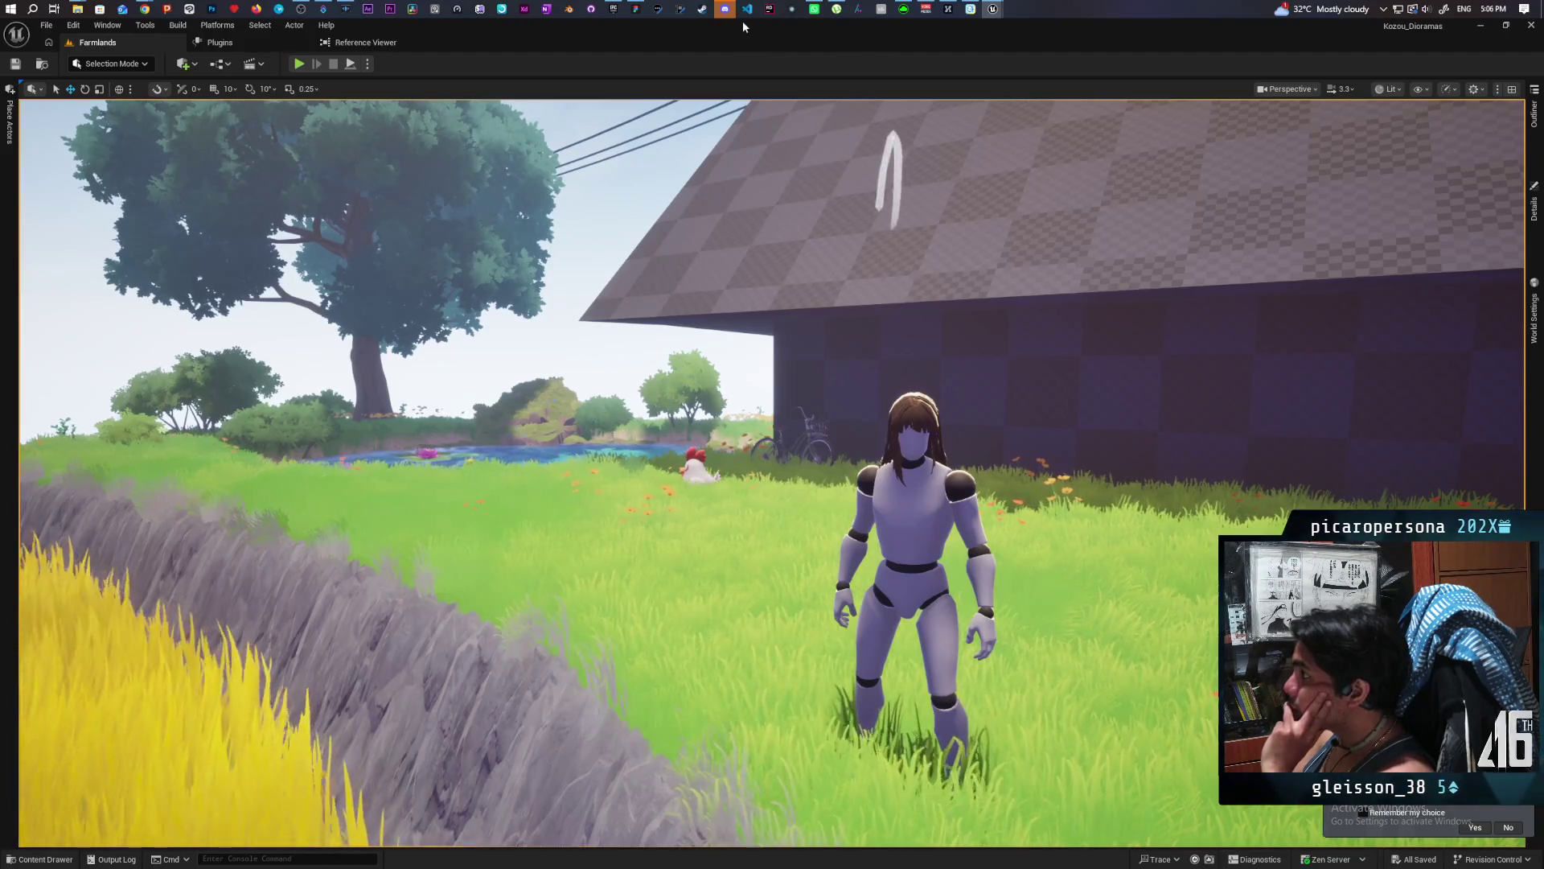
Return to the main Kozou_Dioramas editor window and open its Edit menu.
mouse_move(735, 11)
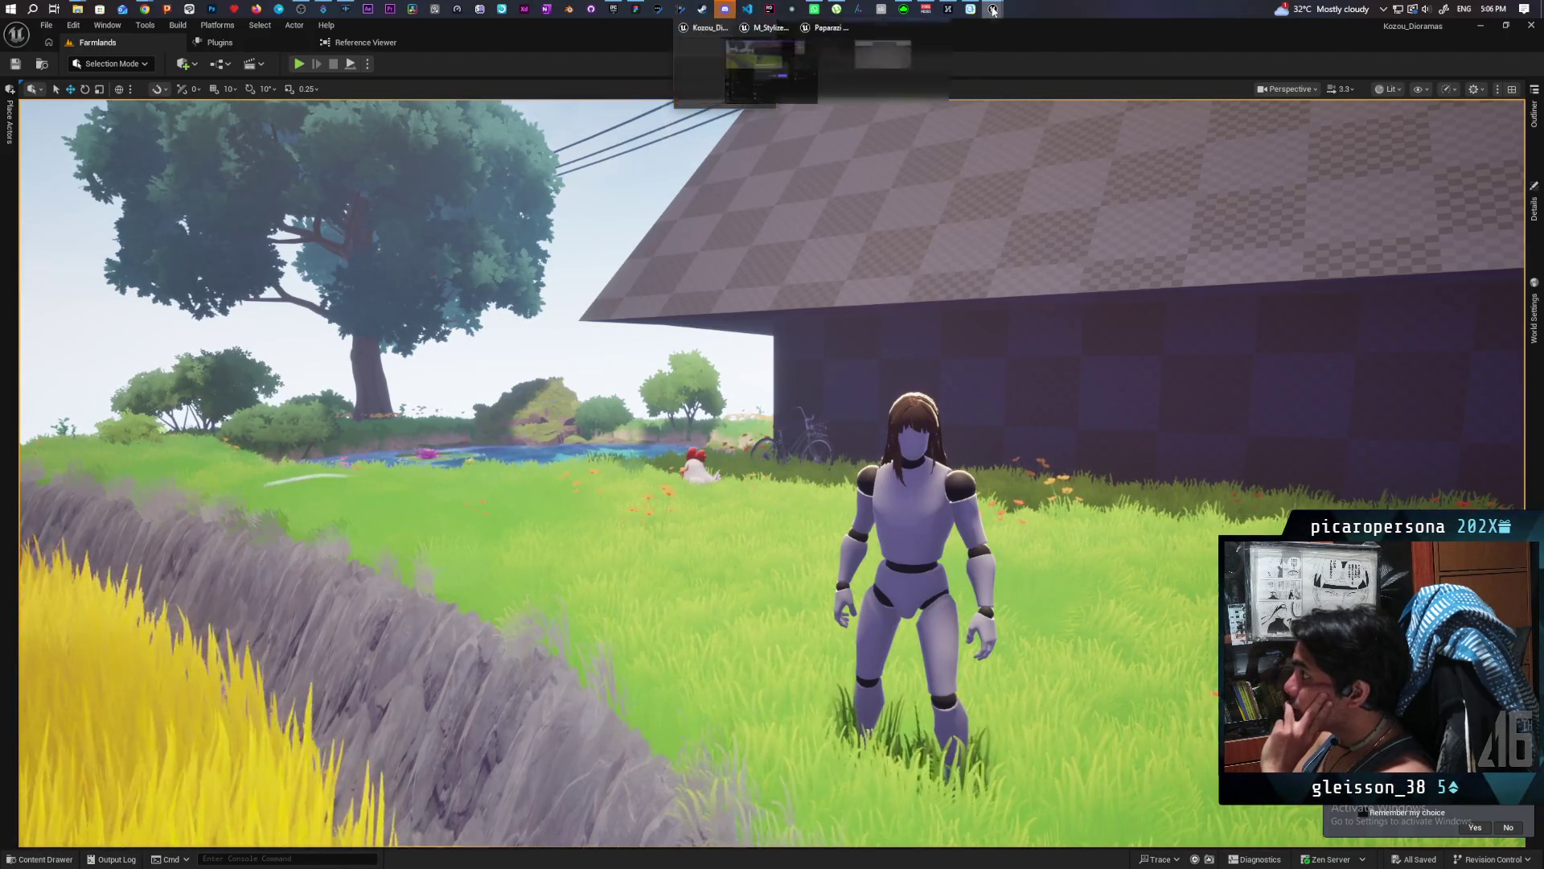
mouse_move(993, 9)
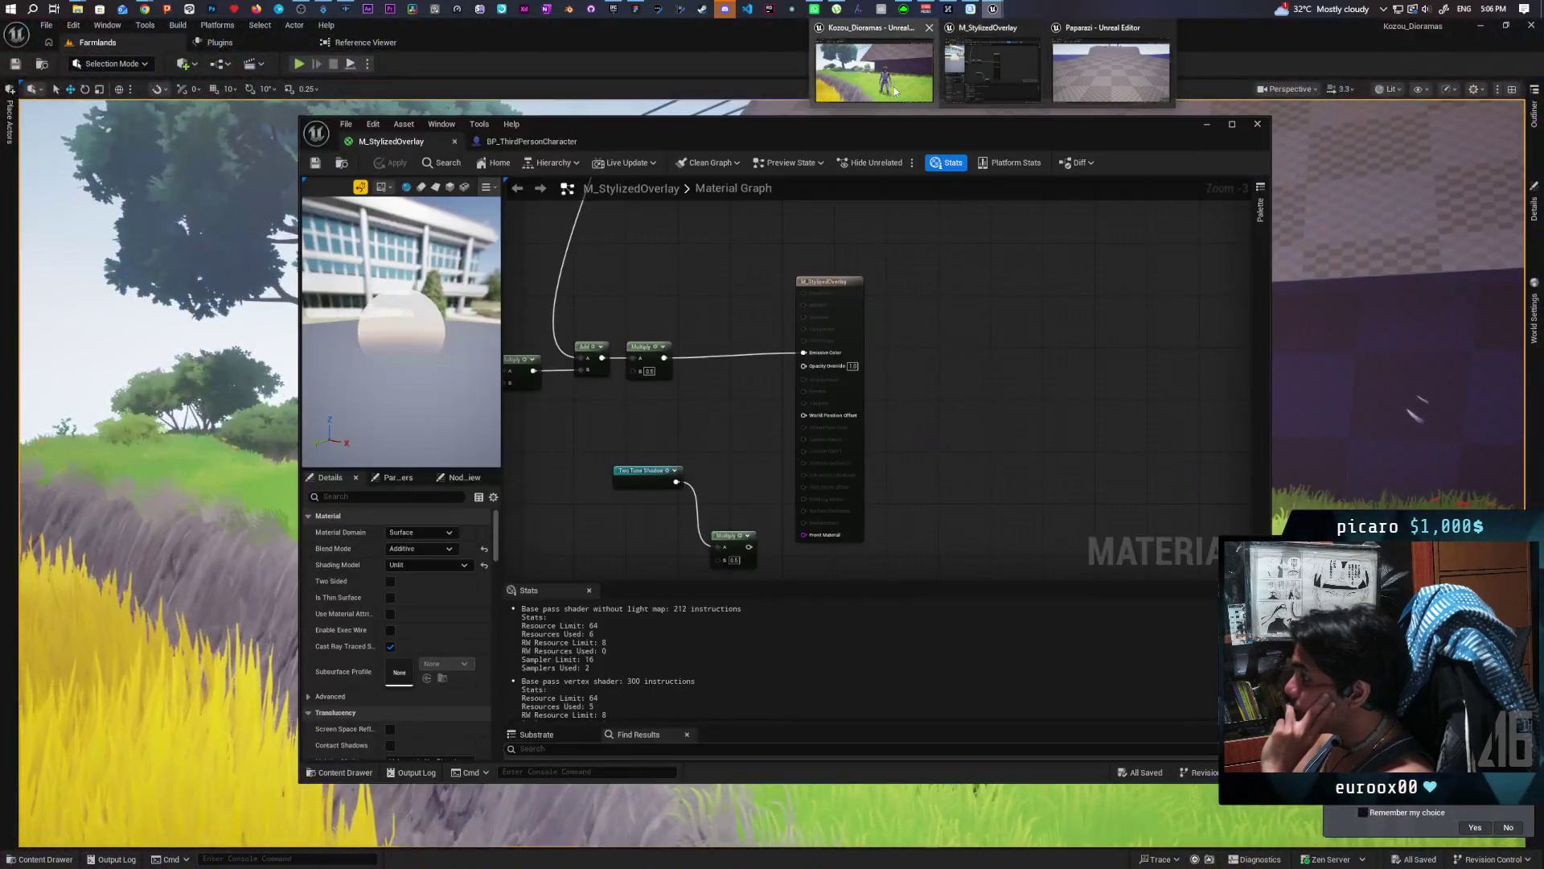
left_click(895, 91)
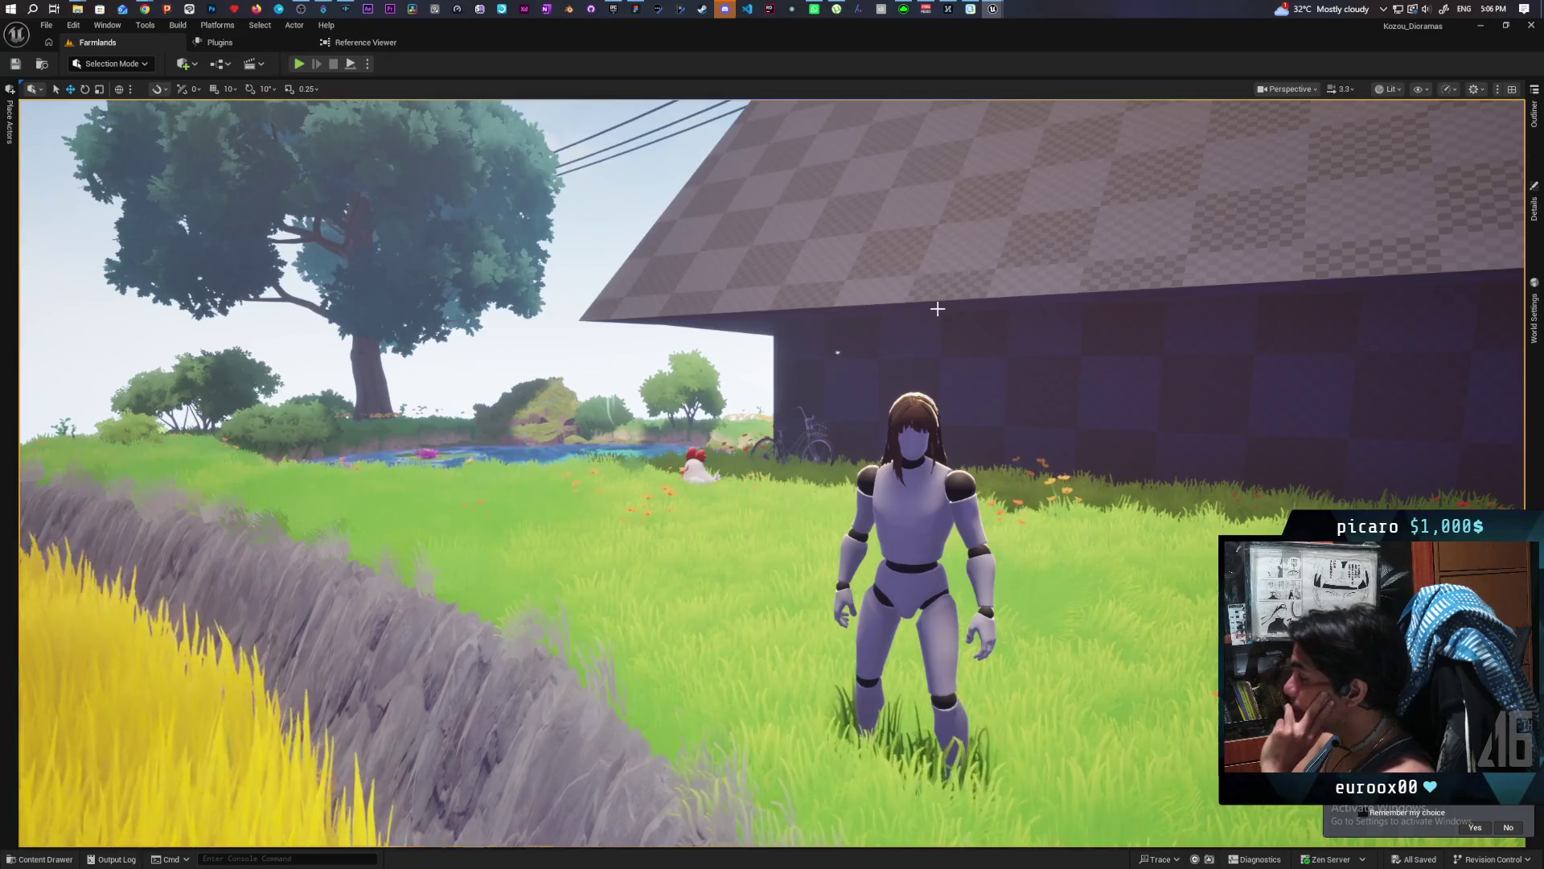
scroll(948, 415, "up", 2)
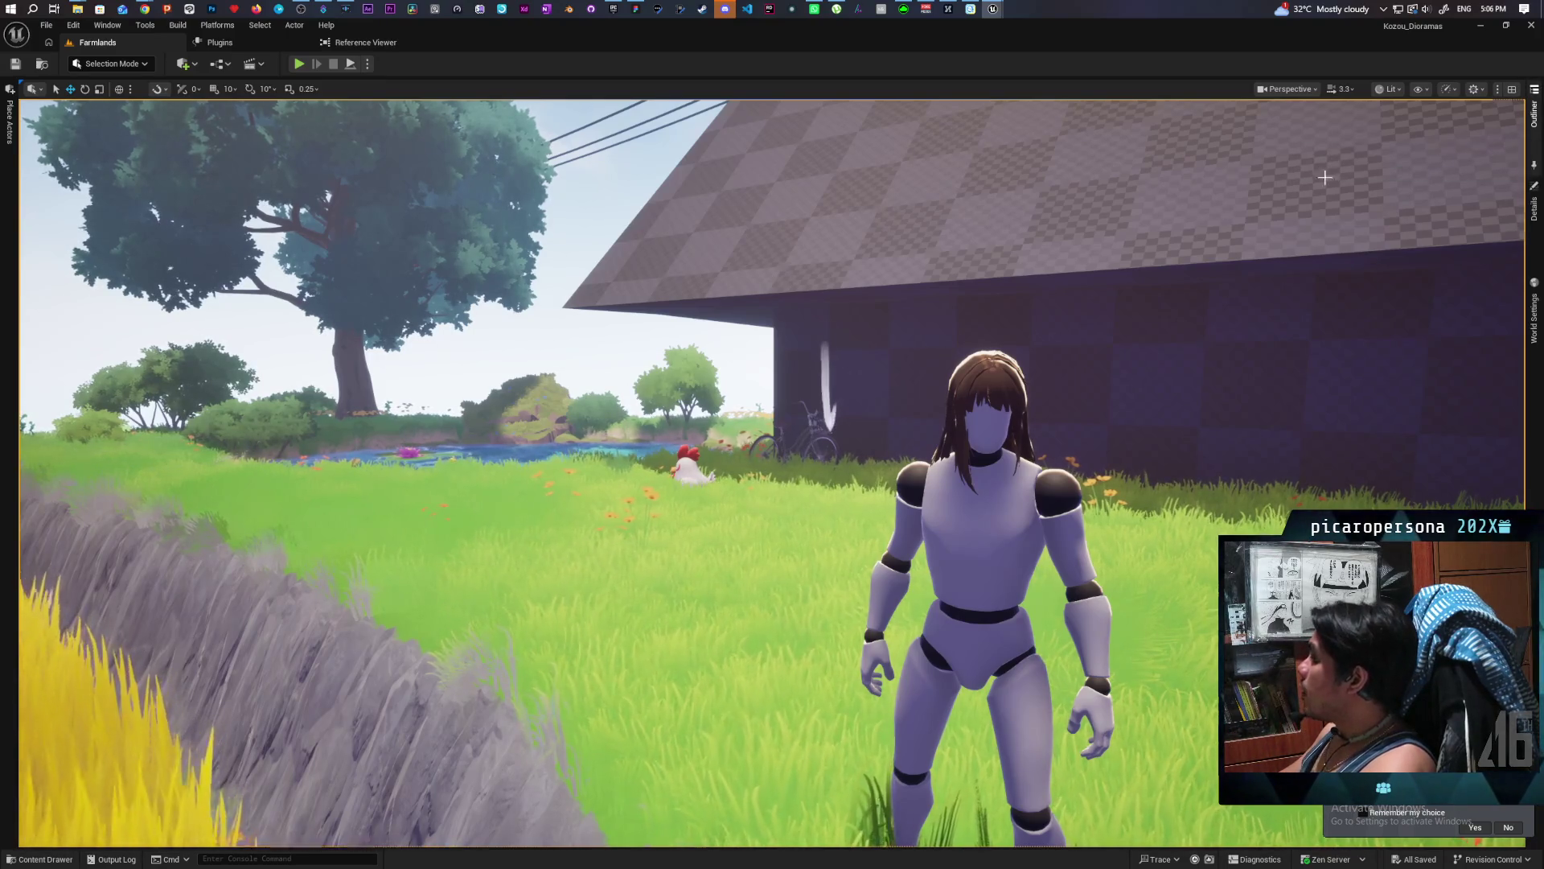
left_click(74, 25)
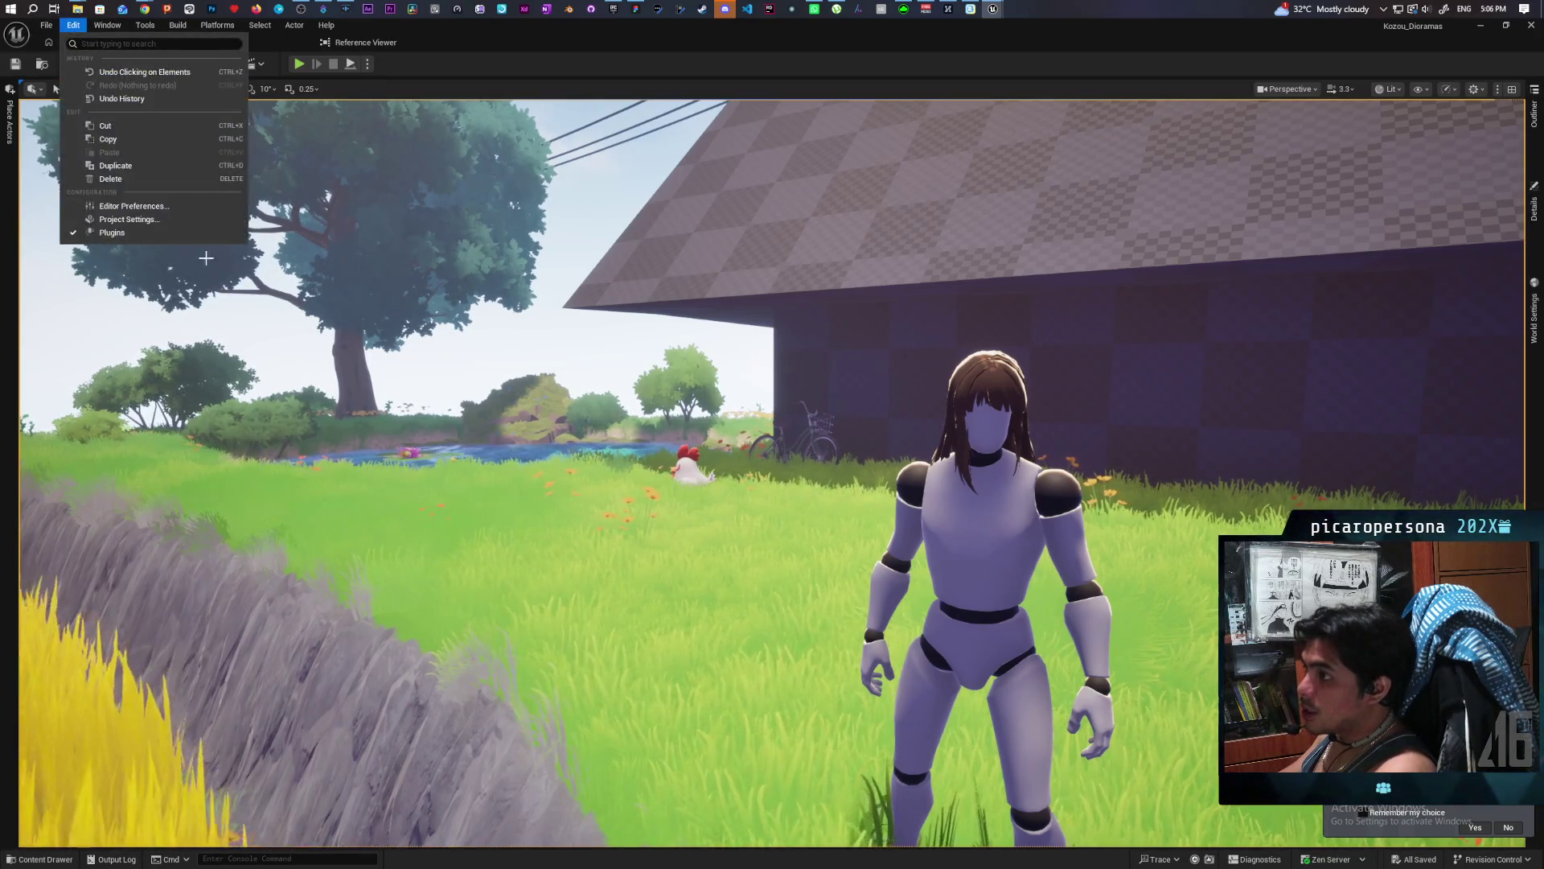
Set Custom Depth-Stencil Pass to Enabled with Stencil in Project Settings, then select the mannequin.
left_click(164, 220)
type("stencil")
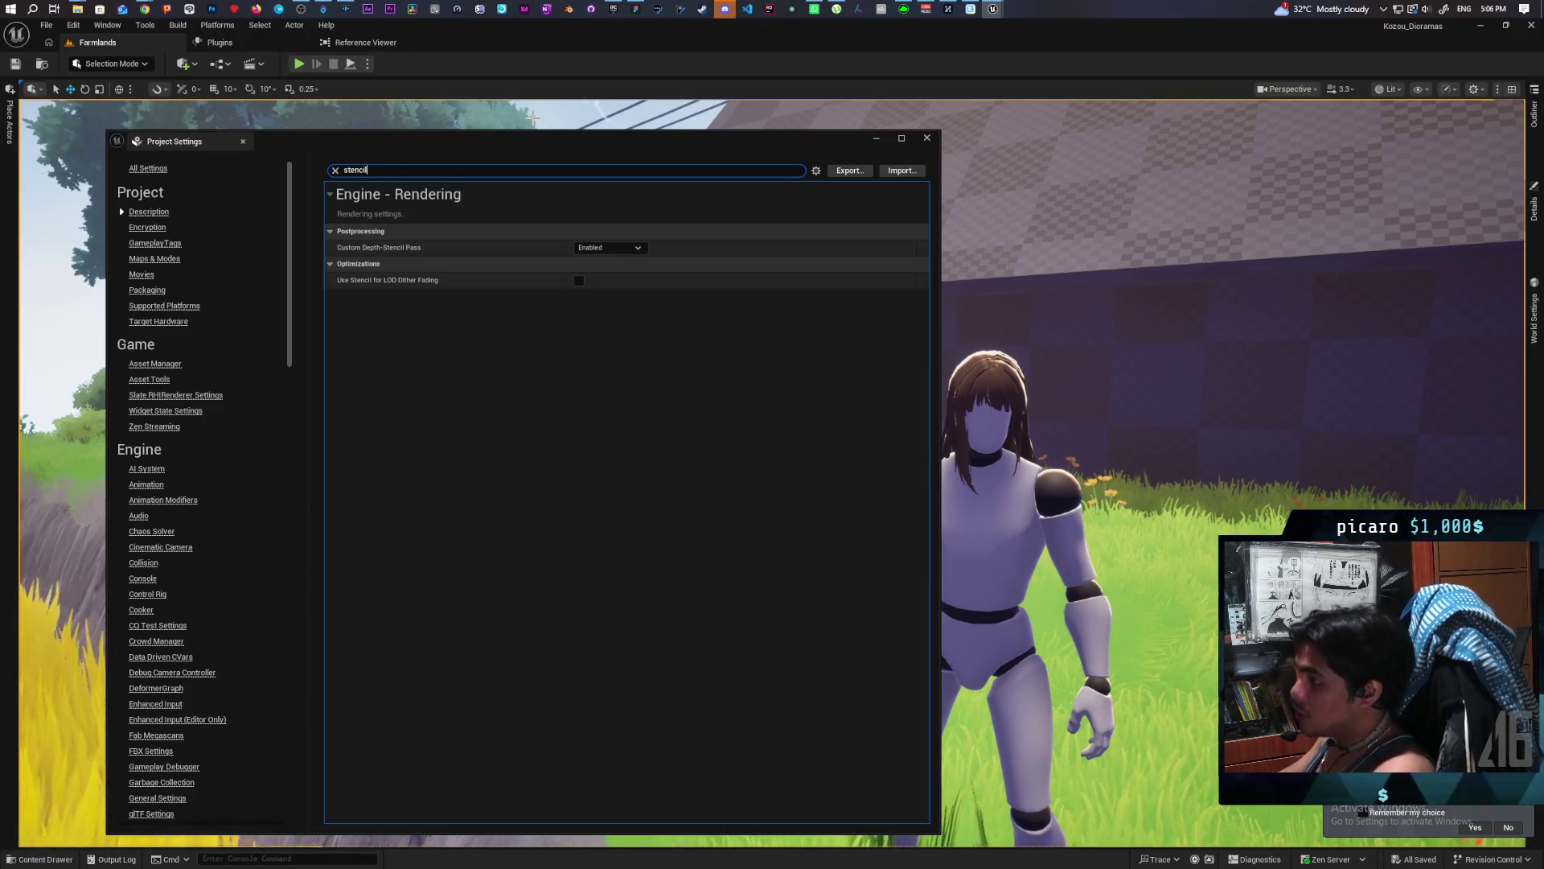
left_click(641, 250)
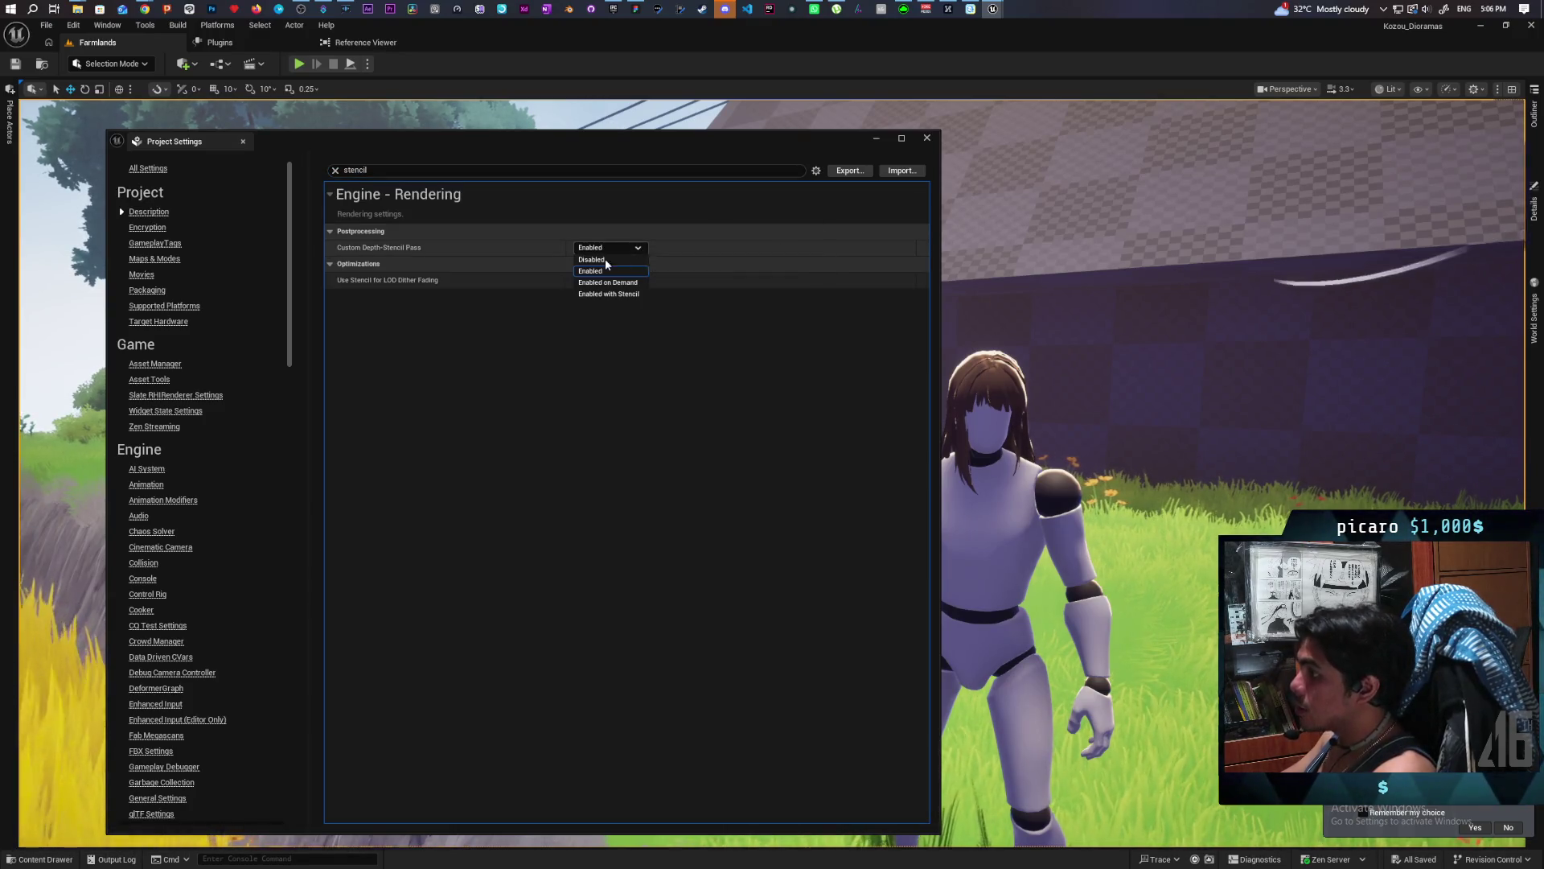
left_click(636, 293)
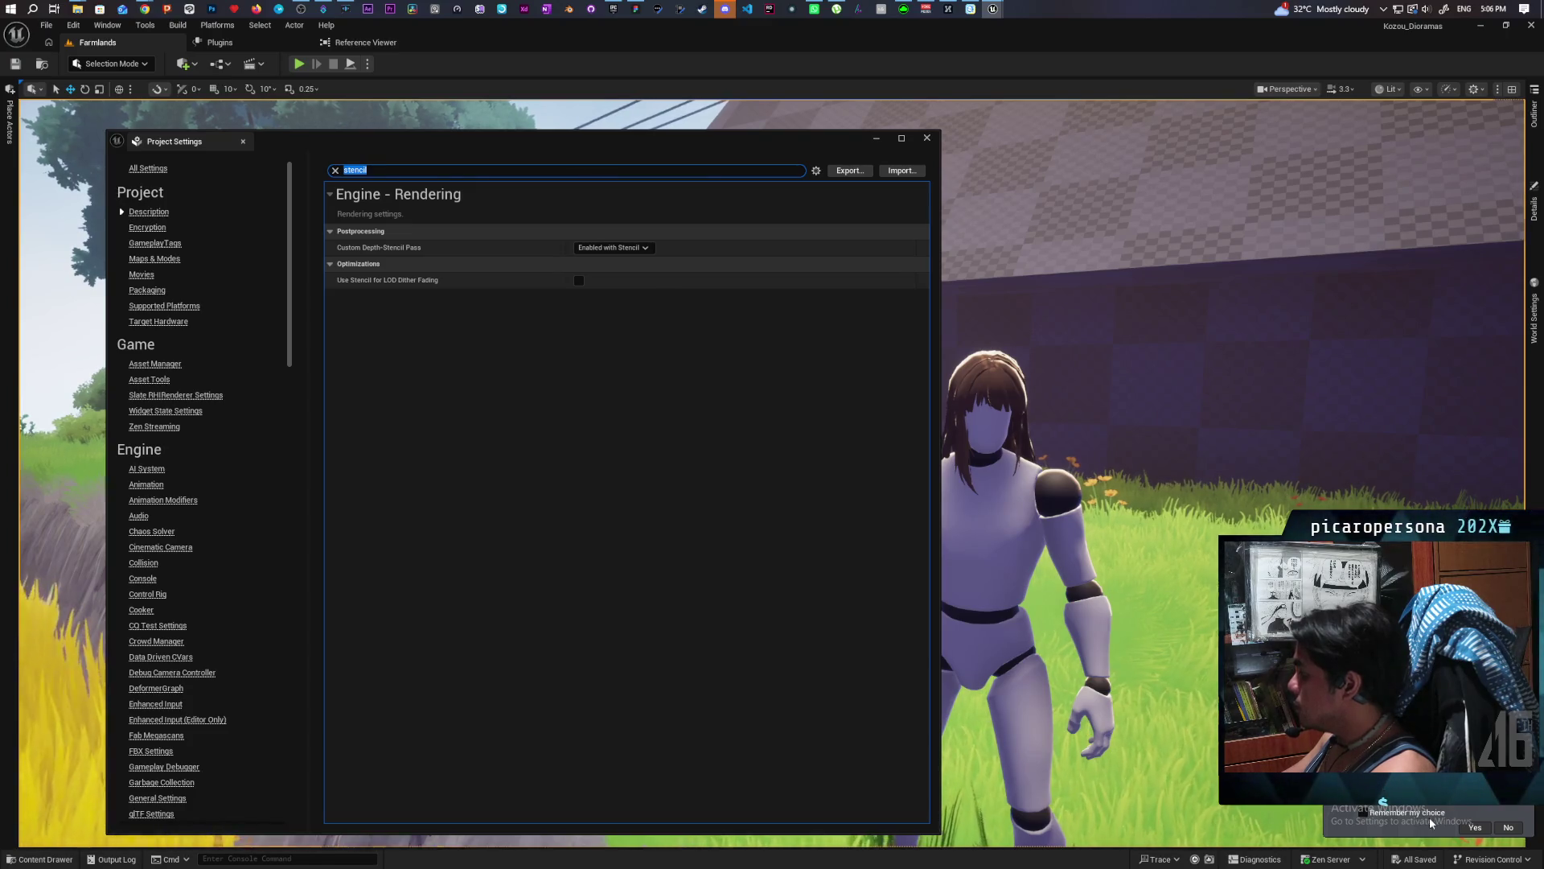
left_click(926, 138)
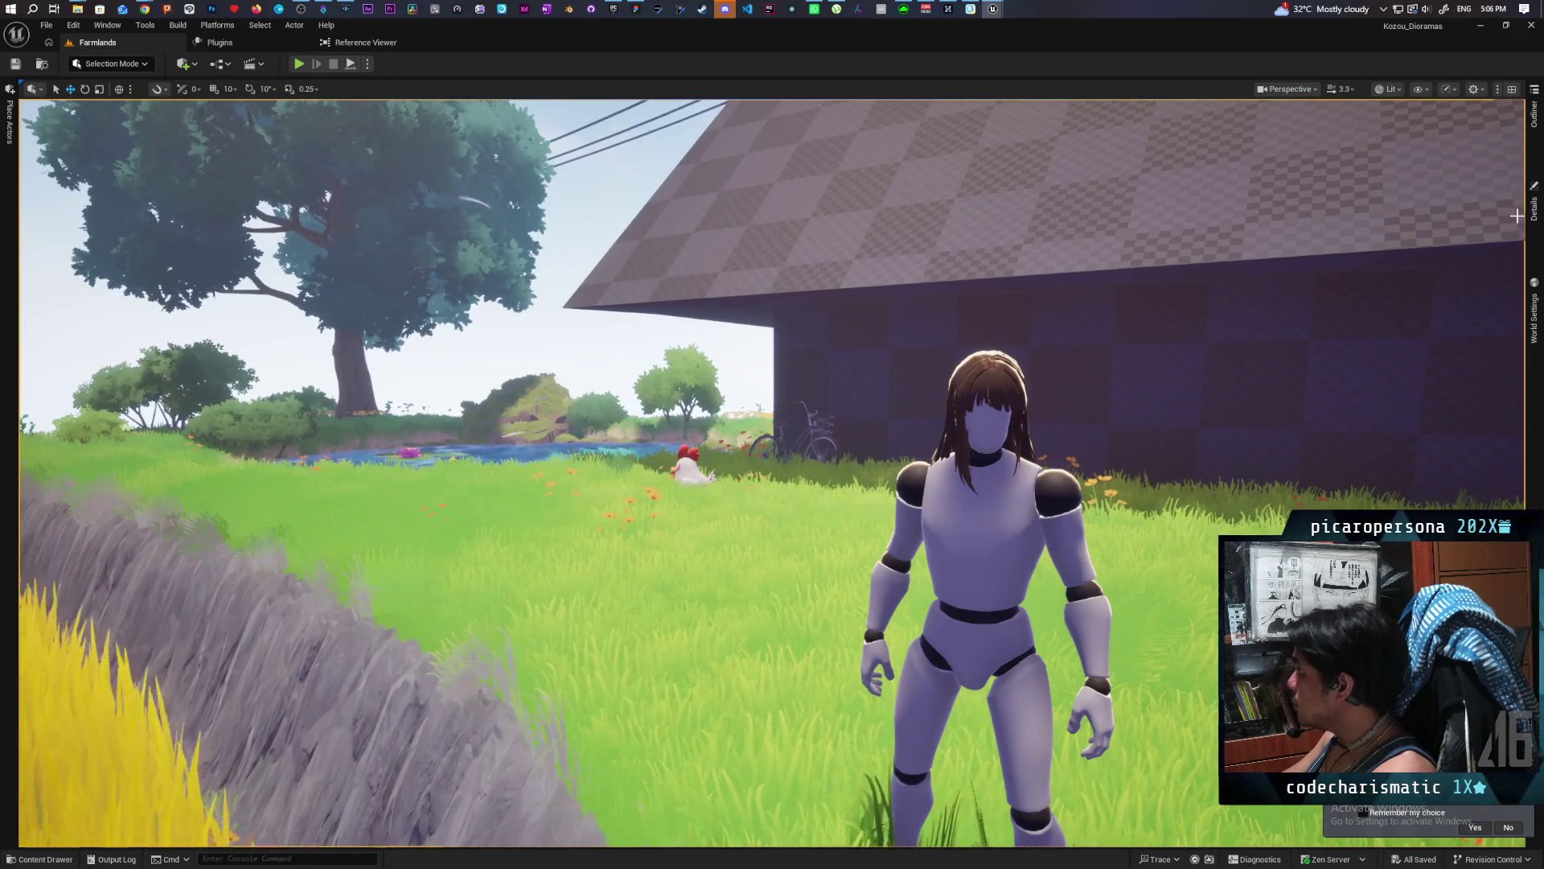
left_click(1006, 514)
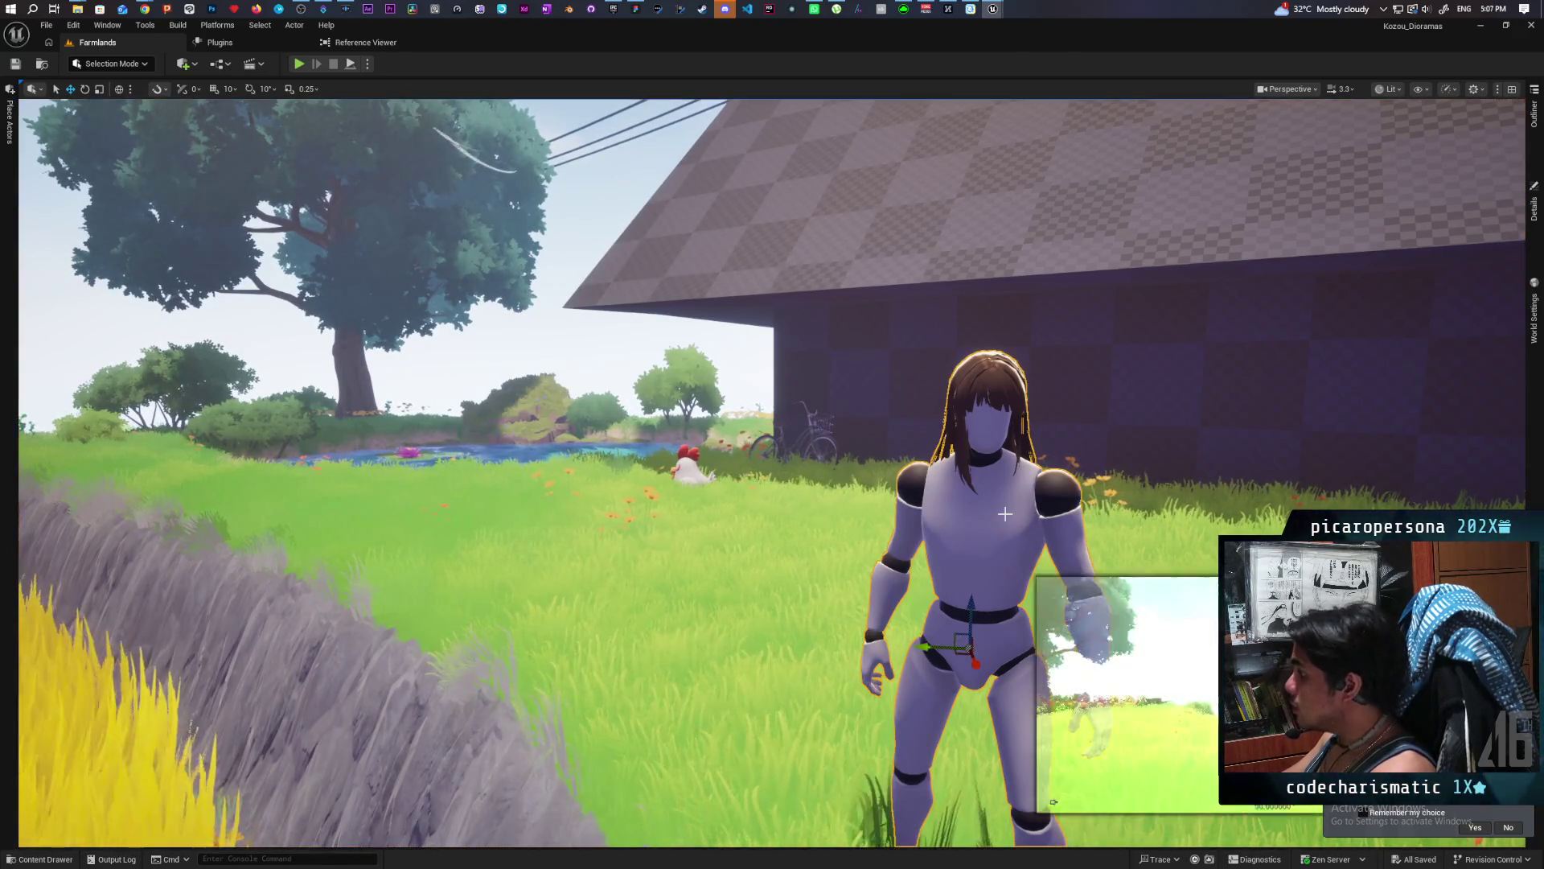
Open the BP_ThirdPersonCharacter Blueprint from the Content Drawer and reposition its window.
key("ctrl+space")
double_click(183, 655)
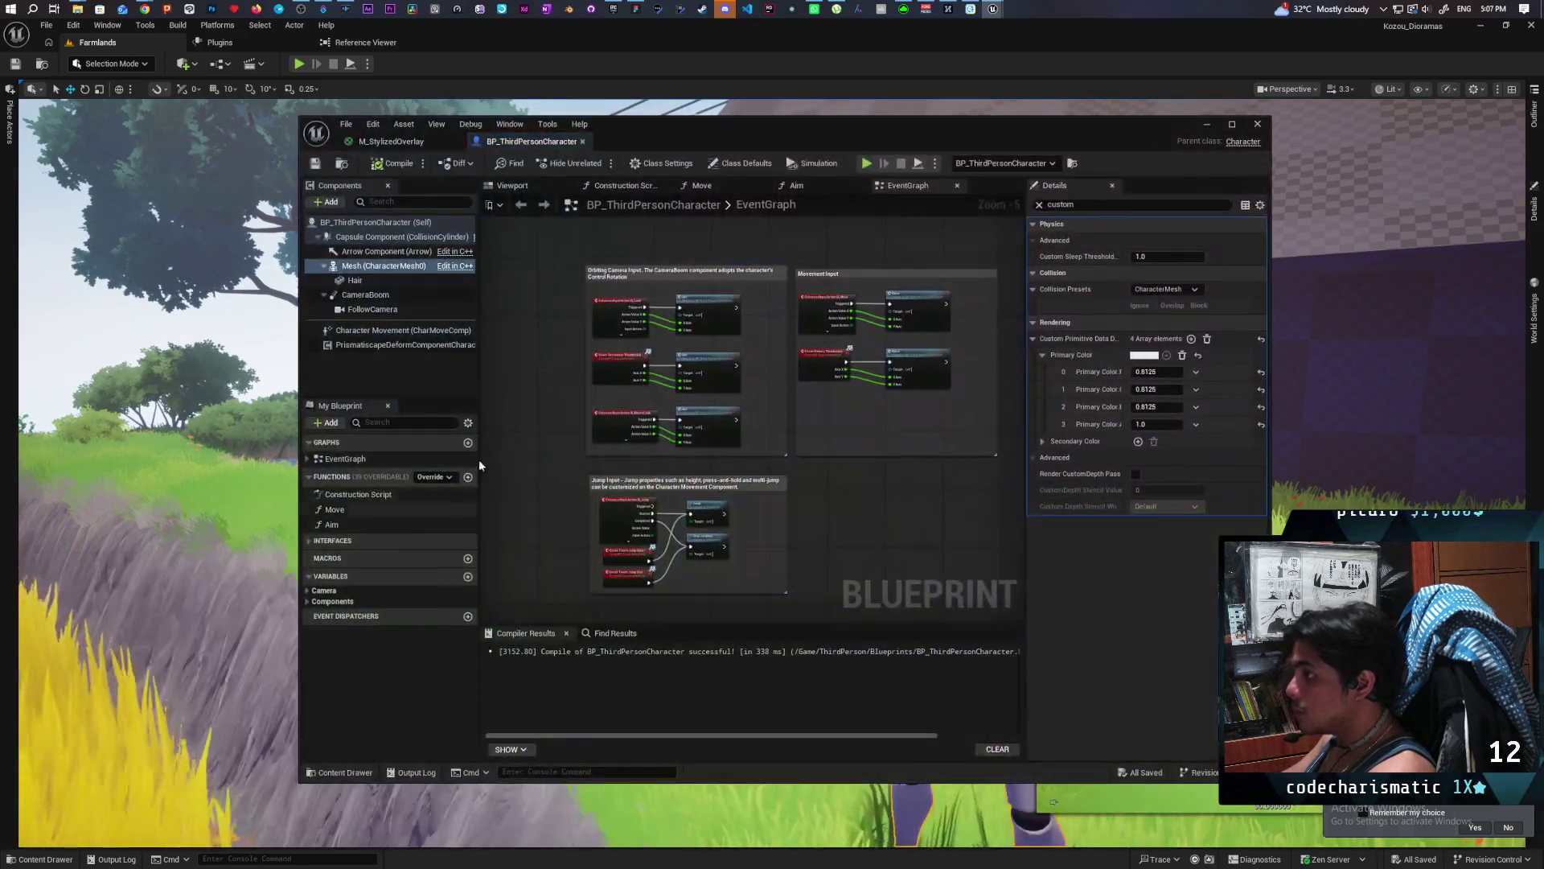
mouse_move(730, 135)
left_mouse_down()
mouse_move(553, 392)
mouse_move(493, 238)
mouse_move(498, 138)
mouse_move(474, 147)
left_mouse_up()
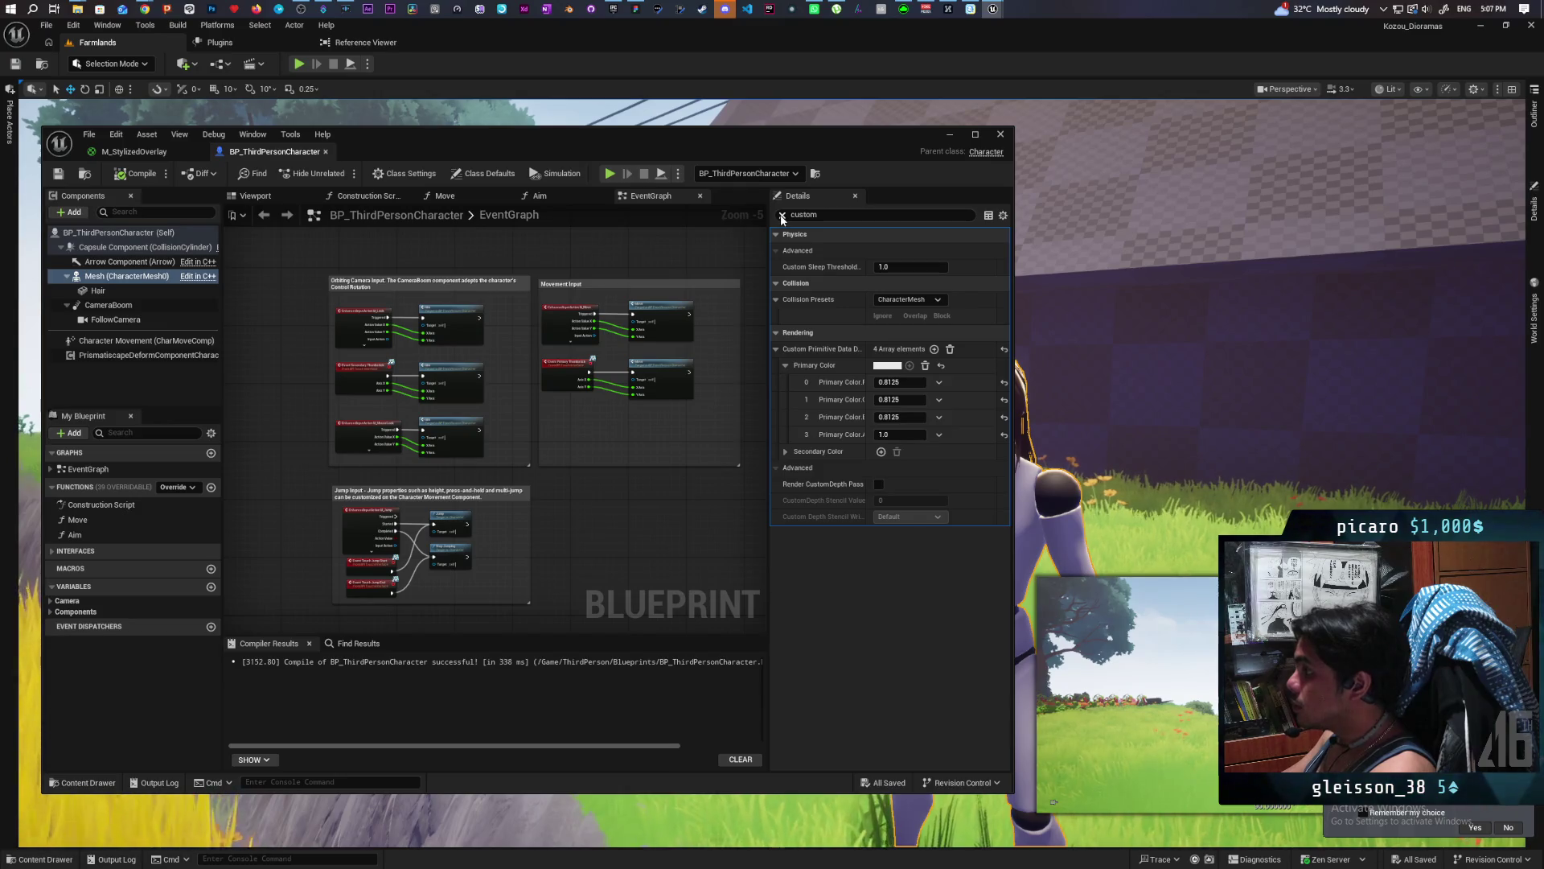
Enable Render CustomDepth Pass on the Mesh with stencil value 1, keeping the Default write mask.
left_click(879, 485)
left_click(904, 500)
type("1")
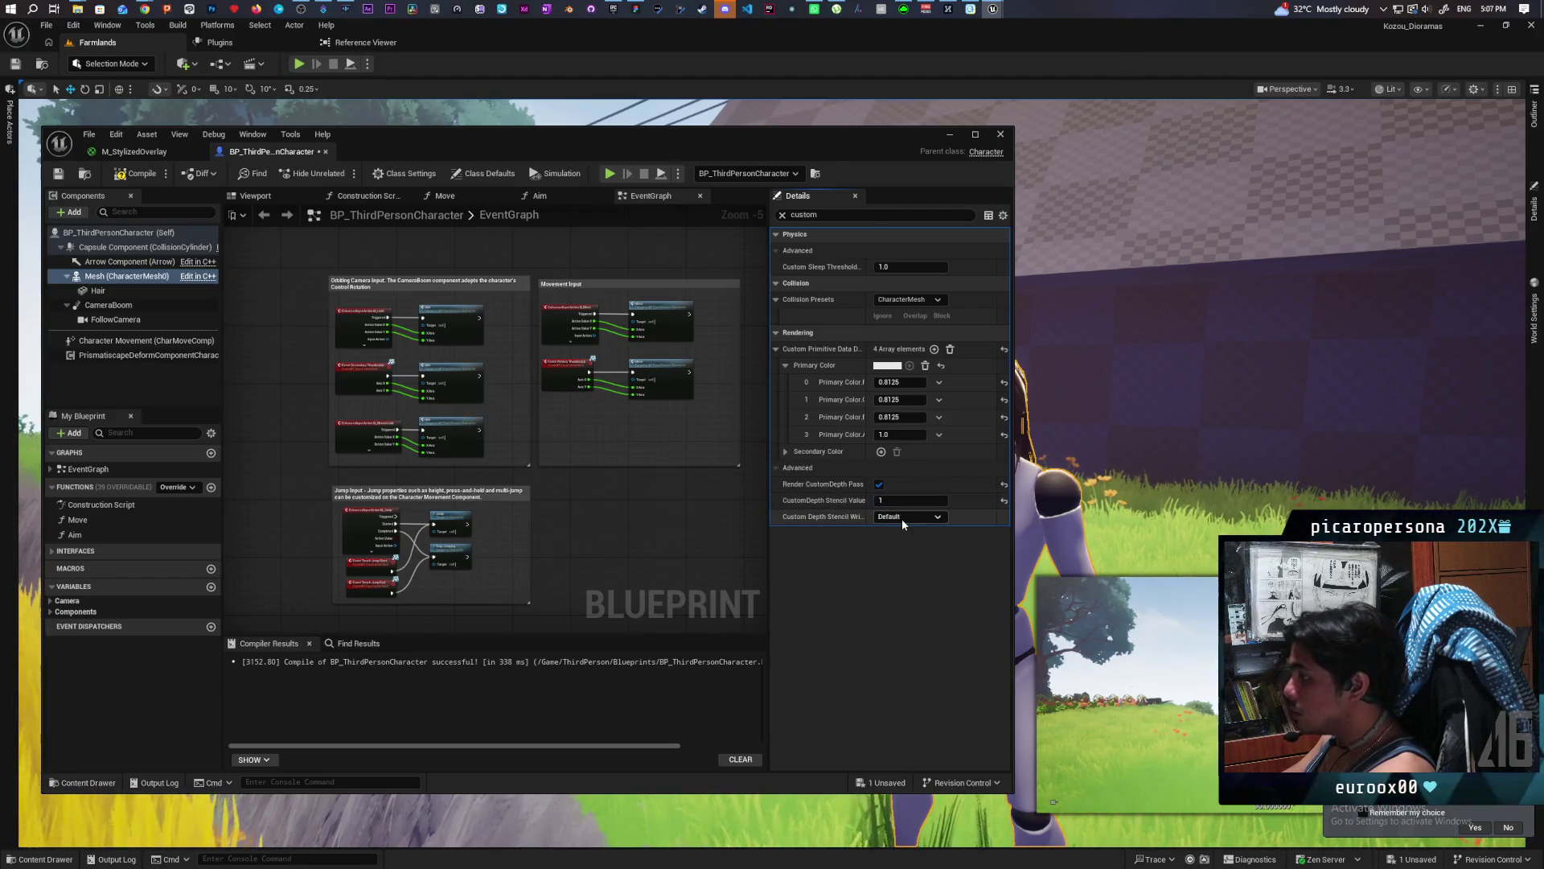
left_click(900, 516)
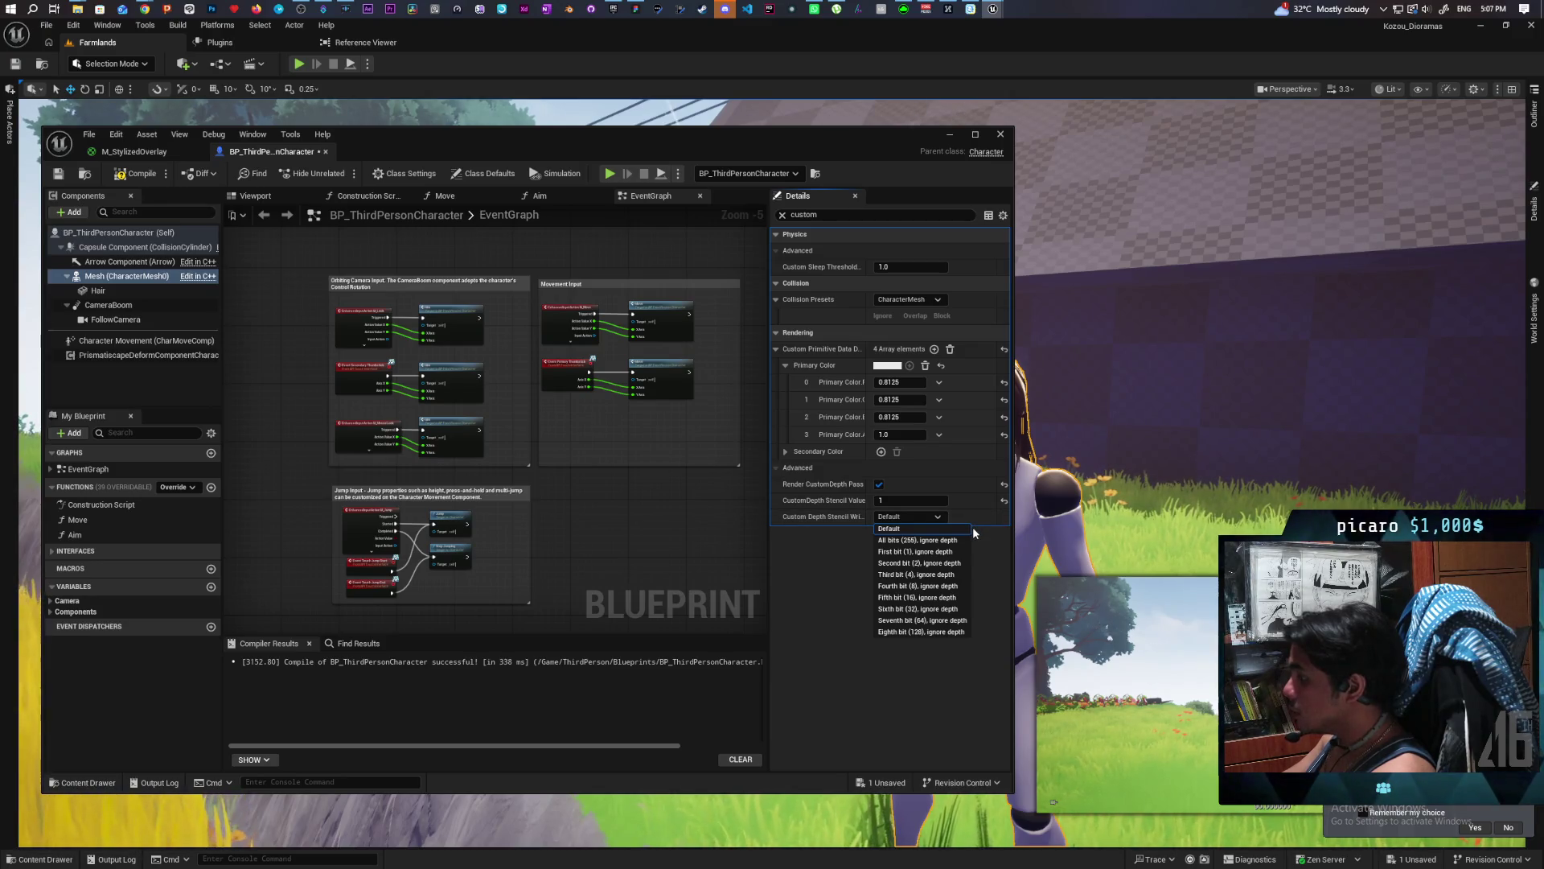
left_click(835, 537)
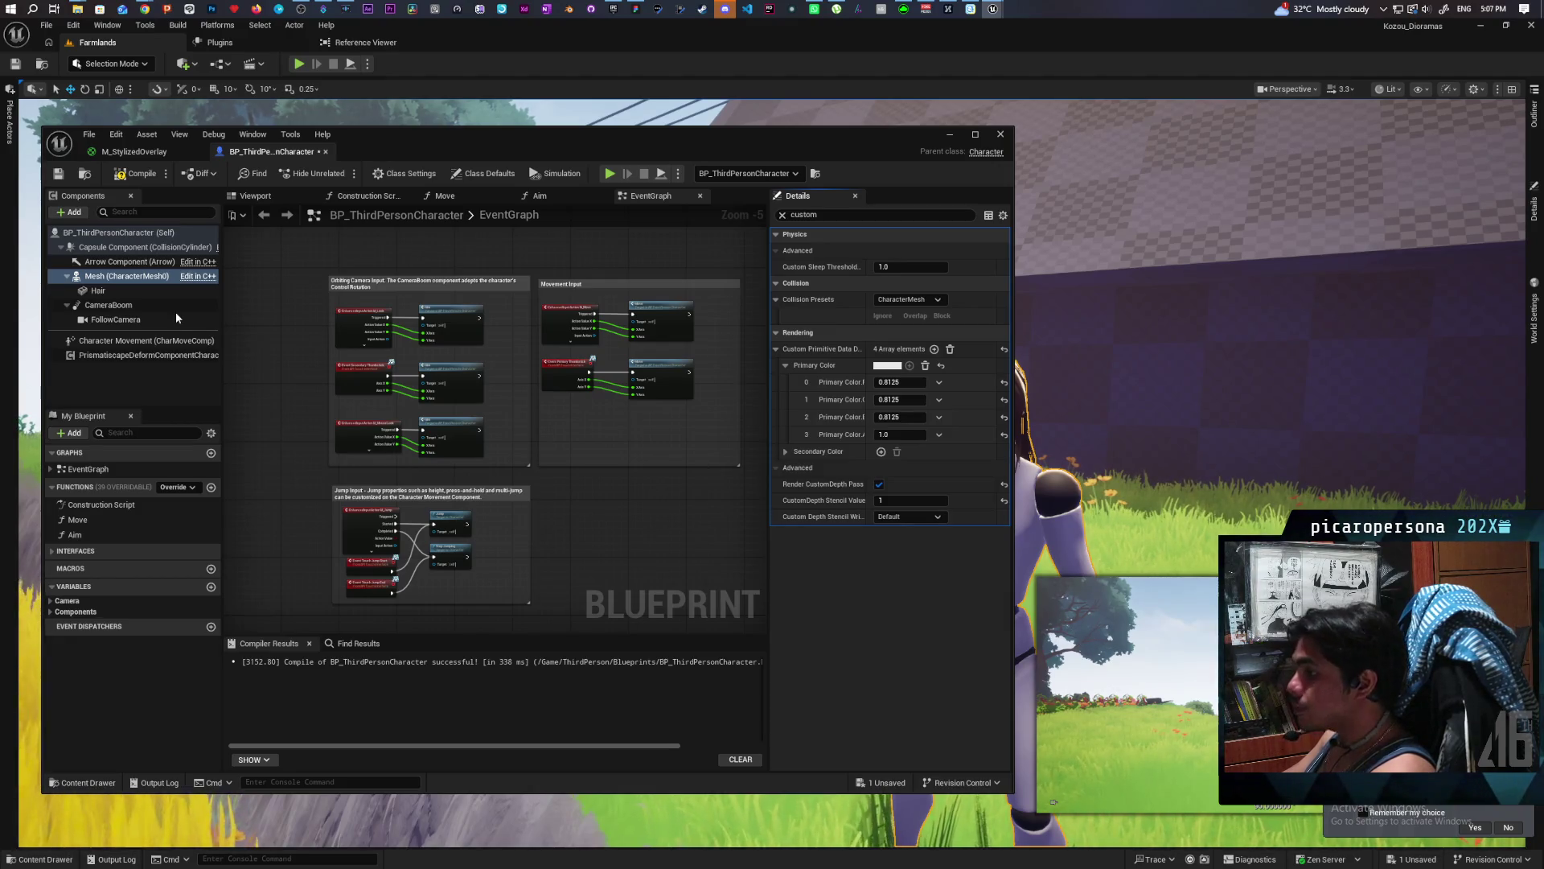
left_click(98, 291)
Give the Hair component Render CustomDepth Pass with stencil value 1, then compile and save the Blueprint.
left_click(878, 381)
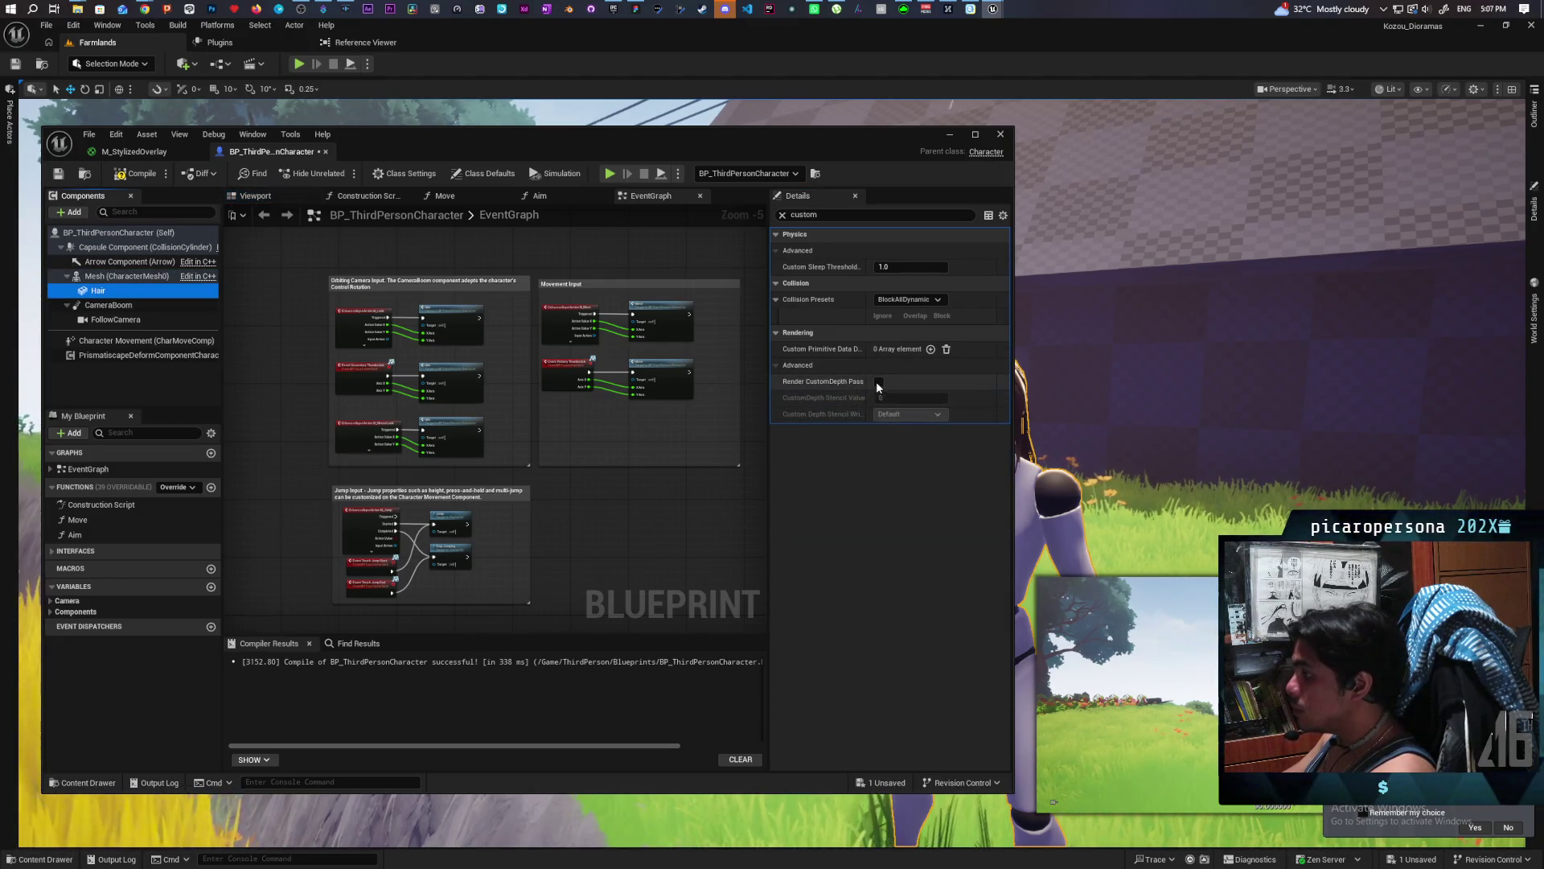
left_click(884, 397)
type("1")
key("Return")
left_click(137, 173)
key("ctrl+s")
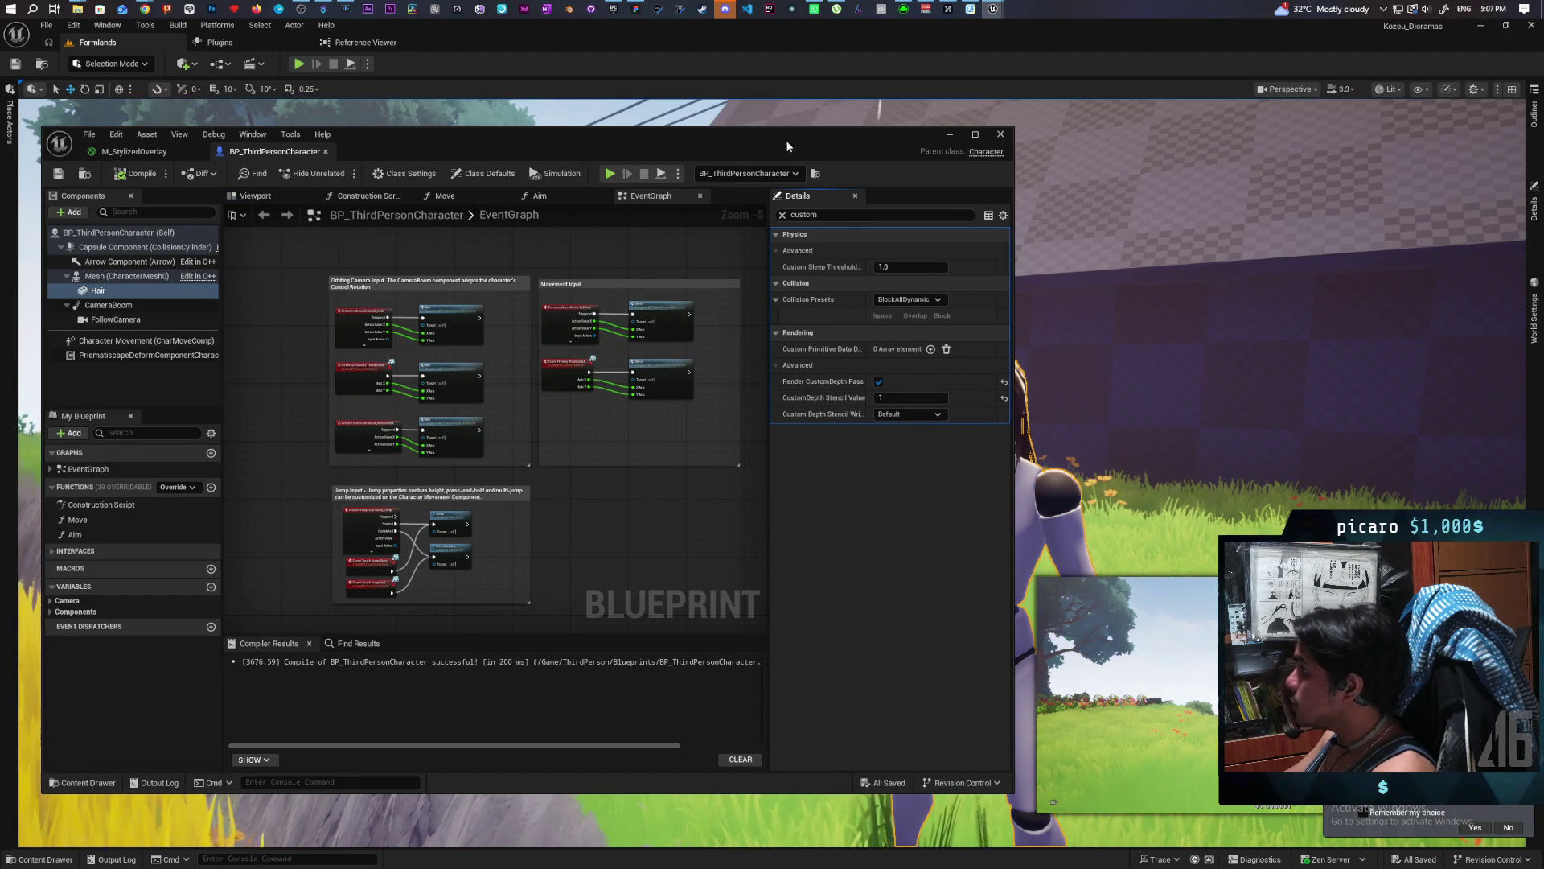
Show M_StylizedOverlay with the TestMaterials content folder, clearing the asset selection.
left_click(133, 151)
key("ctrl+space")
left_click(718, 620)
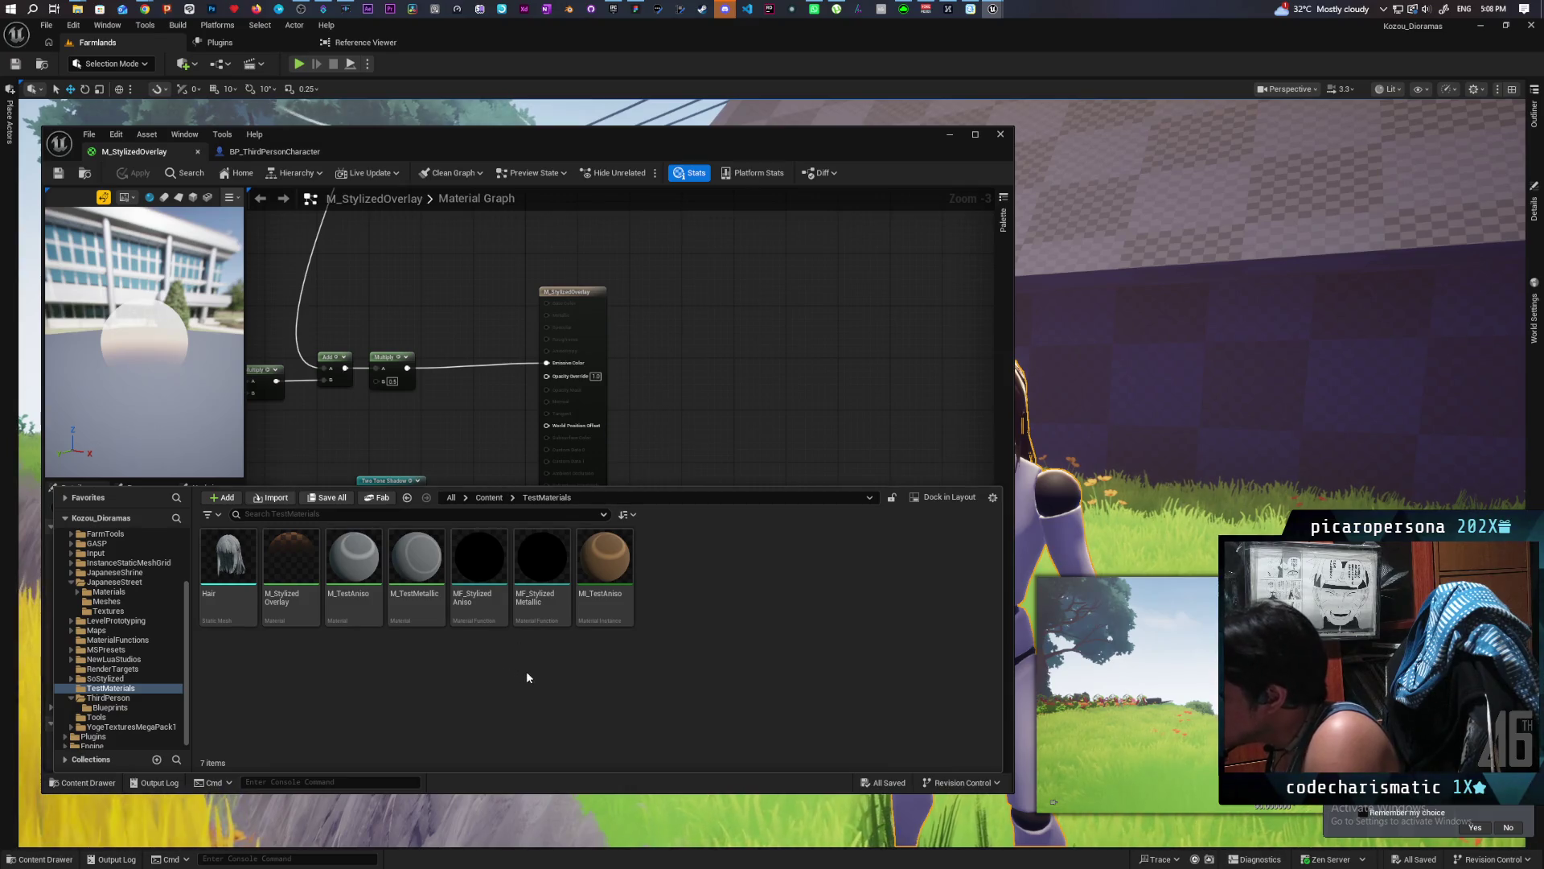
Create a new material named PP_Outline in TestMaterials and open it in the material editor.
mouse_move(790, 145)
left_mouse_down()
mouse_move(572, 229)
mouse_move(603, 203)
mouse_move(605, 222)
mouse_move(629, 211)
left_mouse_up()
right_click(571, 629)
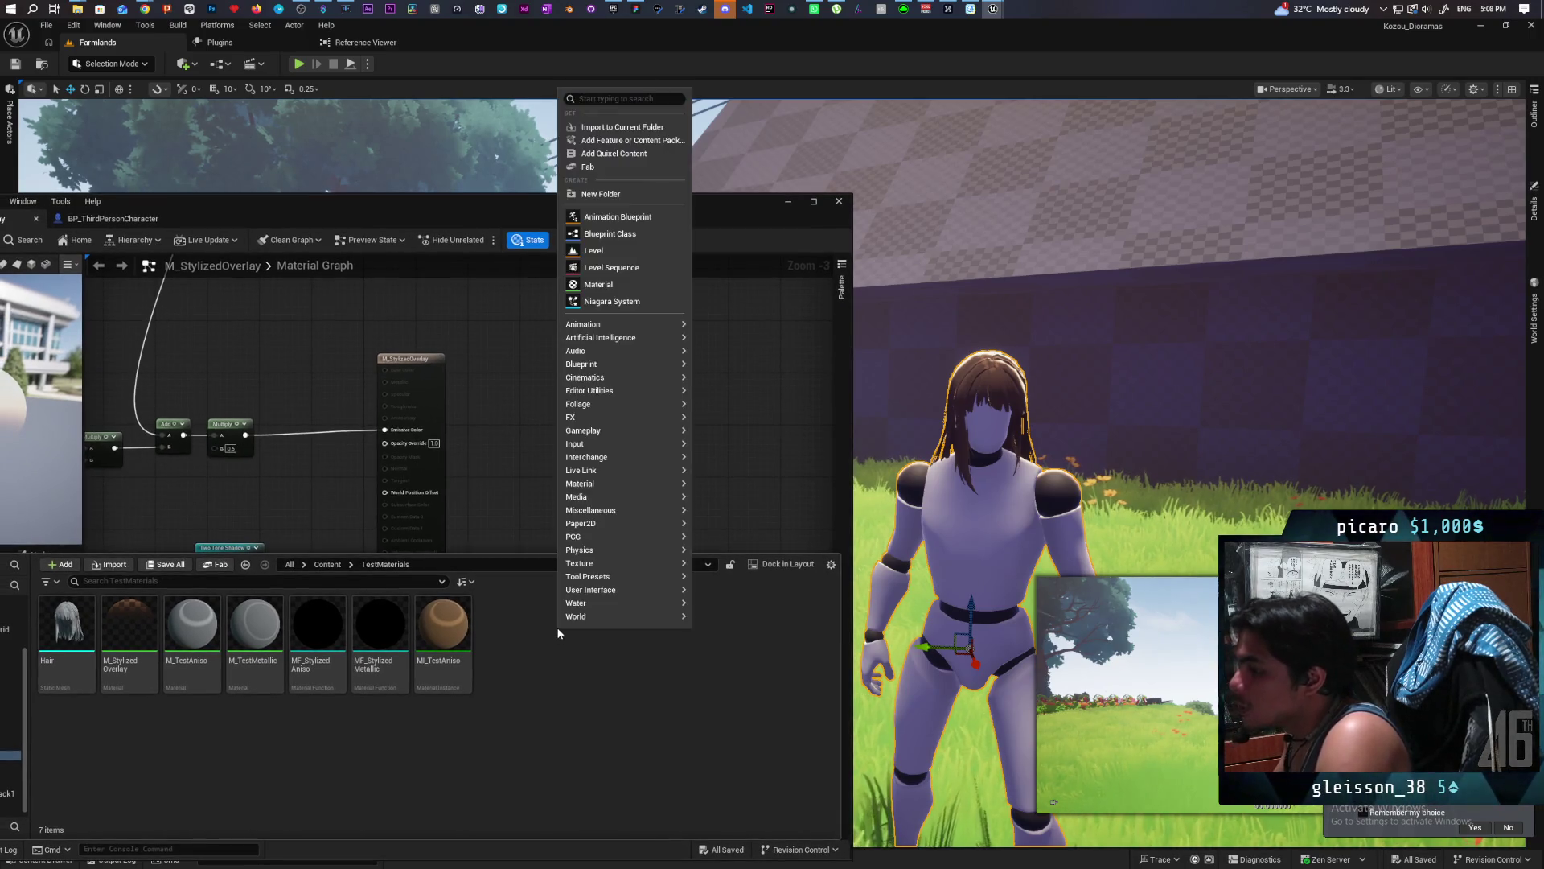
left_click(580, 279)
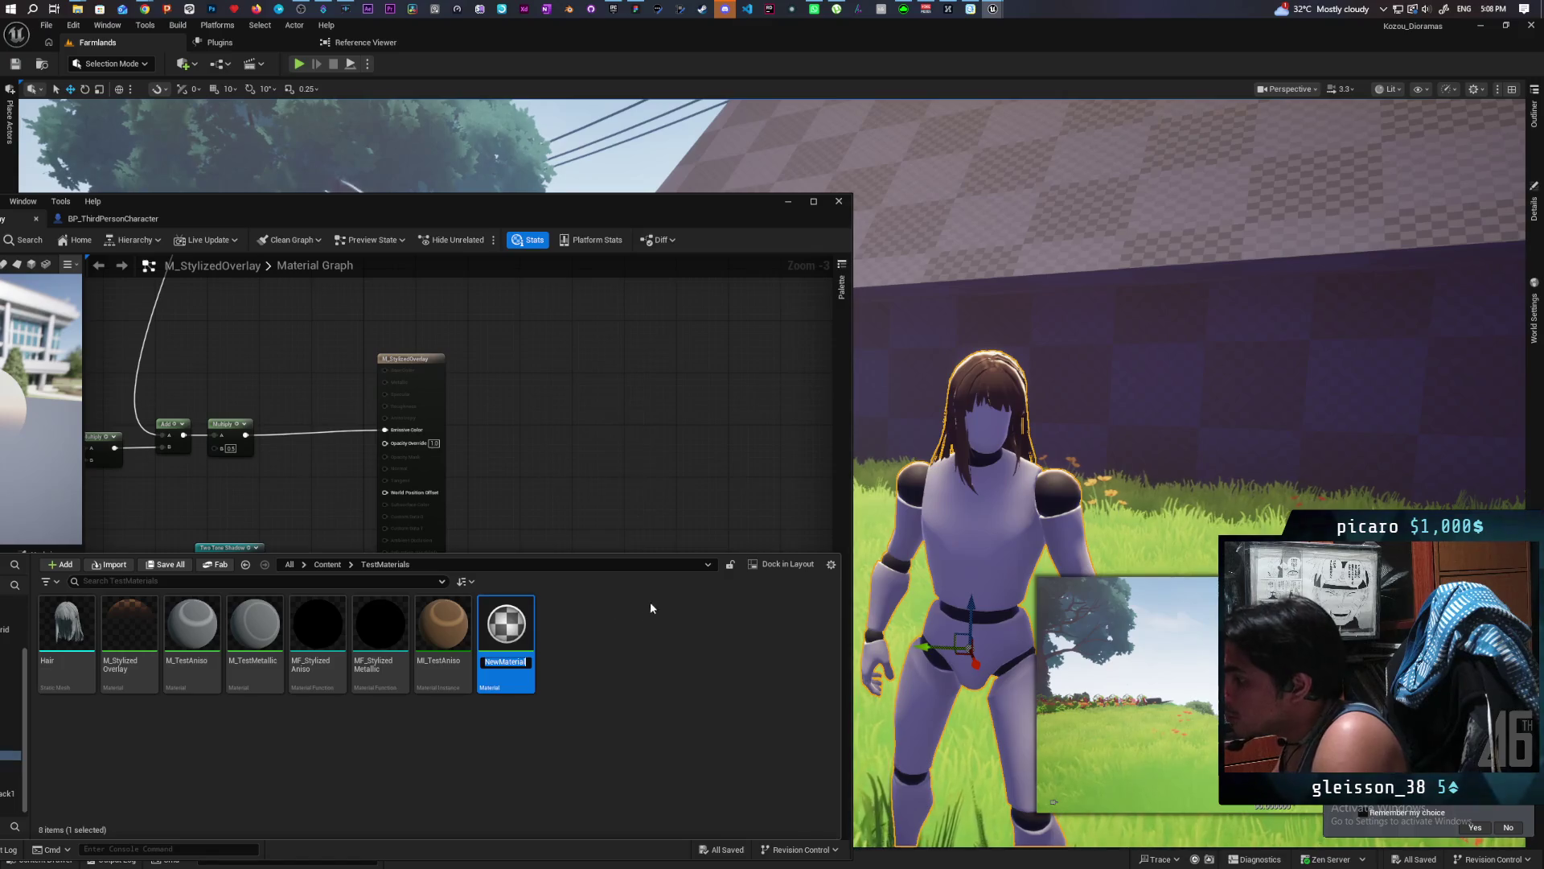
type("PP_")
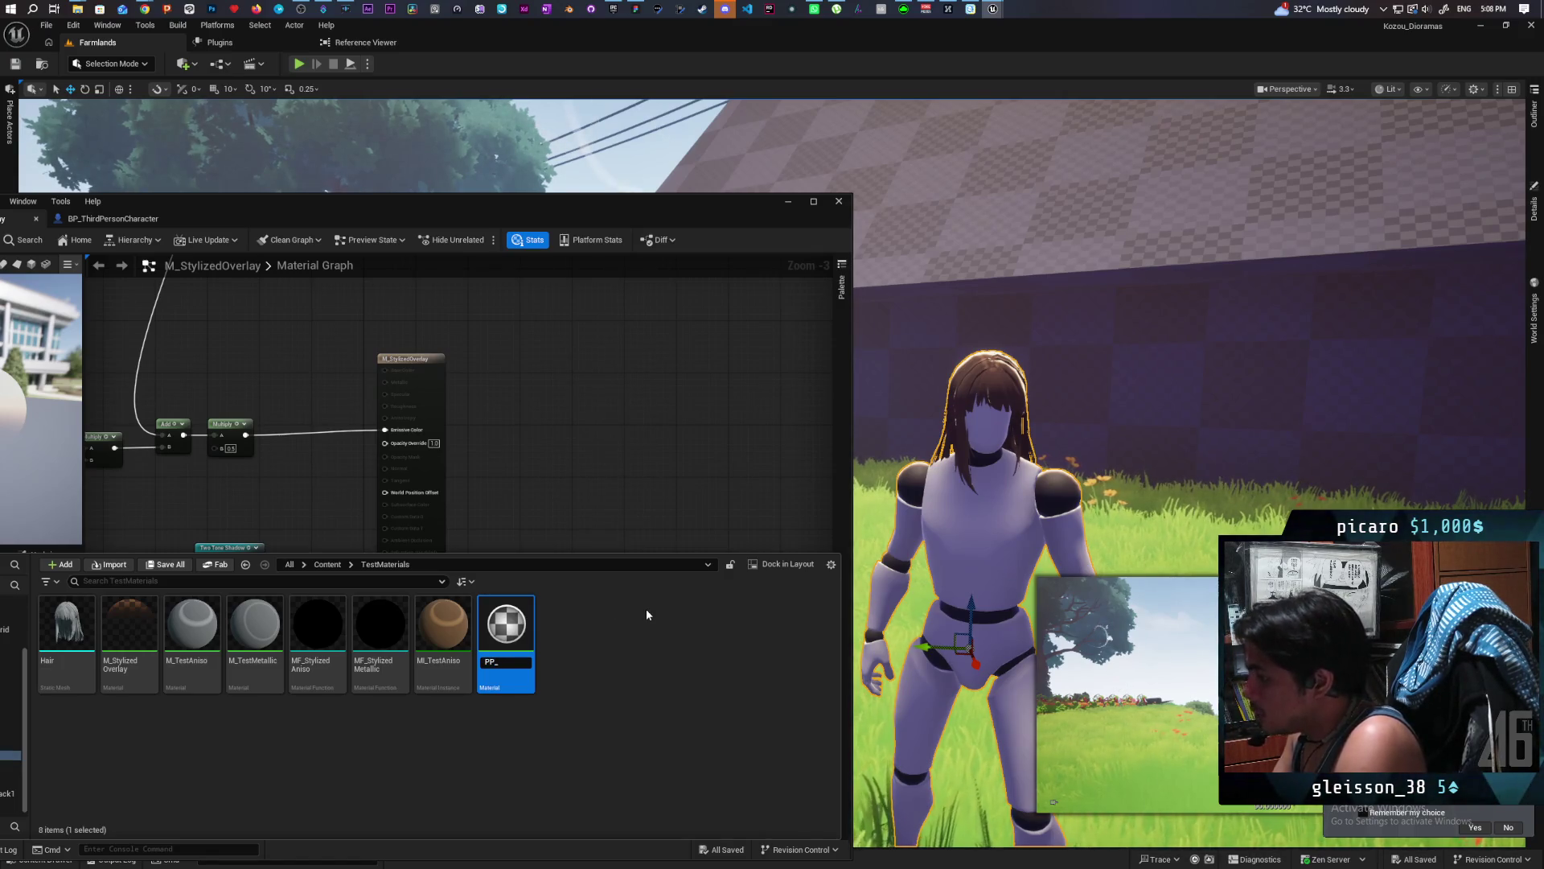
type("Outline")
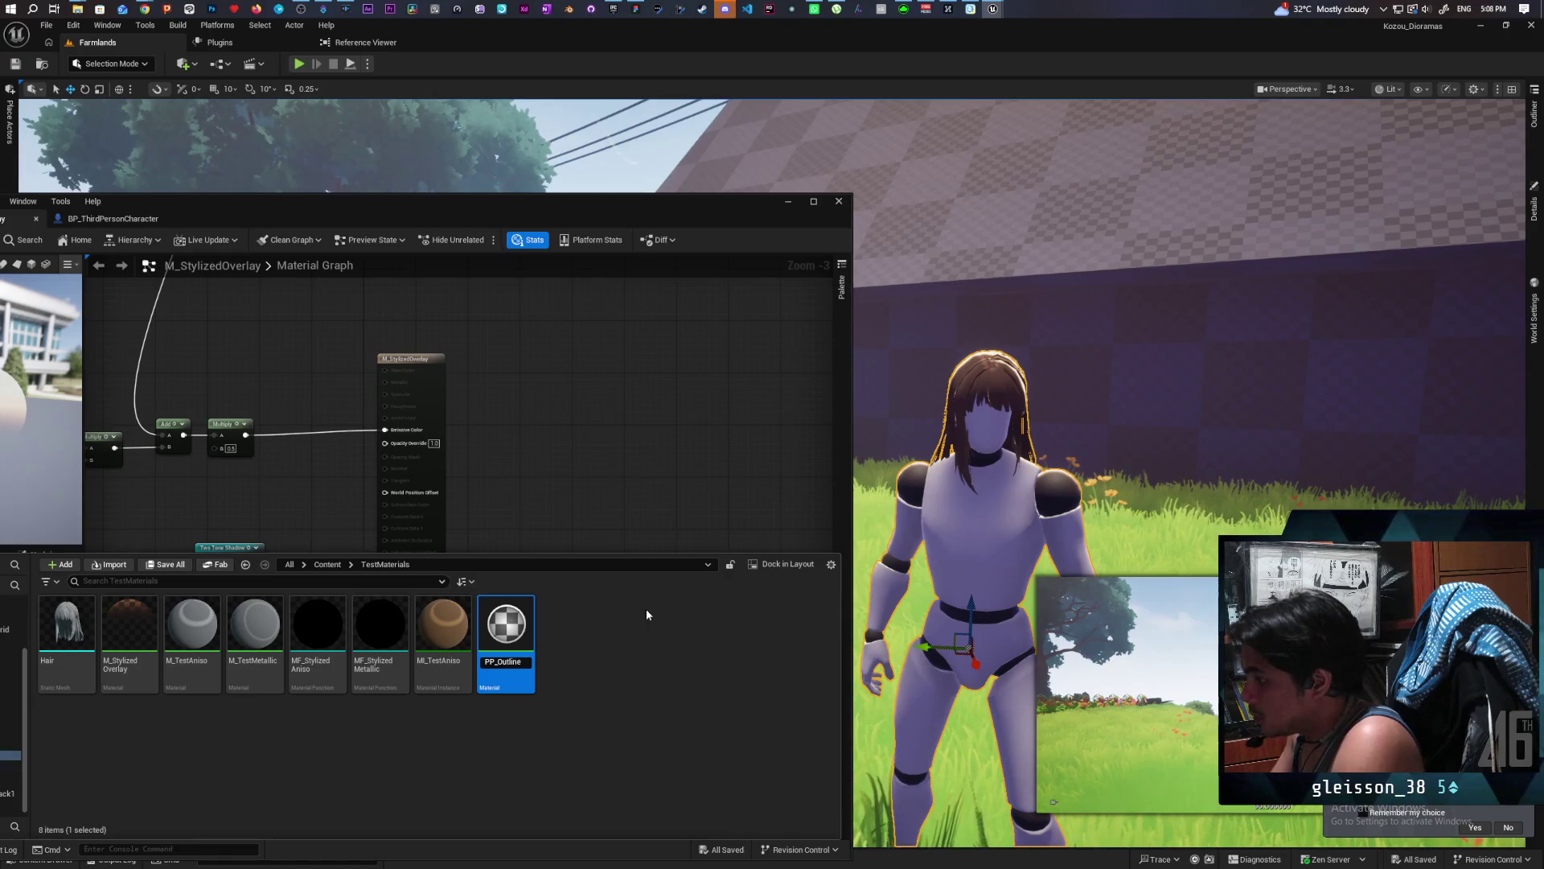
key("Return")
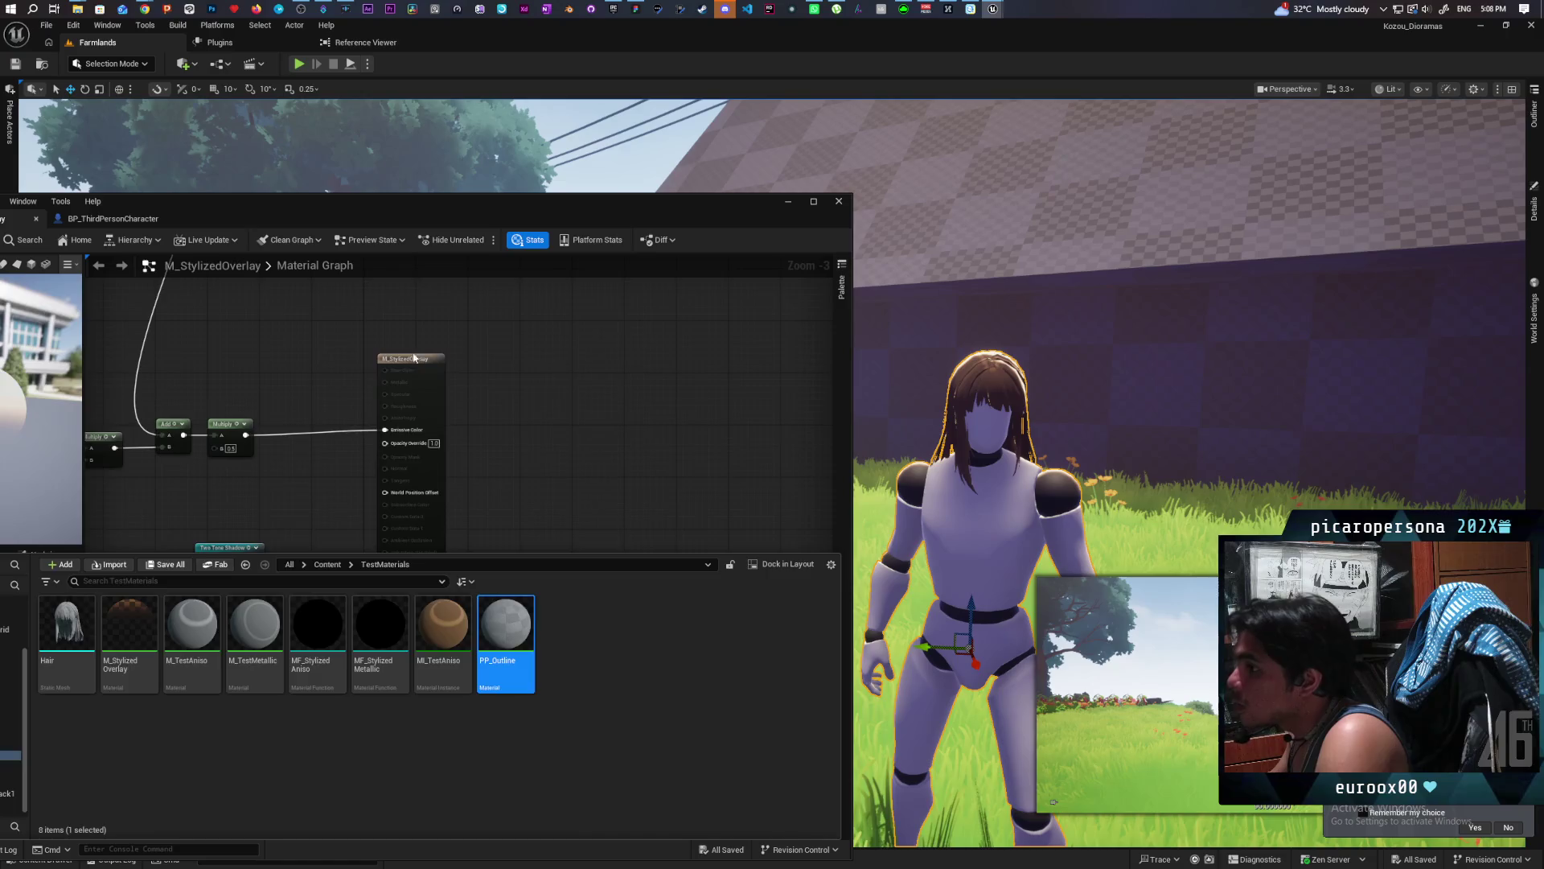
double_click(505, 623)
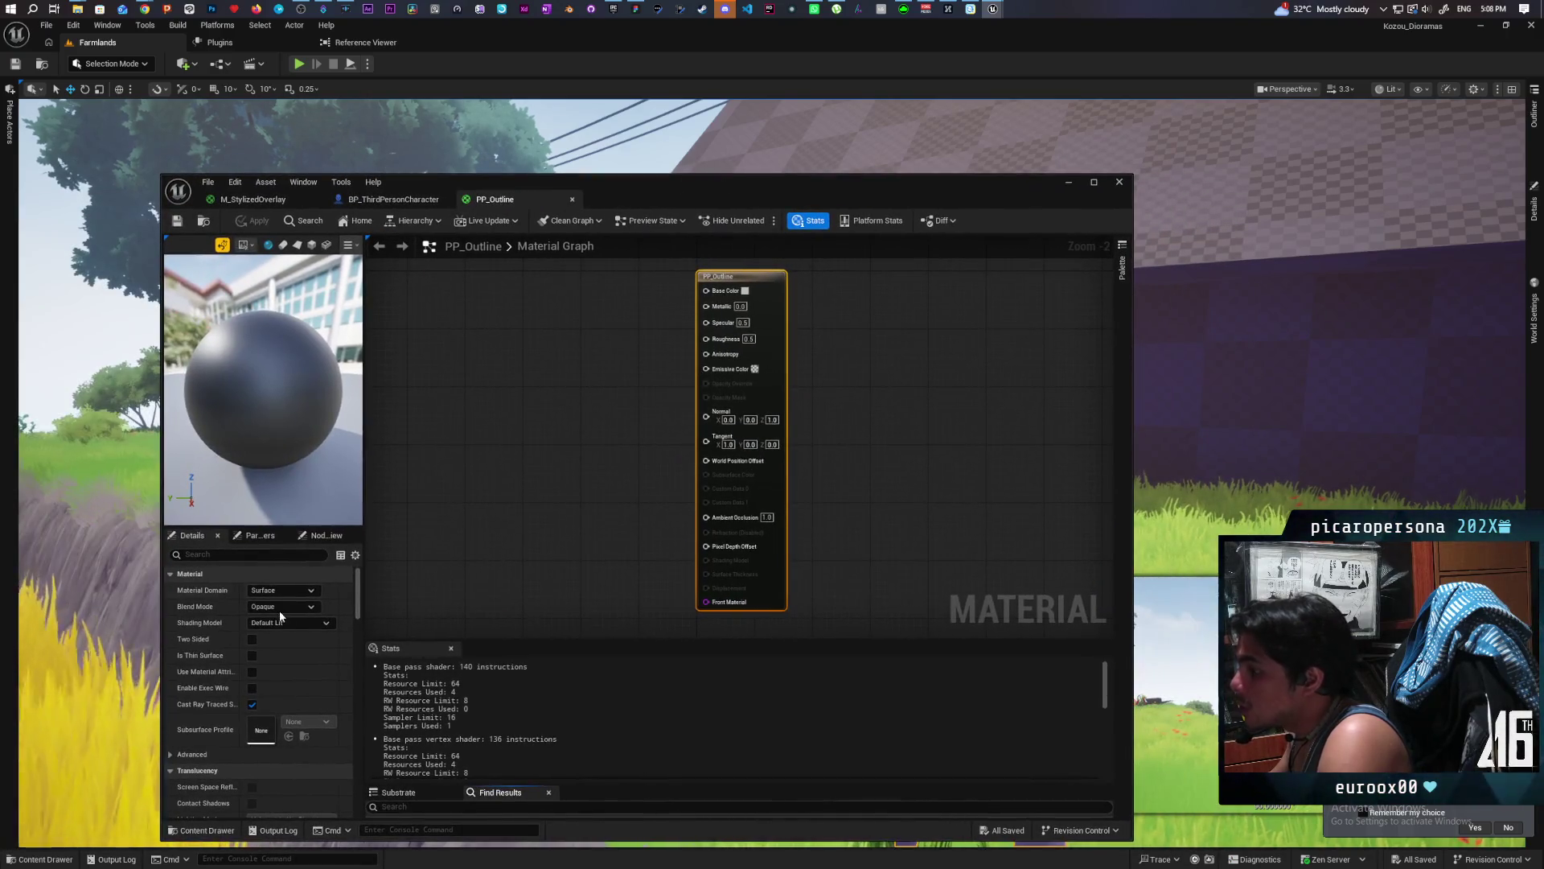
Set PP_Outline's Material Domain to Post Process and apply the change.
left_click(281, 590)
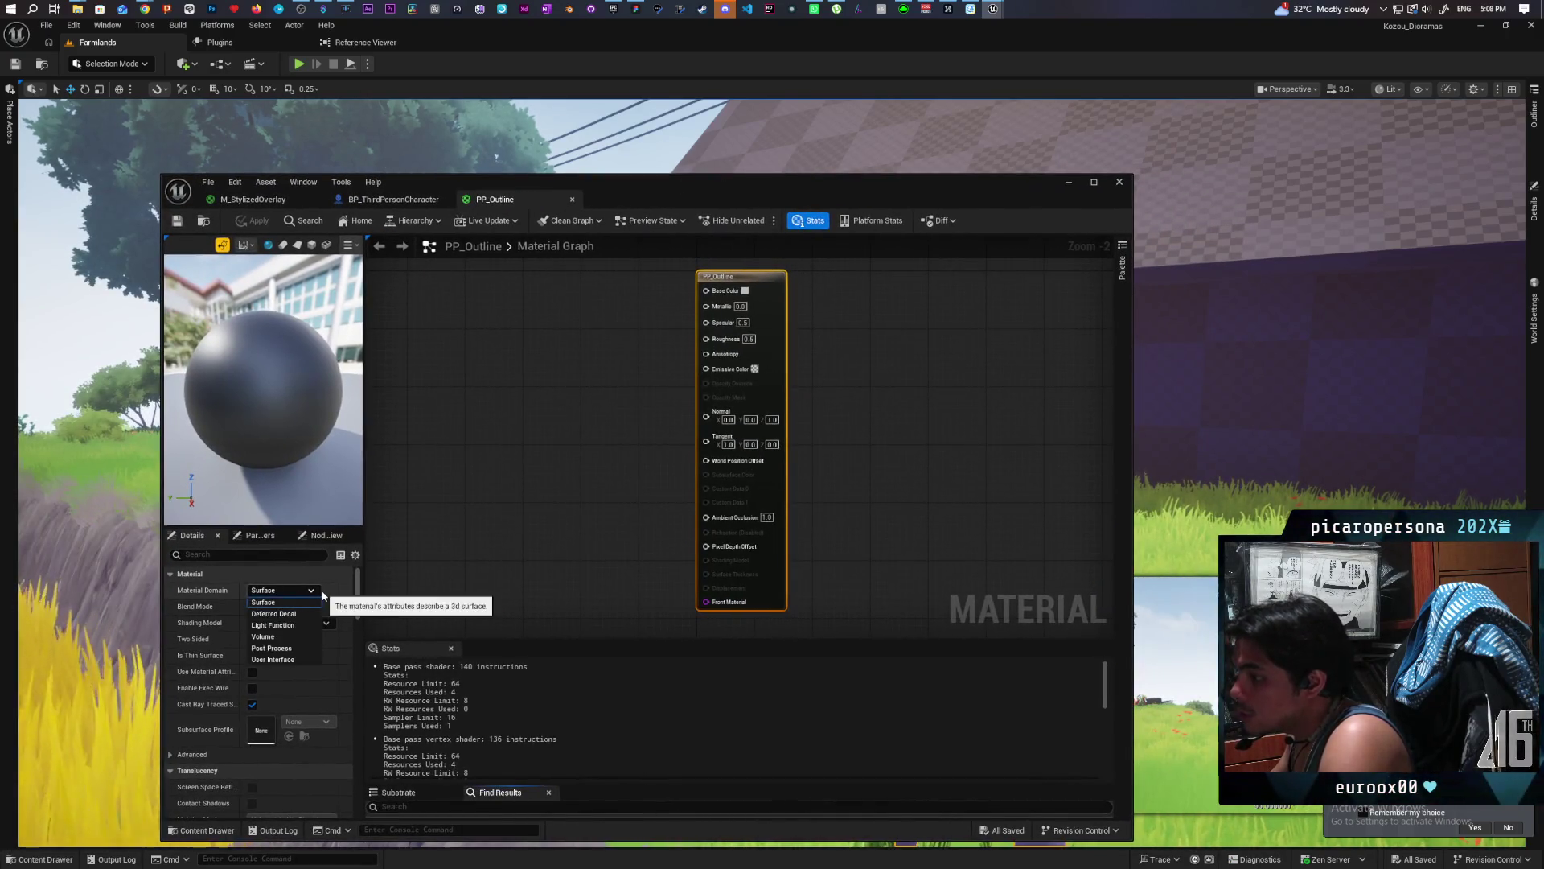
left_click(286, 648)
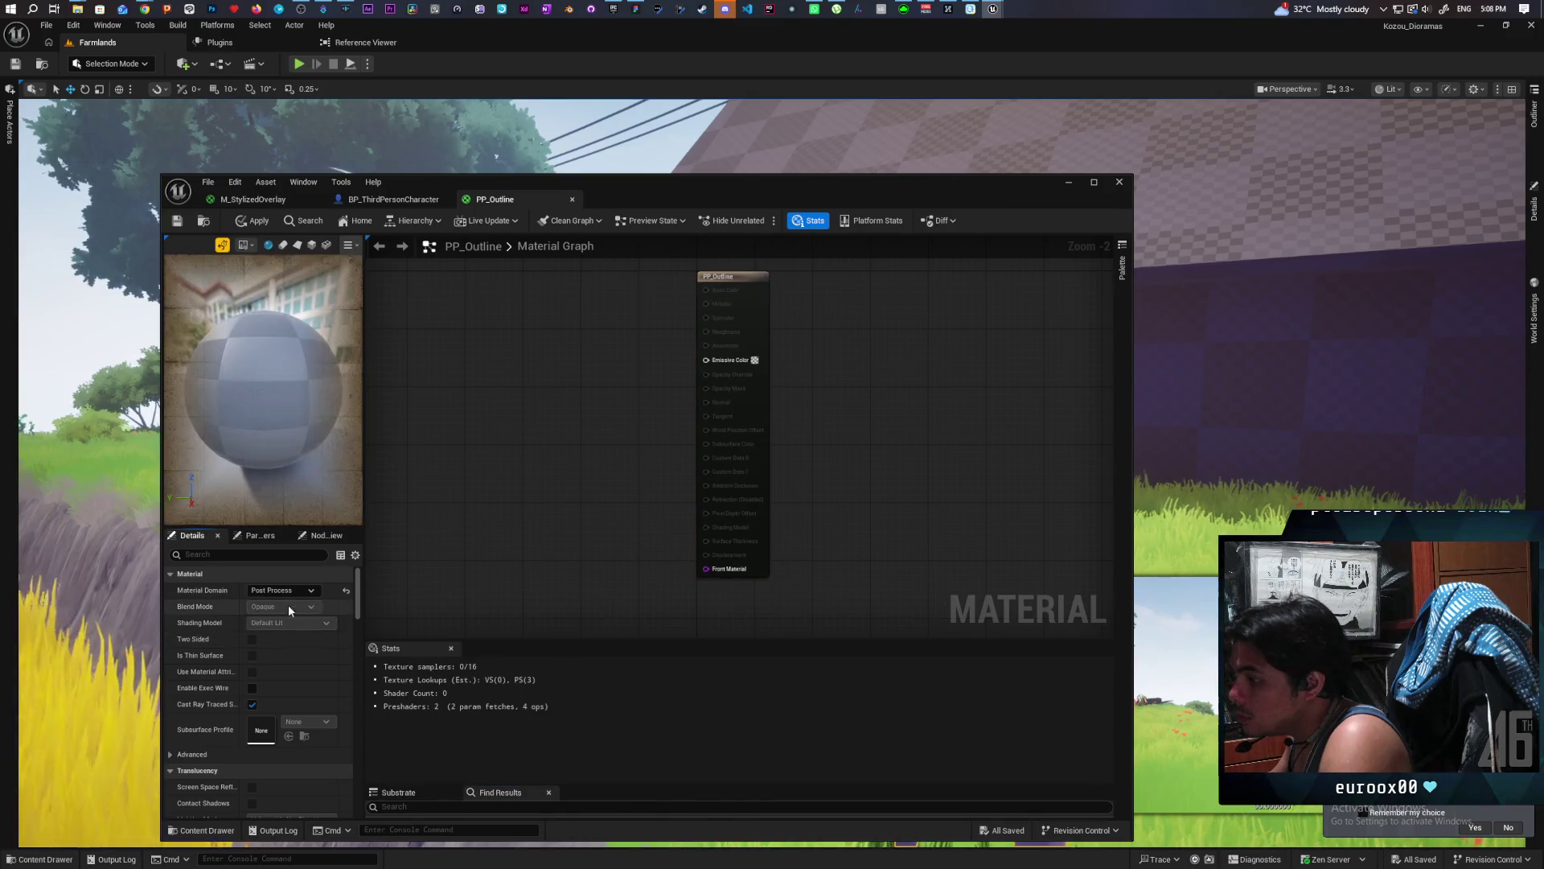
left_click(254, 220)
mouse_move(906, 184)
left_mouse_down()
mouse_move(879, 211)
mouse_move(937, 215)
left_mouse_up()
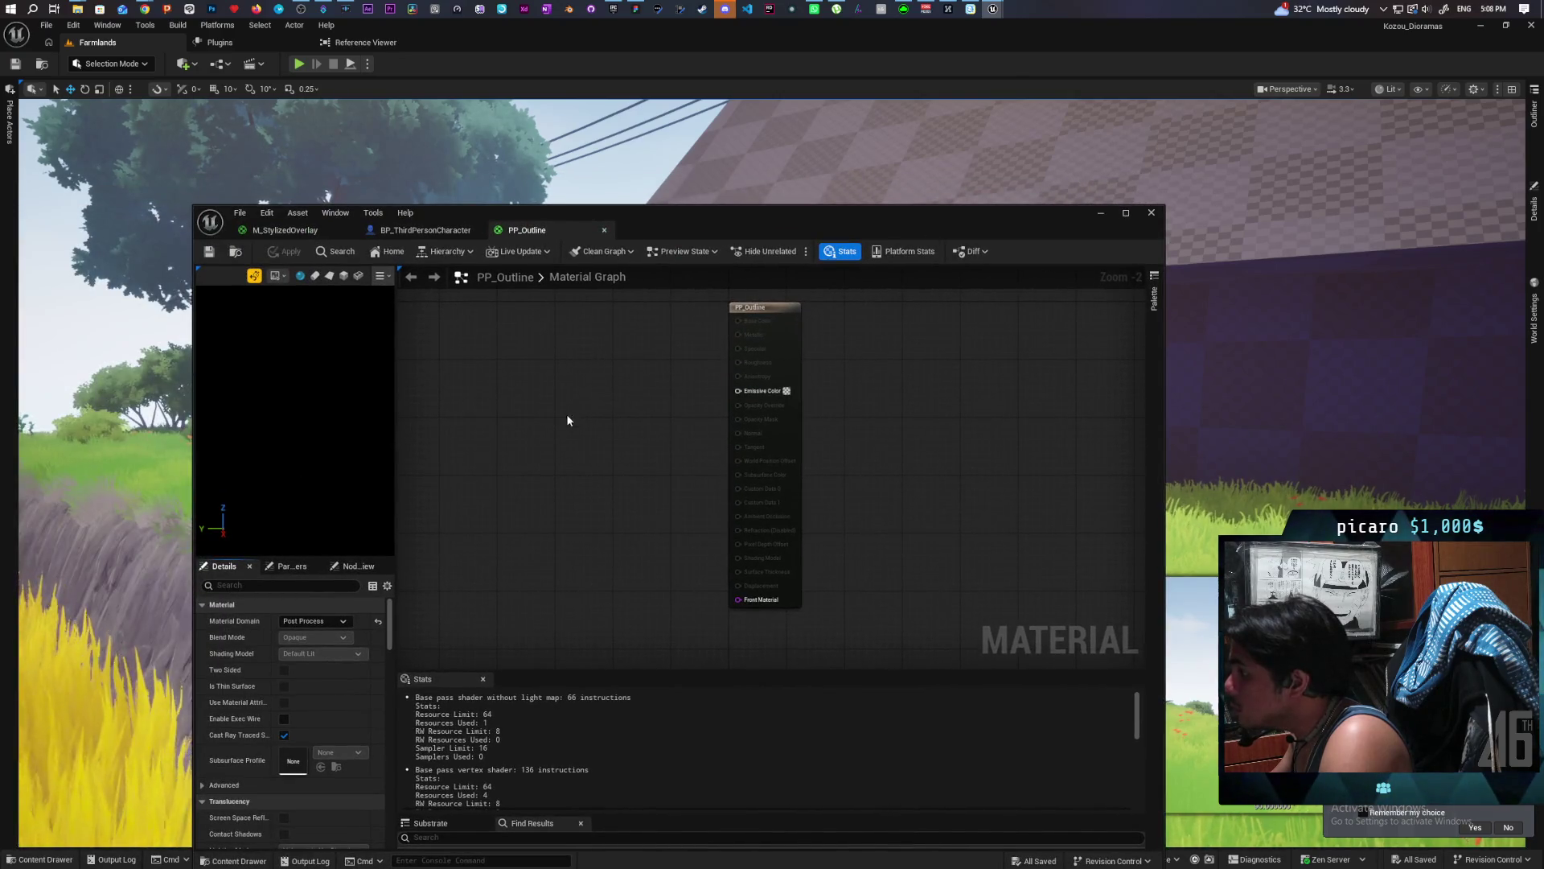
Add a SceneTexture node set to PostProcessInput0 and wire its Color into Emissive Color.
right_click(547, 381)
type("sc")
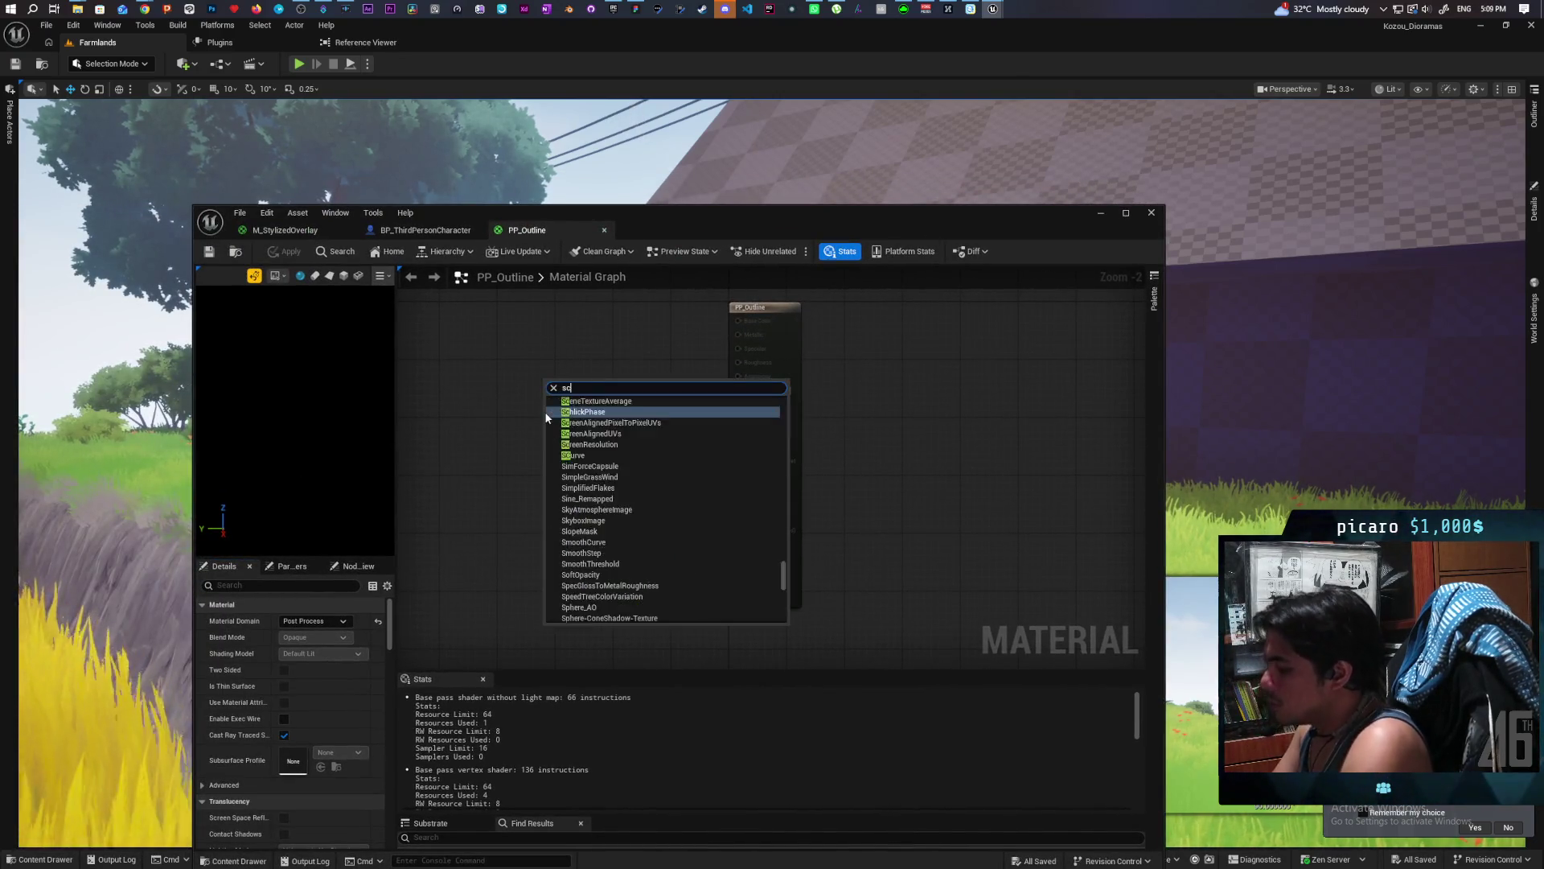
type("ene tex")
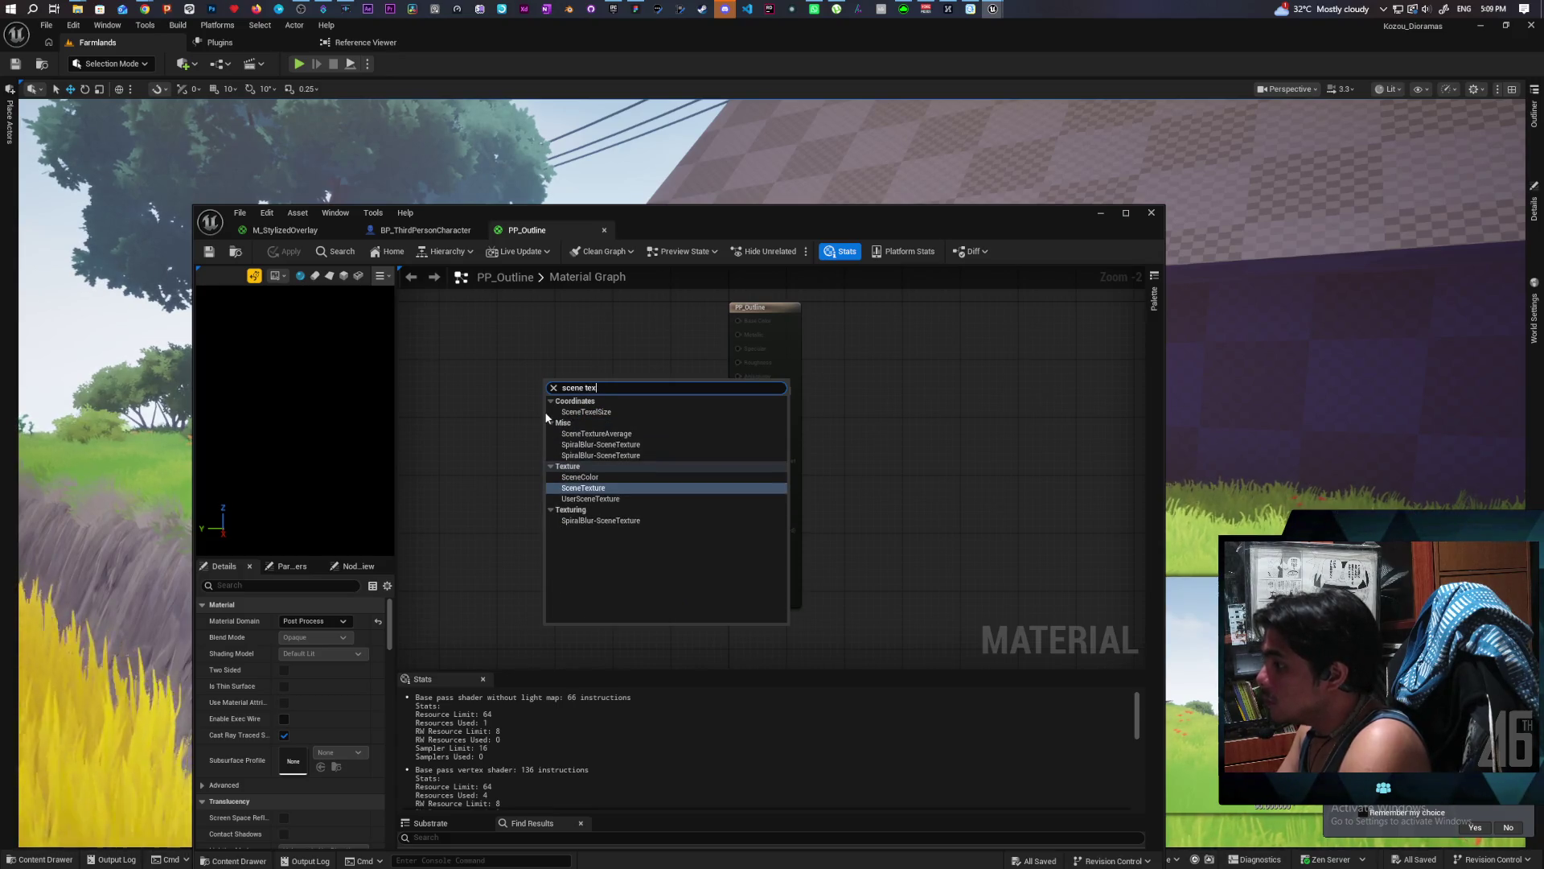
key("Return")
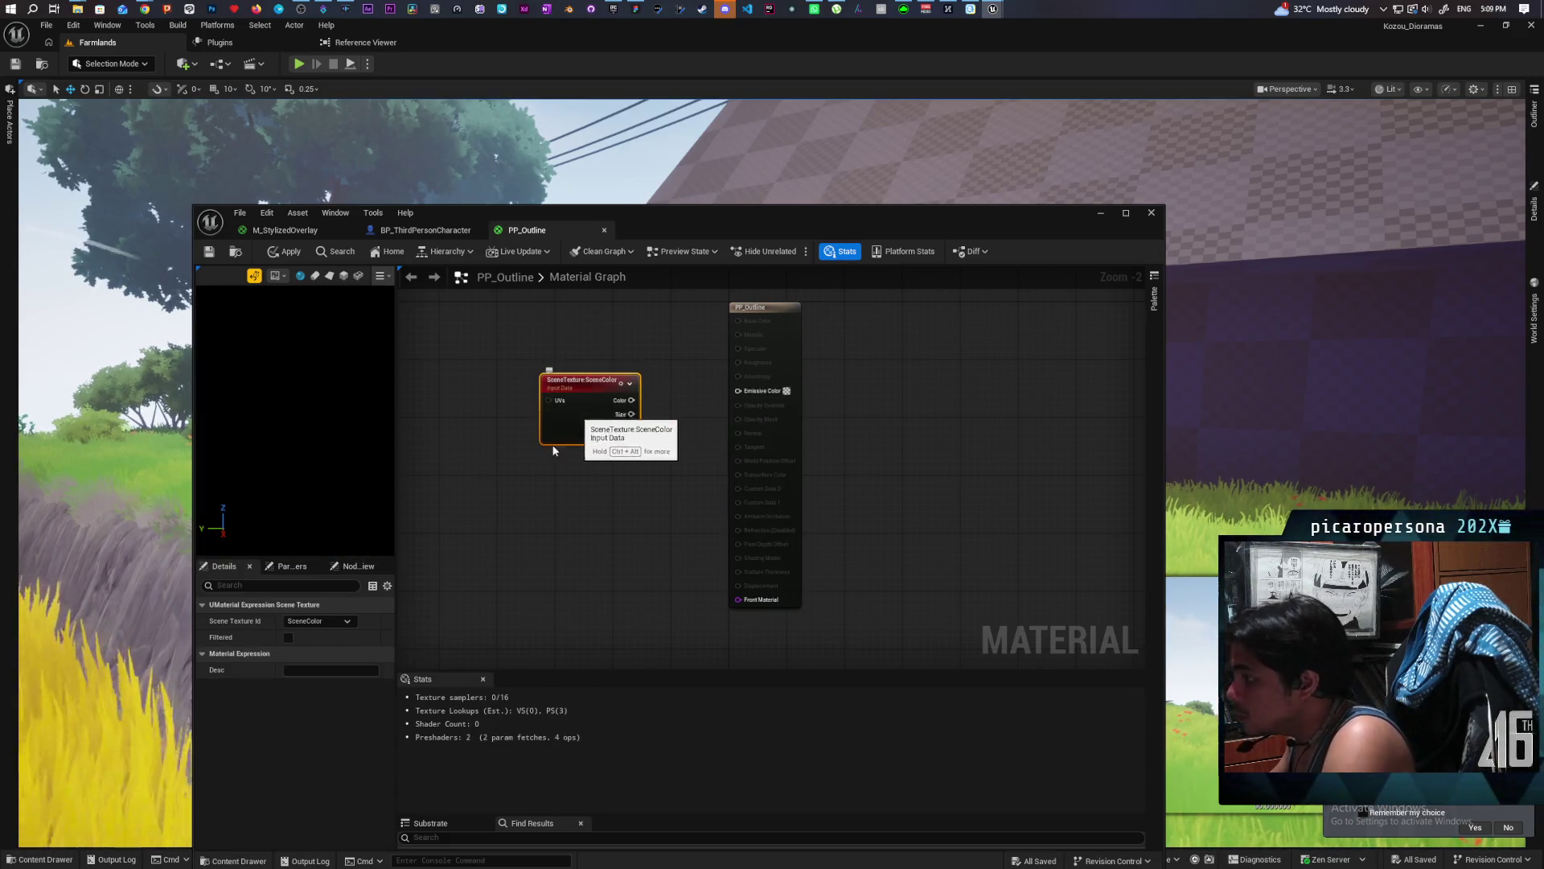
left_click(339, 624)
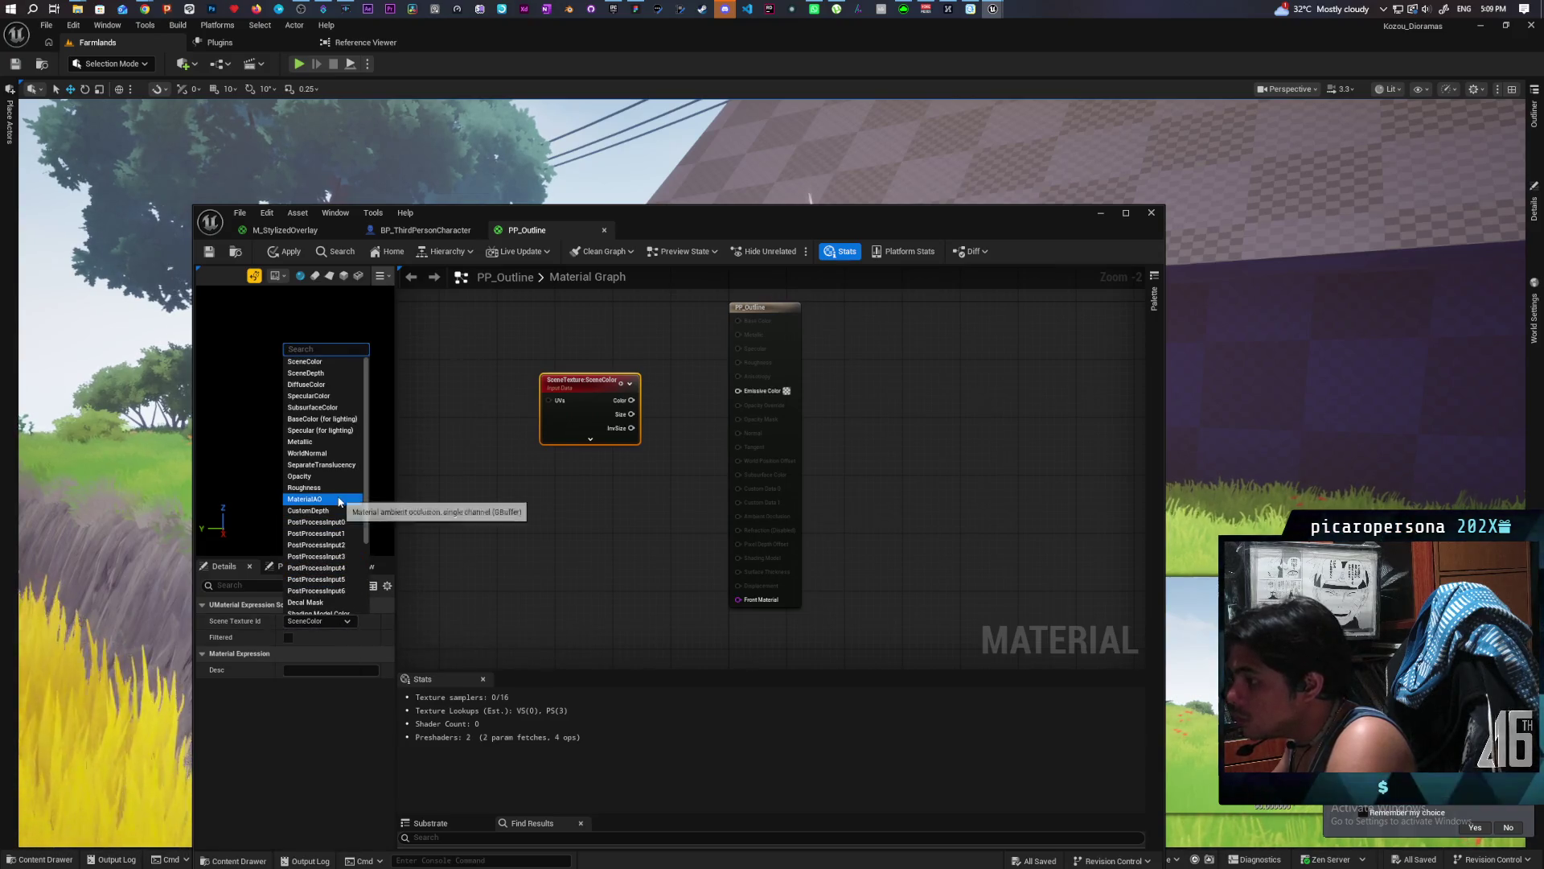
left_click(316, 522)
left_click_drag(652, 400, 760, 392)
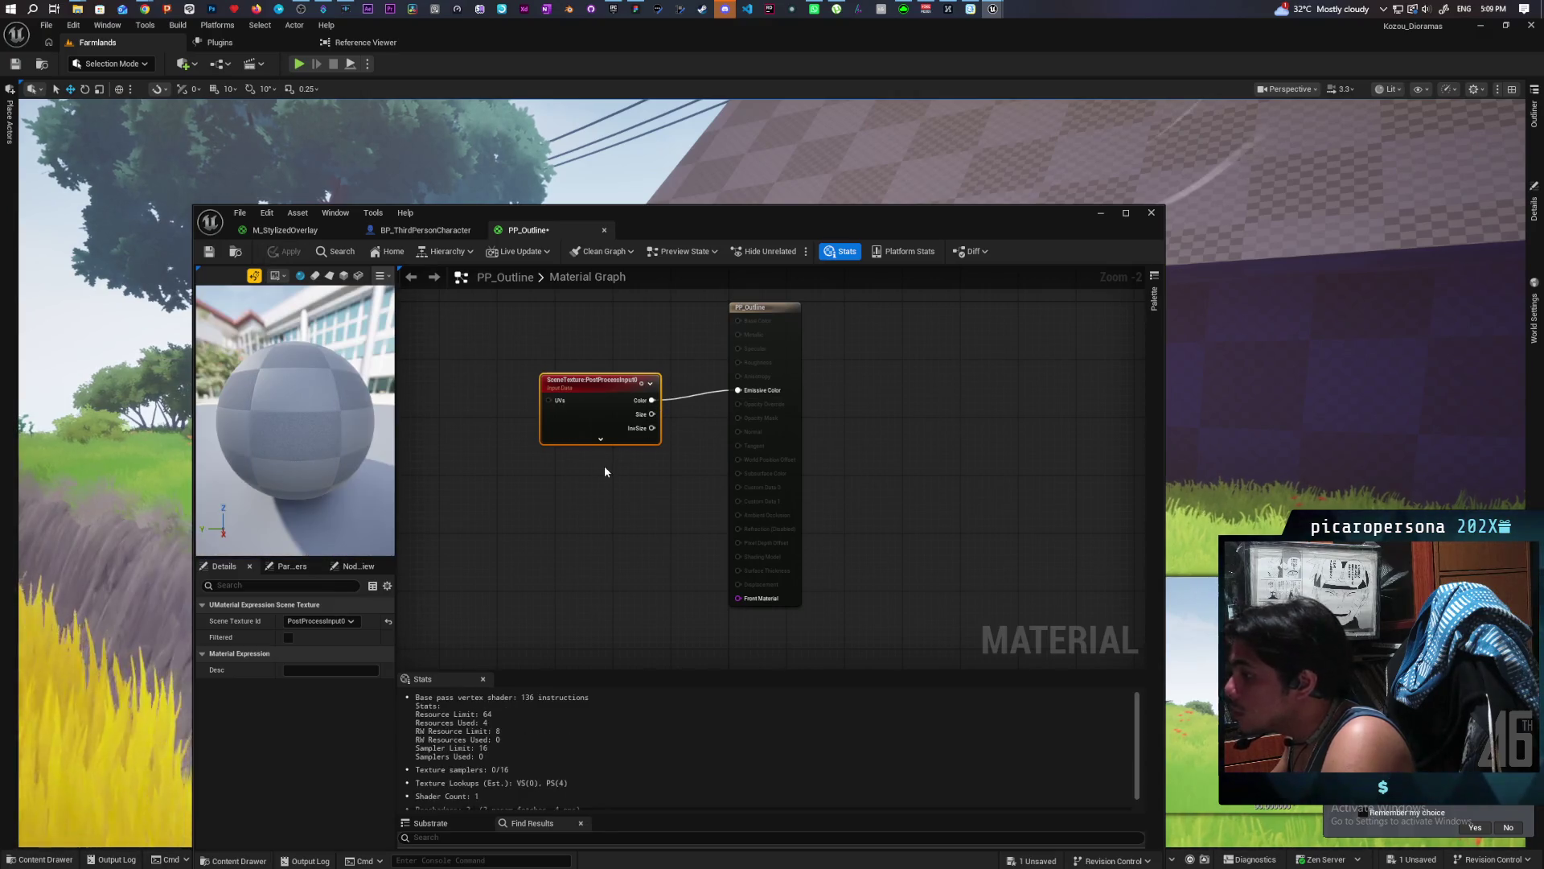
mouse_move(600, 420)
left_mouse_down()
mouse_move(550, 393)
mouse_move(569, 413)
left_mouse_up()
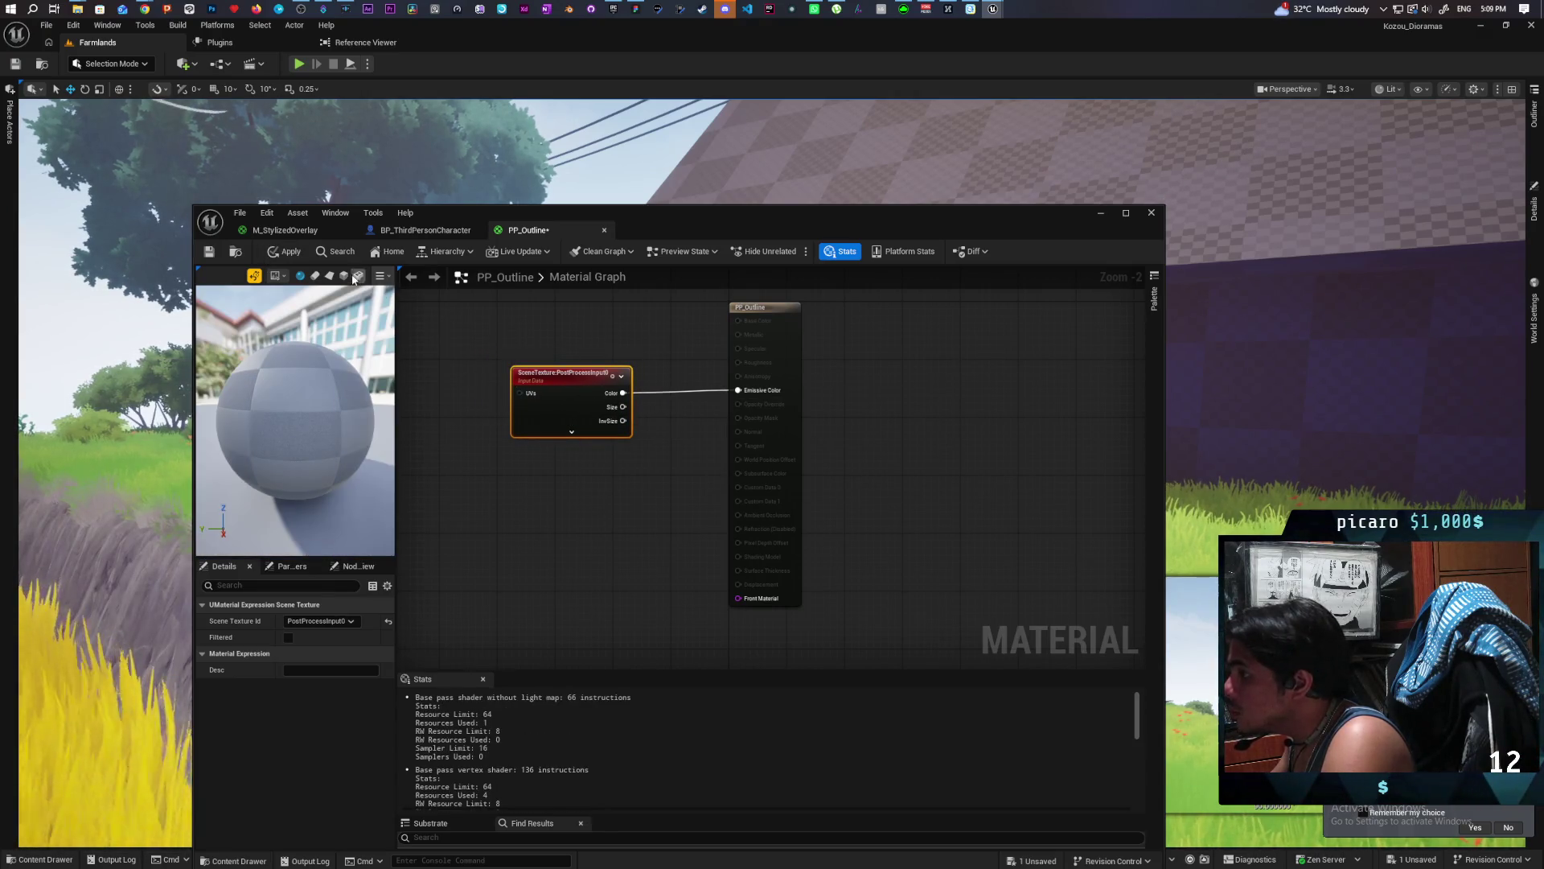
Shift the SceneTexture node left and save PP_Outline.
left_click(209, 256)
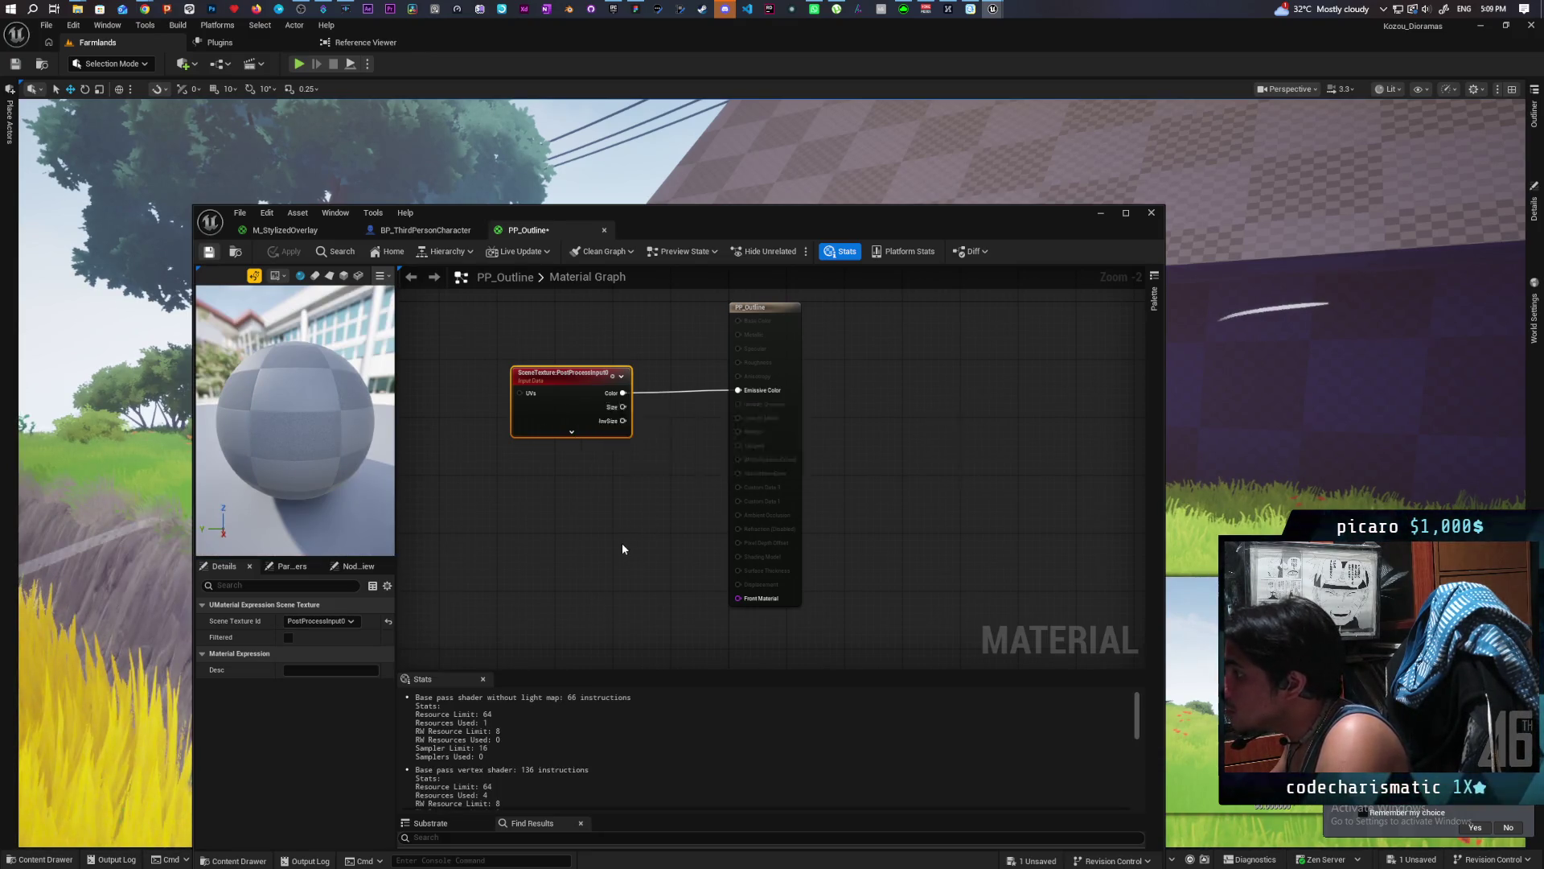
mouse_move(582, 394)
left_mouse_down()
mouse_move(536, 374)
mouse_move(545, 401)
left_mouse_up()
left_click(644, 477)
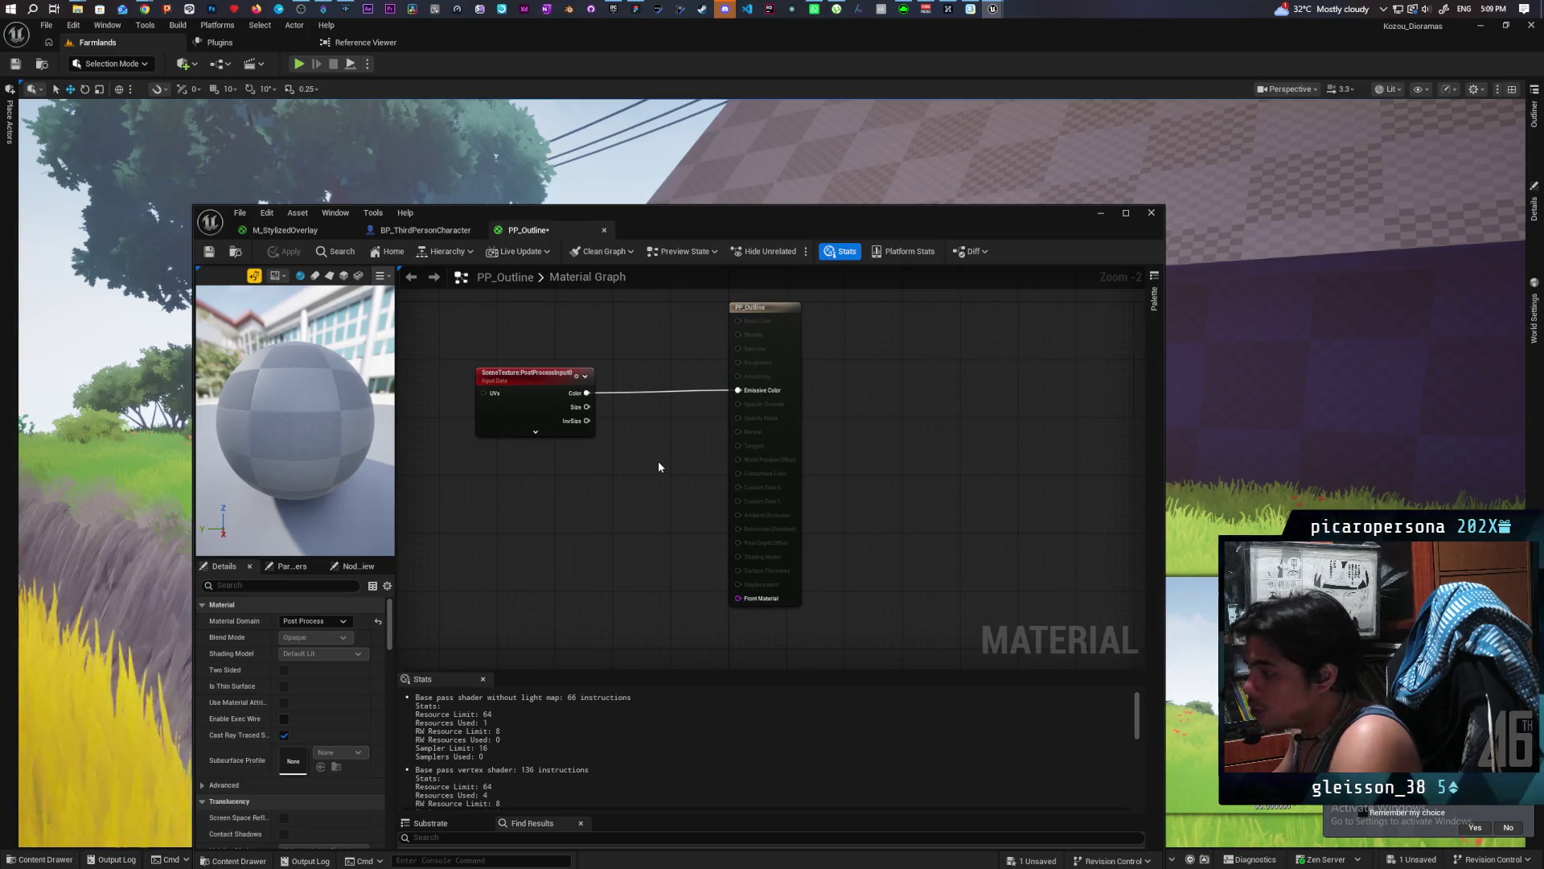
key("ctrl+s")
key("ctrl+space")
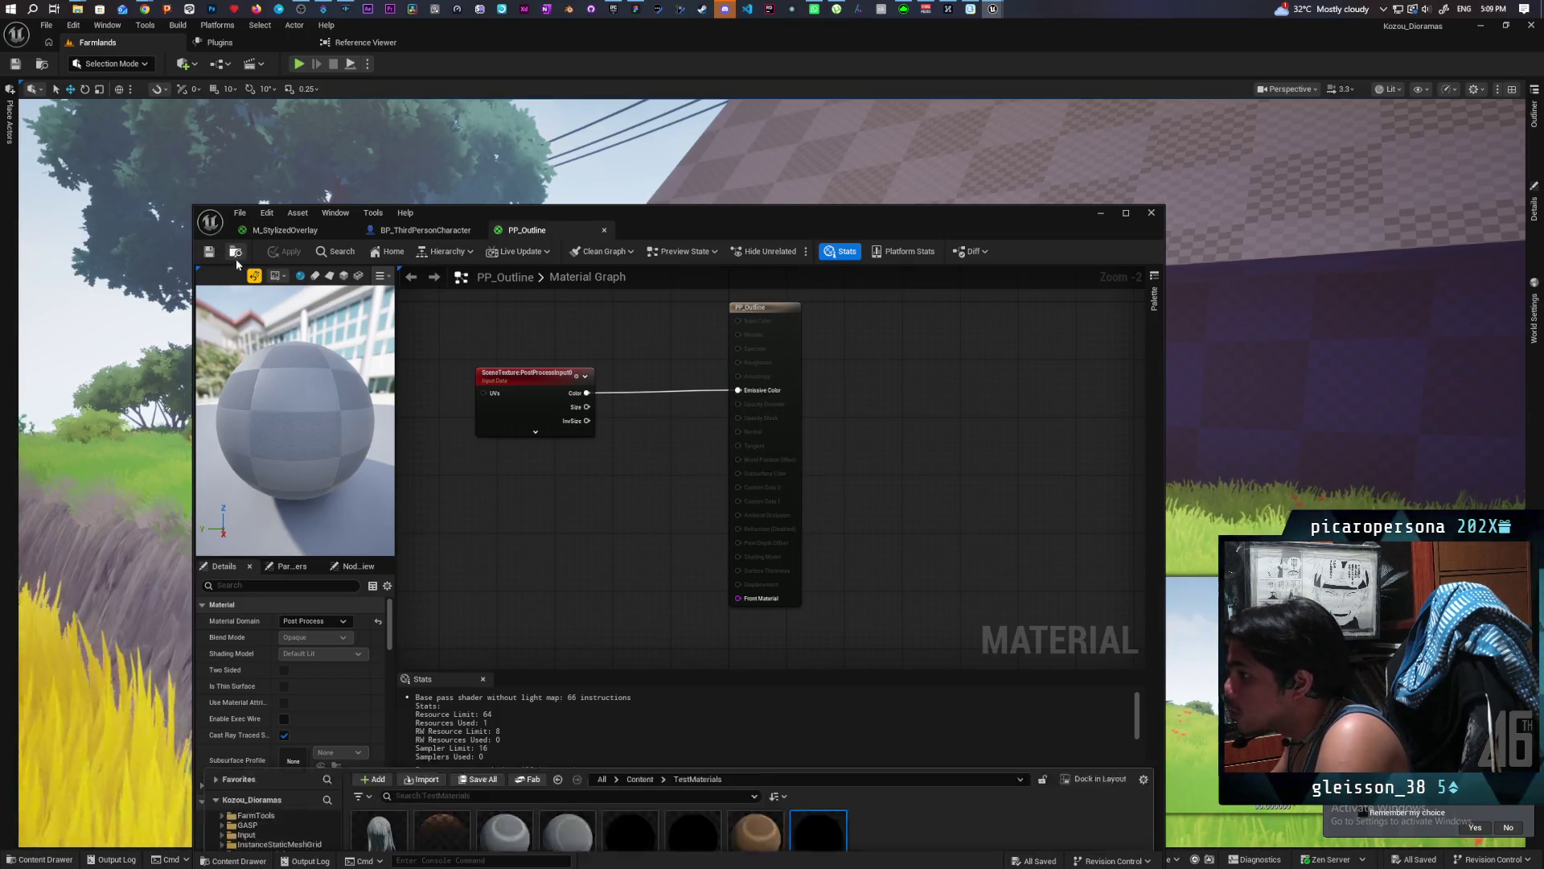
Select PostProcessVolume2 in the Outliner and show its Details.
left_click(1525, 120)
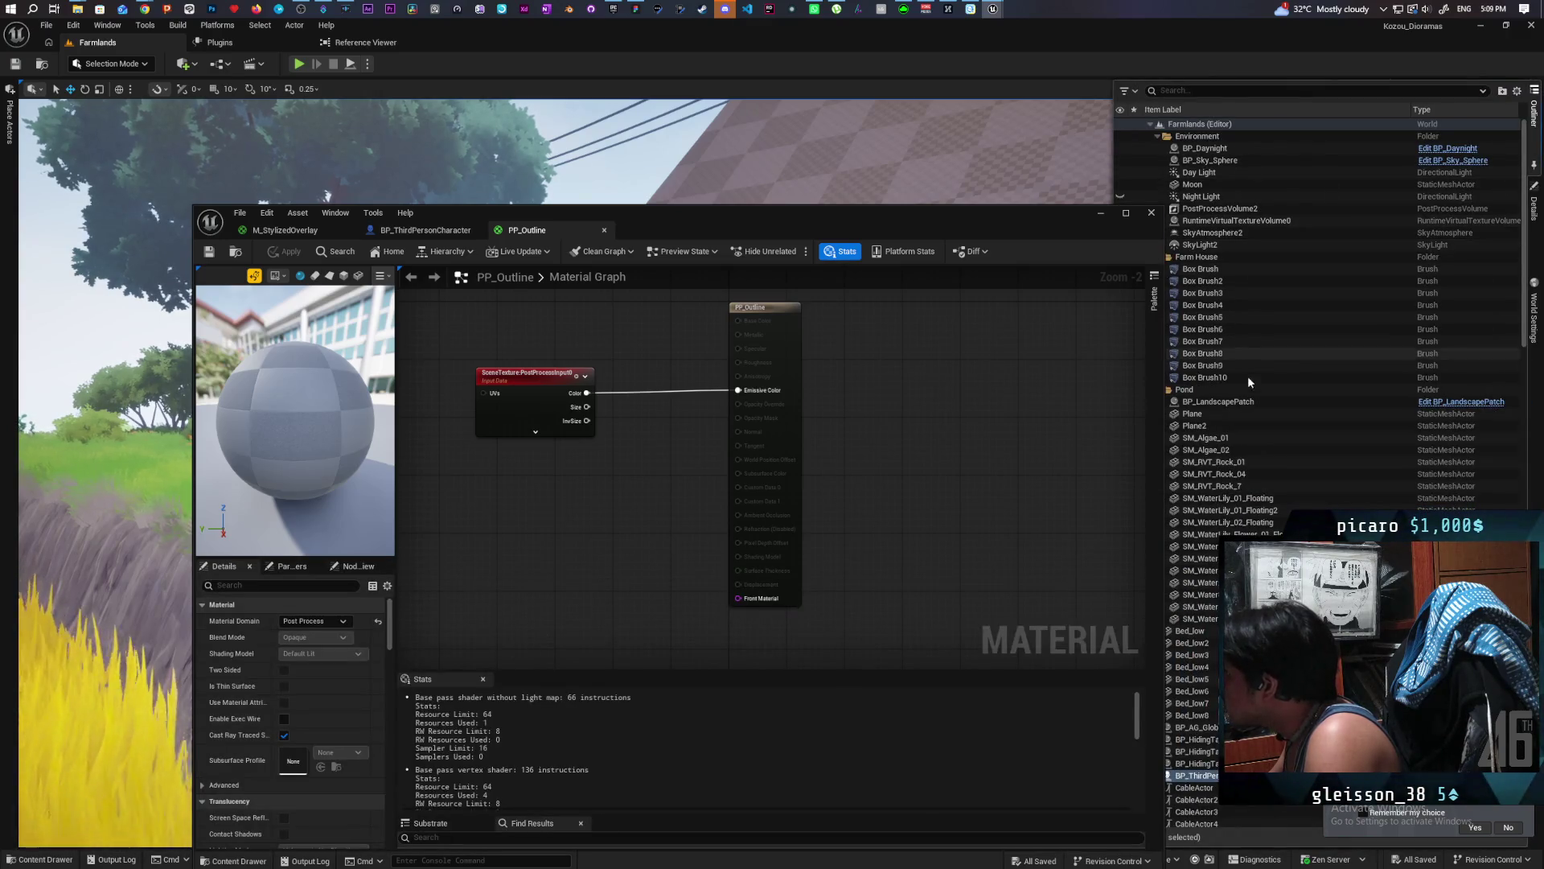
left_click(1239, 208)
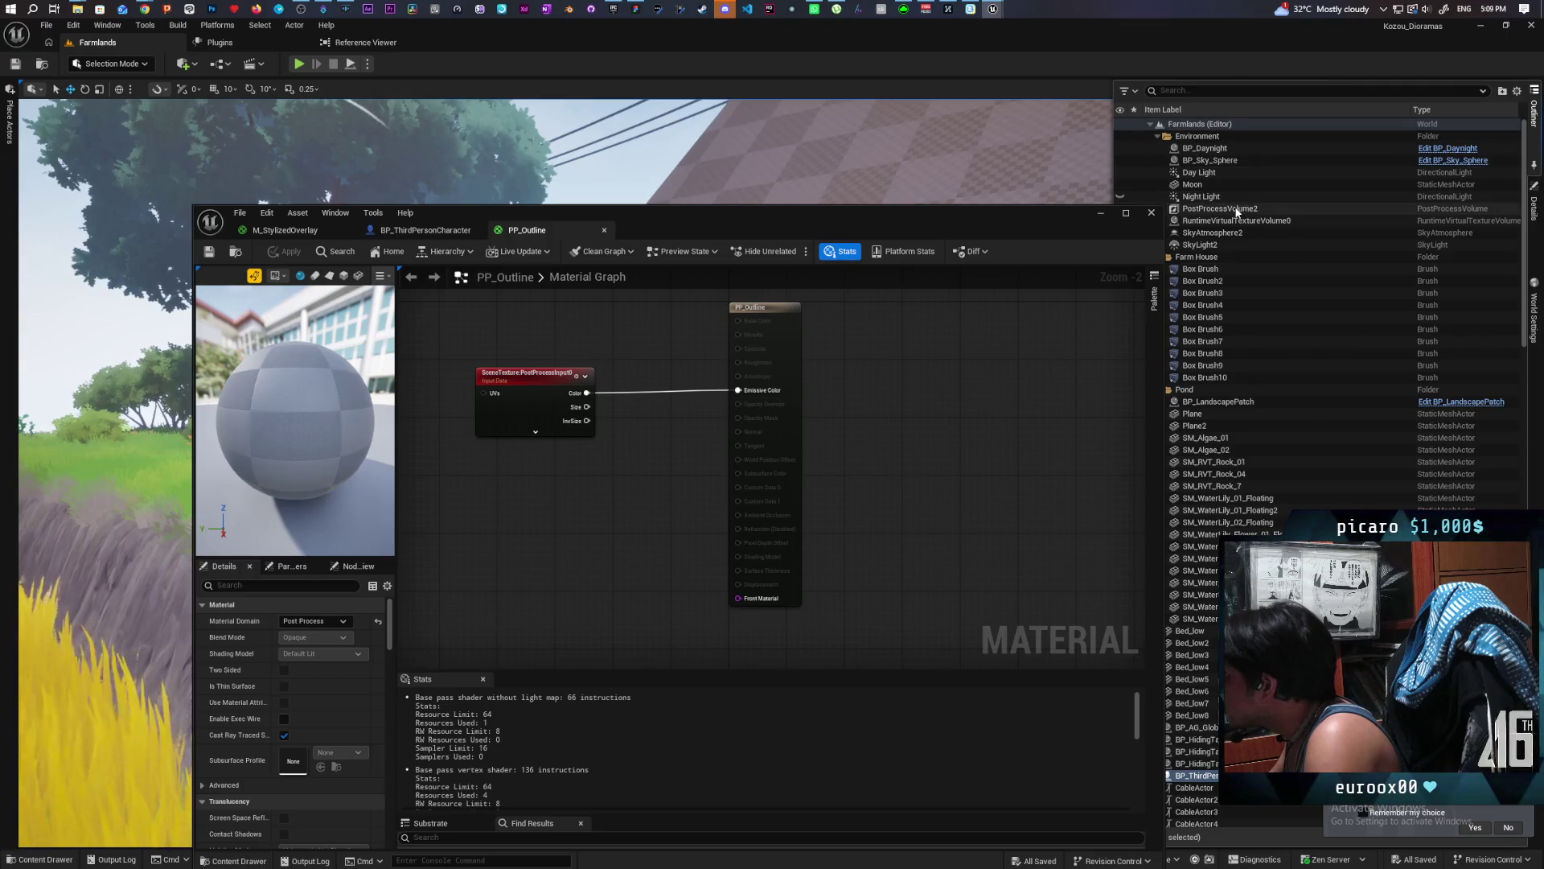
left_click(1530, 221)
left_click_drag(1050, 229, 835, 237)
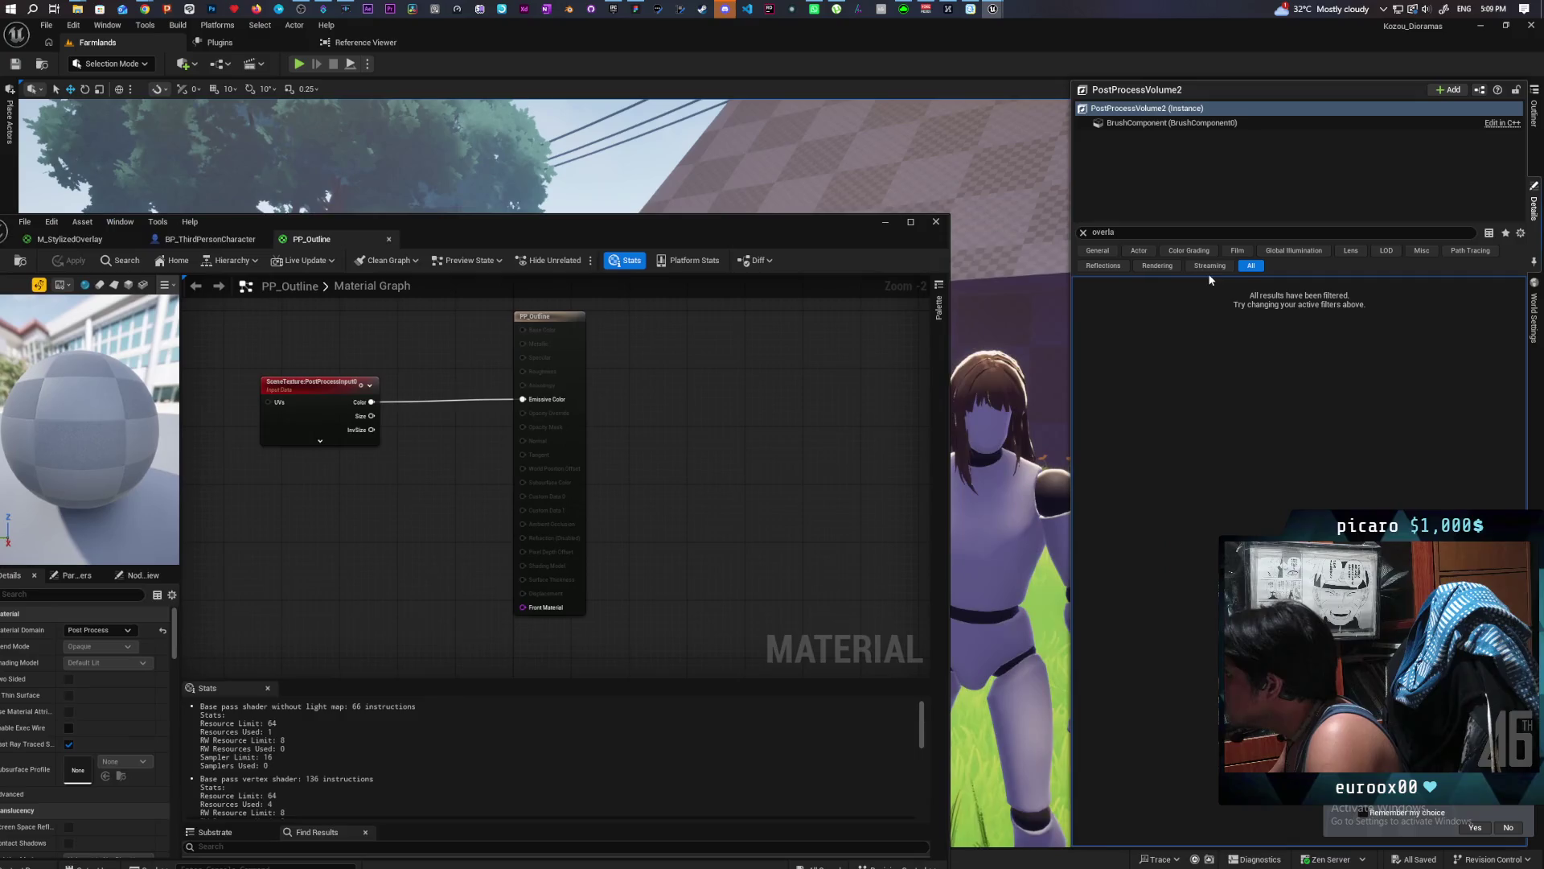
Filter Details by 'mater' and add PP_Outline as a Post Process Materials element.
left_click(1111, 233)
type("mater")
left_click(1120, 299)
left_click(1309, 317)
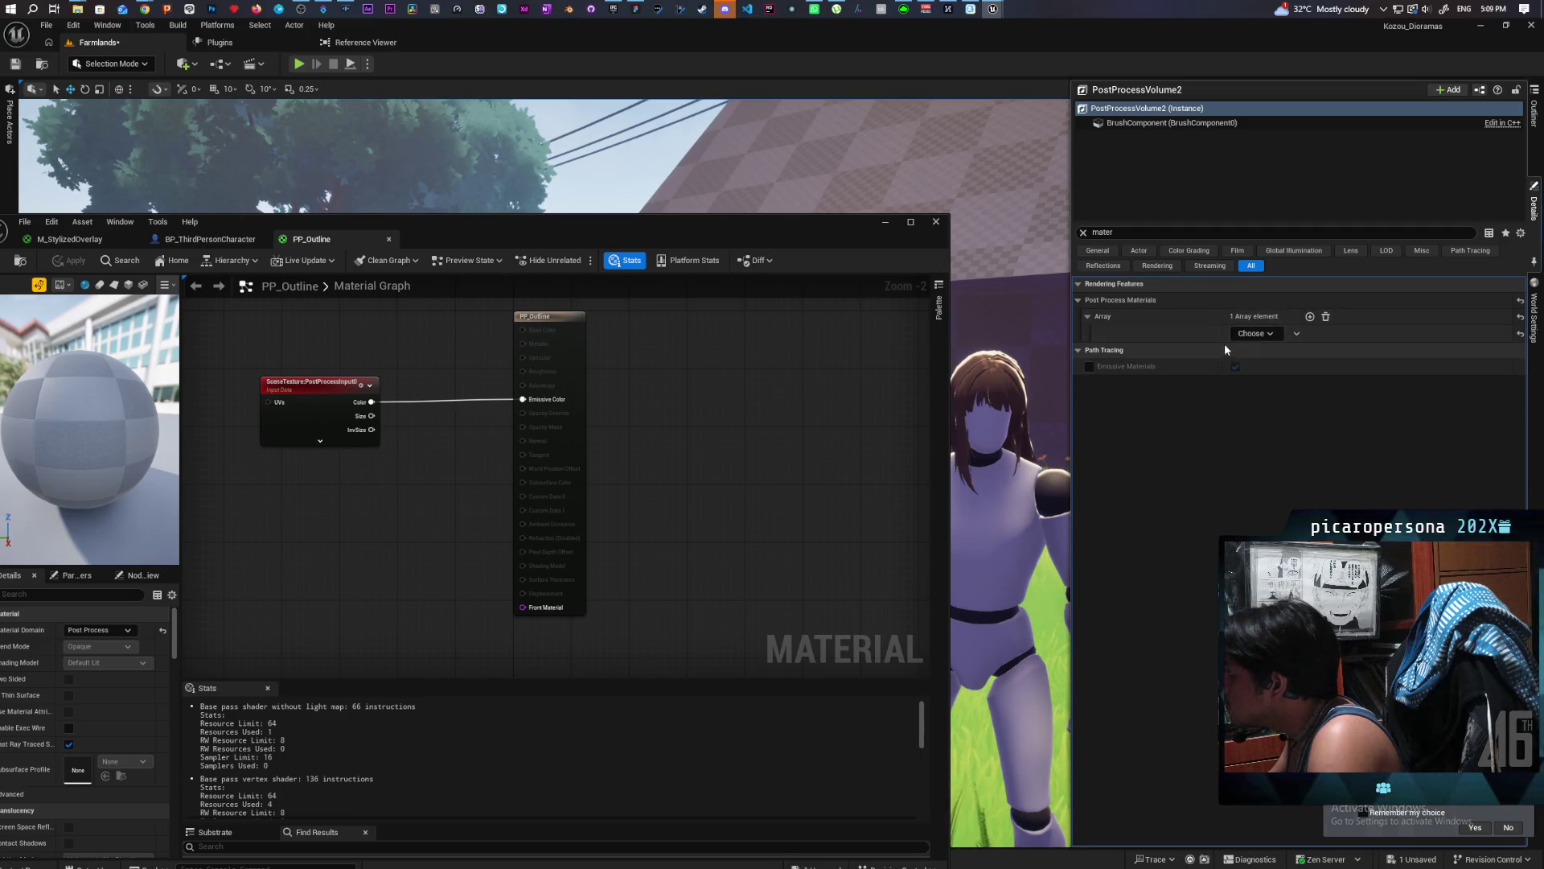
left_click(1278, 338)
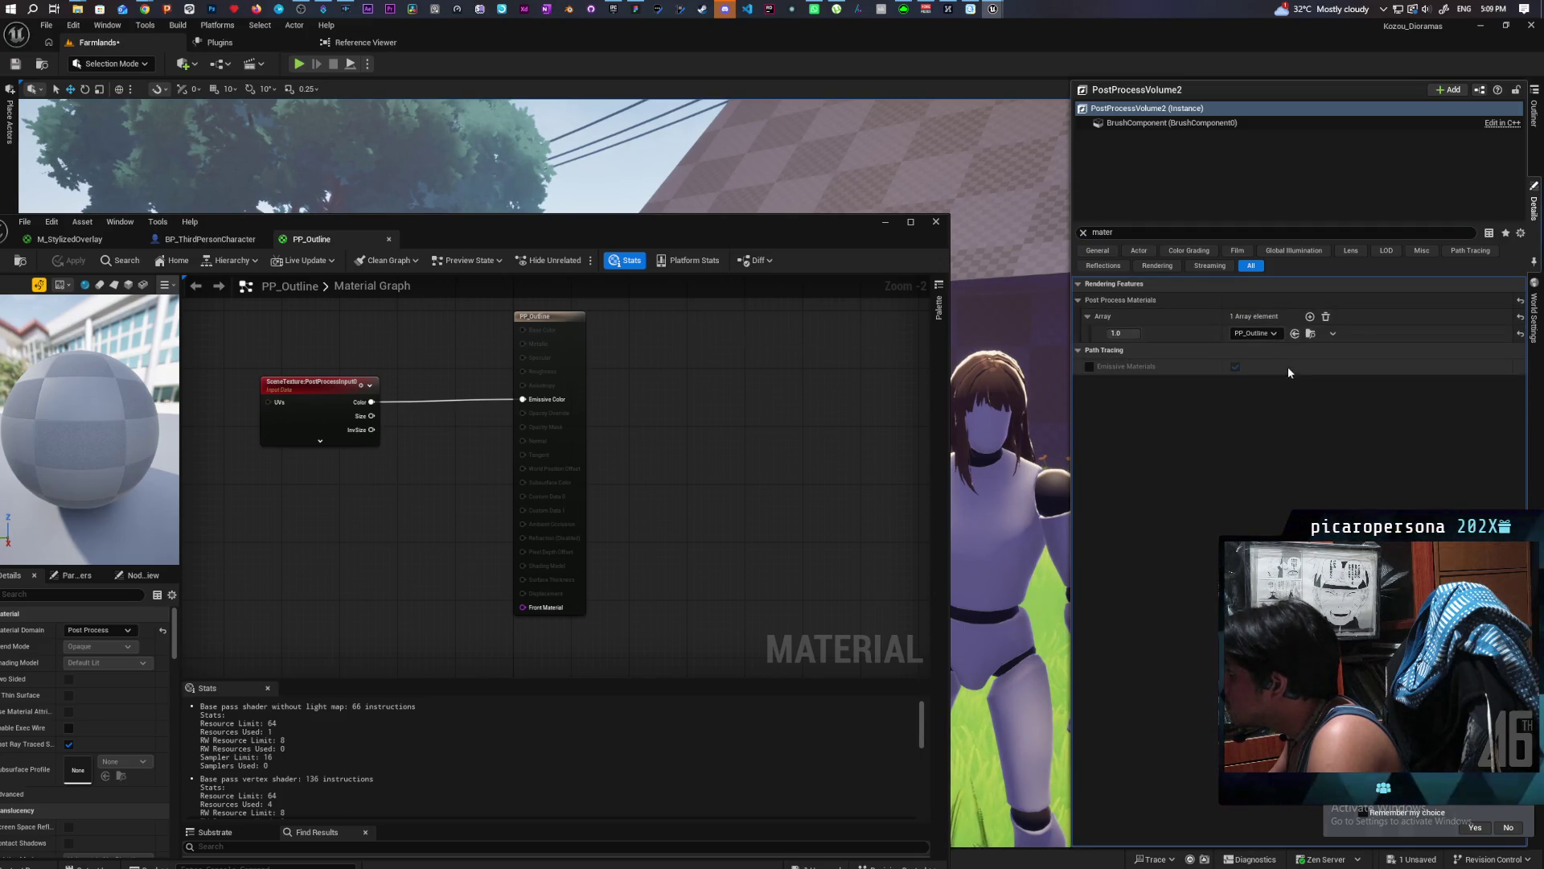
mouse_move(547, 238)
left_mouse_down()
mouse_move(643, 406)
mouse_move(655, 469)
mouse_move(667, 361)
mouse_move(629, 244)
mouse_move(585, 172)
left_mouse_up()
left_click(298, 412)
right_click(298, 419)
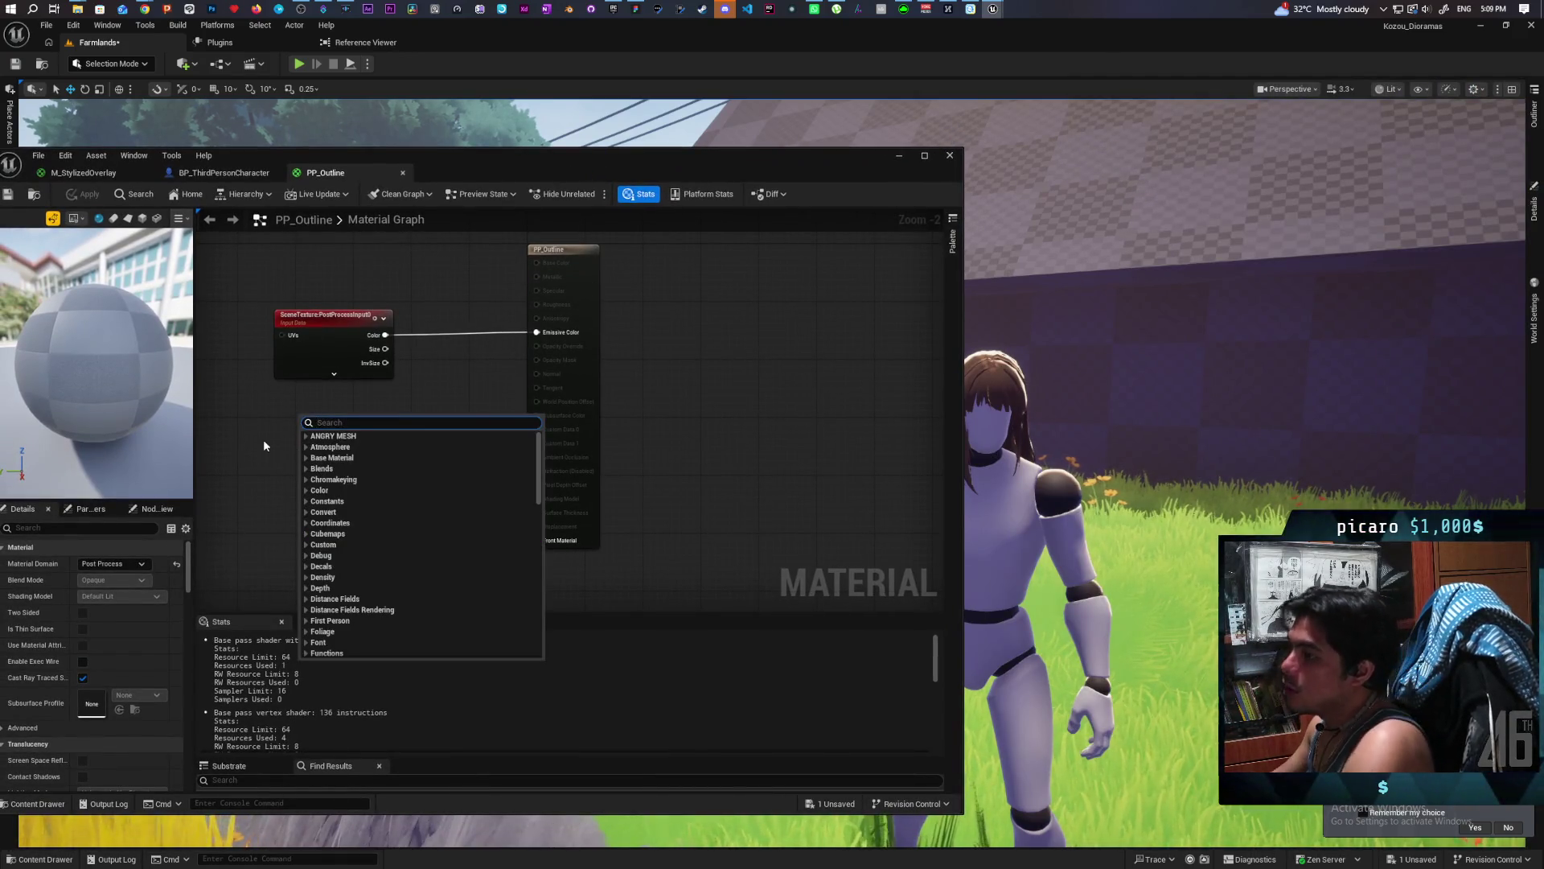
Duplicate the SceneTexture node and set the copy to CustomStencil.
left_click(263, 439)
left_click(299, 372)
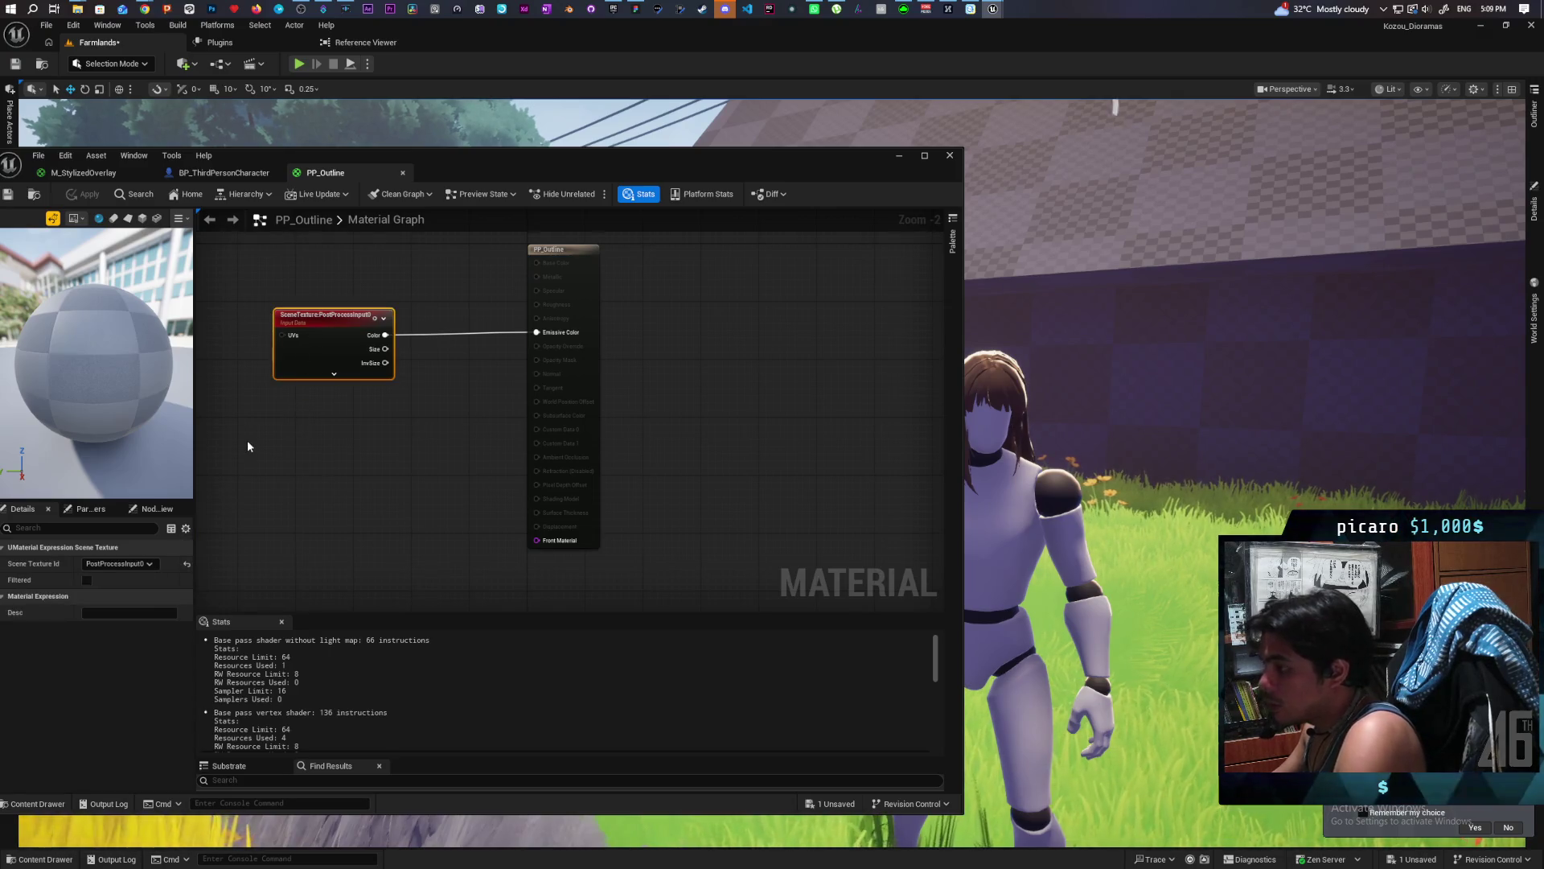
key("ctrl+d")
left_click(148, 565)
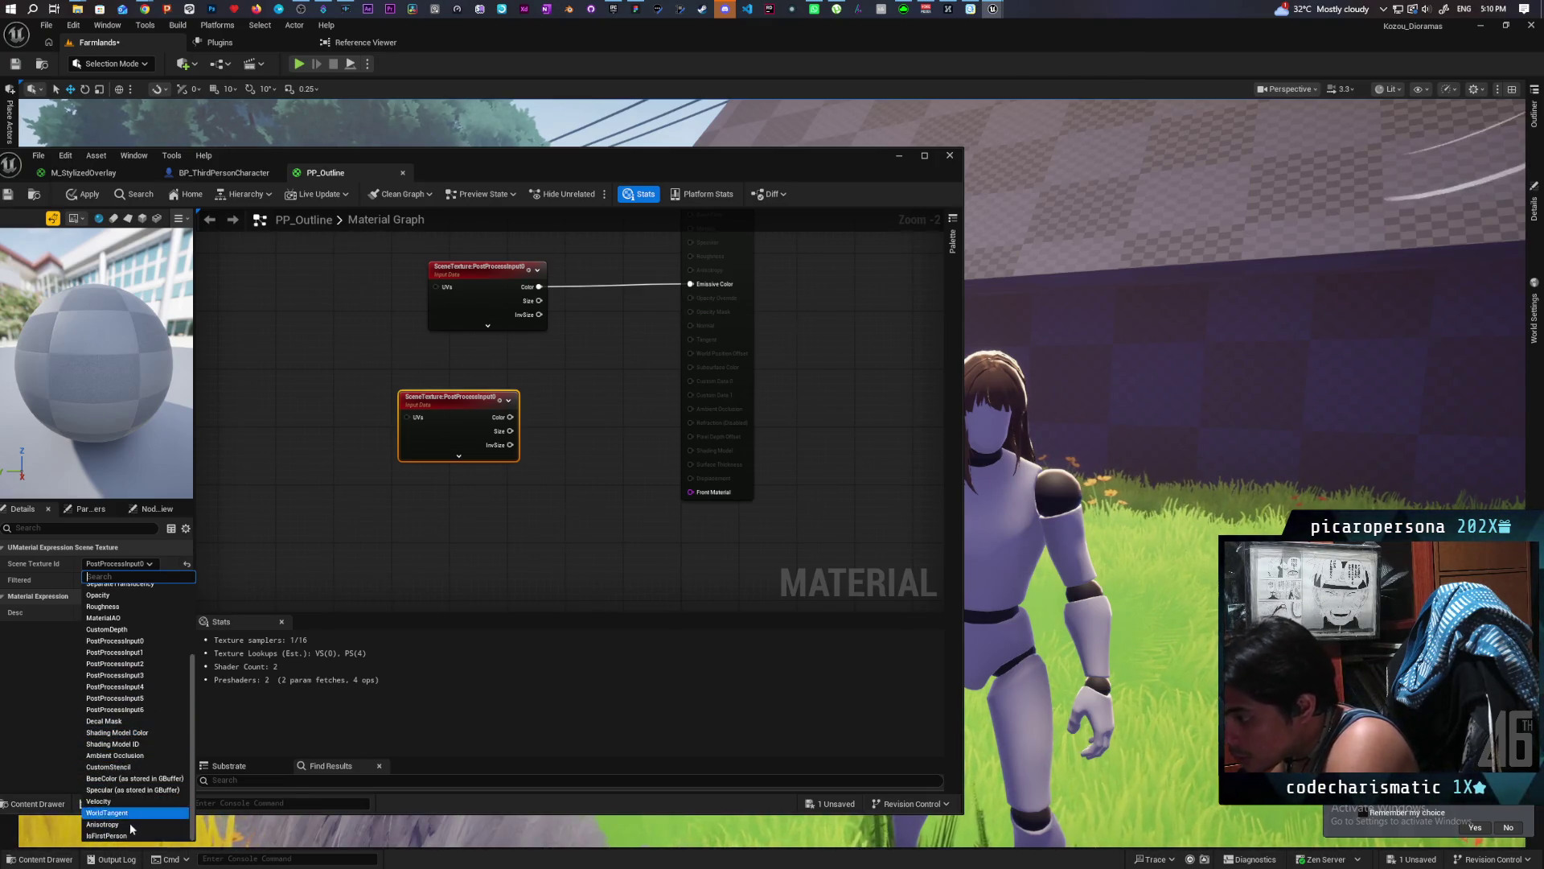
left_click(127, 778)
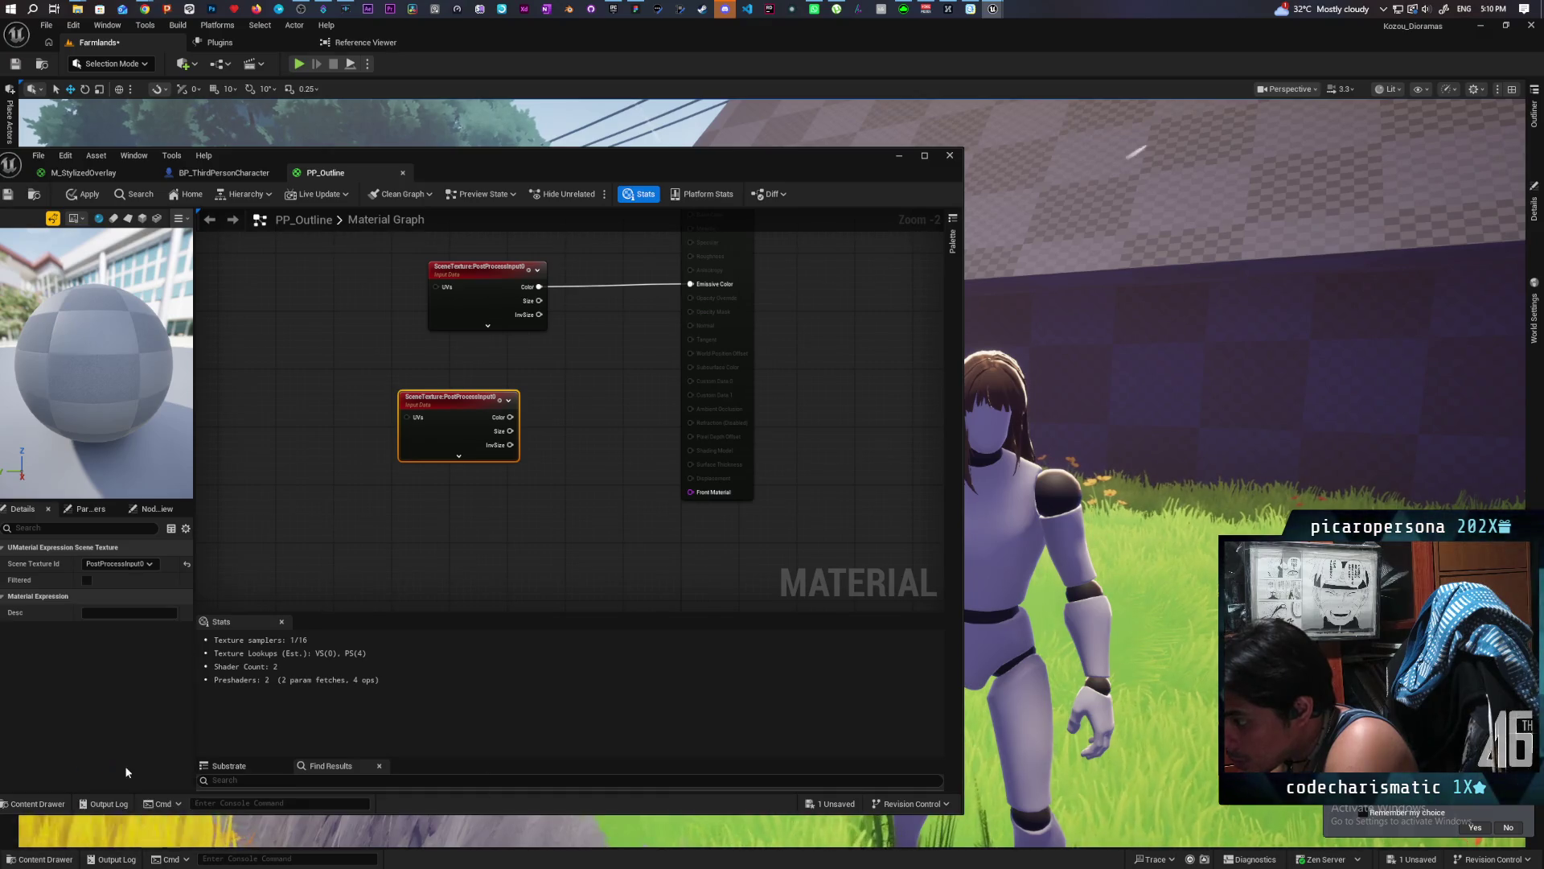
Add a StencilMaskCompare node fed by CustomStencil Color and apply the material.
mouse_move(448, 430)
left_mouse_down()
mouse_move(362, 430)
mouse_move(455, 420)
left_mouse_up()
left_click(434, 450)
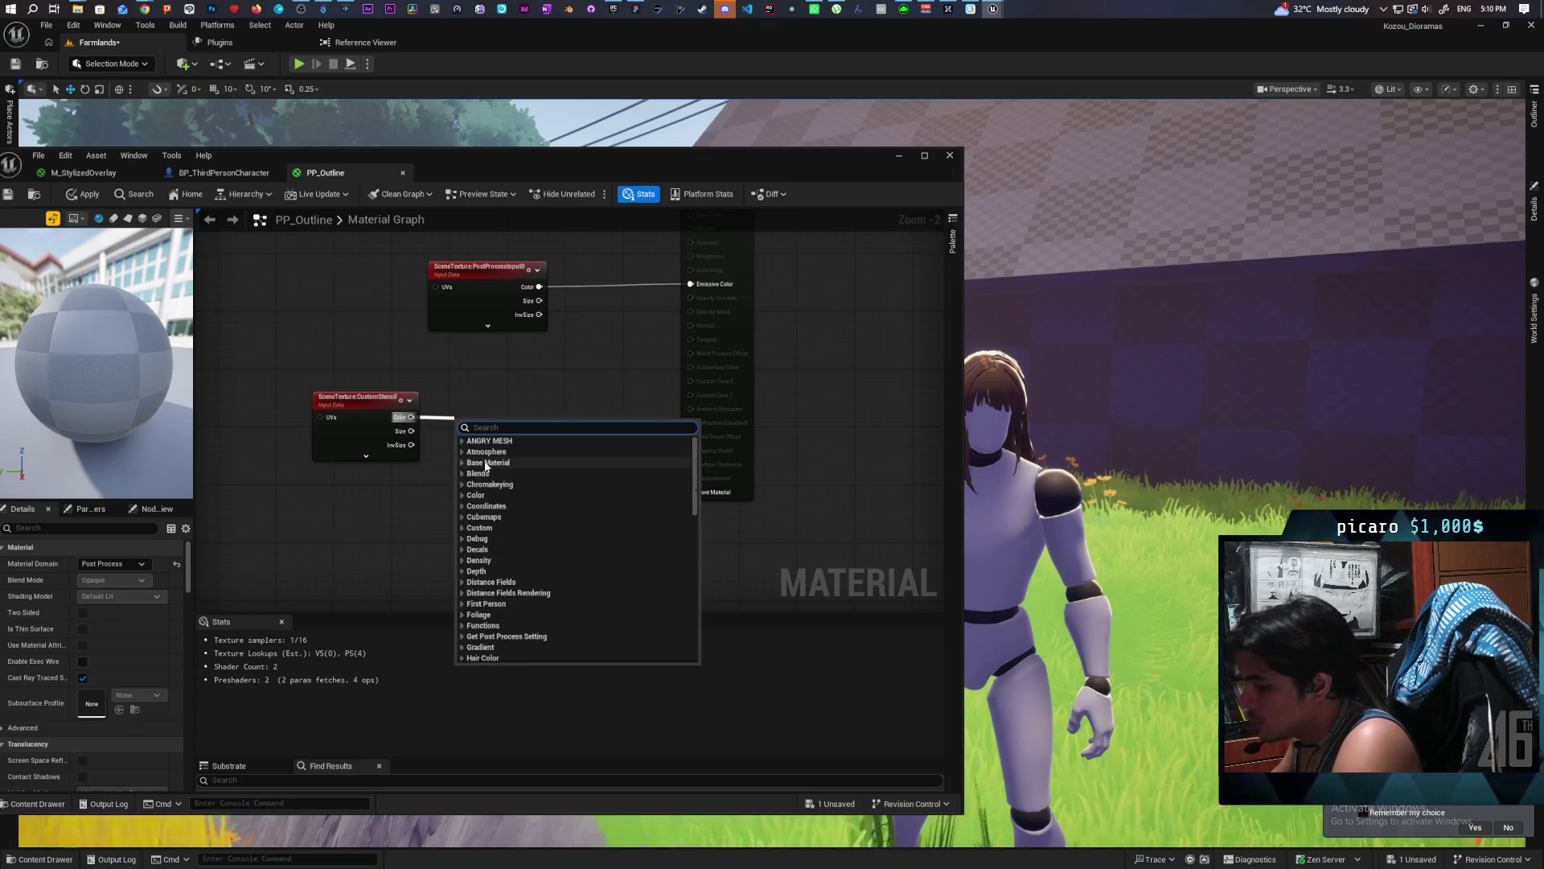
type("stencil")
key("Return")
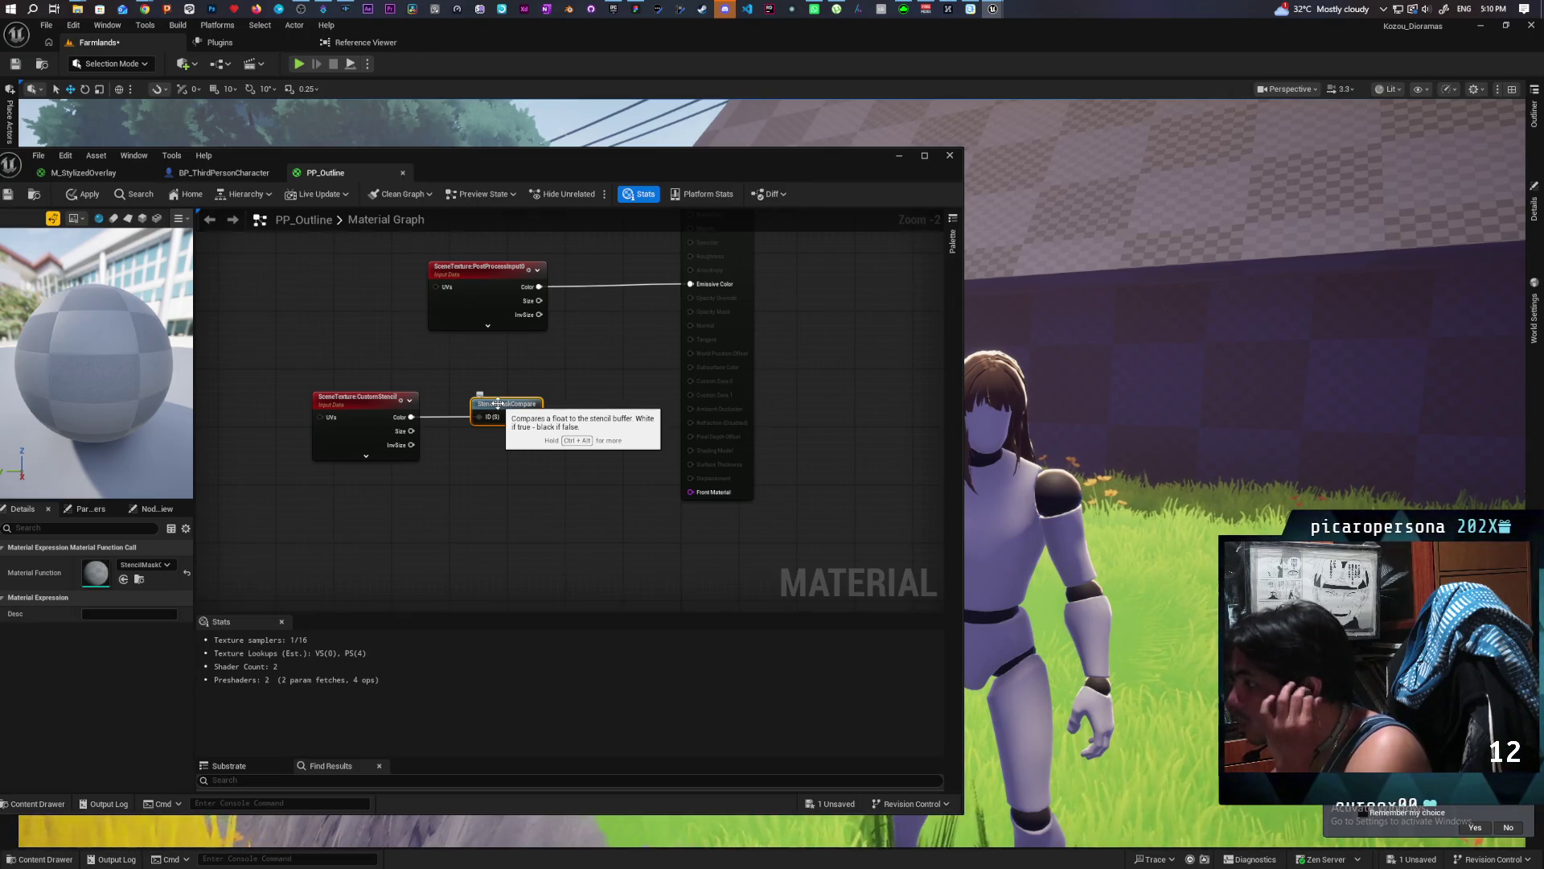
left_click(84, 195)
left_click(496, 473)
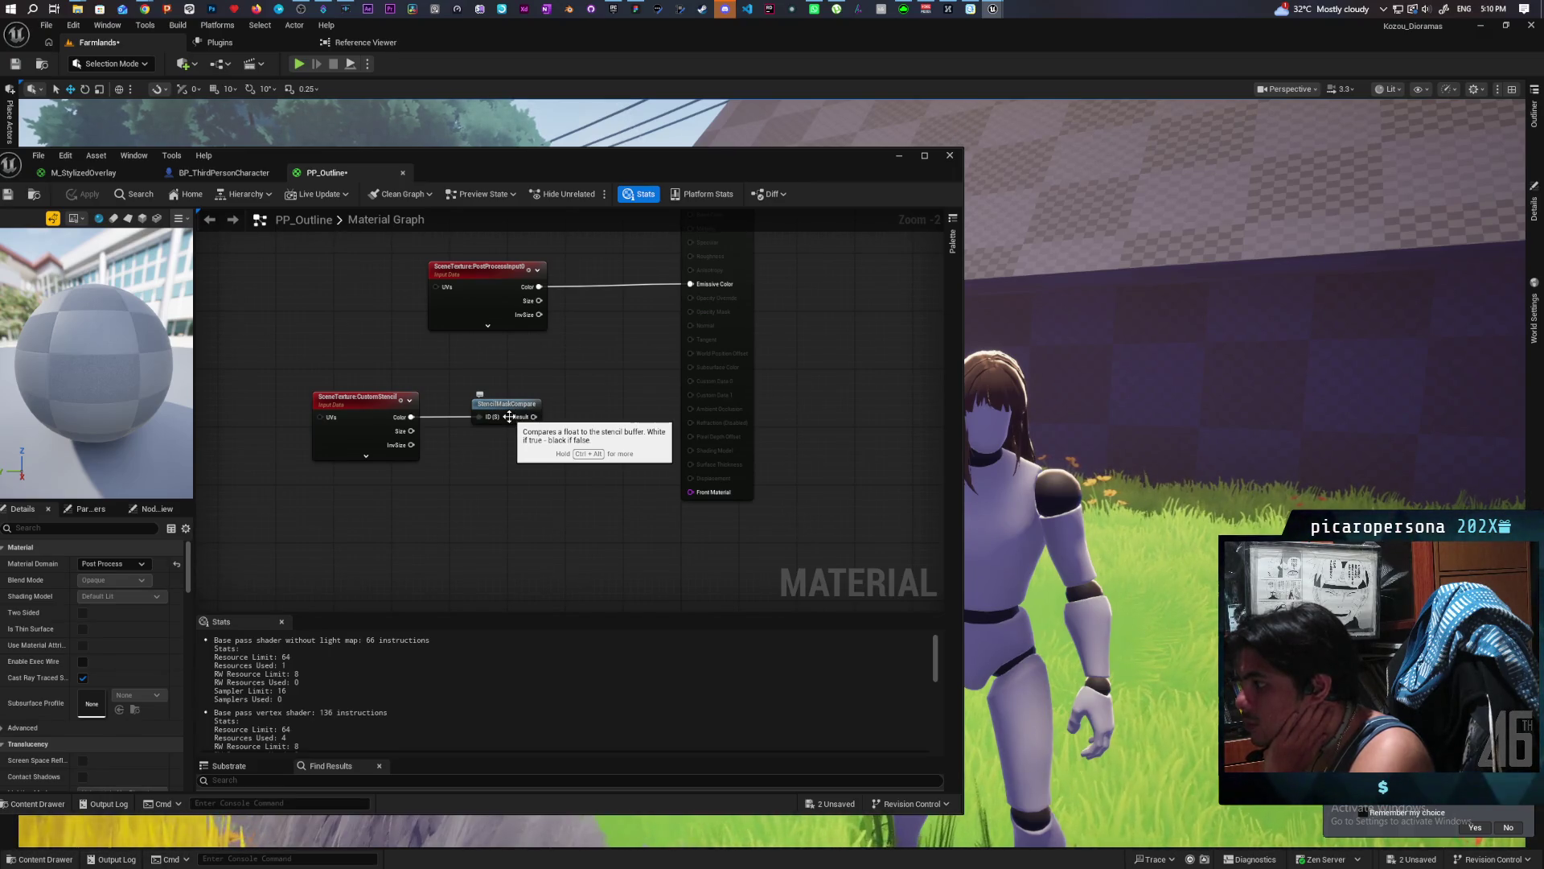
Unlink CustomStencil, feed a Constant of 1 into StencilMaskCompare's ID, then apply and save all.
mouse_move(509, 416)
left_mouse_down()
mouse_move(465, 431)
mouse_move(446, 415)
mouse_move(447, 433)
mouse_move(301, 332)
left_mouse_up()
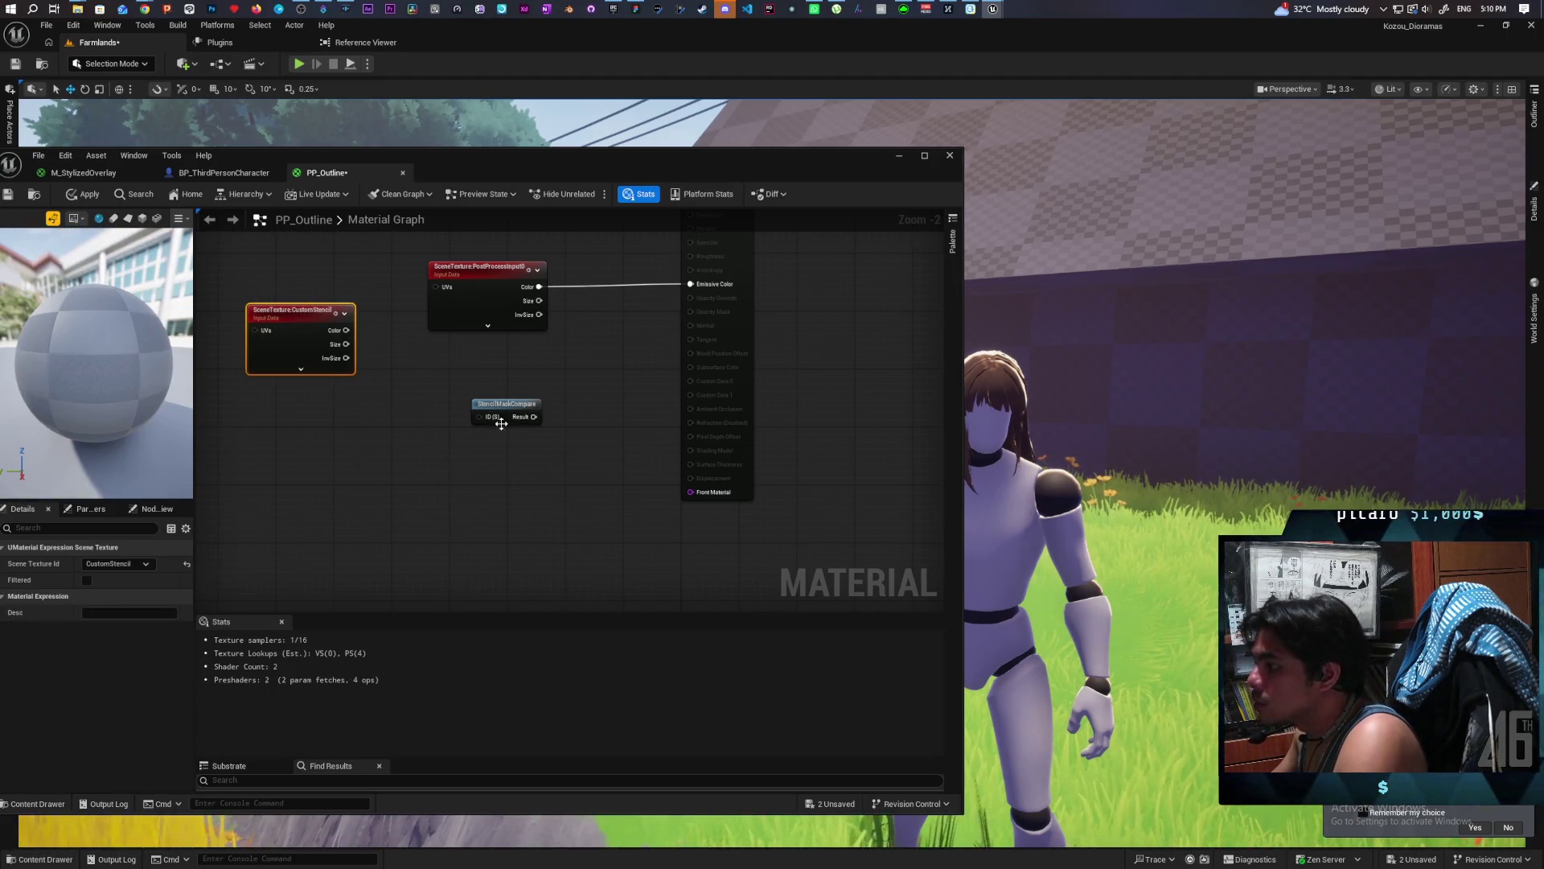
left_click_drag(512, 425, 497, 446)
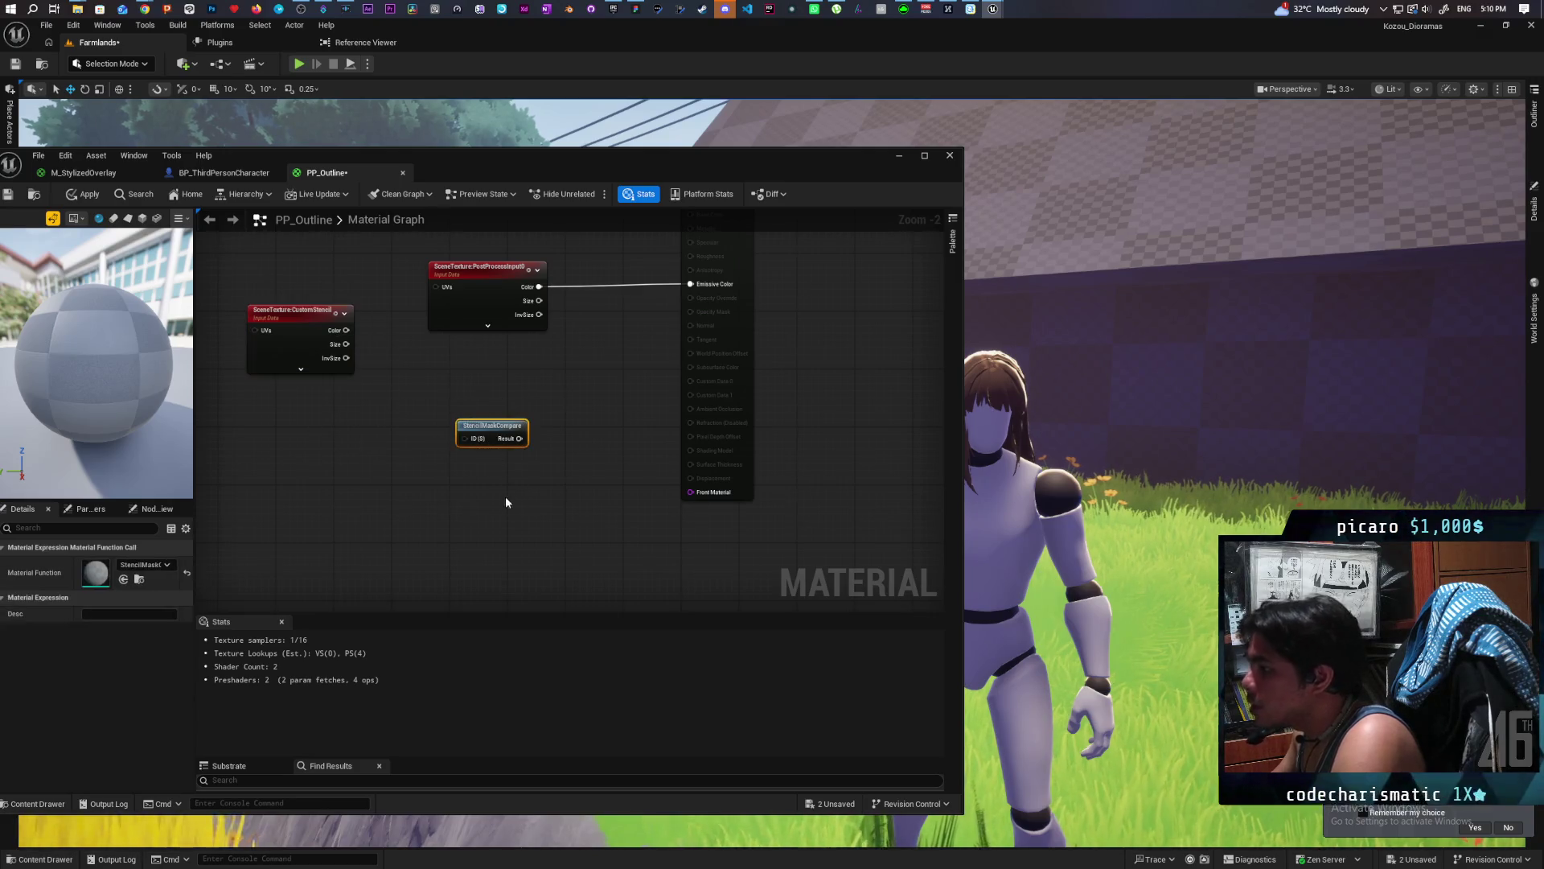
left_click(379, 478)
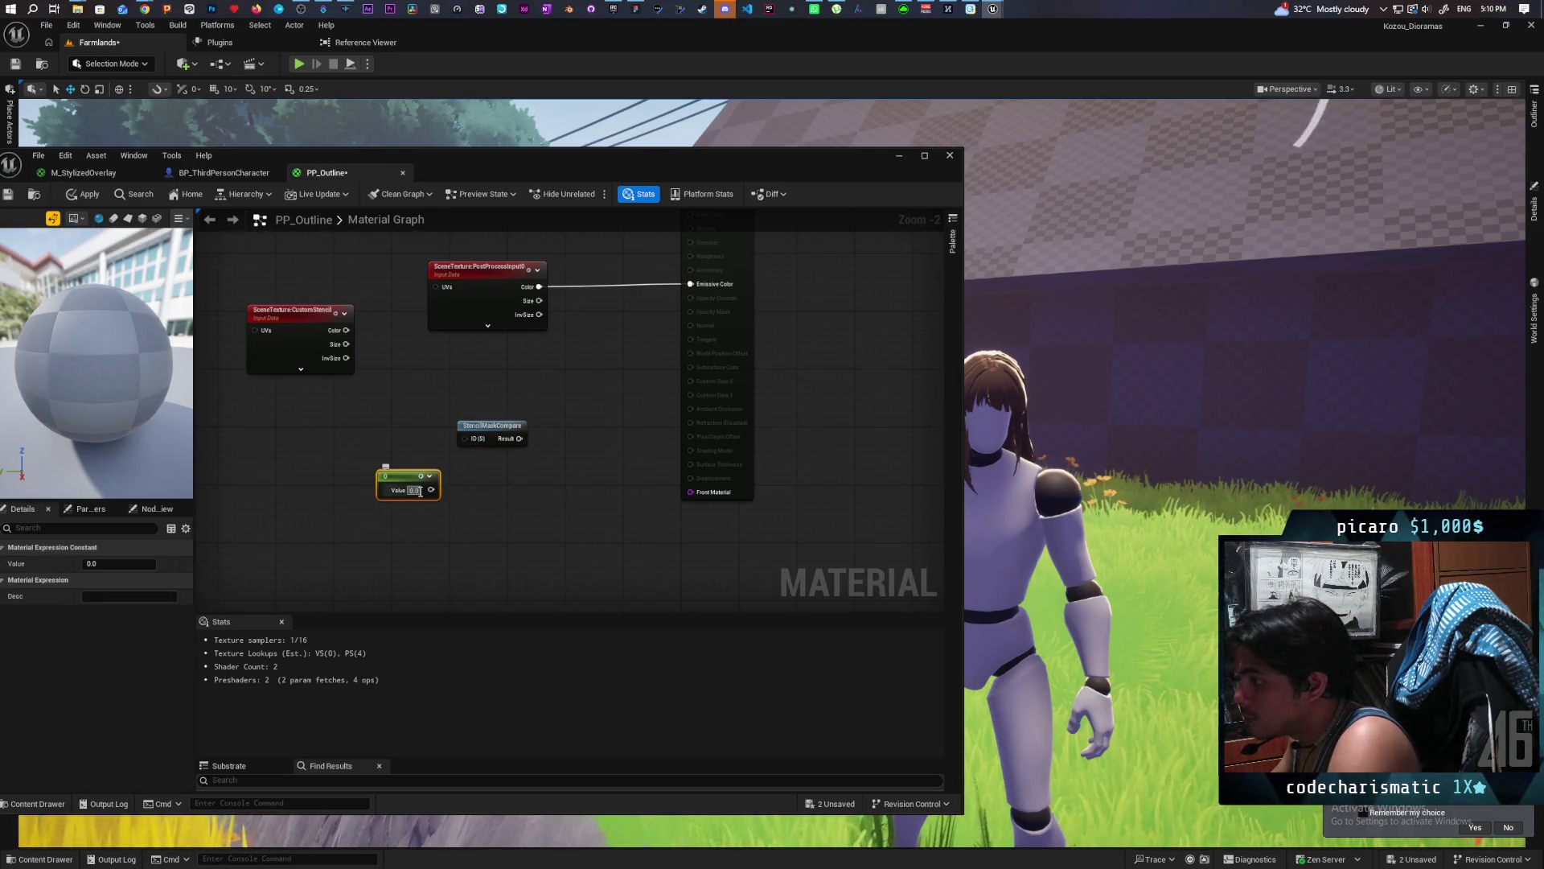
type("1")
left_click(451, 515)
left_click_drag(432, 489, 470, 441)
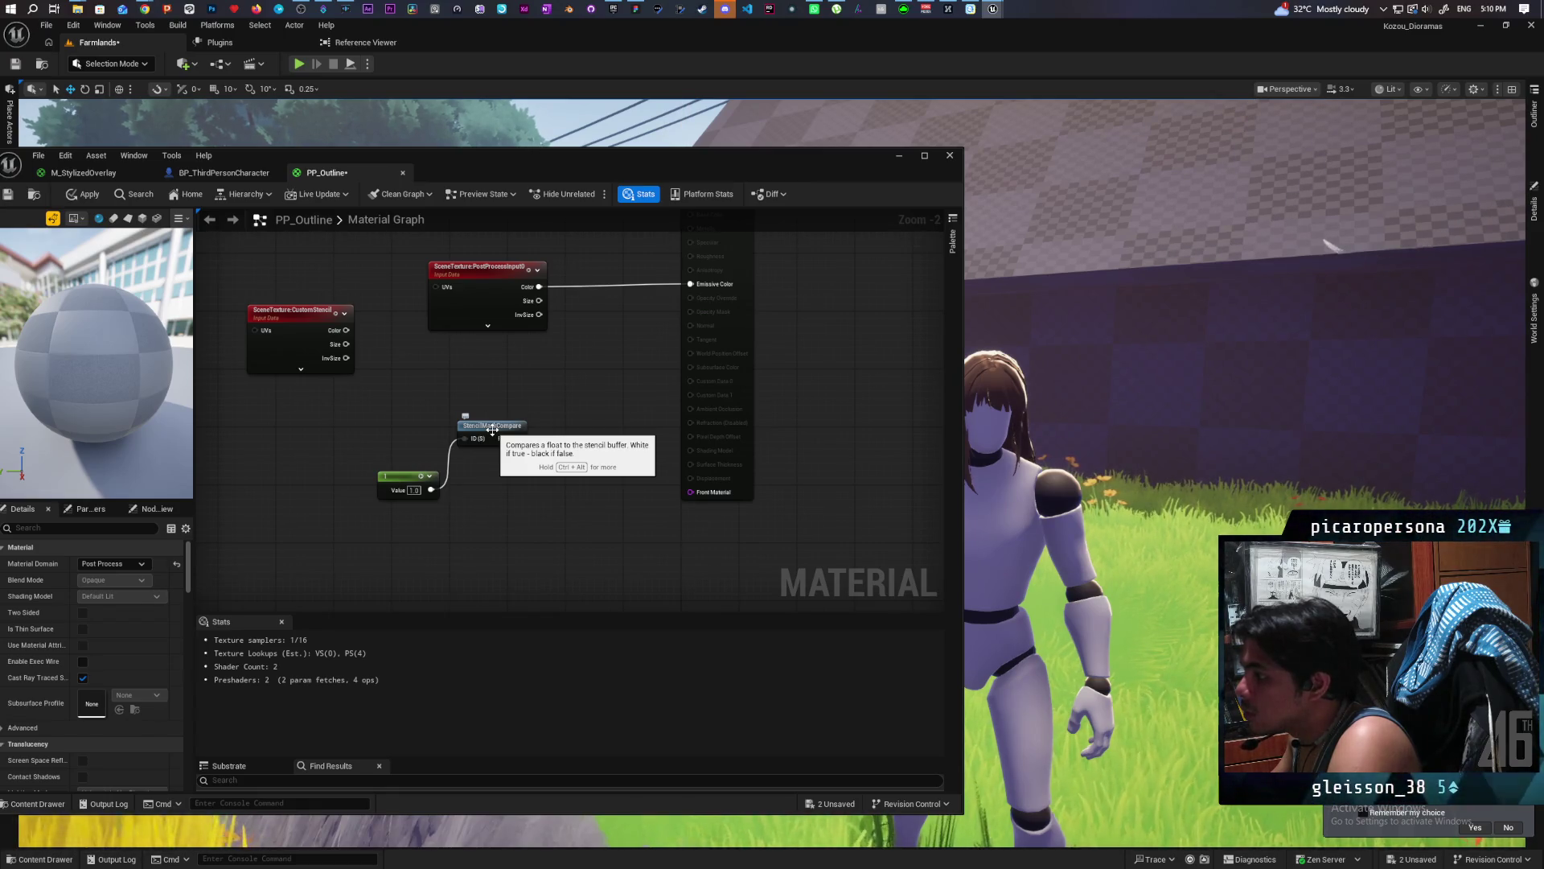
mouse_move(387, 485)
left_mouse_down()
mouse_move(403, 449)
mouse_move(386, 435)
left_mouse_up()
left_click(84, 194)
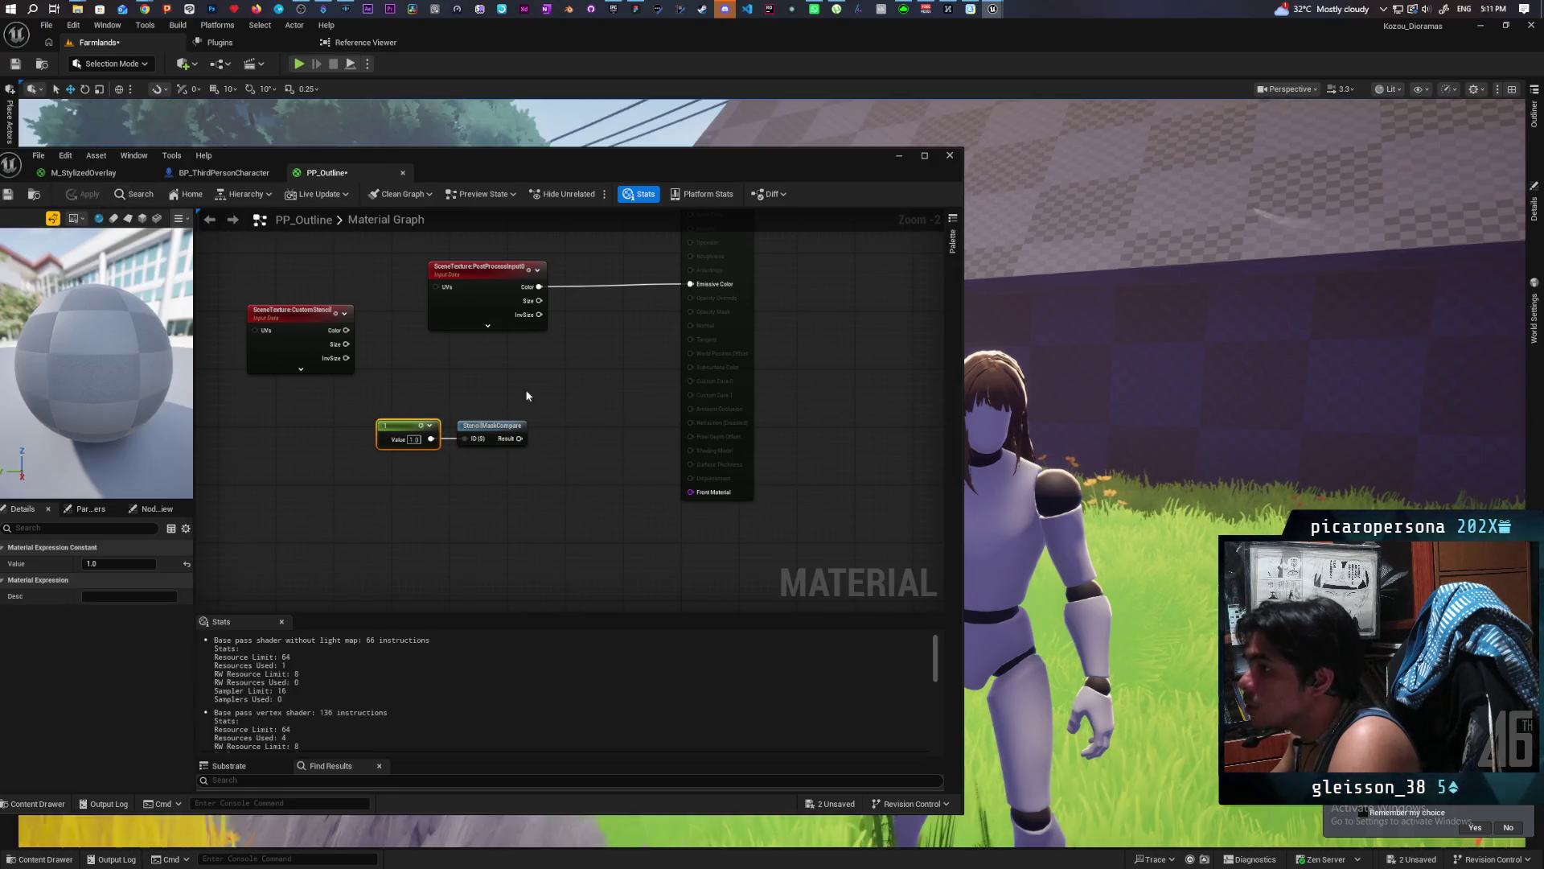
key("ctrl+shift+s")
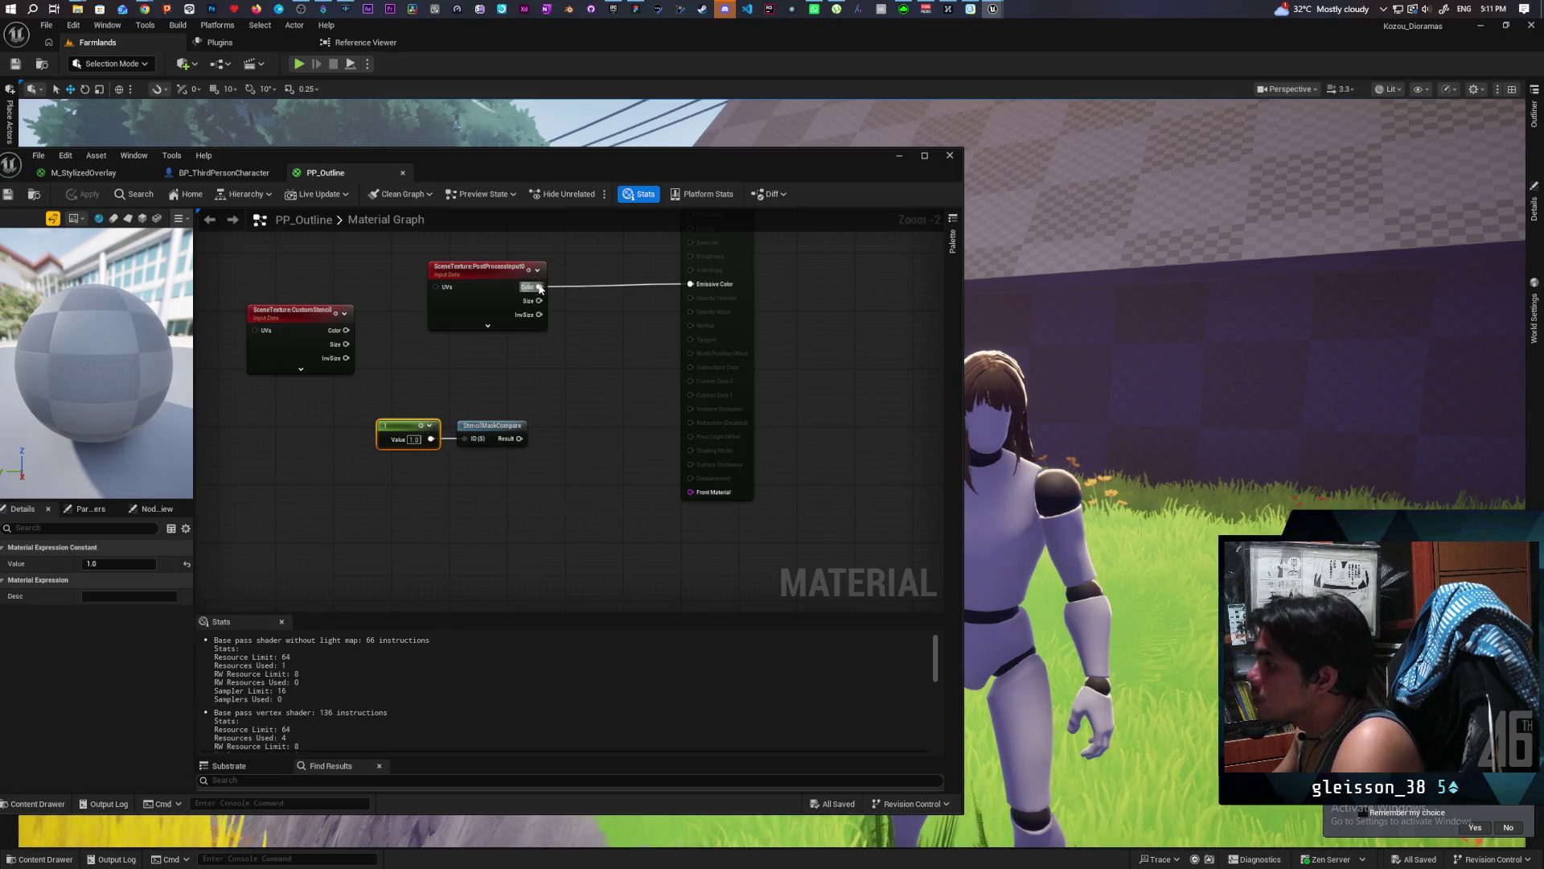
Add PostProcessInput0 Color and the stencil result with an Add node into Emissive, apply and save.
left_click_drag(539, 288, 581, 346)
type("add")
key("Return")
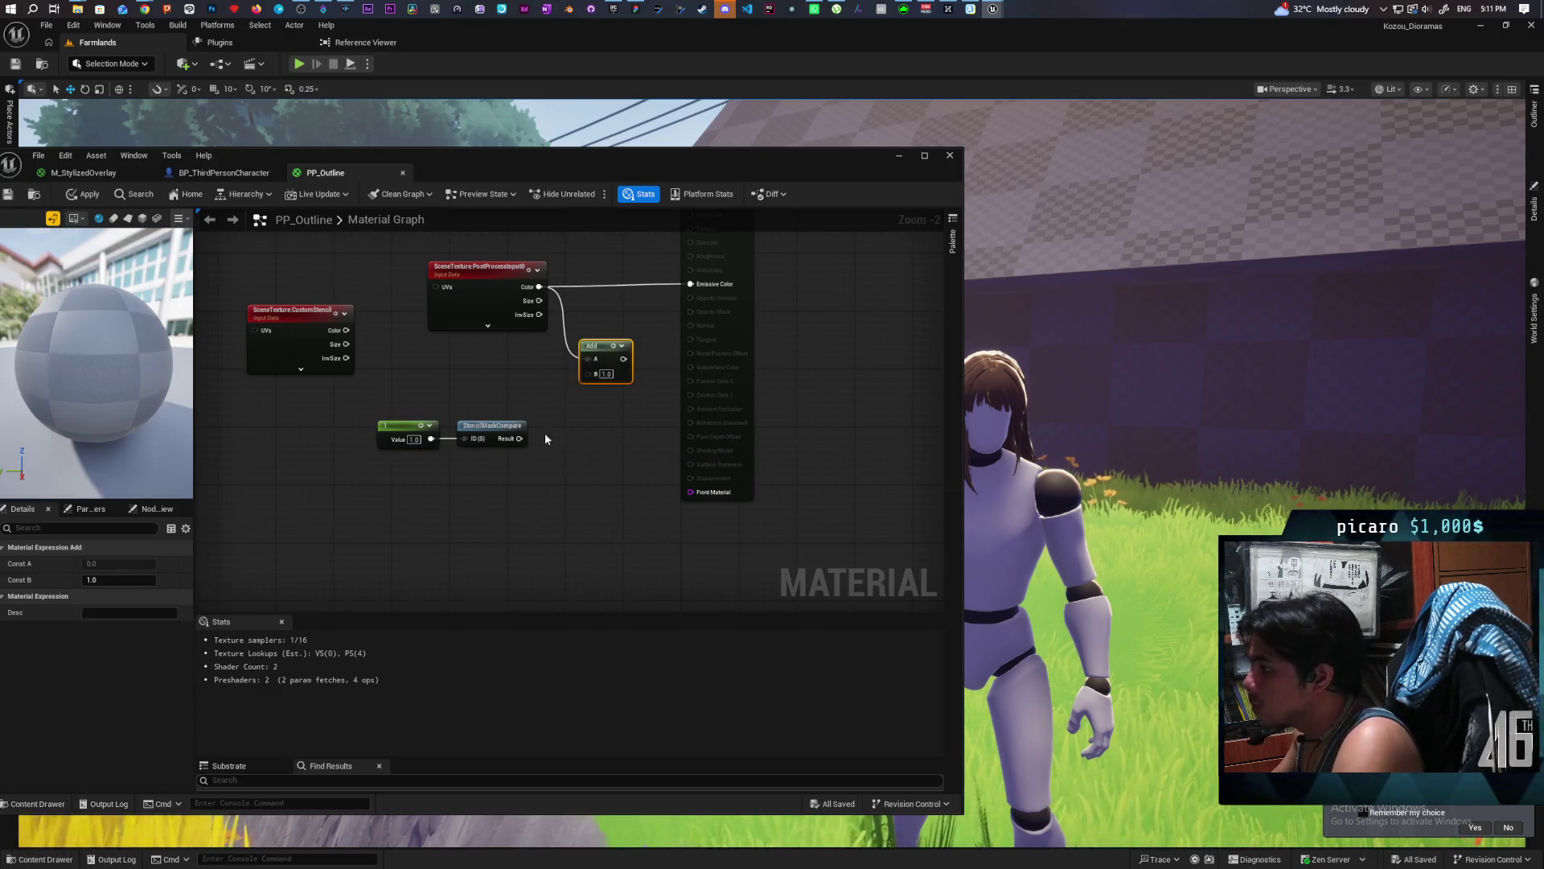
mouse_move(519, 438)
left_mouse_down()
mouse_move(684, 315)
mouse_move(700, 285)
left_mouse_up()
left_click(84, 194)
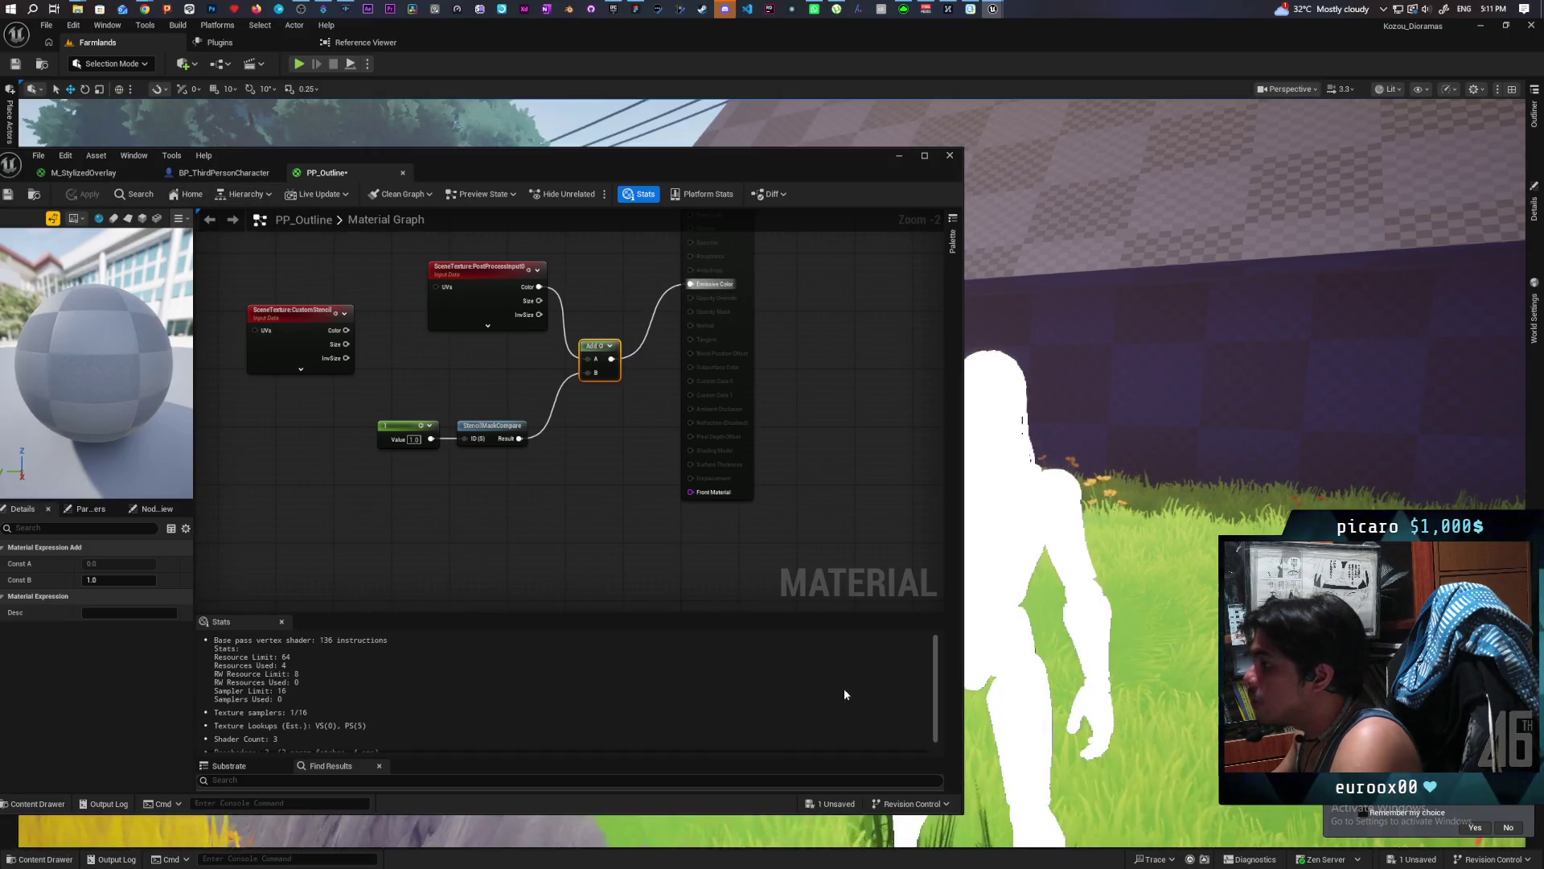
left_click_drag(499, 166, 590, 337)
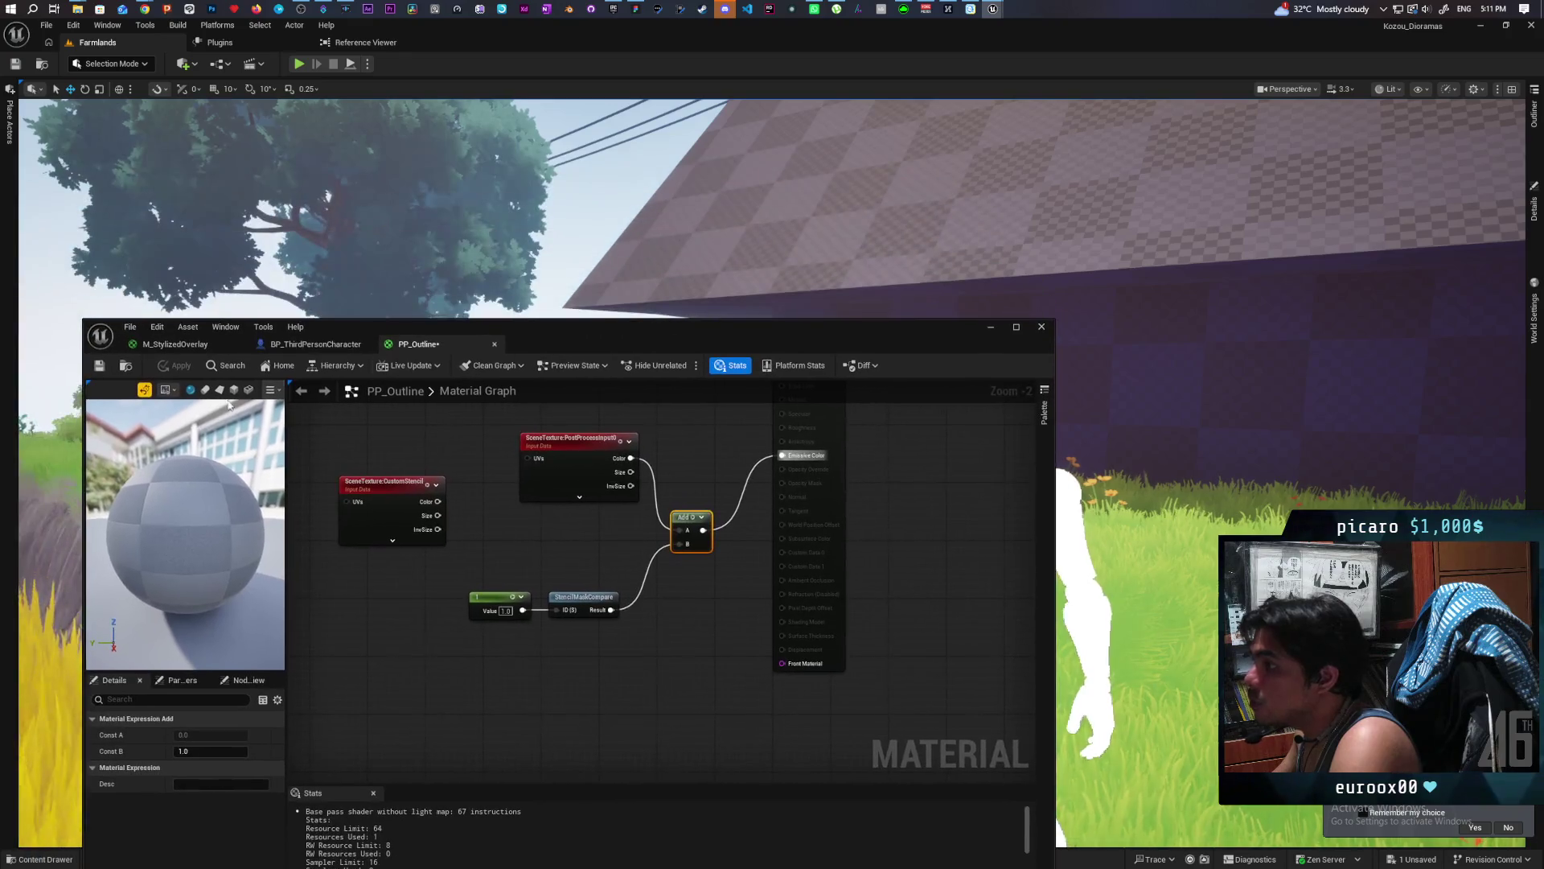
left_click(99, 365)
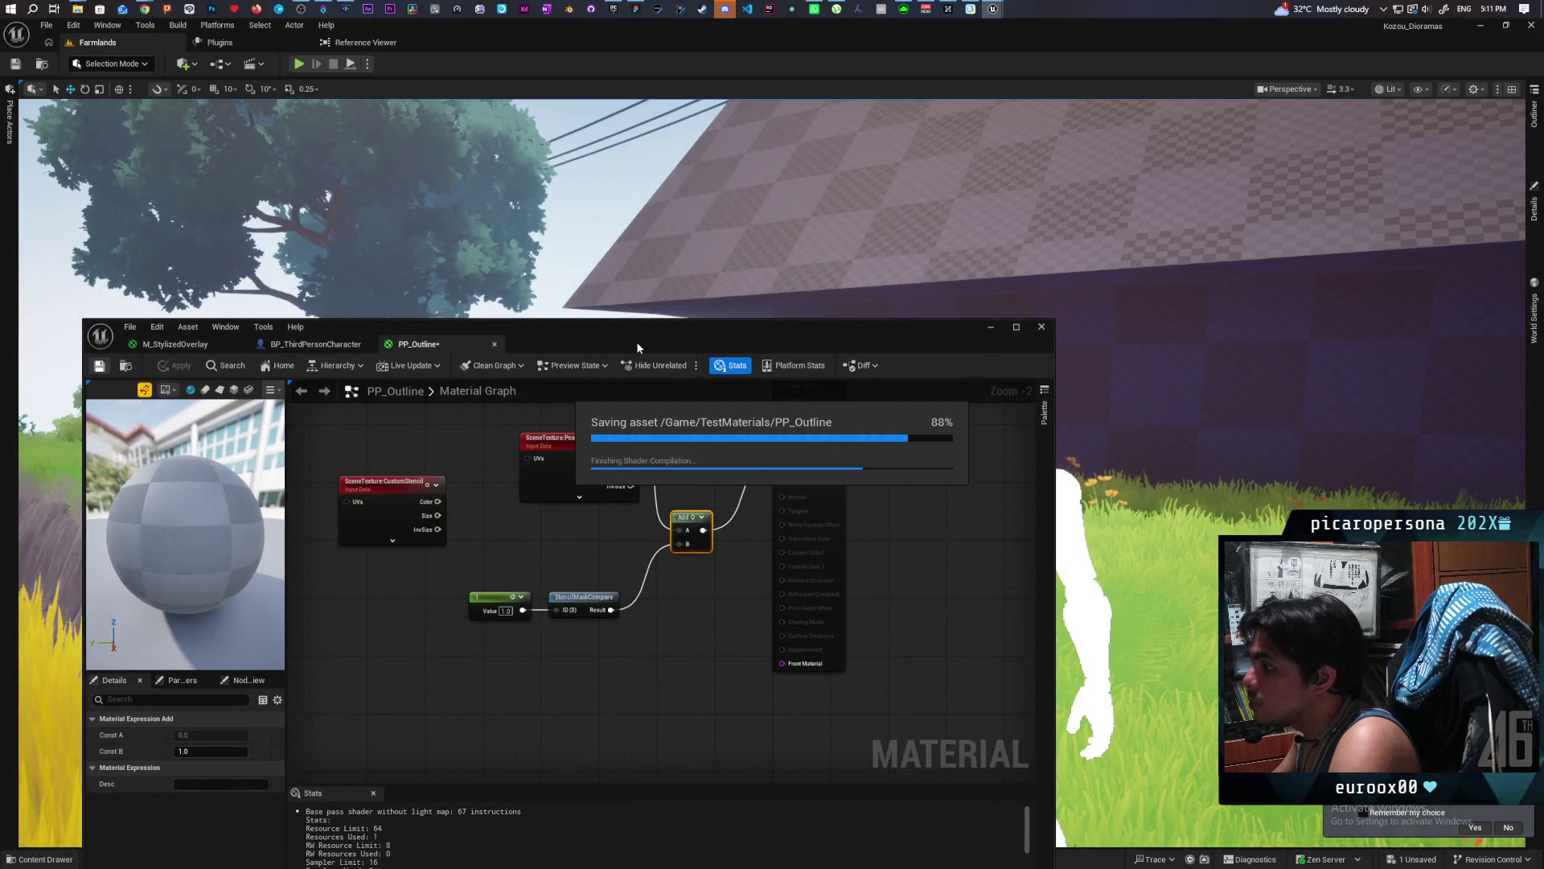
mouse_move(663, 345)
left_mouse_down()
mouse_move(544, 632)
mouse_move(436, 238)
mouse_move(437, 179)
left_mouse_up()
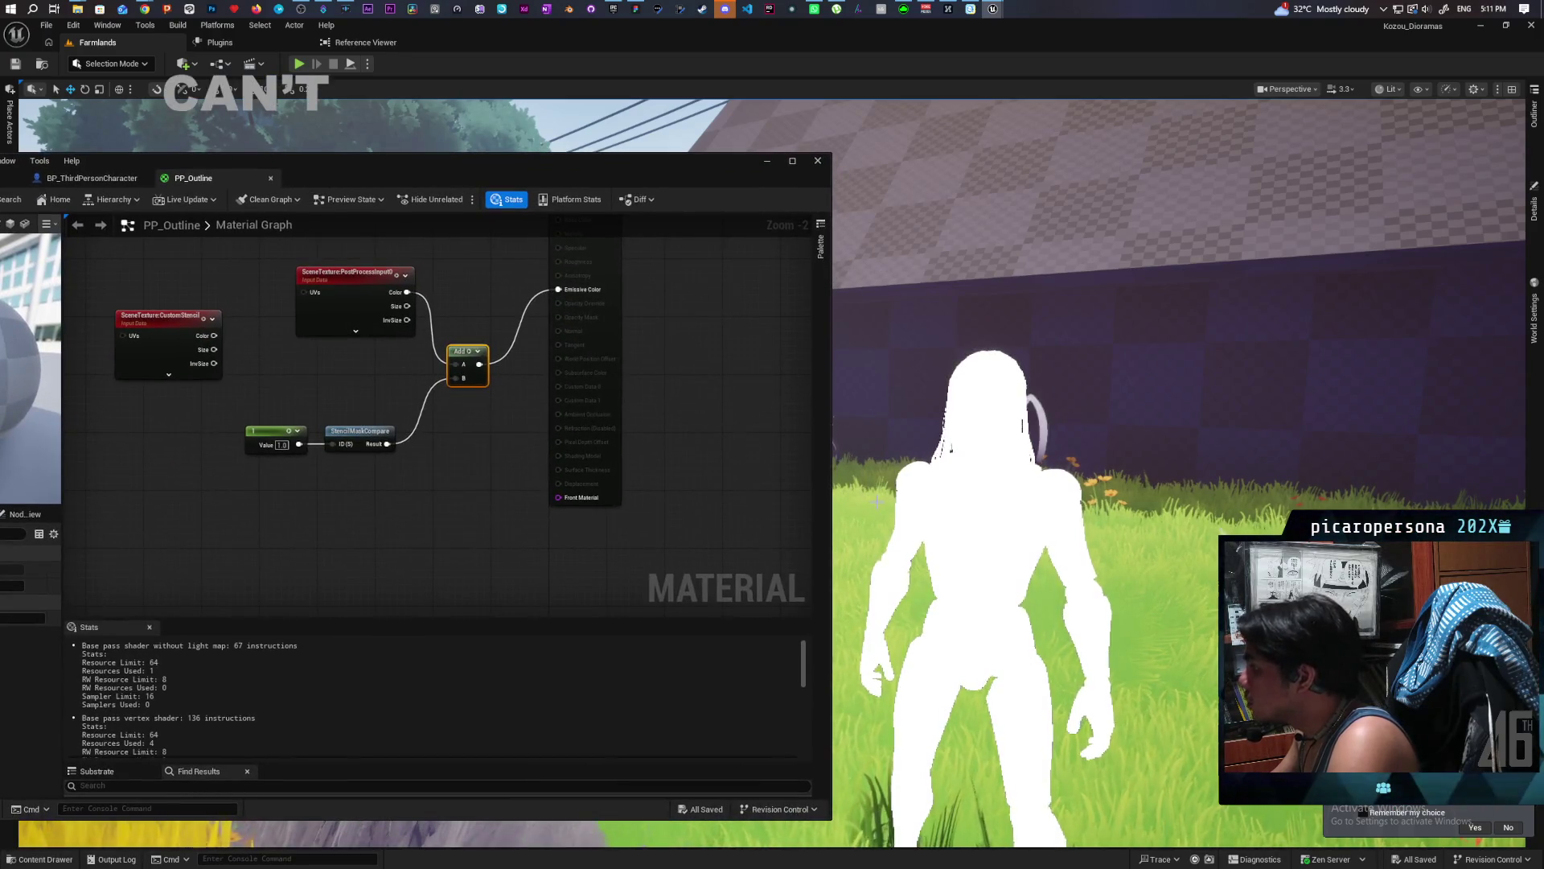
mouse_move(589, 172)
left_mouse_down()
mouse_move(697, 110)
mouse_move(918, 115)
left_mouse_up()
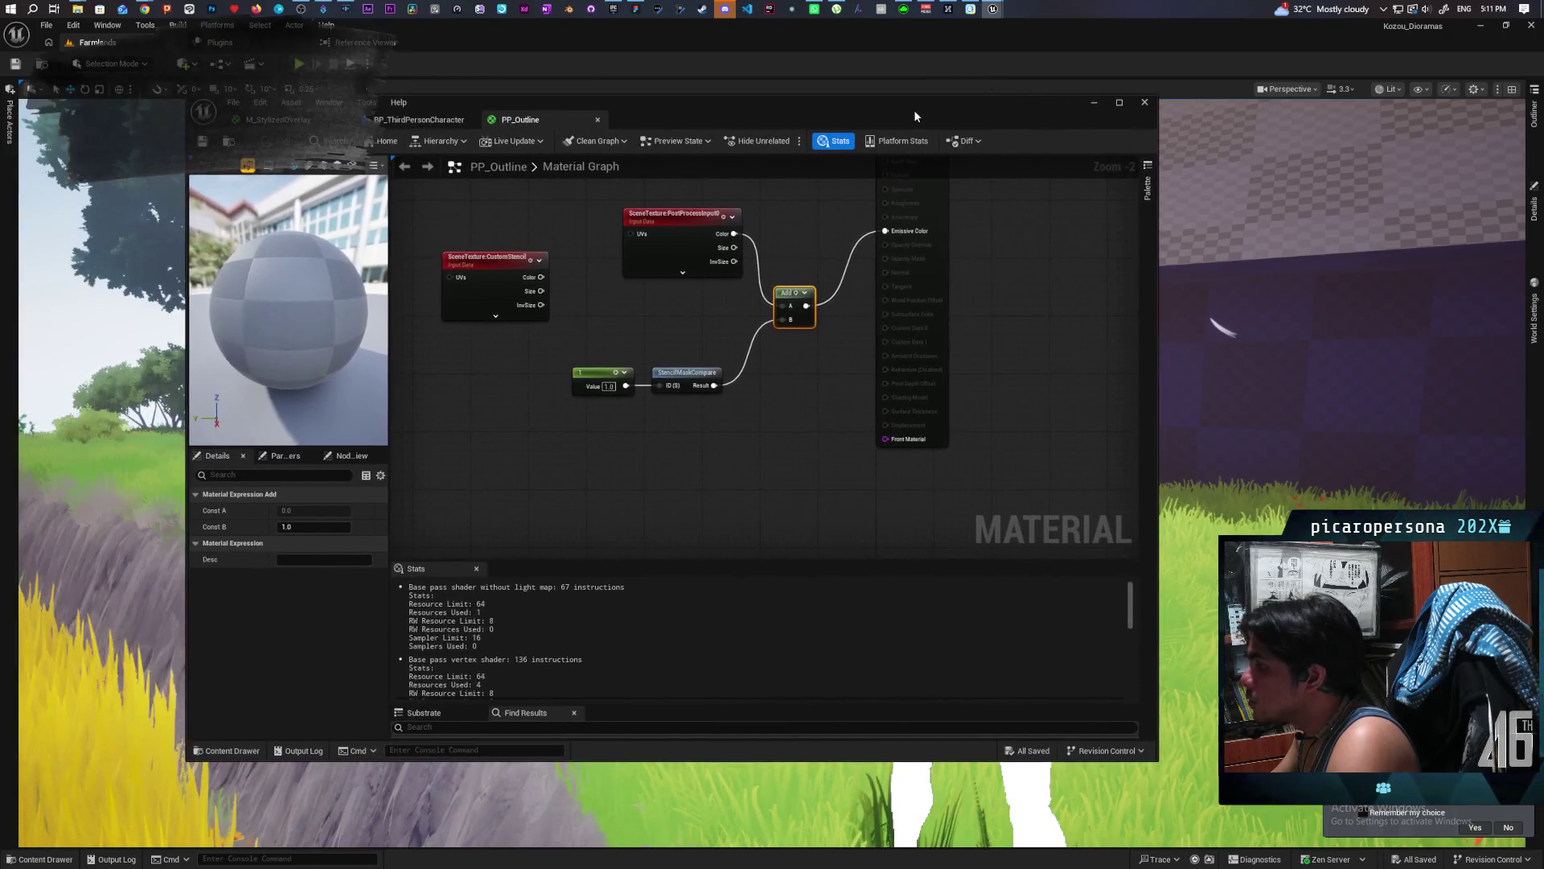
Set Blendable Location to Scene Color Before DOF and check the white mannequin in the viewport.
left_click(925, 266)
scroll(274, 638, "down", 10)
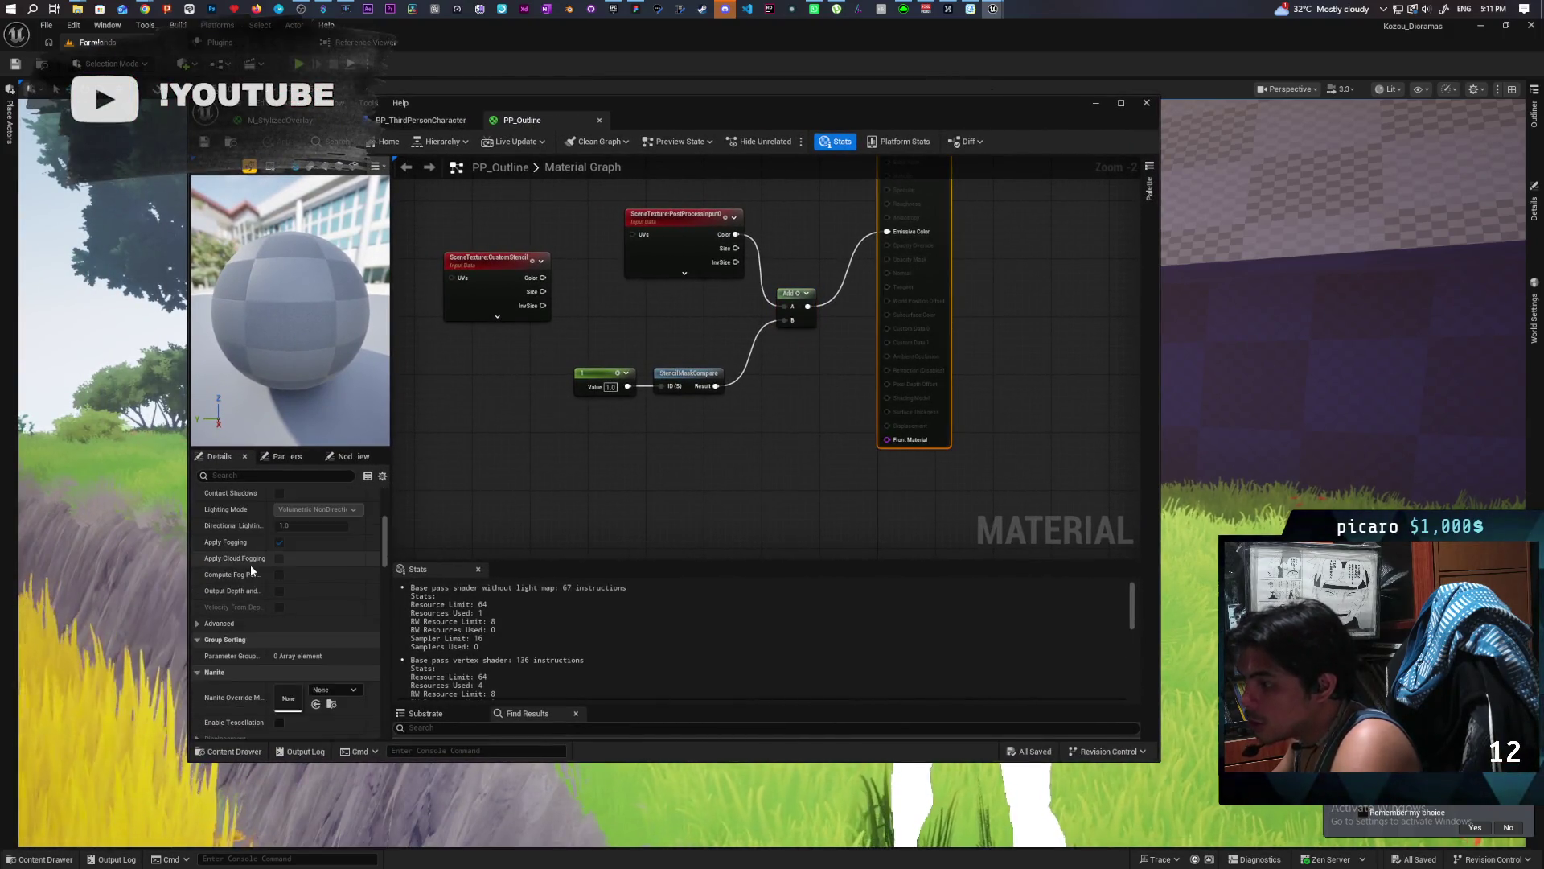
scroll(249, 565, "down", 10)
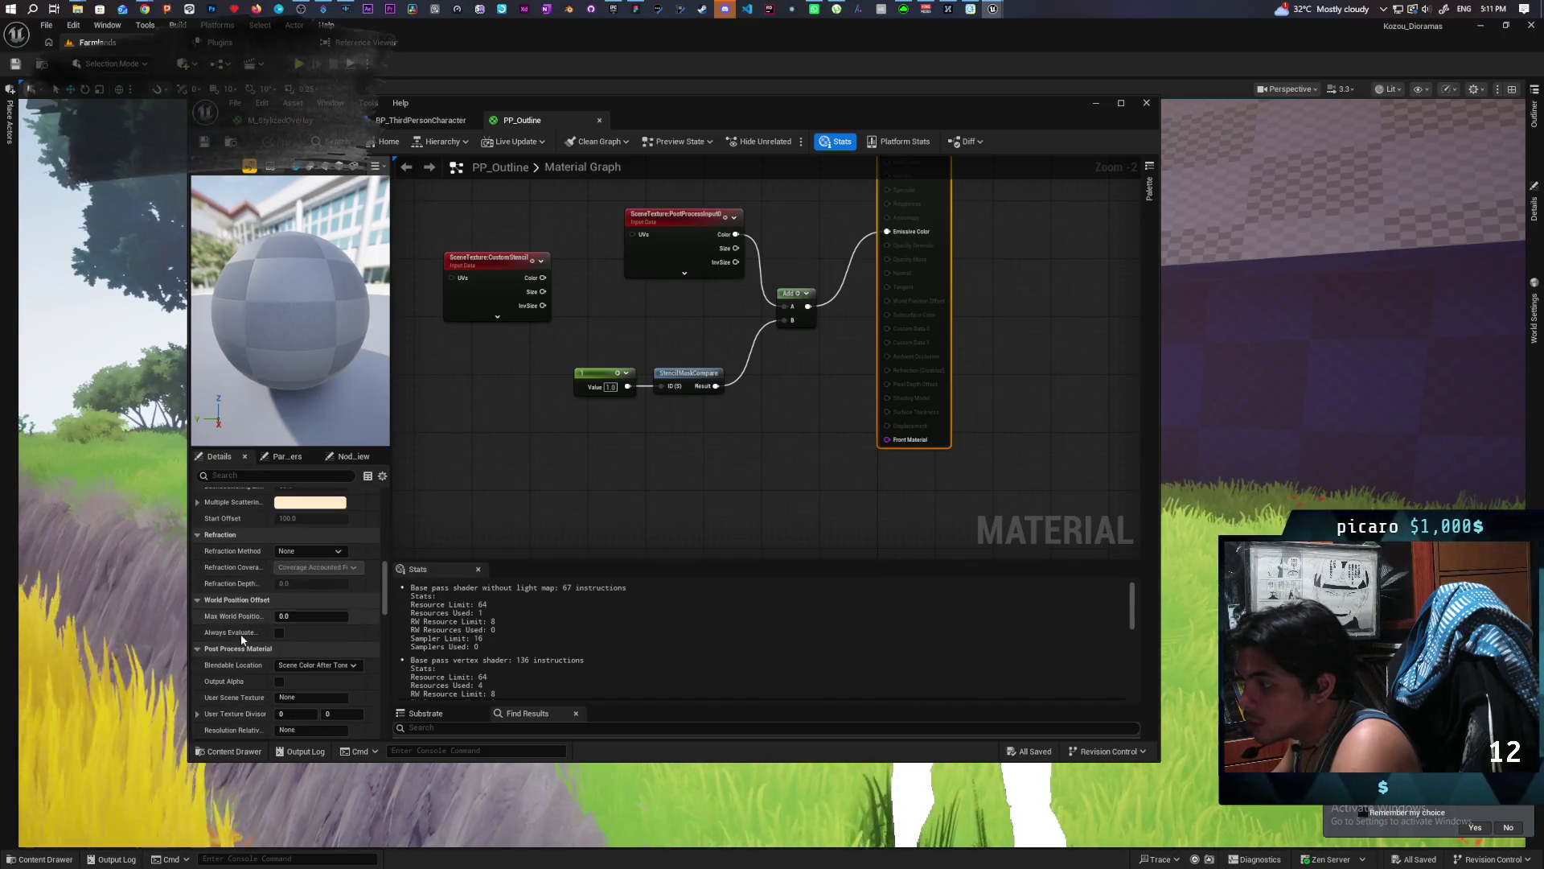
left_click(315, 664)
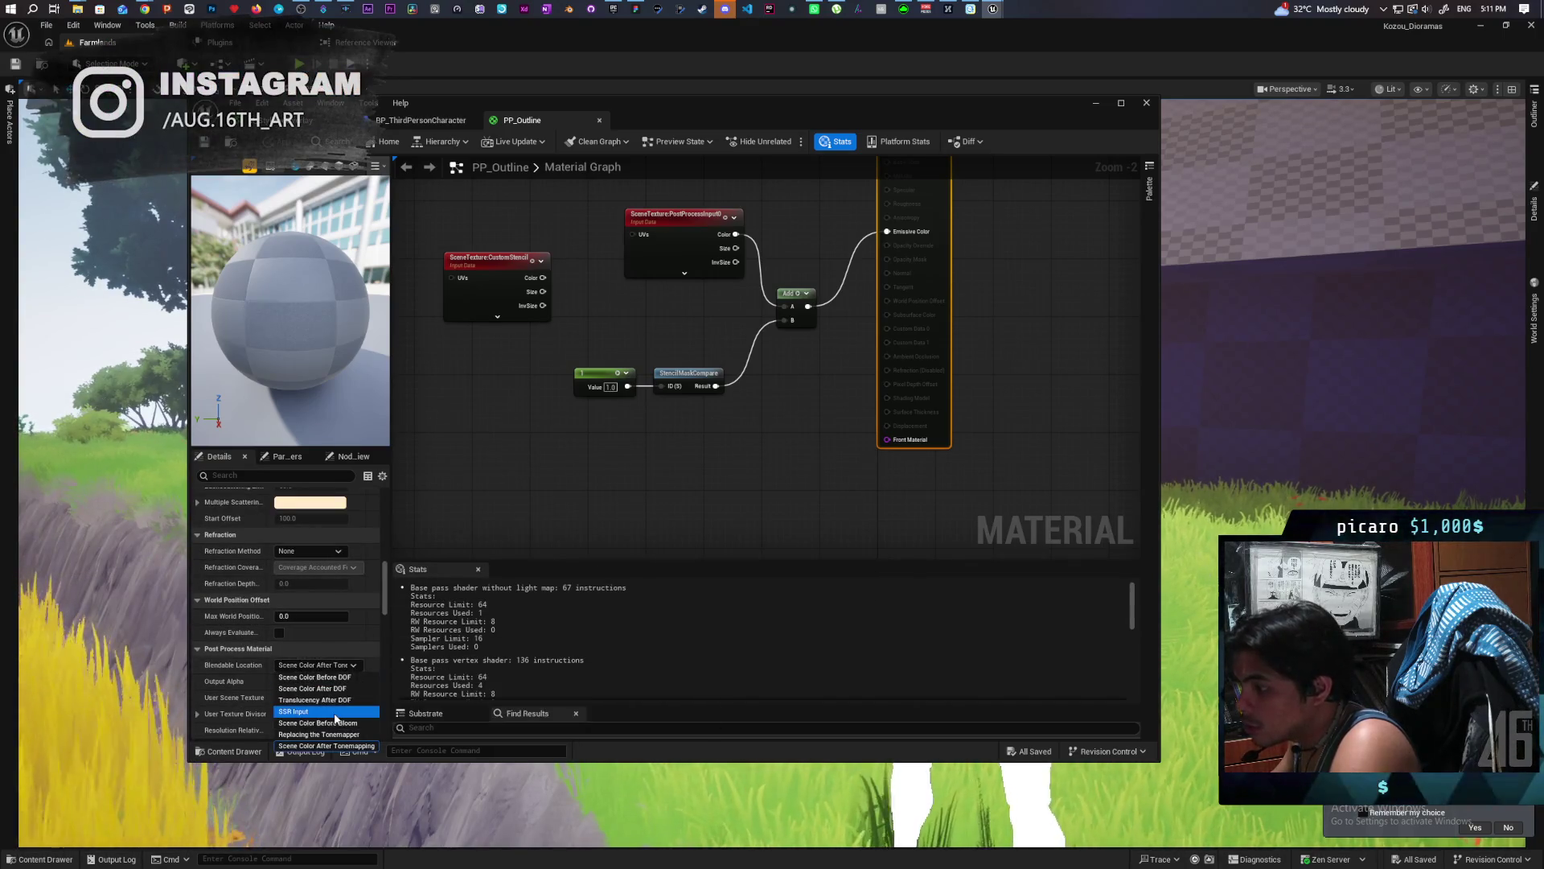
left_click(366, 678)
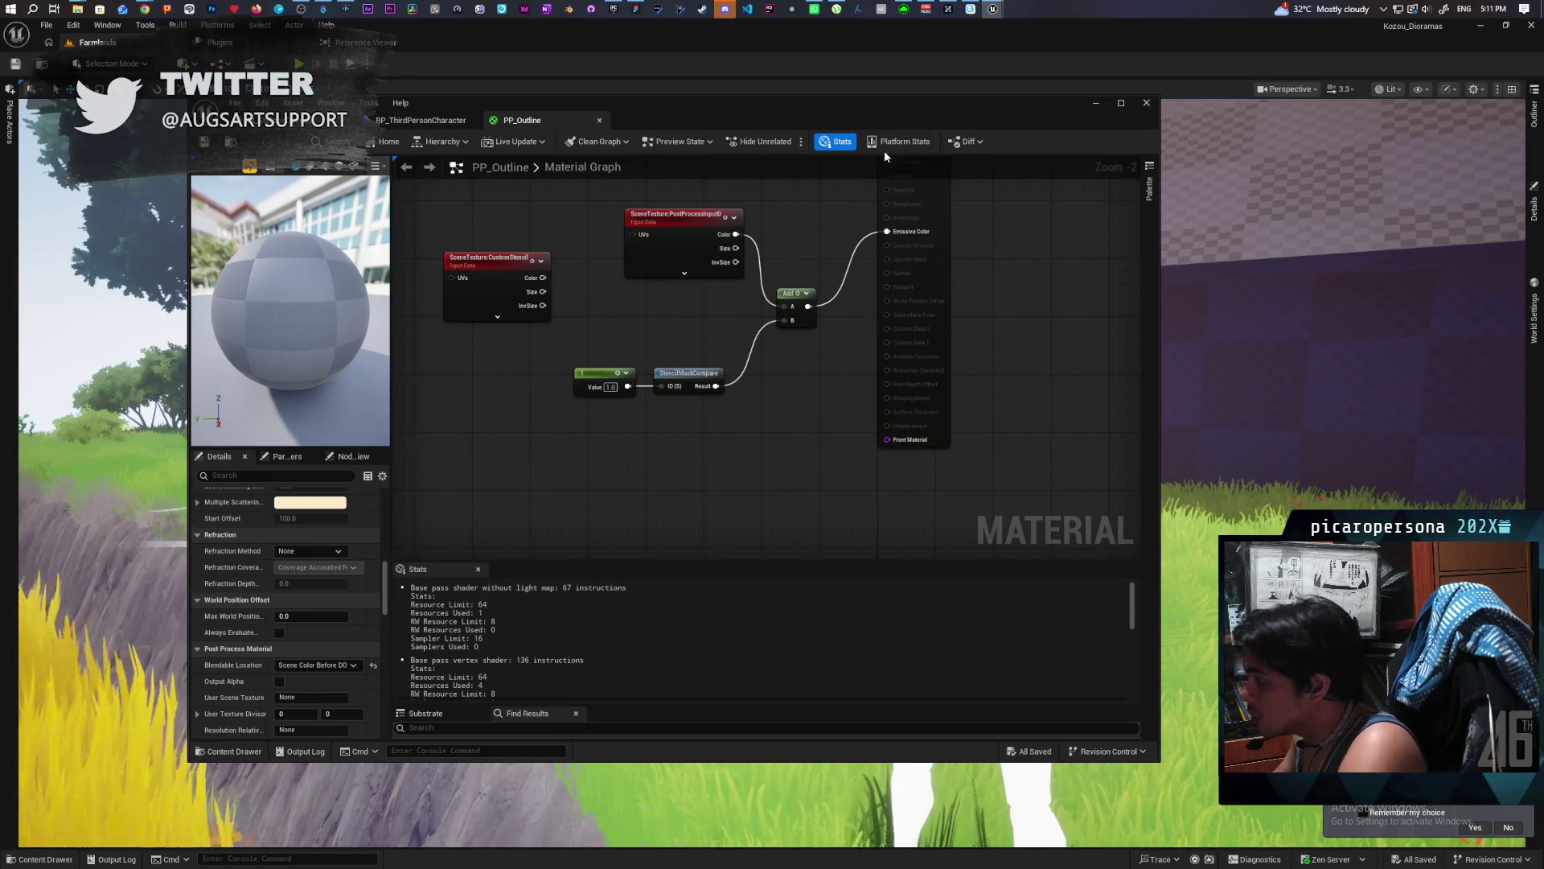
mouse_move(996, 118)
left_mouse_down()
mouse_move(728, 727)
mouse_move(745, 715)
left_mouse_up()
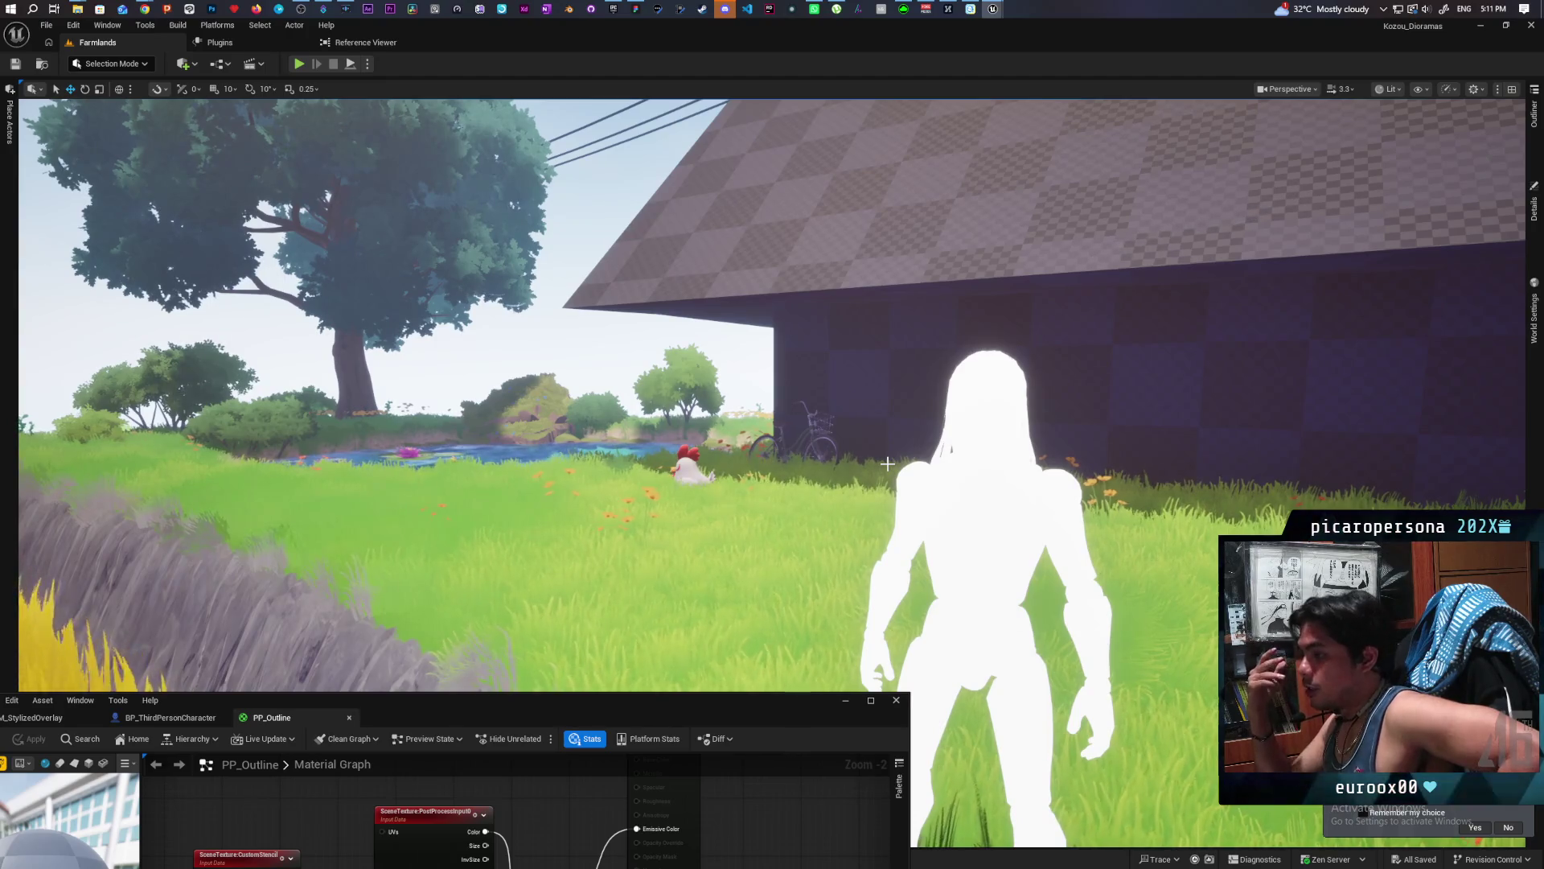
mouse_move(493, 709)
left_mouse_down()
mouse_move(640, 320)
mouse_move(524, 198)
mouse_move(566, 137)
mouse_move(541, 147)
left_mouse_up()
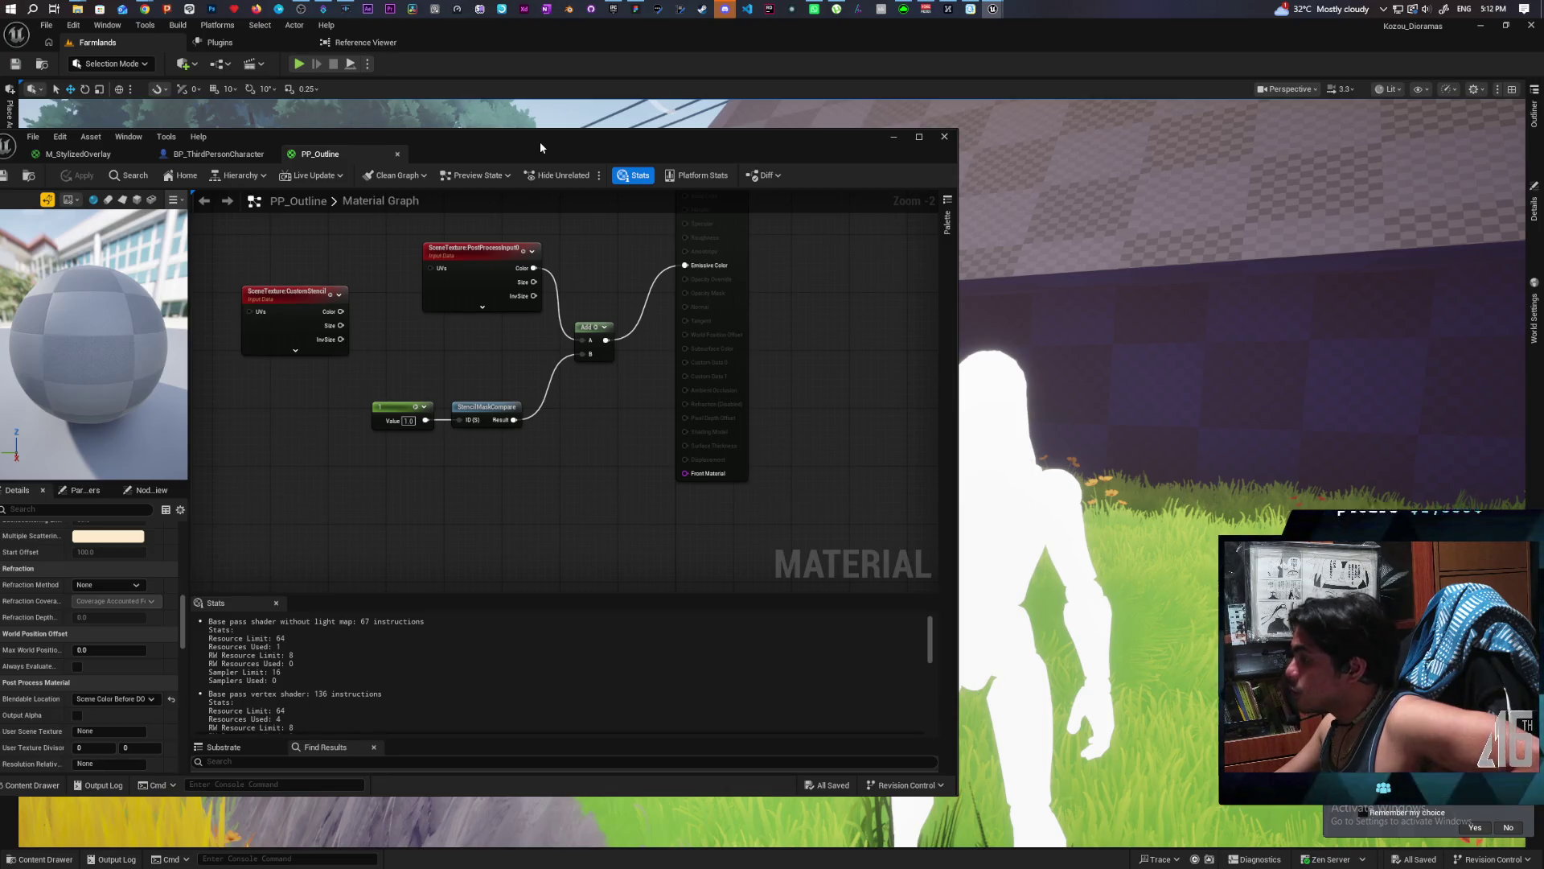
mouse_move(538, 141)
left_mouse_down()
mouse_move(510, 205)
mouse_move(550, 151)
left_mouse_up()
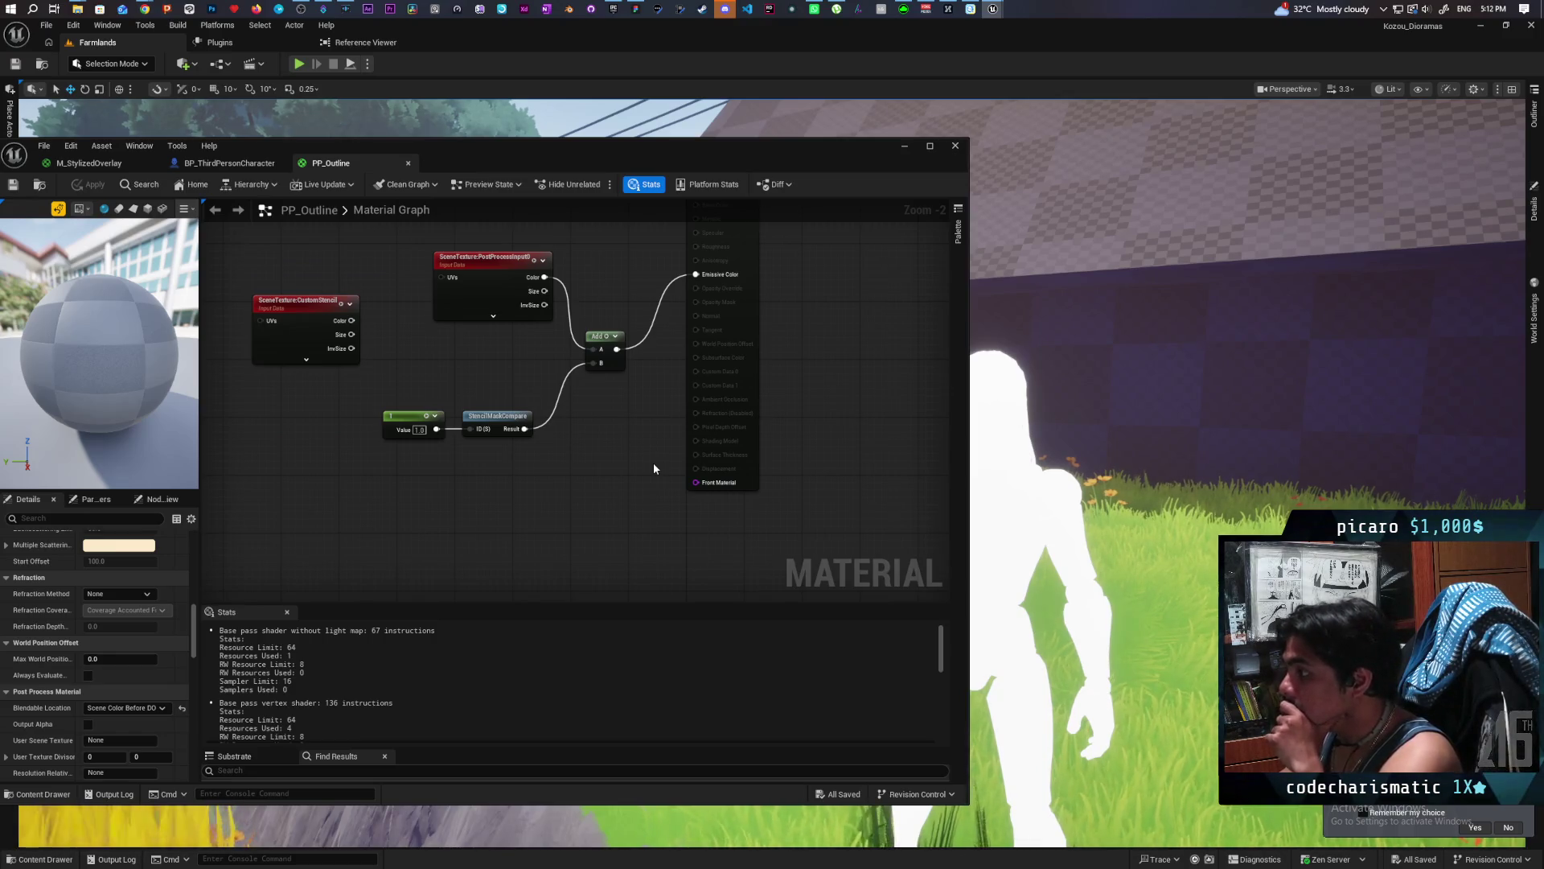
key("Home")
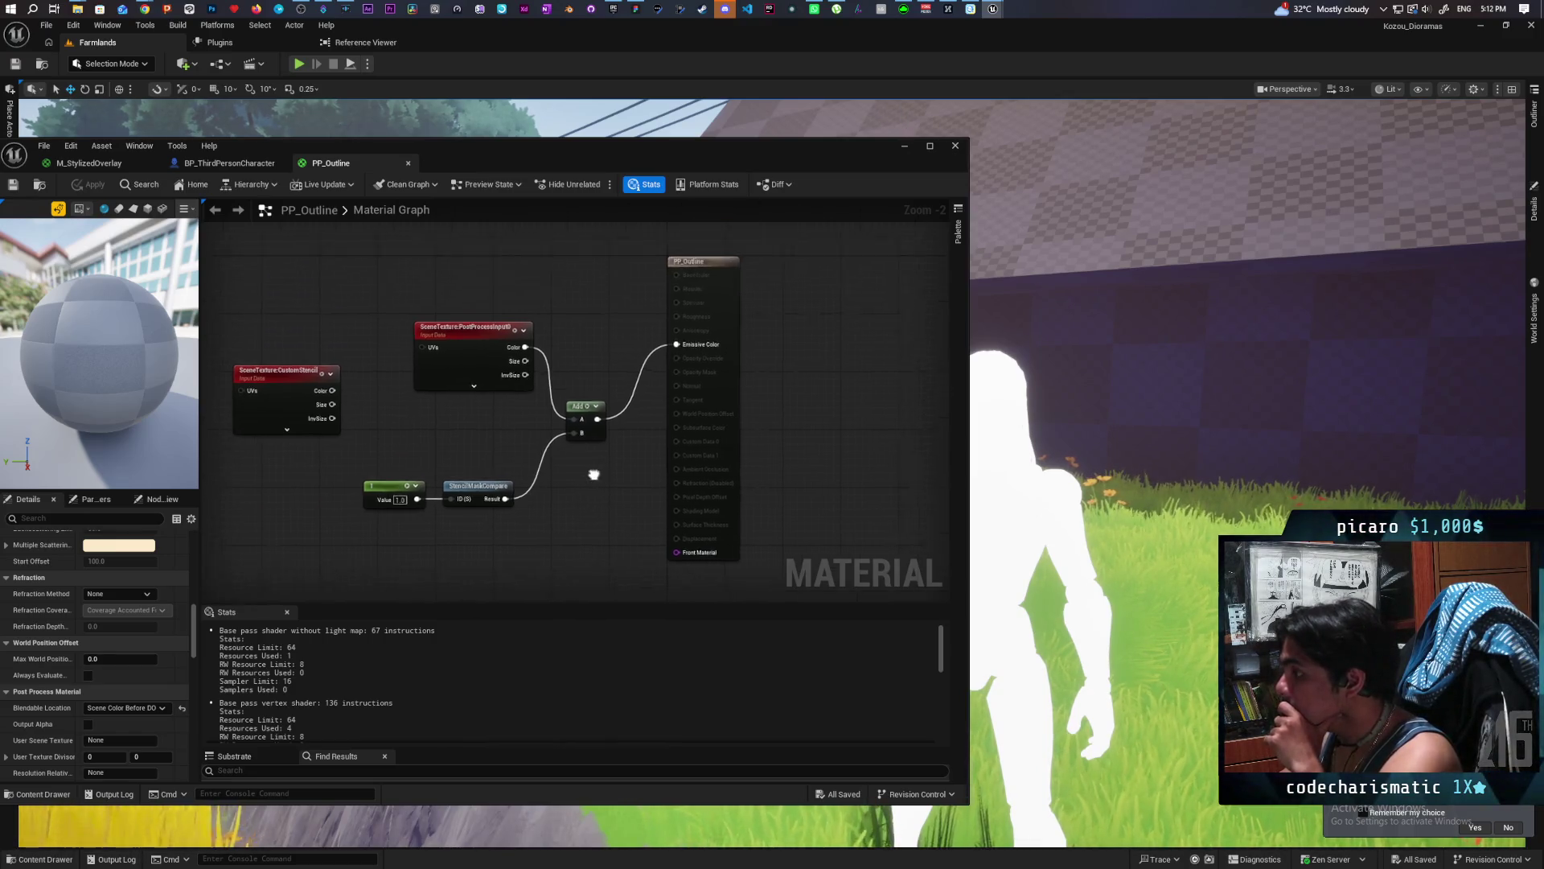
Tidy the Add node beside the output, then apply and save PP_Outline.
left_click_drag(573, 476, 583, 412)
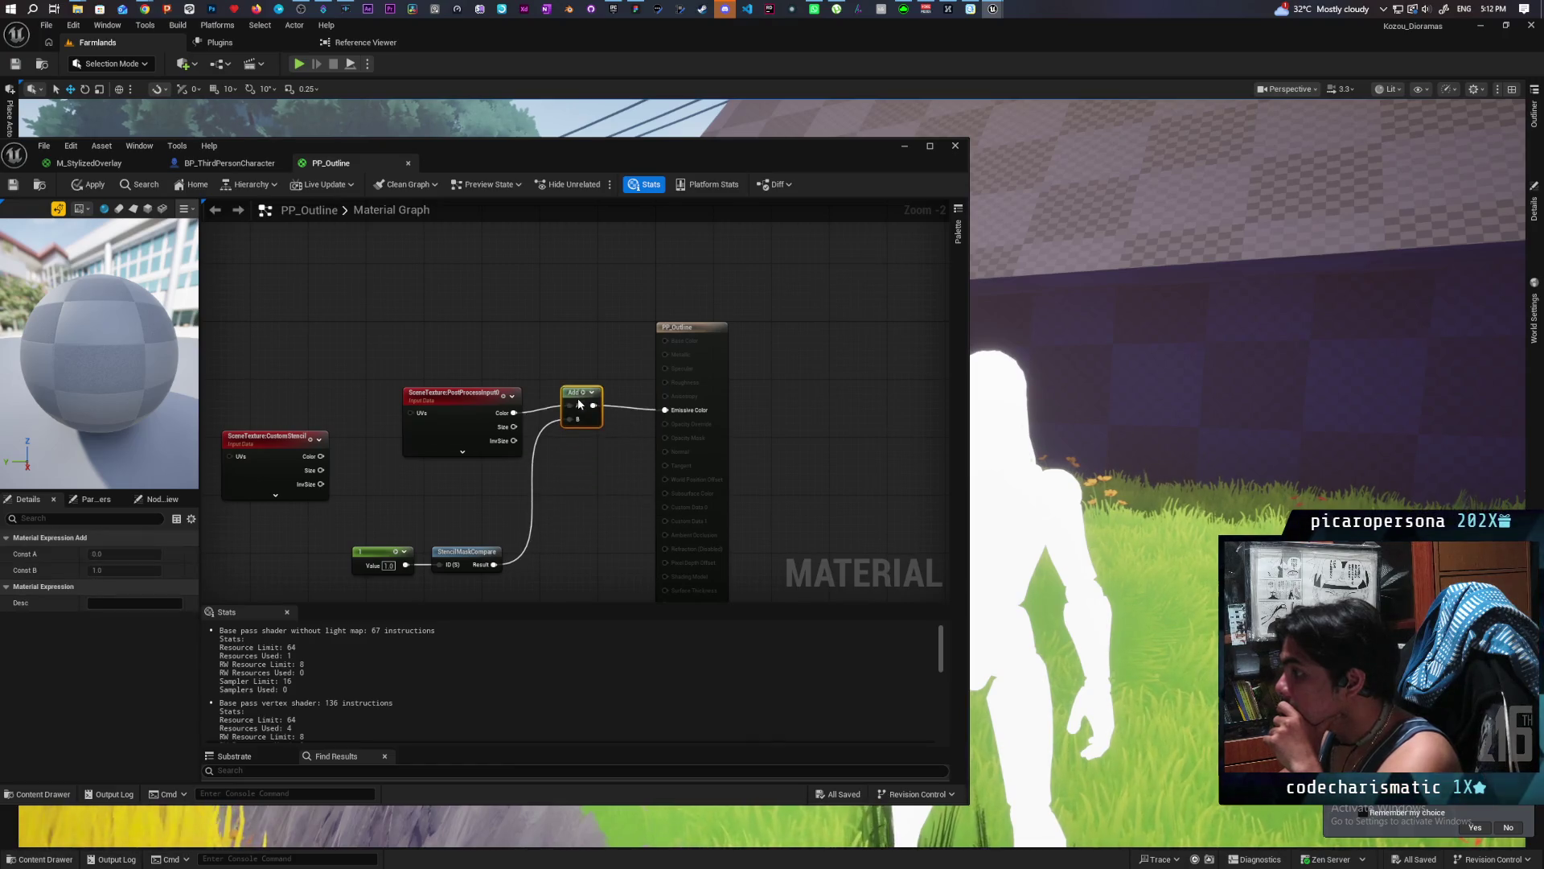
left_click_drag(335, 355, 779, 419)
left_click(840, 411)
left_click(87, 191)
key("ctrl+s")
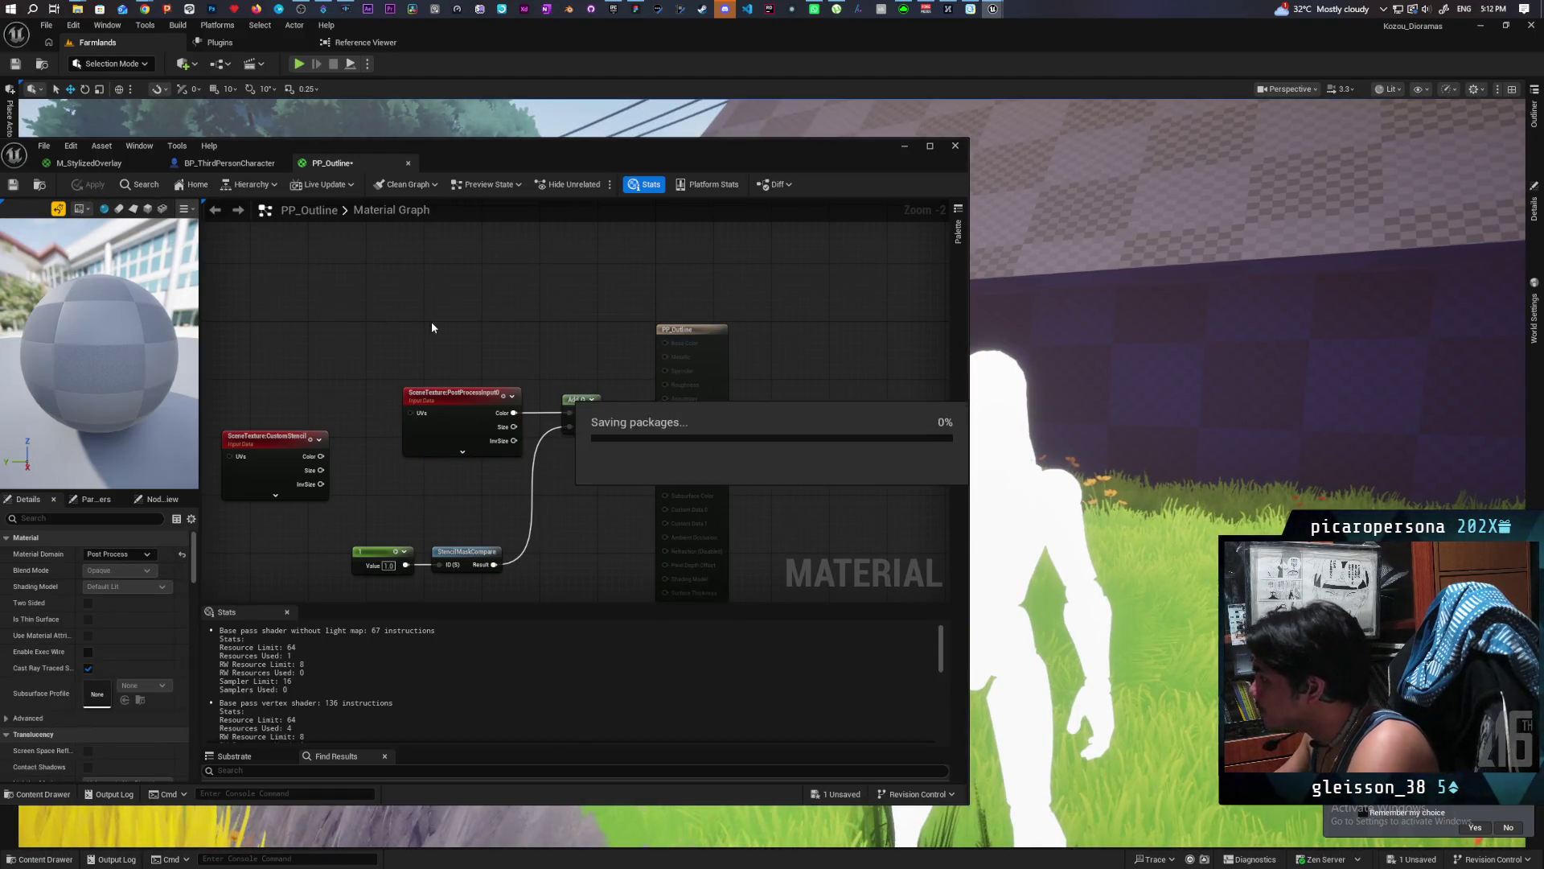
Review the result node's Blendable Location options, leaving Scene Color Before DOF unchanged.
left_click(718, 380)
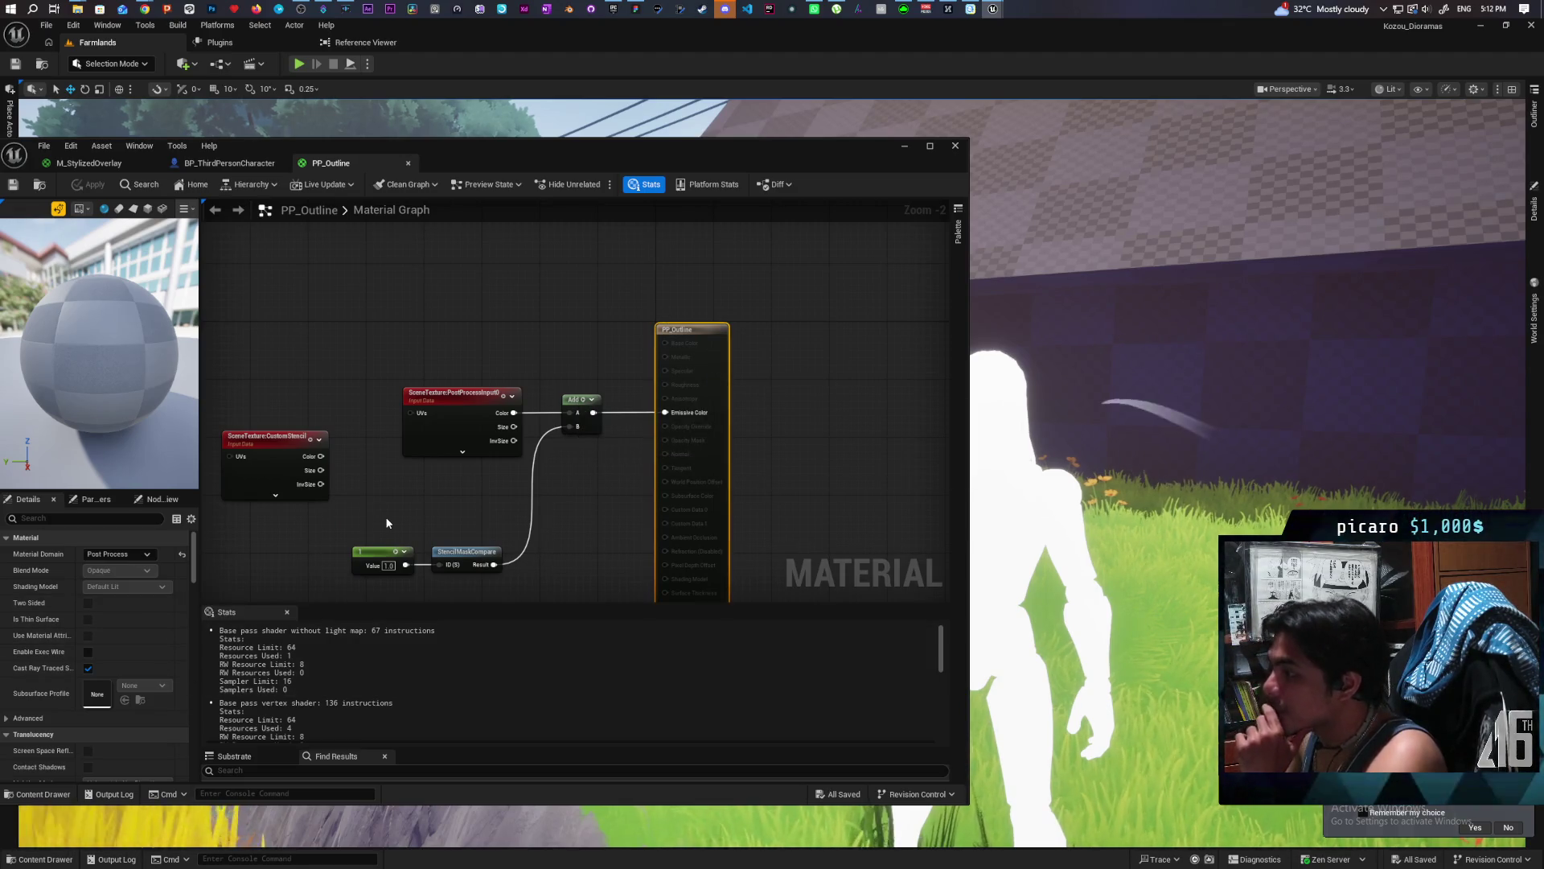
left_click_drag(498, 152, 525, 148)
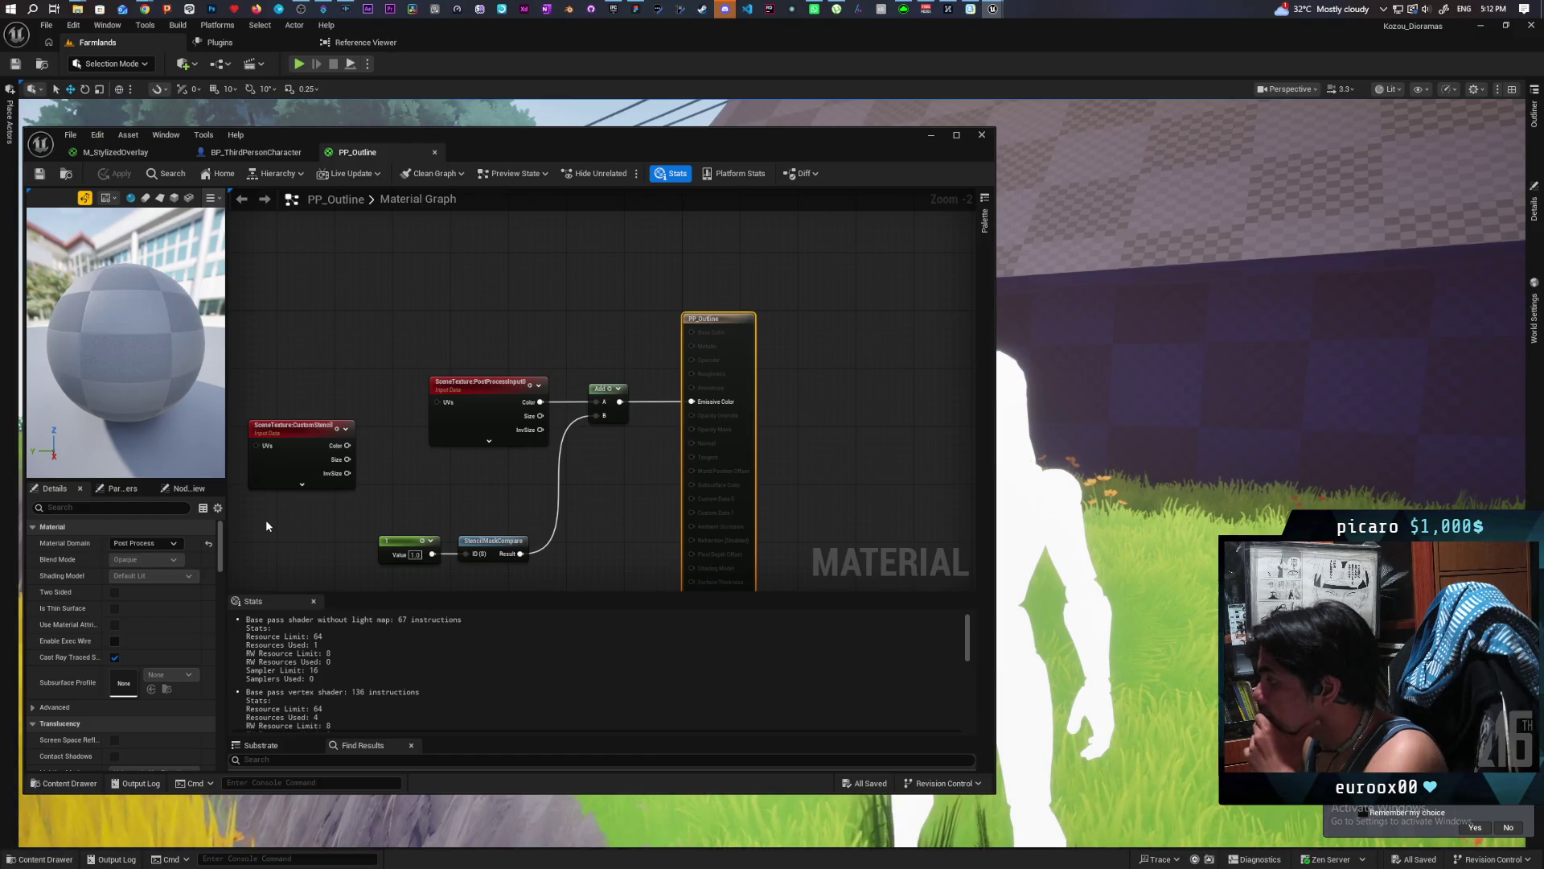
scroll(166, 608, "down", 10)
scroll(166, 609, "down", 10)
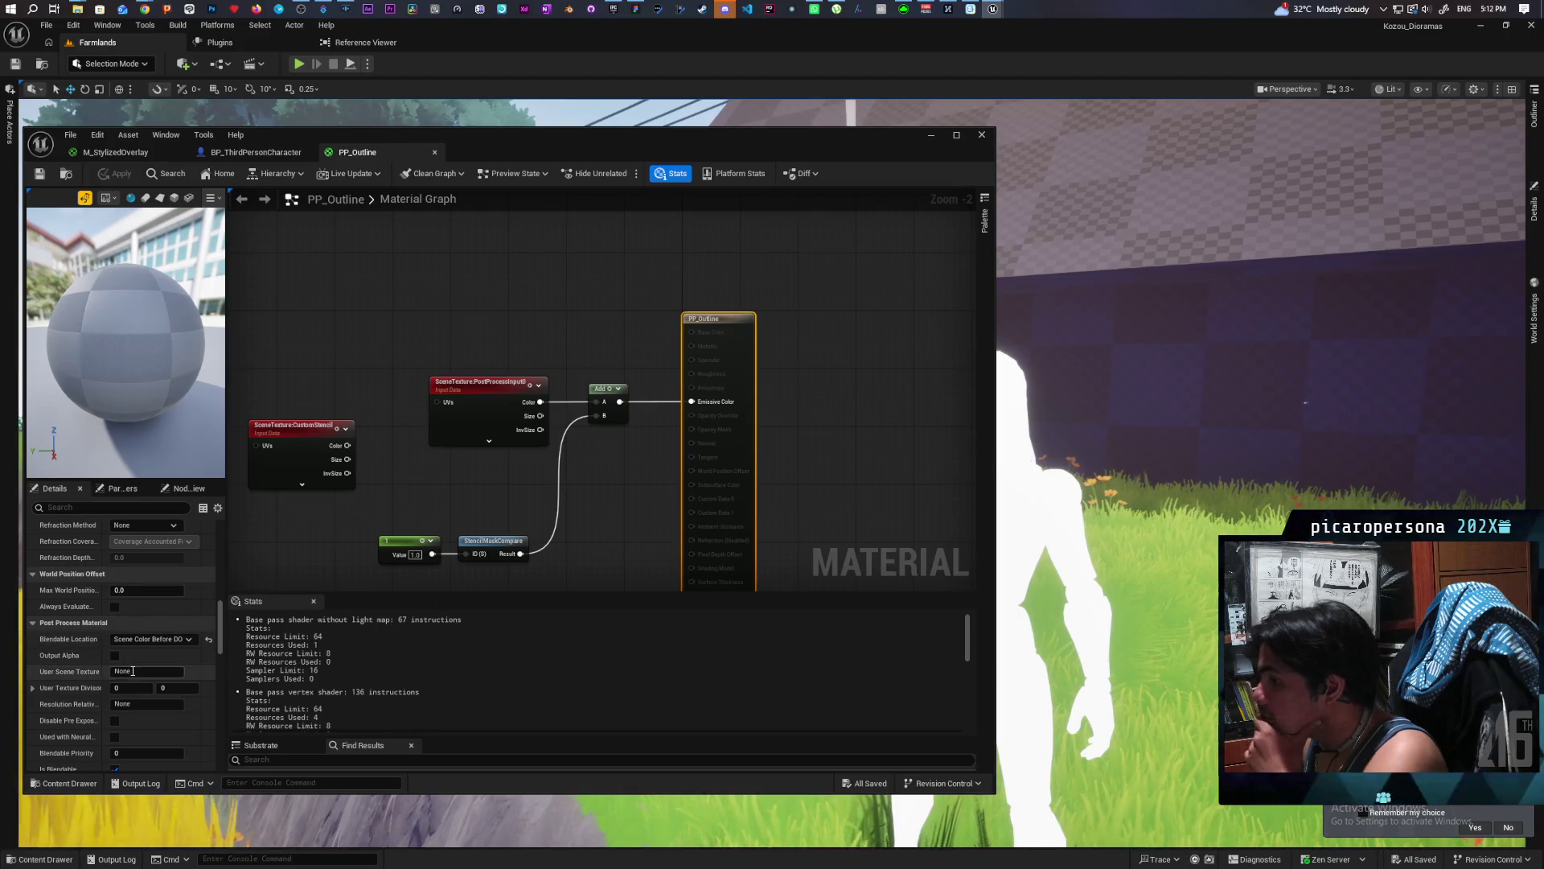
mouse_move(84, 676)
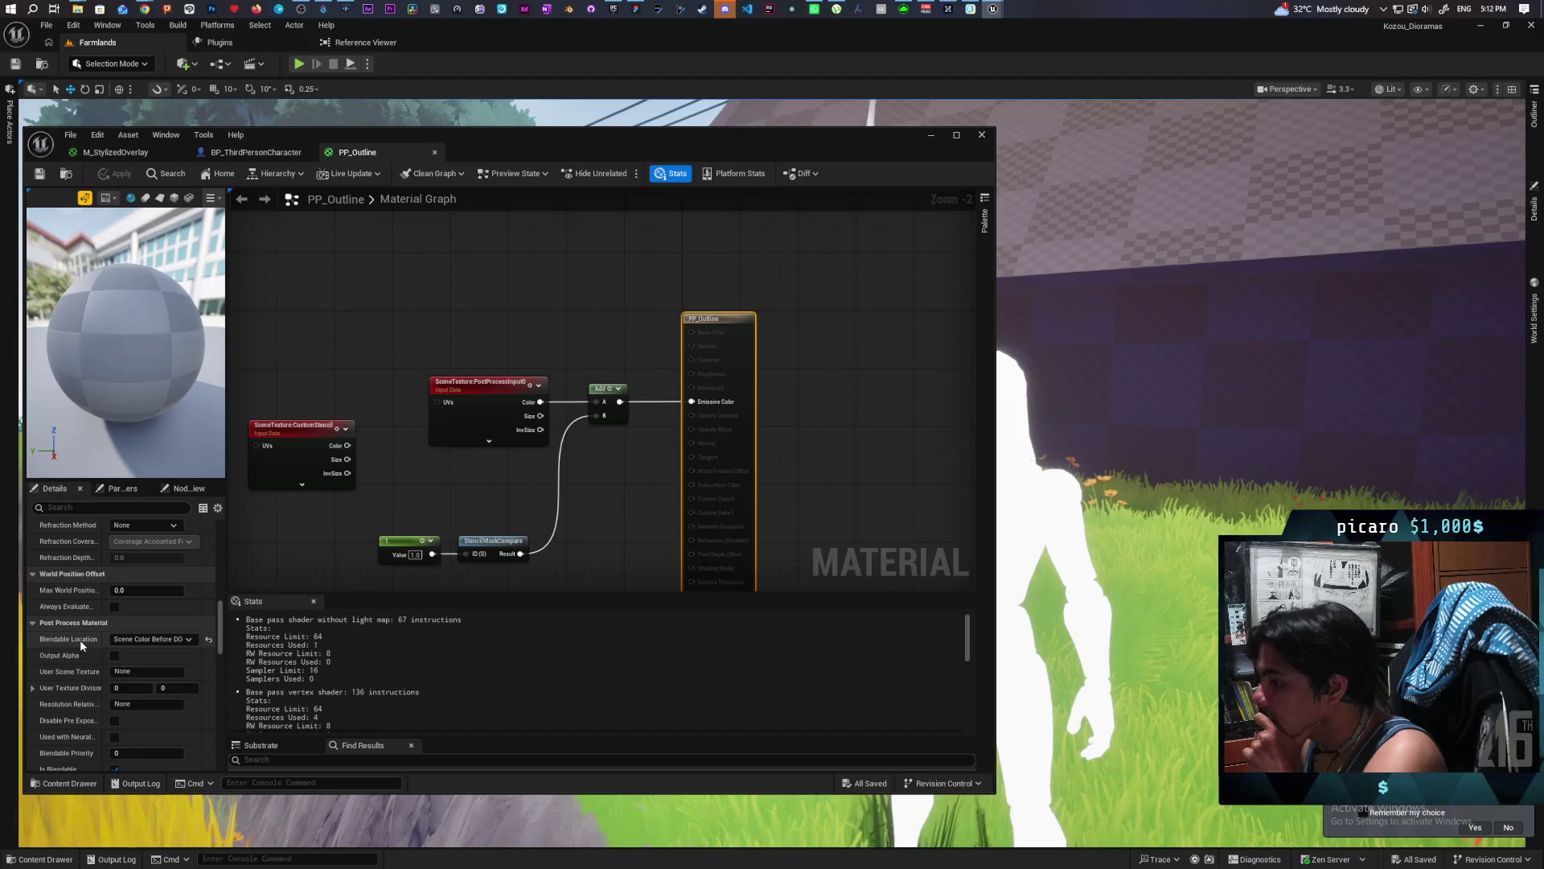
mouse_move(82, 644)
mouse_move(131, 643)
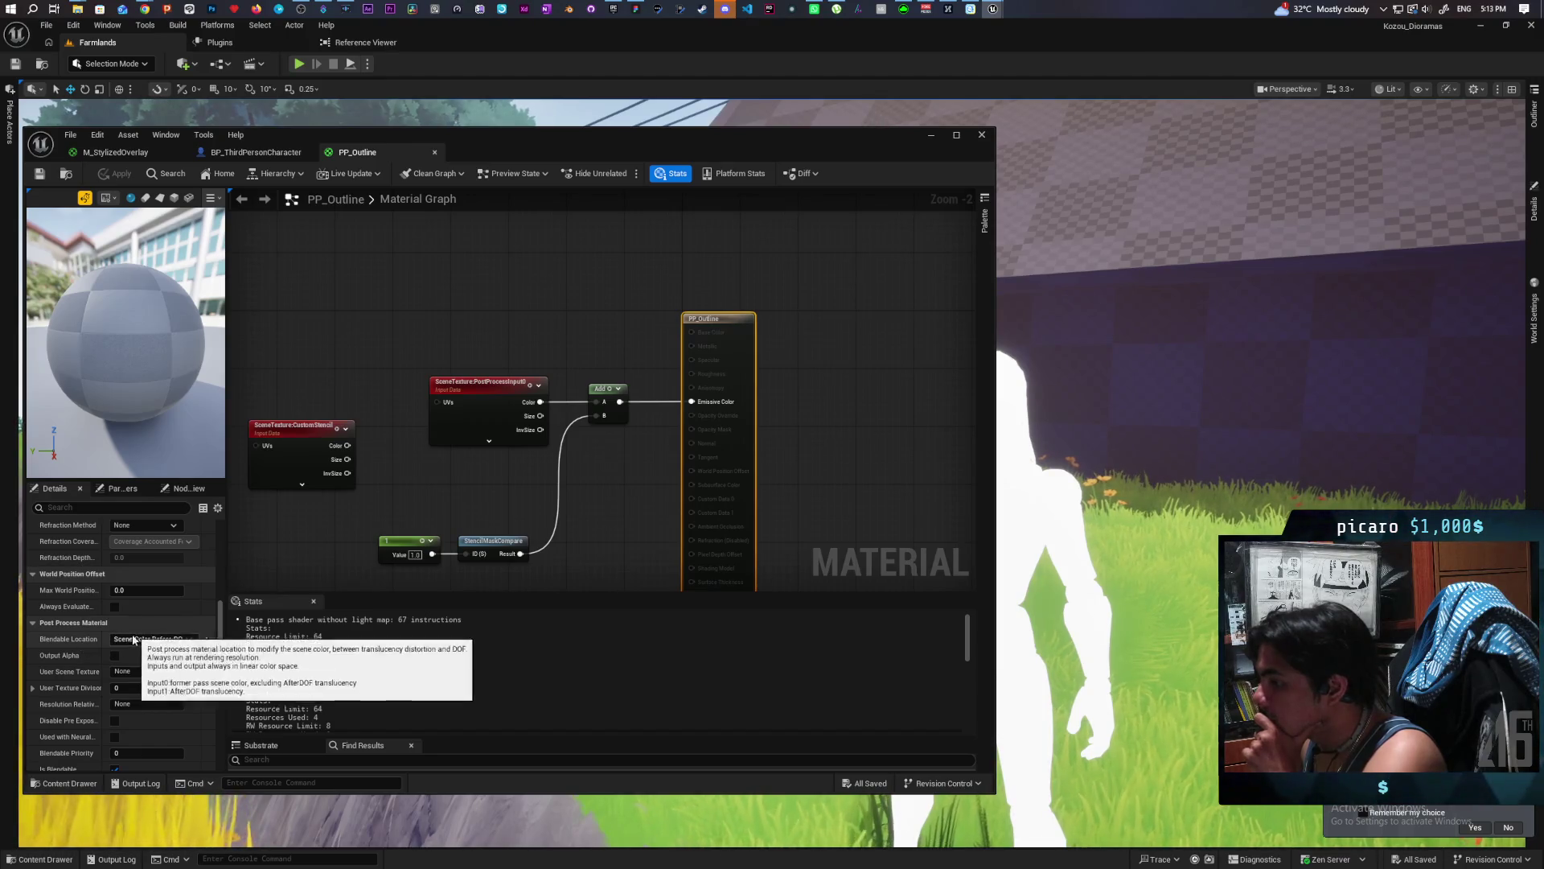
left_click(131, 641)
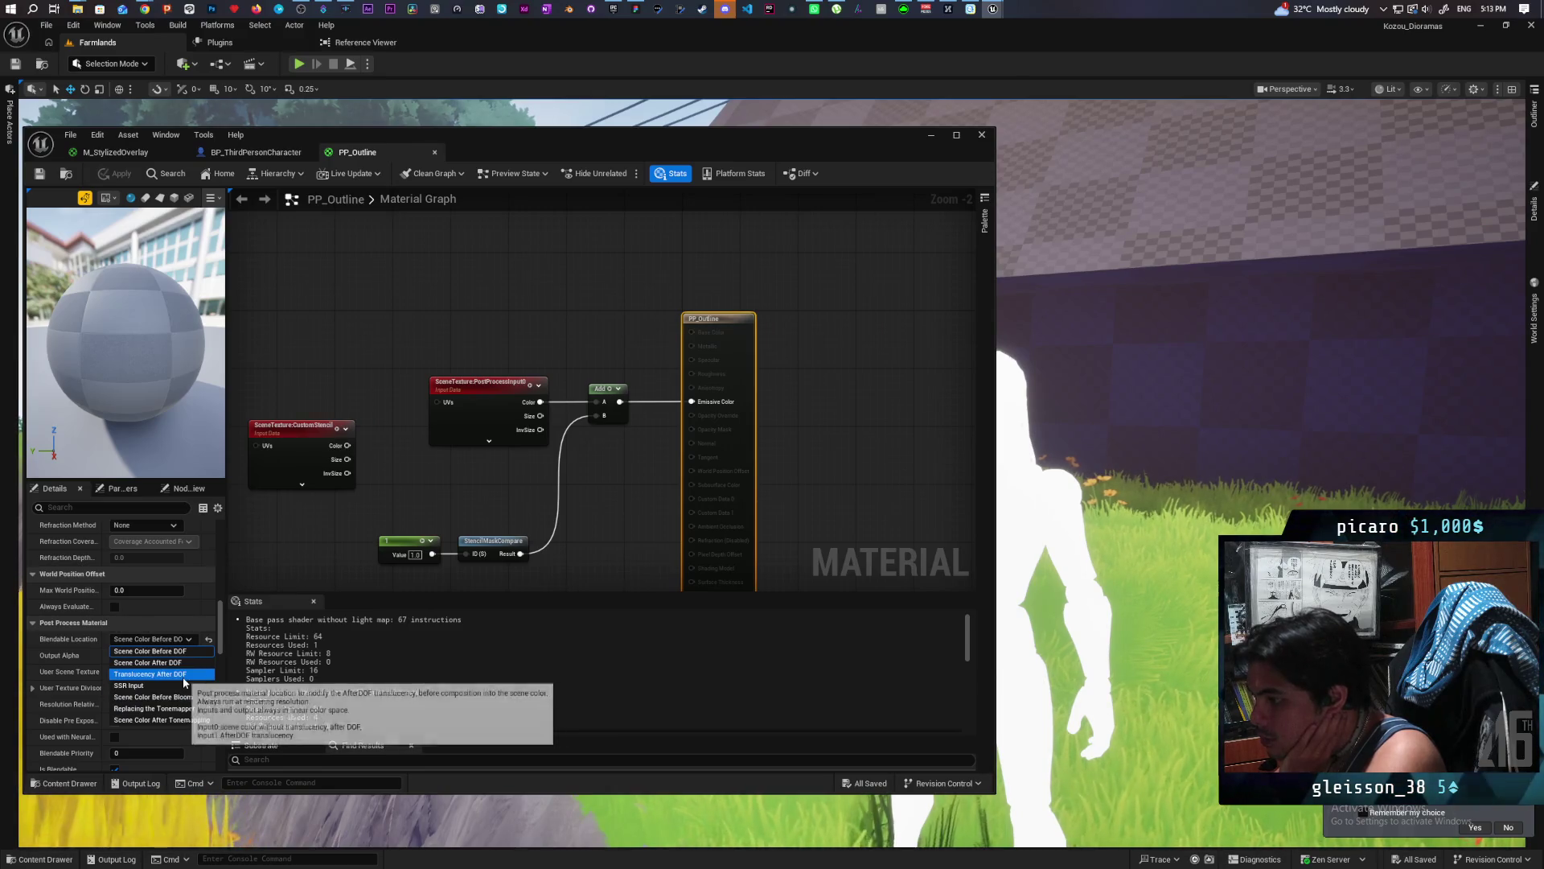
left_click(437, 483)
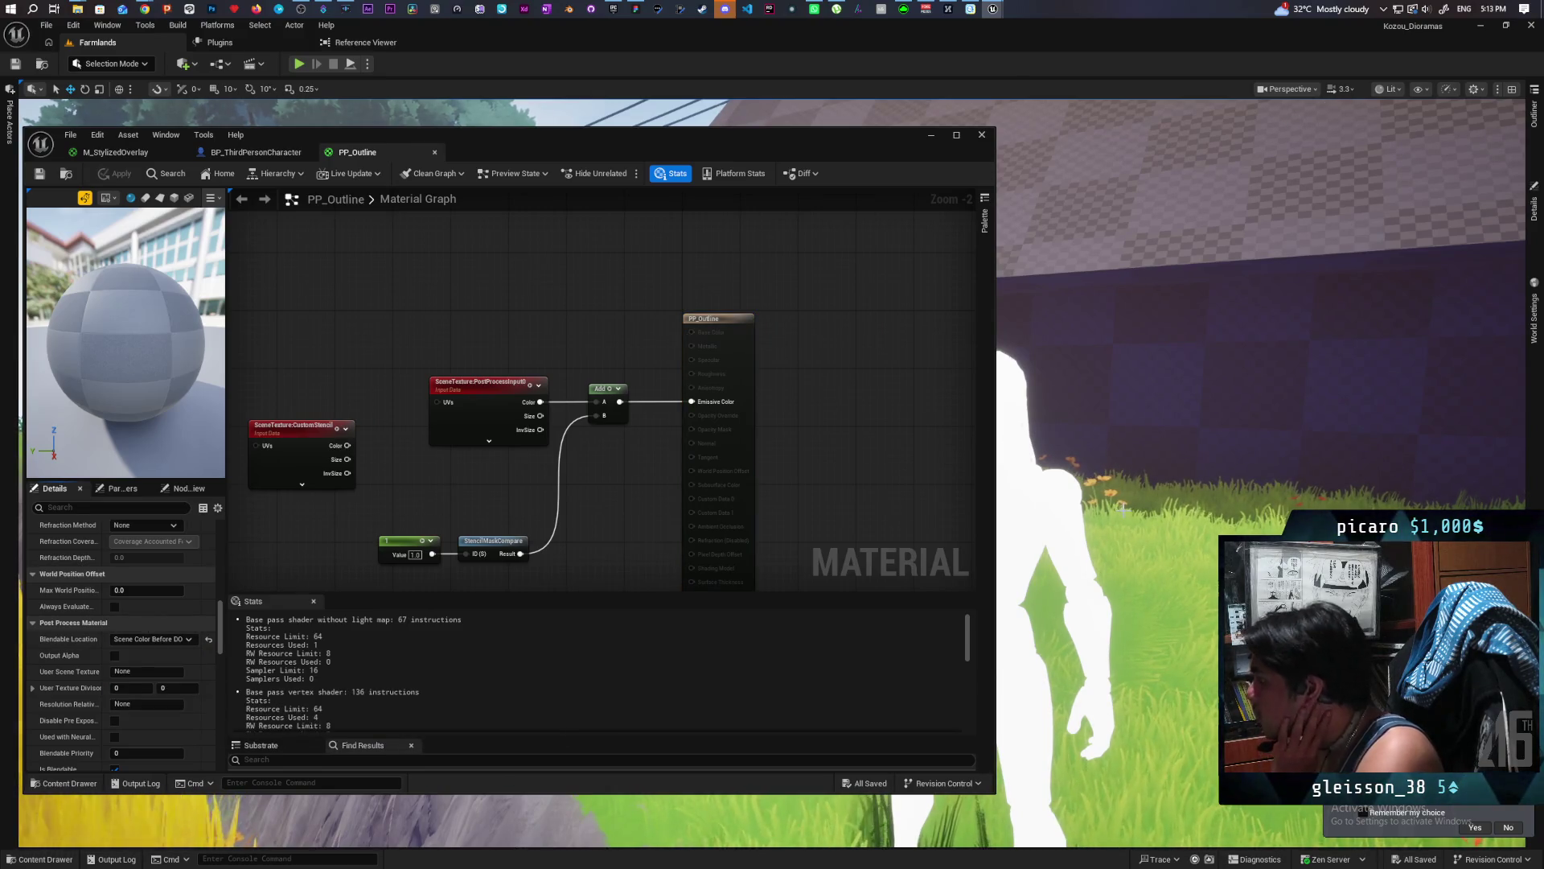
mouse_move(843, 144)
left_mouse_down()
mouse_move(751, 586)
mouse_move(684, 350)
mouse_move(700, 209)
left_mouse_up()
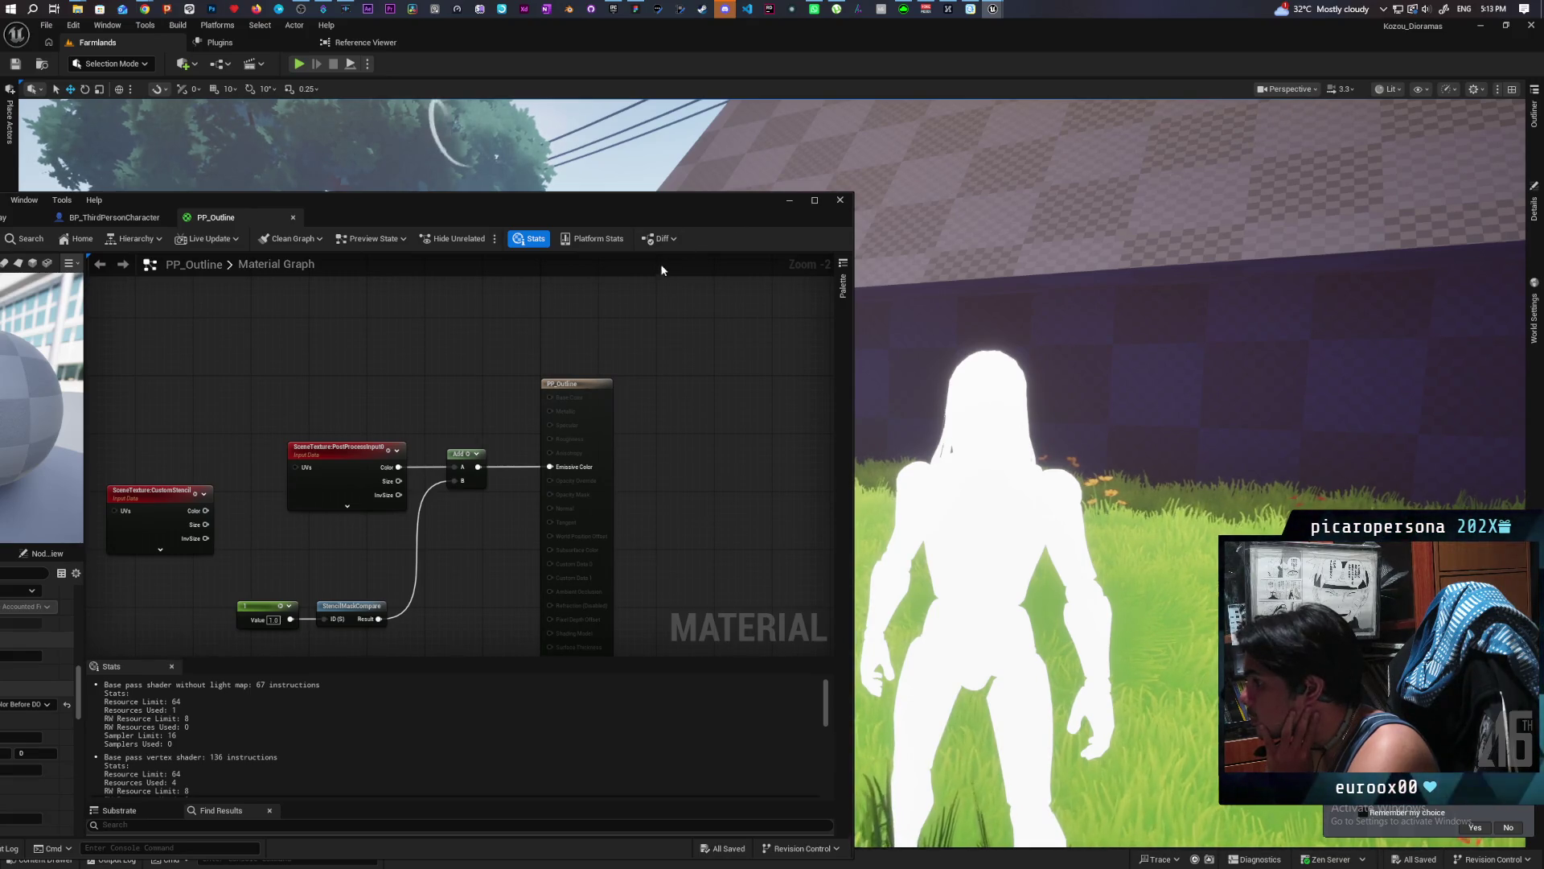
Try a Prismatiscape_CheapBoxBlur node on the stencil result, wired into Add B, and apply.
mouse_move(665, 205)
left_mouse_down()
mouse_move(729, 151)
mouse_move(696, 150)
mouse_move(731, 150)
mouse_move(653, 142)
left_mouse_up()
left_click_drag(456, 531, 555, 431)
mouse_move(362, 418)
left_mouse_down()
mouse_move(434, 506)
mouse_move(432, 448)
mouse_move(367, 462)
mouse_move(487, 466)
left_mouse_up()
type("blur")
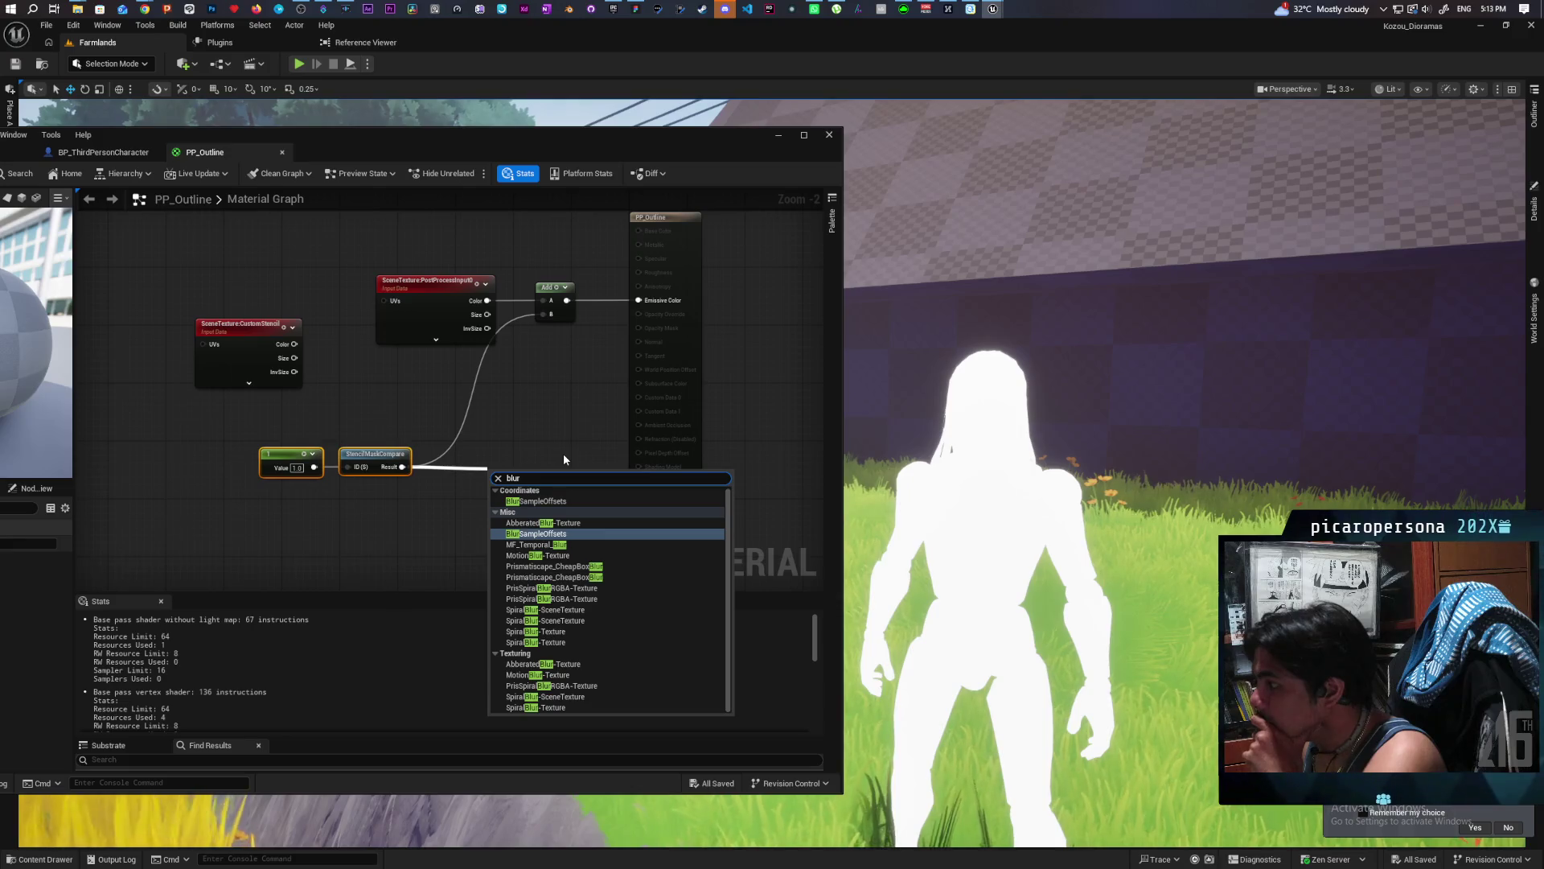
left_click(629, 567)
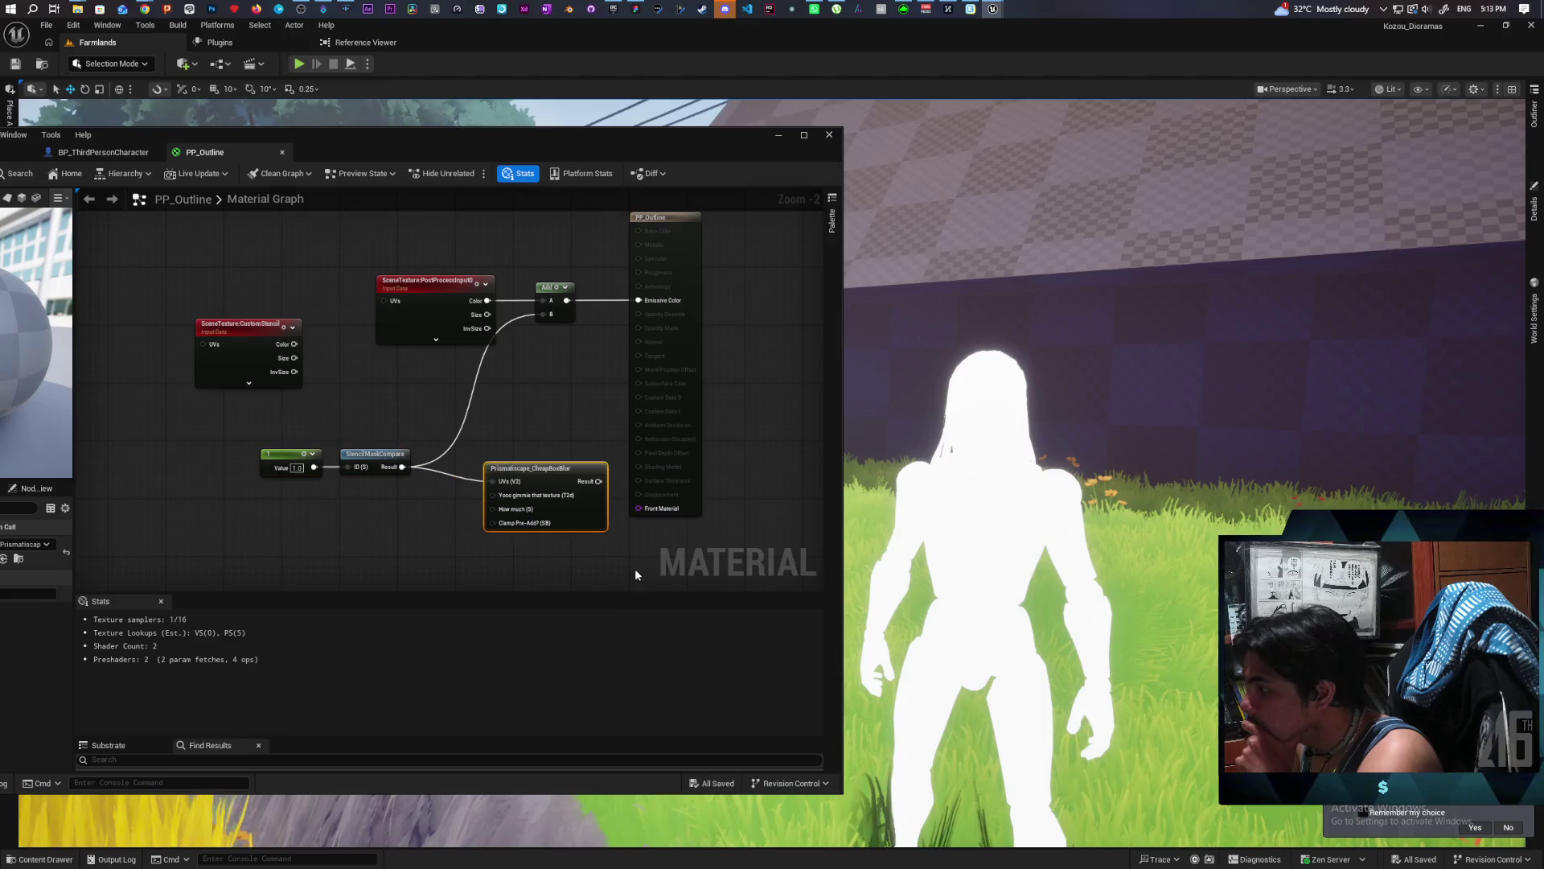
mouse_move(576, 519)
left_mouse_down()
mouse_move(526, 505)
mouse_move(561, 333)
mouse_move(550, 313)
left_mouse_up()
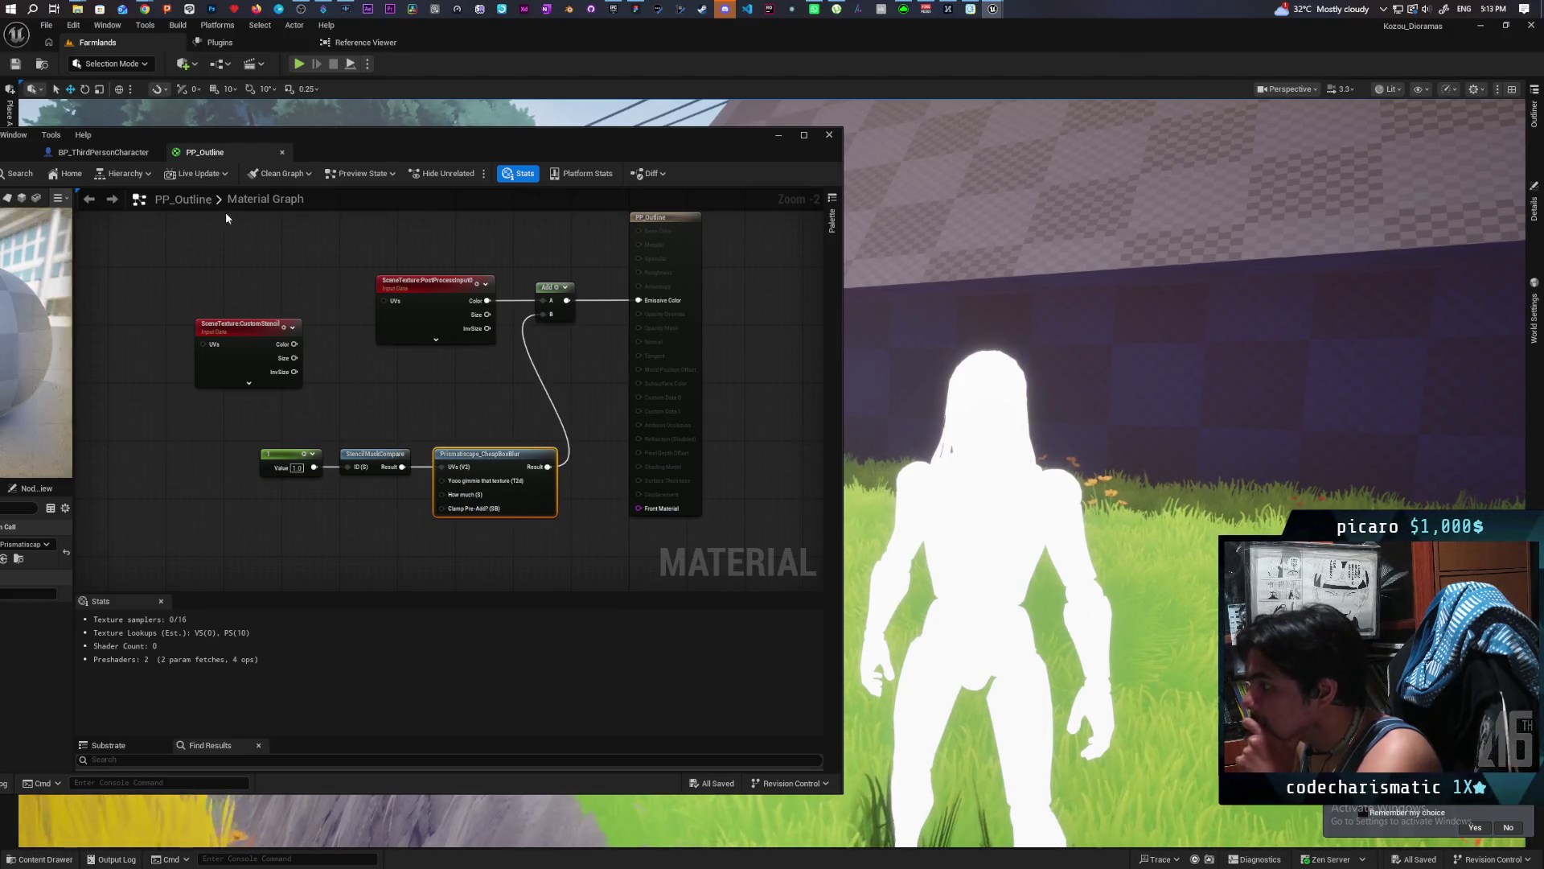
left_click_drag(380, 148, 526, 133)
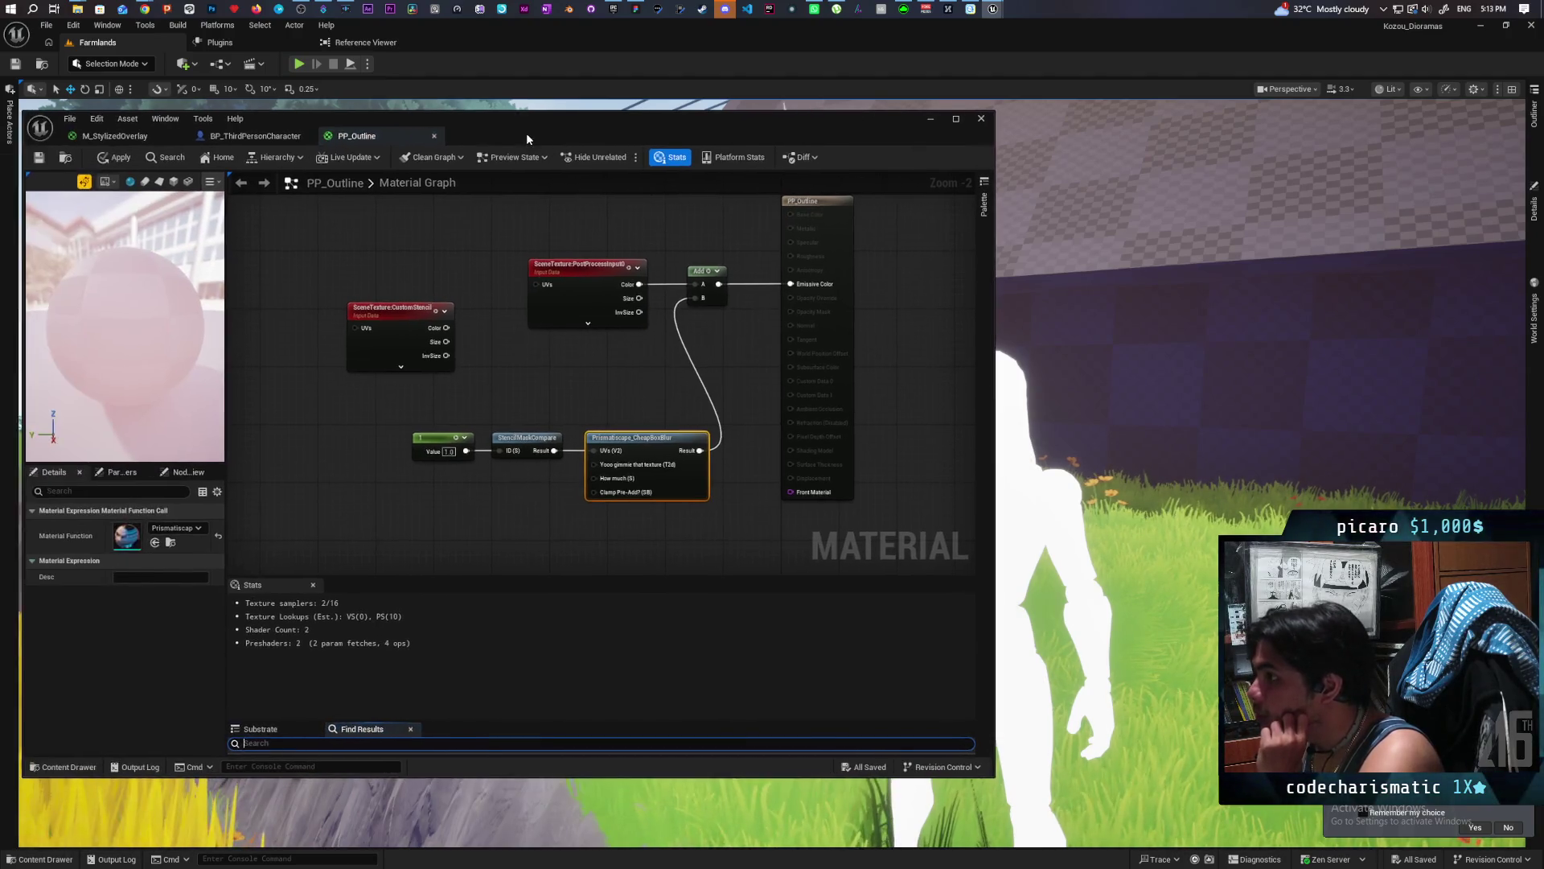
left_click(107, 158)
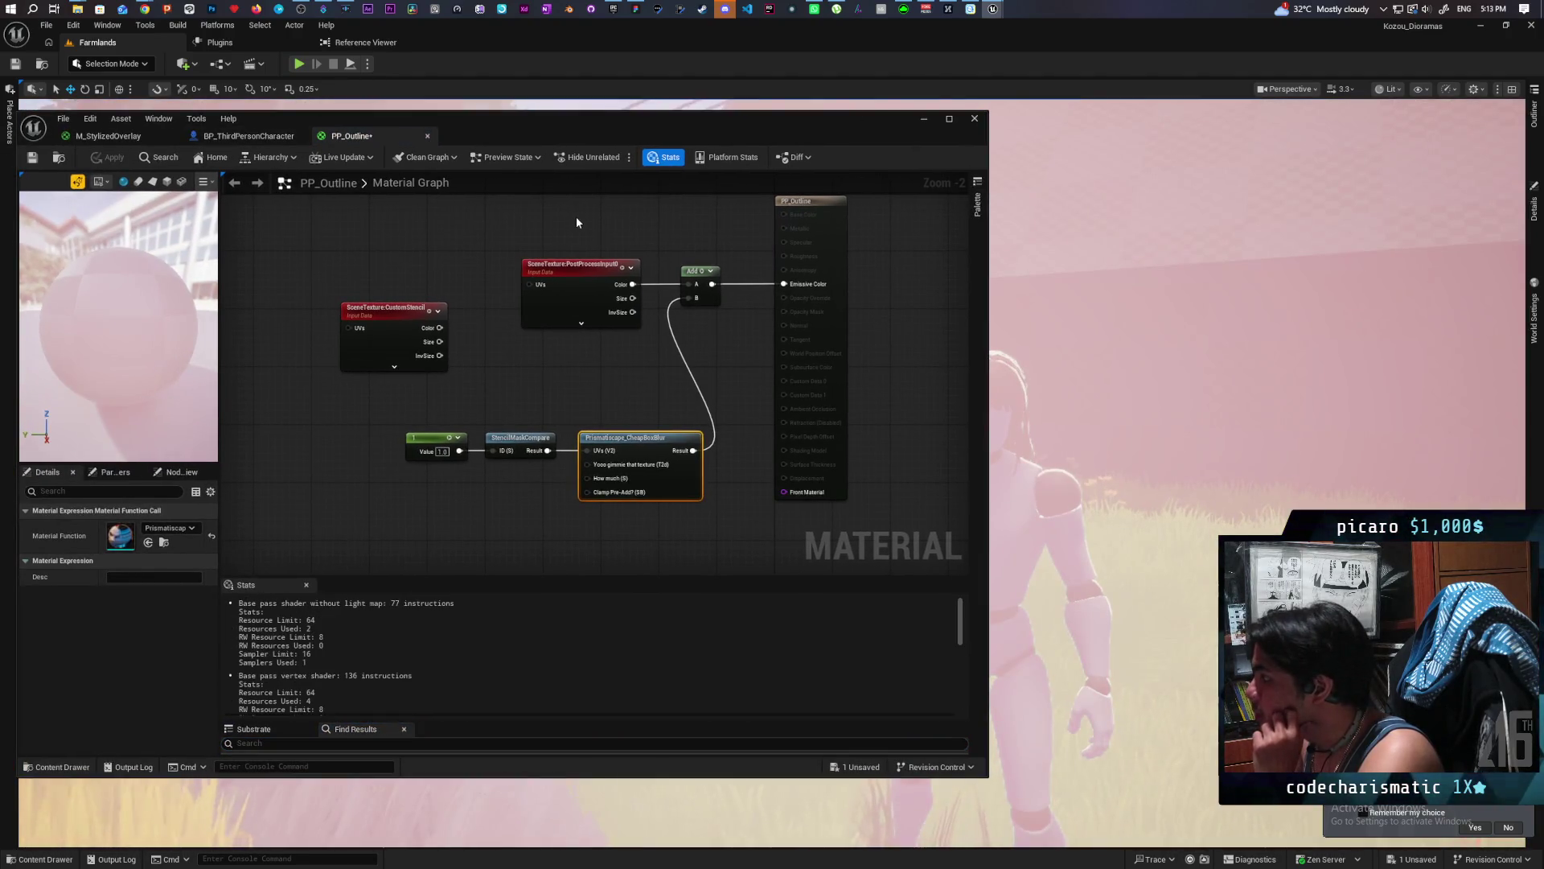
mouse_move(648, 130)
left_mouse_down()
mouse_move(460, 138)
mouse_move(500, 137)
left_mouse_up()
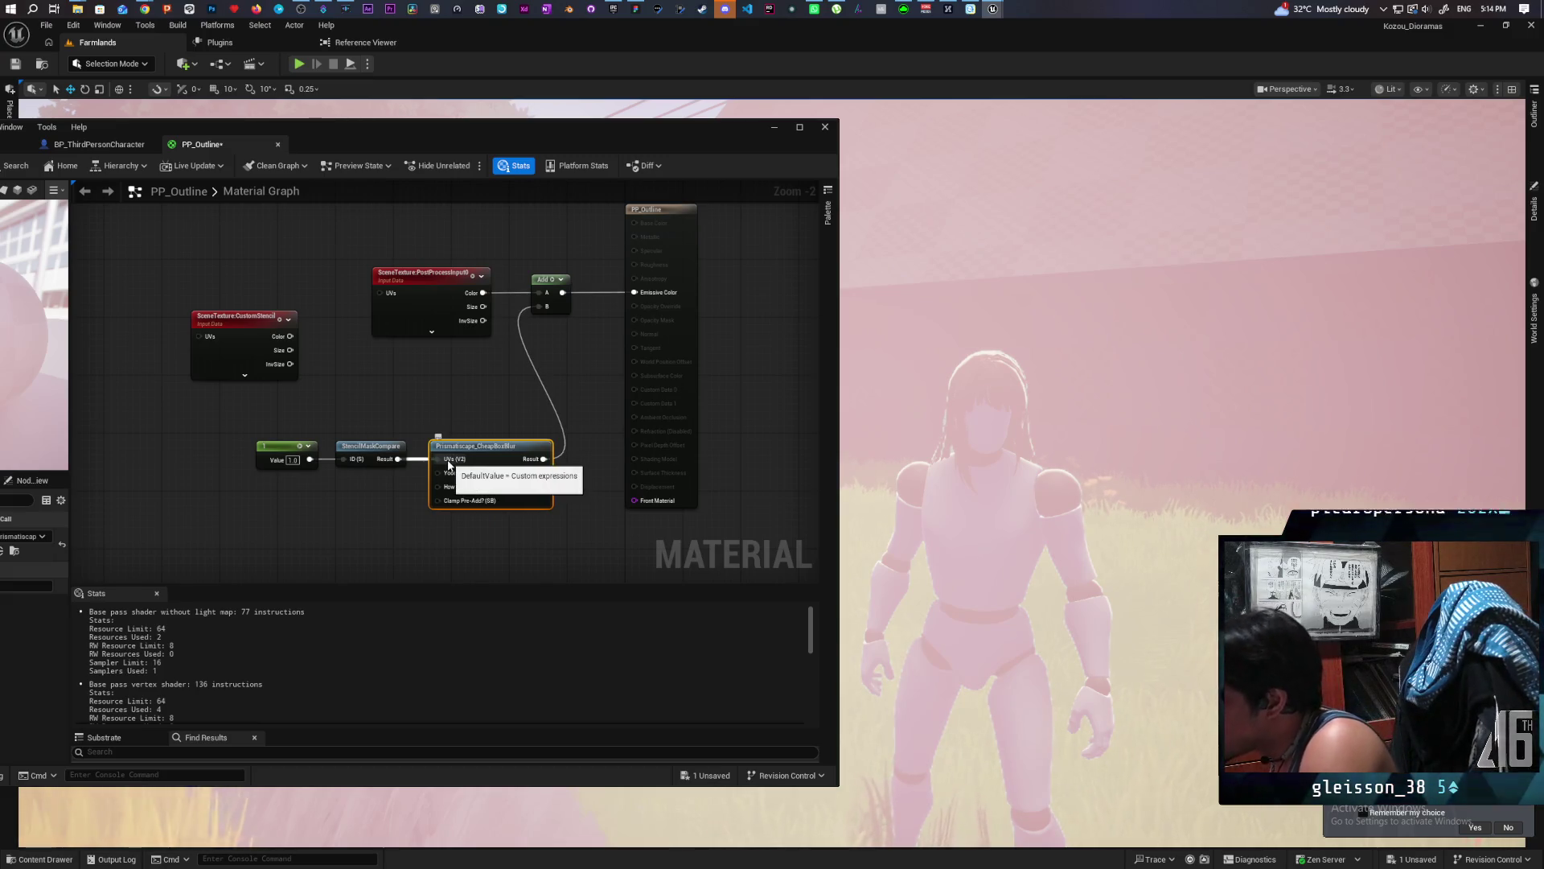
Delete the box blur node, reconnect StencilMaskCompare Result to Add B, and apply.
left_click(493, 505)
key("Delete")
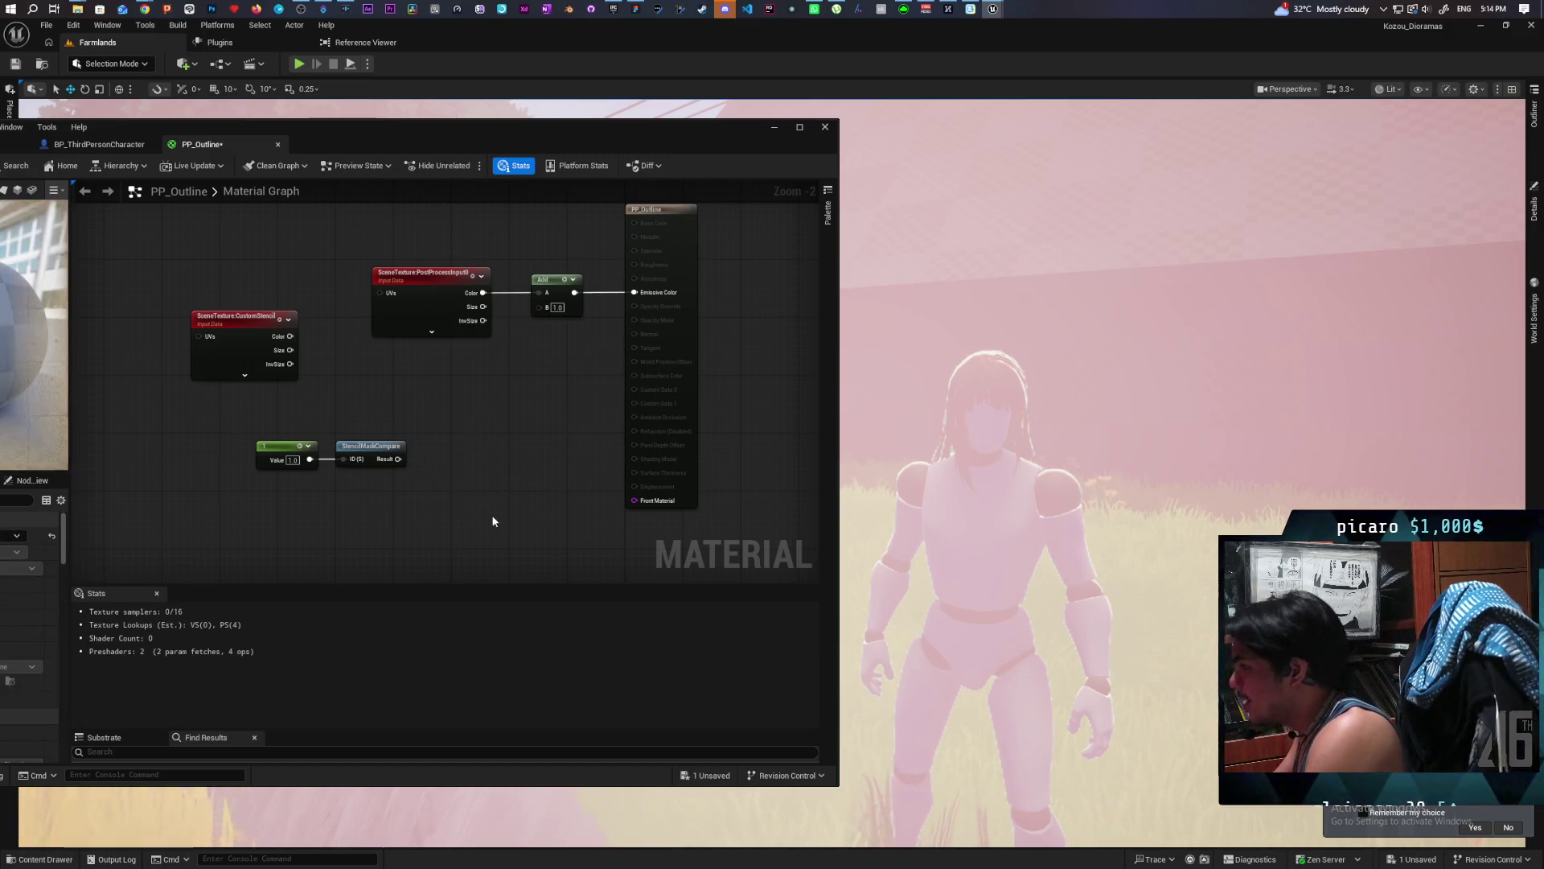
mouse_move(399, 461)
left_mouse_down()
mouse_move(470, 411)
mouse_move(540, 308)
left_mouse_up()
left_click_drag(371, 131, 509, 139)
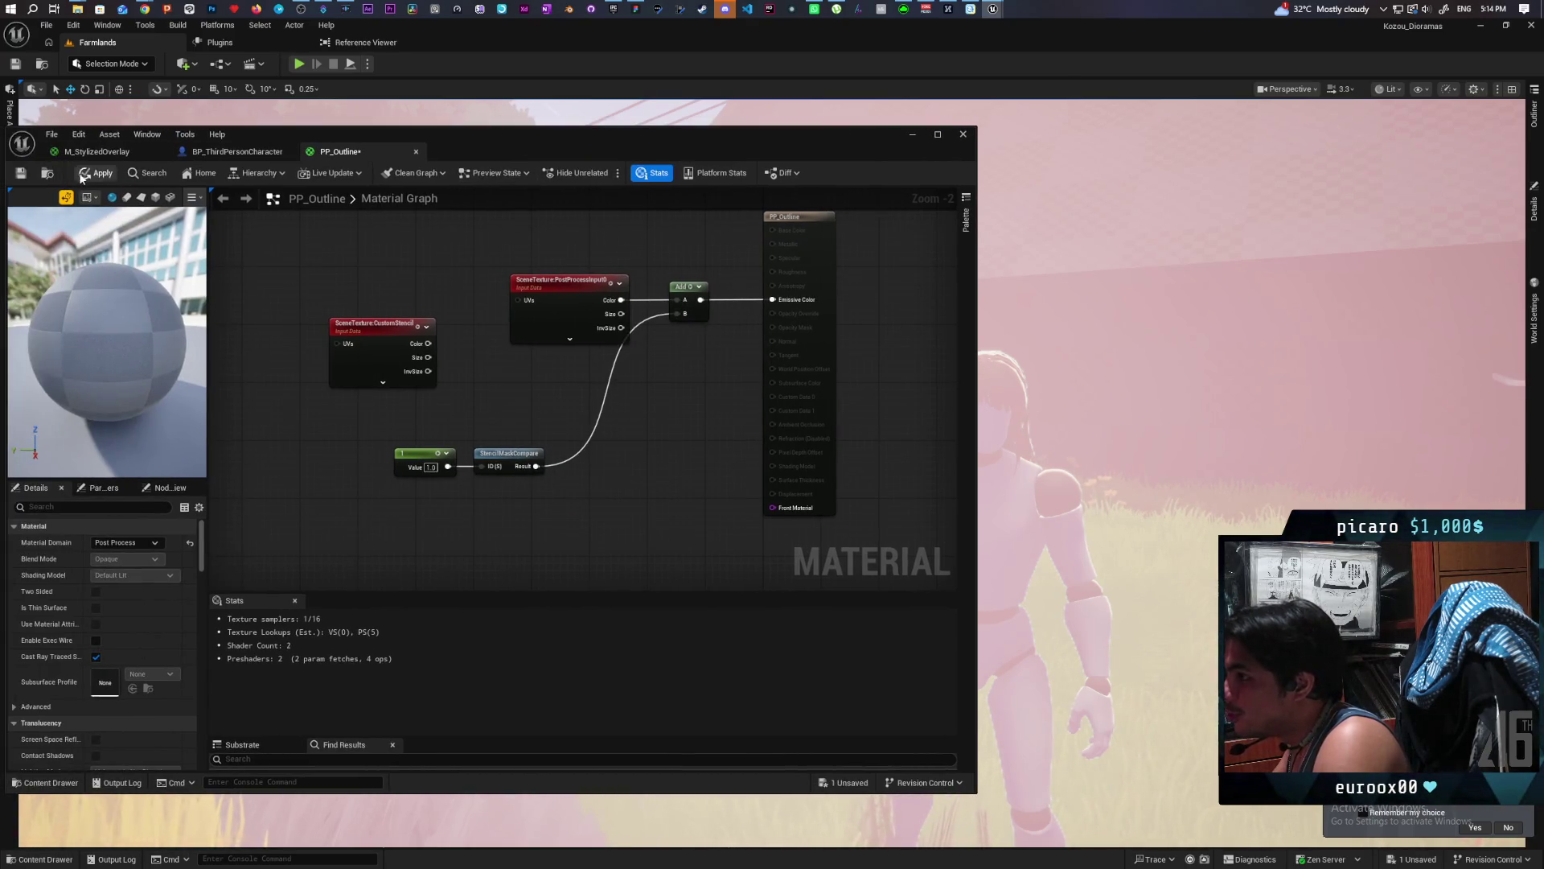
left_click(97, 172)
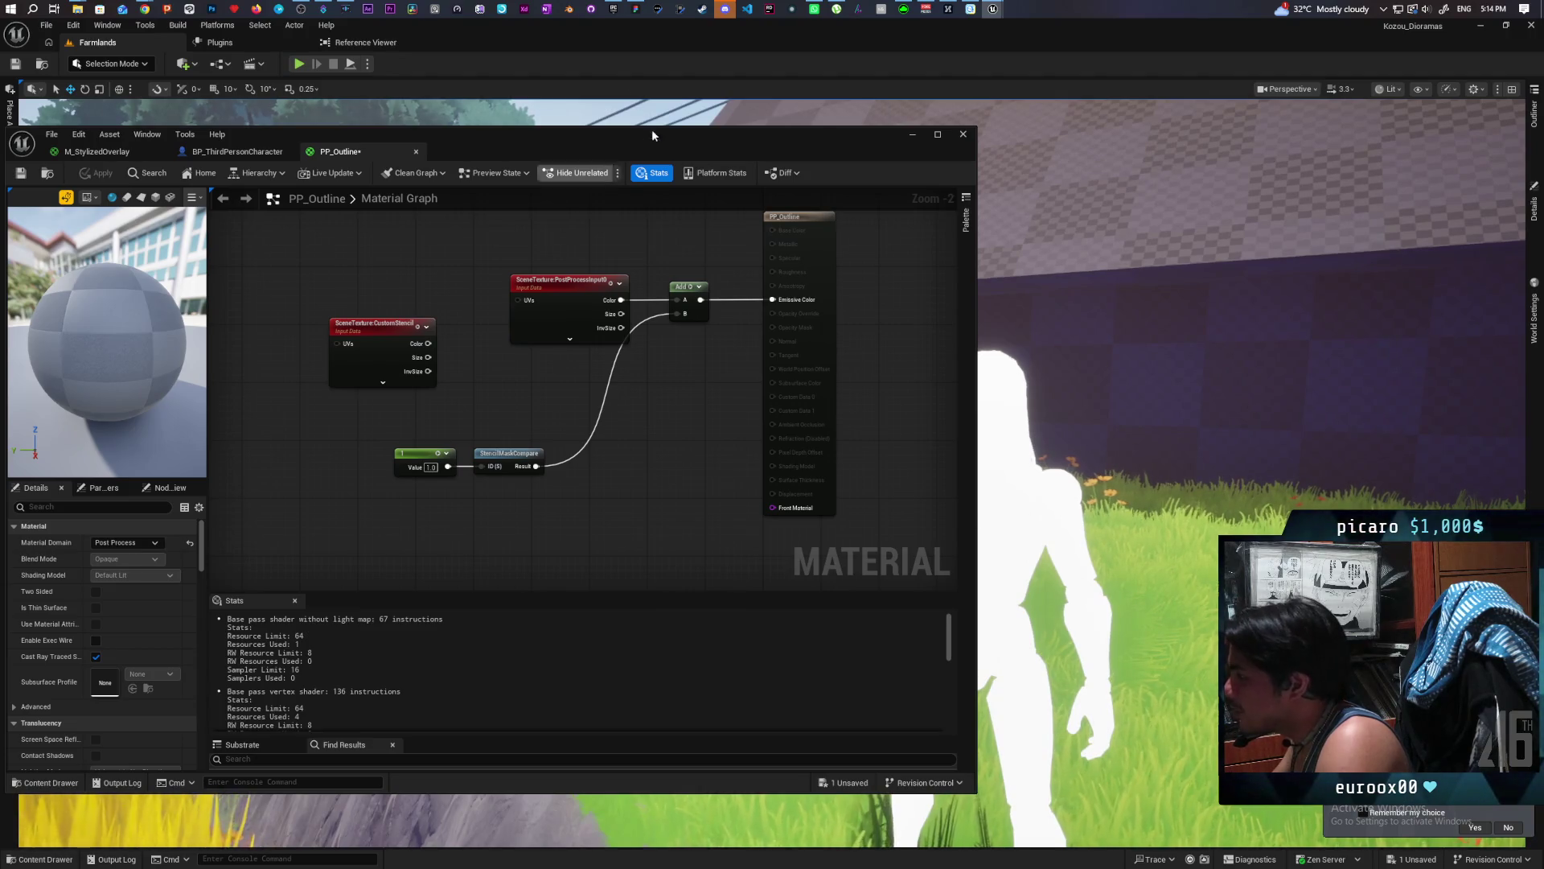
left_click_drag(565, 146, 519, 132)
Add a BlurSampleOffsets node beside StencilMaskCompare and shift the mask nodes left.
left_click_drag(490, 452, 563, 516)
type("blur")
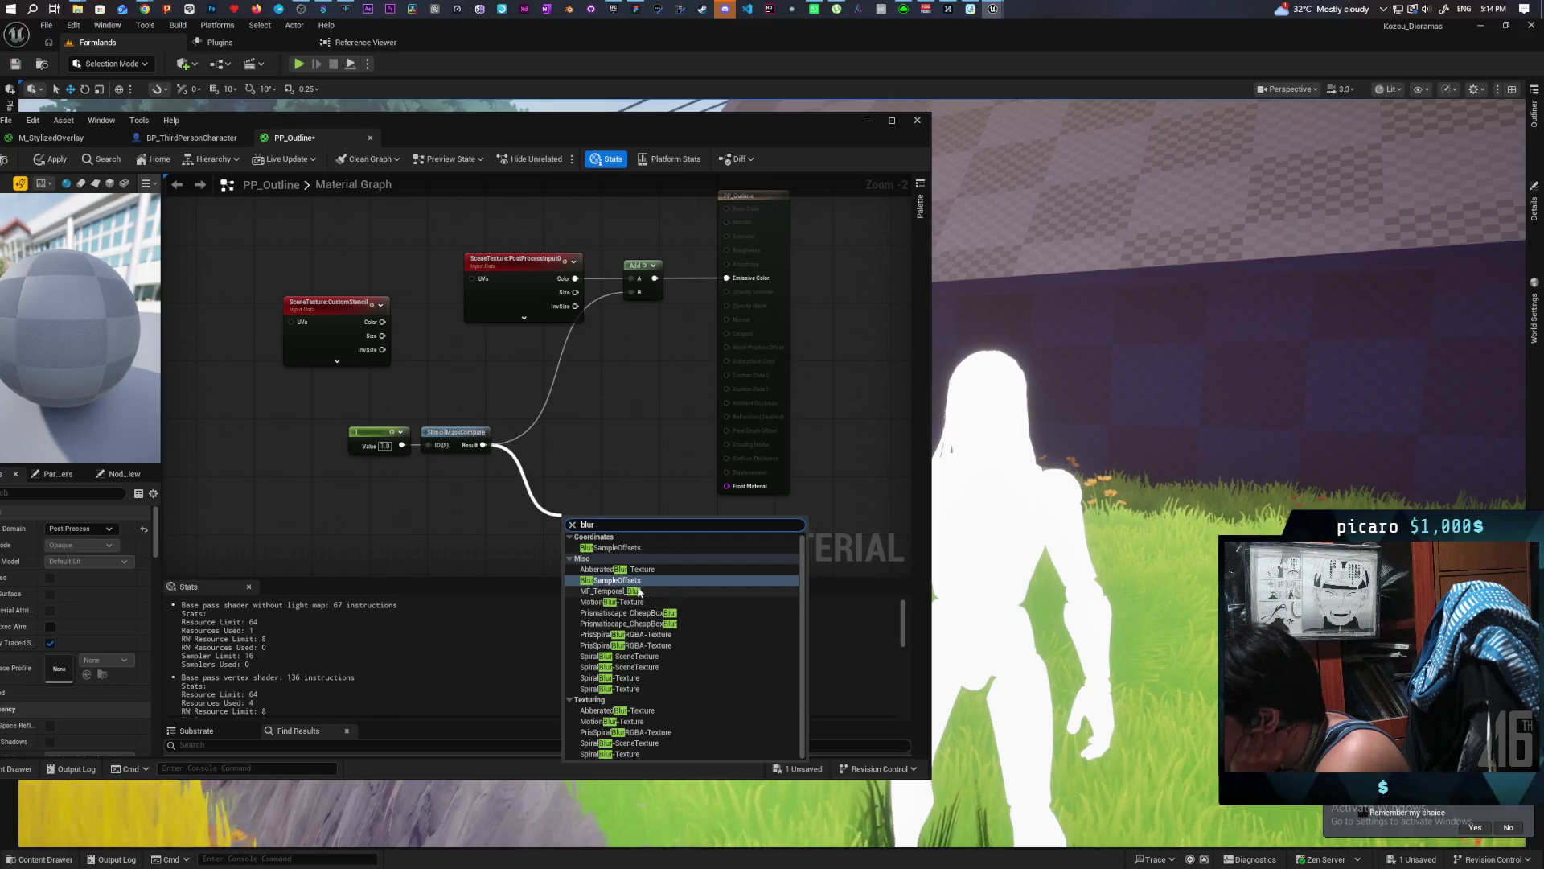
left_click(641, 587)
mouse_move(576, 574)
left_mouse_down()
mouse_move(576, 469)
mouse_move(644, 457)
left_mouse_up()
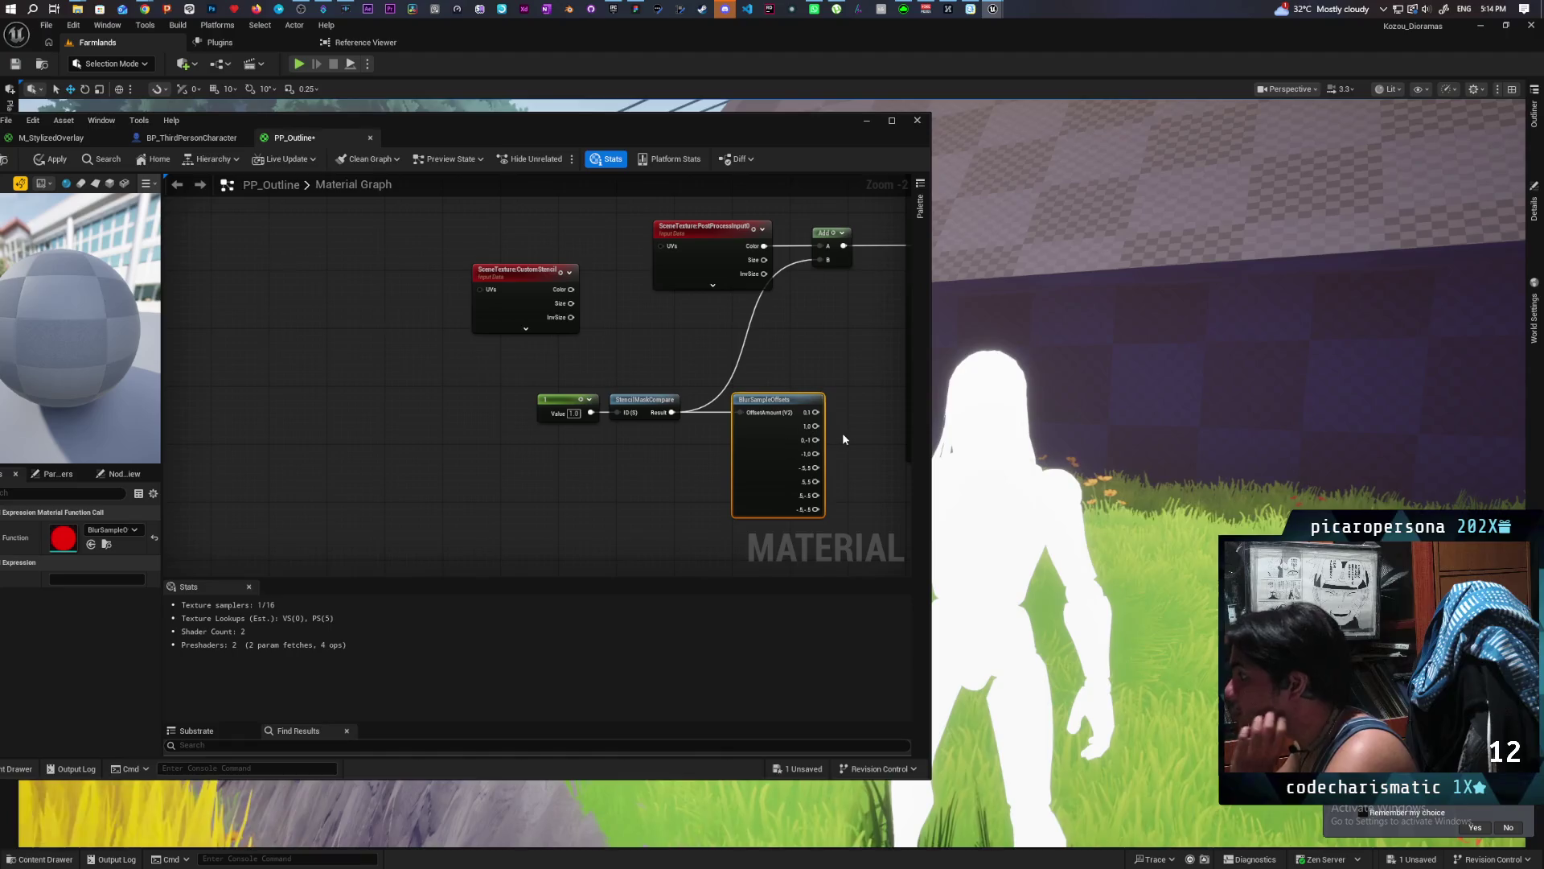
mouse_move(574, 386)
left_mouse_down()
mouse_move(832, 522)
mouse_move(727, 482)
mouse_move(624, 483)
left_mouse_up()
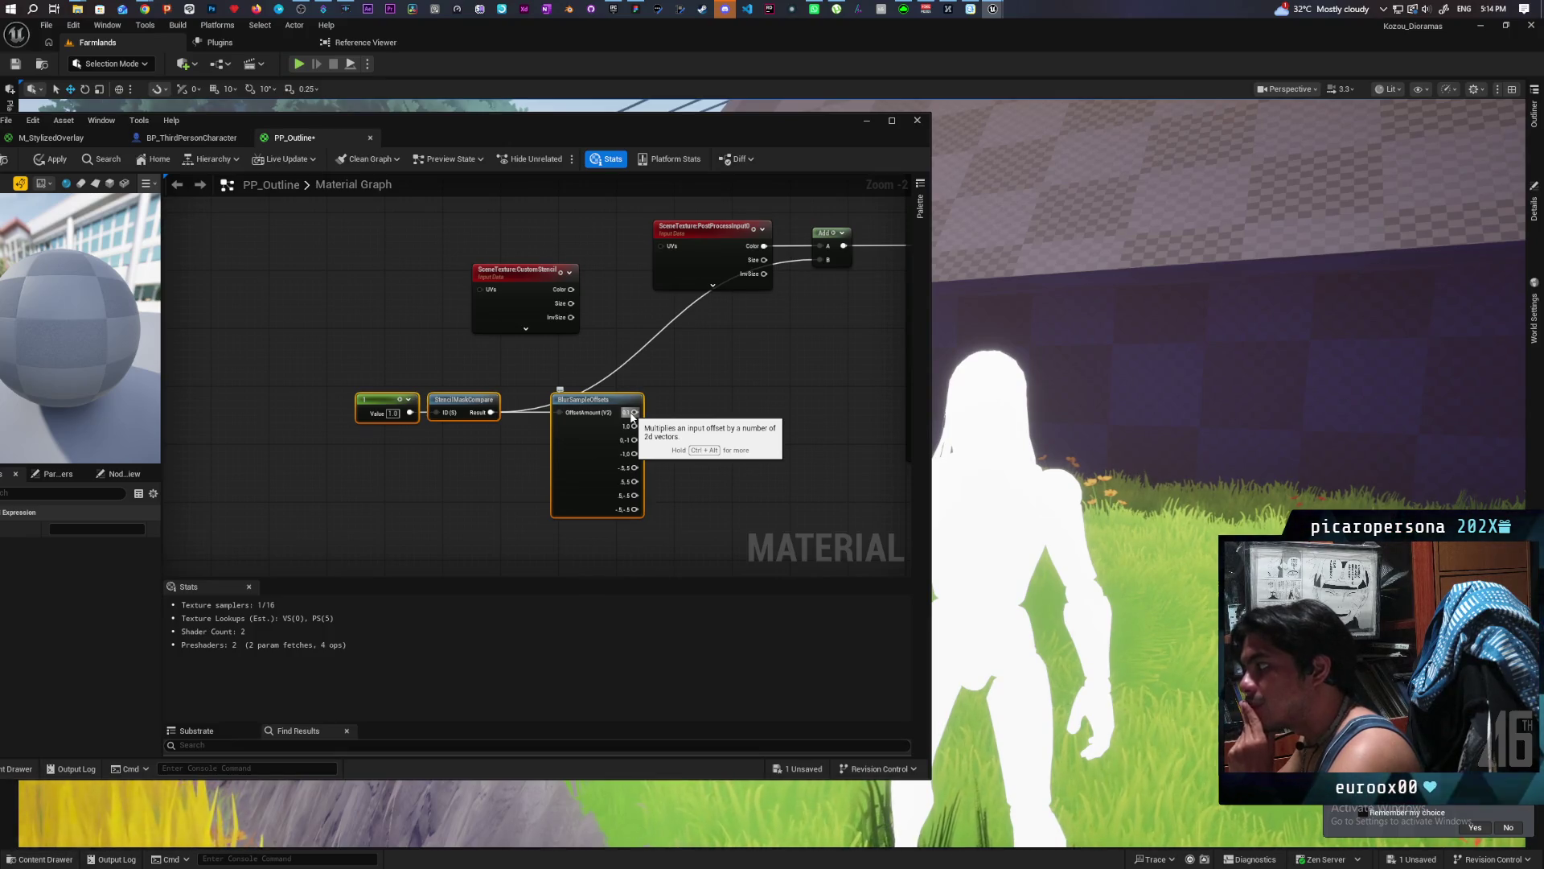
mouse_move(632, 415)
left_mouse_down()
mouse_move(819, 388)
mouse_move(734, 410)
mouse_move(703, 386)
left_mouse_up()
type("add")
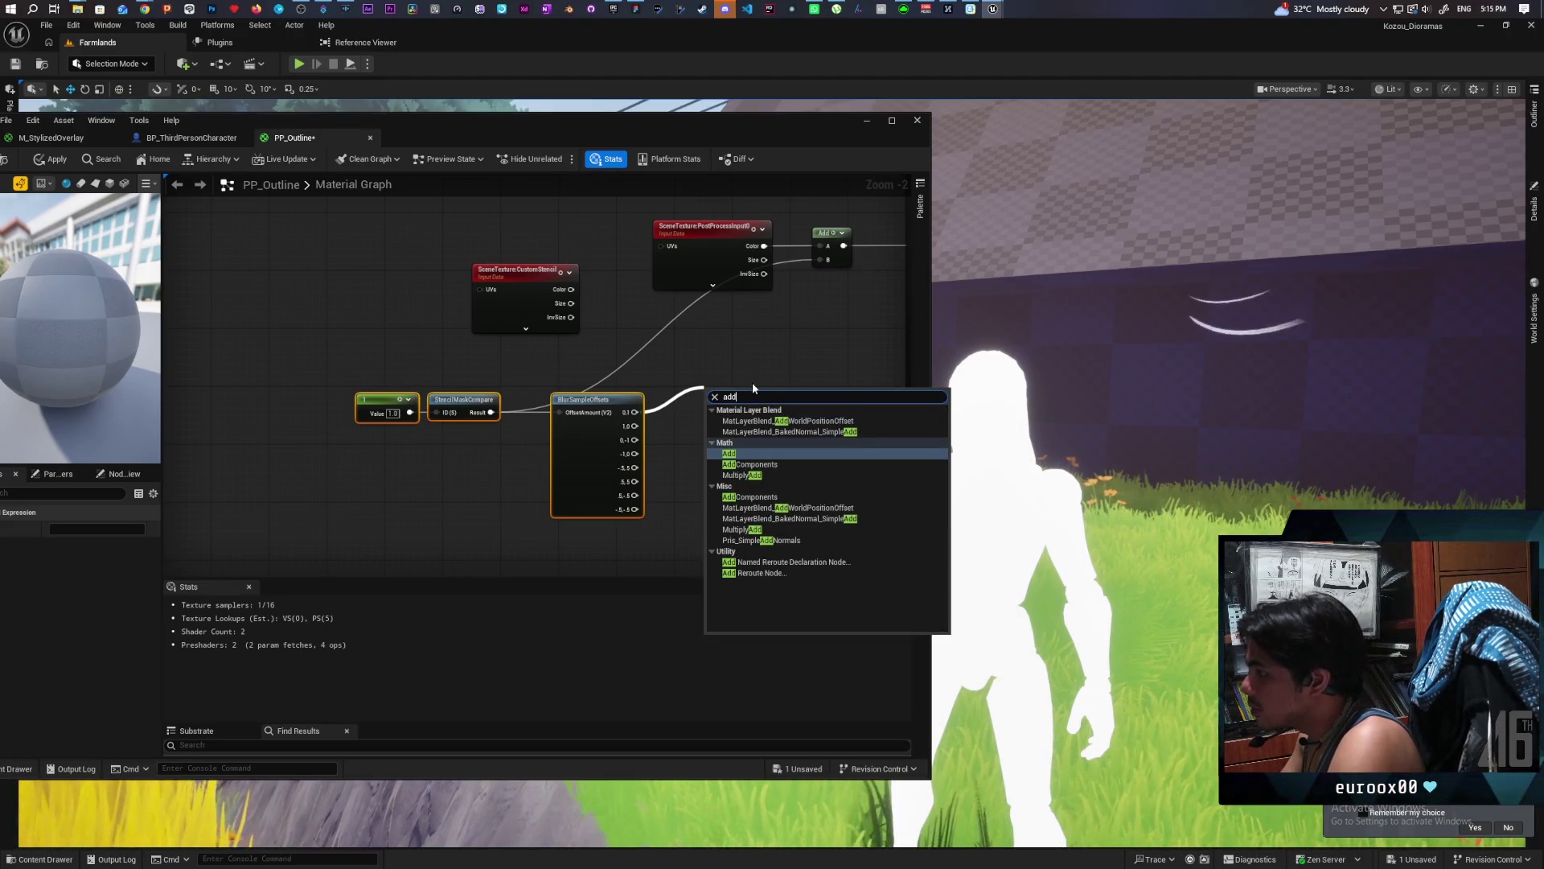
Wire BlurSampleOffsets outputs one and two into a new Add node's A and B inputs.
key("Return")
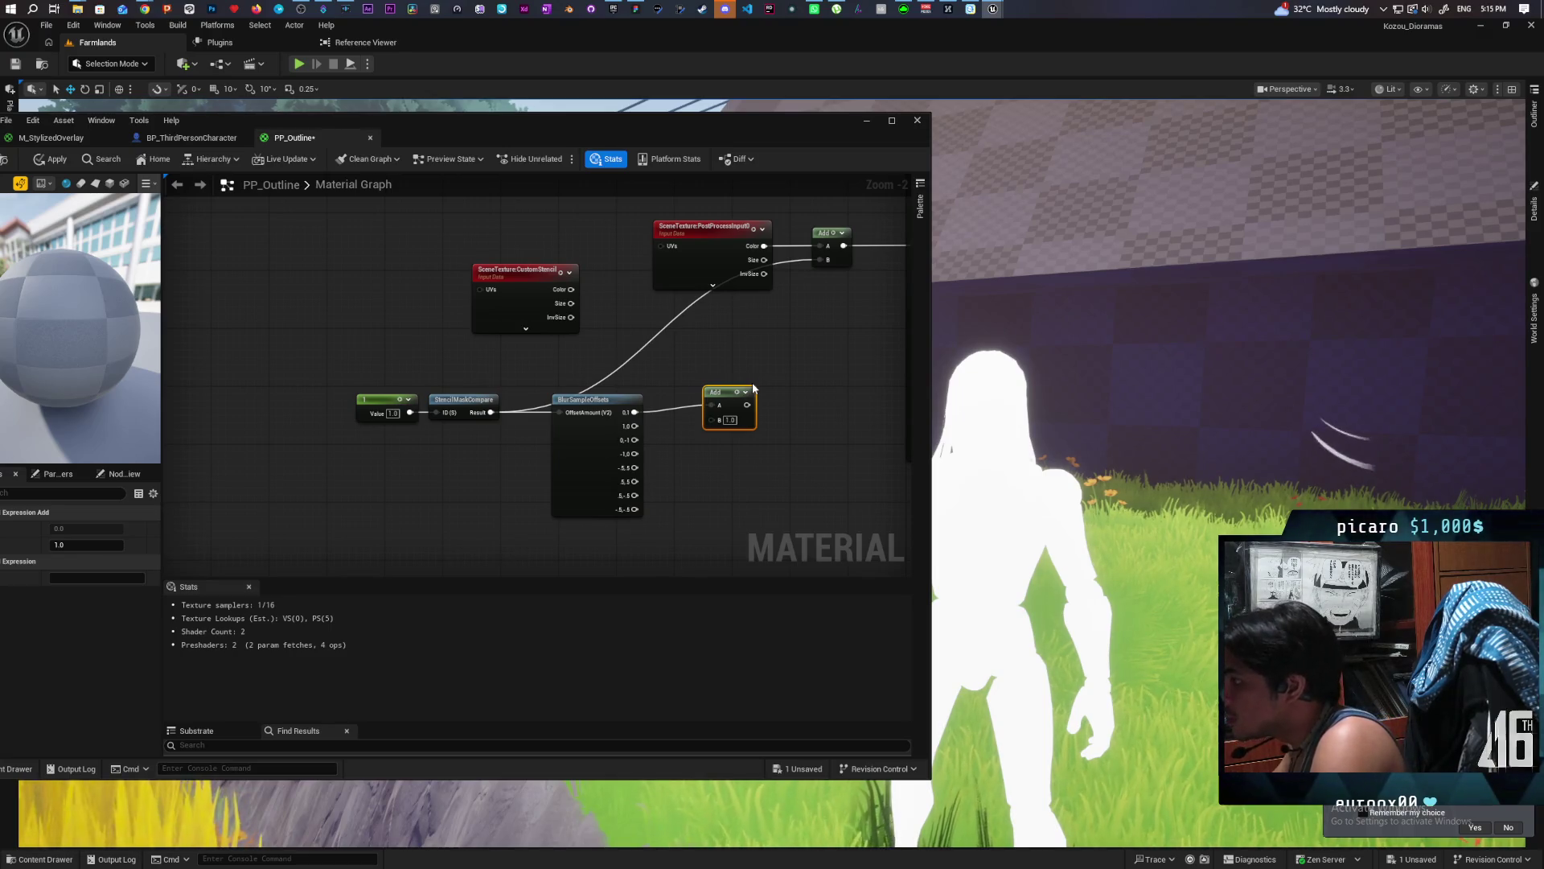
mouse_move(632, 427)
left_mouse_down()
mouse_move(724, 431)
mouse_move(705, 403)
left_mouse_up()
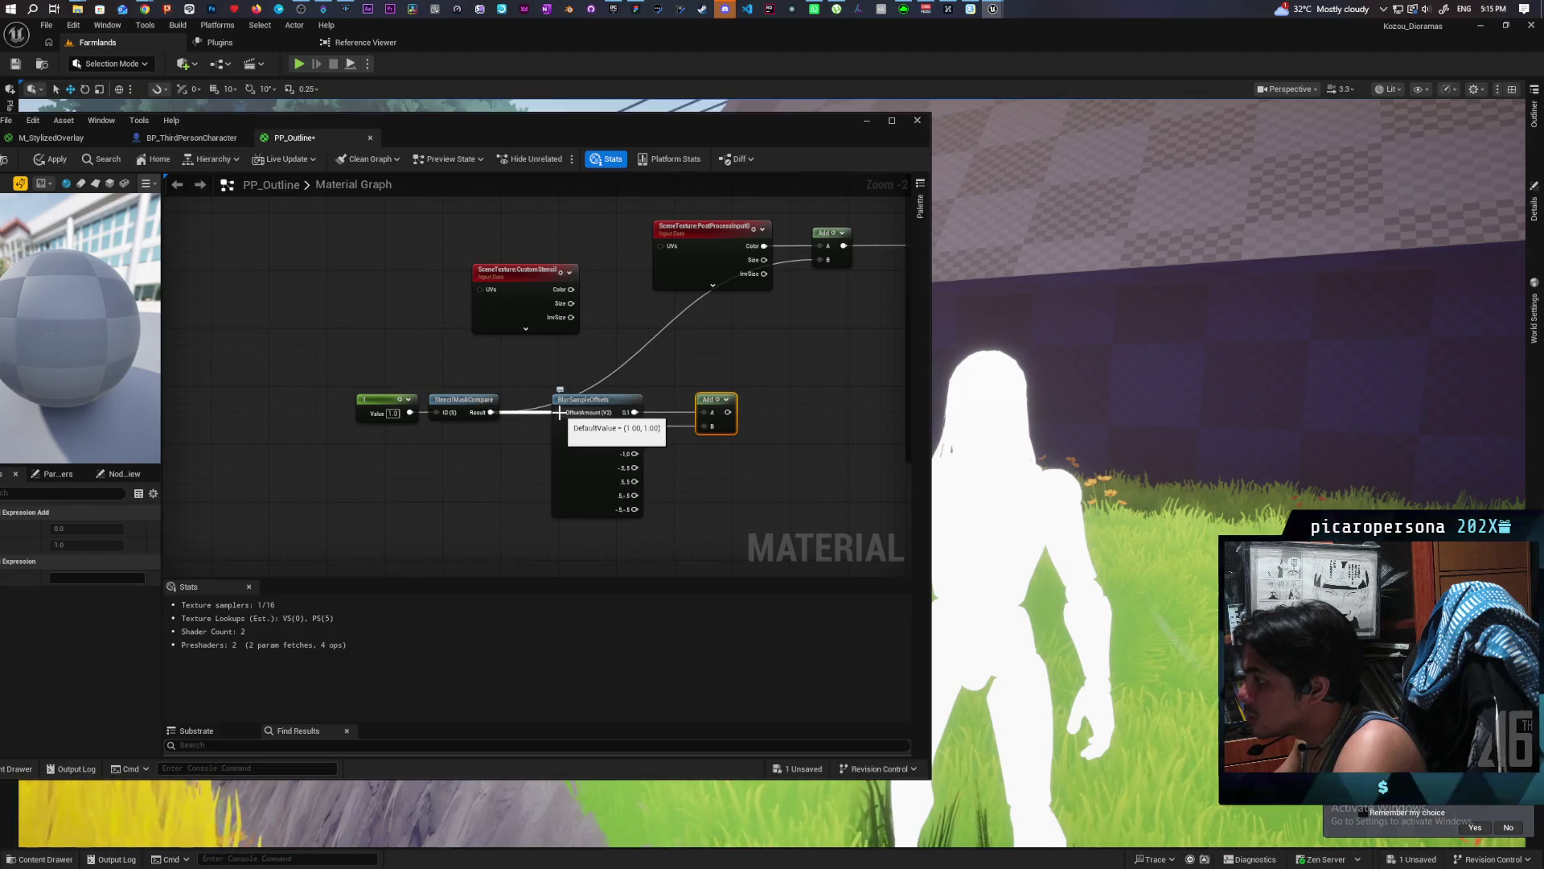
mouse_move(565, 447)
left_mouse_down()
mouse_move(564, 476)
mouse_move(539, 451)
left_mouse_up()
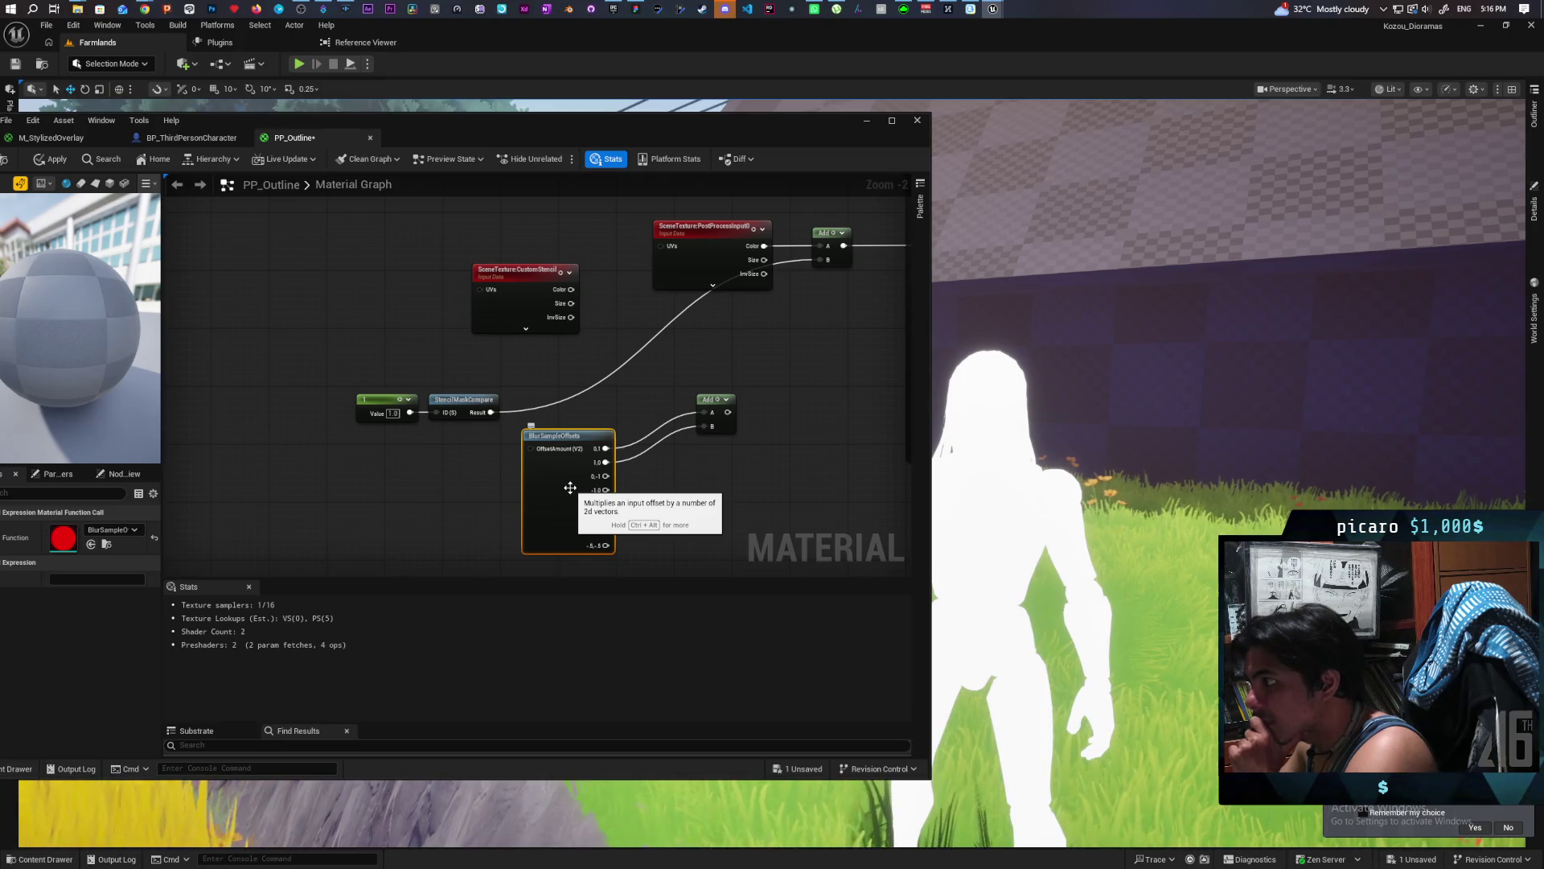
mouse_move(148, 9)
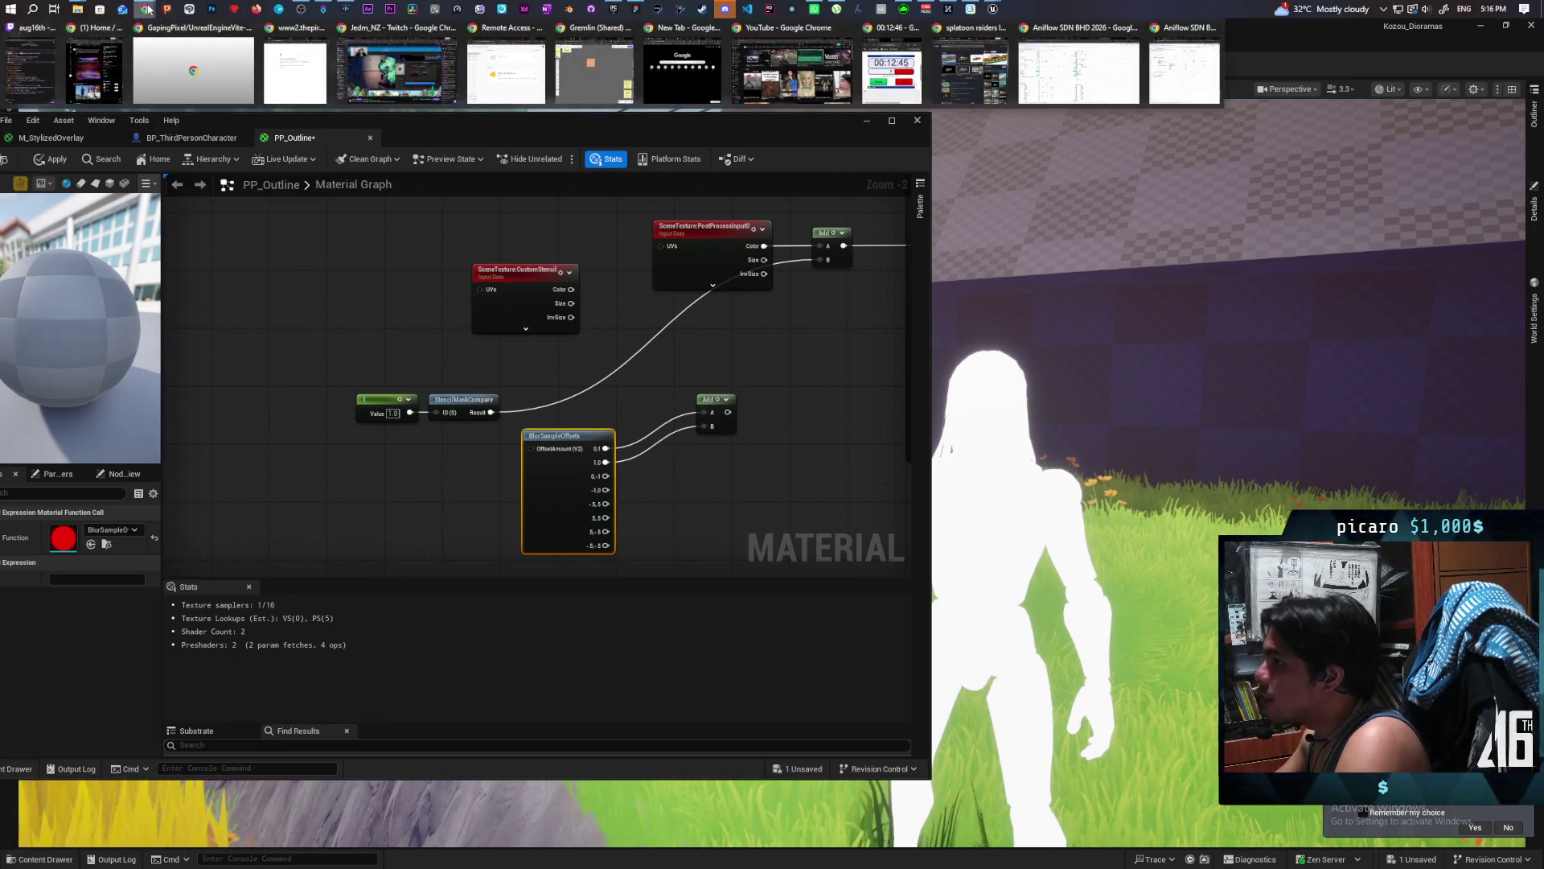
Bring Chrome forward and start a fresh, empty Gemini chat.
left_click(958, 73)
left_click(831, 72)
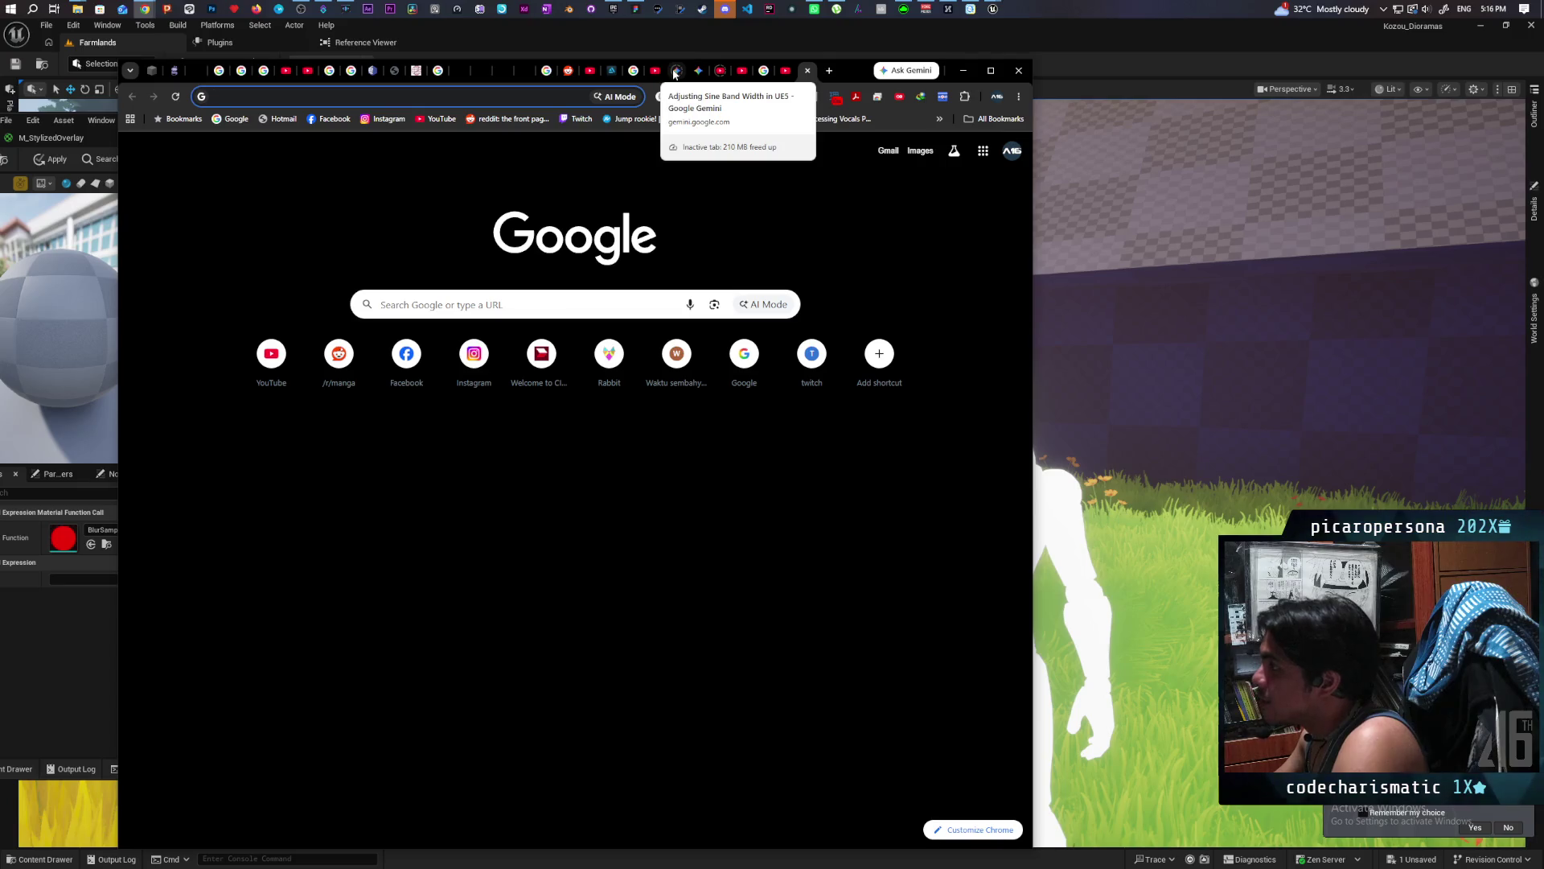
left_click(674, 72)
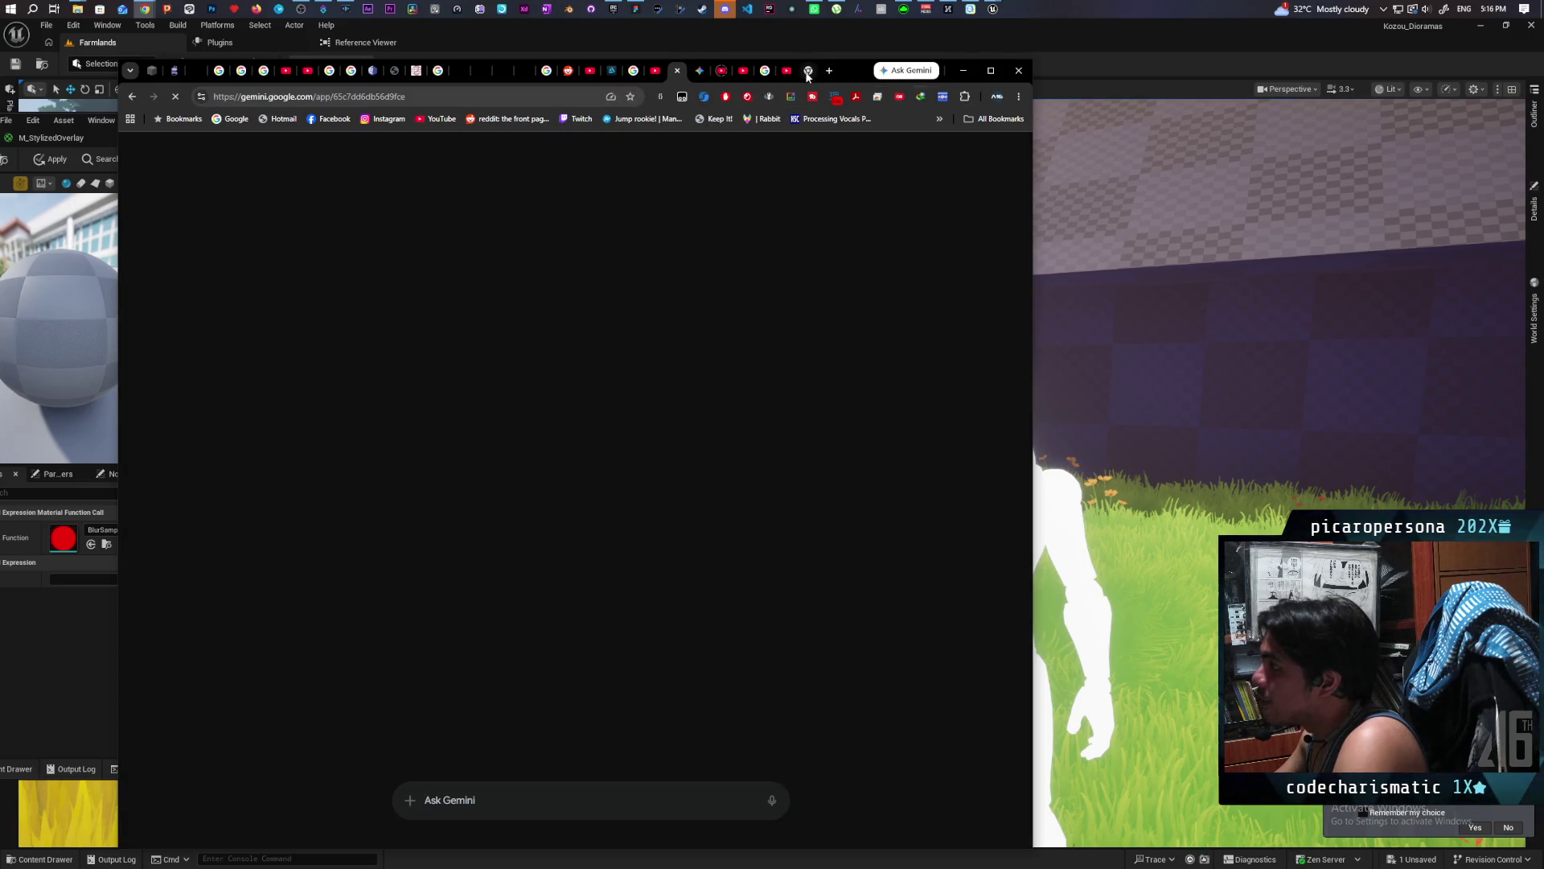
middle_click(807, 73)
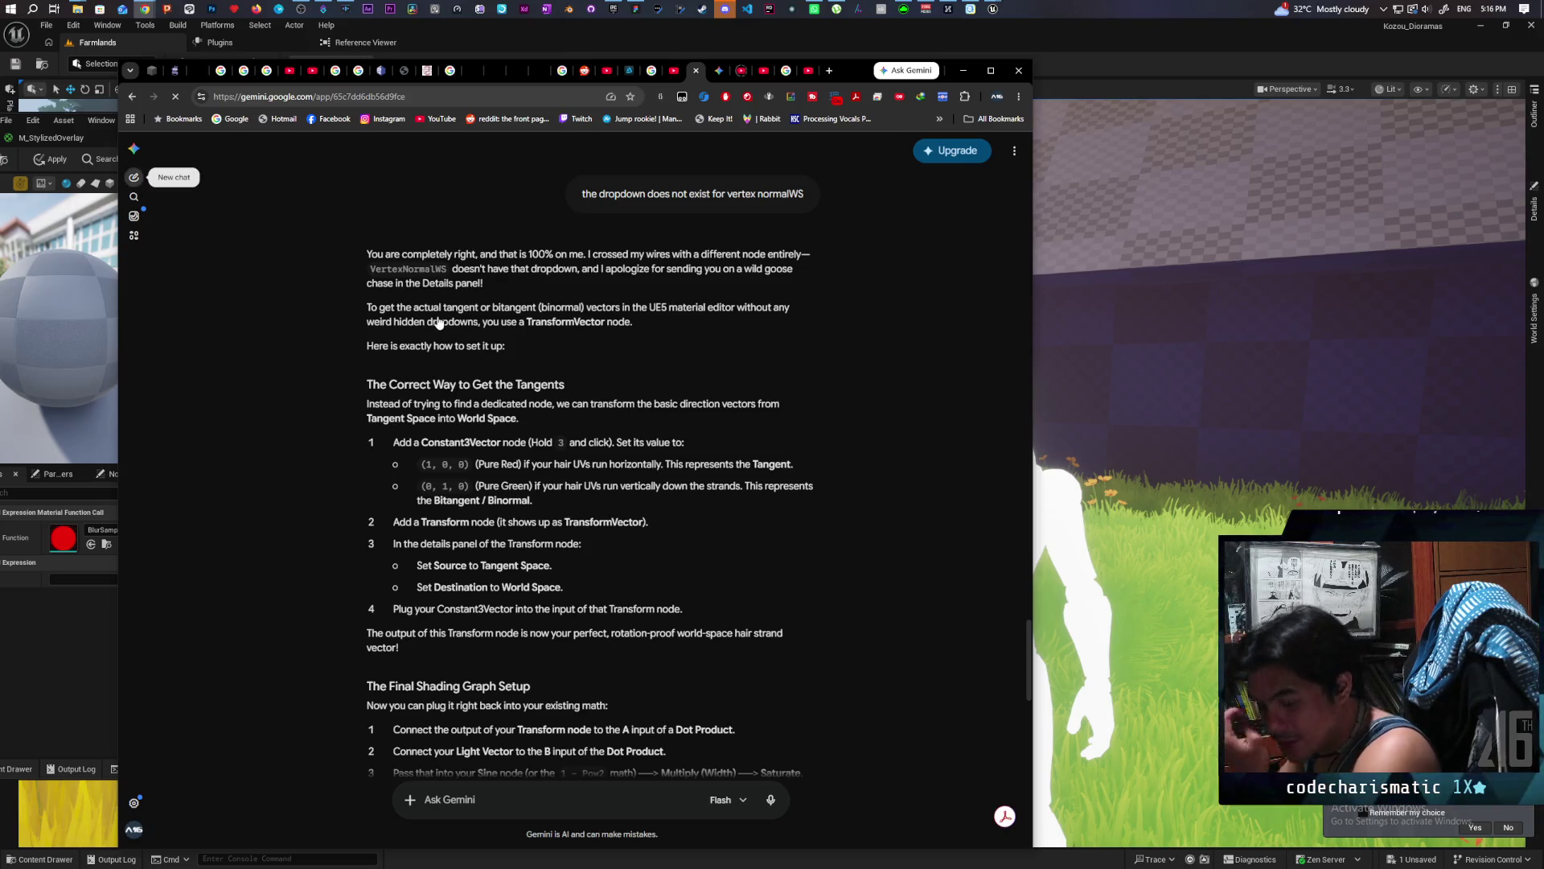
key("ctrl+shift+o")
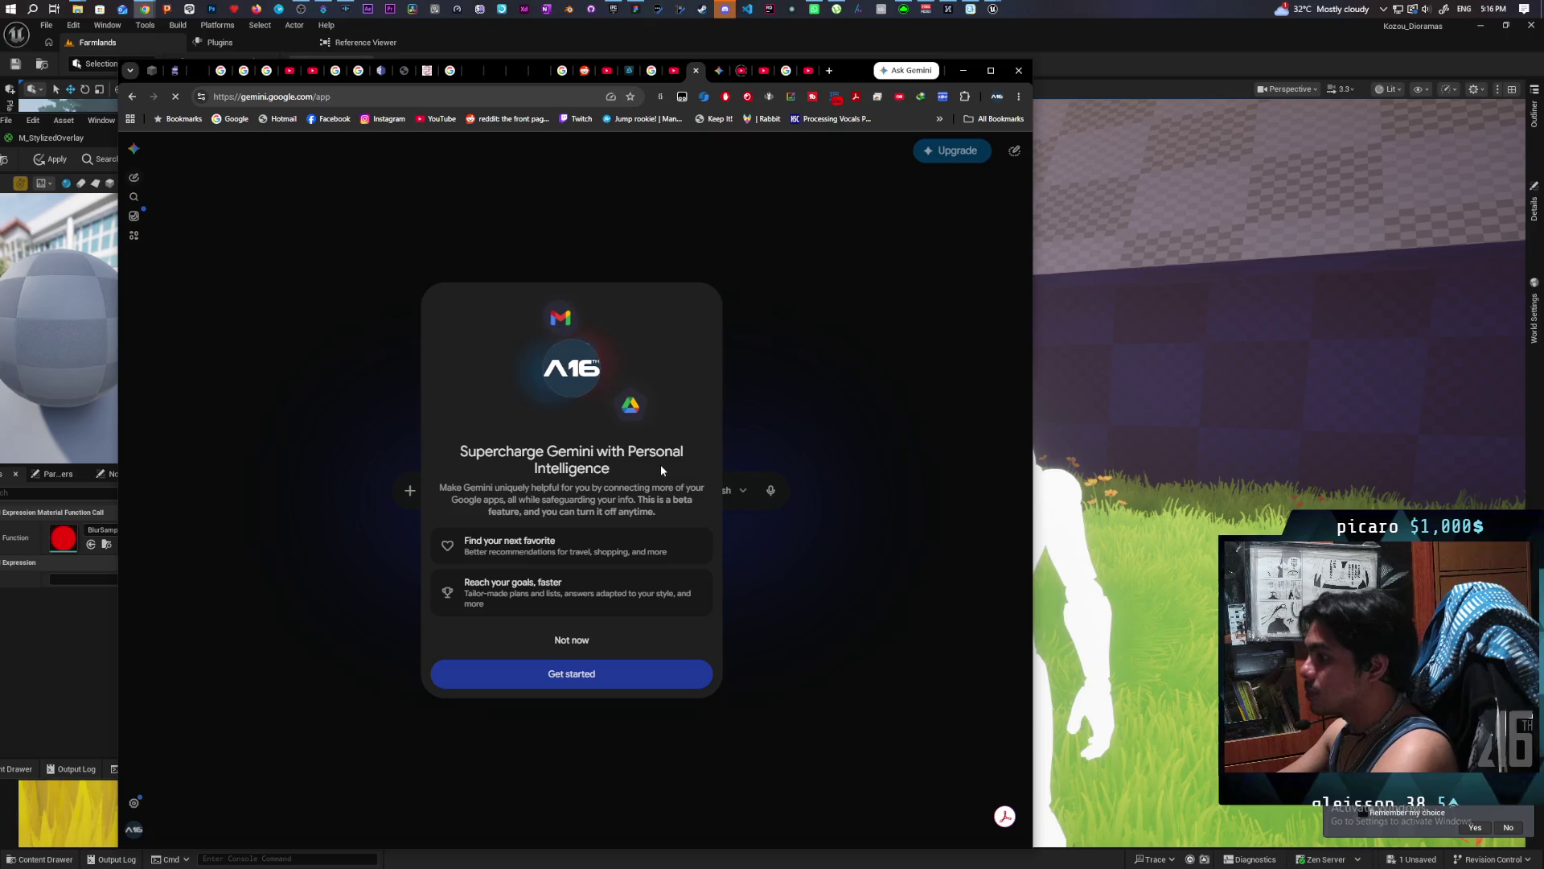
left_click(591, 643)
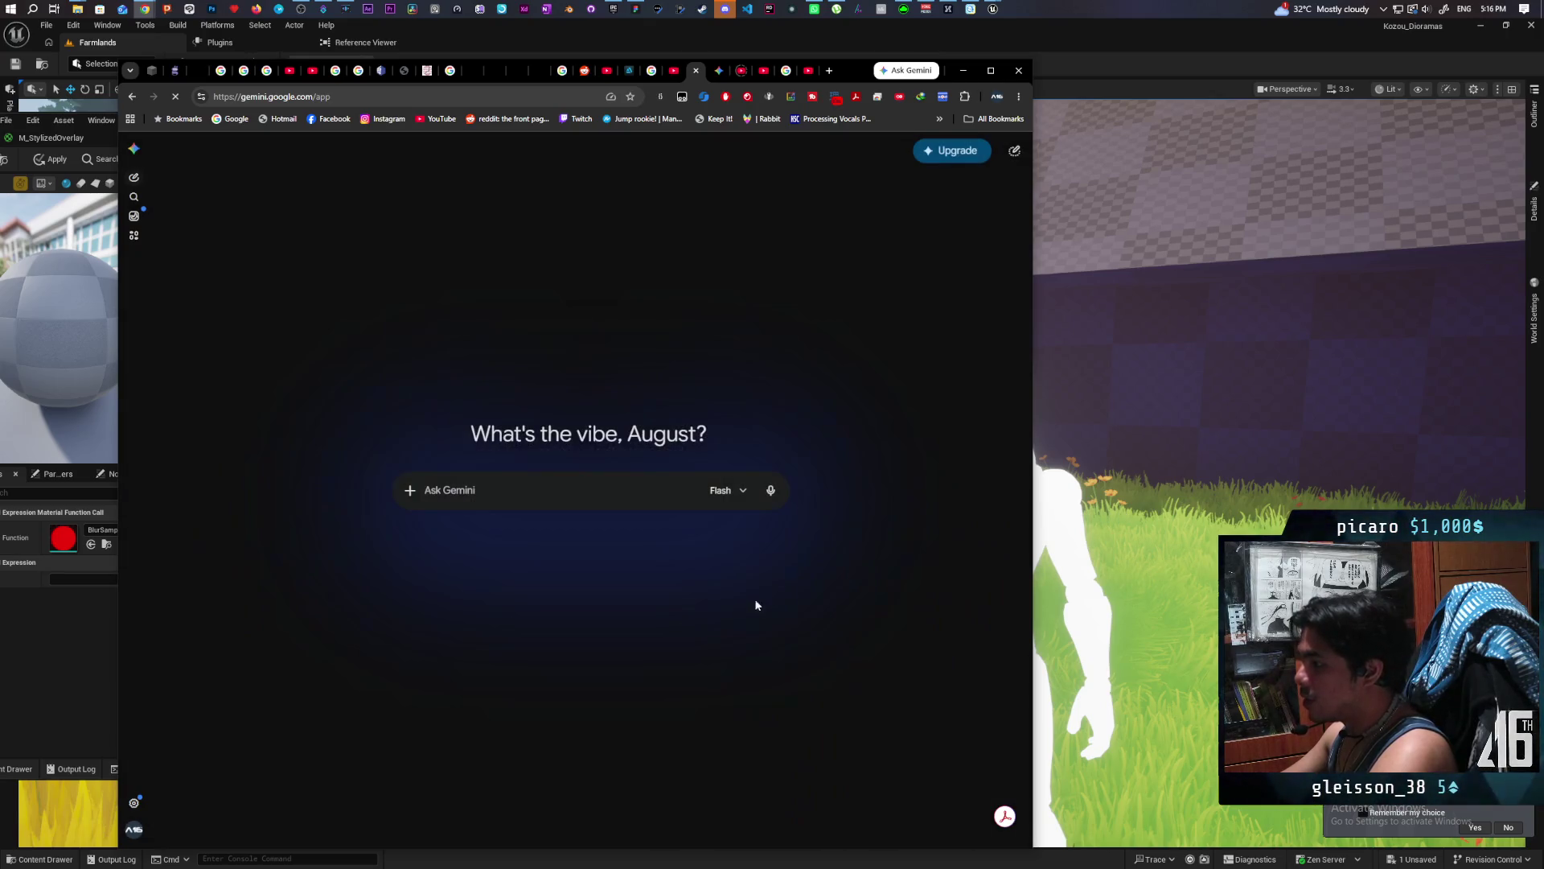
Ask Gemini 'create an outline based on a stencil mask in ue5 post process'.
type("bl")
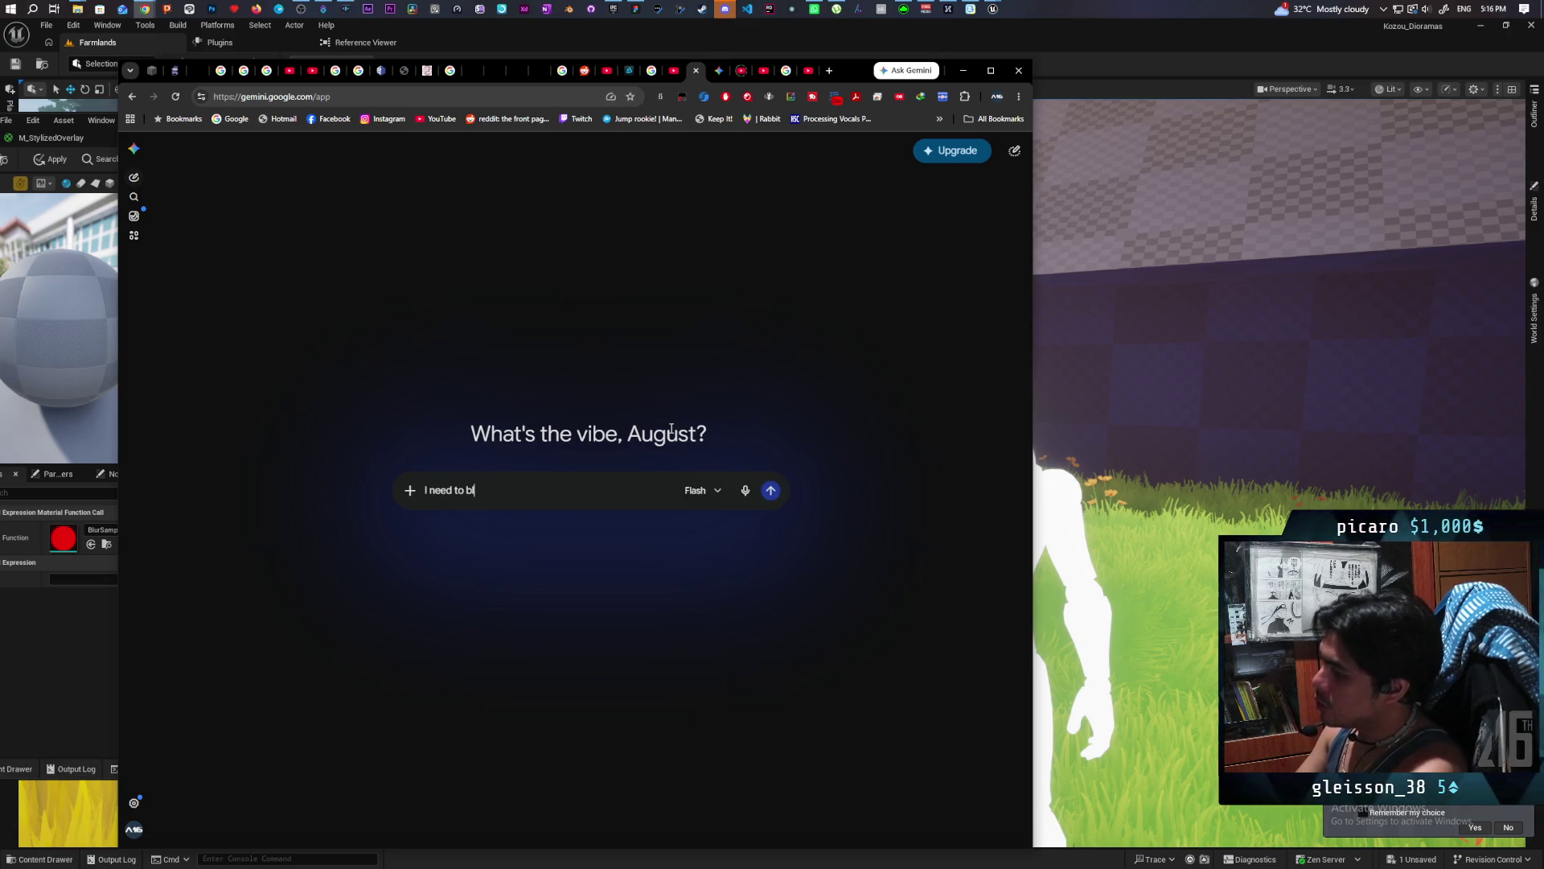
type("ur a mask")
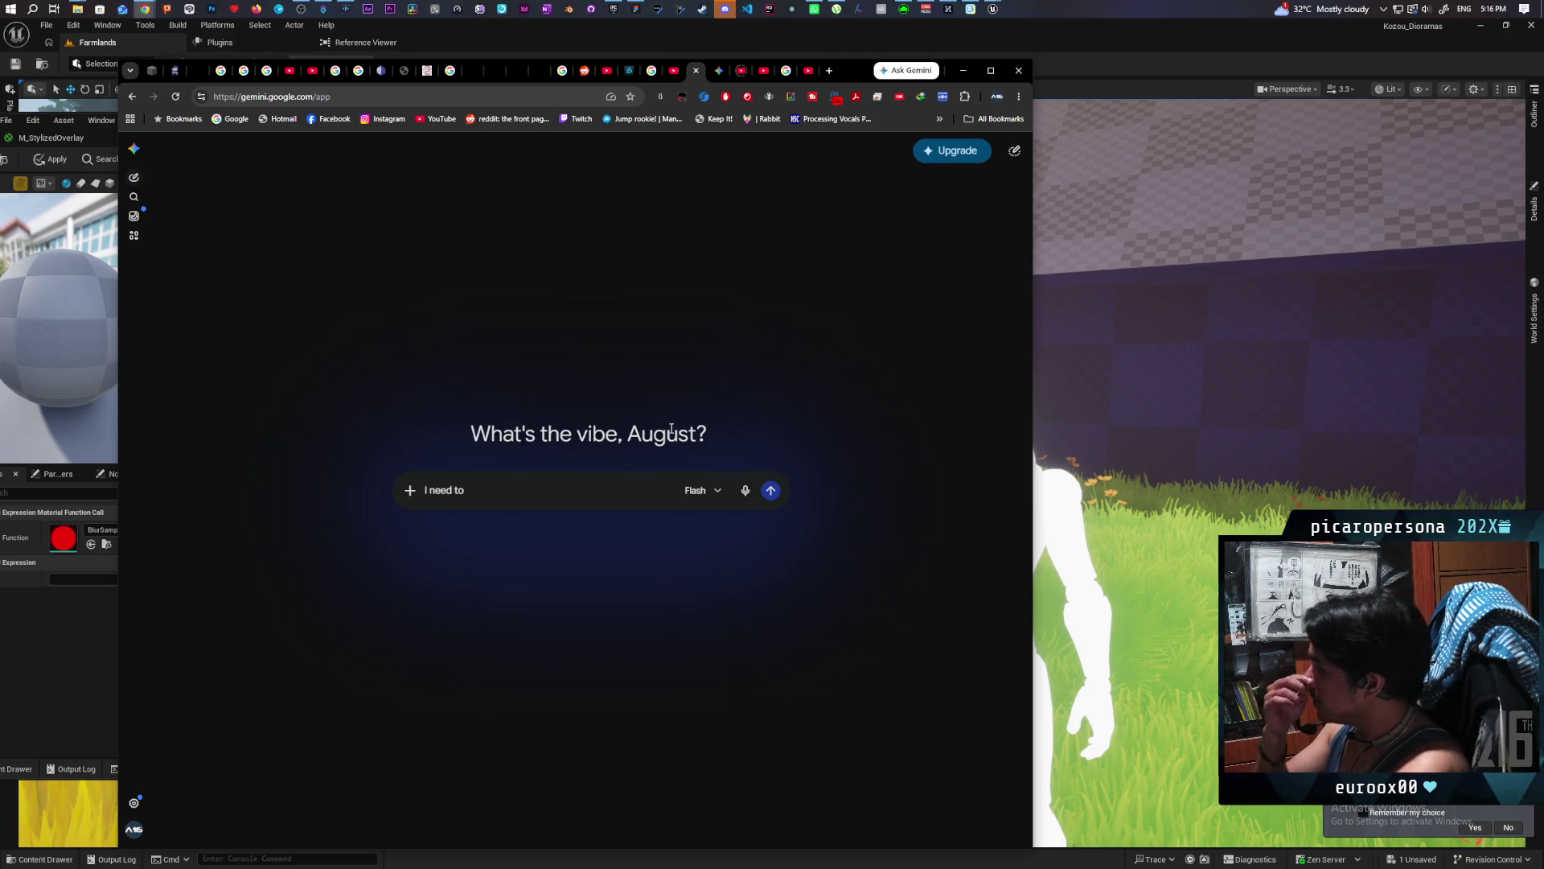
type("c")
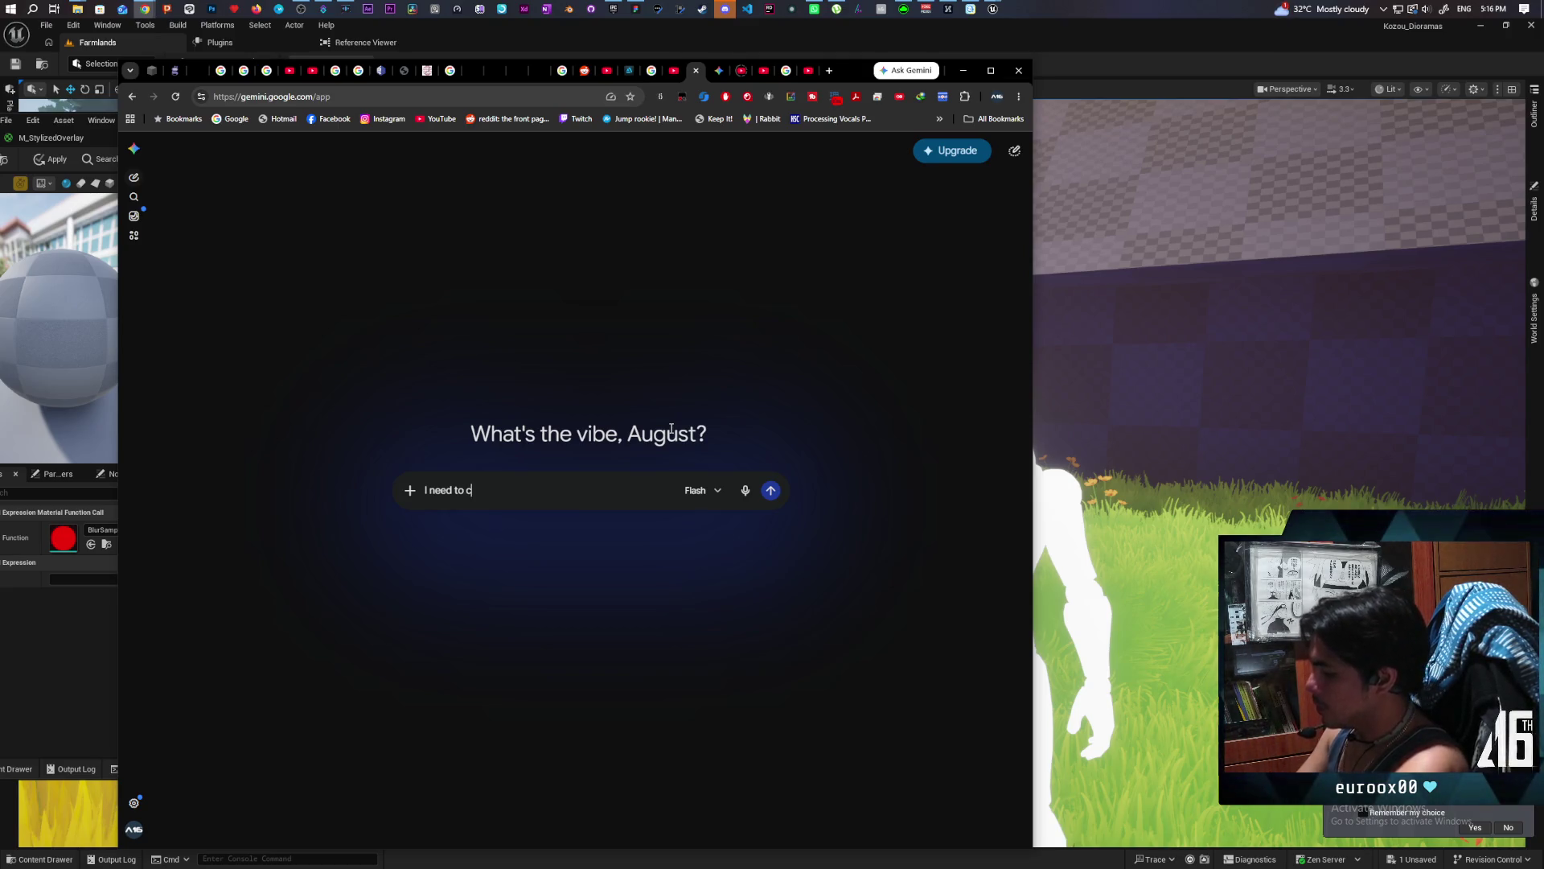
type("reate")
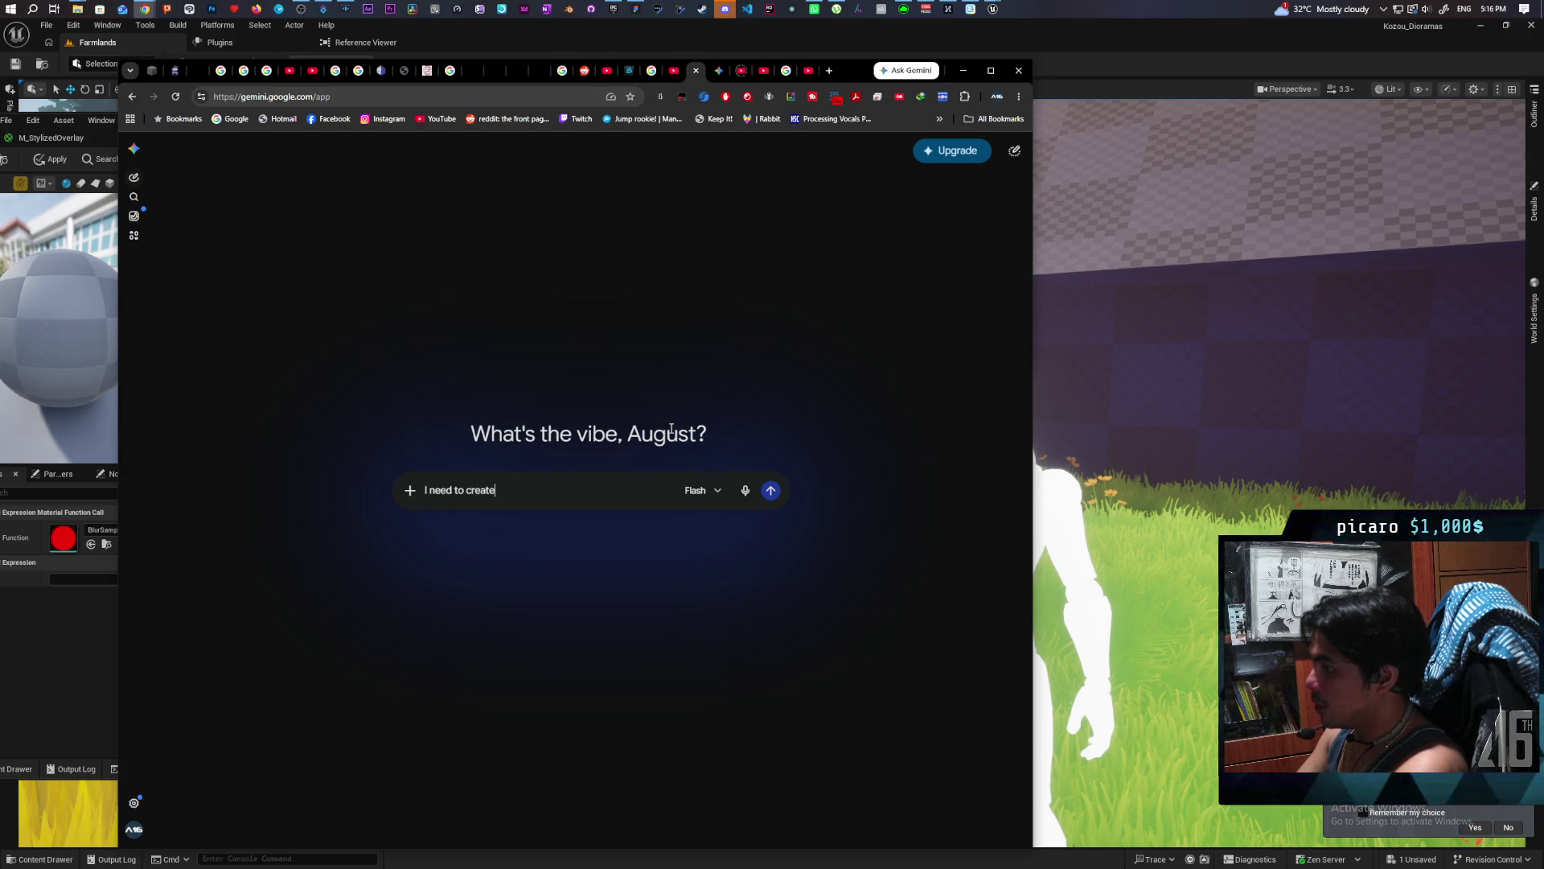
type(" an outline")
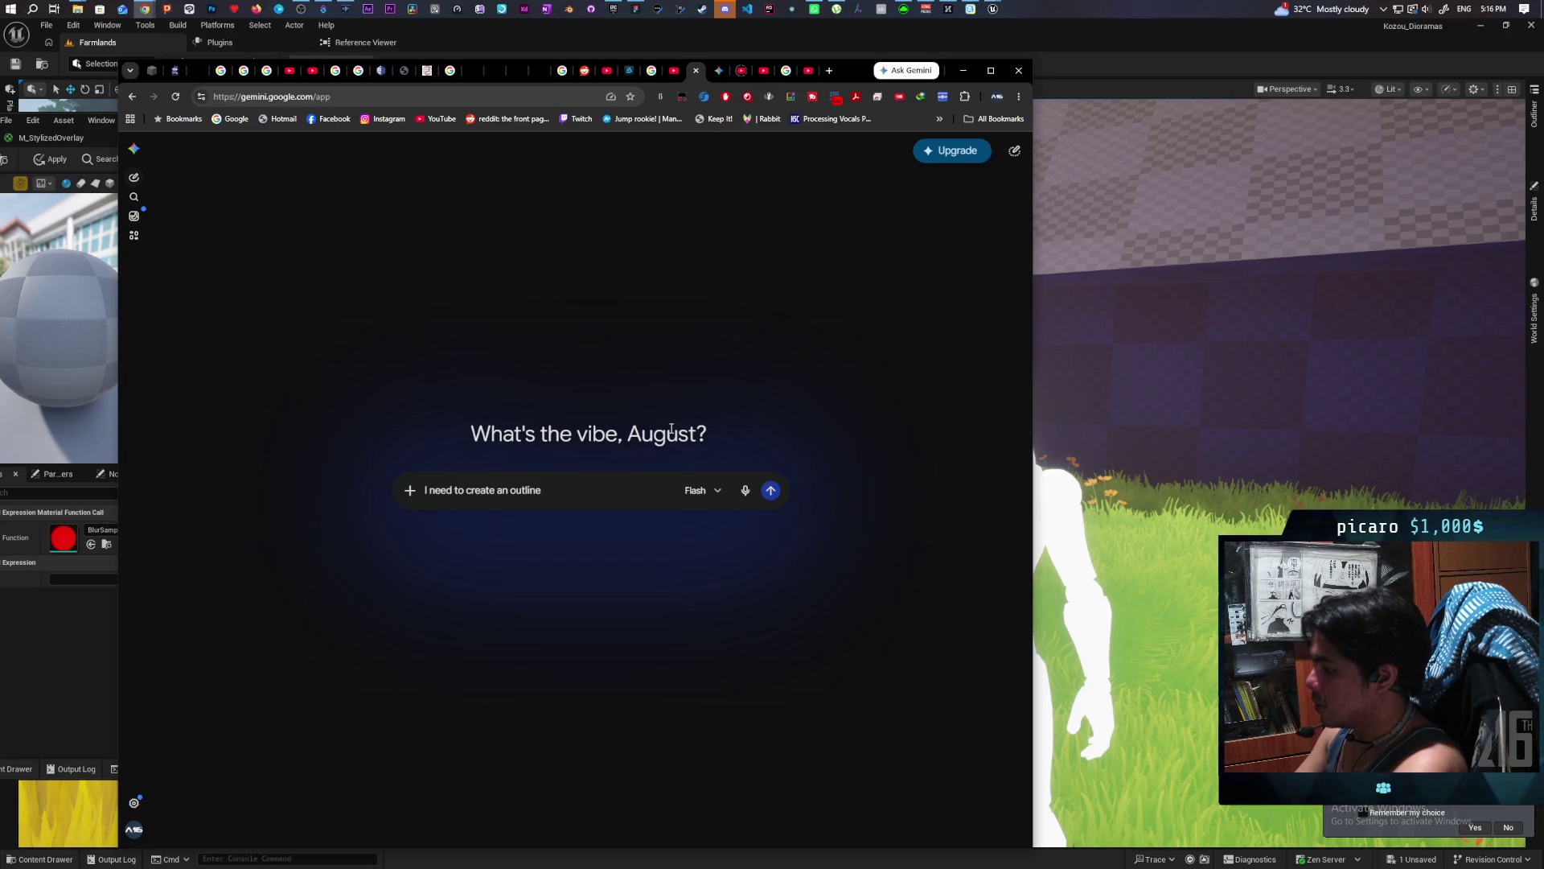
type(" based on a stenc")
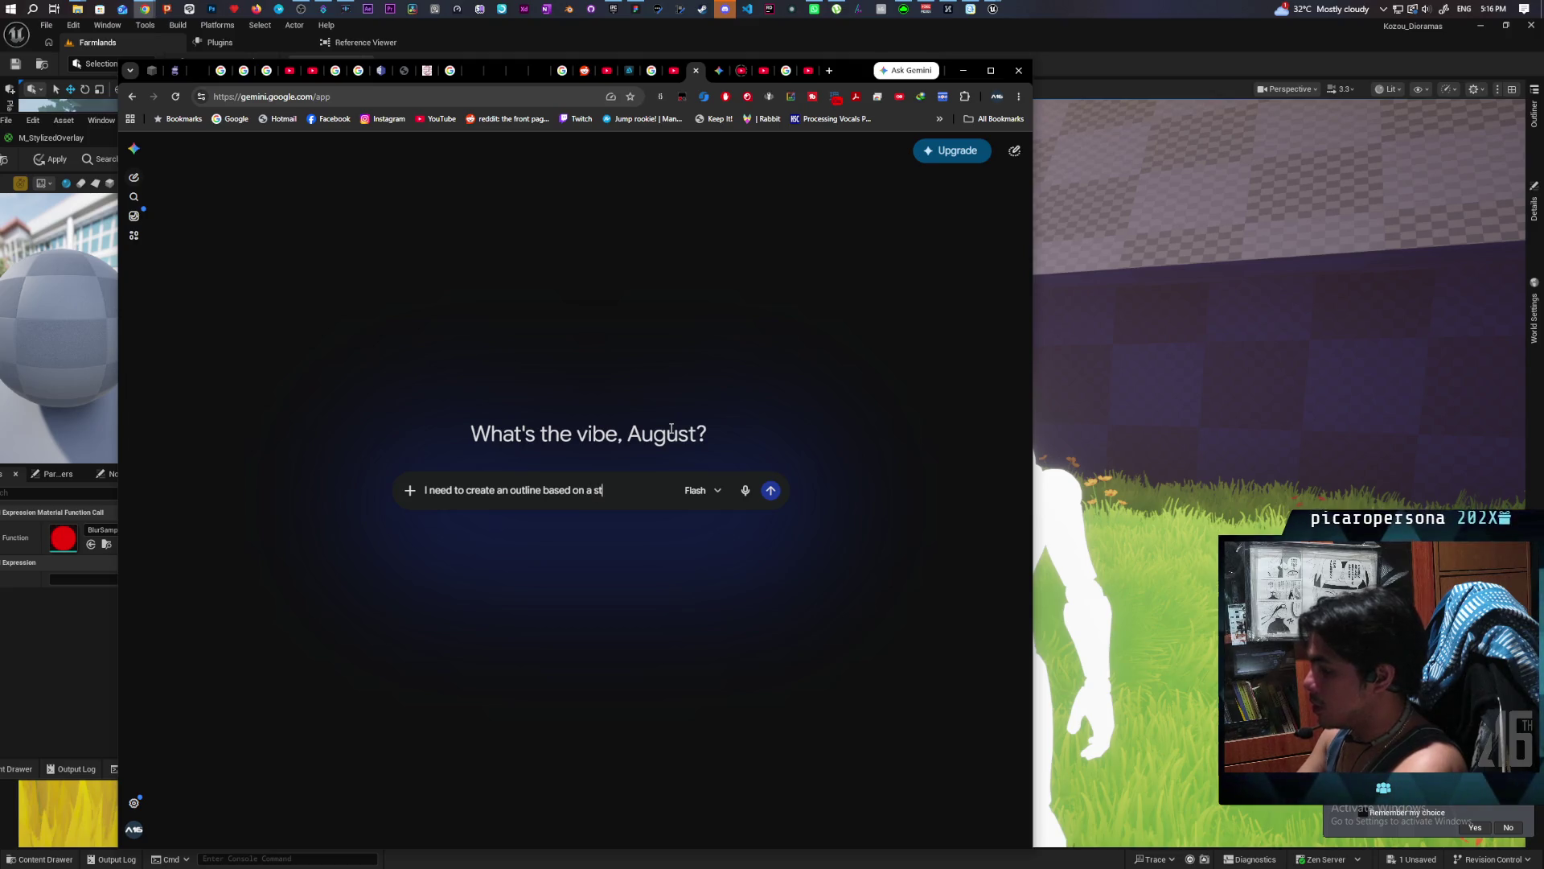
type("il mas")
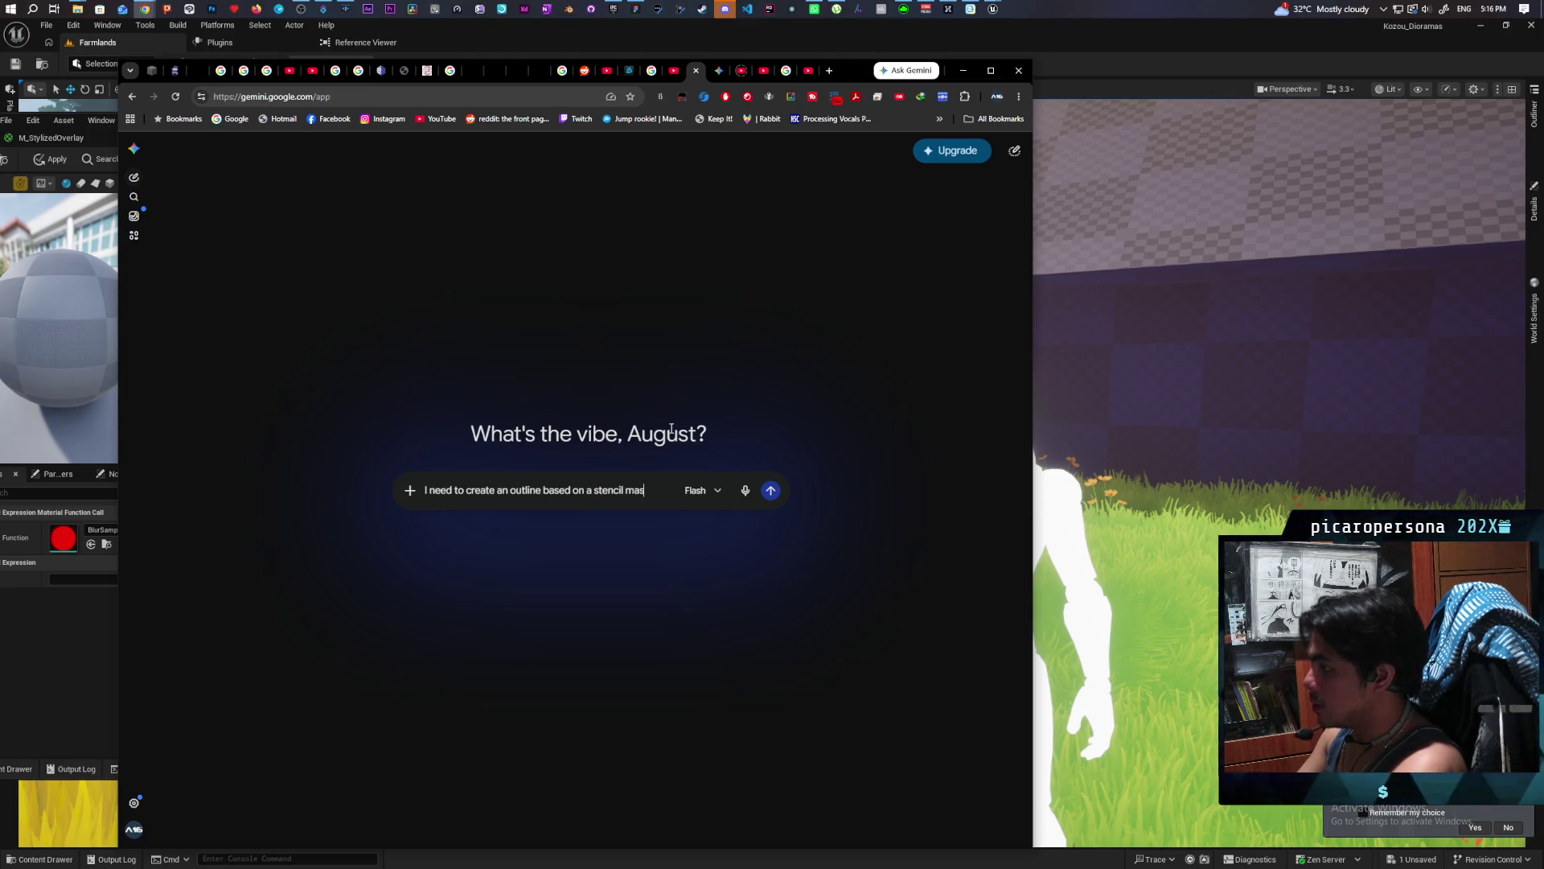
type("k in ue5 post process")
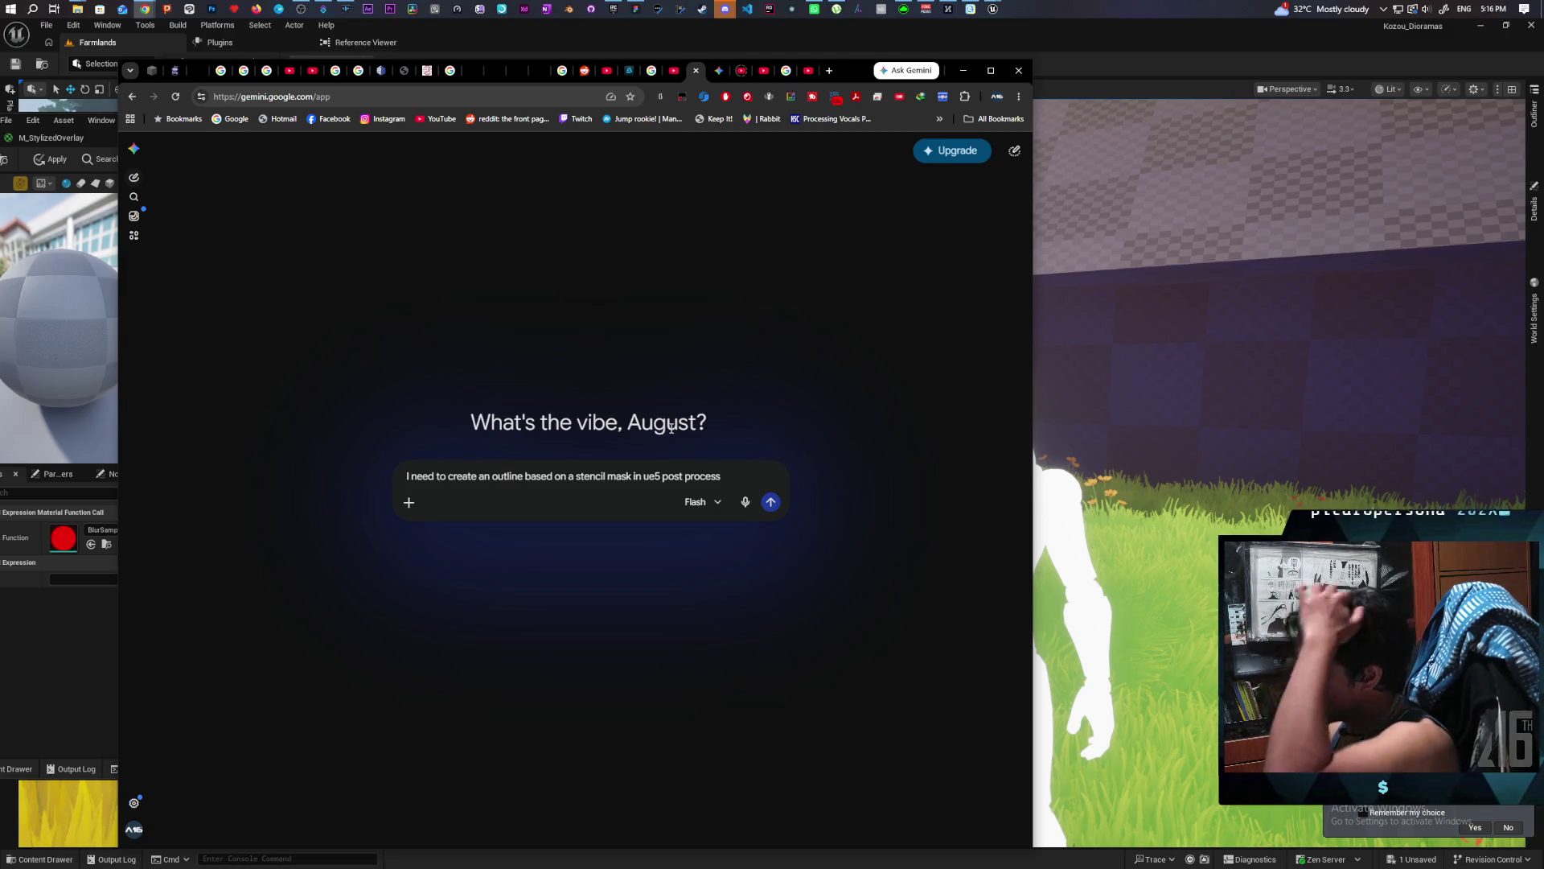
key("Return")
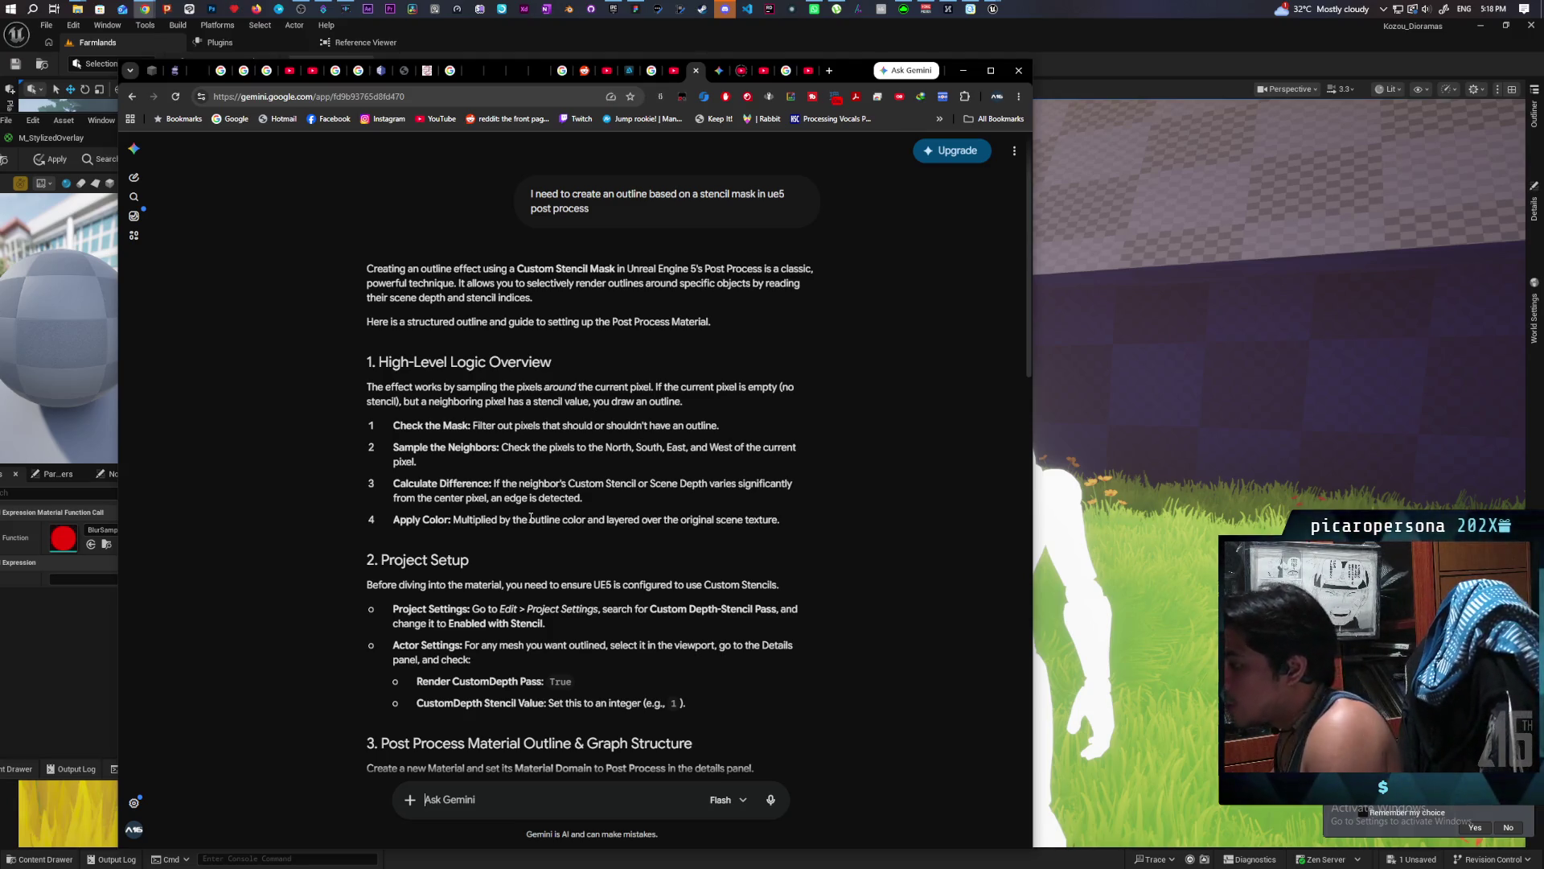
Read Gemini's answer down to Section A: Sampling the Neighbors, then return to Unreal.
scroll(611, 547, "down", 2)
scroll(671, 563, "down", 1)
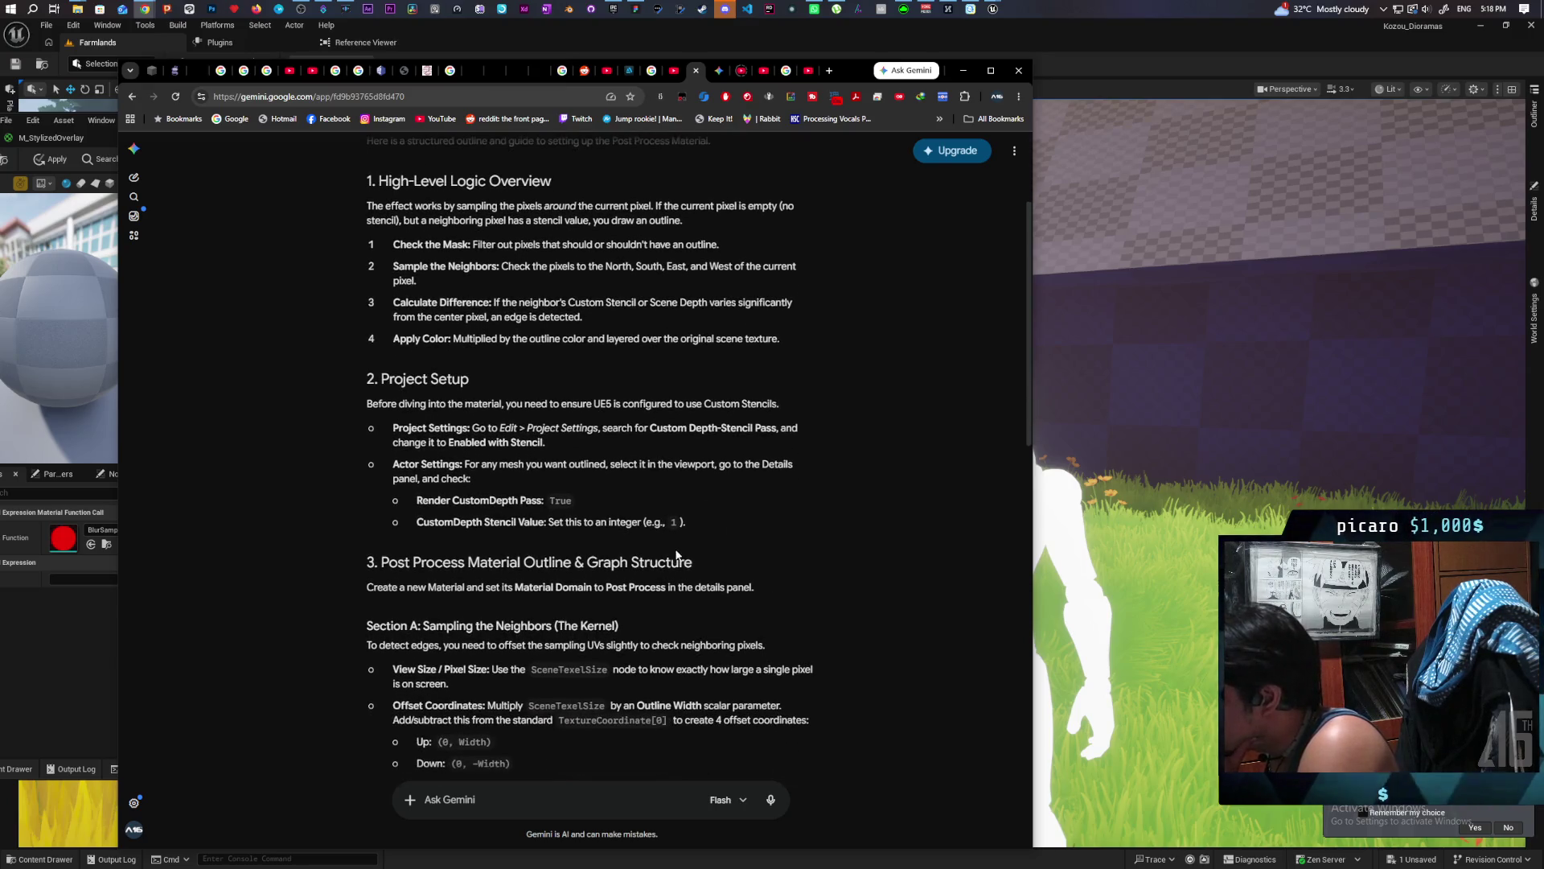
scroll(765, 505, "down", 2)
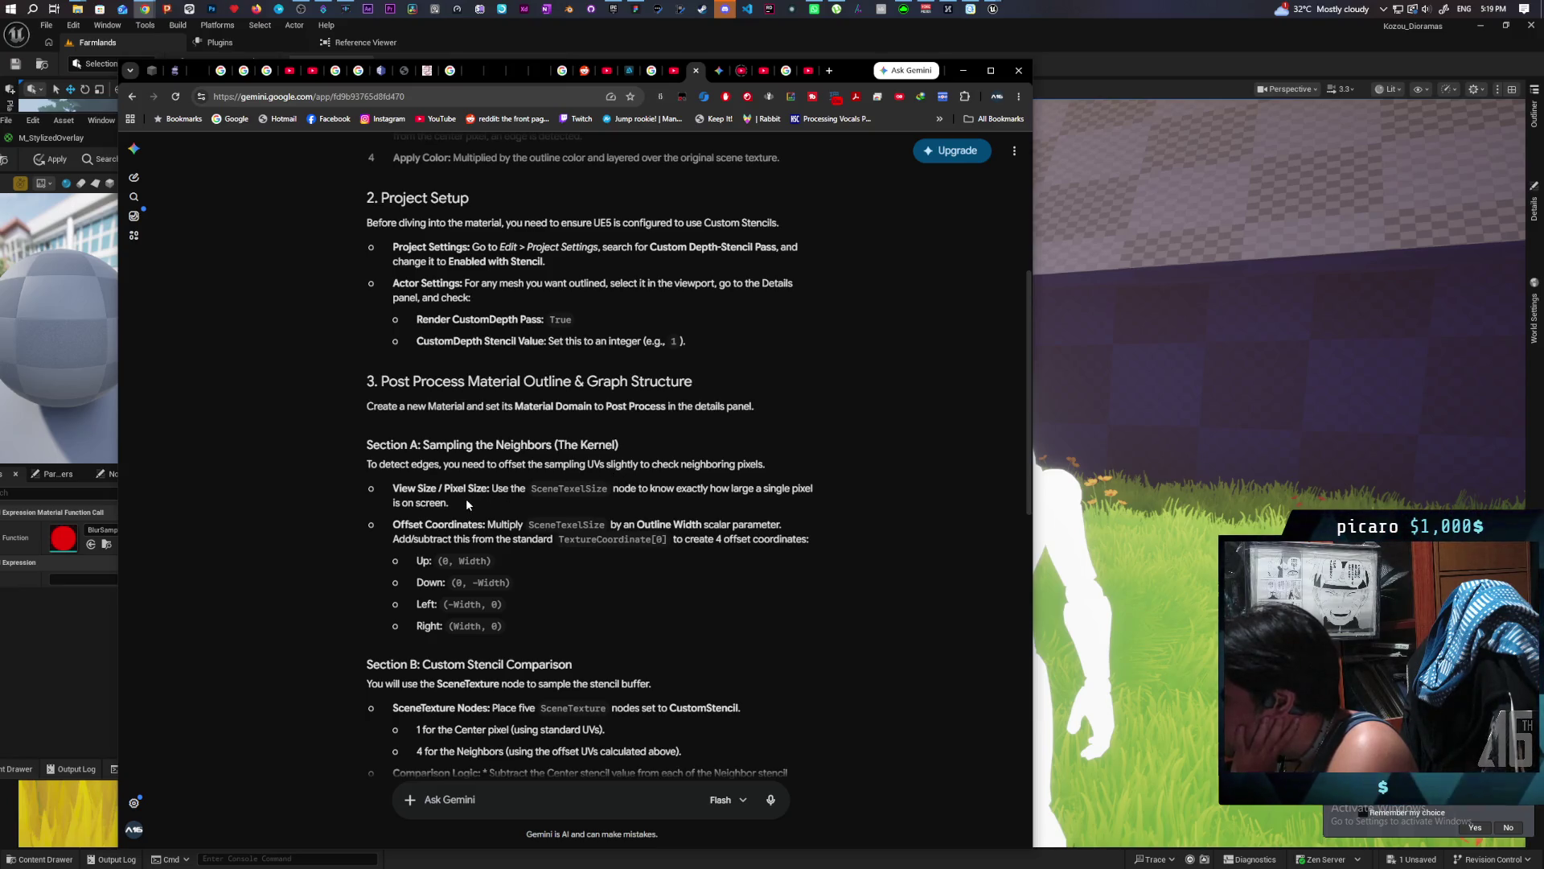
left_click(103, 45)
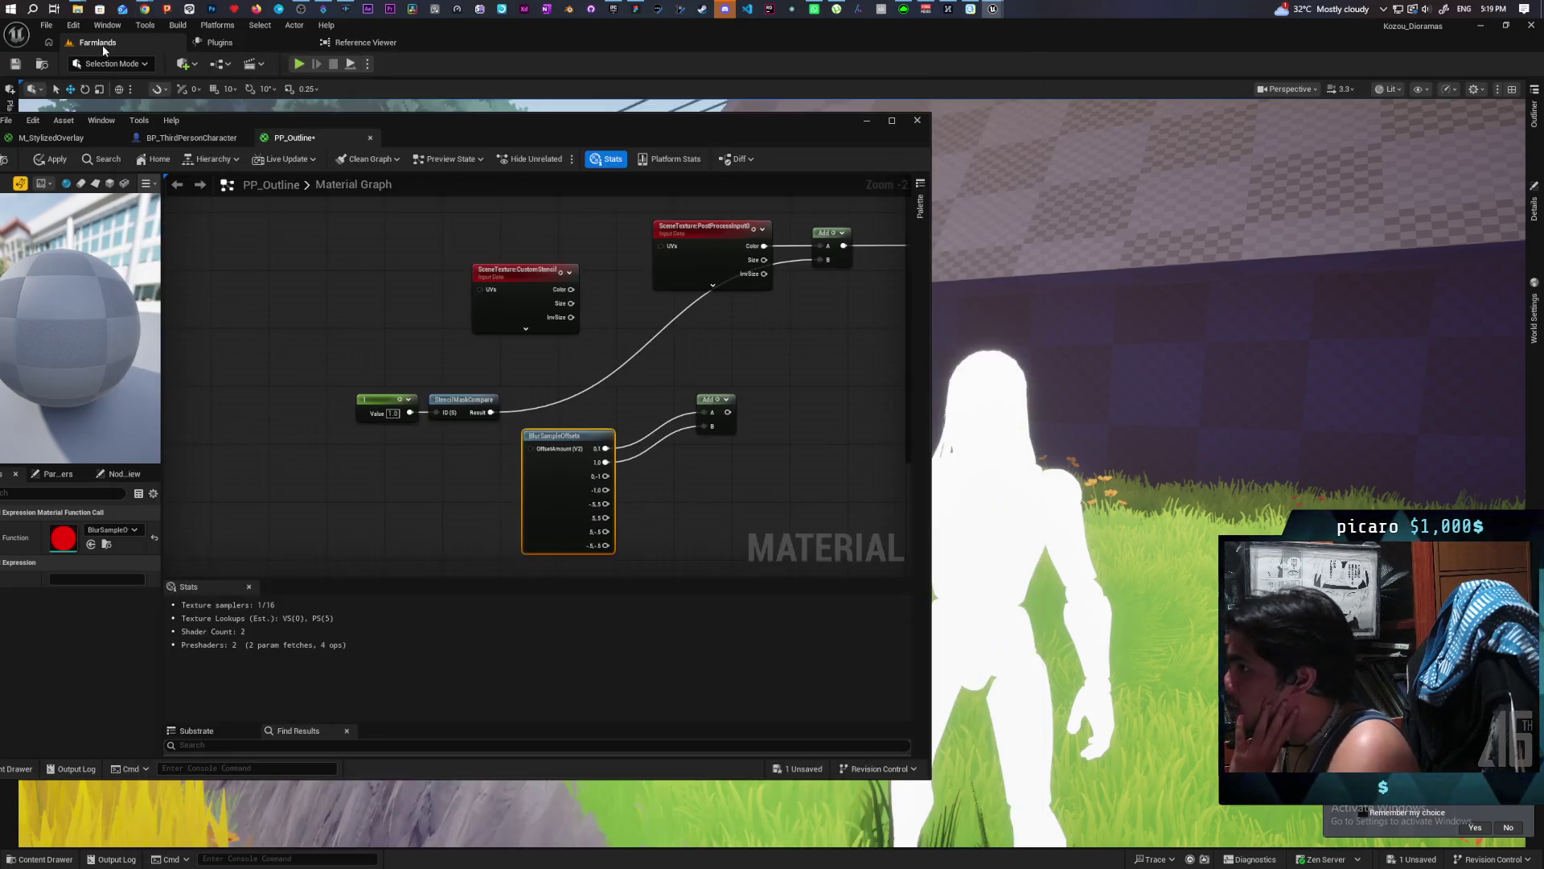
Add a TextureCoordinate node to PP_Outline and place it near the upper Add node.
right_click(387, 352)
type("texc")
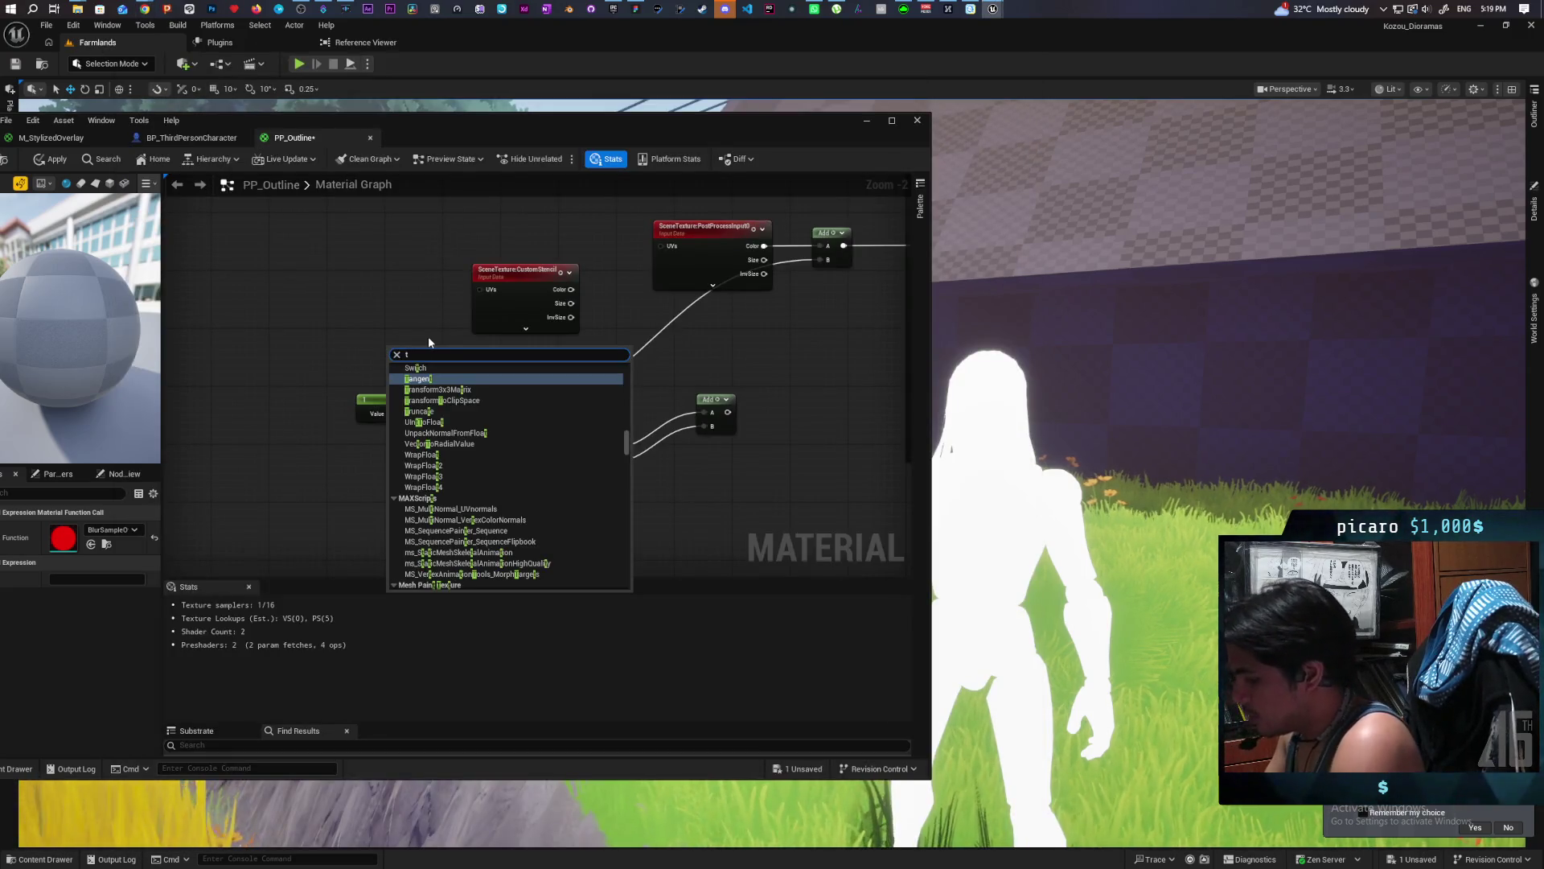
key("BackSpace")
type("coor")
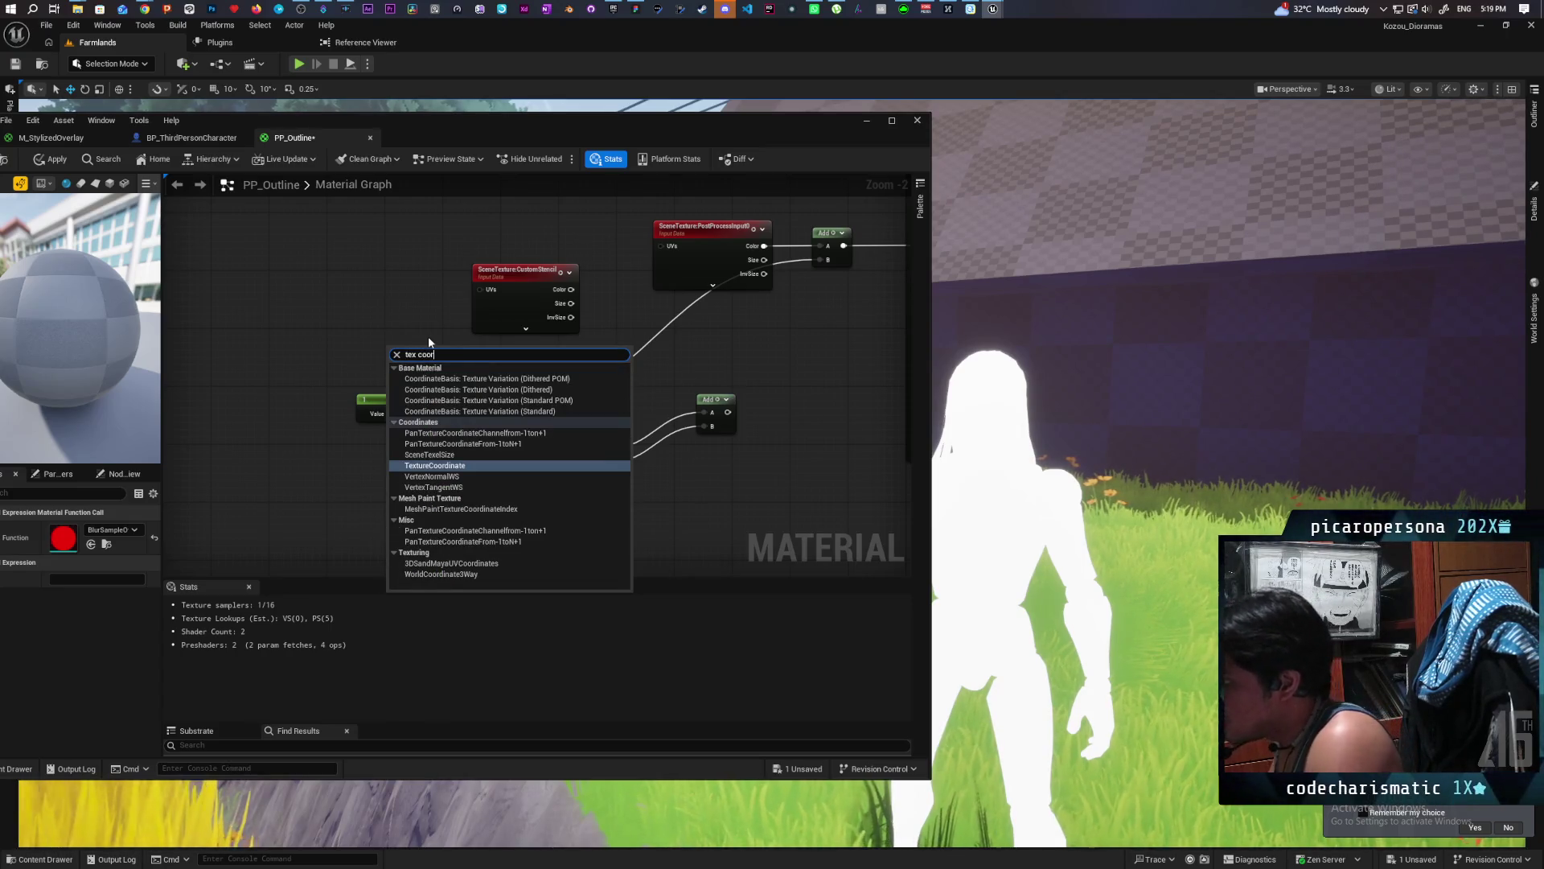
key("Return")
mouse_move(432, 355)
left_mouse_down()
mouse_move(714, 378)
mouse_move(711, 360)
mouse_move(698, 438)
mouse_move(677, 436)
left_mouse_up()
Move BlurSampleOffsets and its Add node down below the TexCoord[0] node.
left_click(529, 474, "ctrl")
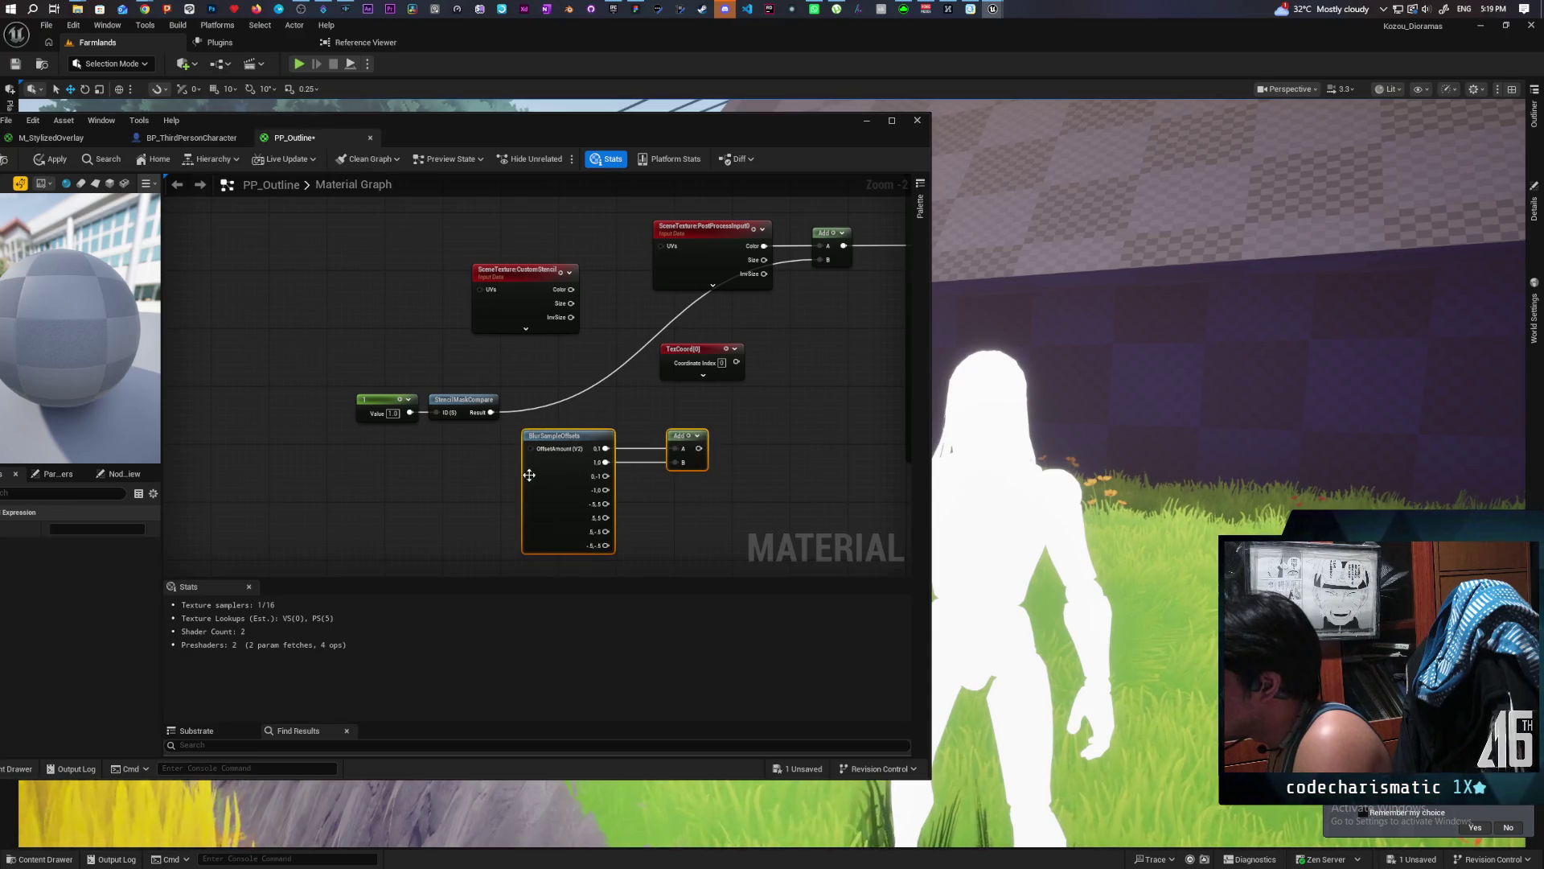
left_click_drag(529, 474, 537, 510)
left_click(585, 434)
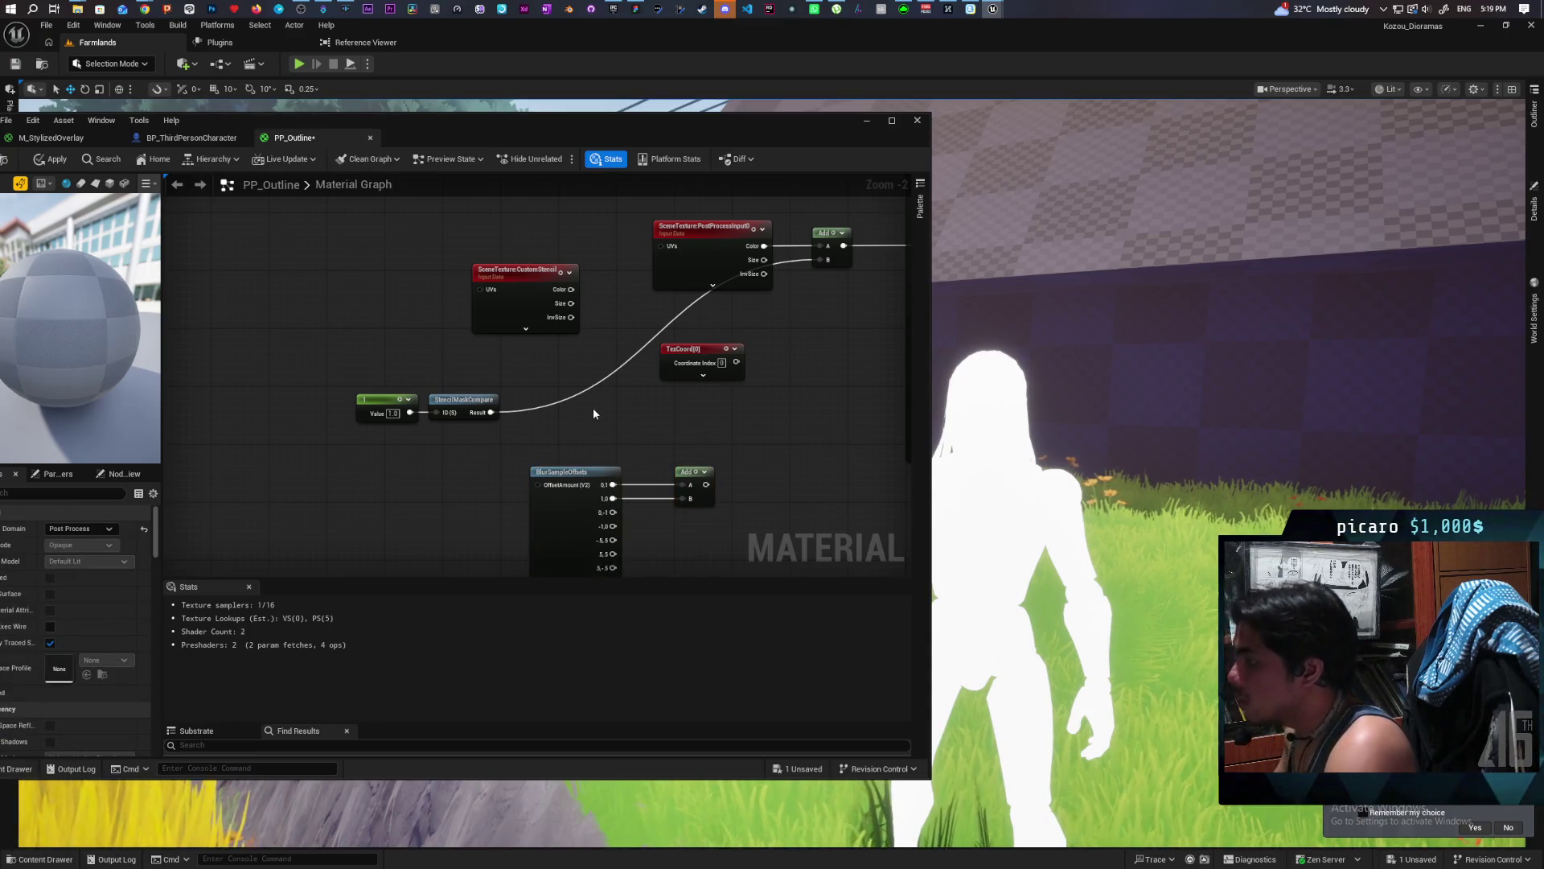
mouse_move(720, 450)
left_mouse_down()
mouse_move(576, 474)
mouse_move(678, 451)
mouse_move(671, 430)
mouse_move(697, 416)
left_mouse_up()
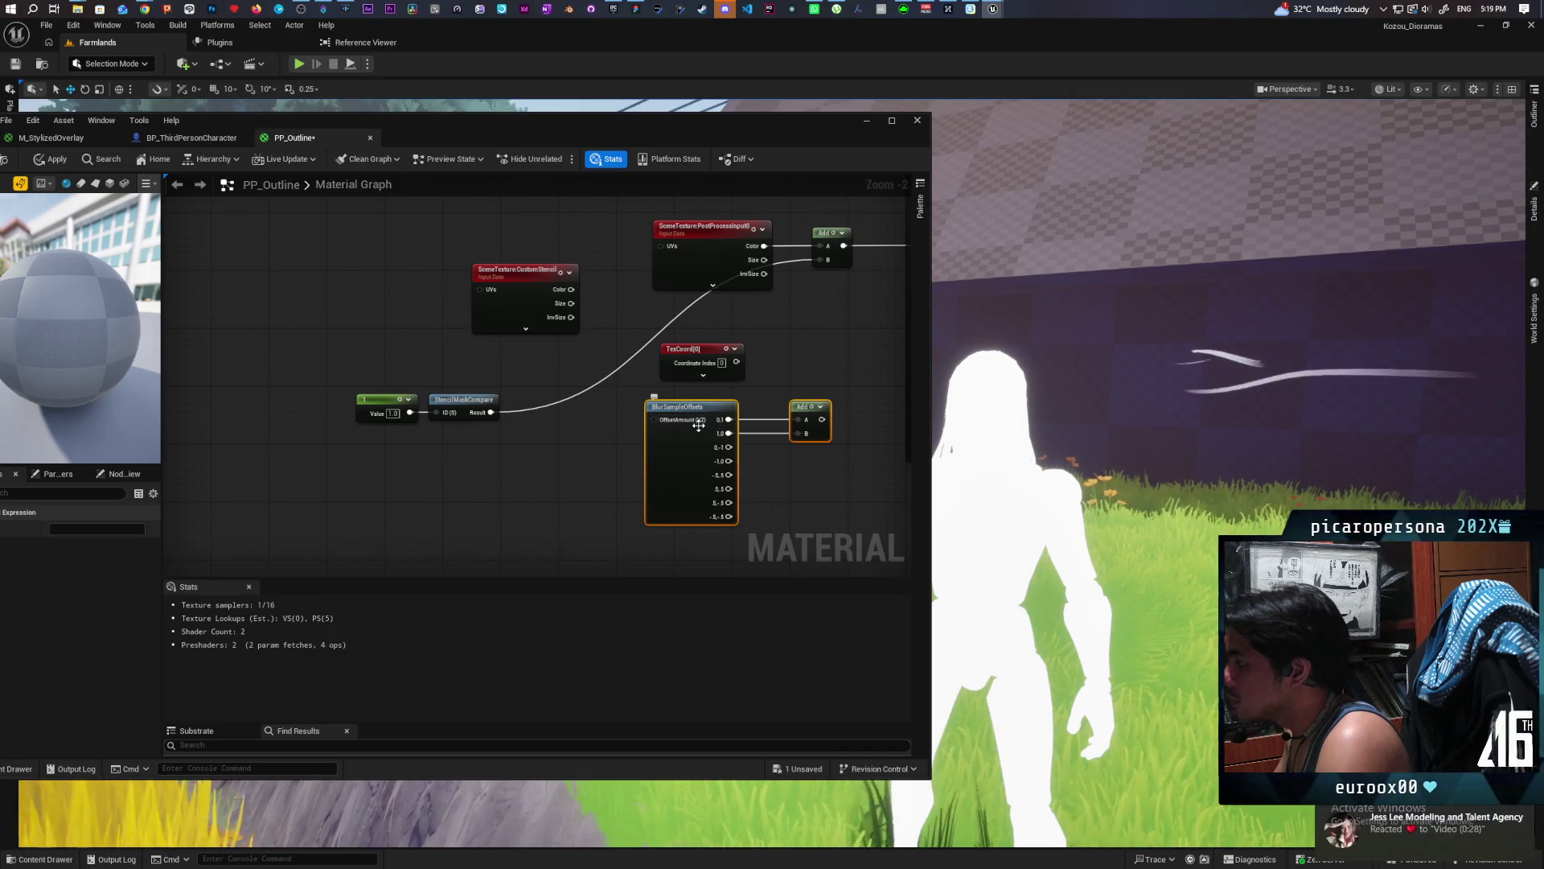
mouse_move(631, 447)
left_mouse_down()
mouse_move(502, 477)
mouse_move(570, 456)
mouse_move(566, 494)
left_mouse_up()
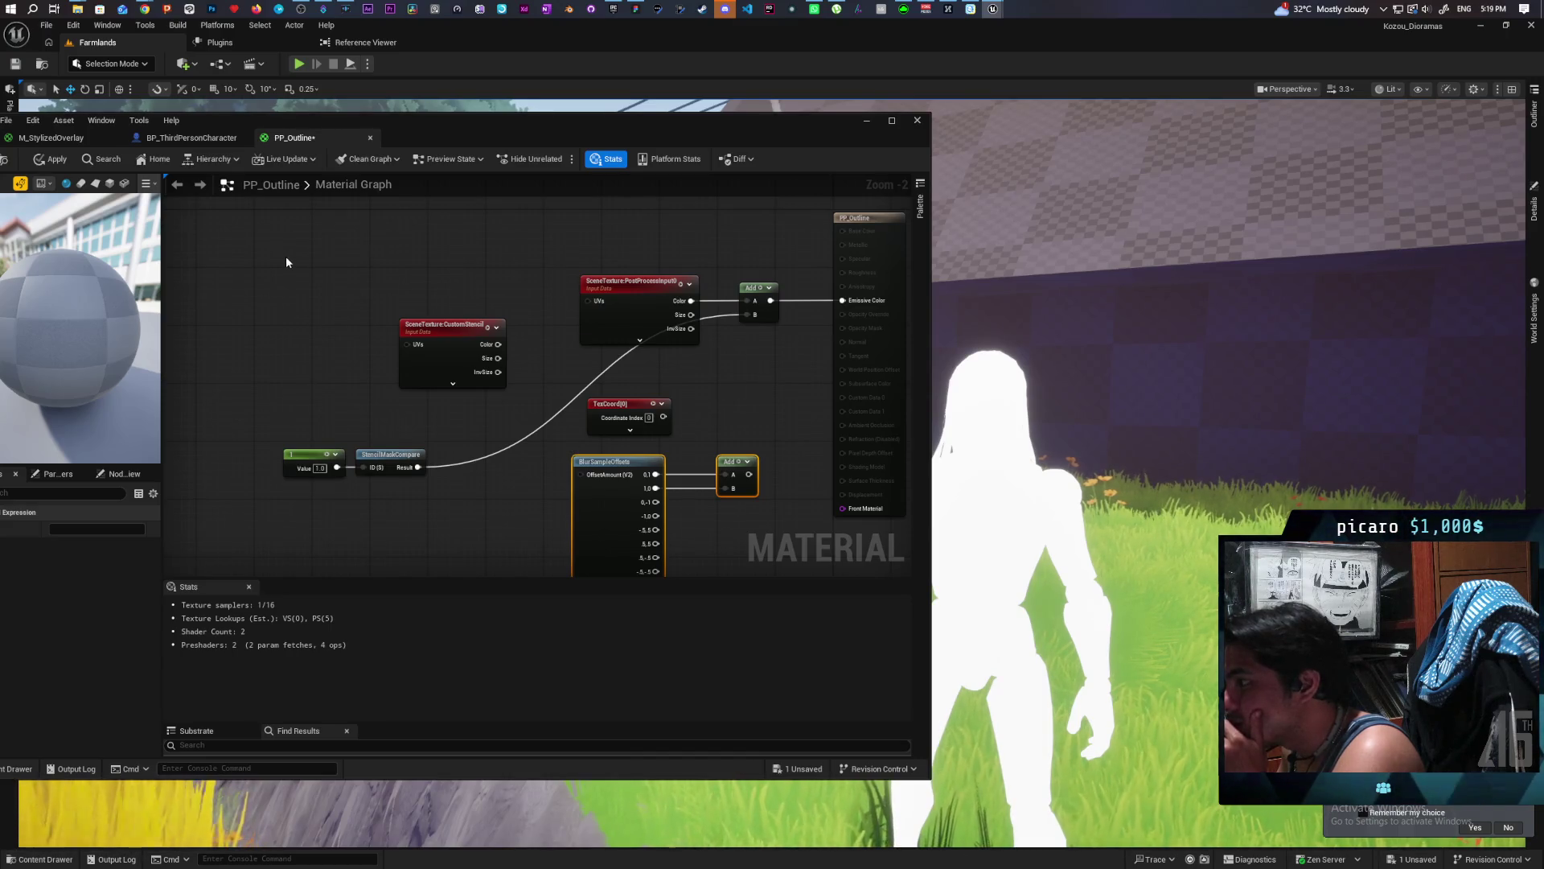
Shift the BlurSampleOffsets and Add nodes left and down to make room.
left_click_drag(467, 466, 476, 410)
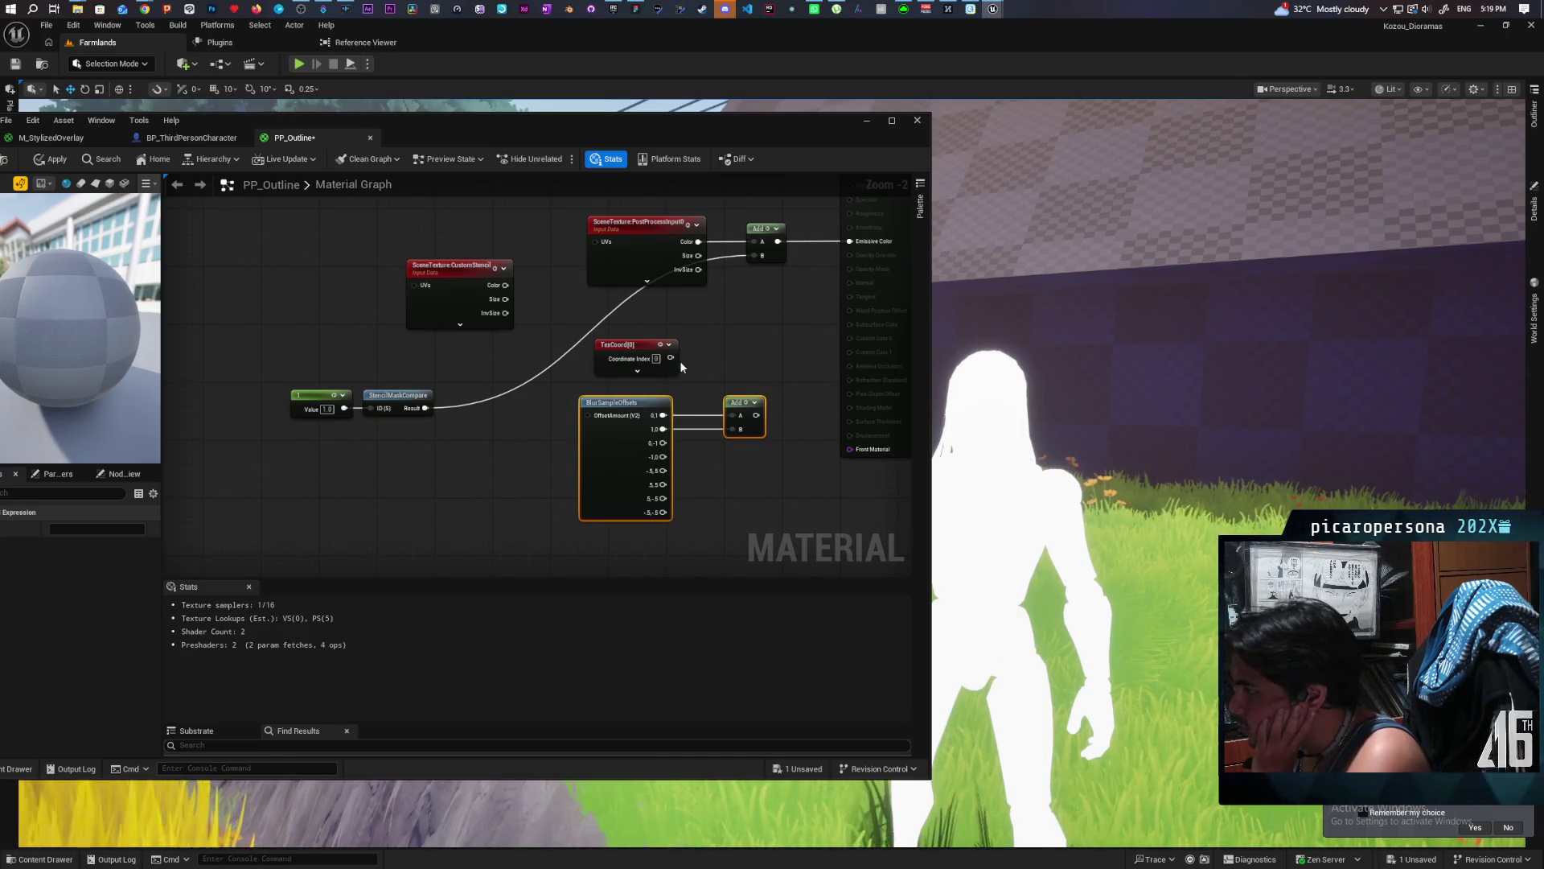
mouse_move(738, 372)
left_mouse_down()
mouse_move(719, 428)
mouse_move(716, 369)
left_mouse_up()
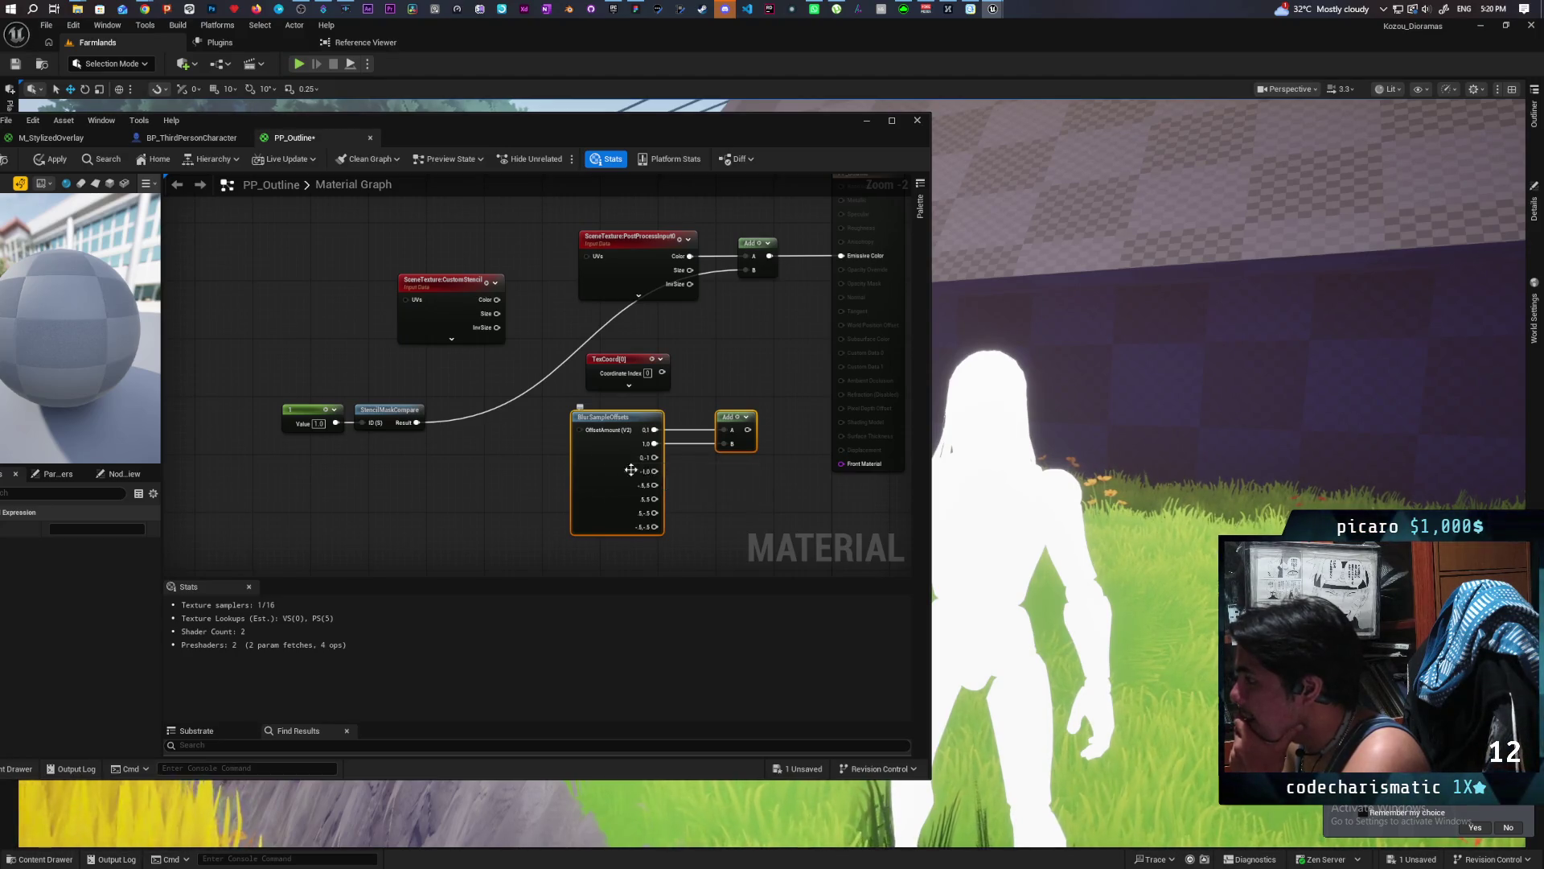
mouse_move(611, 477)
left_mouse_down()
mouse_move(538, 485)
mouse_move(528, 460)
left_mouse_up()
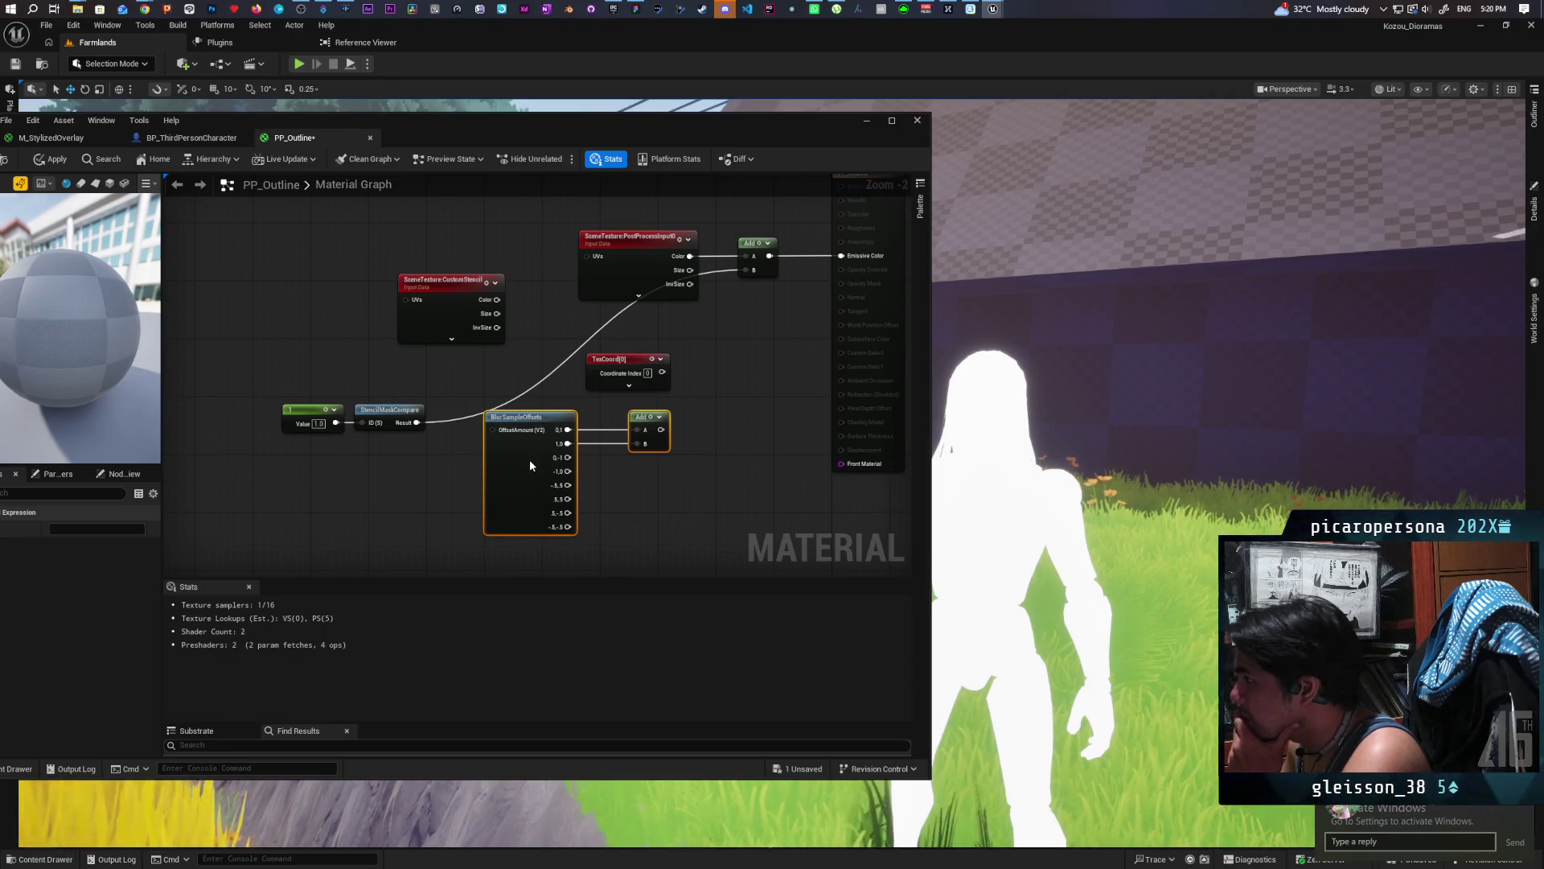
left_click_drag(529, 464, 531, 465)
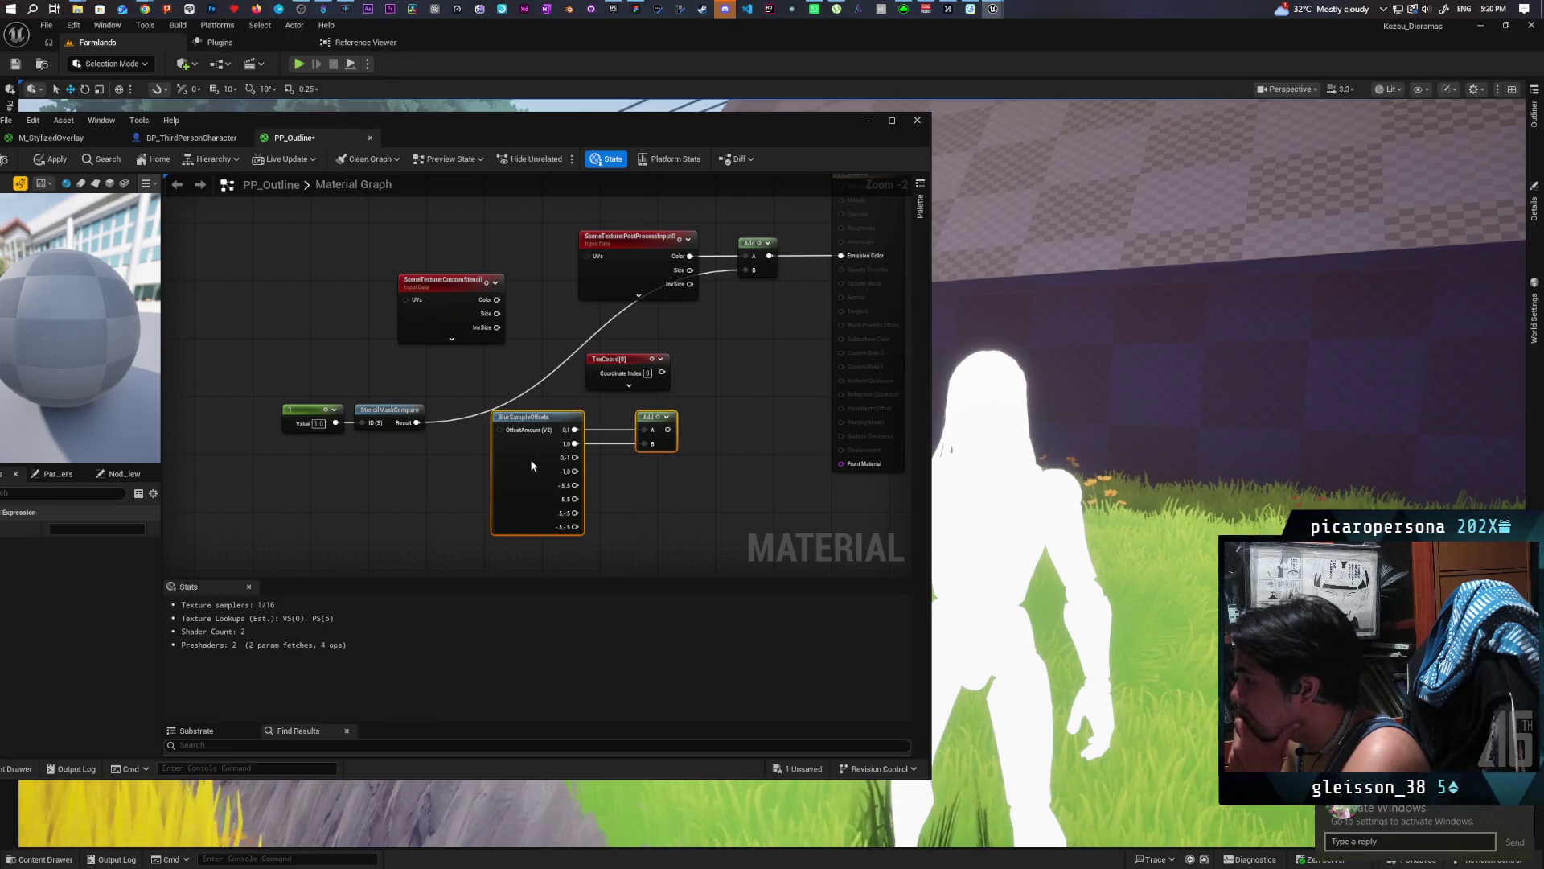
mouse_move(531, 471)
left_mouse_down()
mouse_move(504, 501)
mouse_move(277, 514)
left_mouse_up()
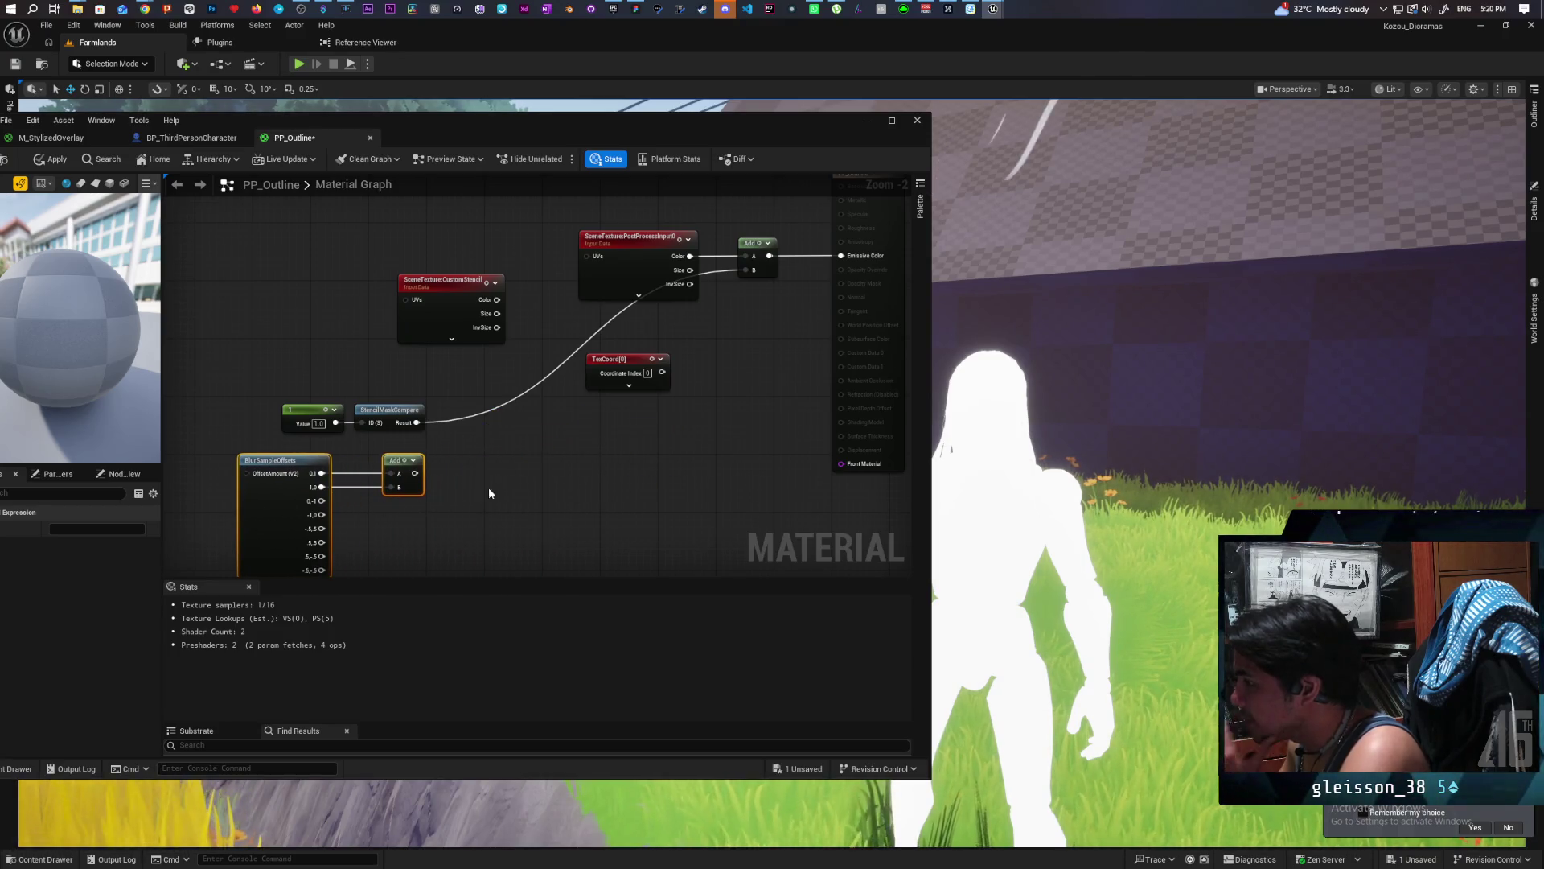
Add a Multiply node with StencilMaskCompare Result into A and Add output into B.
left_click(457, 436)
mouse_move(417, 422)
left_mouse_down()
mouse_move(465, 451)
mouse_move(468, 471)
left_mouse_up()
left_click(550, 456)
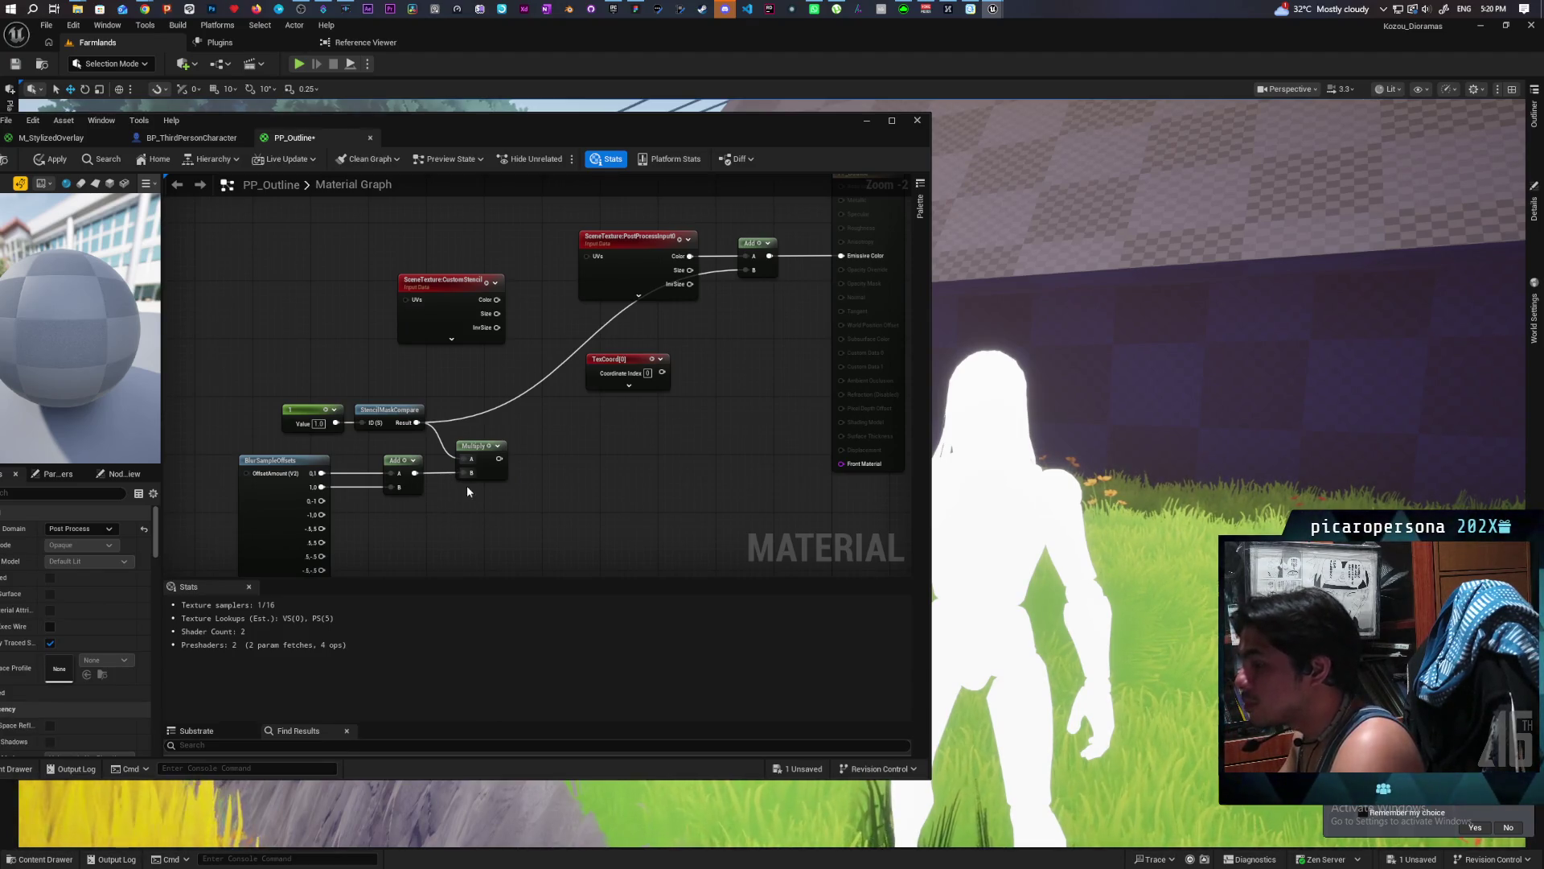
Place TexCoord[0] left of the Add node and wire it into Add's A input.
left_click_drag(486, 471, 580, 470)
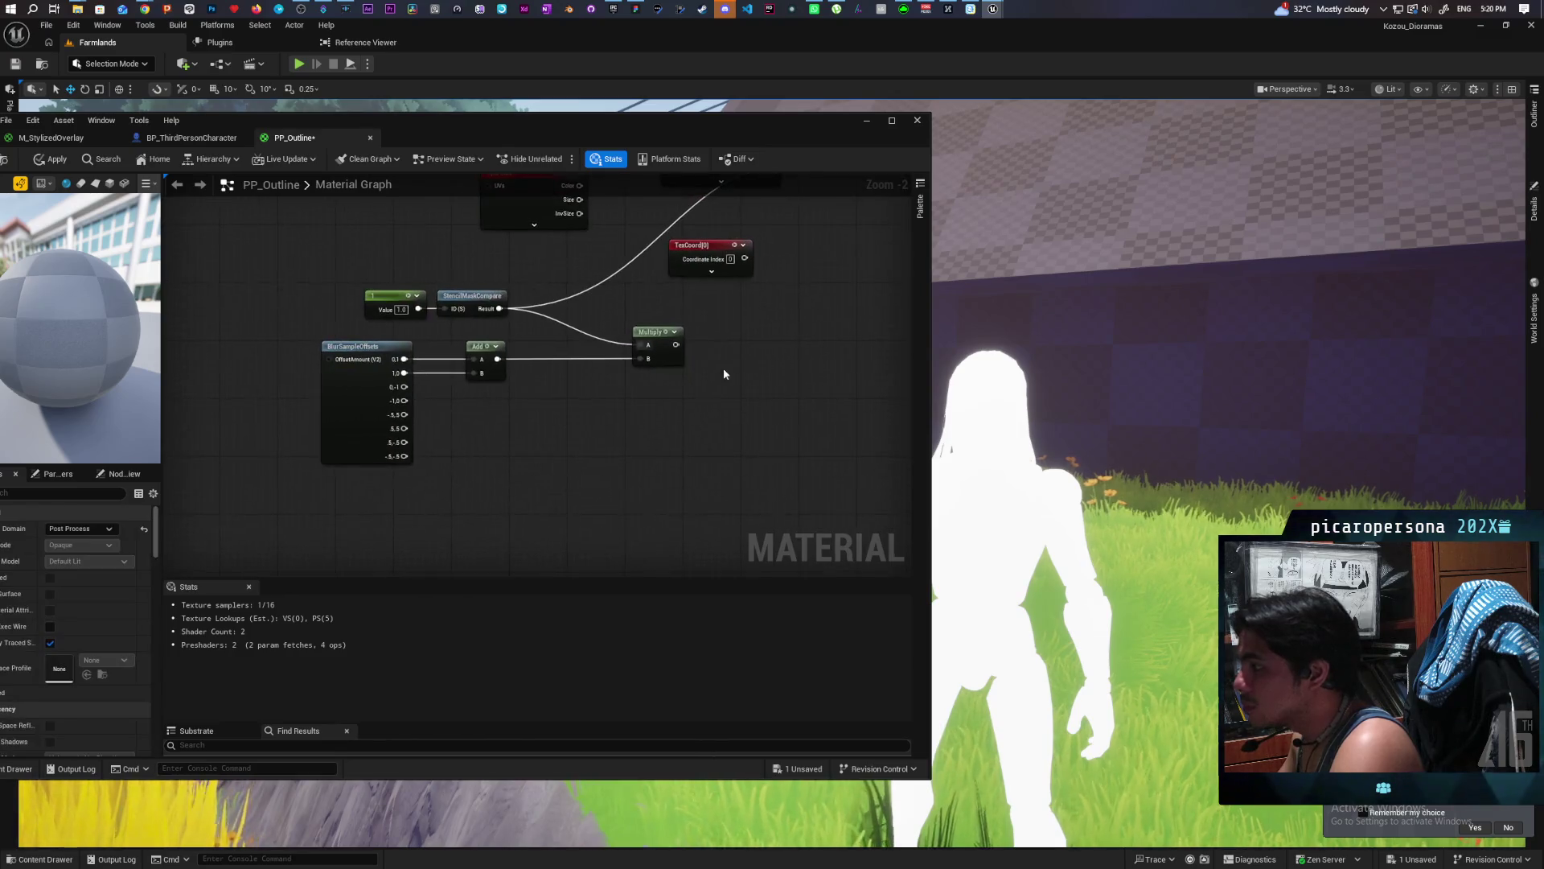
left_click_drag(711, 245, 492, 426)
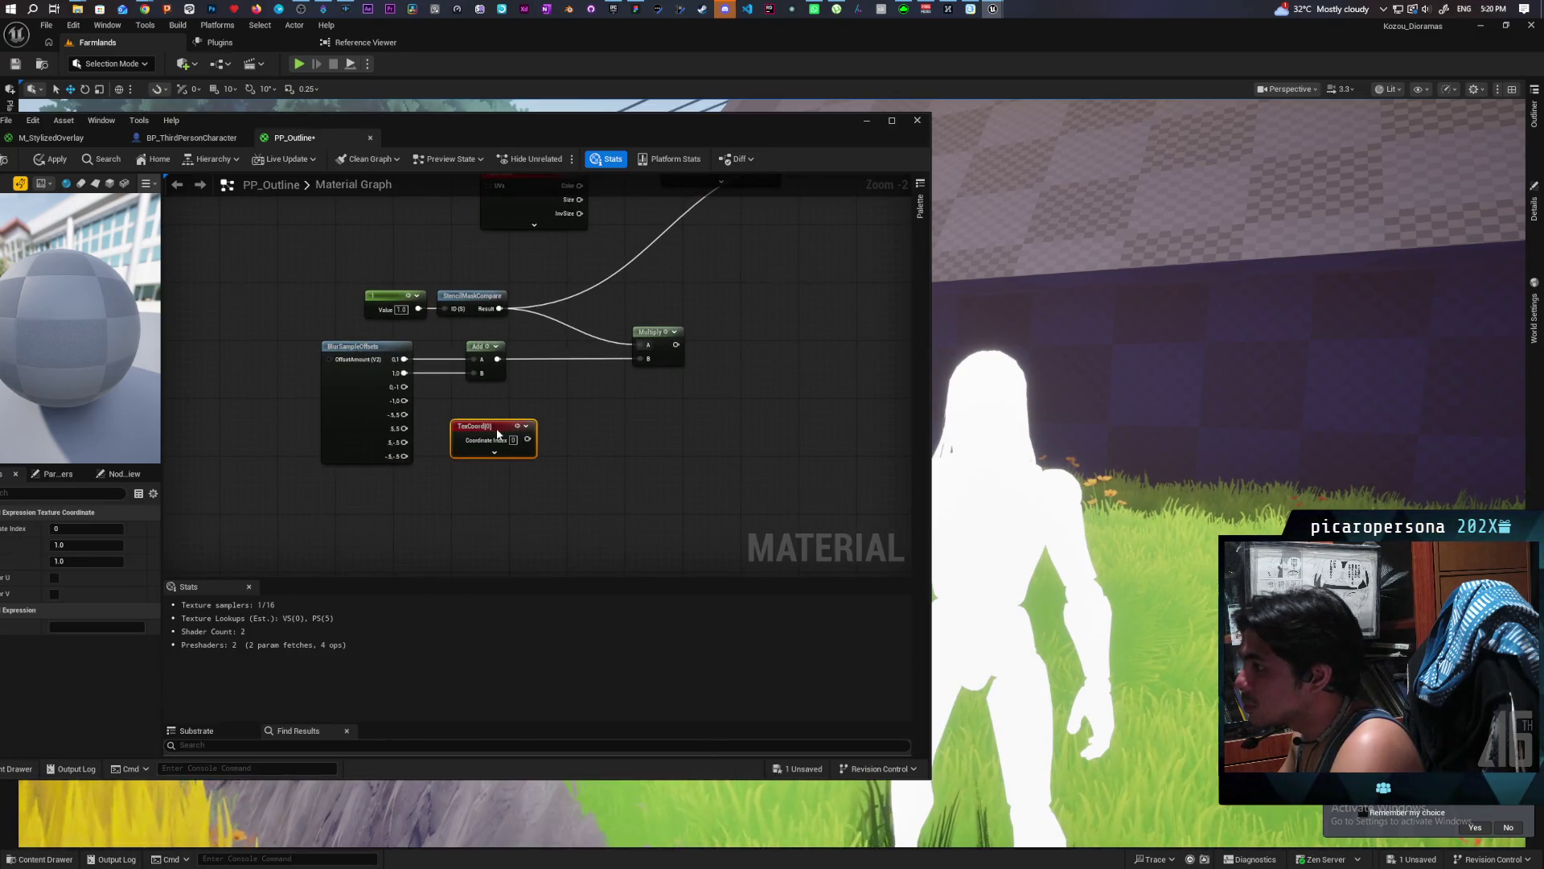
left_click_drag(365, 451, 335, 512)
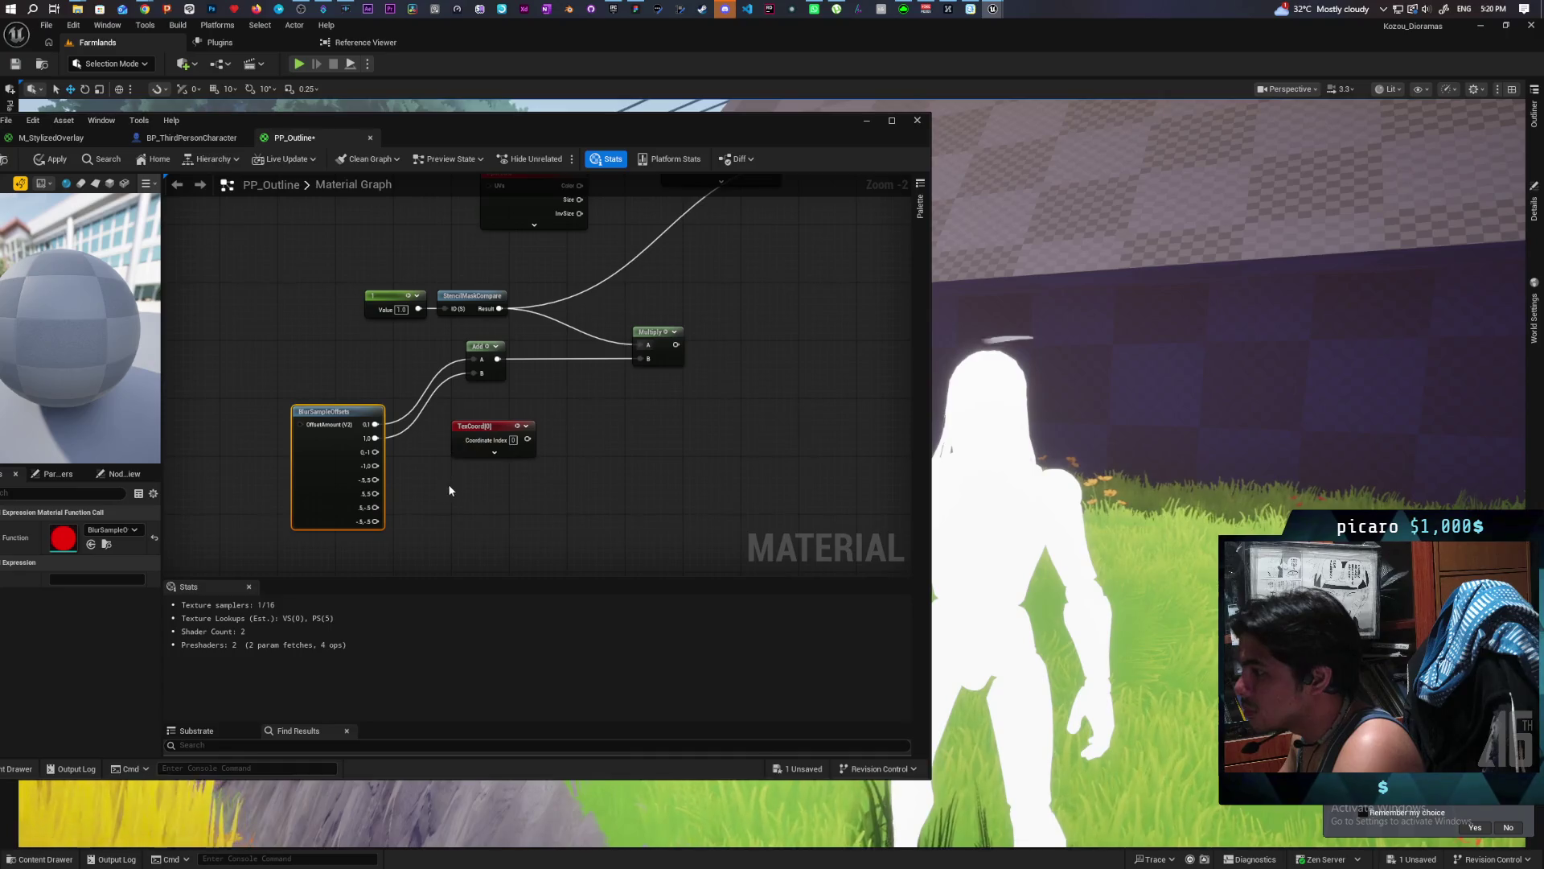
left_click_drag(486, 427, 337, 366)
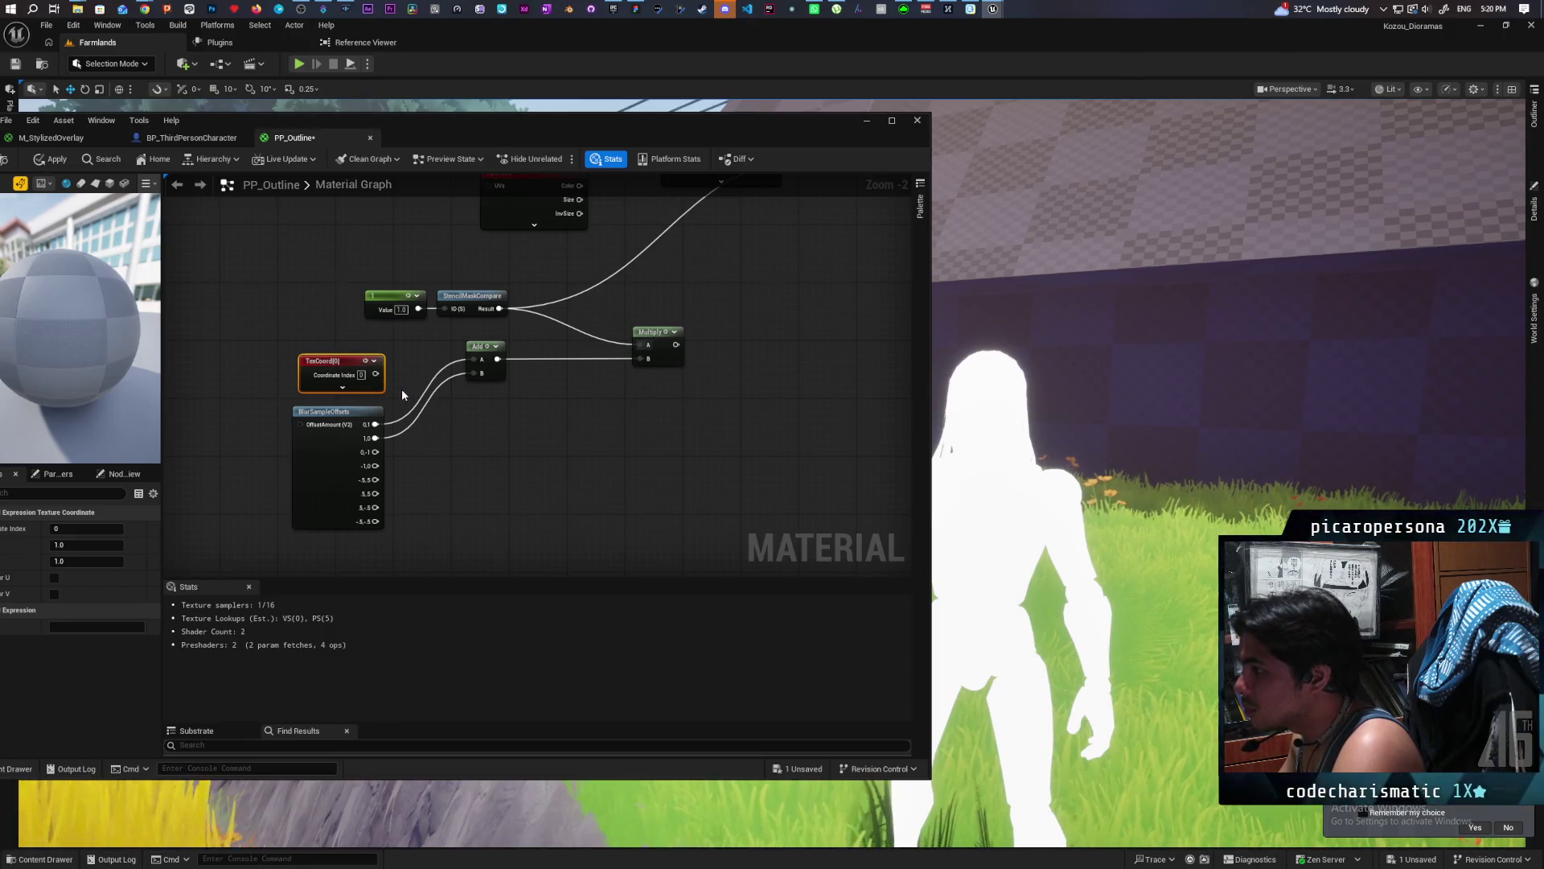
left_click_drag(375, 374, 473, 360)
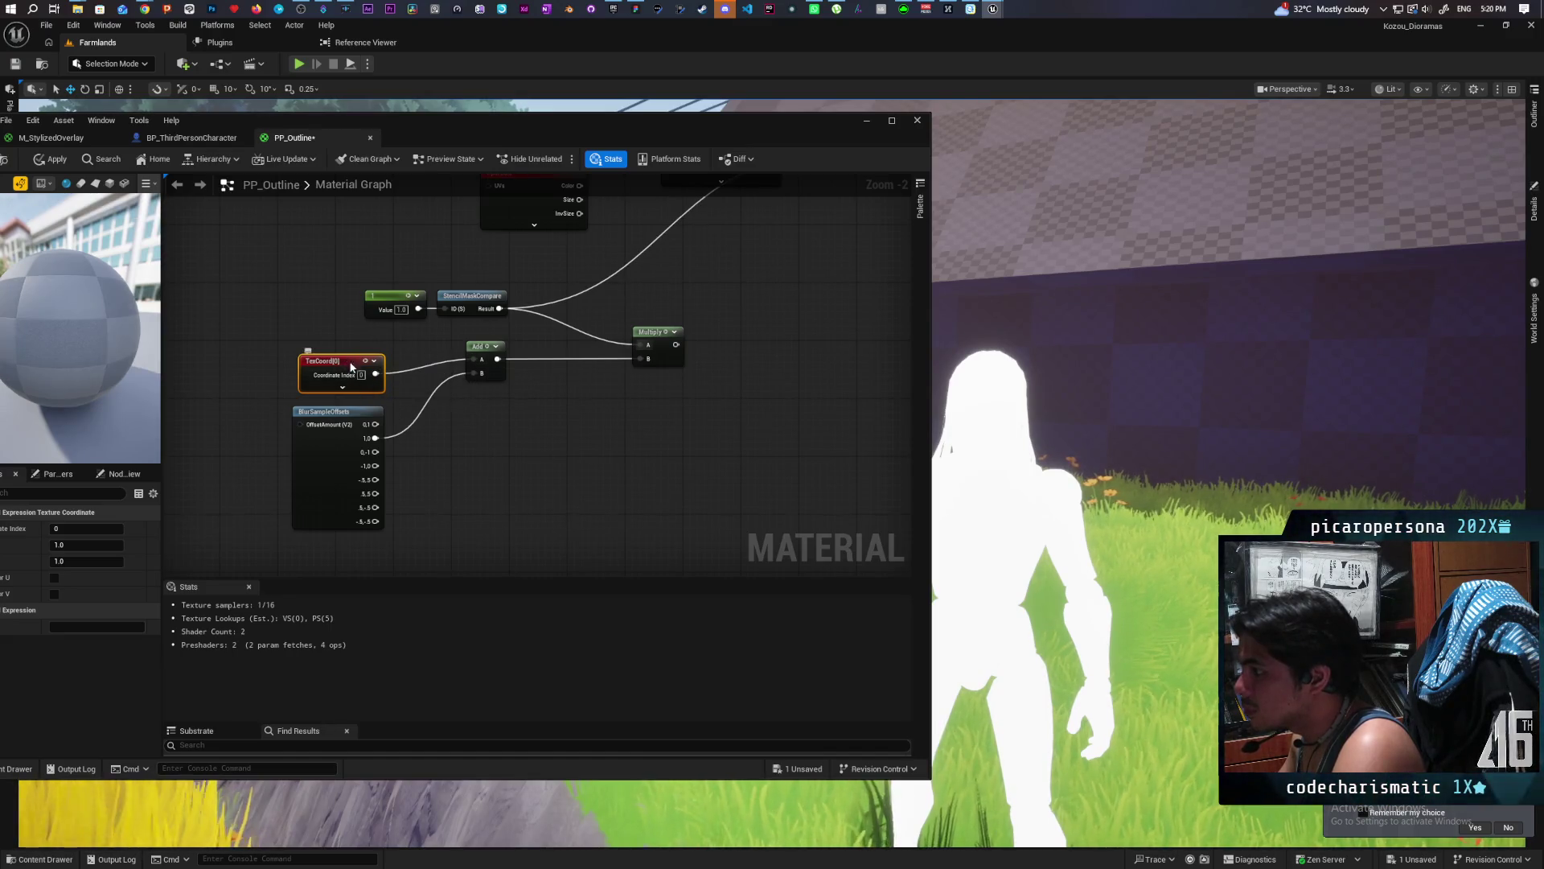
left_click_drag(349, 366, 363, 351)
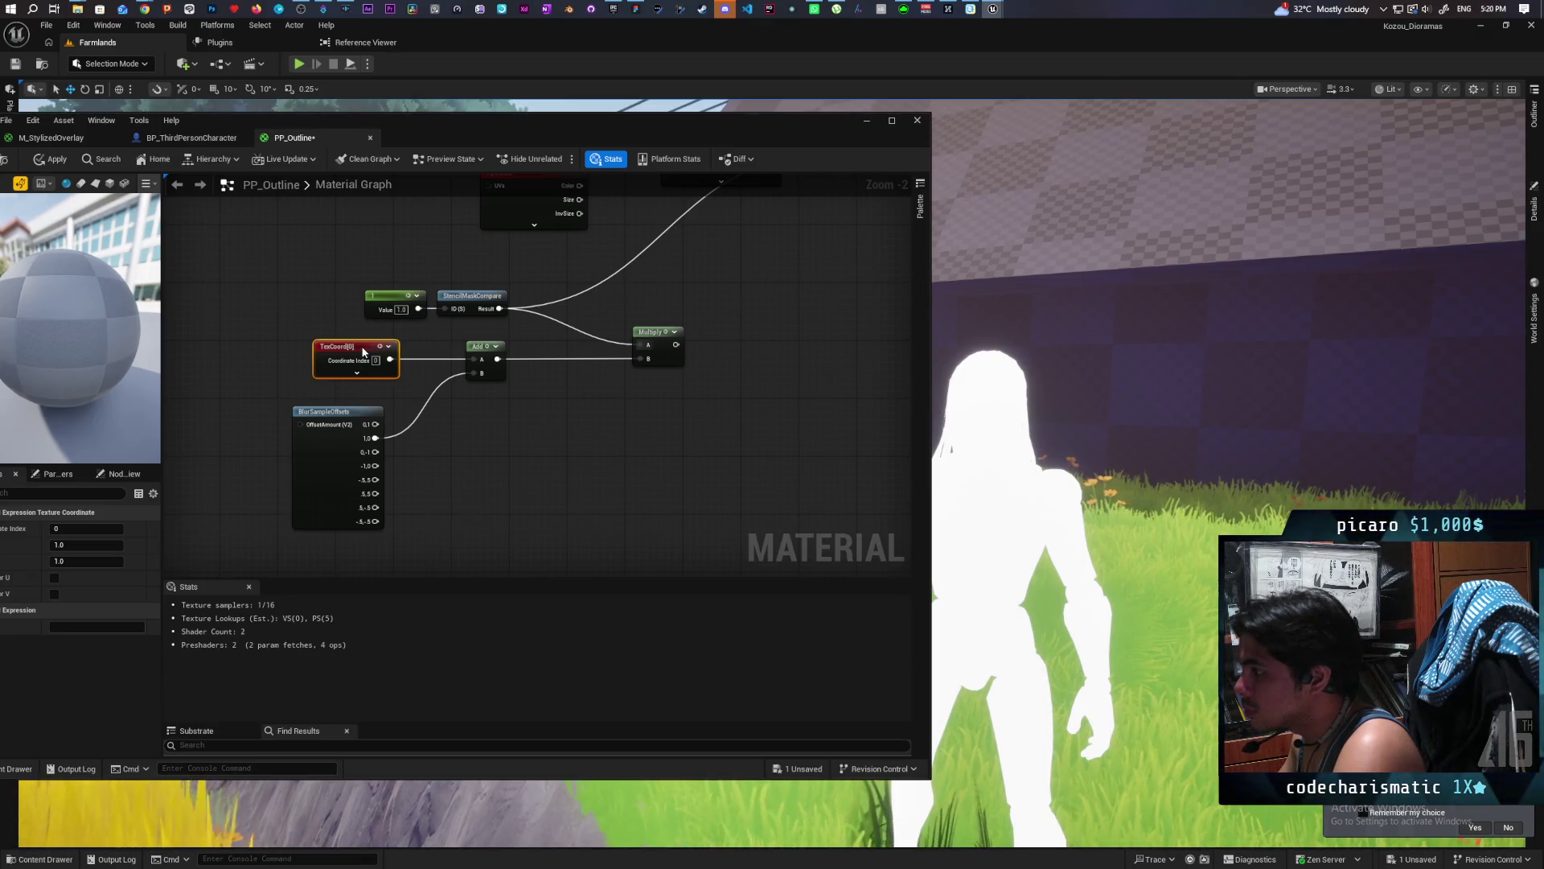
left_click_drag(363, 351, 349, 351)
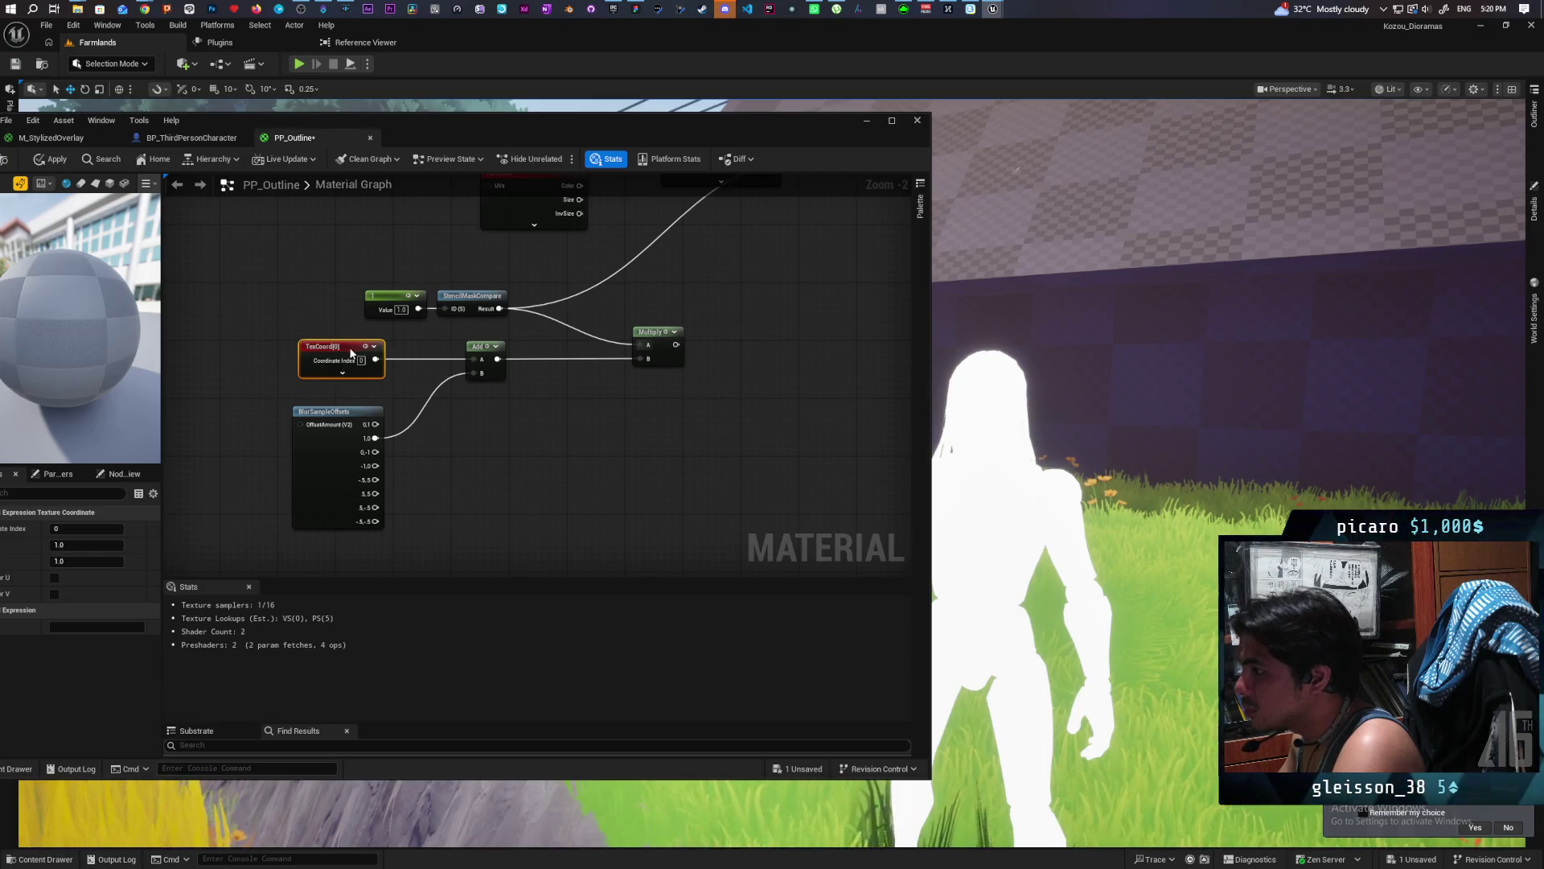
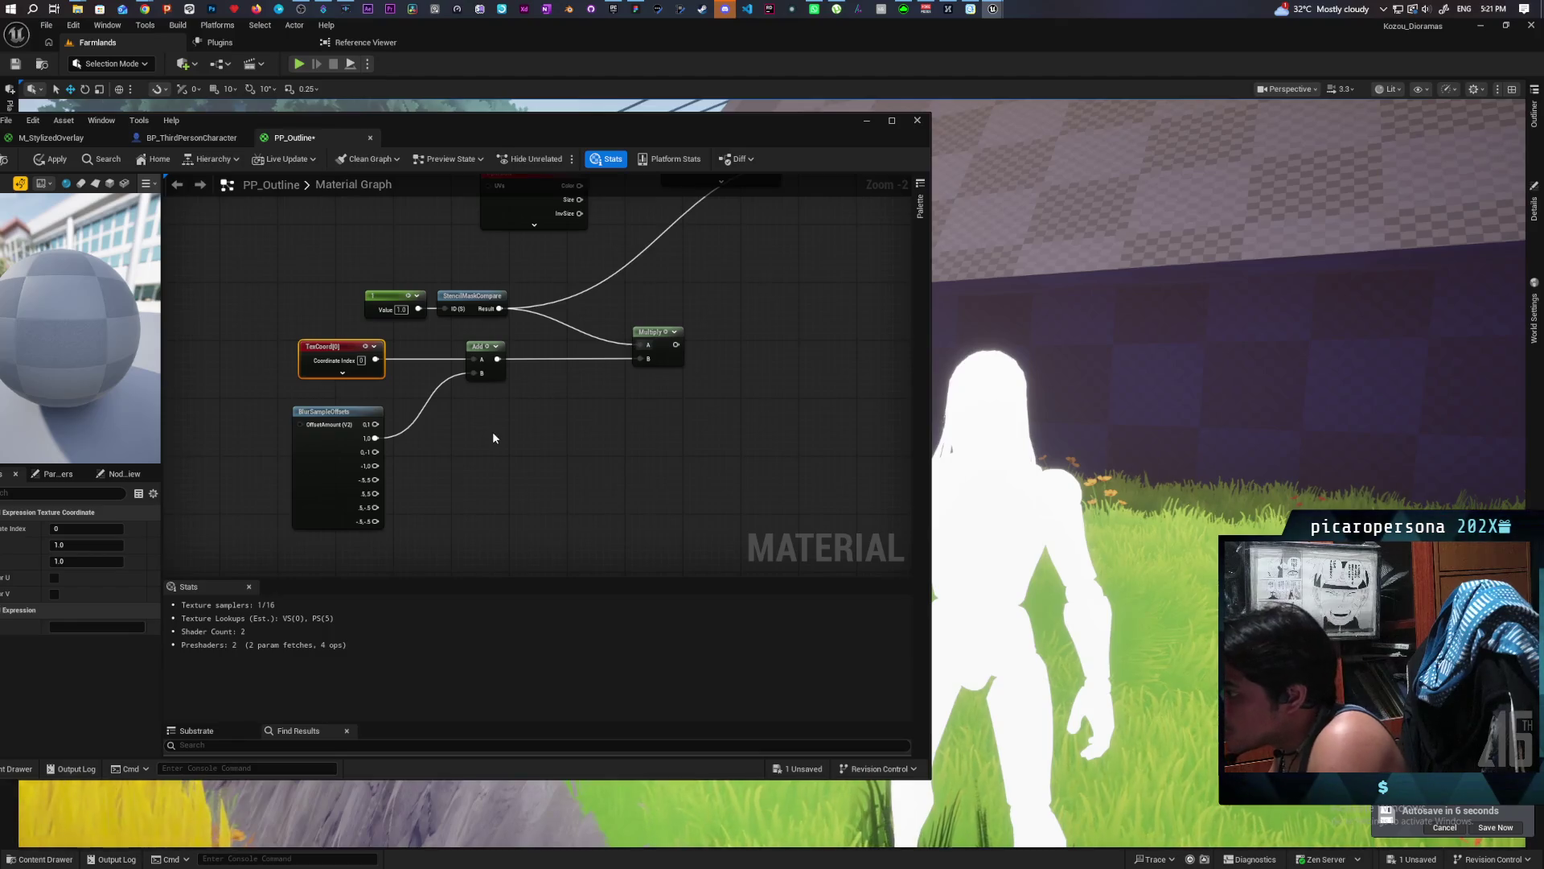
Wire the first two BlurSampleOffsets outputs into the first two chained Add nodes.
left_click_drag(488, 448, 548, 431)
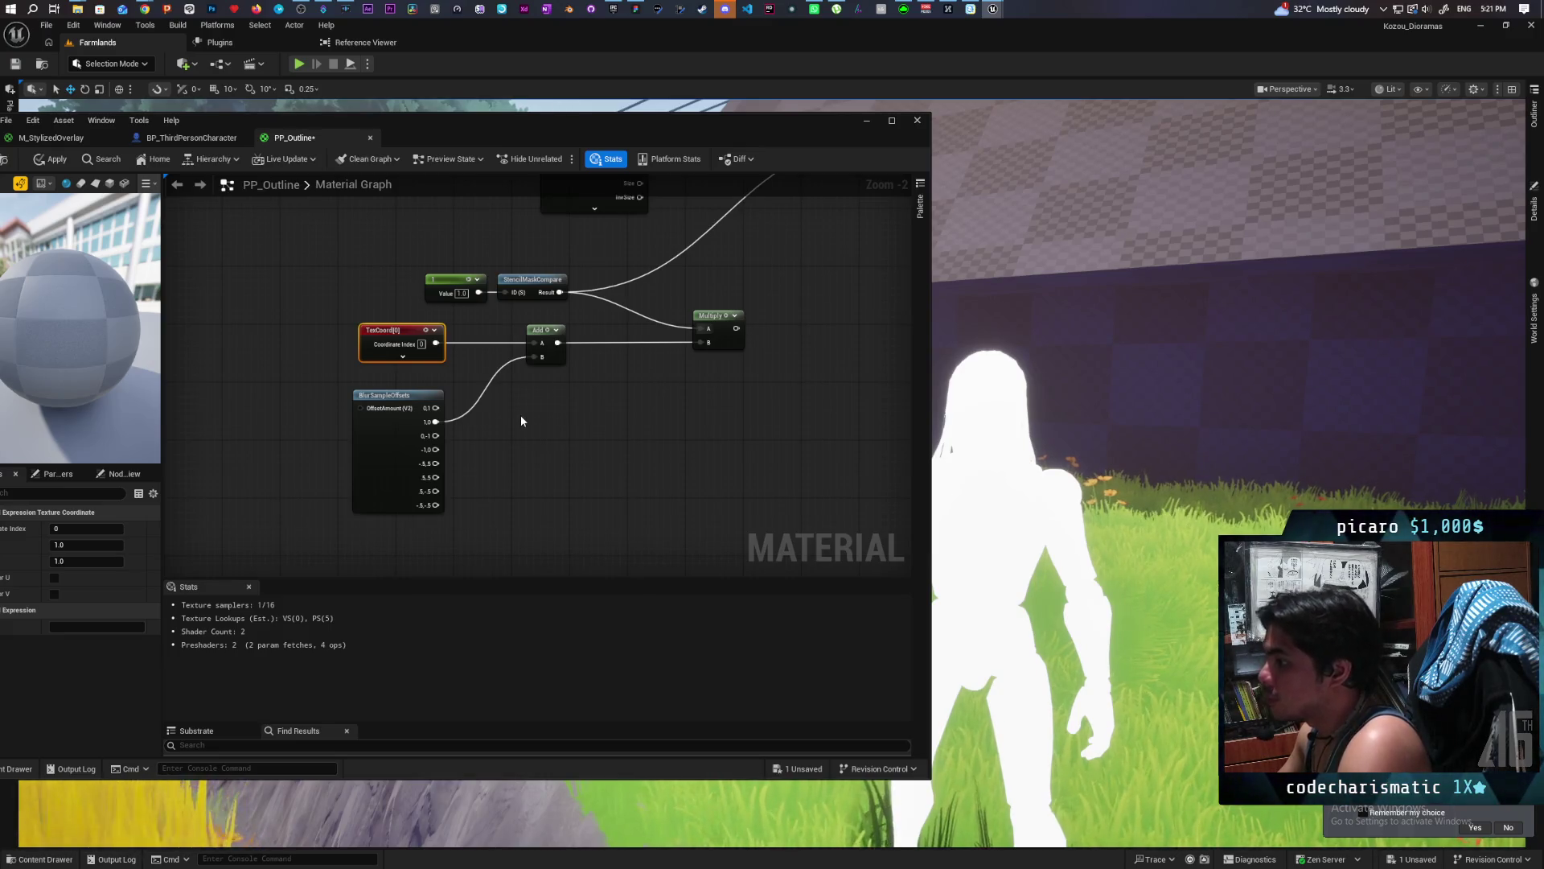
left_click(550, 358)
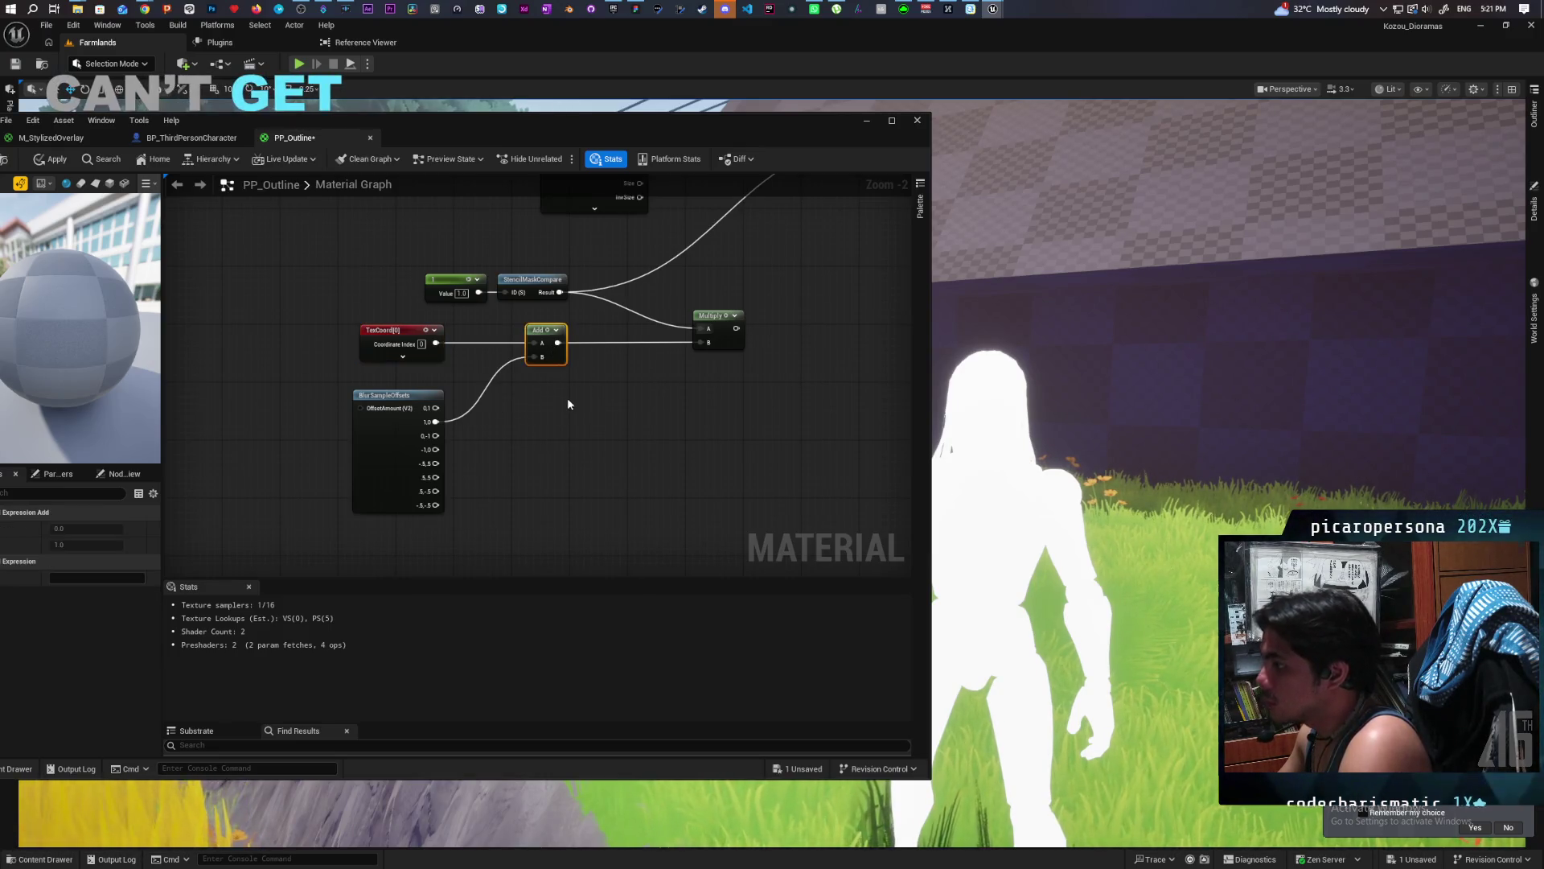
left_click_drag(435, 416, 435, 409)
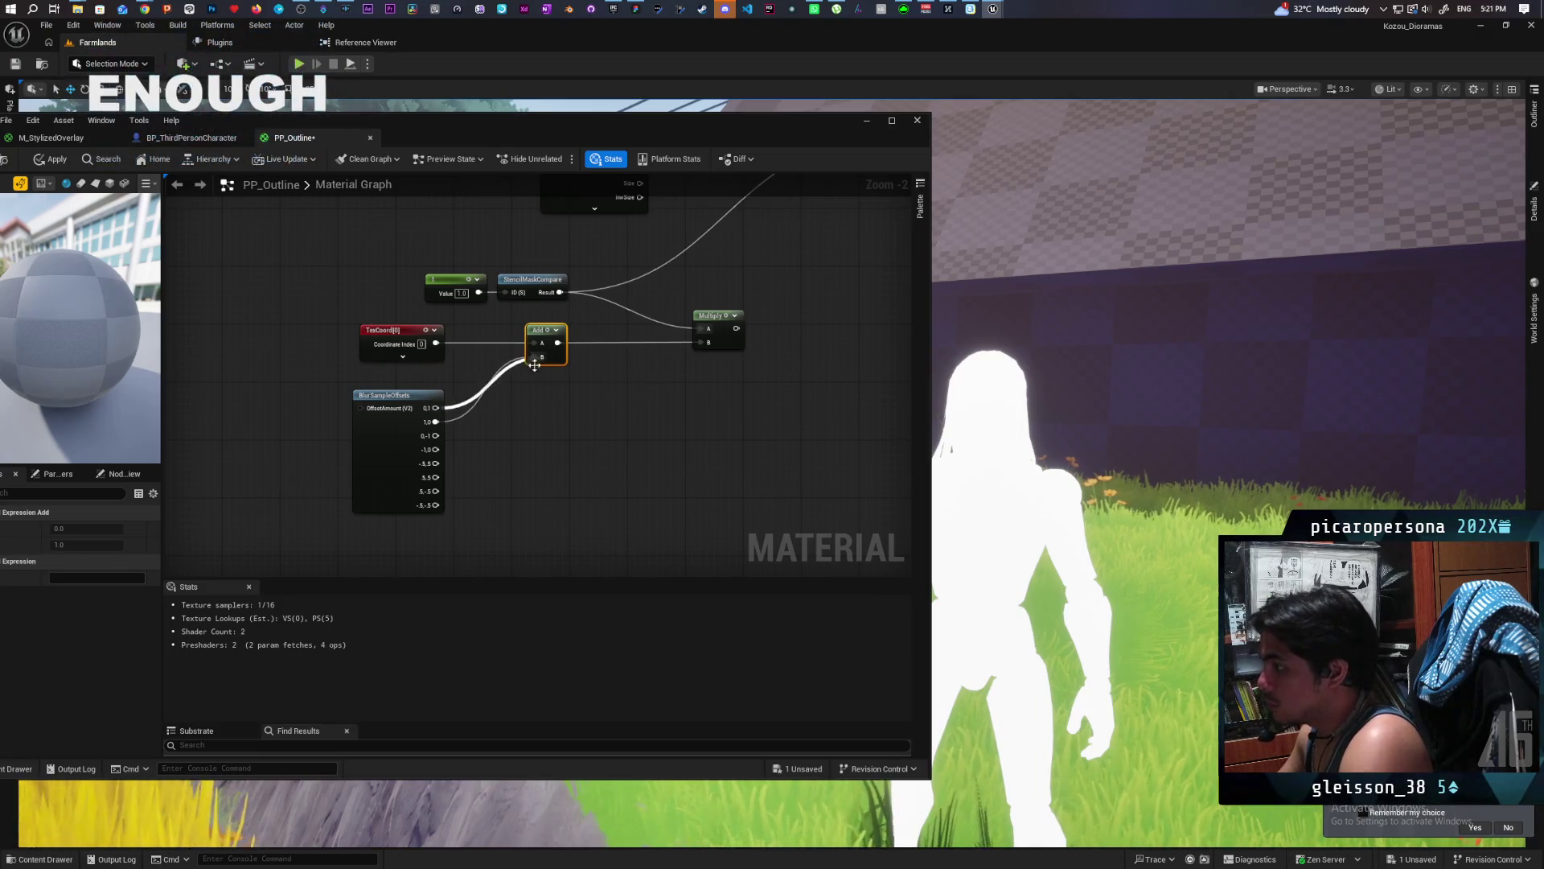
left_click(572, 389)
left_click_drag(555, 344, 599, 393)
left_click_drag(436, 422, 600, 408)
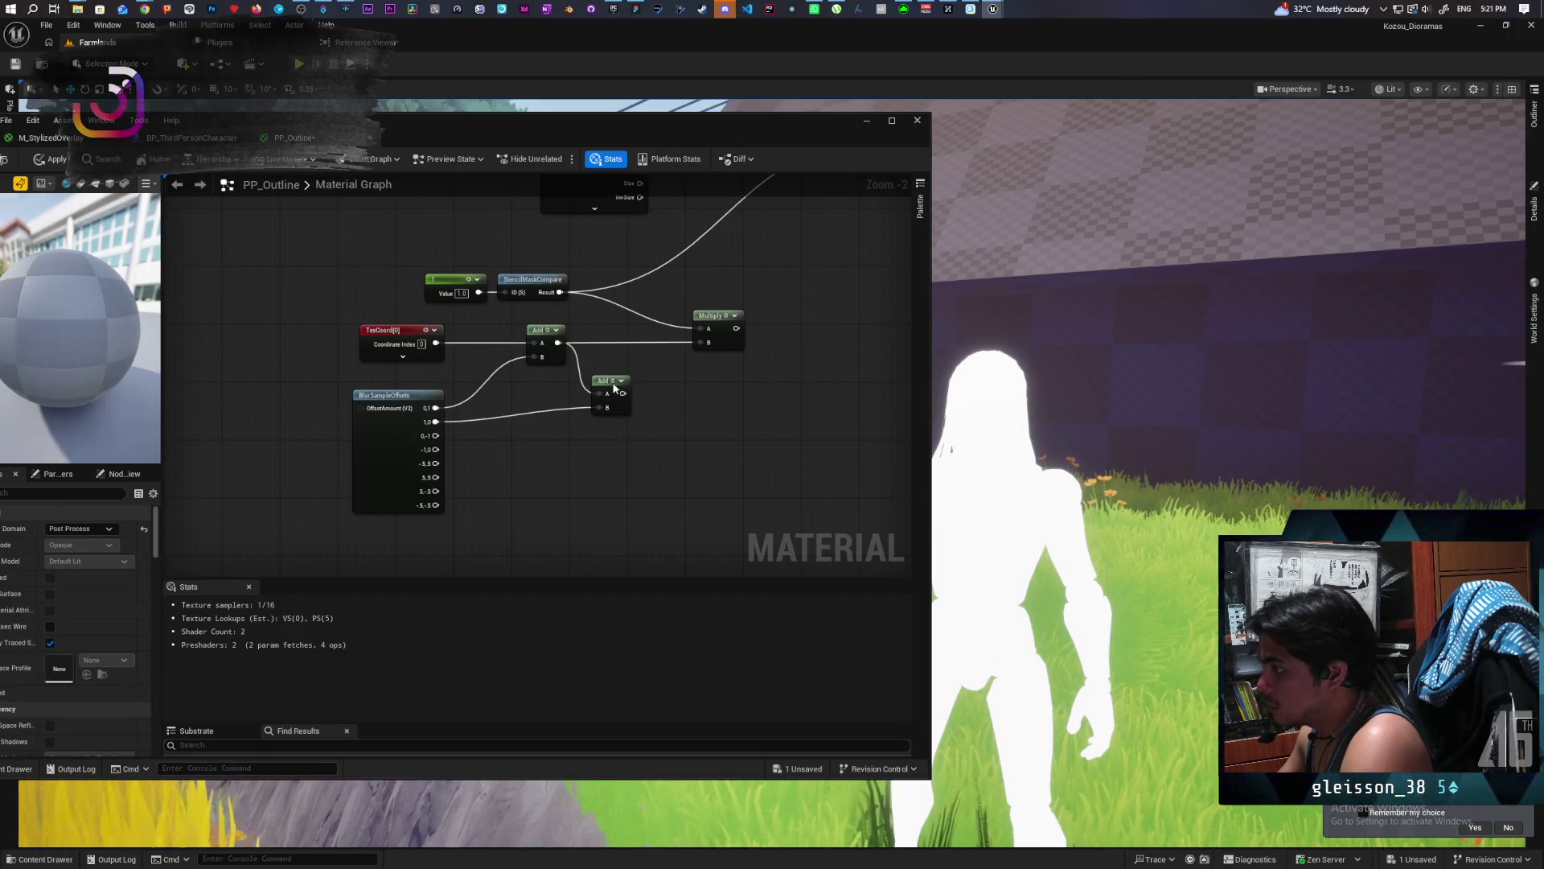
left_click_drag(609, 419, 601, 425)
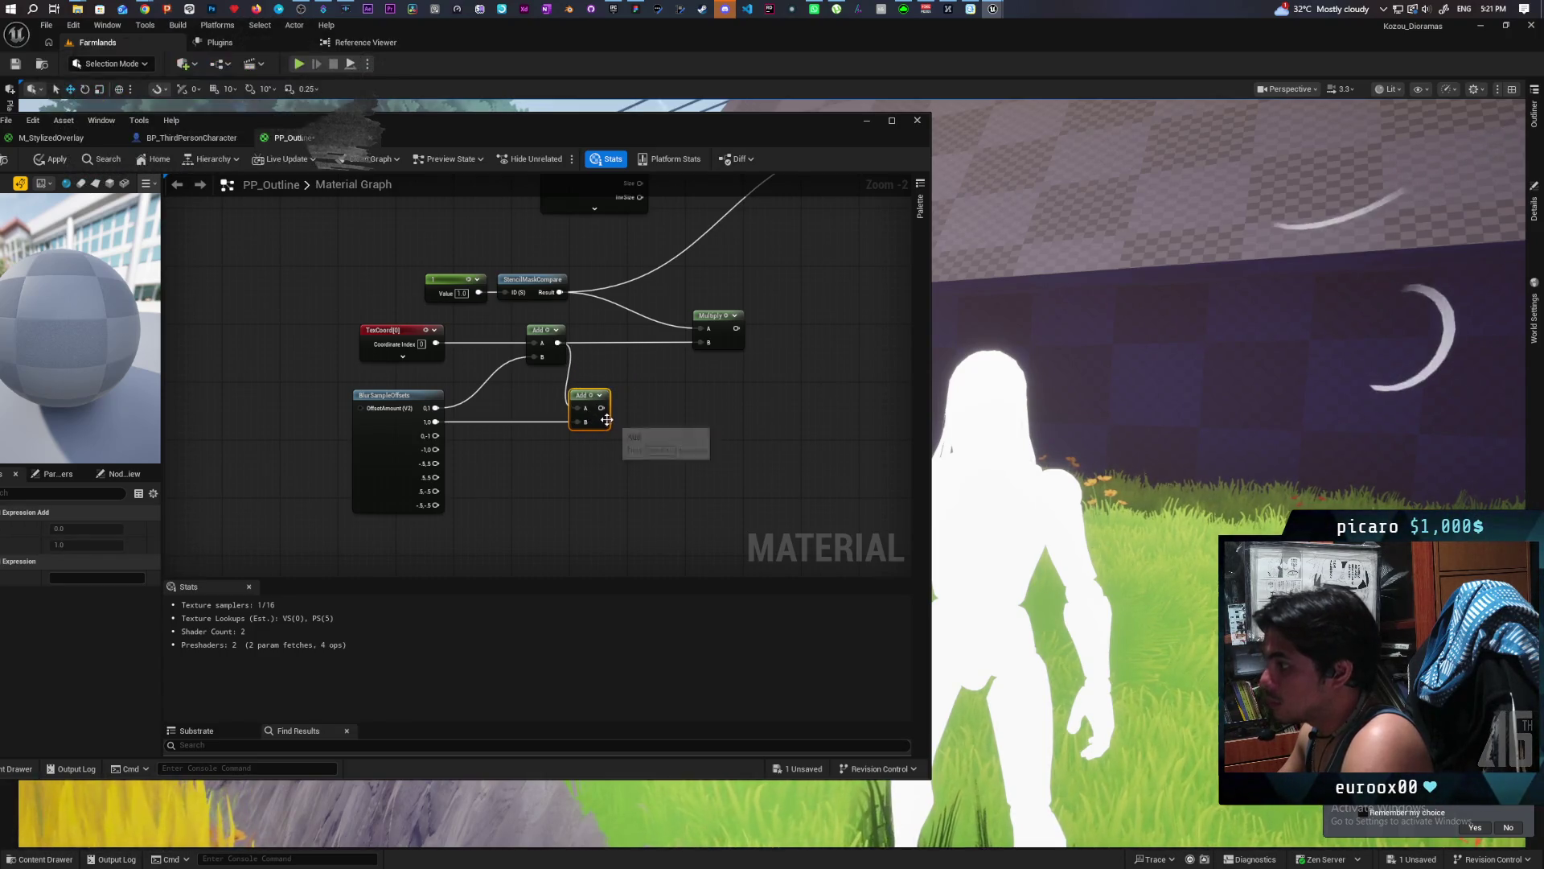
Paste three more Add nodes, each taking the previous sum on A and the next offset on B.
key("ctrl+v")
left_click_drag(601, 408, 636, 430)
left_click_drag(436, 435, 643, 435)
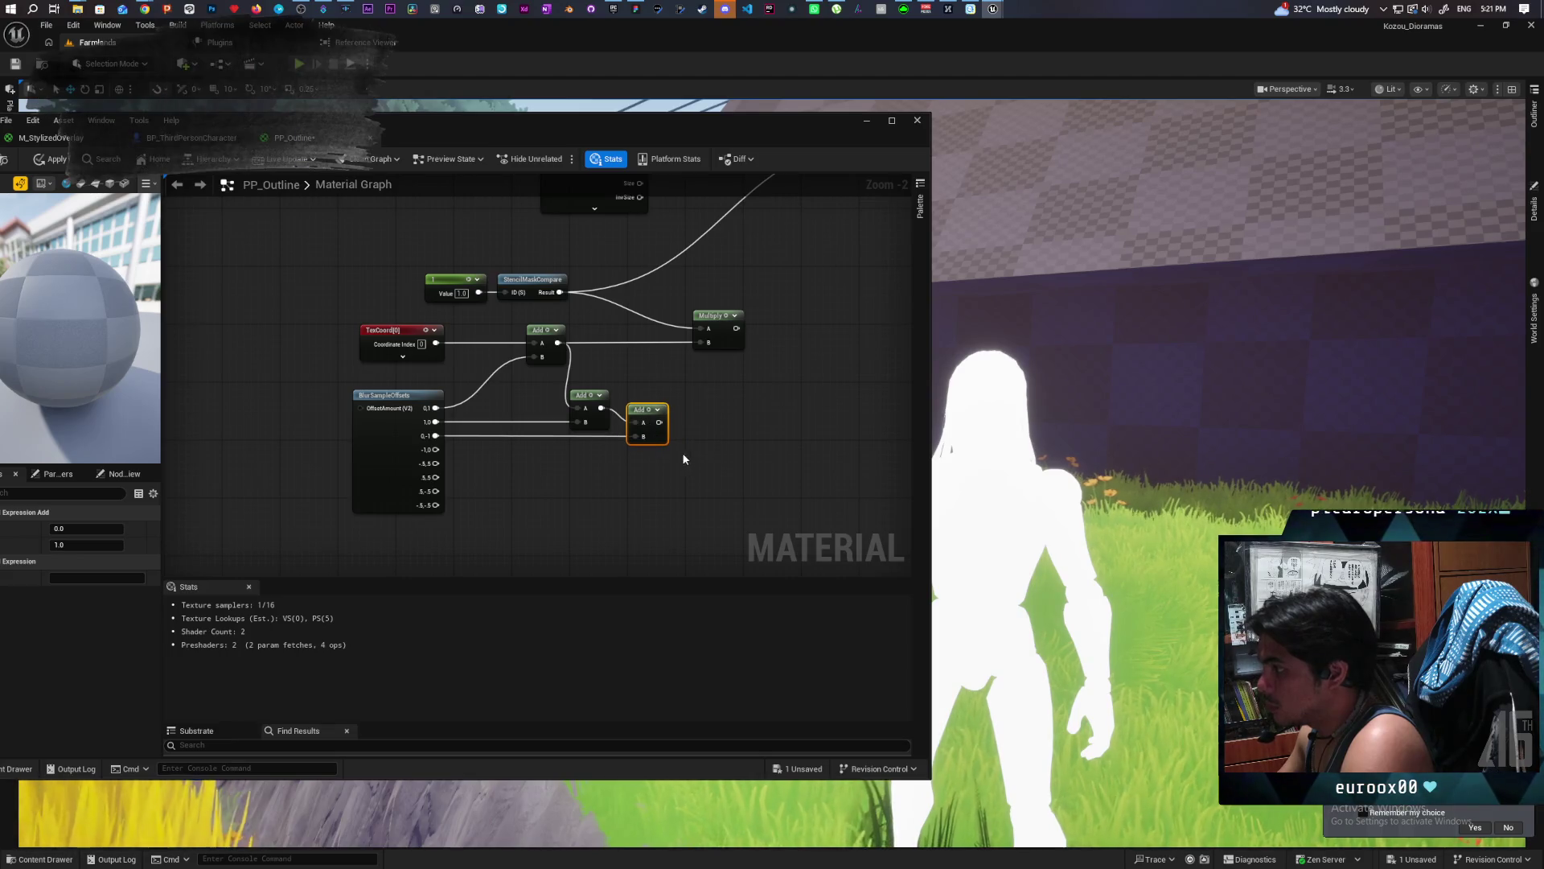
key("ctrl+v")
left_click_drag(436, 449, 699, 481)
mouse_move(659, 422)
left_mouse_down()
mouse_move(706, 465)
mouse_move(700, 437)
left_mouse_up()
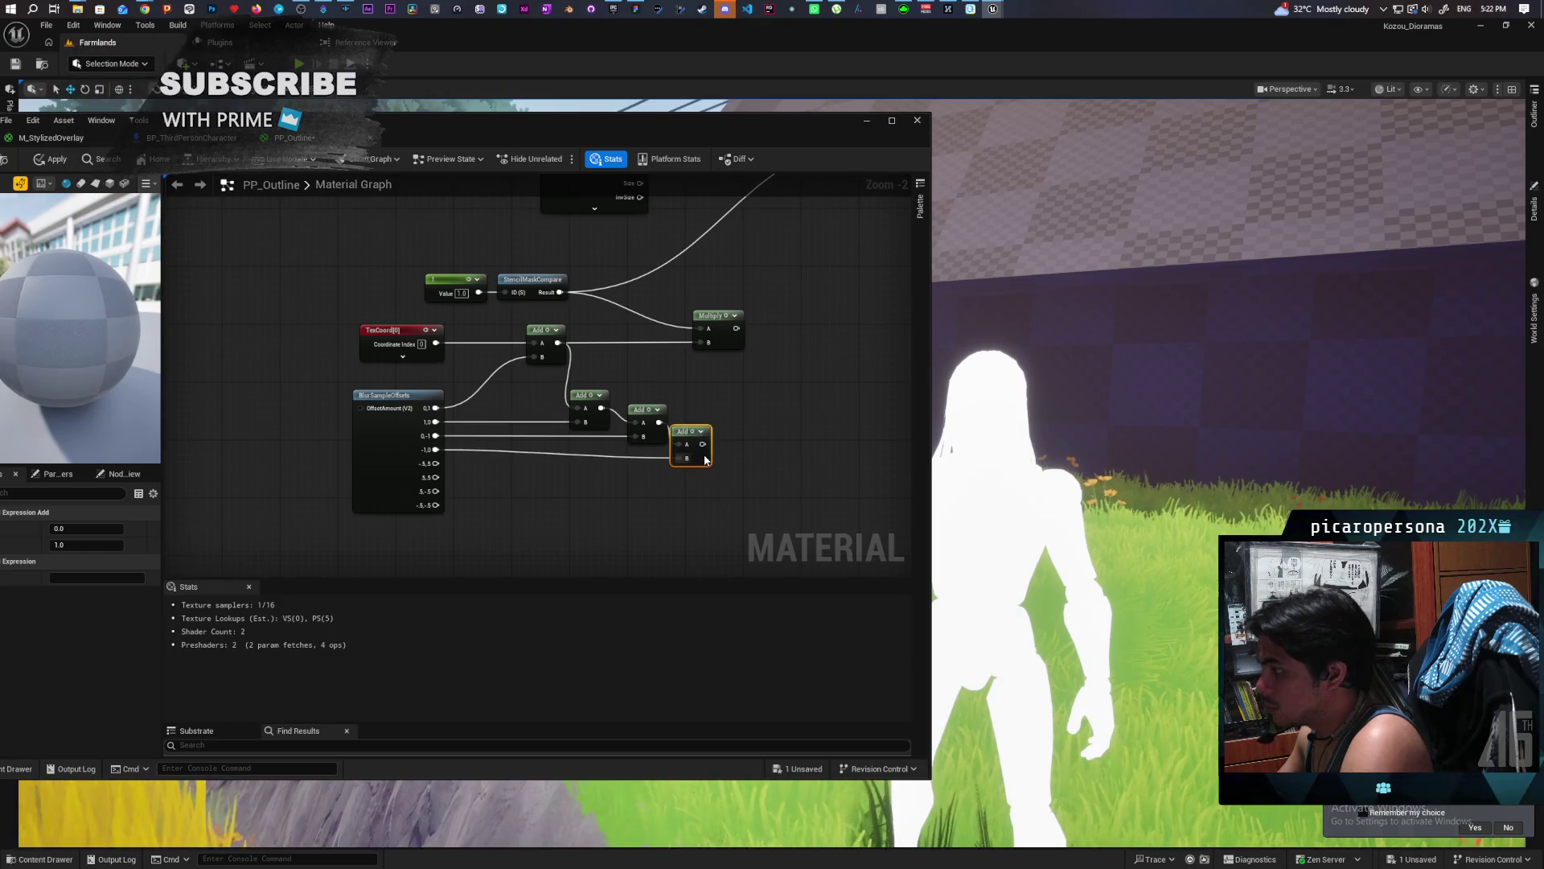
key("ctrl+v")
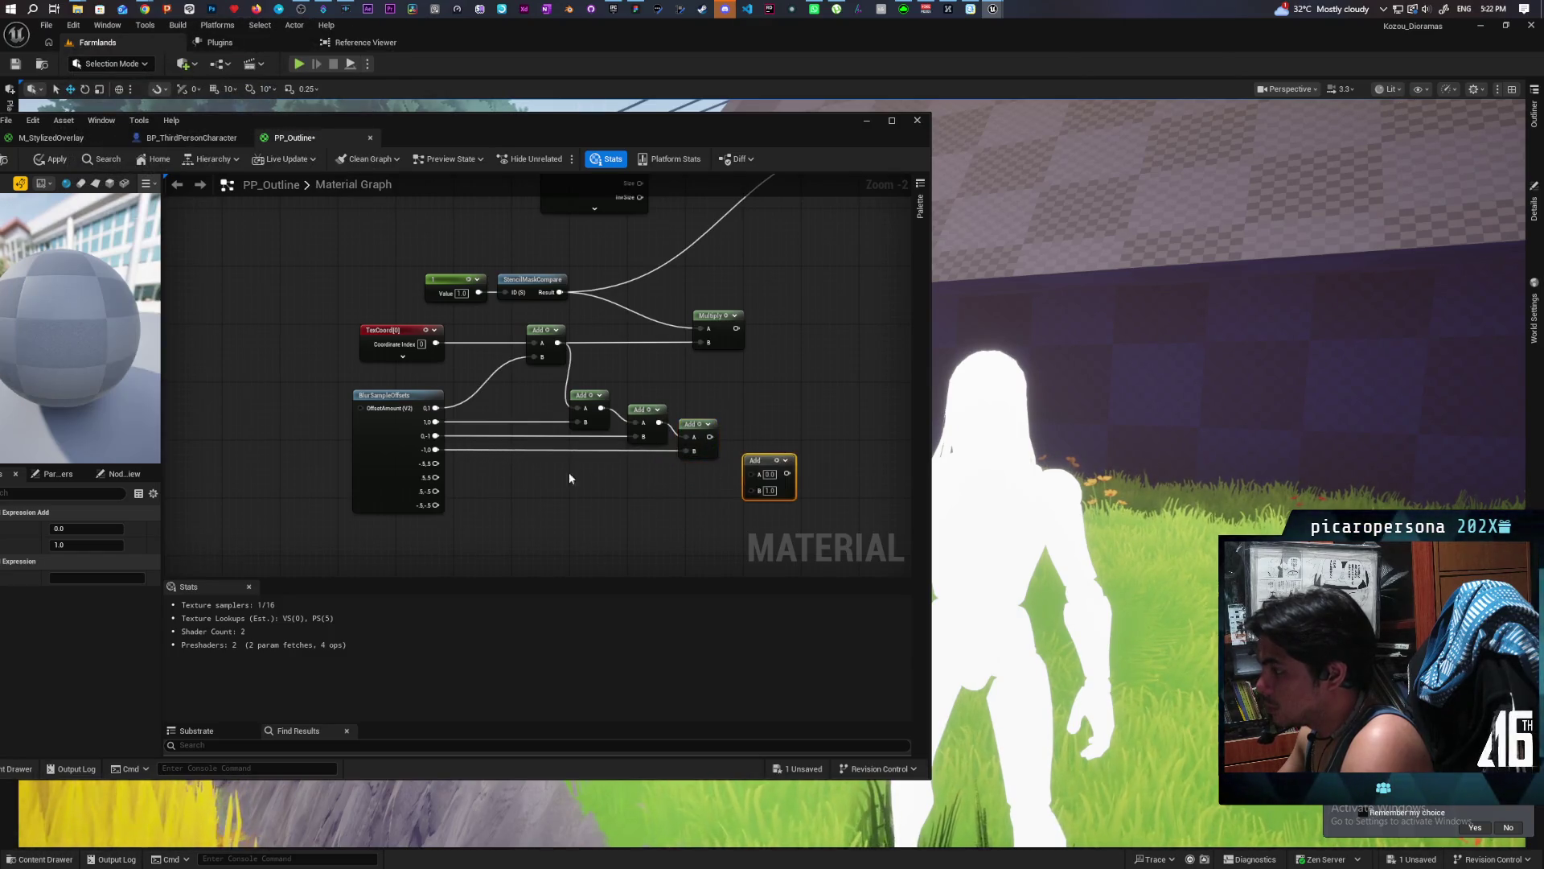
left_click_drag(435, 463, 756, 490)
mouse_move(709, 437)
left_mouse_down()
mouse_move(753, 482)
mouse_move(739, 458)
left_mouse_up()
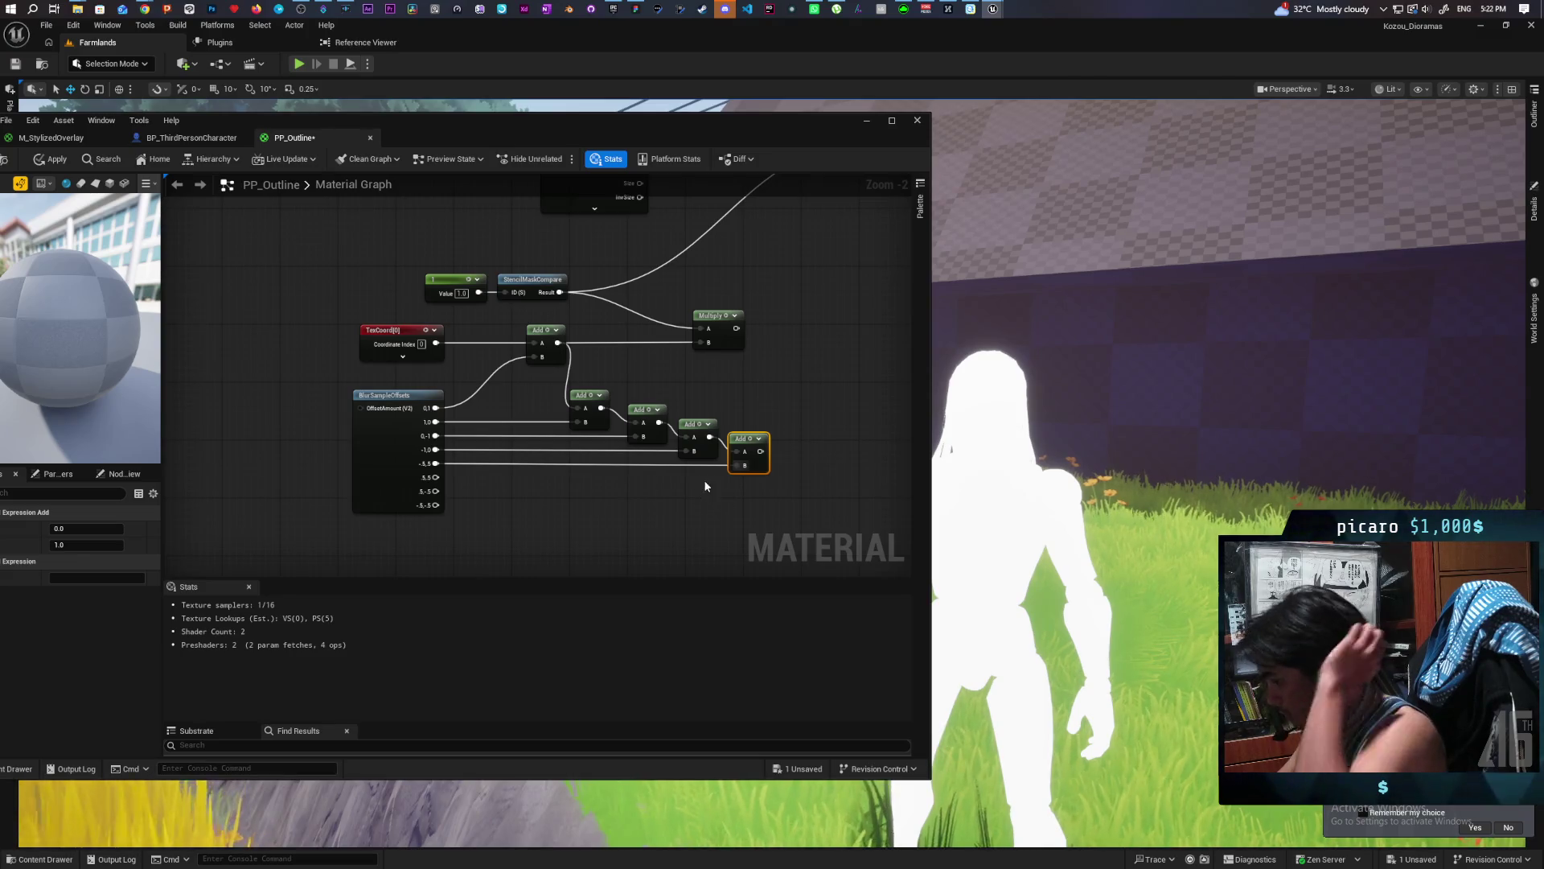
Add the remaining Add nodes so the last blur offsets, including the final one, join the chain.
left_click(782, 456)
left_click_drag(435, 477, 844, 488)
left_click(841, 475)
mouse_move(435, 491)
left_mouse_down()
mouse_move(800, 505)
mouse_move(858, 490)
left_mouse_up()
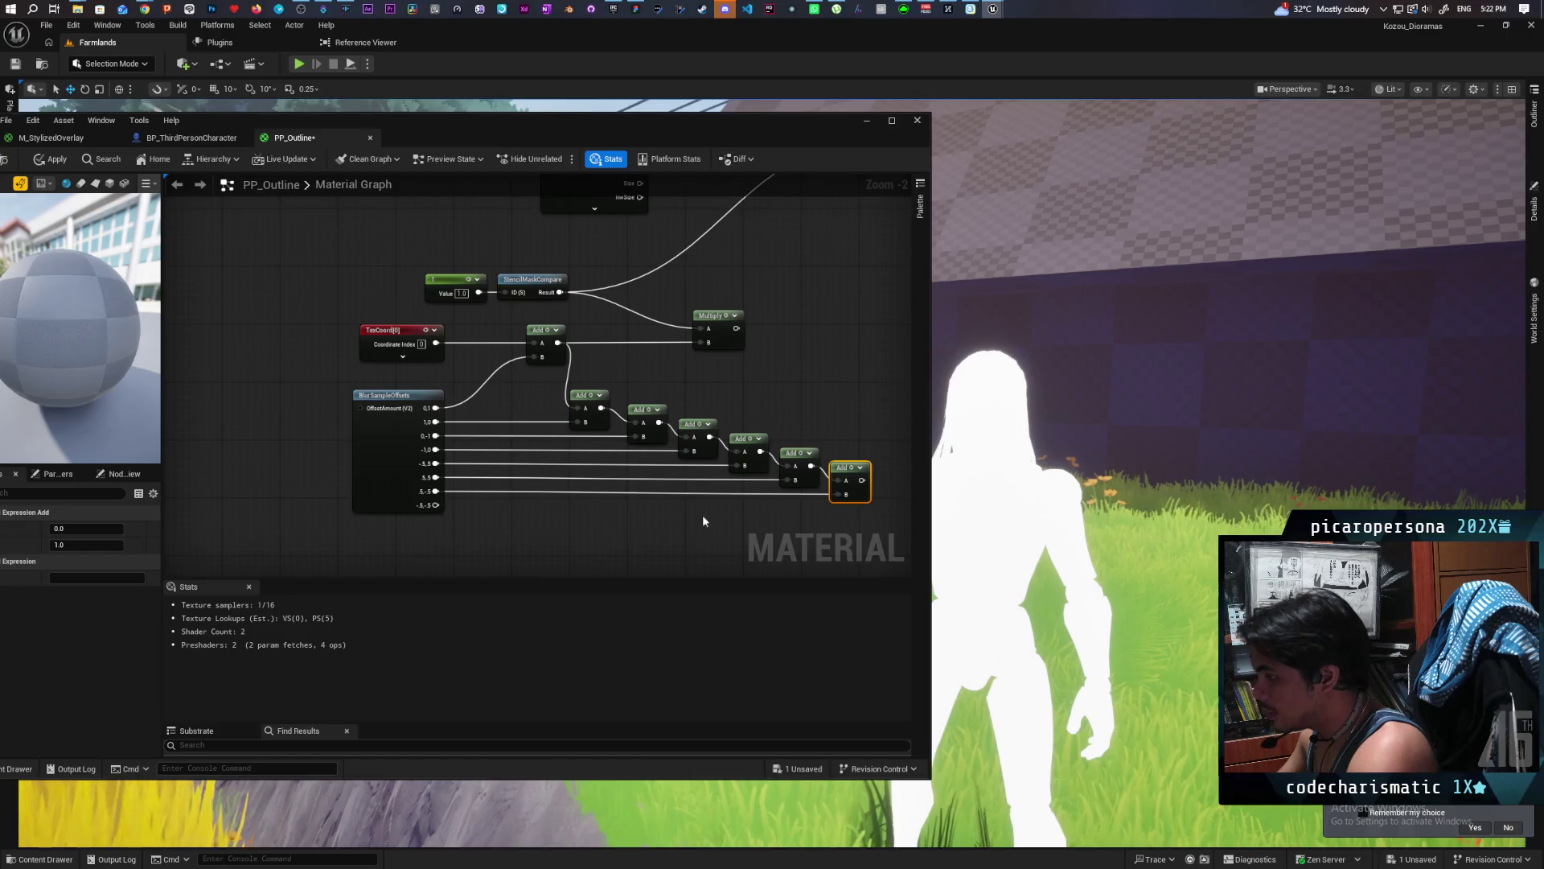
key("ctrl+v")
mouse_move(402, 450)
left_mouse_down()
mouse_move(530, 462)
mouse_move(416, 451)
left_mouse_up()
mouse_move(450, 505)
left_mouse_down()
mouse_move(707, 549)
mouse_move(690, 545)
left_mouse_up()
mouse_move(563, 551)
left_mouse_down()
mouse_move(779, 521)
mouse_move(759, 512)
left_mouse_up()
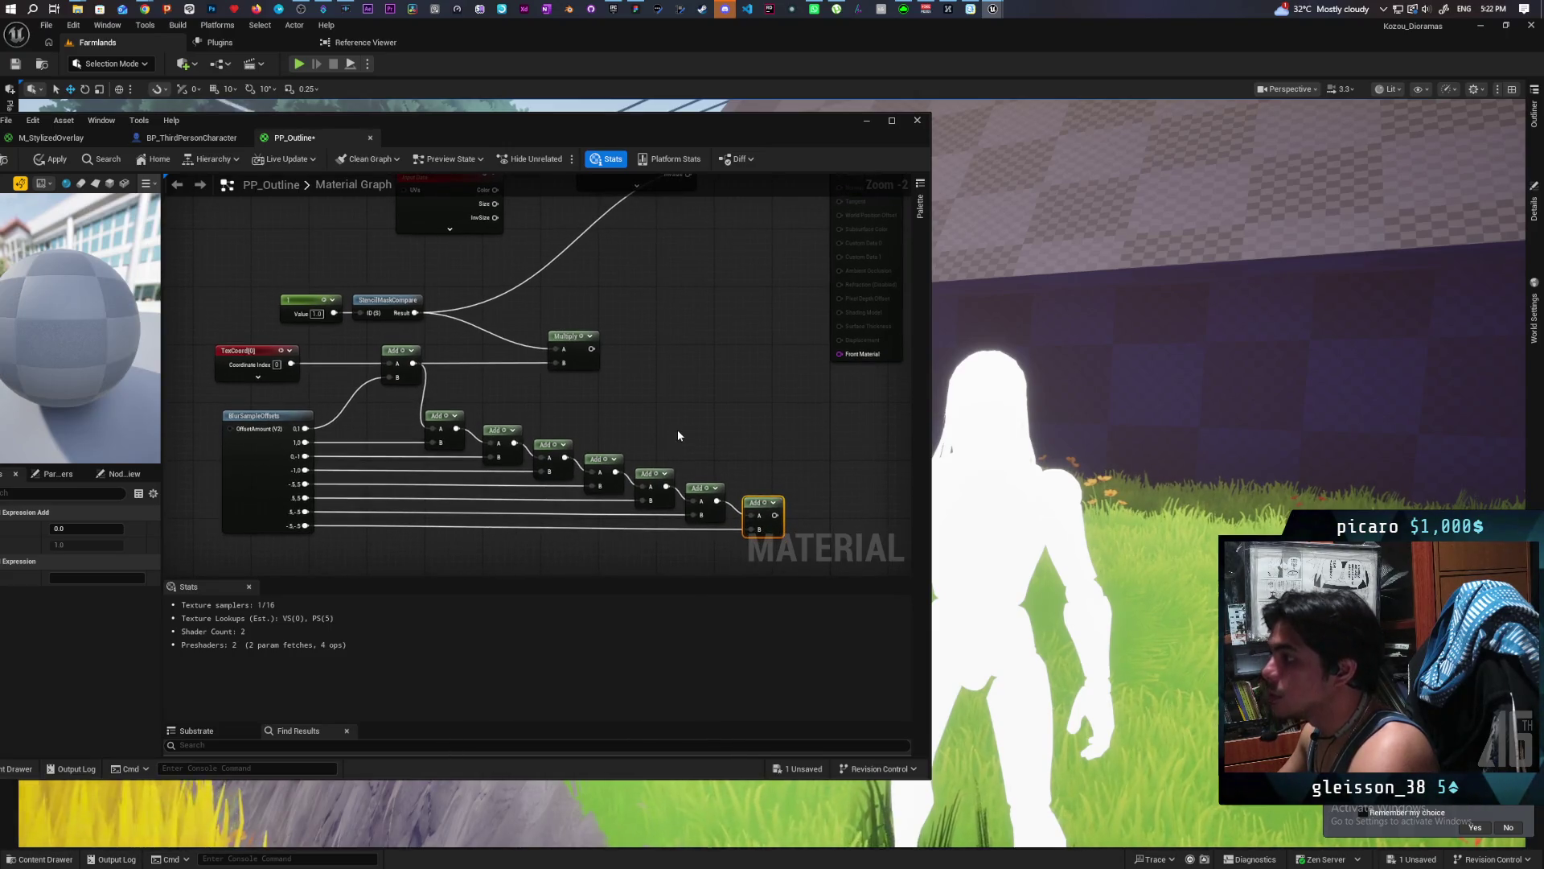
Connect the last Add node's output to Multiply's B input, replacing the existing link.
mouse_move(775, 515)
left_mouse_down()
mouse_move(599, 416)
mouse_move(564, 364)
left_mouse_up()
mouse_move(661, 349)
left_mouse_down()
mouse_move(589, 428)
mouse_move(648, 267)
mouse_move(681, 245)
left_mouse_up()
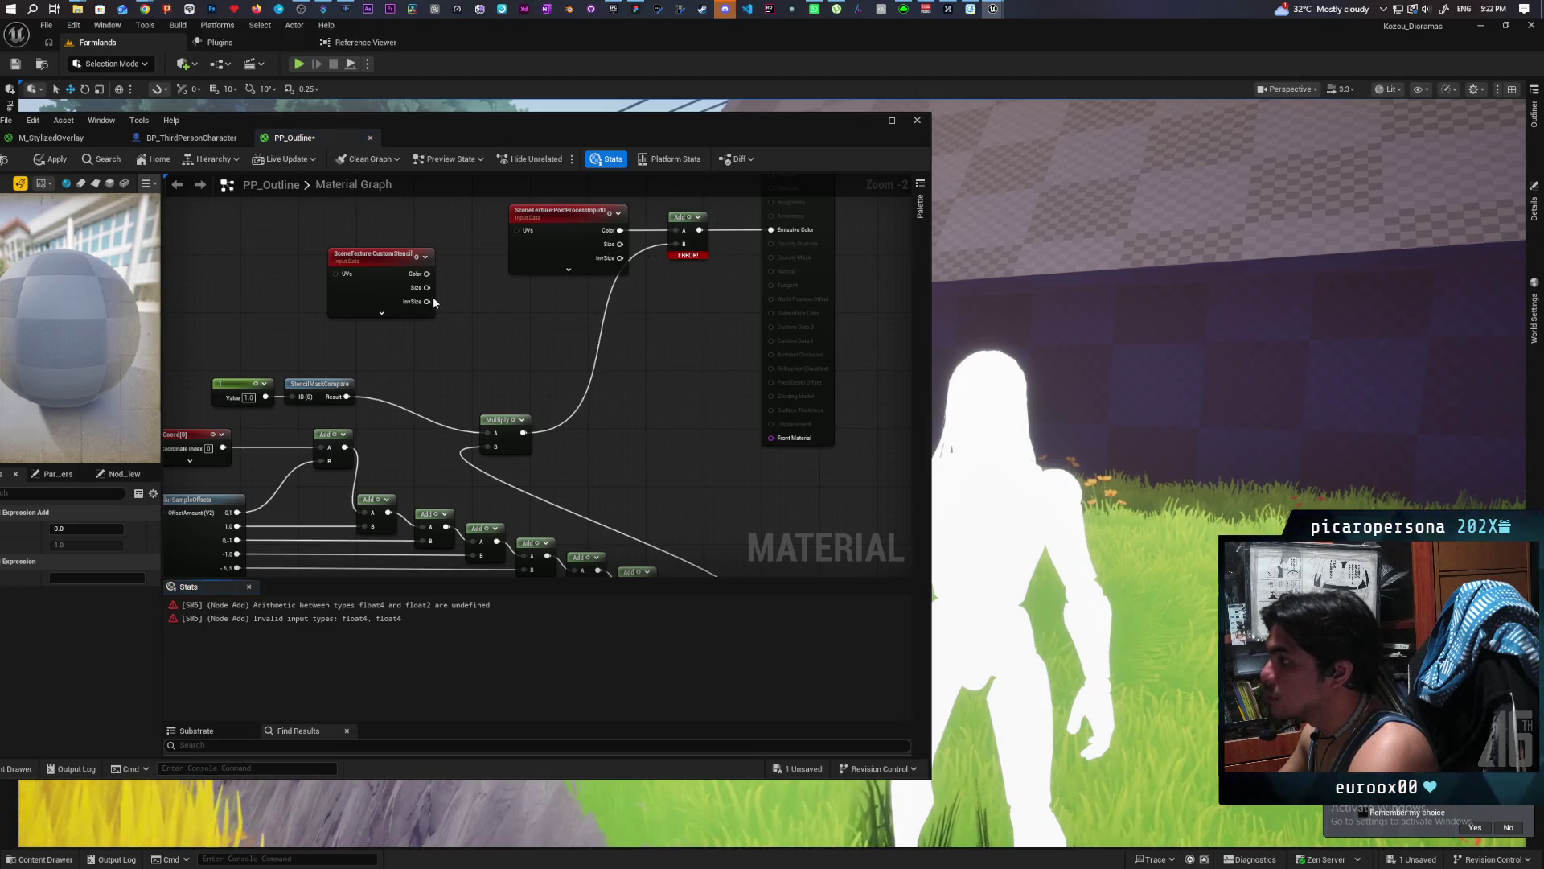
mouse_move(509, 442)
left_mouse_down()
mouse_move(635, 400)
mouse_move(591, 365)
left_mouse_up()
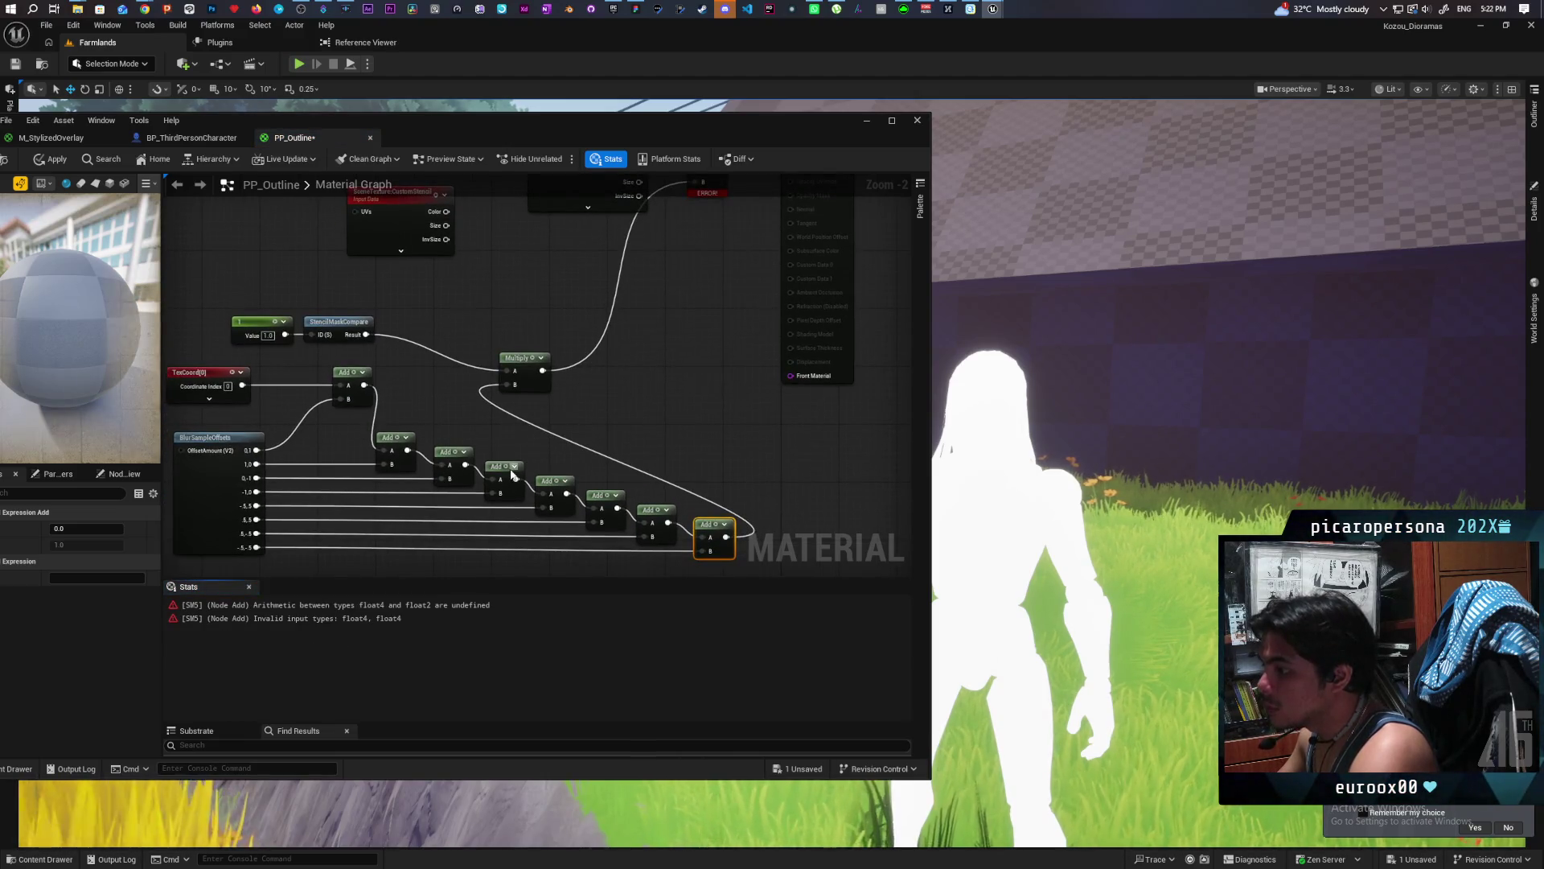
left_click_drag(461, 413, 541, 341)
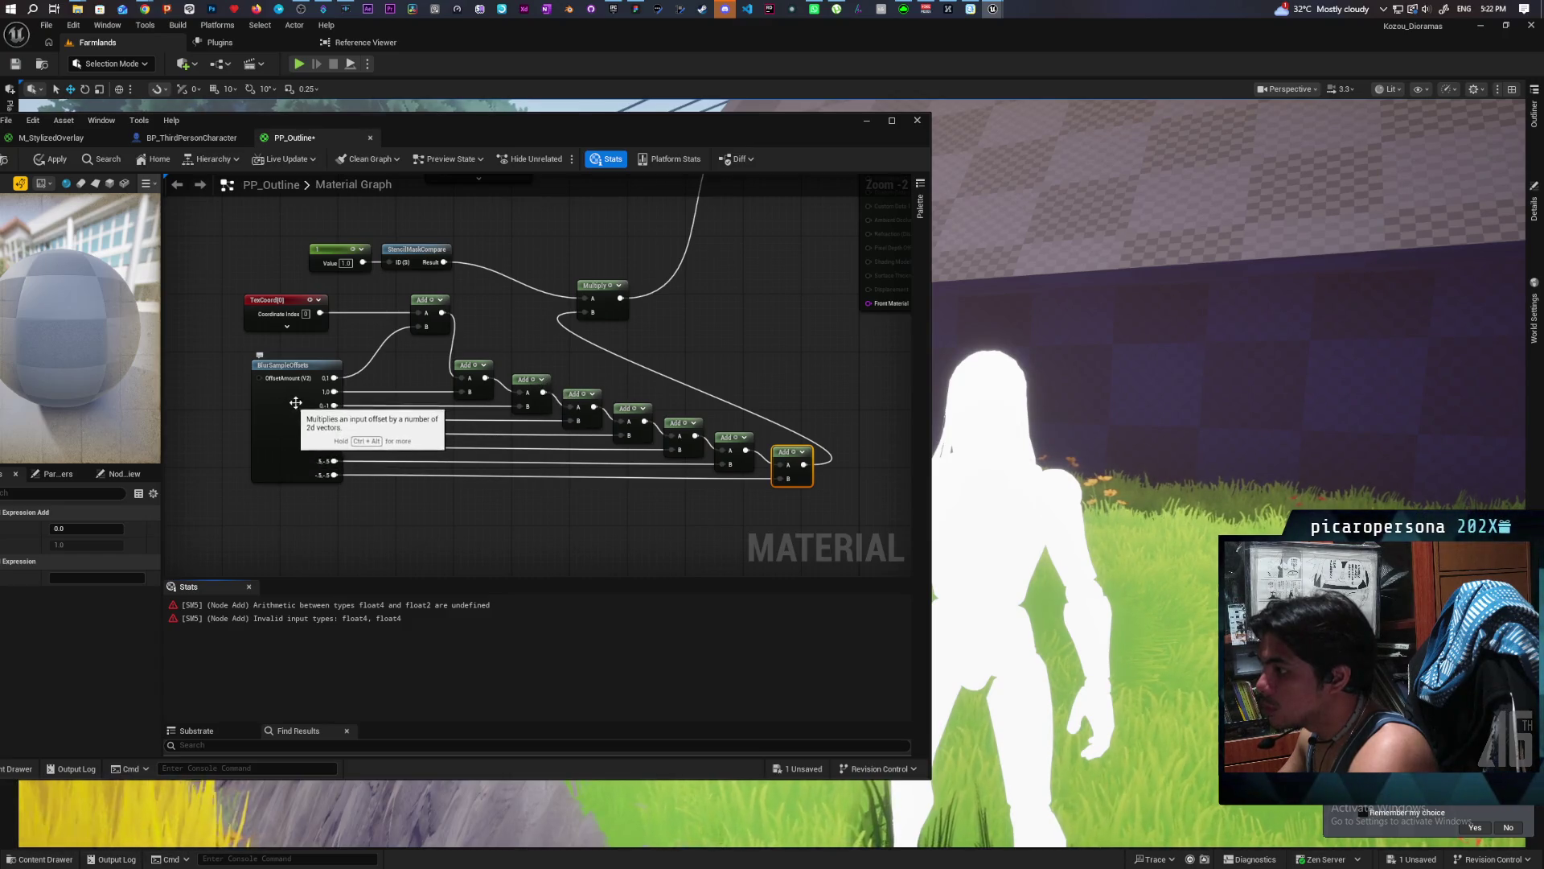
Pull a new connection off the StencilMaskCompare Result pin beside the SceneTexture node.
left_click_drag(508, 363, 506, 409)
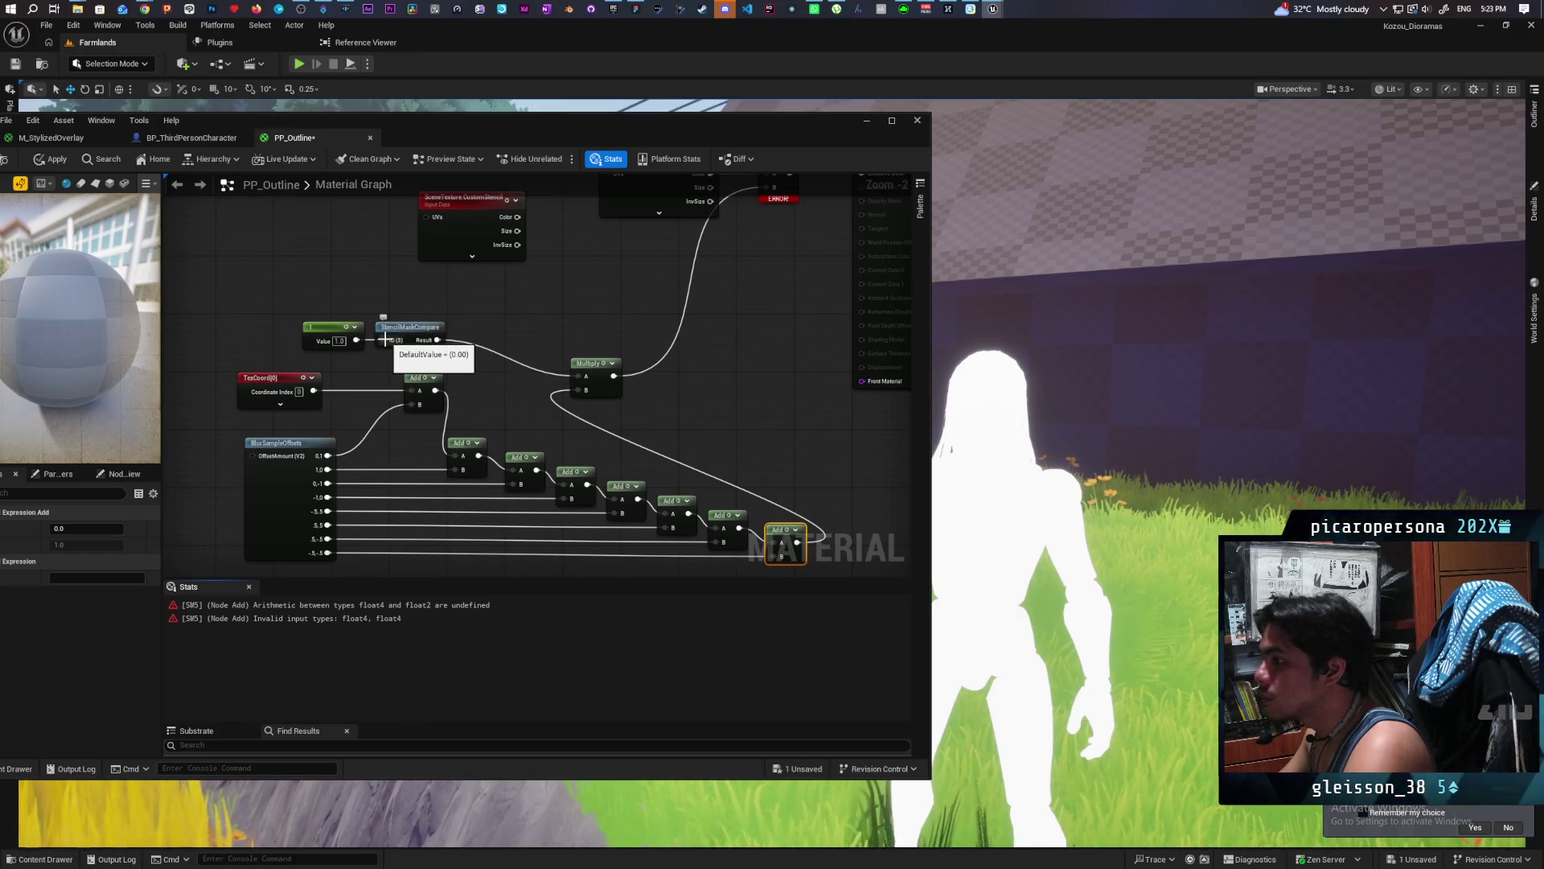
mouse_move(433, 341)
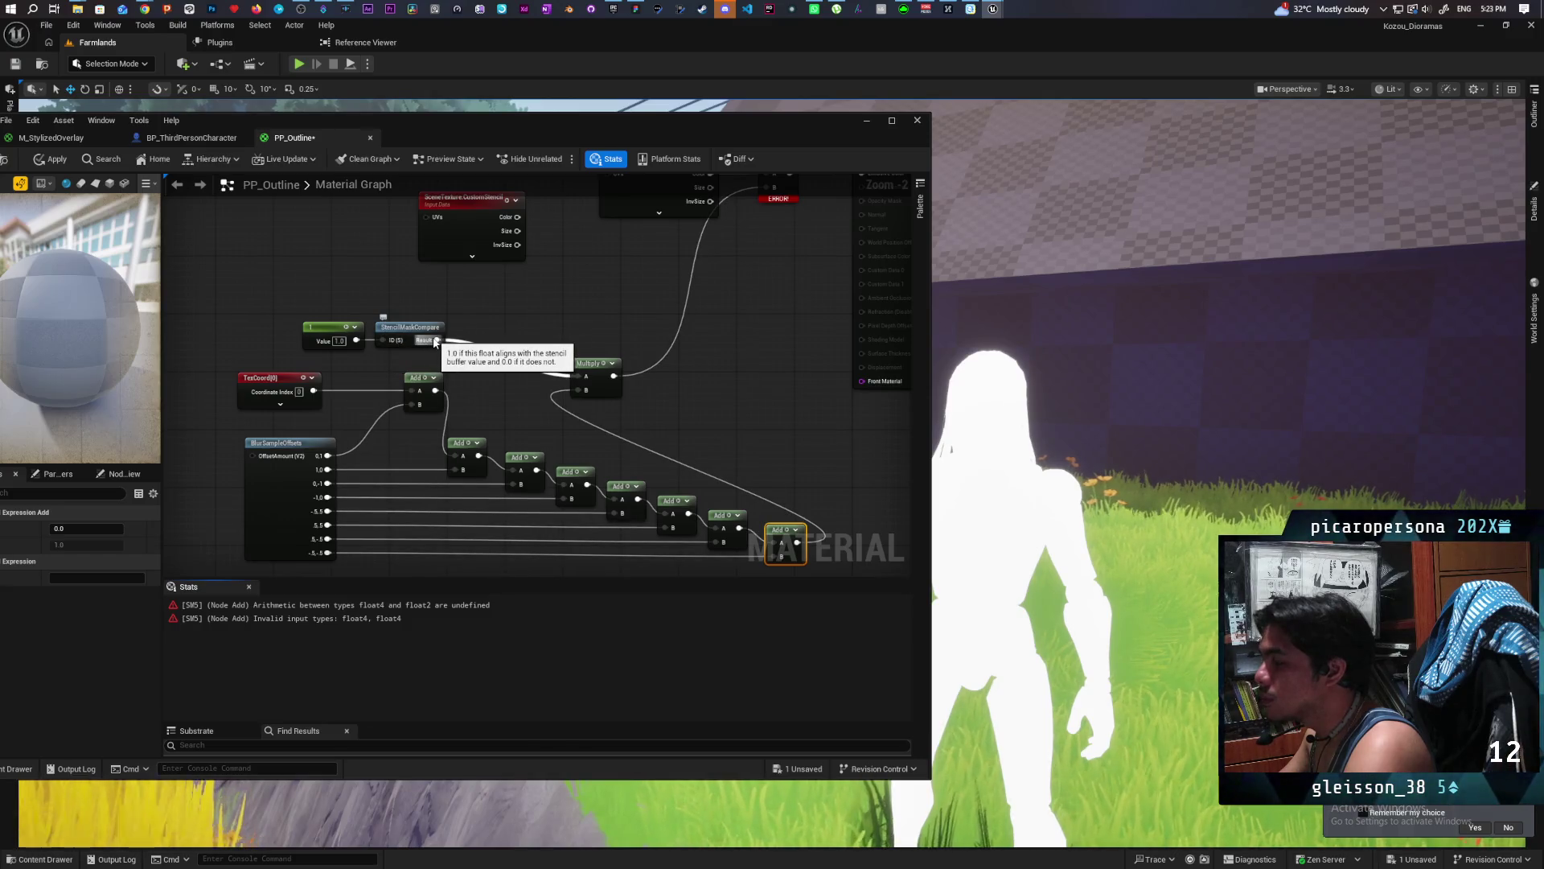
left_click_drag(434, 341, 501, 341)
Add a ComponentMask (R G) after the stencil compare result and wire it into Multiply's A.
type("mak")
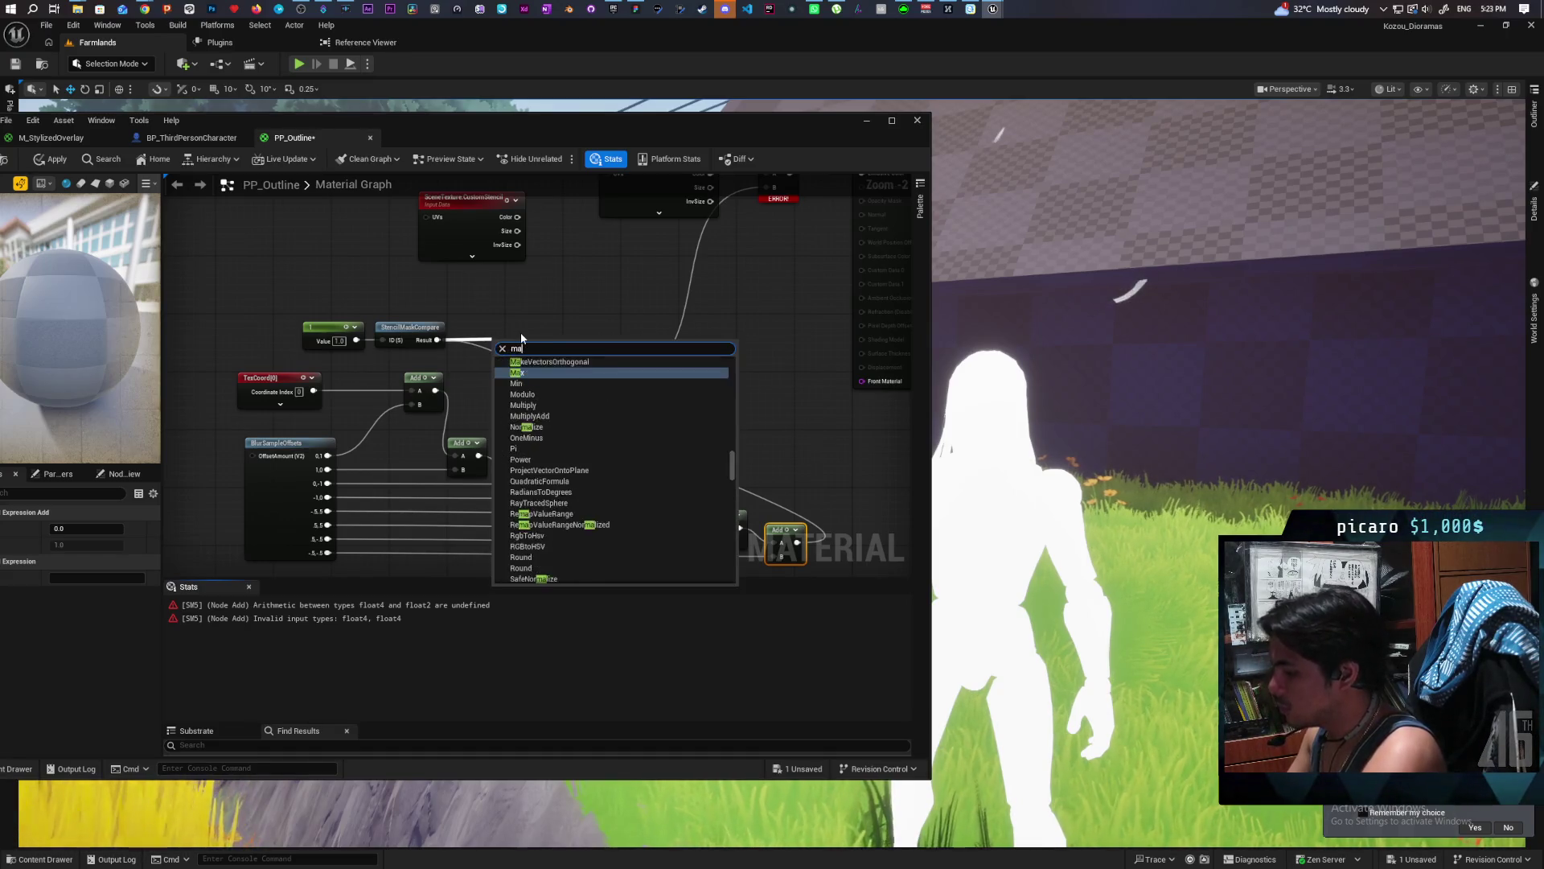
key("BackSpace")
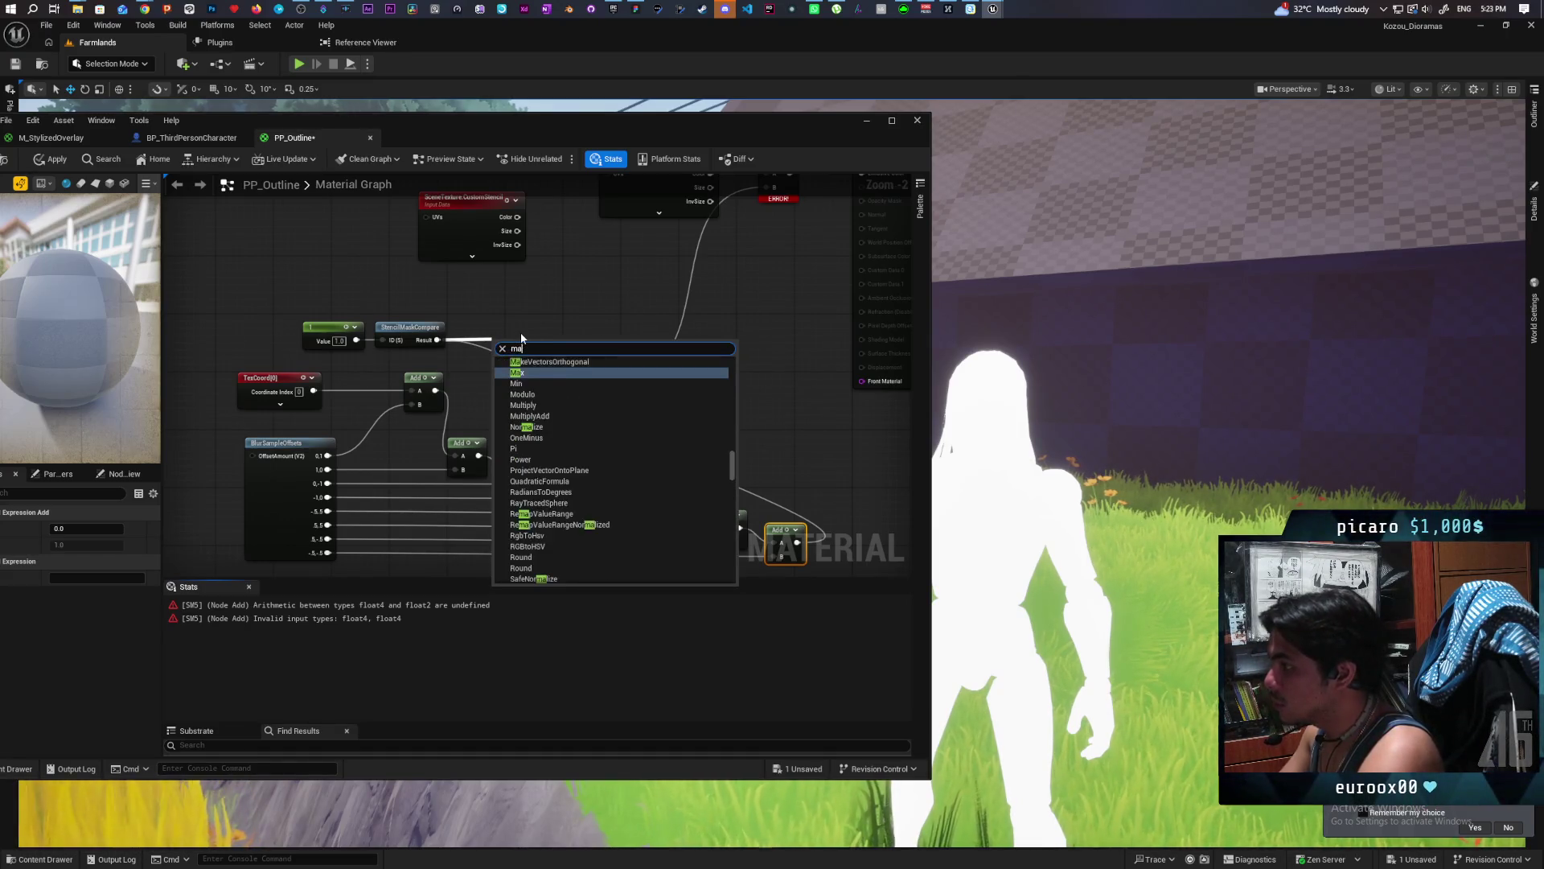
type("sk")
key("Return")
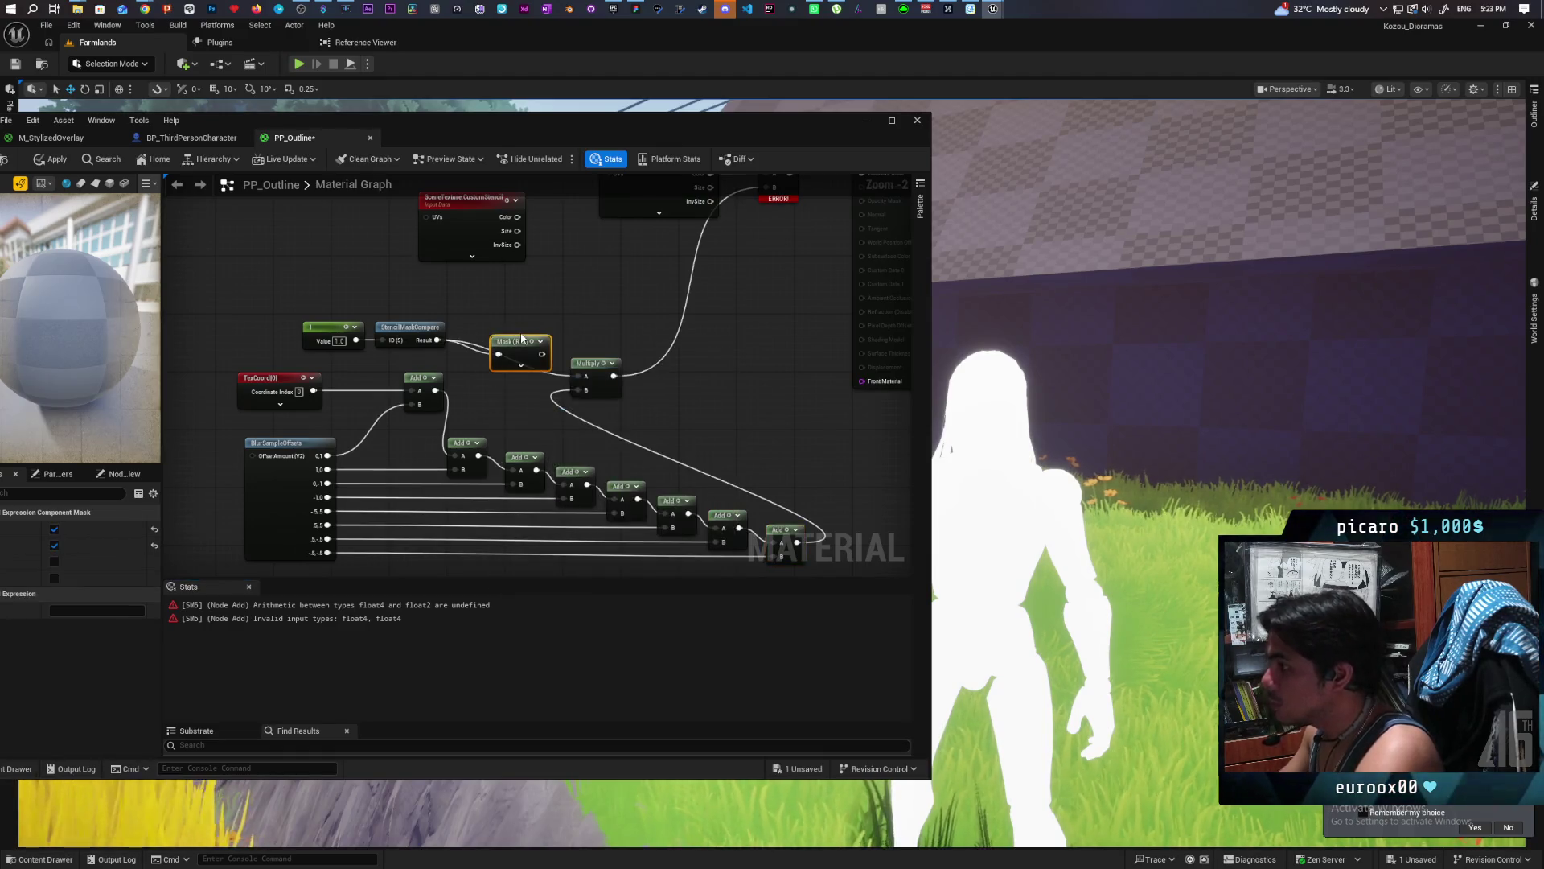
mouse_move(543, 354)
left_mouse_down()
mouse_move(574, 376)
mouse_move(497, 326)
left_mouse_up()
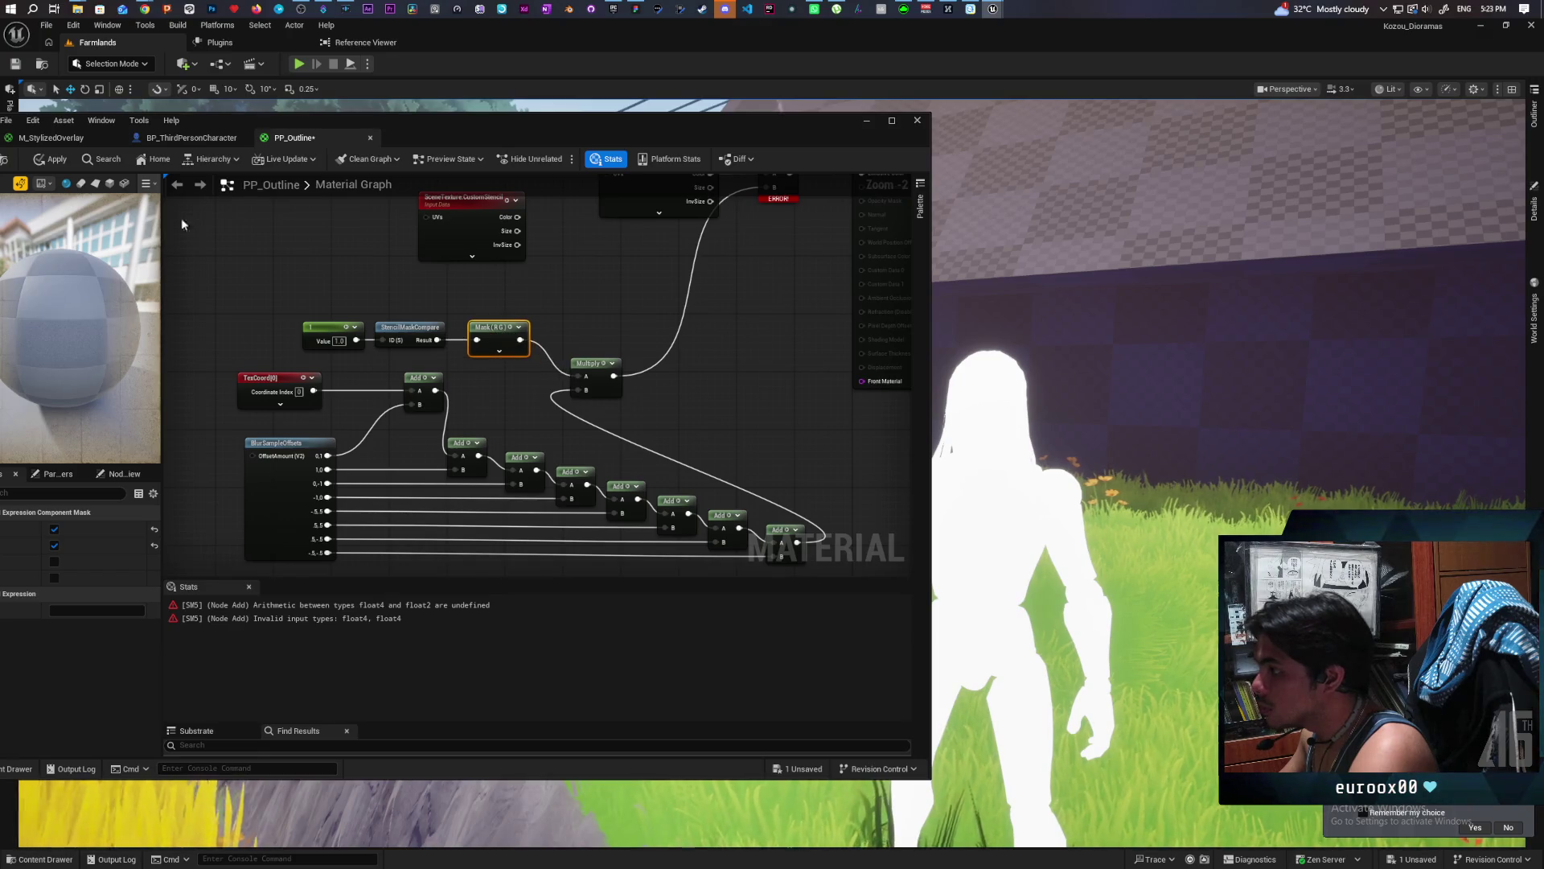
Apply PP_Outline and continue despite the compile errors.
left_click(53, 158)
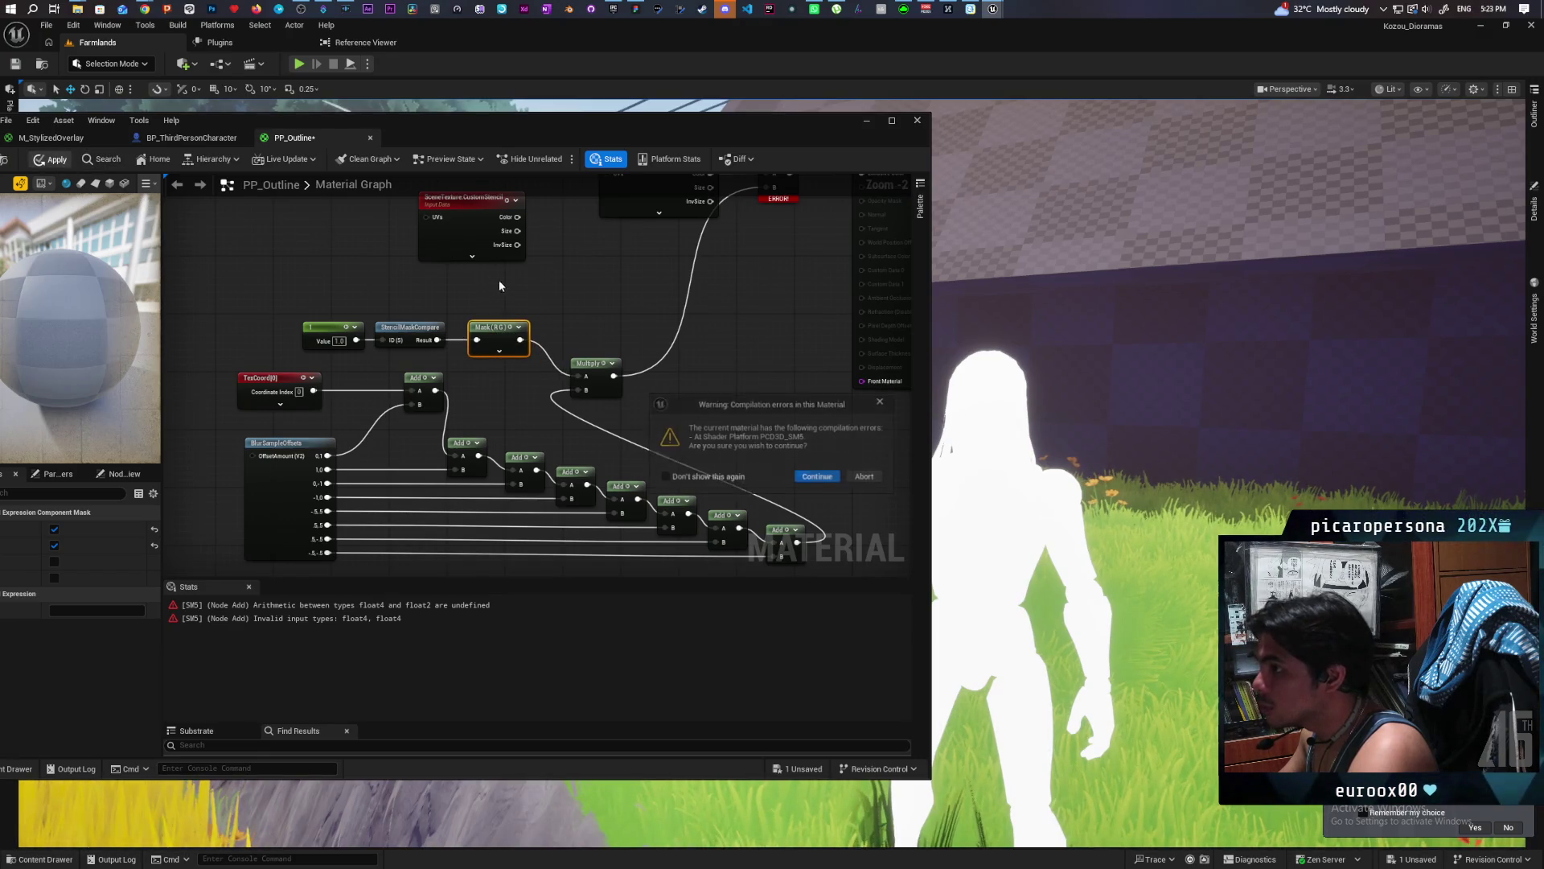
left_click(818, 478)
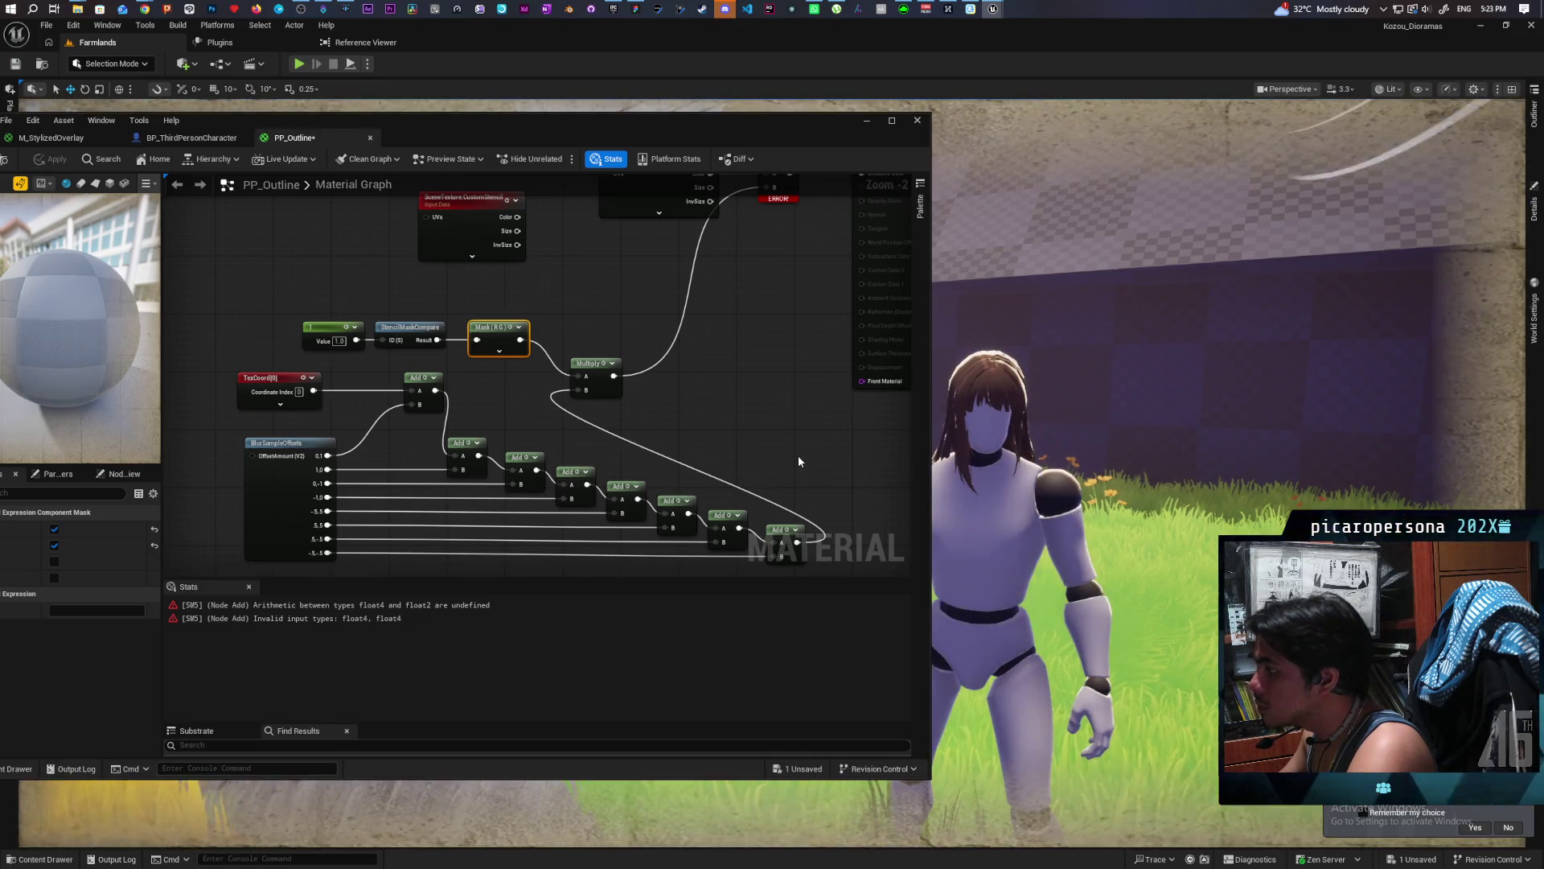
scroll(740, 444, "down", 2)
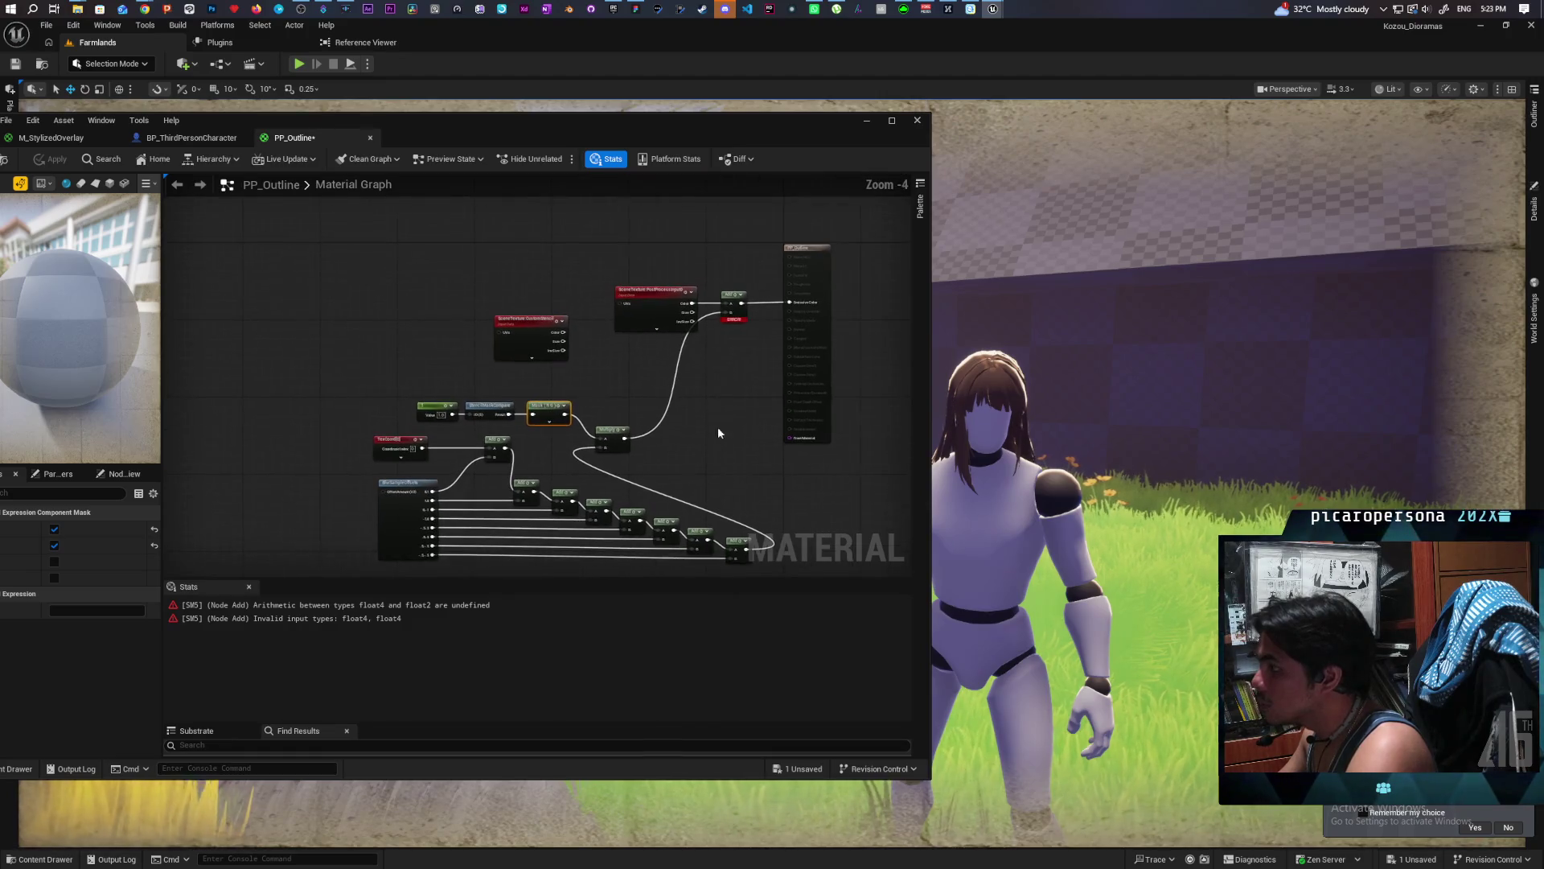
mouse_move(745, 320)
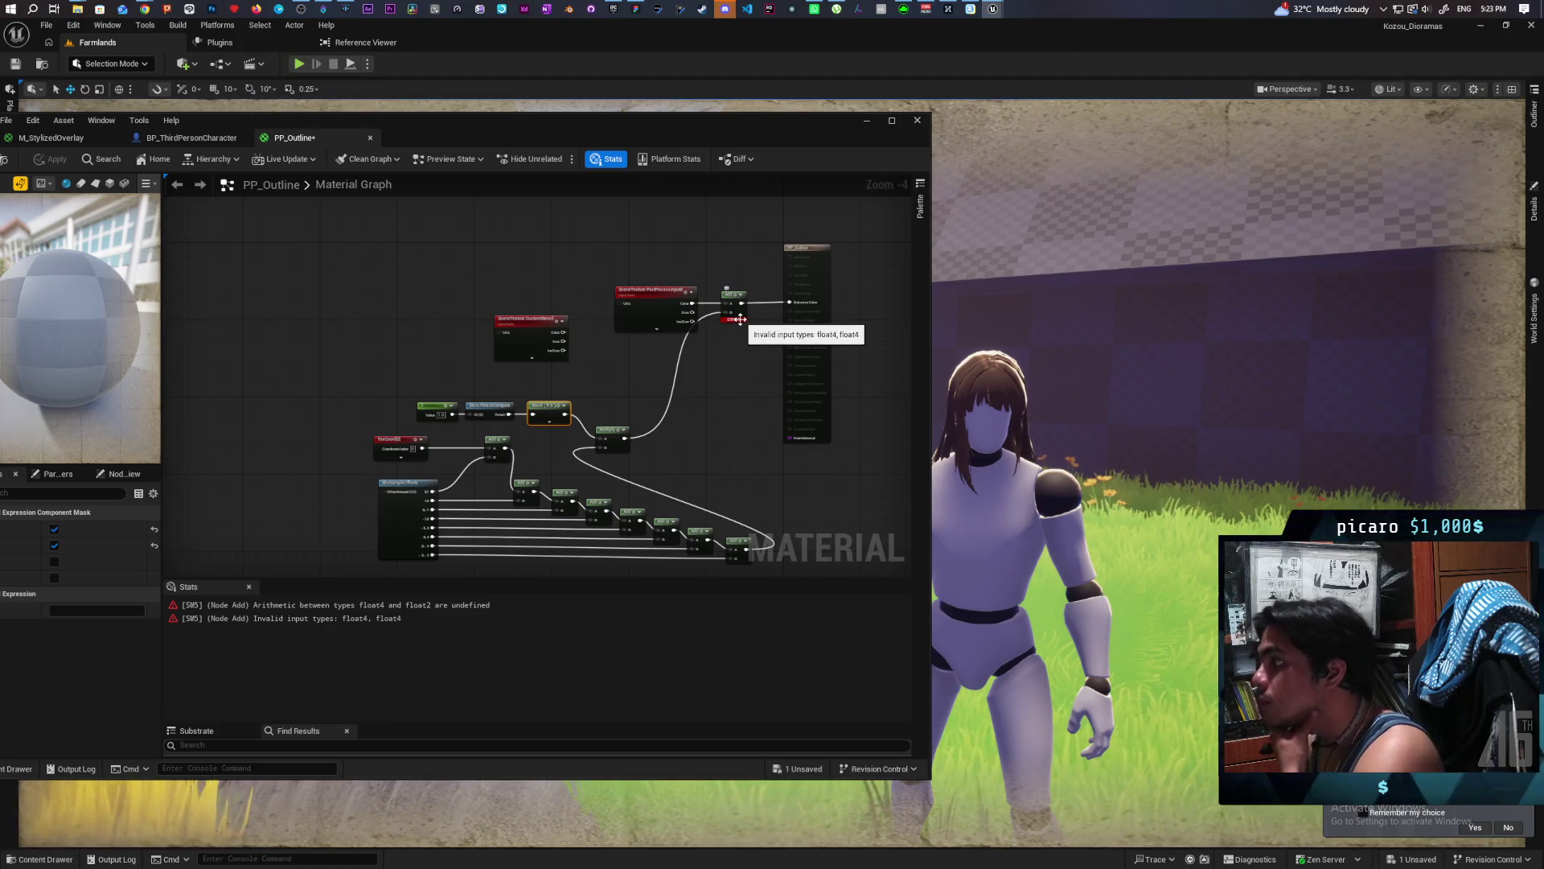
Connect the last Add node's result to the SceneTexture:CustomStencil UVs input.
scroll(733, 319, "up", 2)
mouse_move(714, 403)
left_mouse_down()
mouse_move(724, 304)
mouse_move(711, 306)
left_mouse_up()
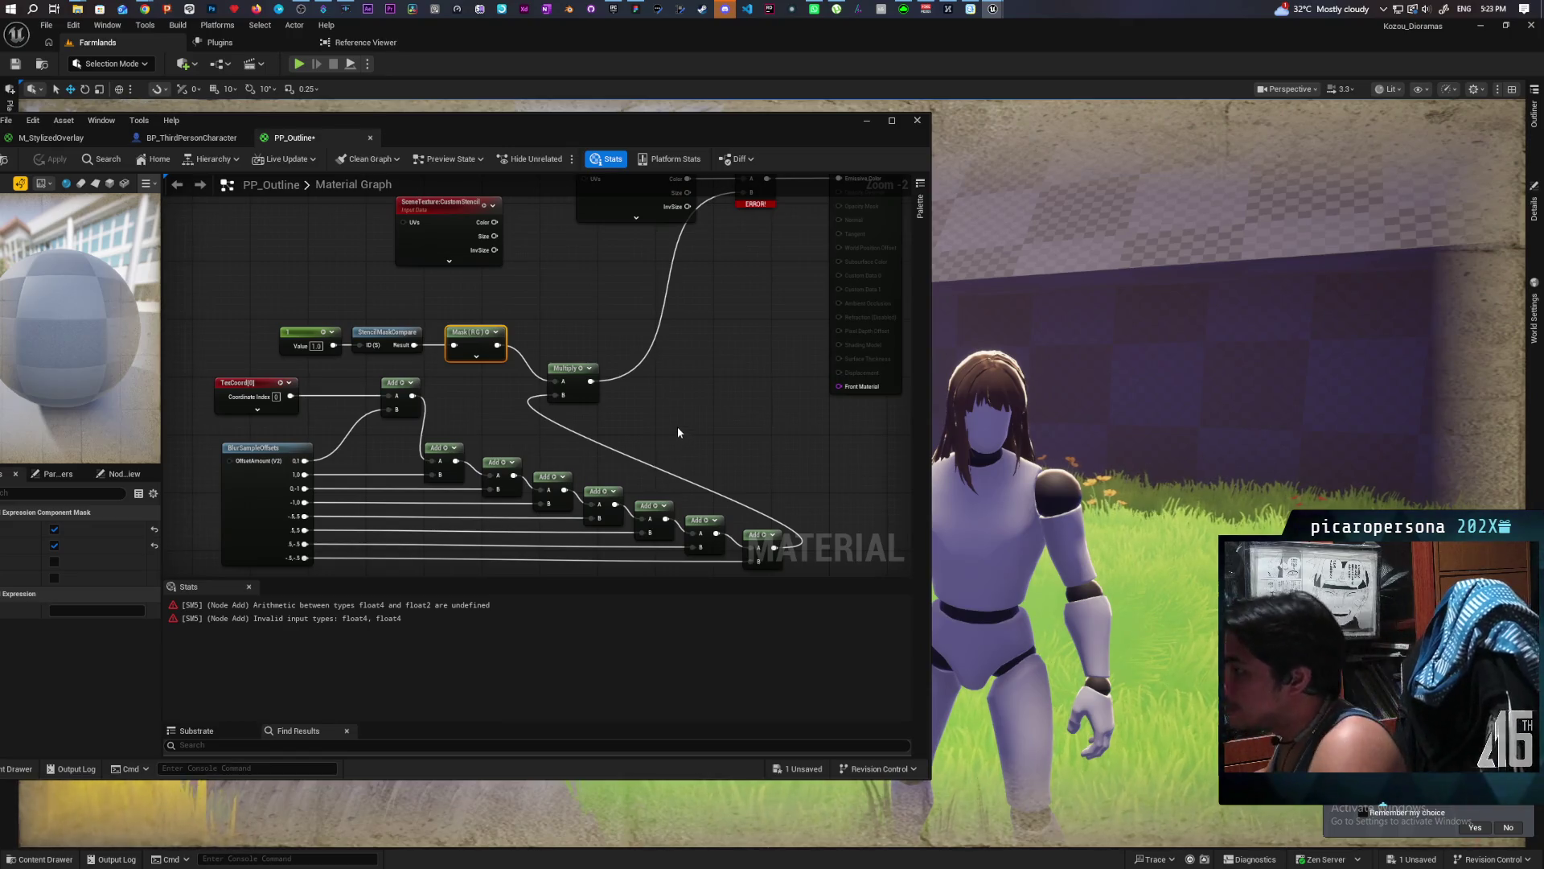
mouse_move(658, 403)
left_mouse_down()
mouse_move(787, 346)
mouse_move(687, 367)
mouse_move(715, 425)
left_mouse_up()
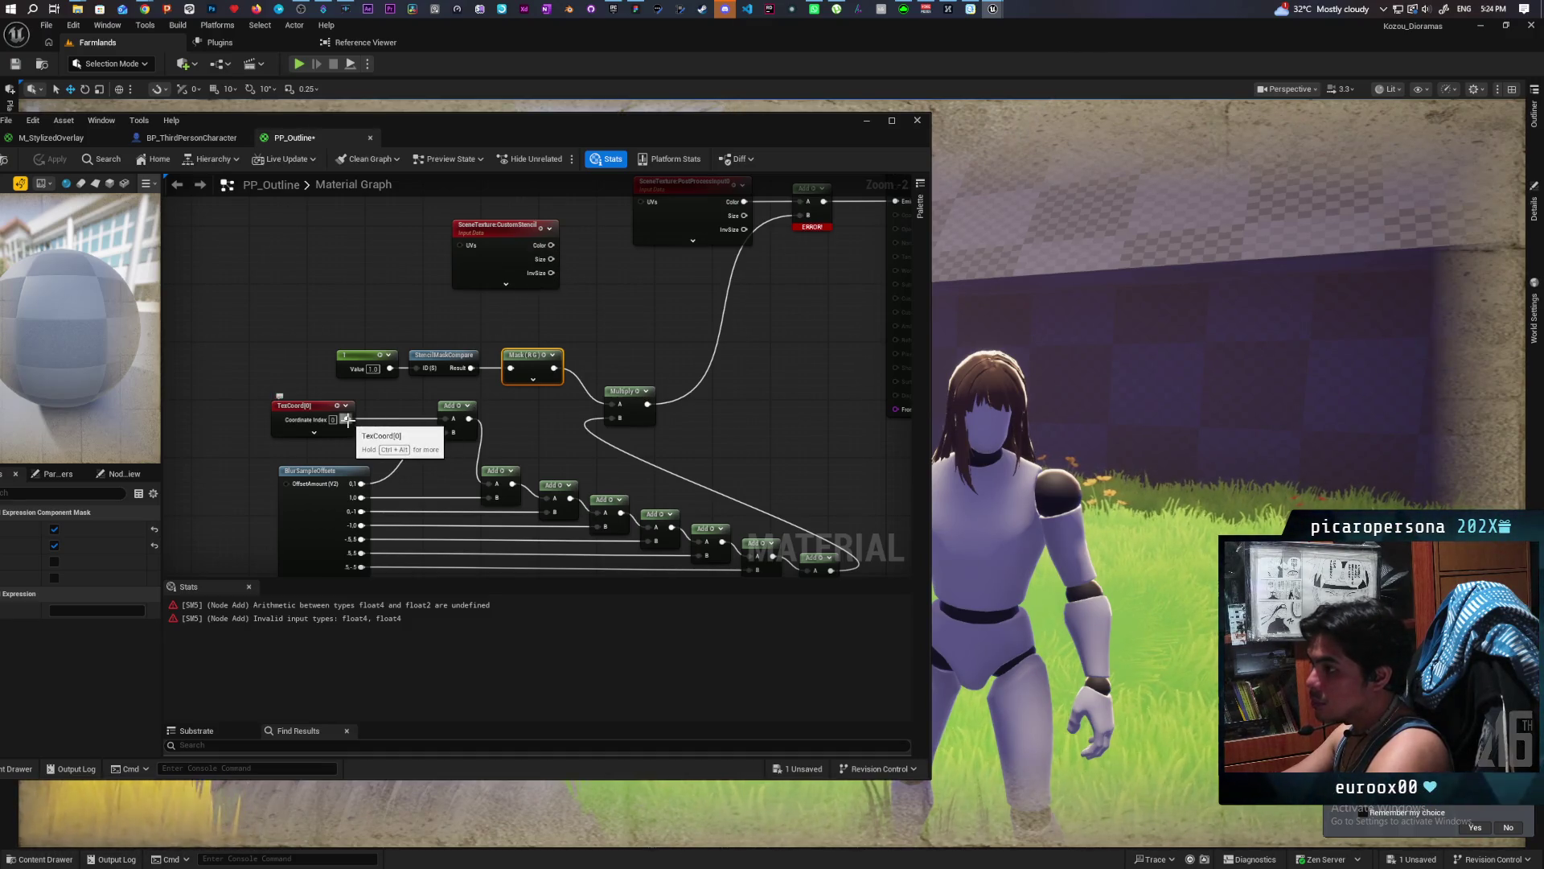
left_click_drag(364, 442, 309, 352)
mouse_move(684, 355)
left_mouse_down()
mouse_move(637, 430)
mouse_move(679, 417)
left_mouse_up()
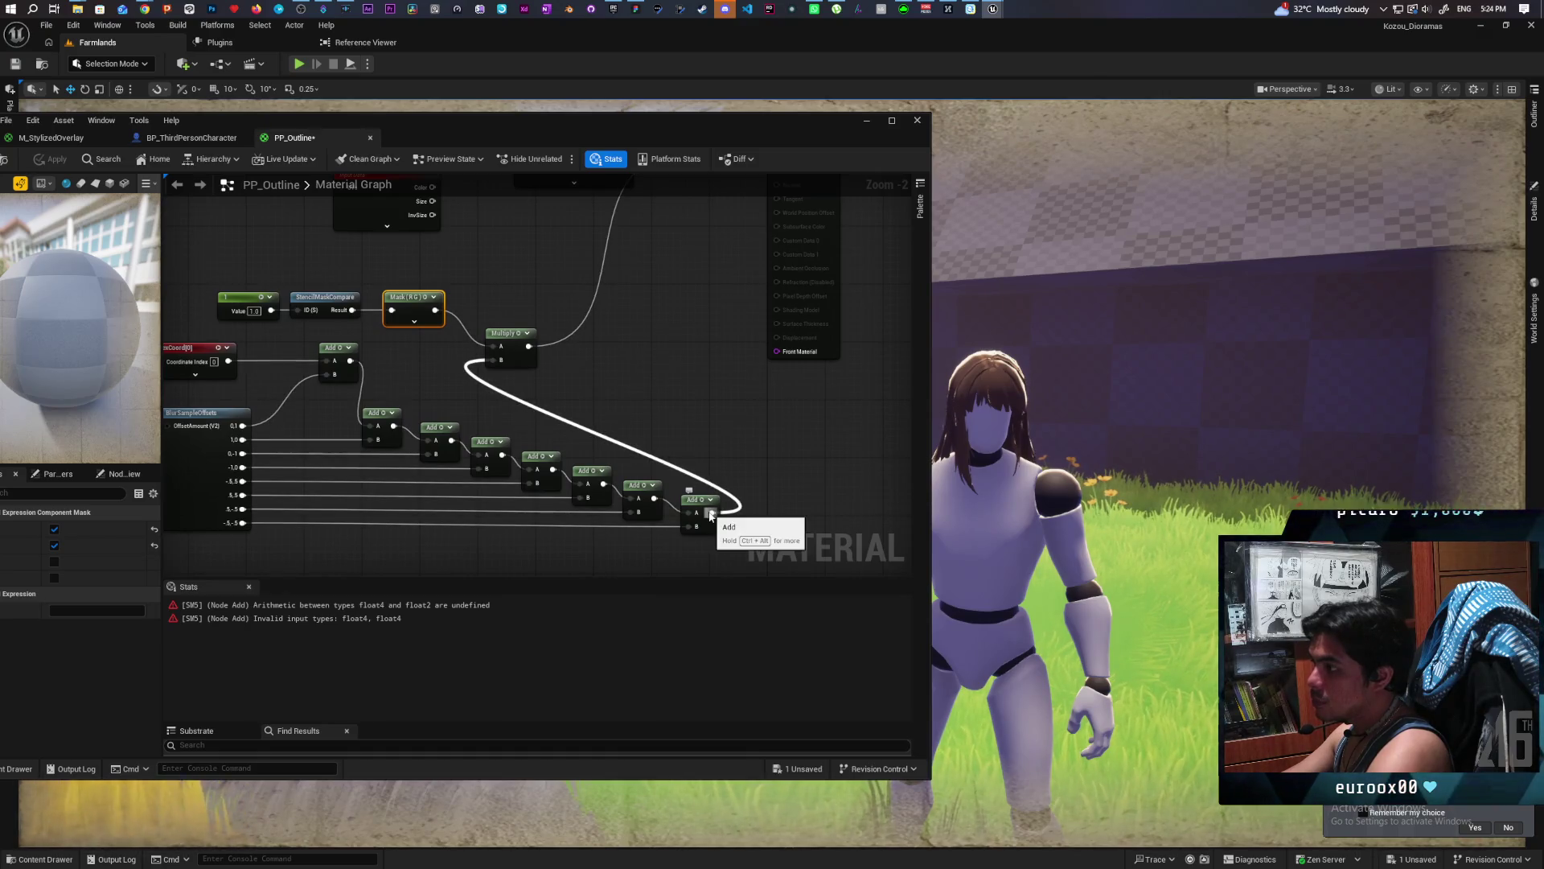
mouse_move(711, 515)
left_mouse_down()
mouse_move(563, 354)
mouse_move(313, 201)
mouse_move(314, 310)
mouse_move(345, 295)
left_mouse_up()
Wire the CustomStencil Color into Multiply and rewire Multiply's A input to clear the error.
mouse_move(611, 418)
left_mouse_down()
mouse_move(603, 355)
mouse_move(593, 448)
mouse_move(655, 441)
mouse_move(644, 425)
mouse_move(649, 444)
left_mouse_up()
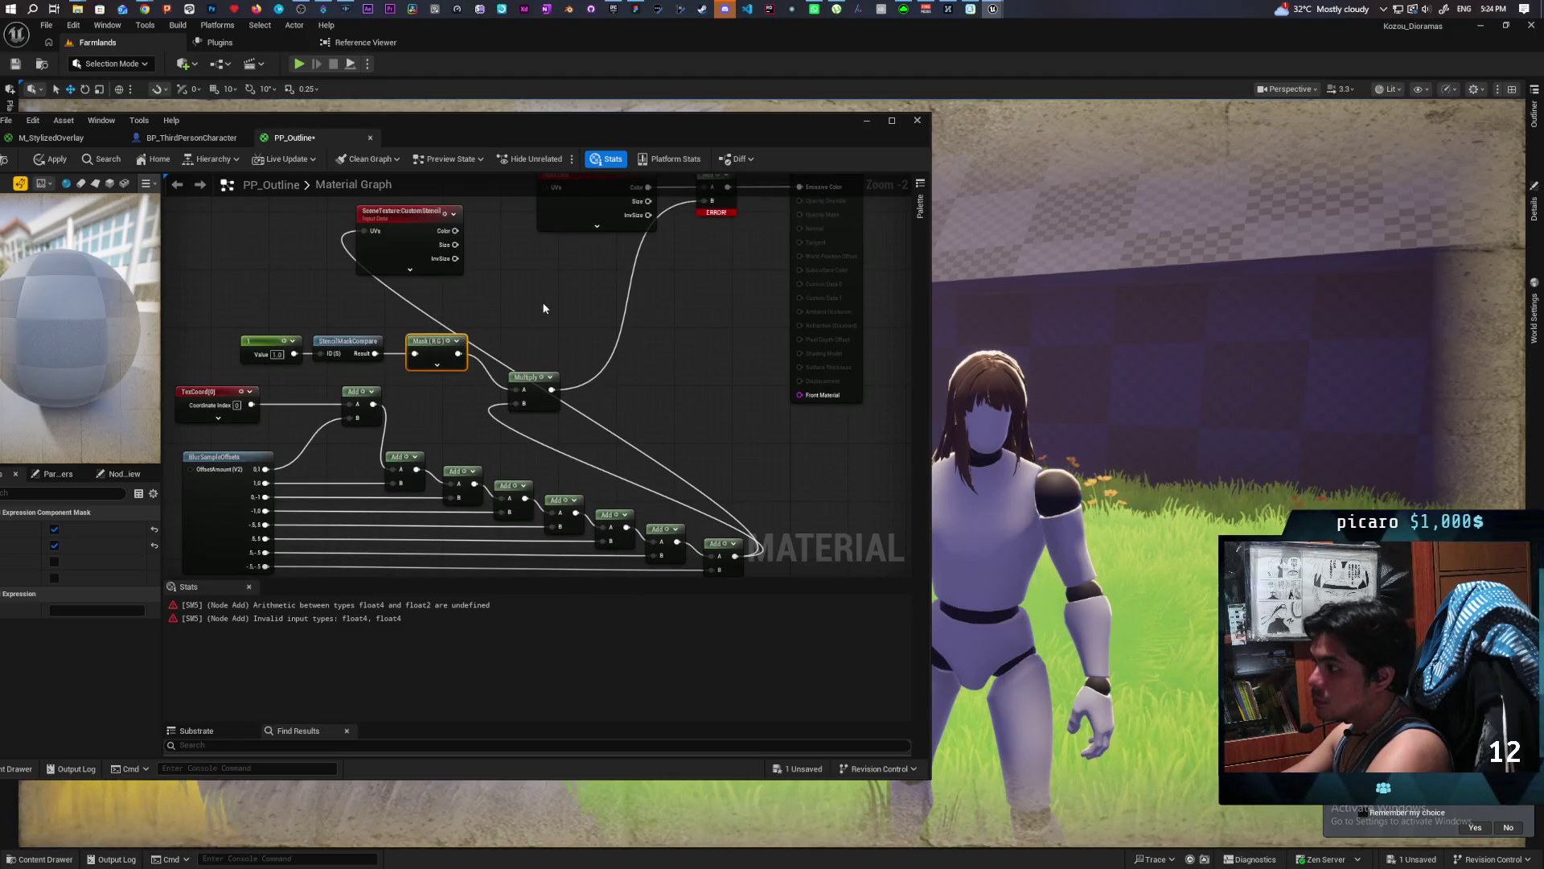
left_click_drag(486, 218, 548, 393)
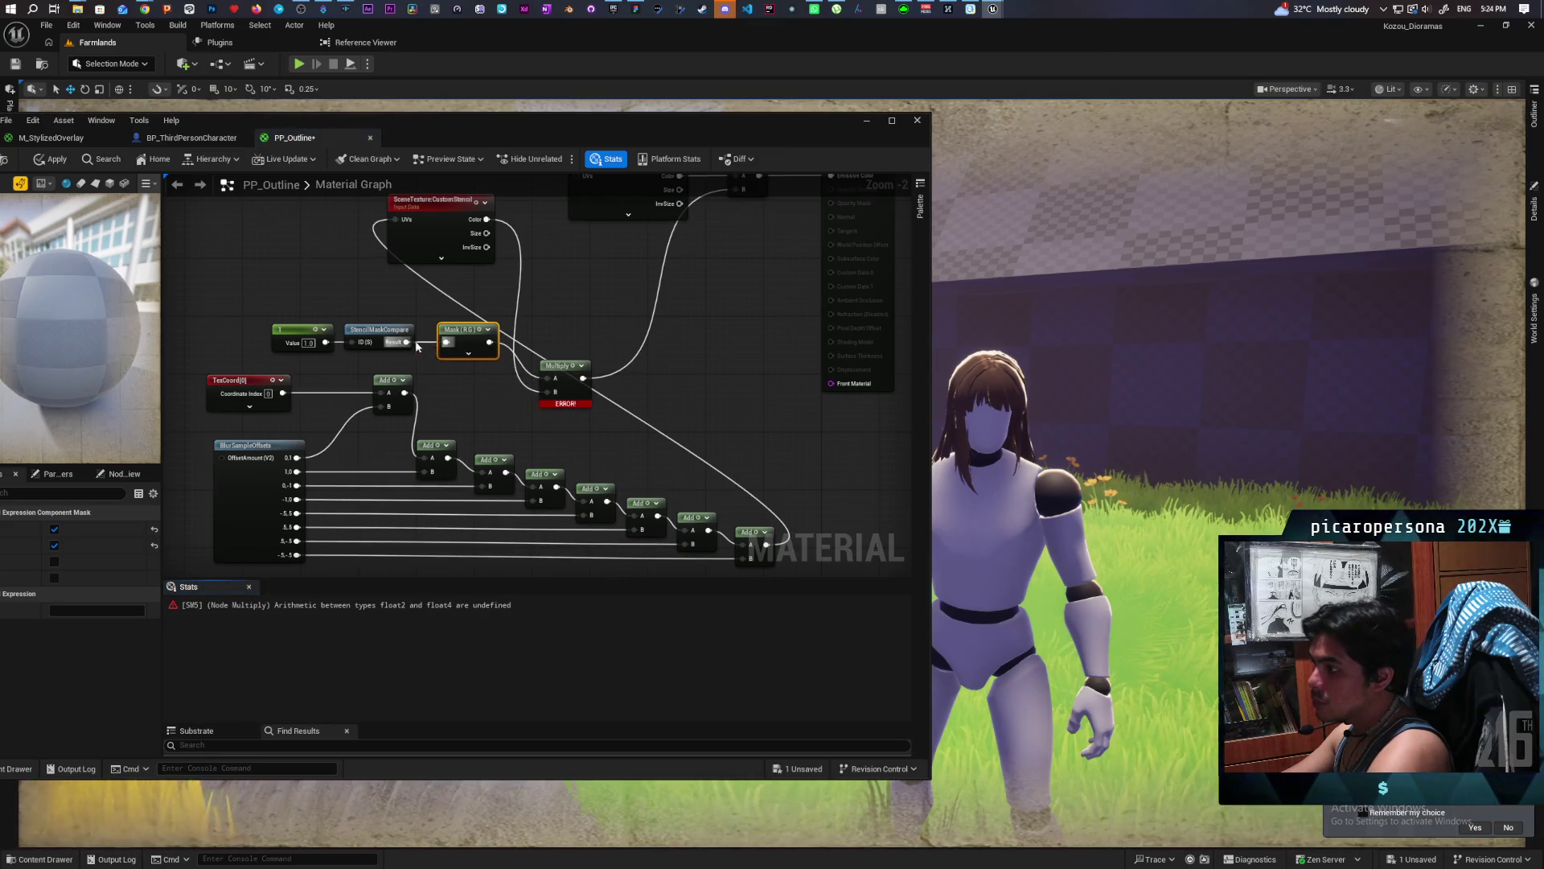
left_click_drag(446, 343, 550, 378)
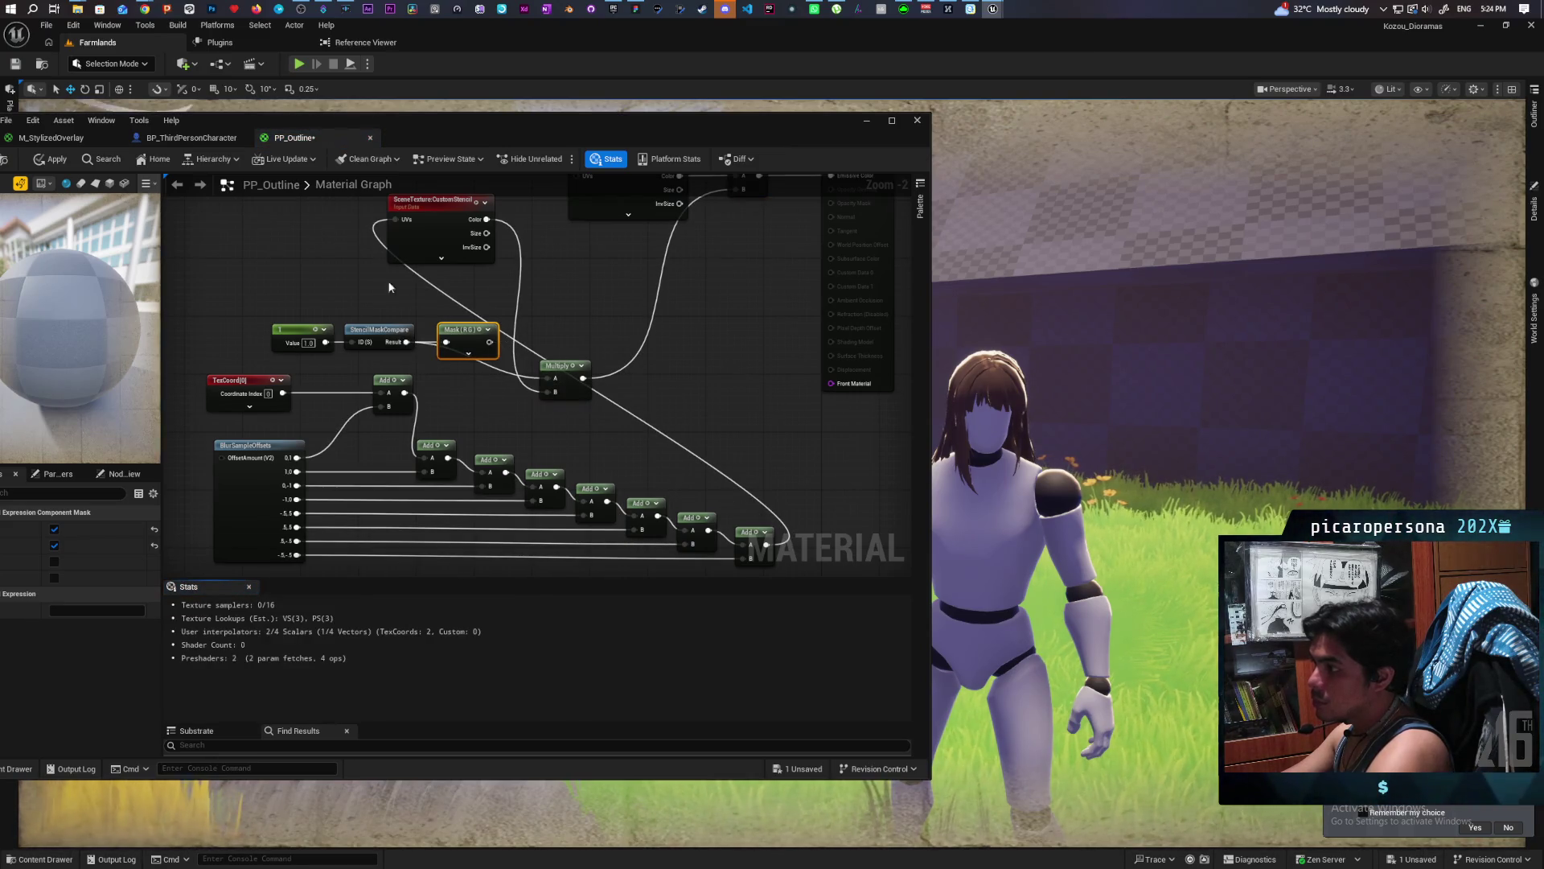
Add a Constant of 5 feeding BlurSampleOffsets' OffsetAmount and reapply PP_Outline.
left_click(45, 158)
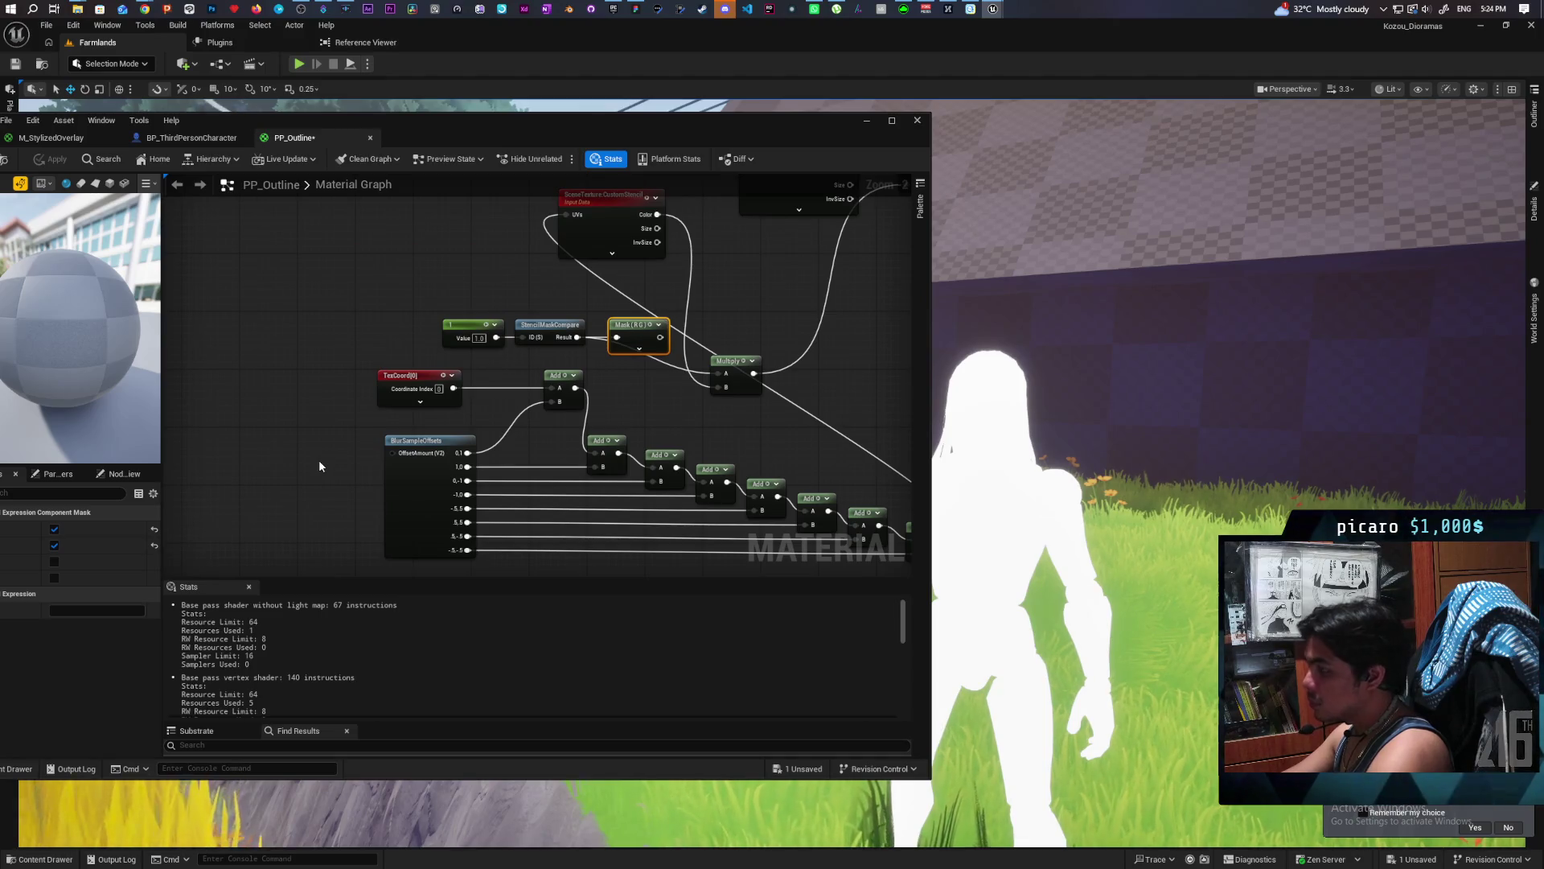
left_click(302, 452)
left_click_drag(351, 468, 403, 456)
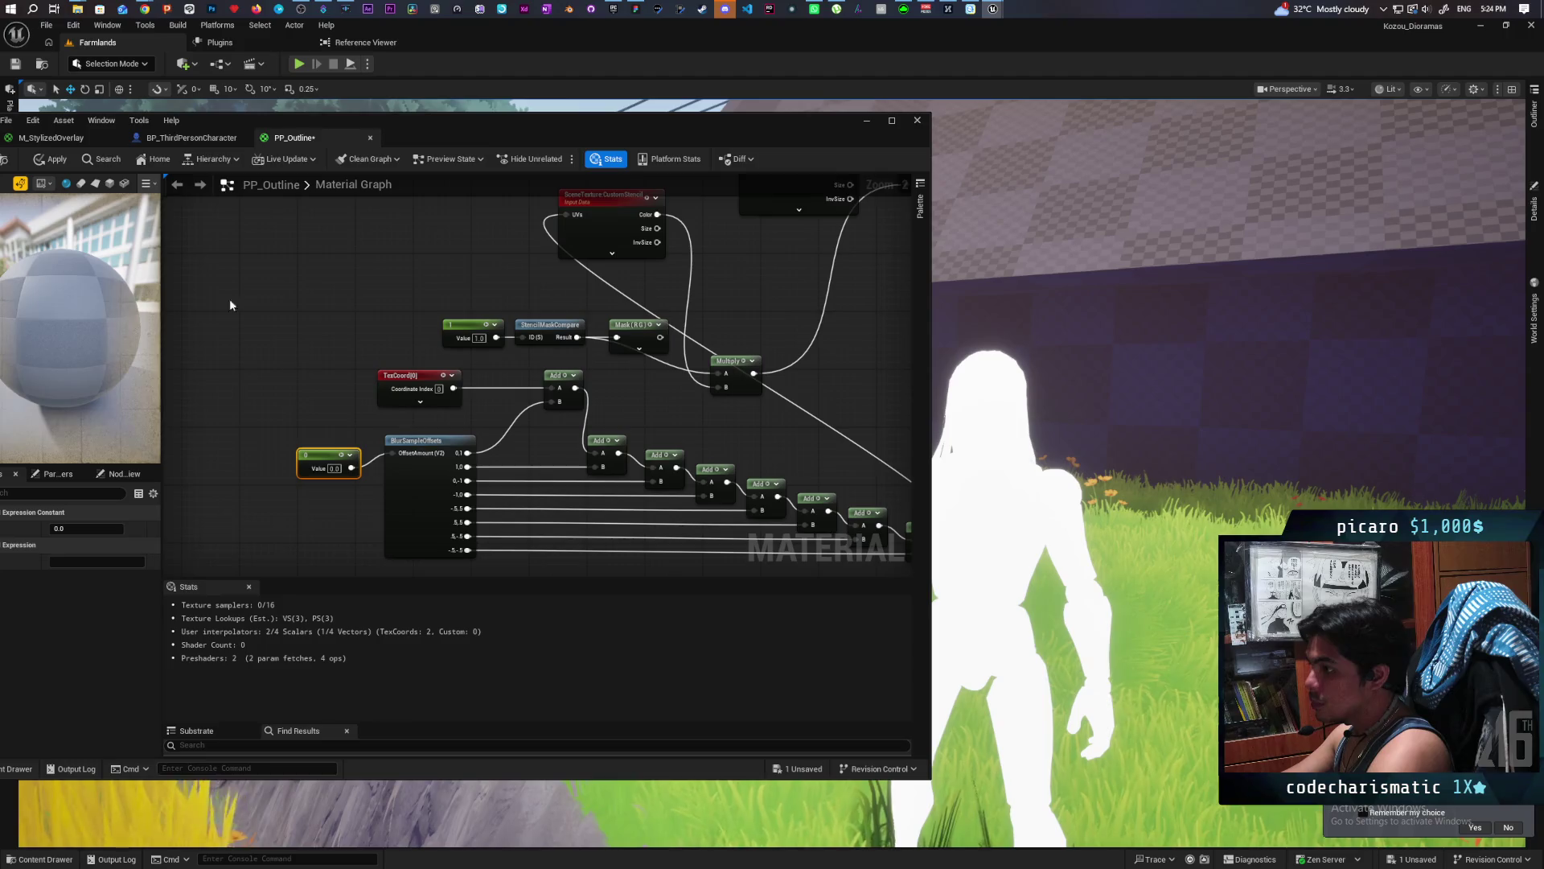
left_click(50, 160)
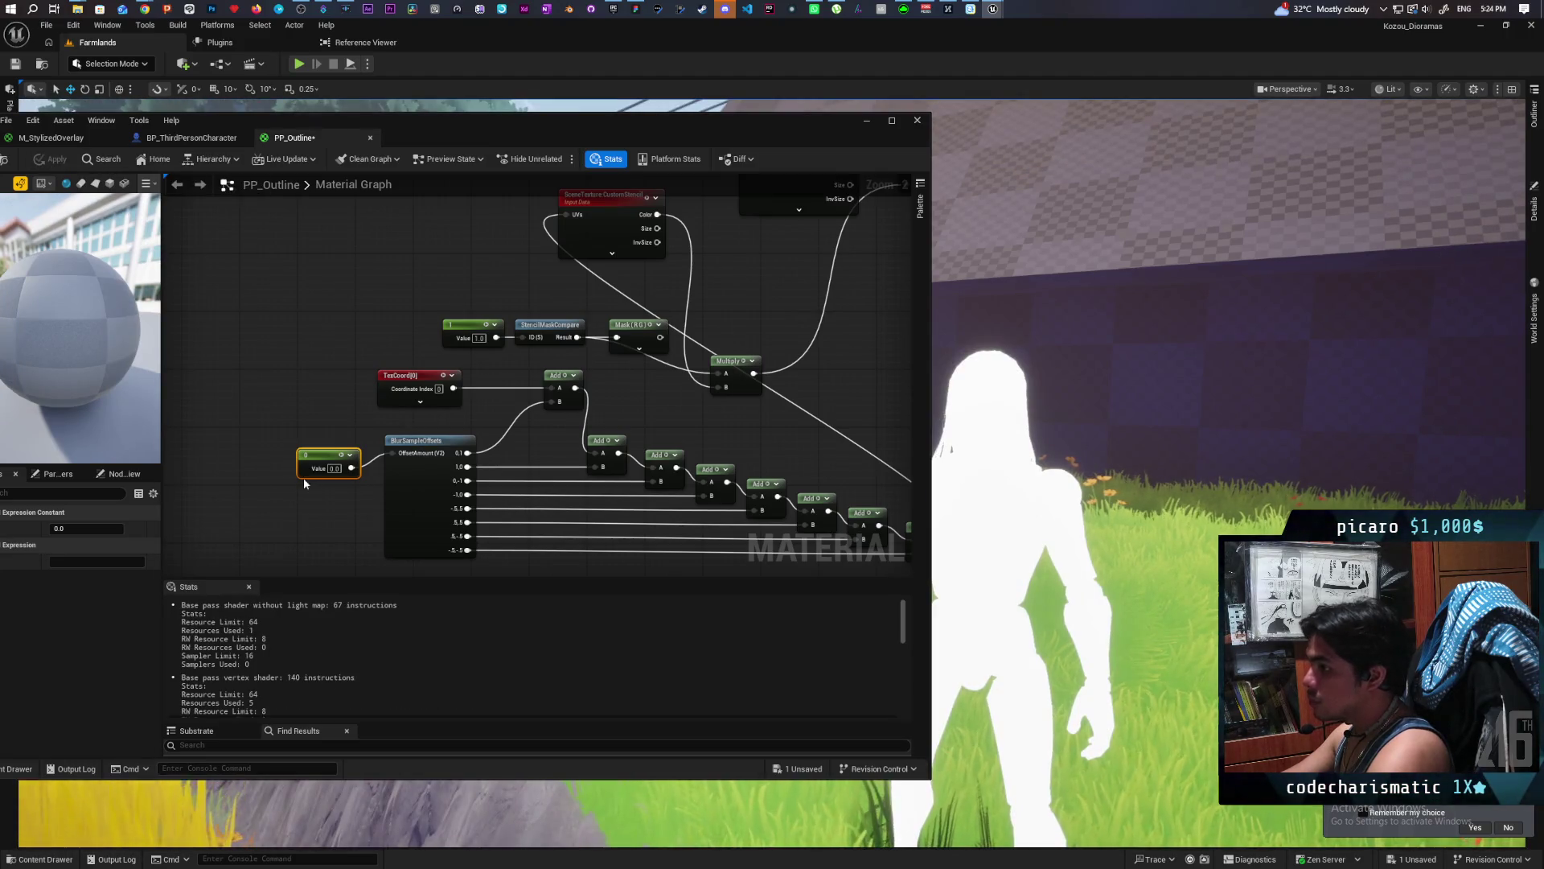
type("5")
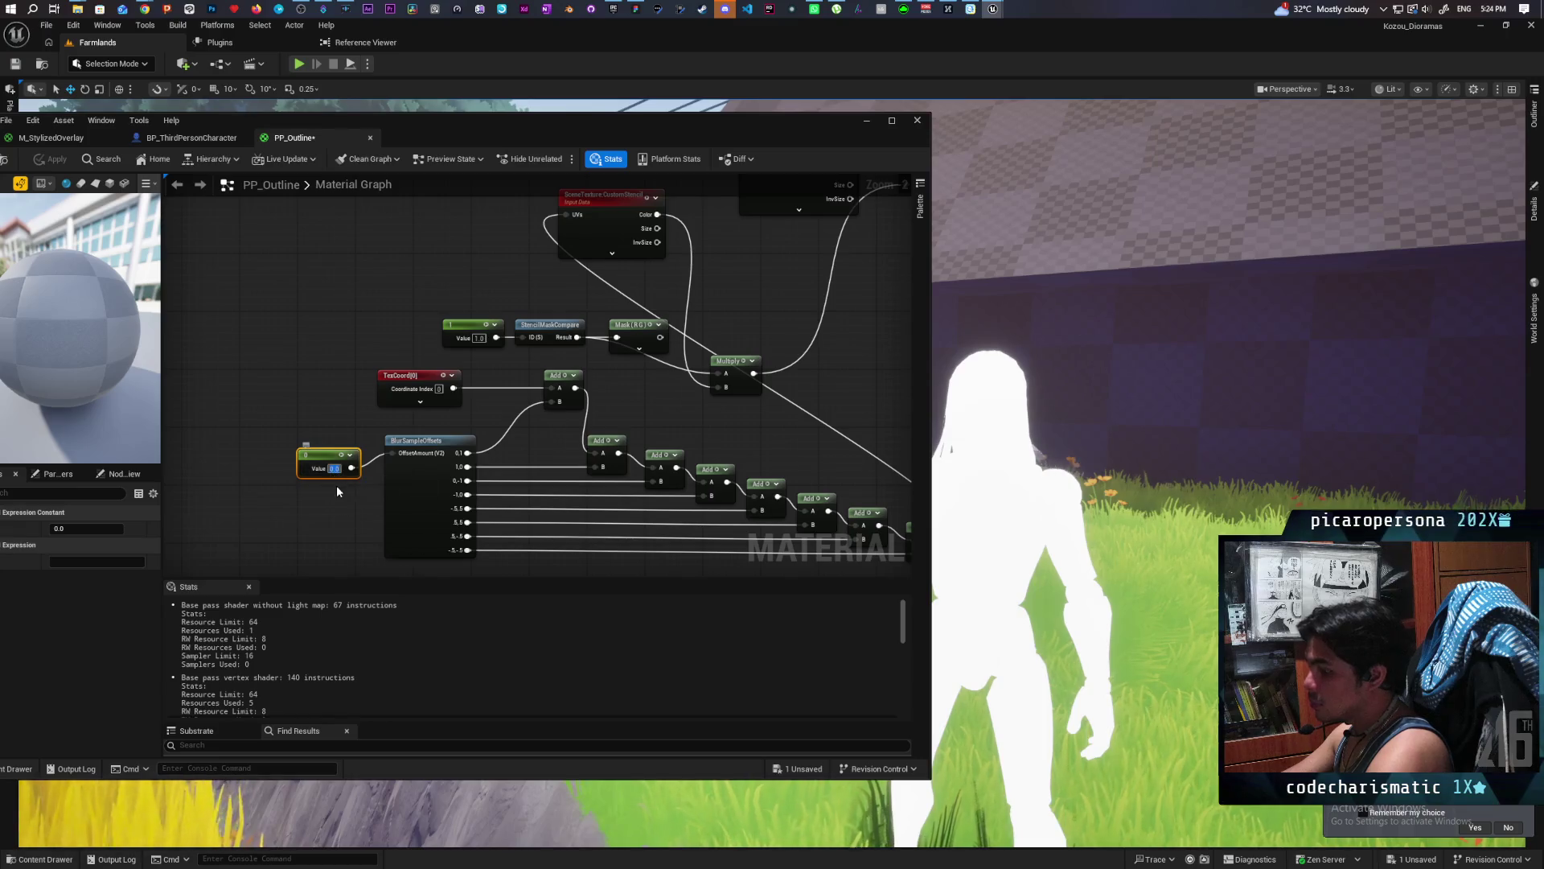
left_click(340, 494)
left_click(50, 160)
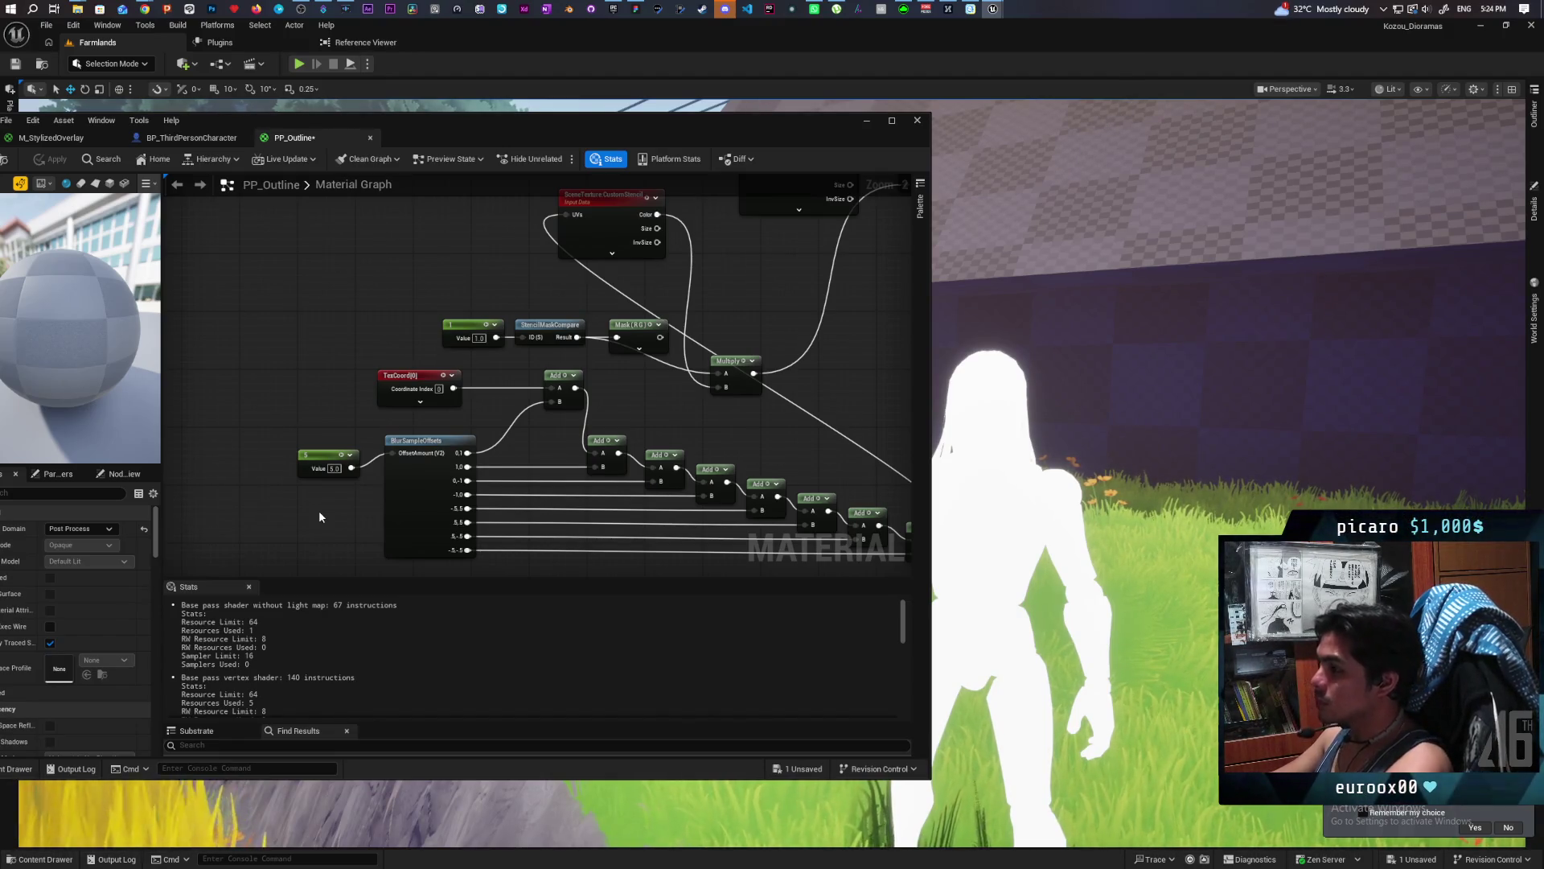
Search the node menu for a texture coordinate node, browsing the 'ord' results.
right_click(269, 325)
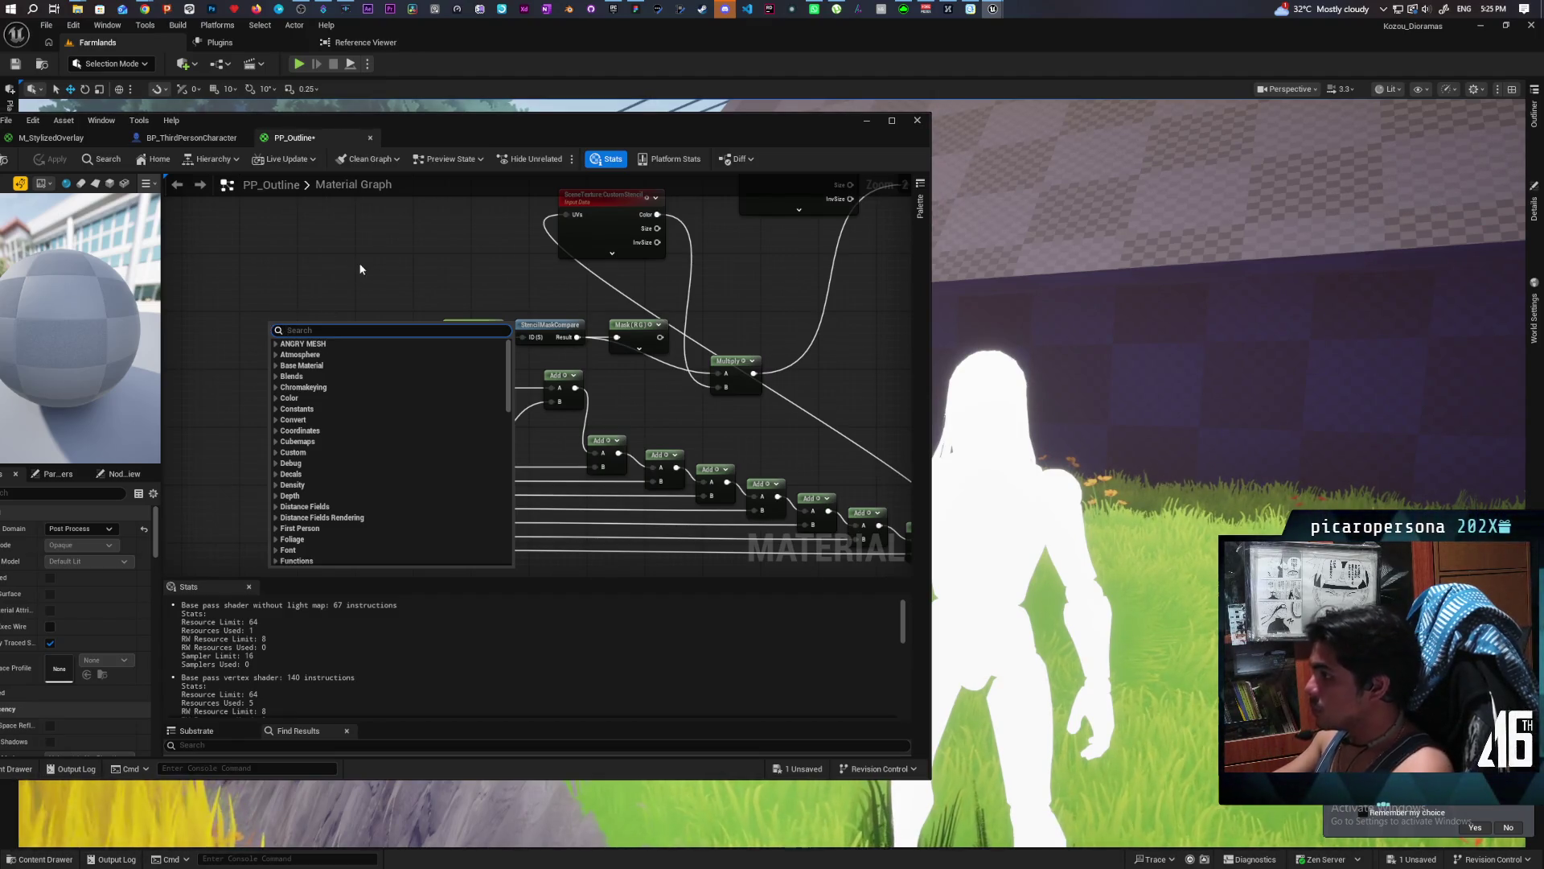
right_click(257, 267)
right_click(267, 299)
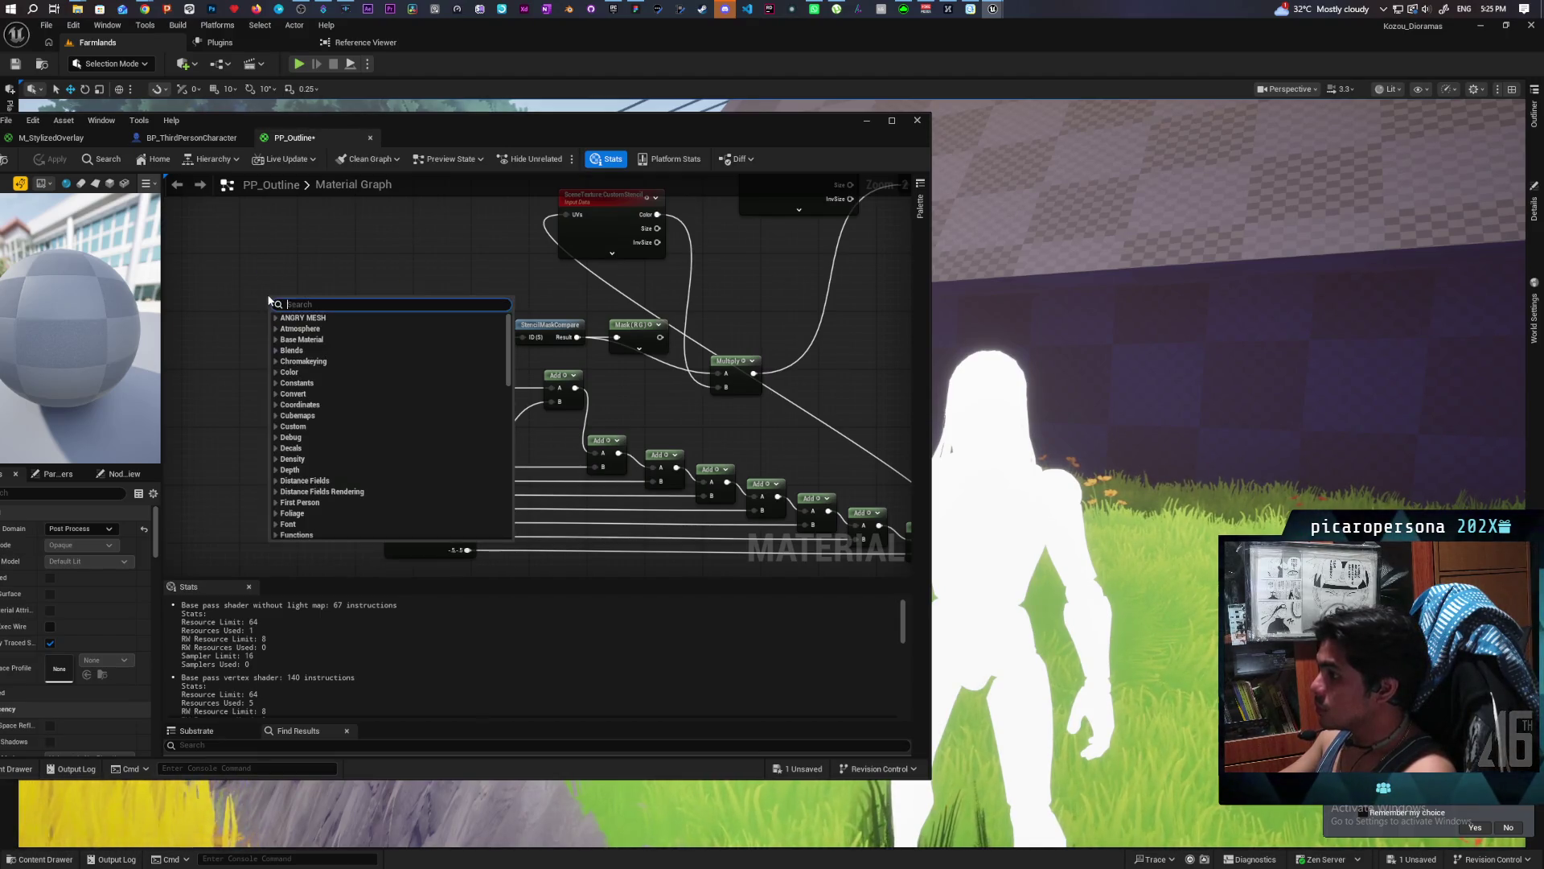
type("cord")
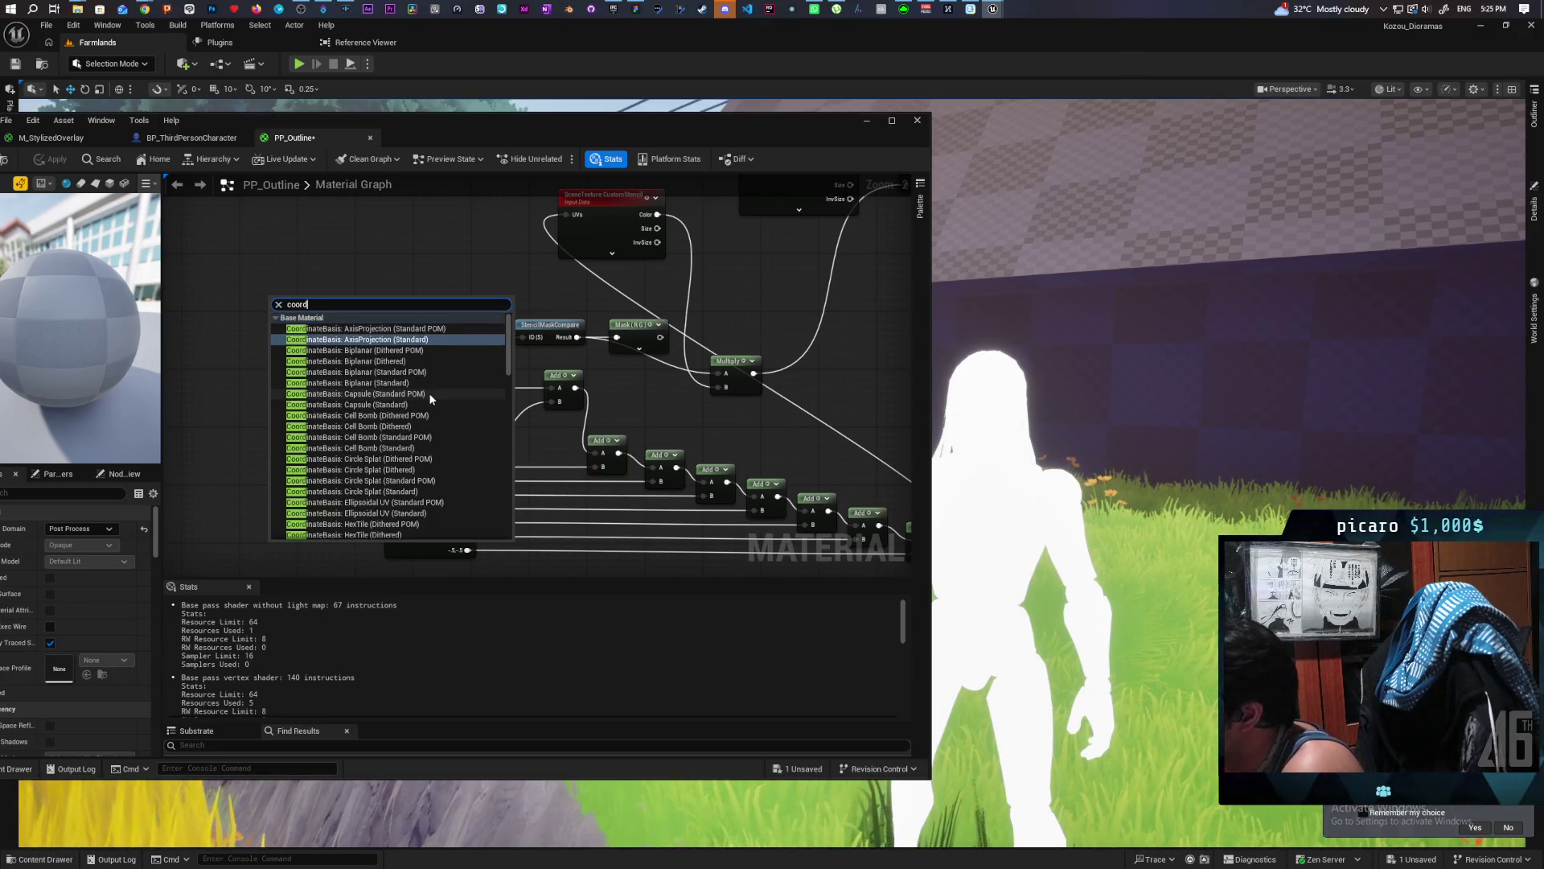
scroll(429, 395, "down", 10)
scroll(430, 397, "down", 5)
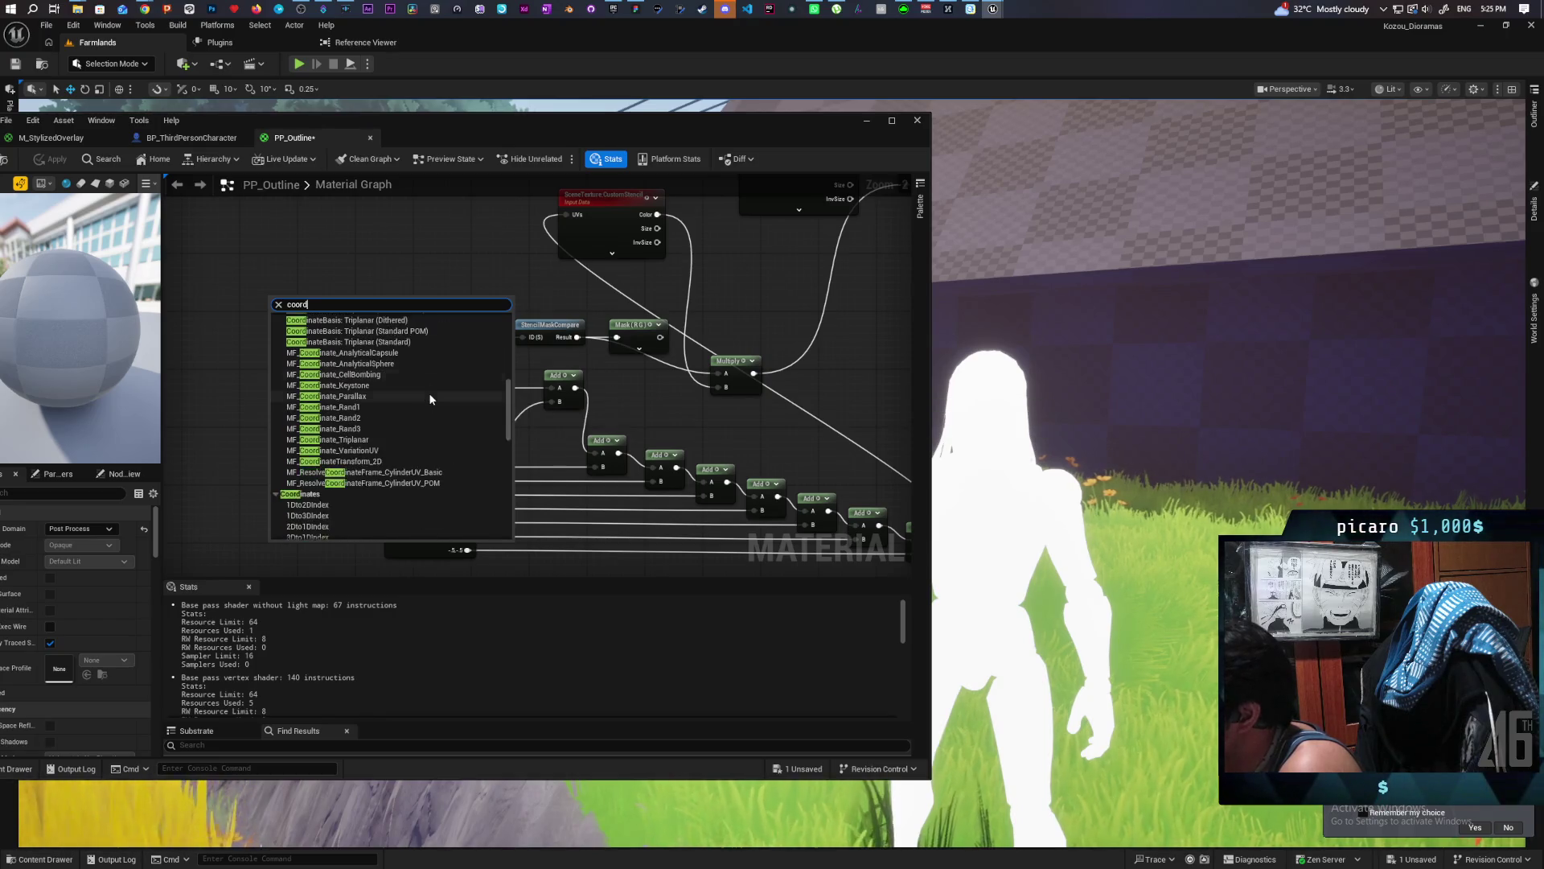
scroll(430, 399, "down", 4)
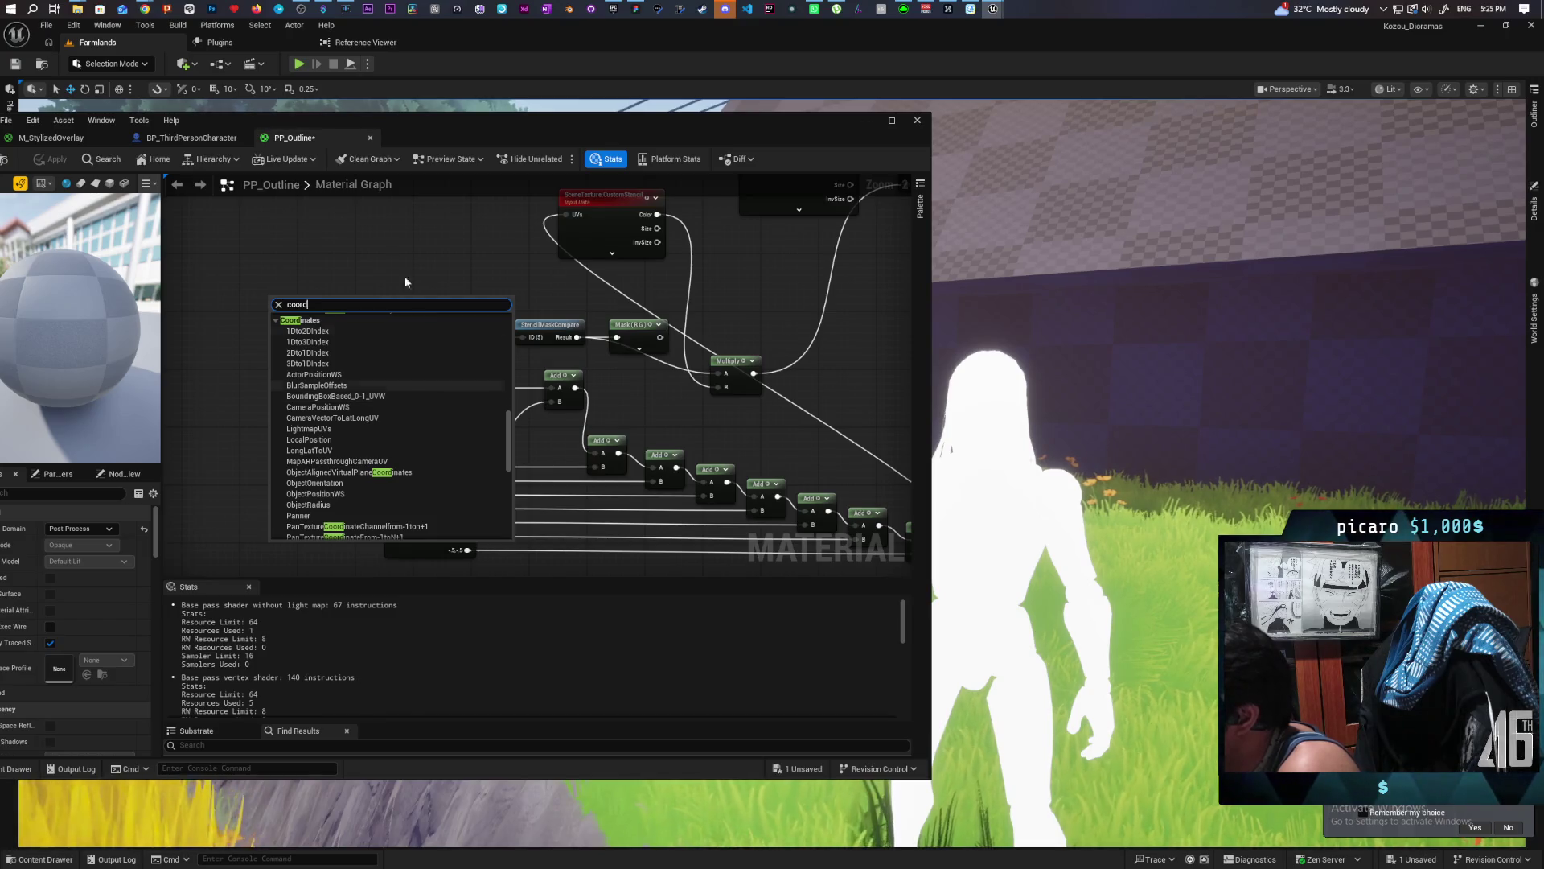
left_click(322, 279)
Add a ScreenPosition node and connect its ViewportUV to the first Add's A input.
right_click(318, 276)
type("scree")
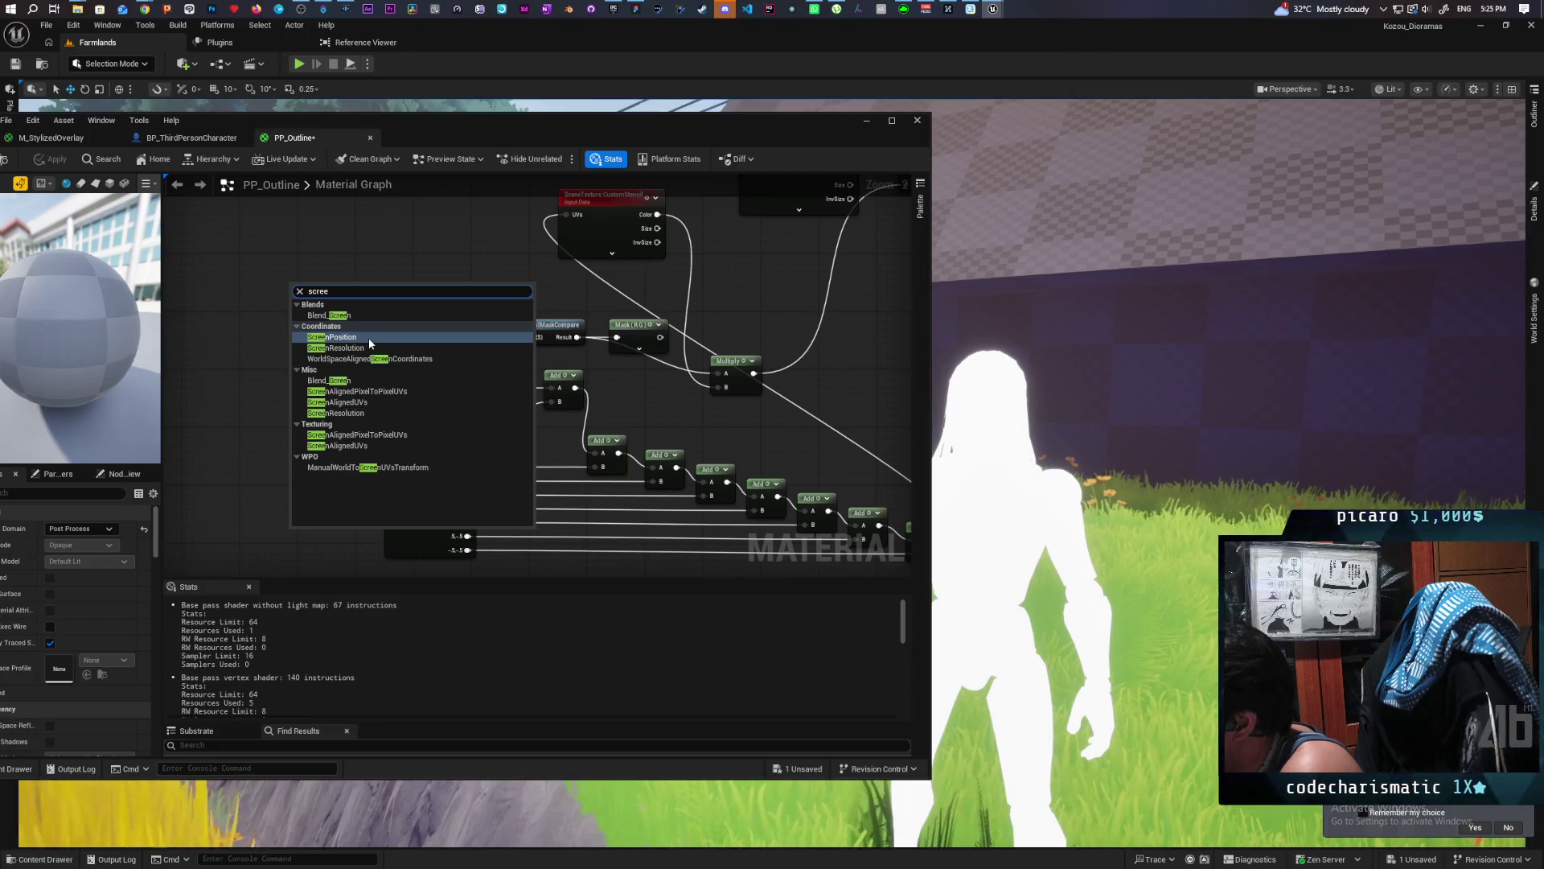
left_click(362, 337)
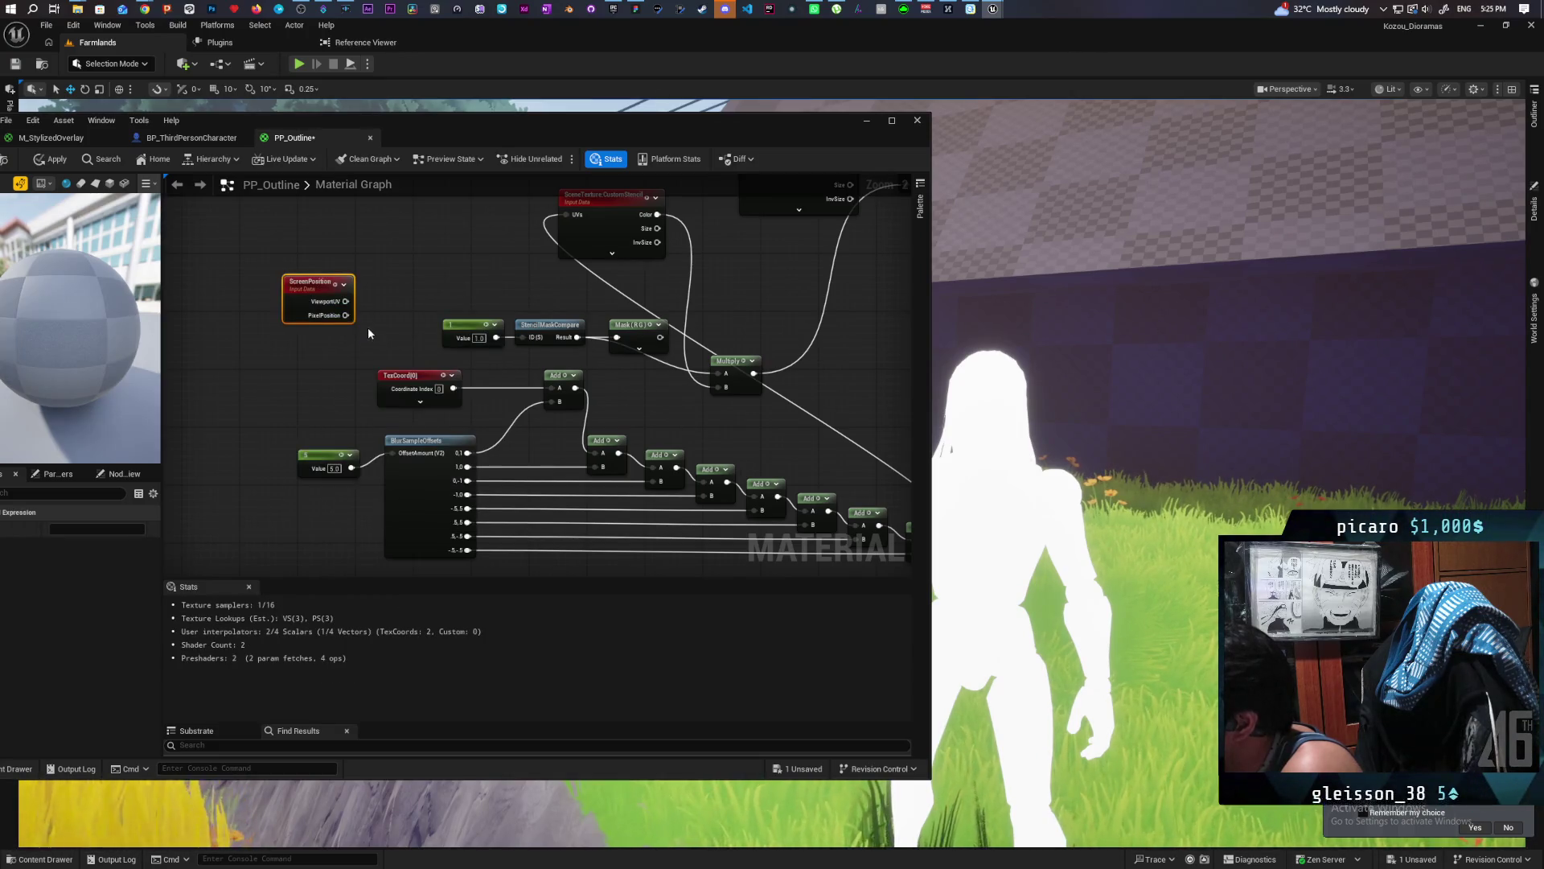
left_click_drag(346, 301, 554, 384)
mouse_move(314, 284)
left_mouse_down()
mouse_move(313, 313)
mouse_move(552, 390)
left_mouse_up()
left_click_drag(346, 329, 551, 388)
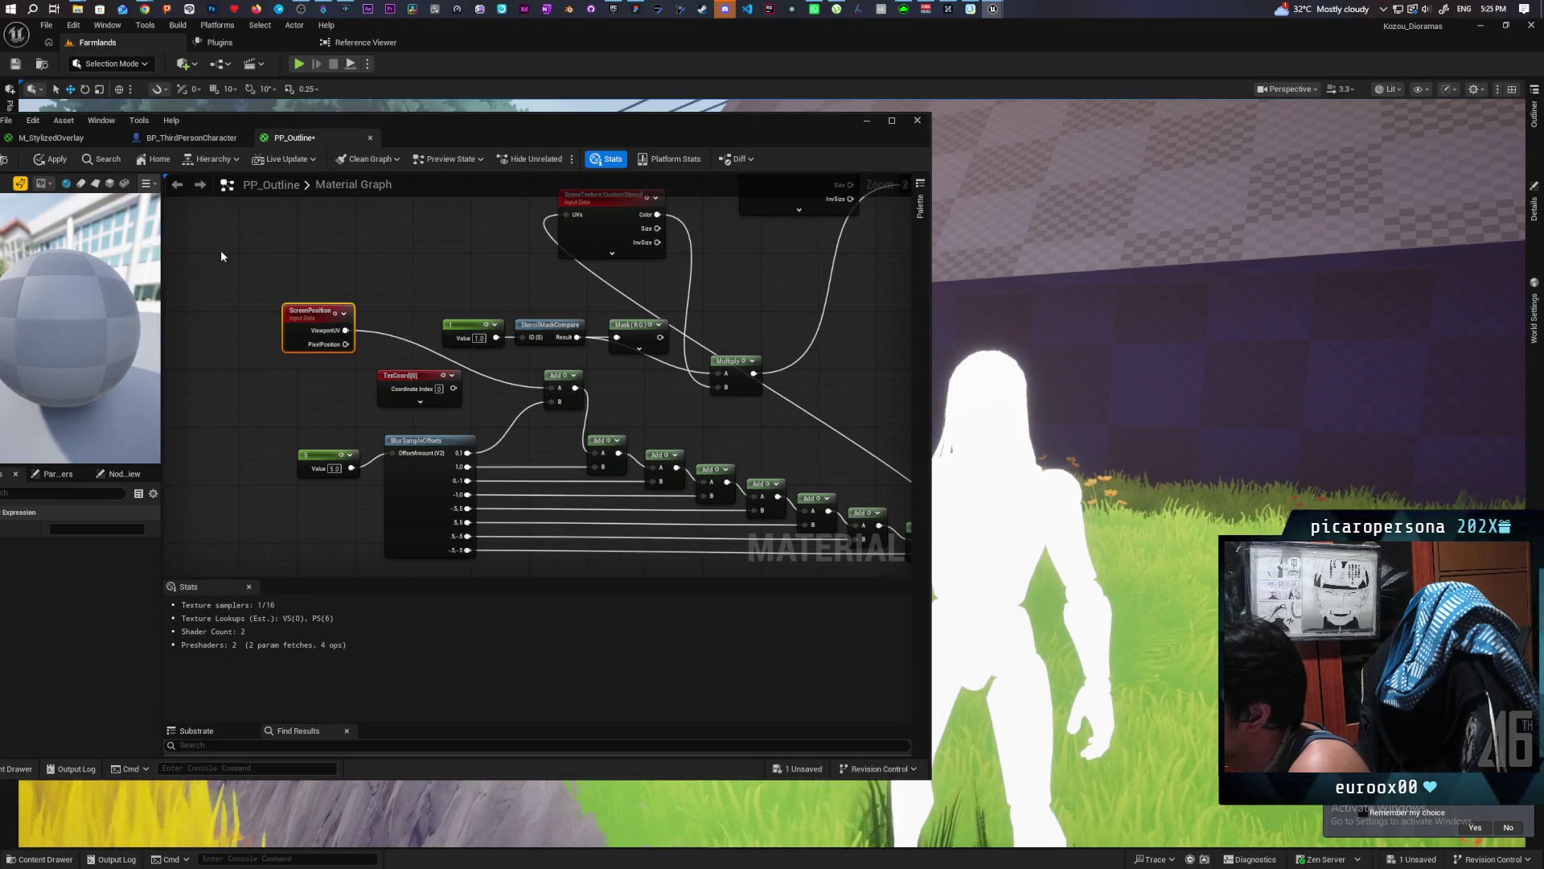
Change the blur offset constant to 0.2 and apply the material.
left_click(51, 160)
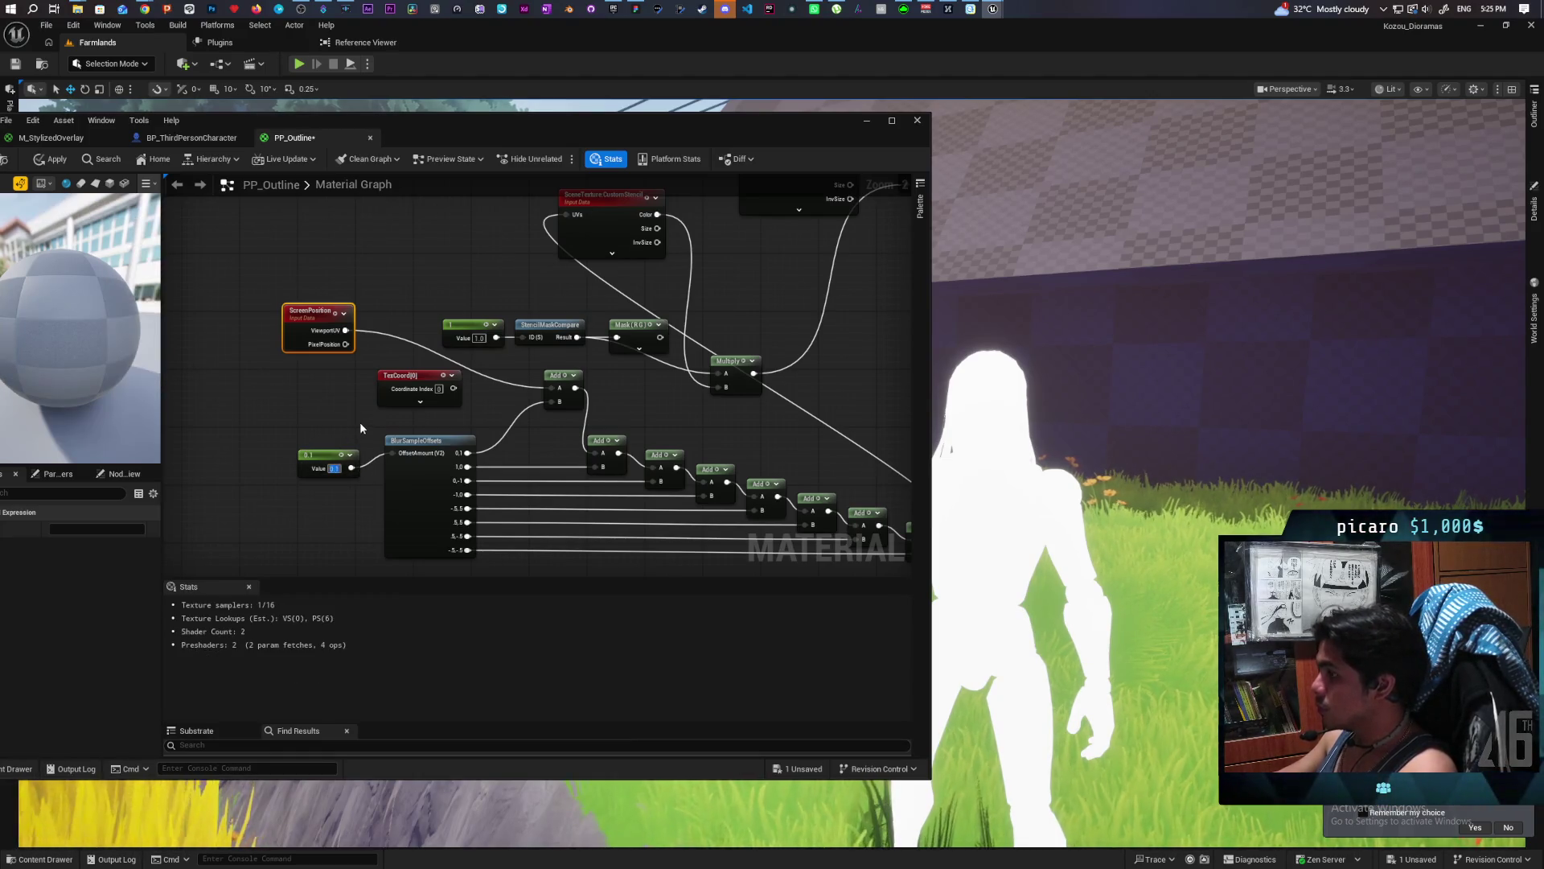
left_click(59, 161)
left_click(60, 161)
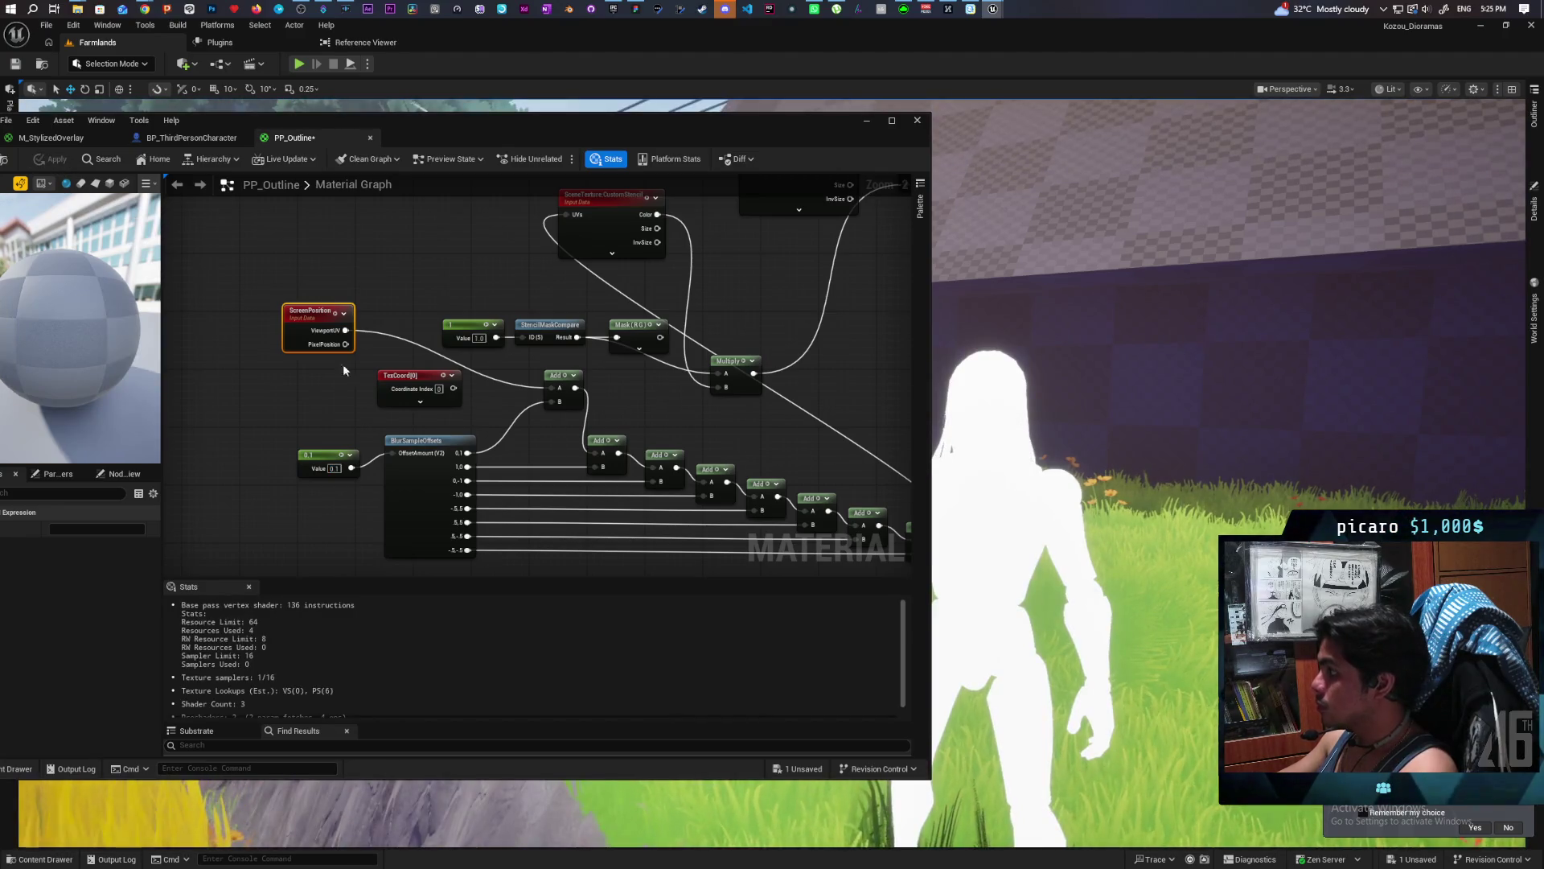
key("Return")
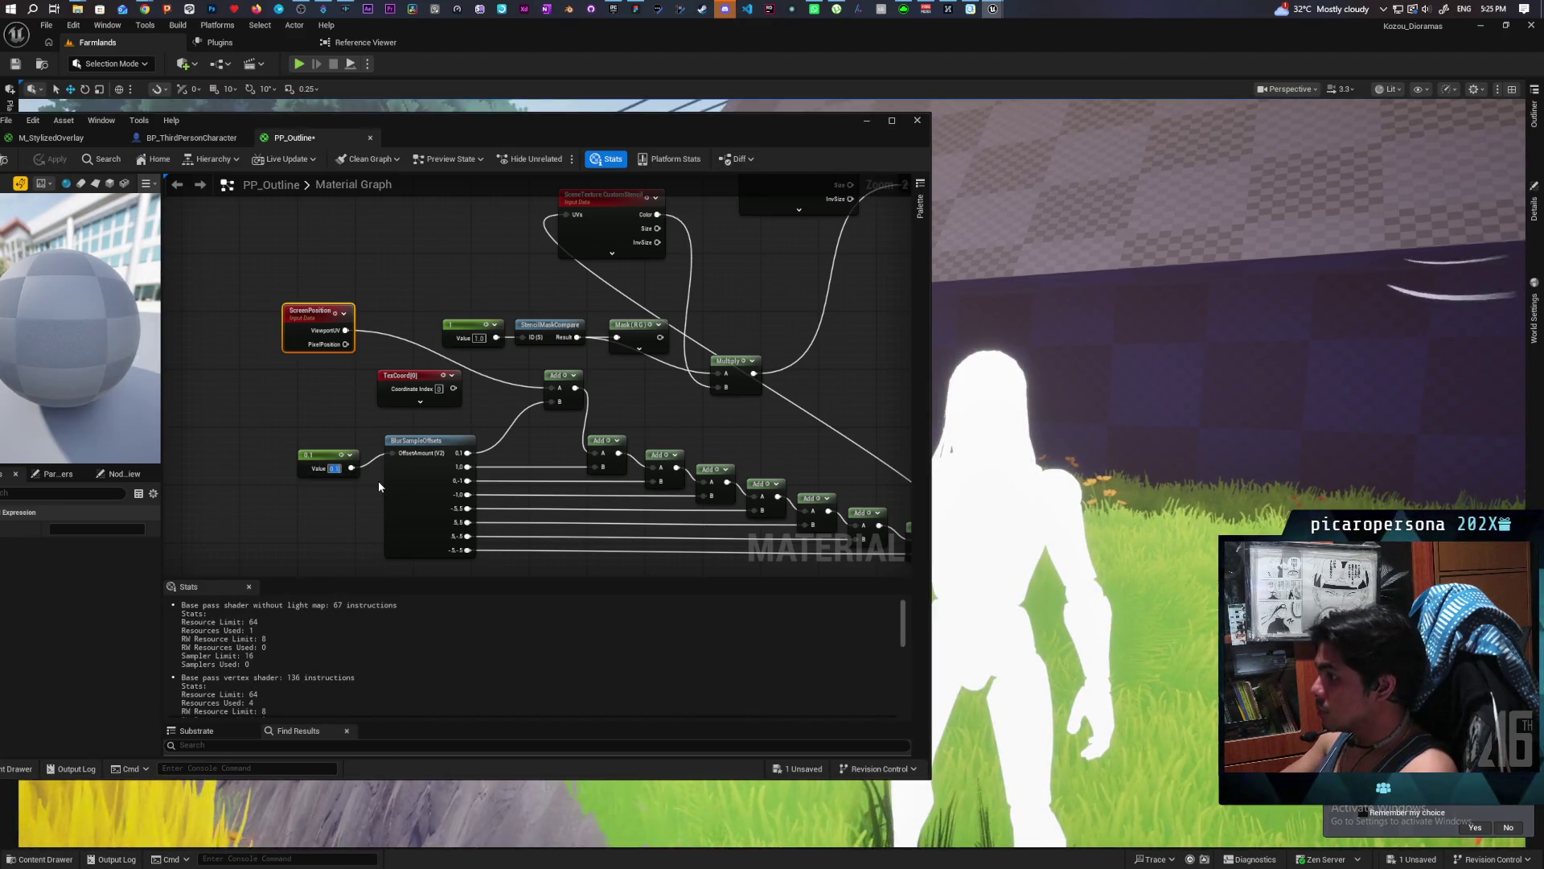
type("0.2")
left_click(297, 497)
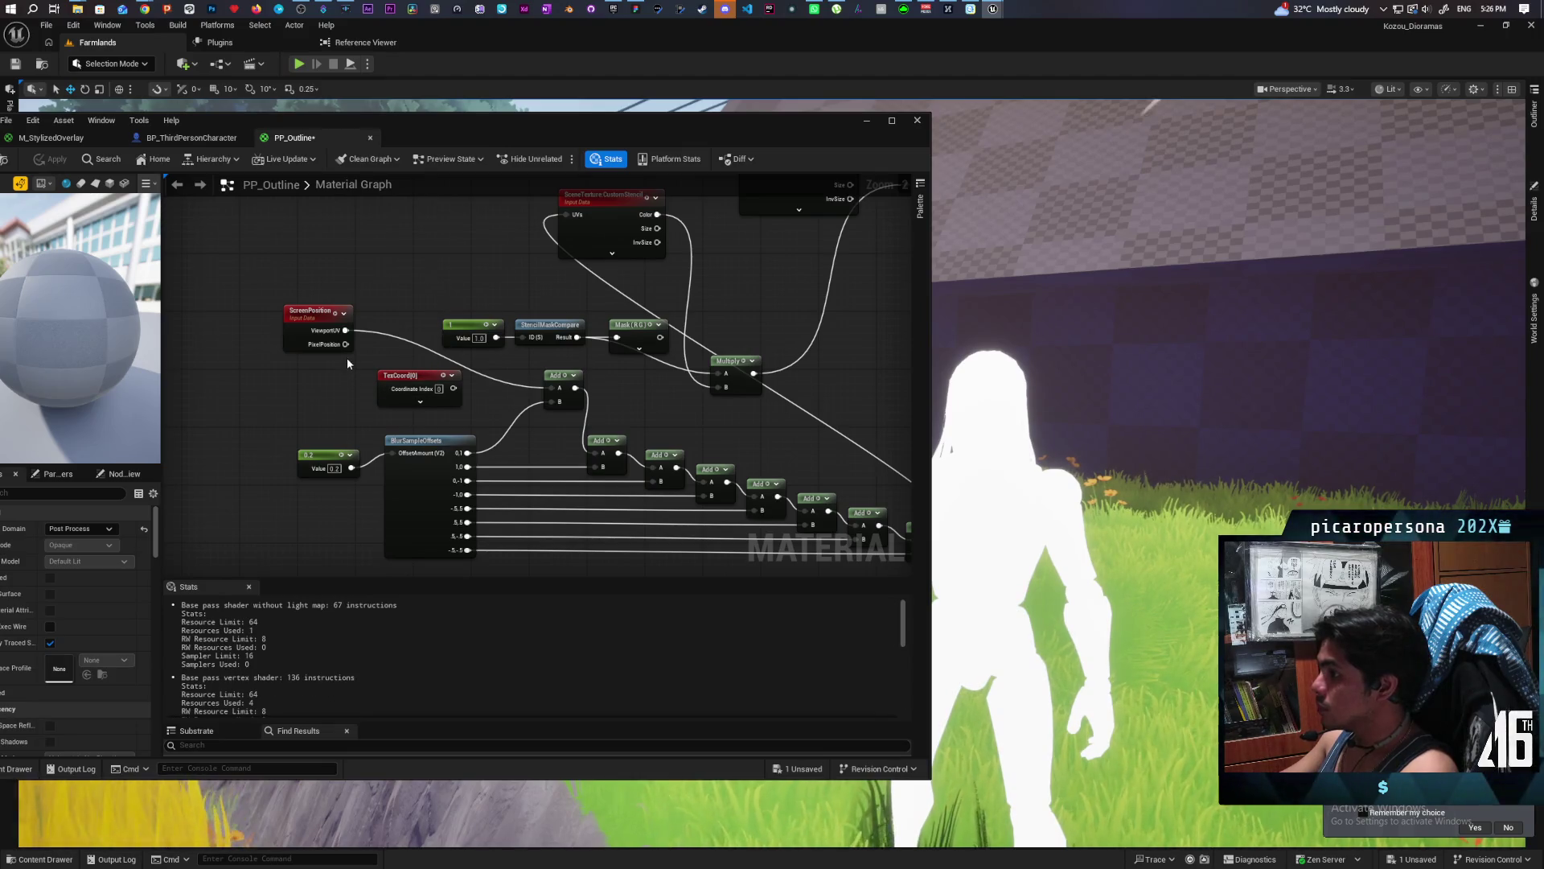
Feed ScreenPosition's PixelPosition into the first Add instead and apply the material.
left_click_drag(346, 344, 551, 388)
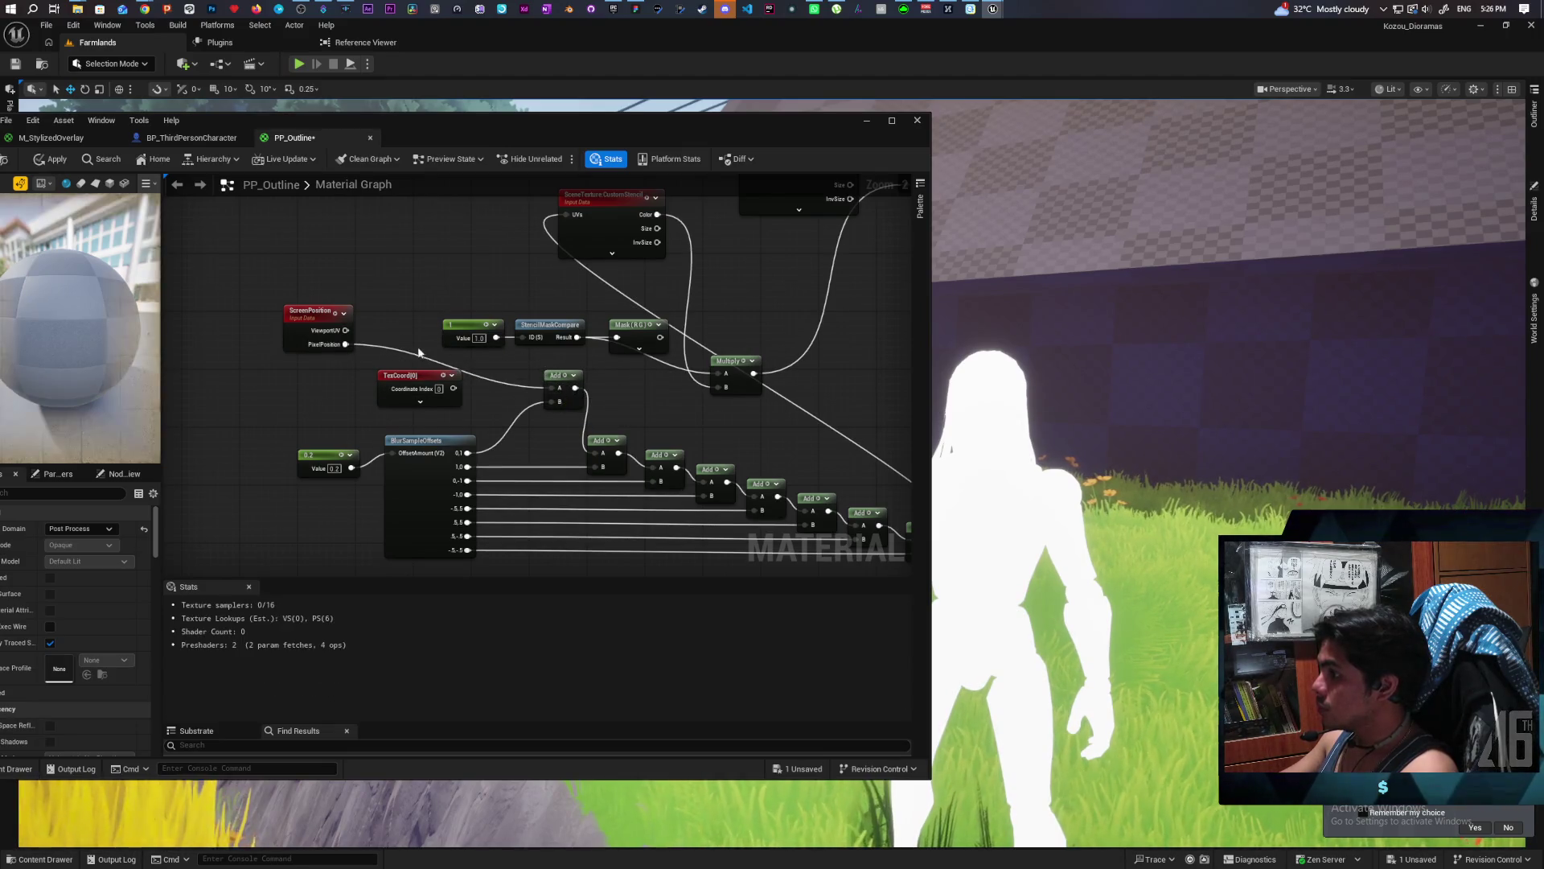
left_click(51, 158)
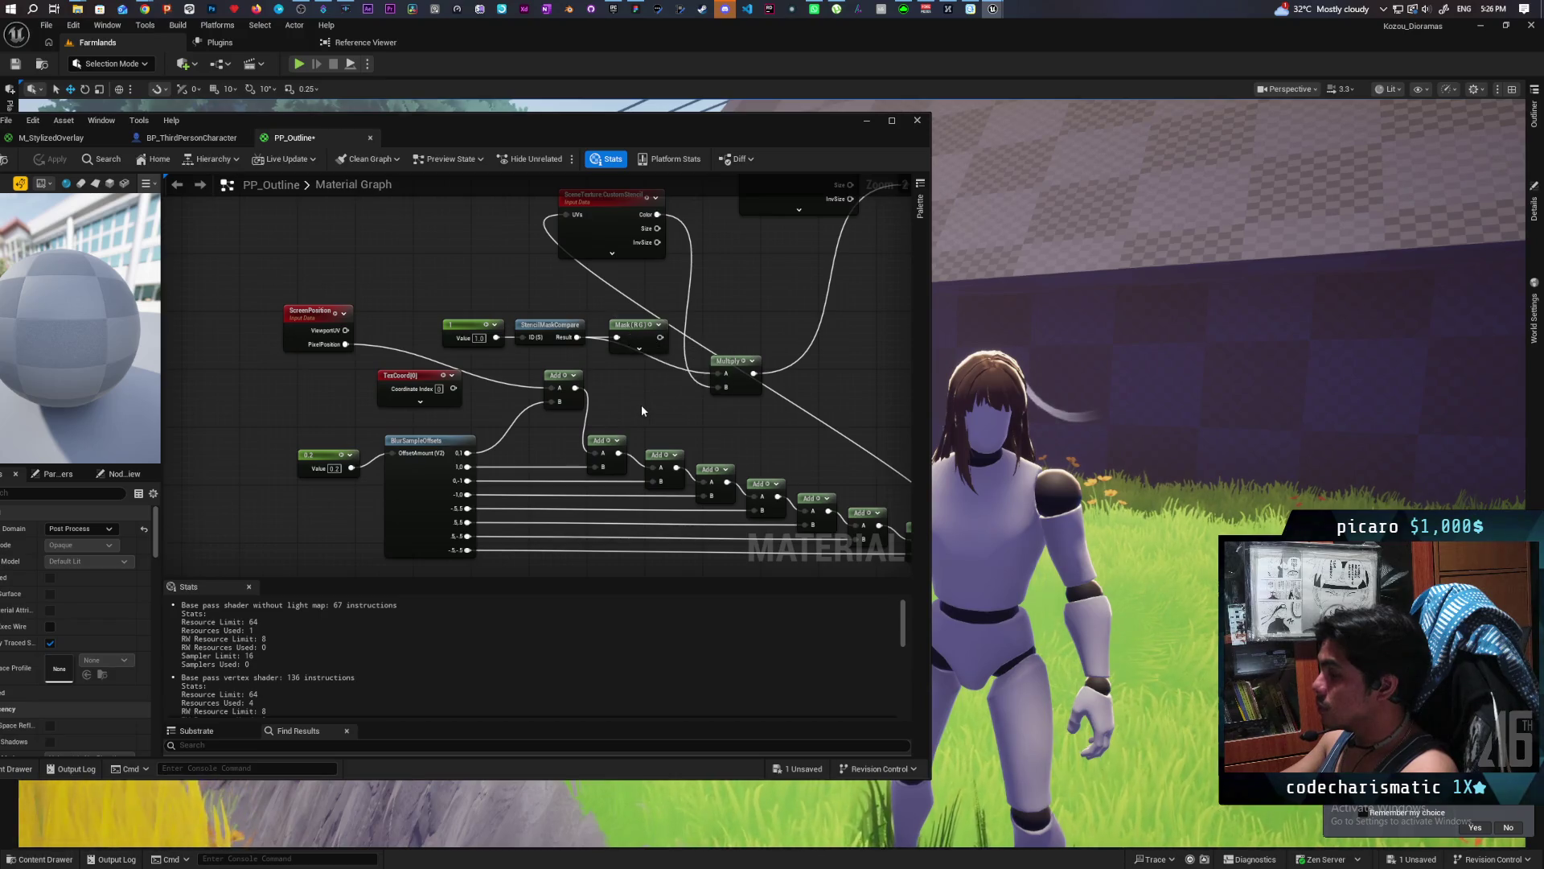
mouse_move(641, 407)
left_mouse_down()
mouse_move(624, 389)
mouse_move(613, 427)
mouse_move(563, 418)
mouse_move(552, 441)
mouse_move(441, 410)
mouse_move(453, 456)
mouse_move(552, 455)
mouse_move(638, 429)
mouse_move(600, 443)
left_mouse_up()
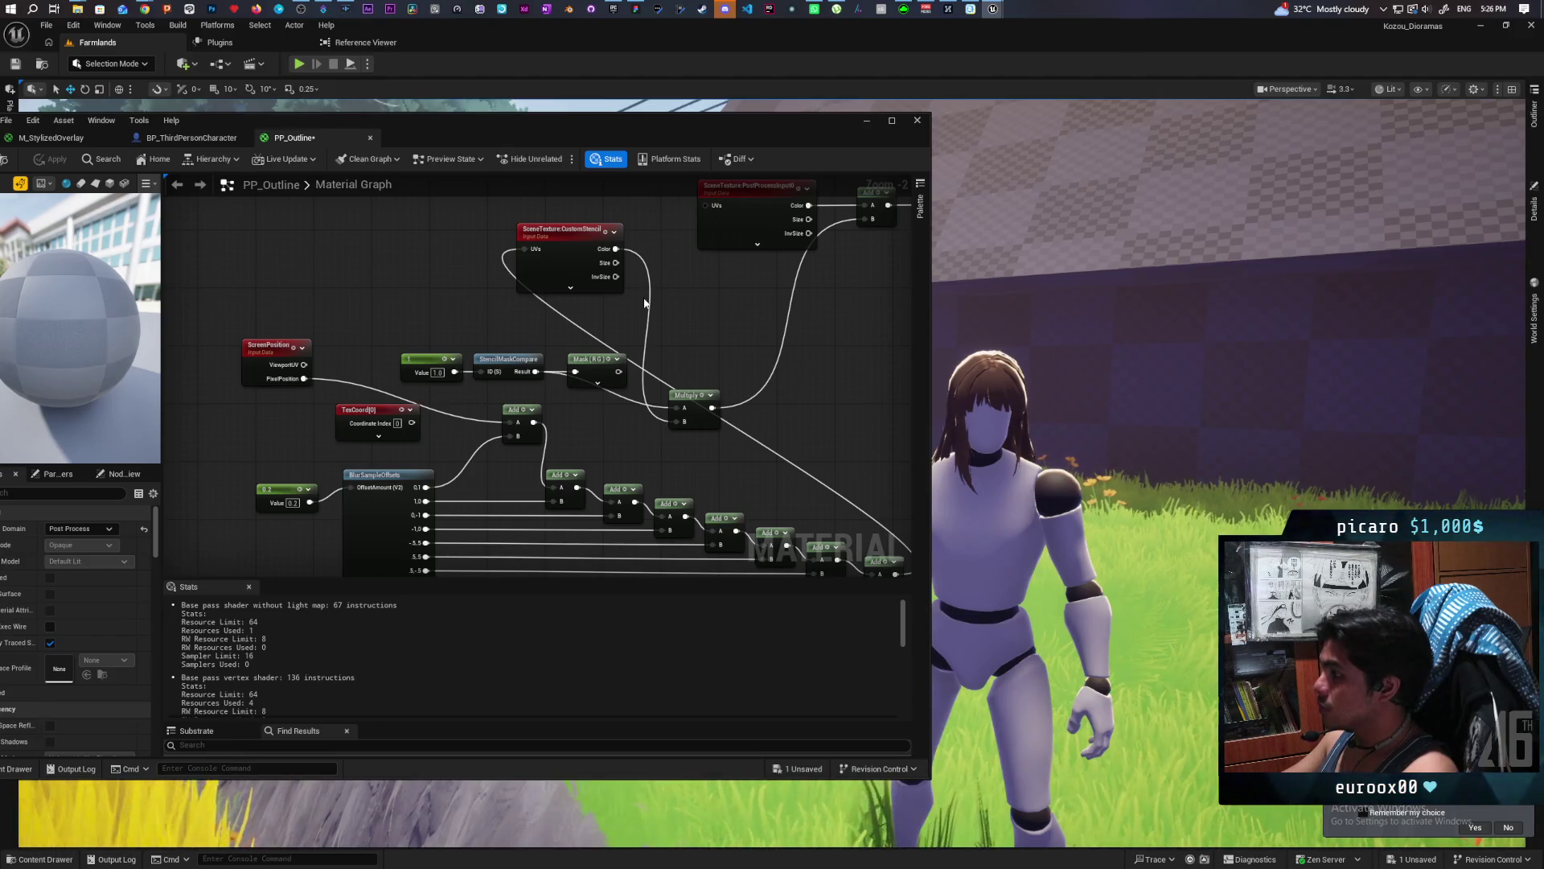
Move the Mask (RG) node up and left to tidy the graph.
left_click_drag(696, 312, 666, 269)
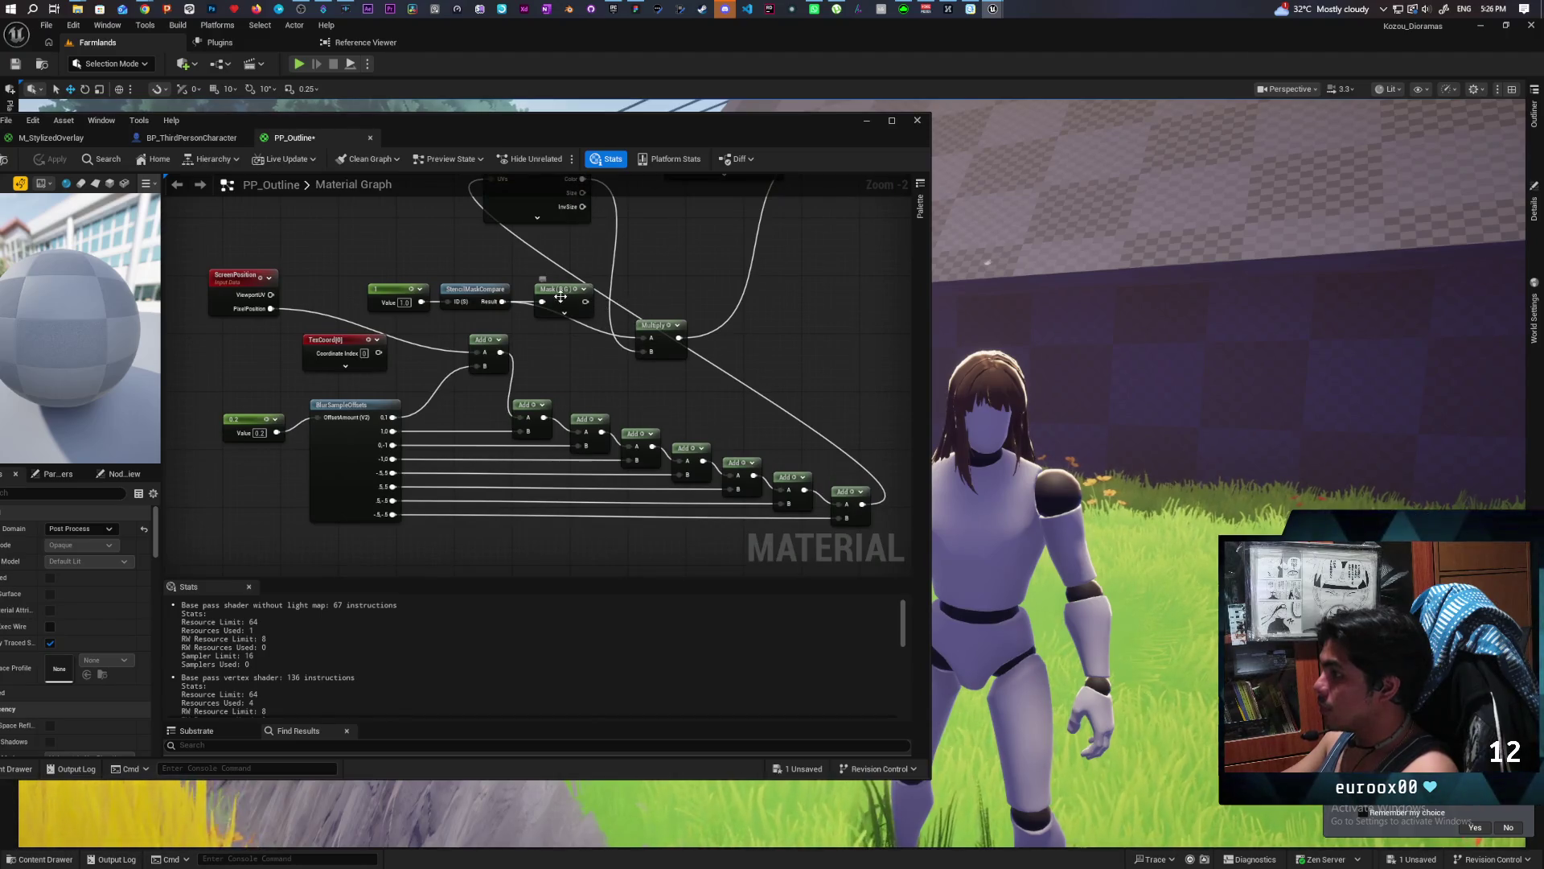
left_click_drag(559, 289, 552, 253)
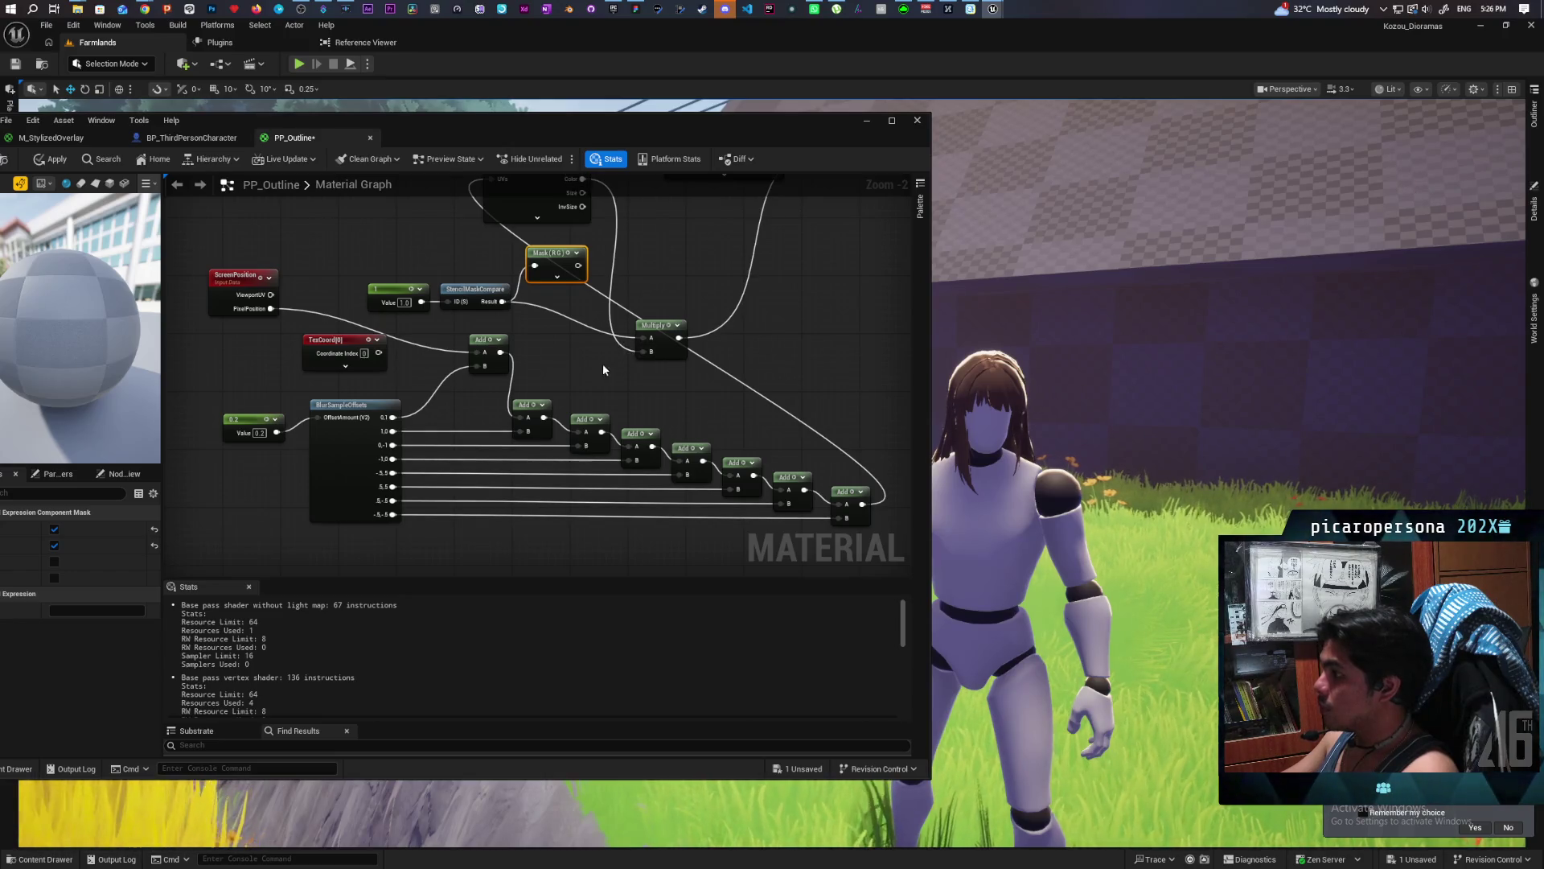
left_click(547, 355)
left_click_drag(548, 355, 553, 445)
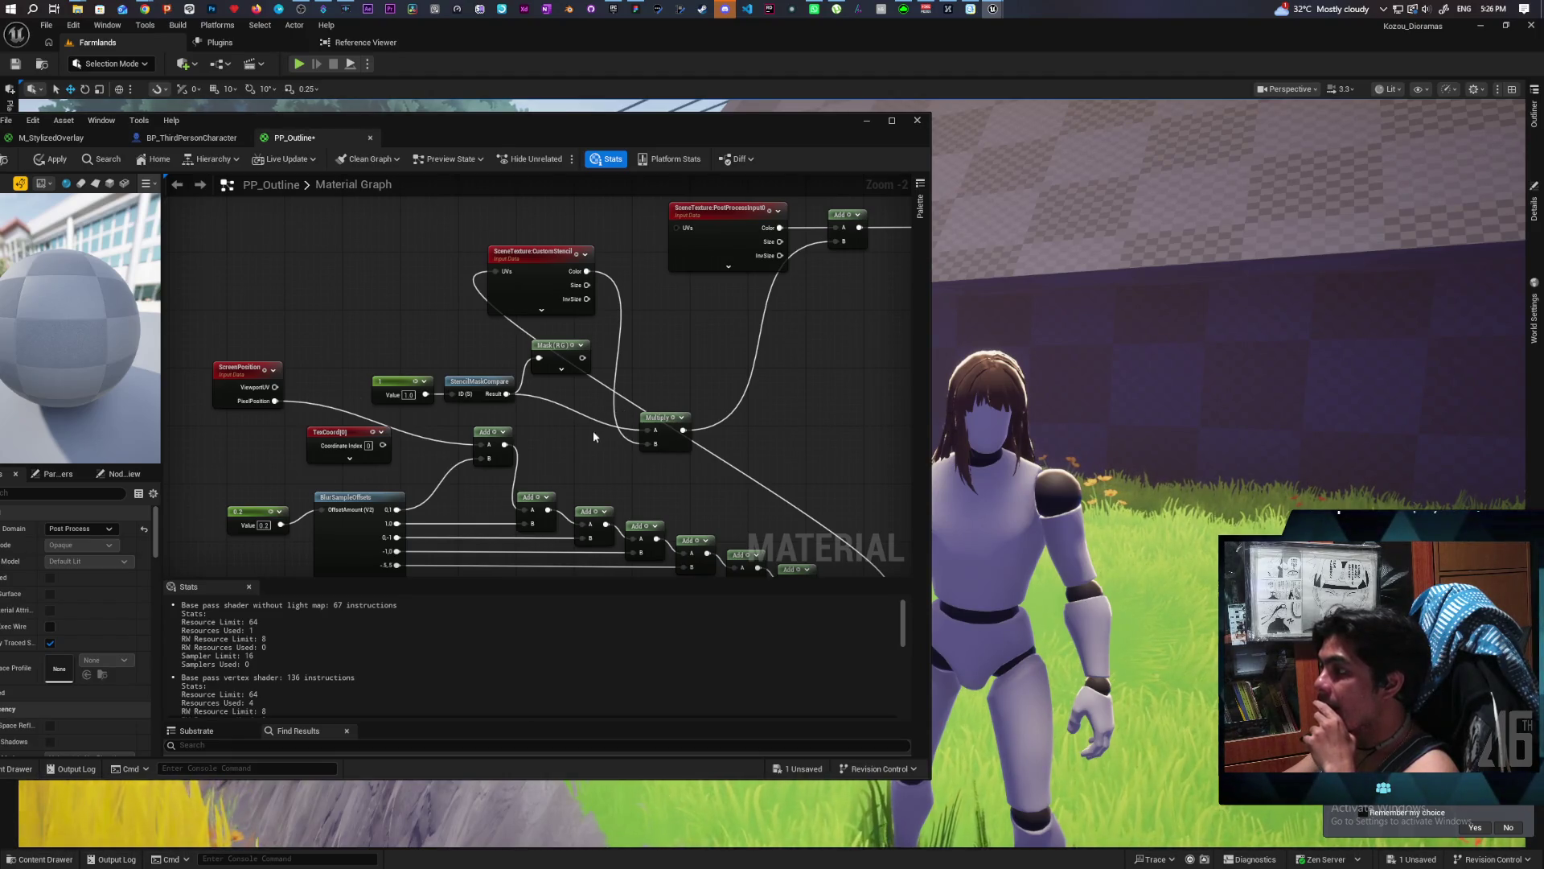
Bring the Gemini 'UE5 Stencil Outline' Chrome window to the front.
mouse_move(144, 8)
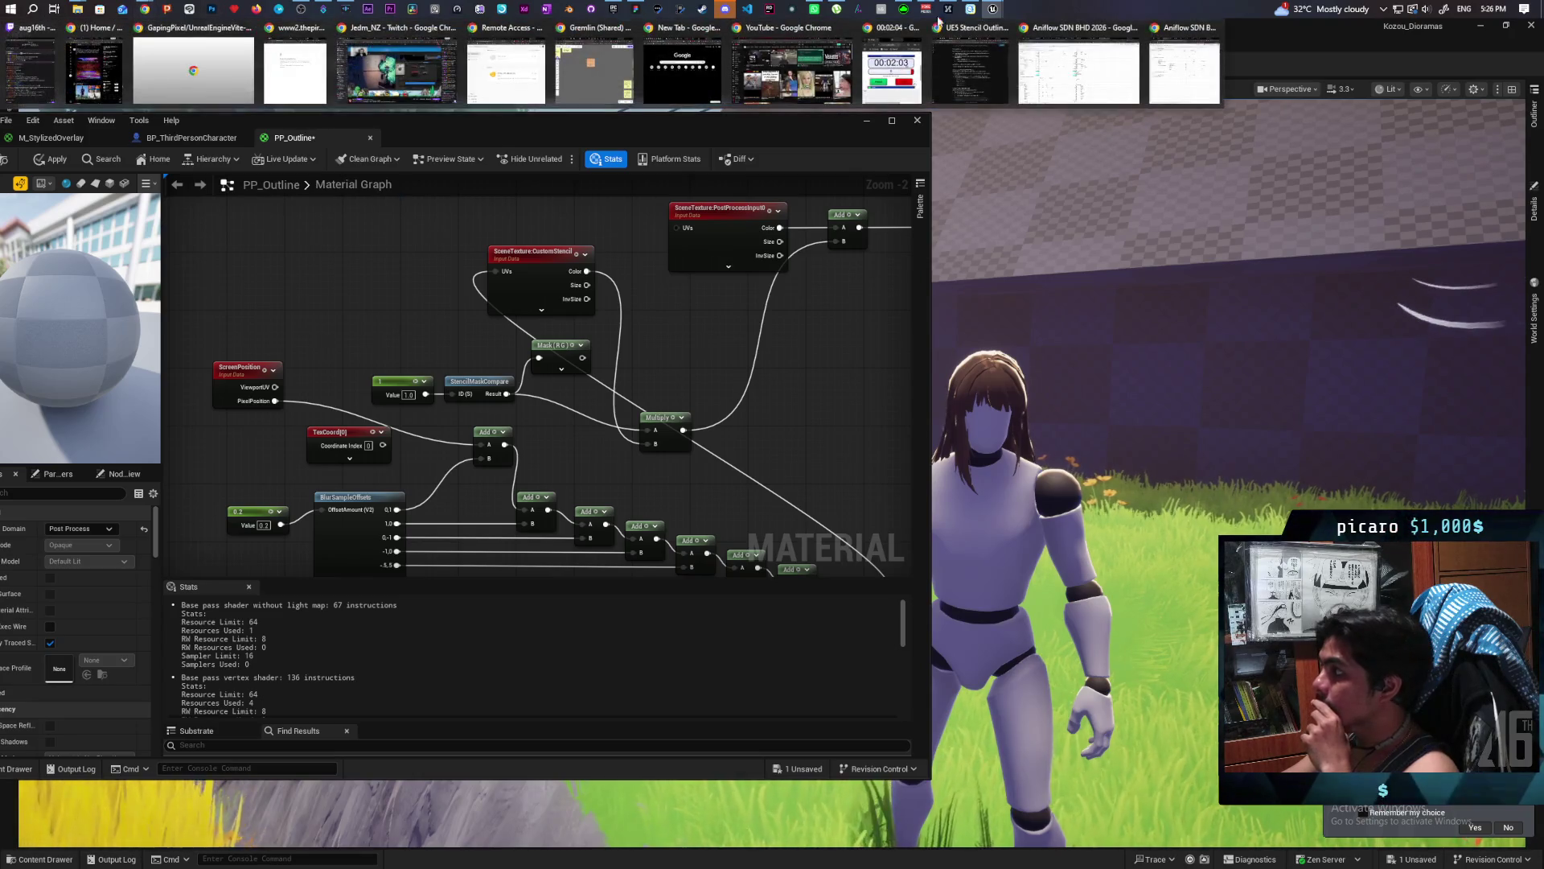
left_click(645, 84)
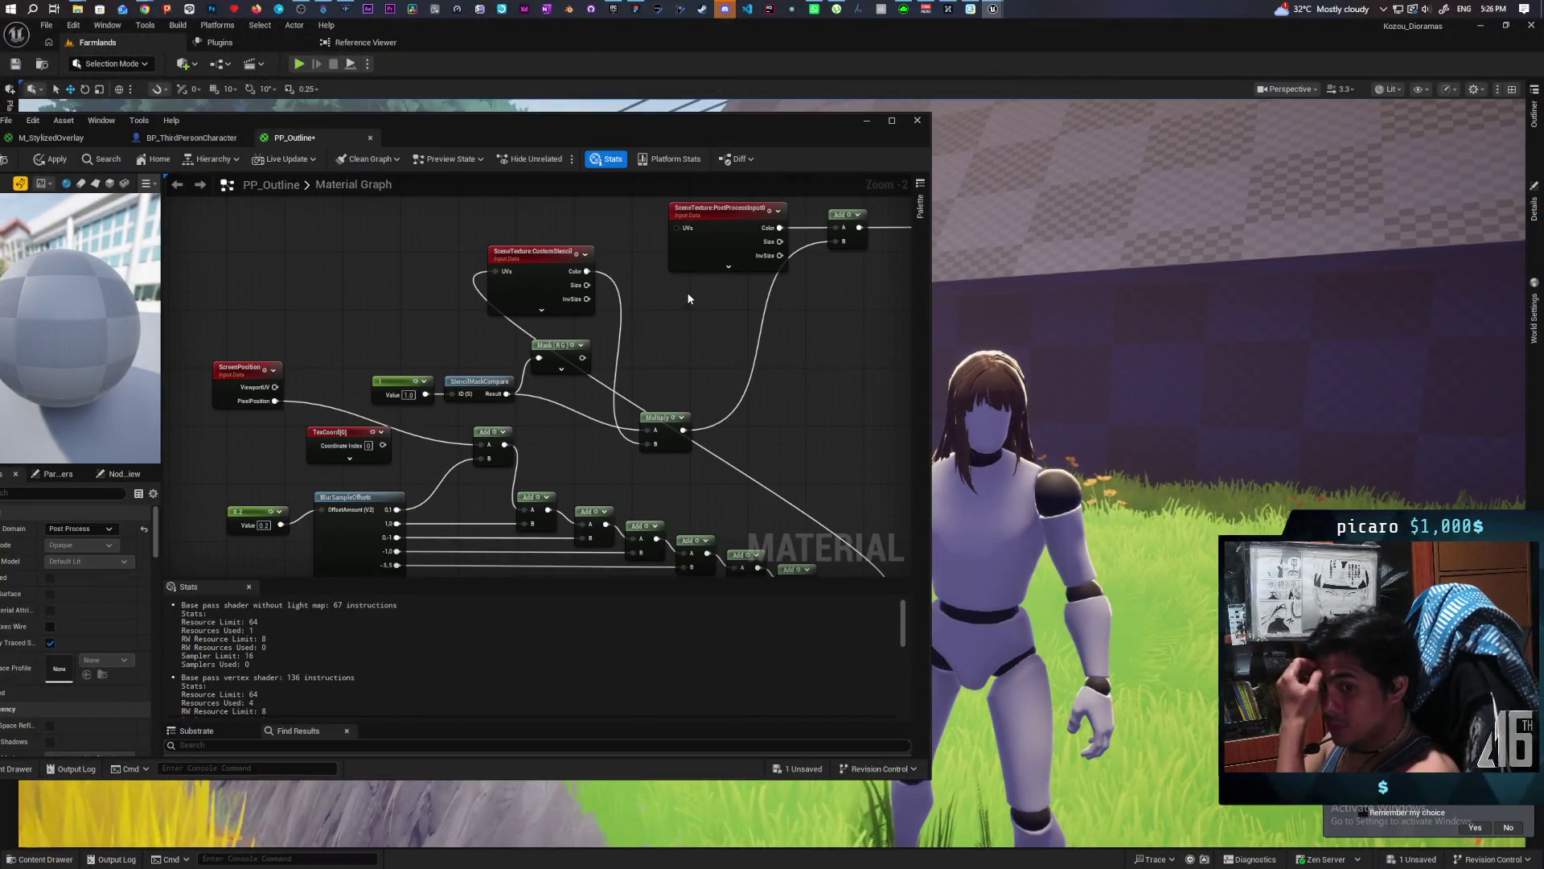
mouse_move(148, 8)
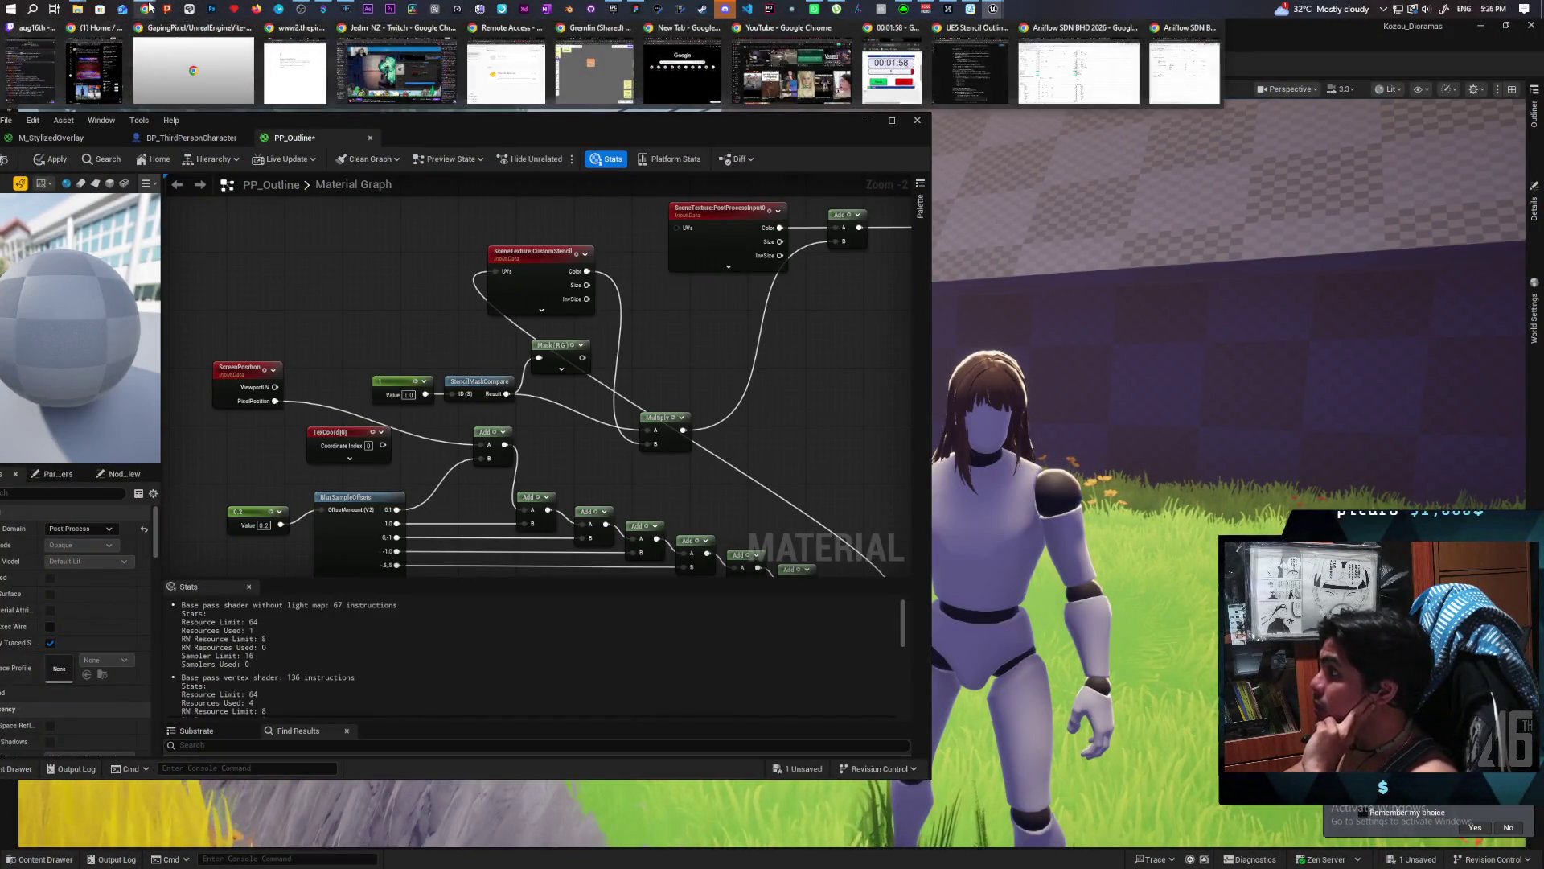
left_click(969, 72)
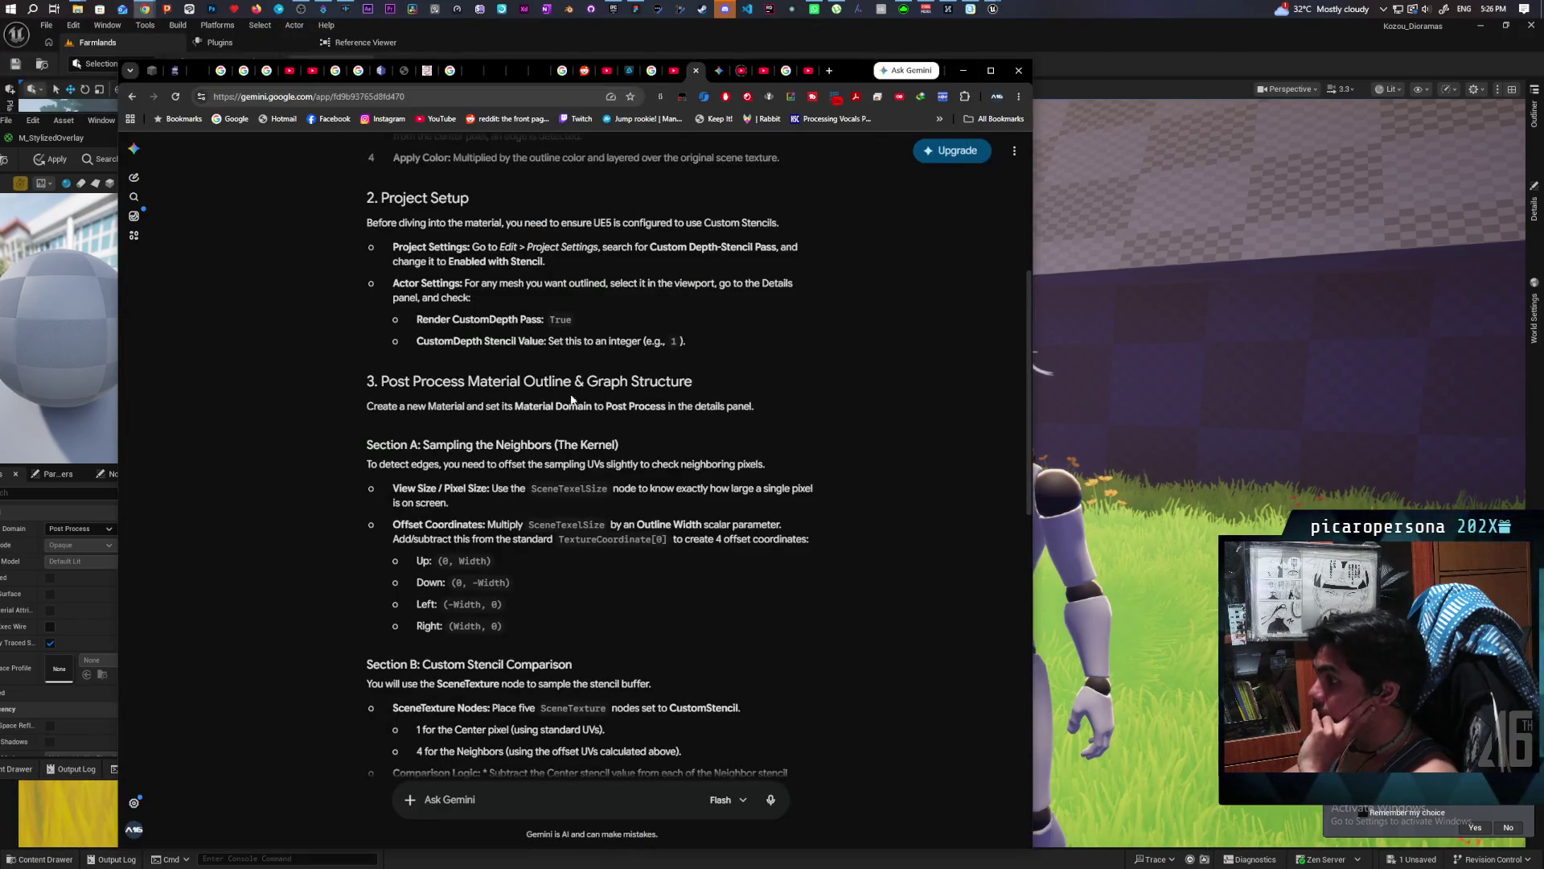
Move the Gemini window to the right side, exposing the PP_Outline material graph.
scroll(741, 467, "down", 1)
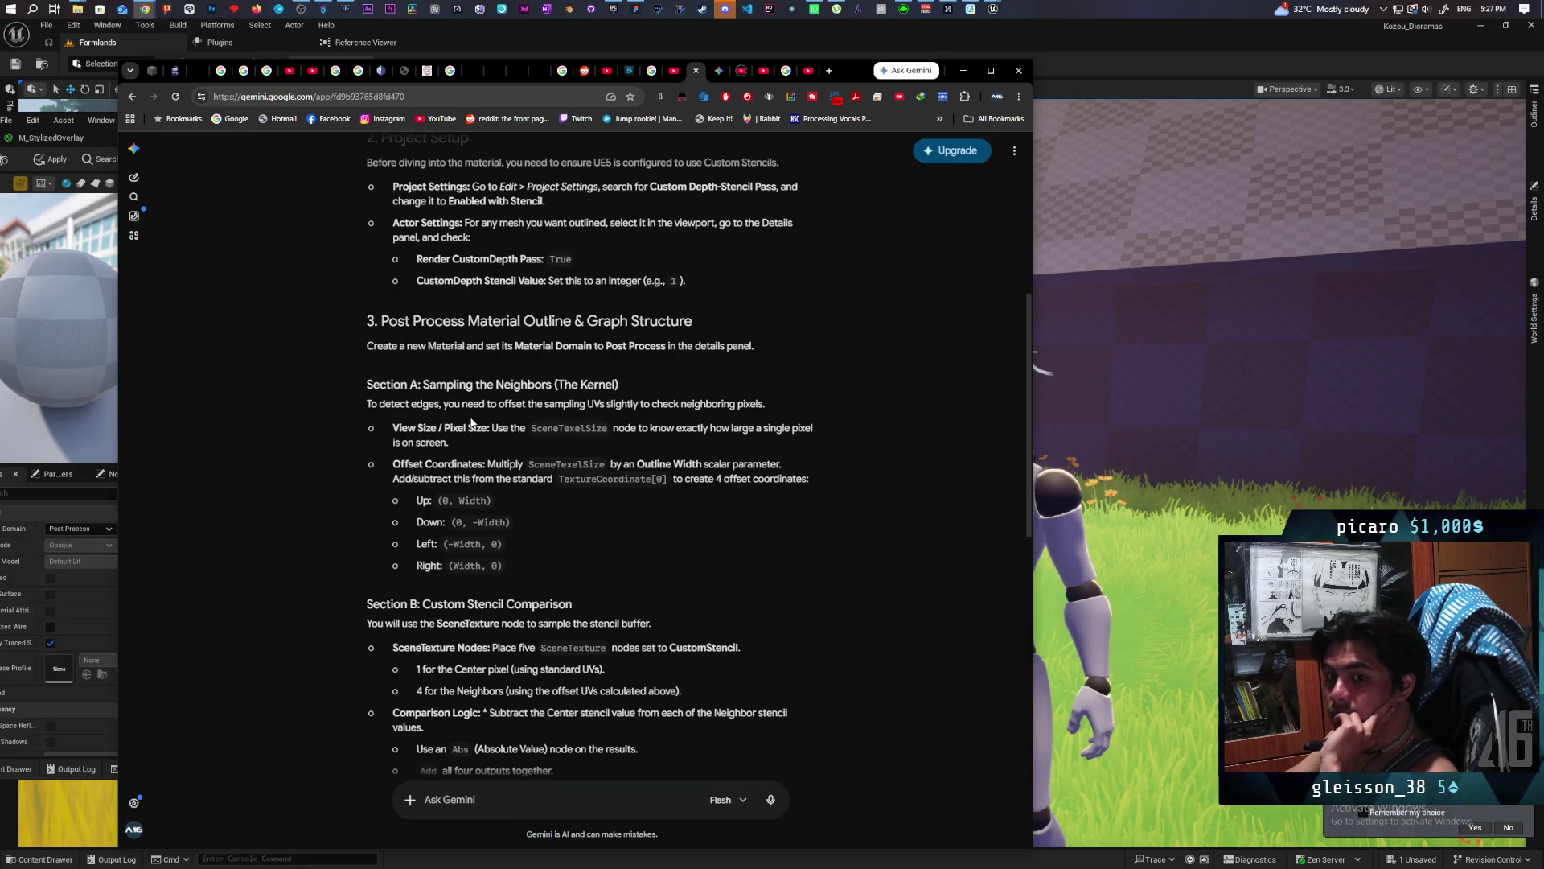
left_click_drag(854, 78, 1365, 58)
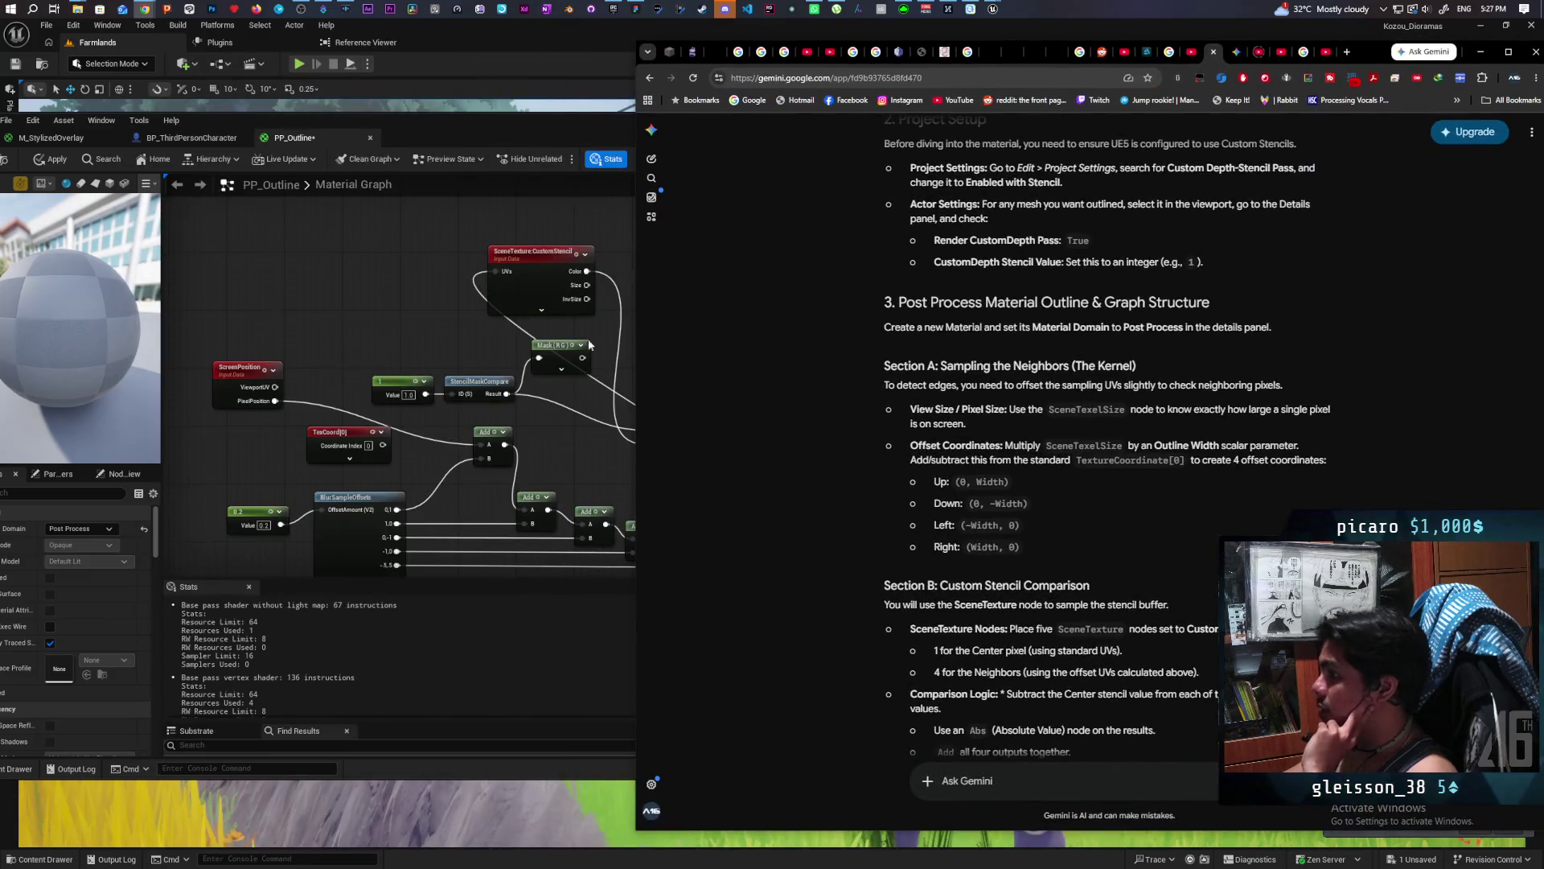
left_click(341, 304)
right_click(343, 306)
Add a SceneTexelSize node via the 'scene te' search, then bring the Gemini guide back.
type("scene te")
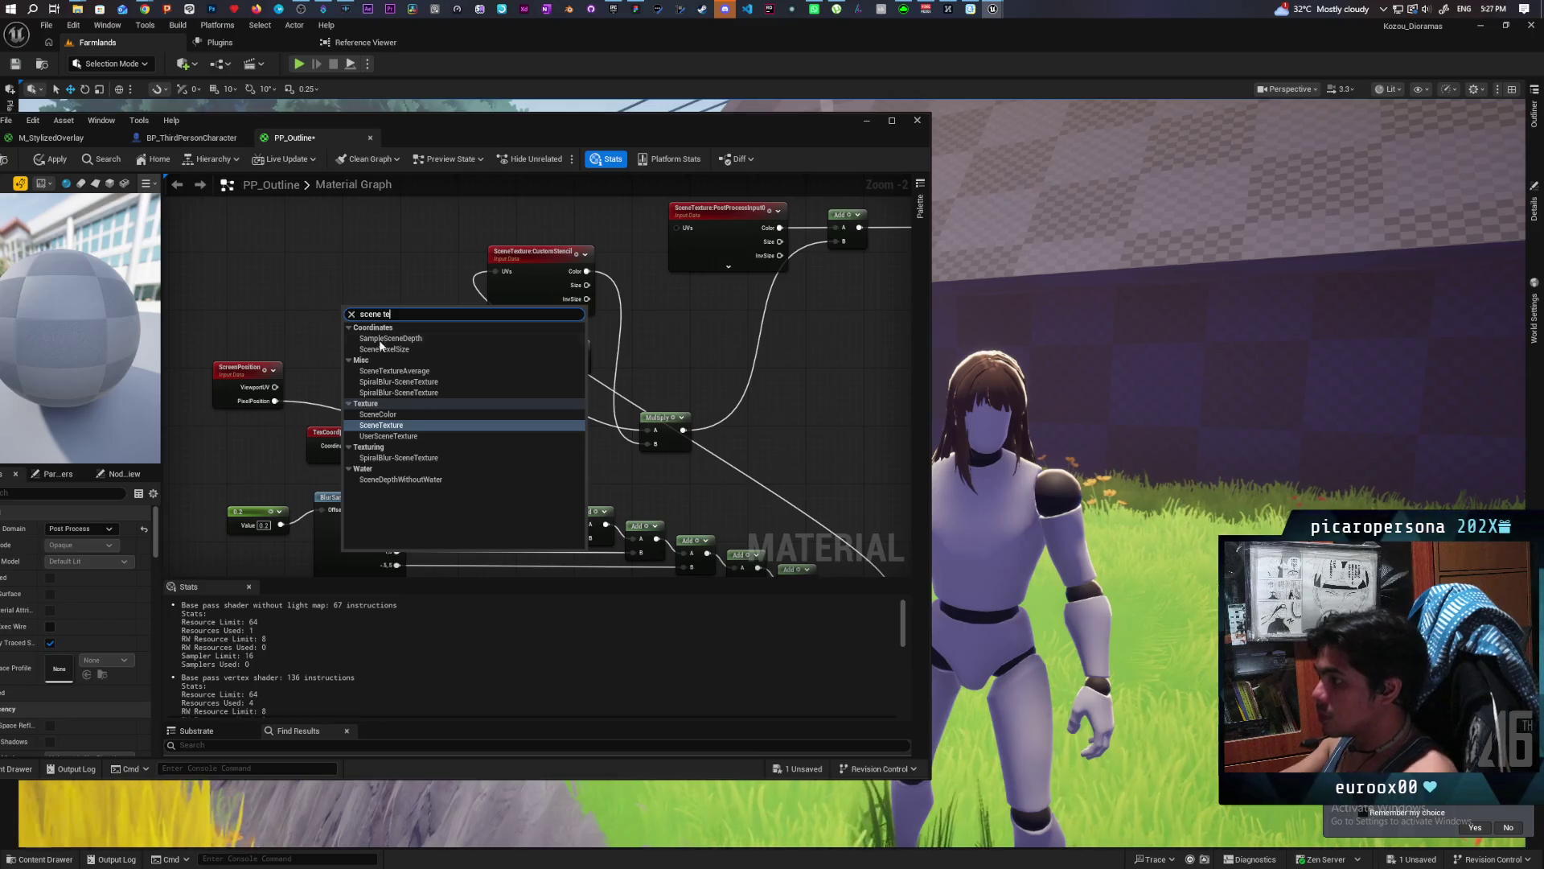
left_click(383, 349)
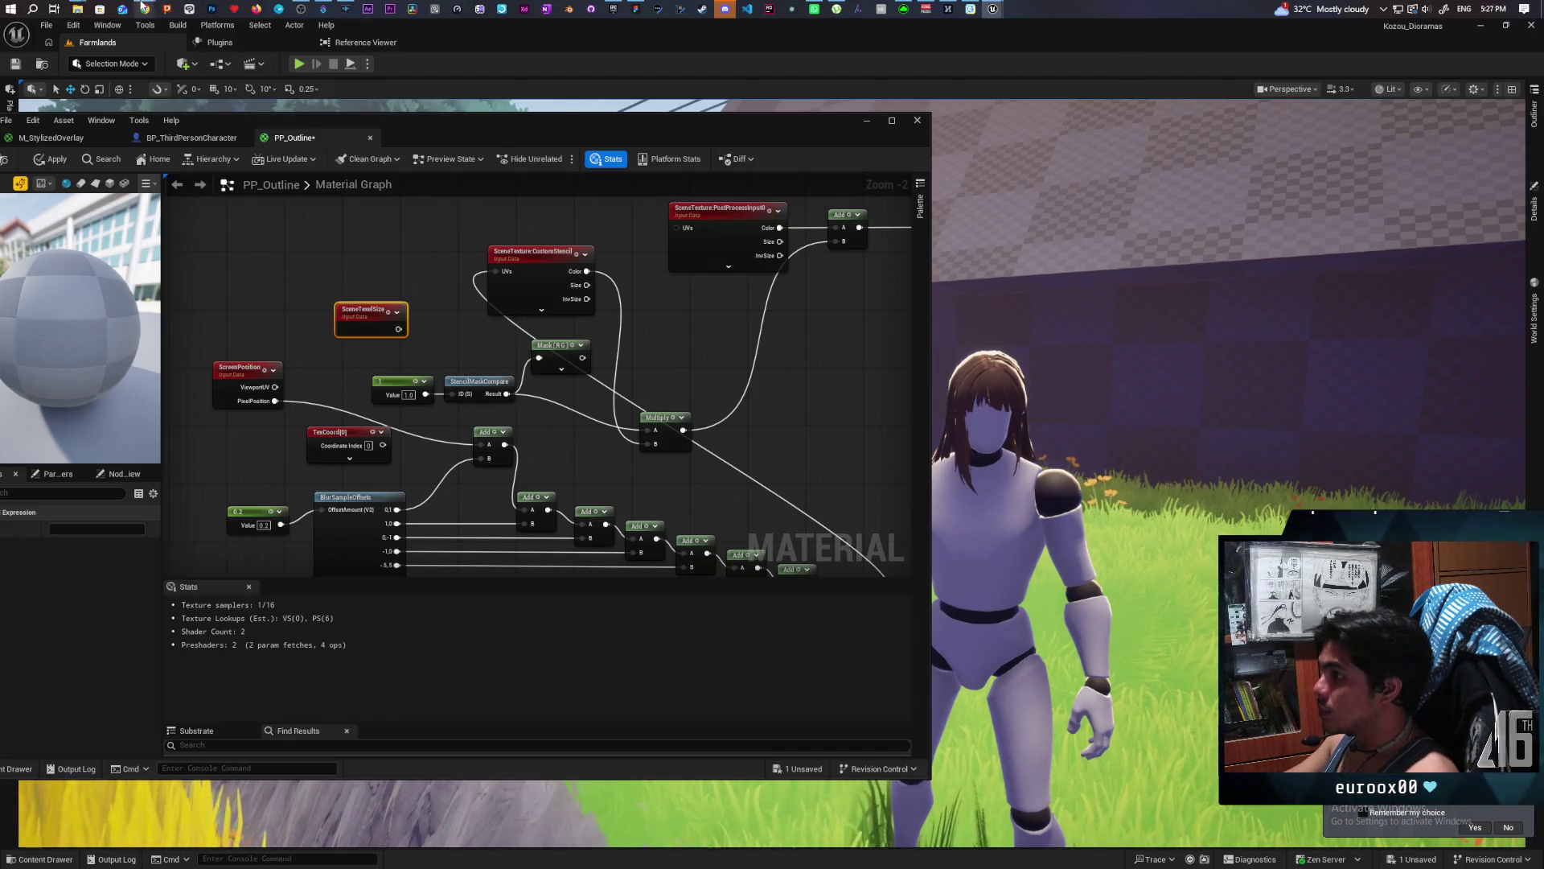
mouse_move(153, 6)
mouse_move(786, 89)
mouse_move(948, 81)
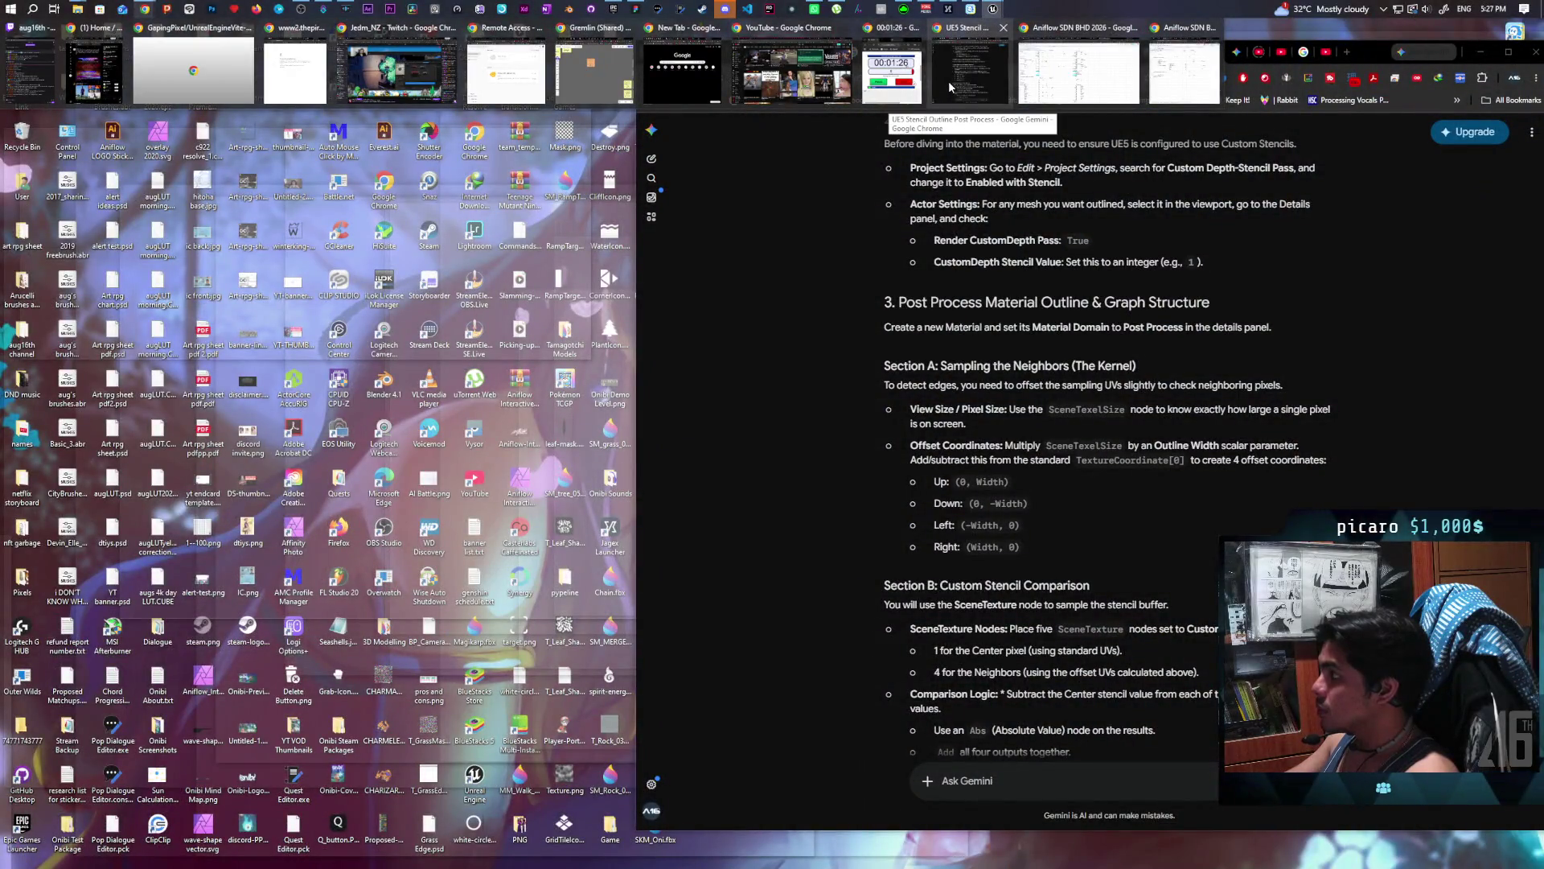
left_click(949, 80)
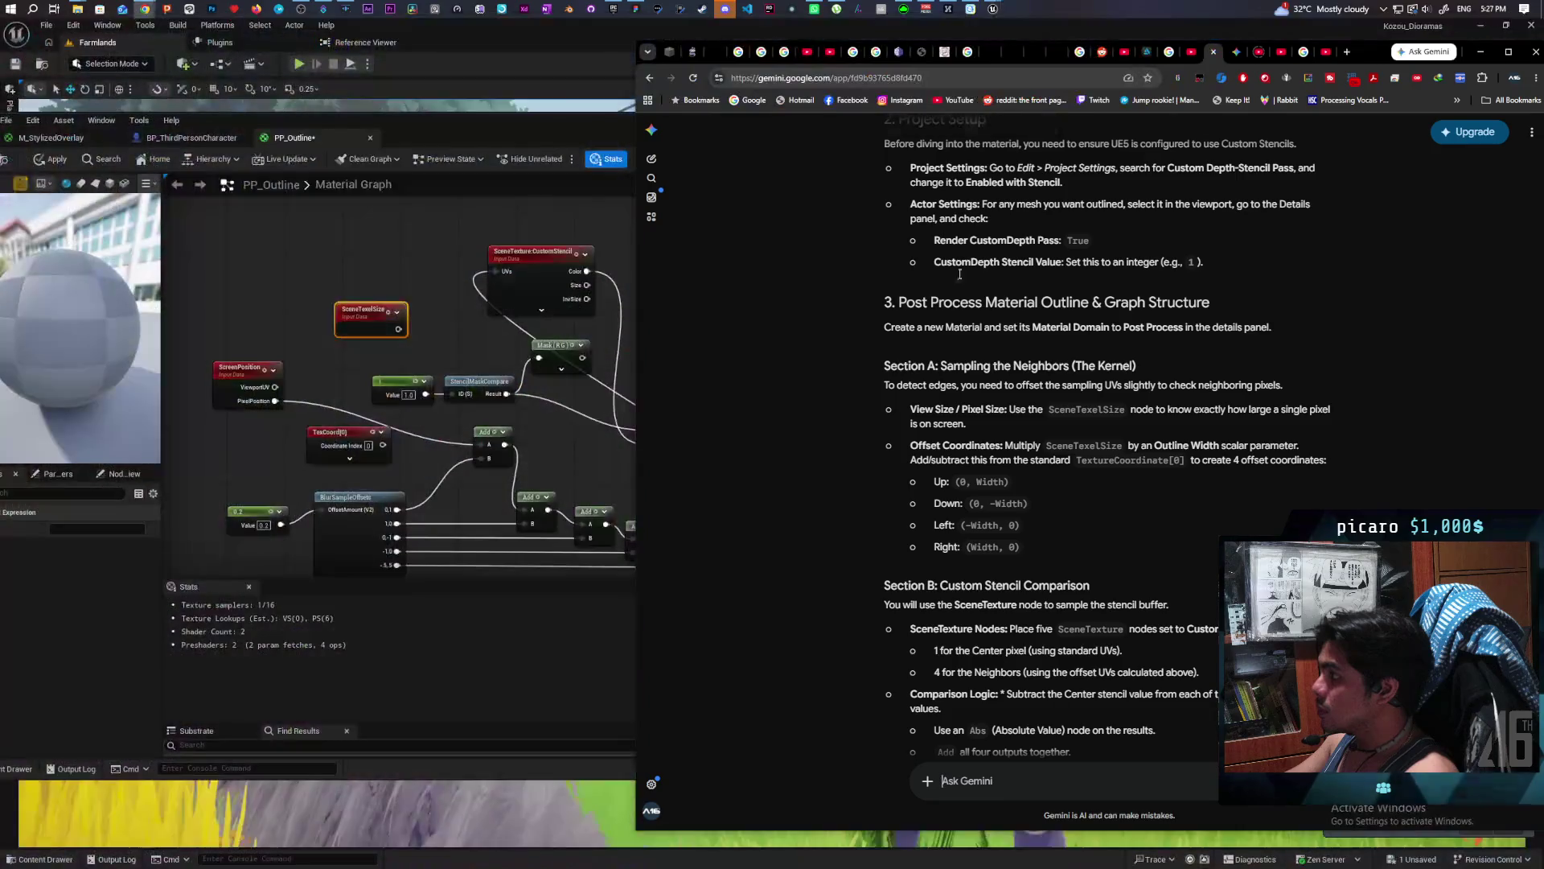
Scroll the Gemini guide through Sections C and D, then switch Chrome to YouTube.
scroll(1107, 345, "down", 1)
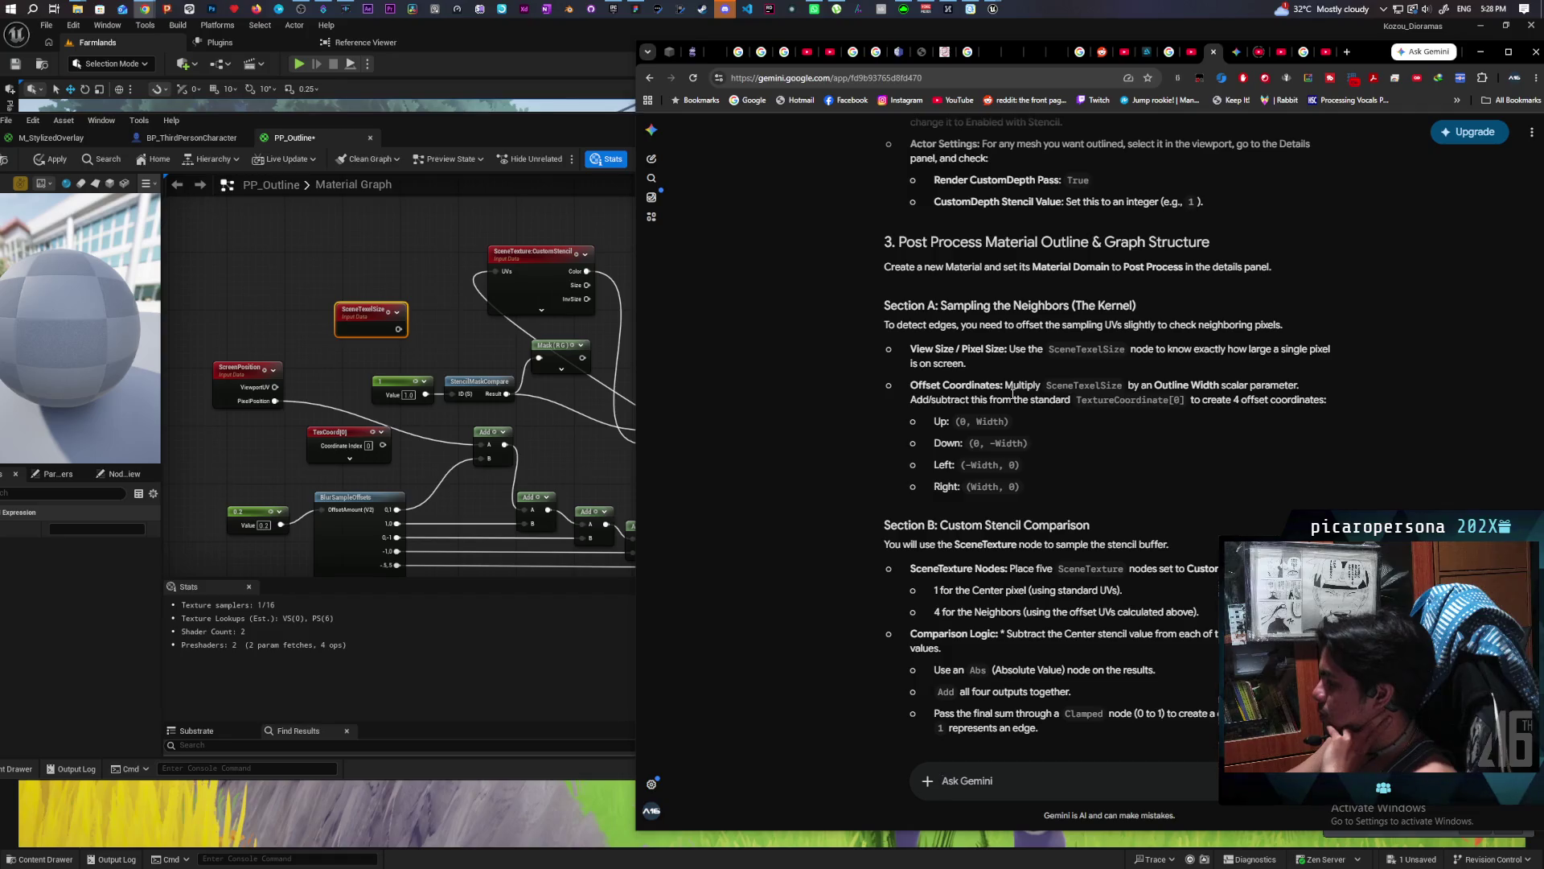
scroll(1013, 393, "down", 3)
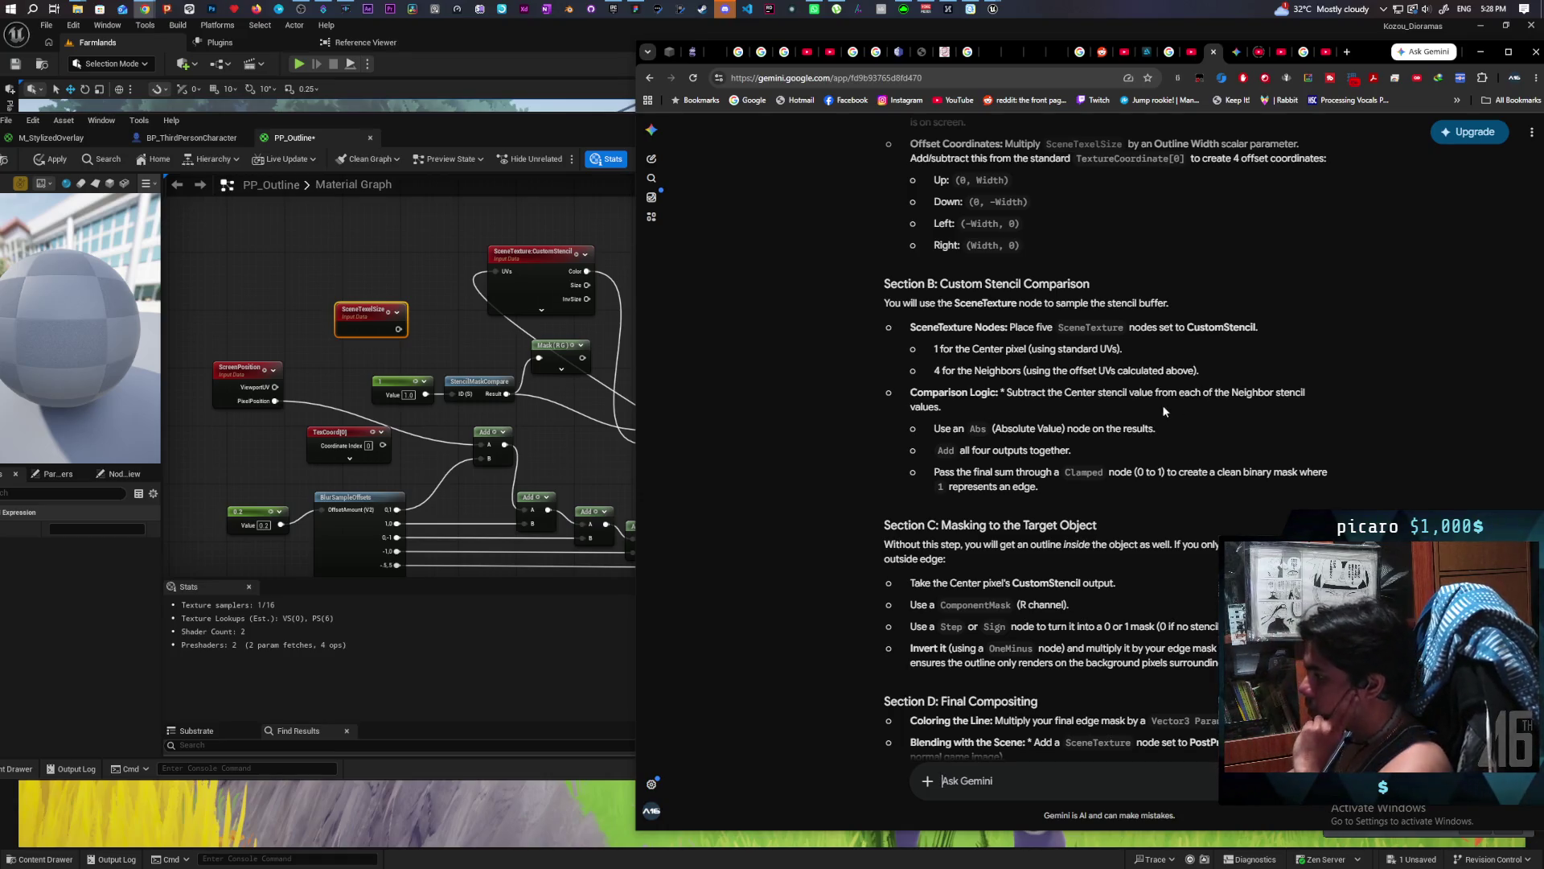
scroll(1164, 412, "down", 3)
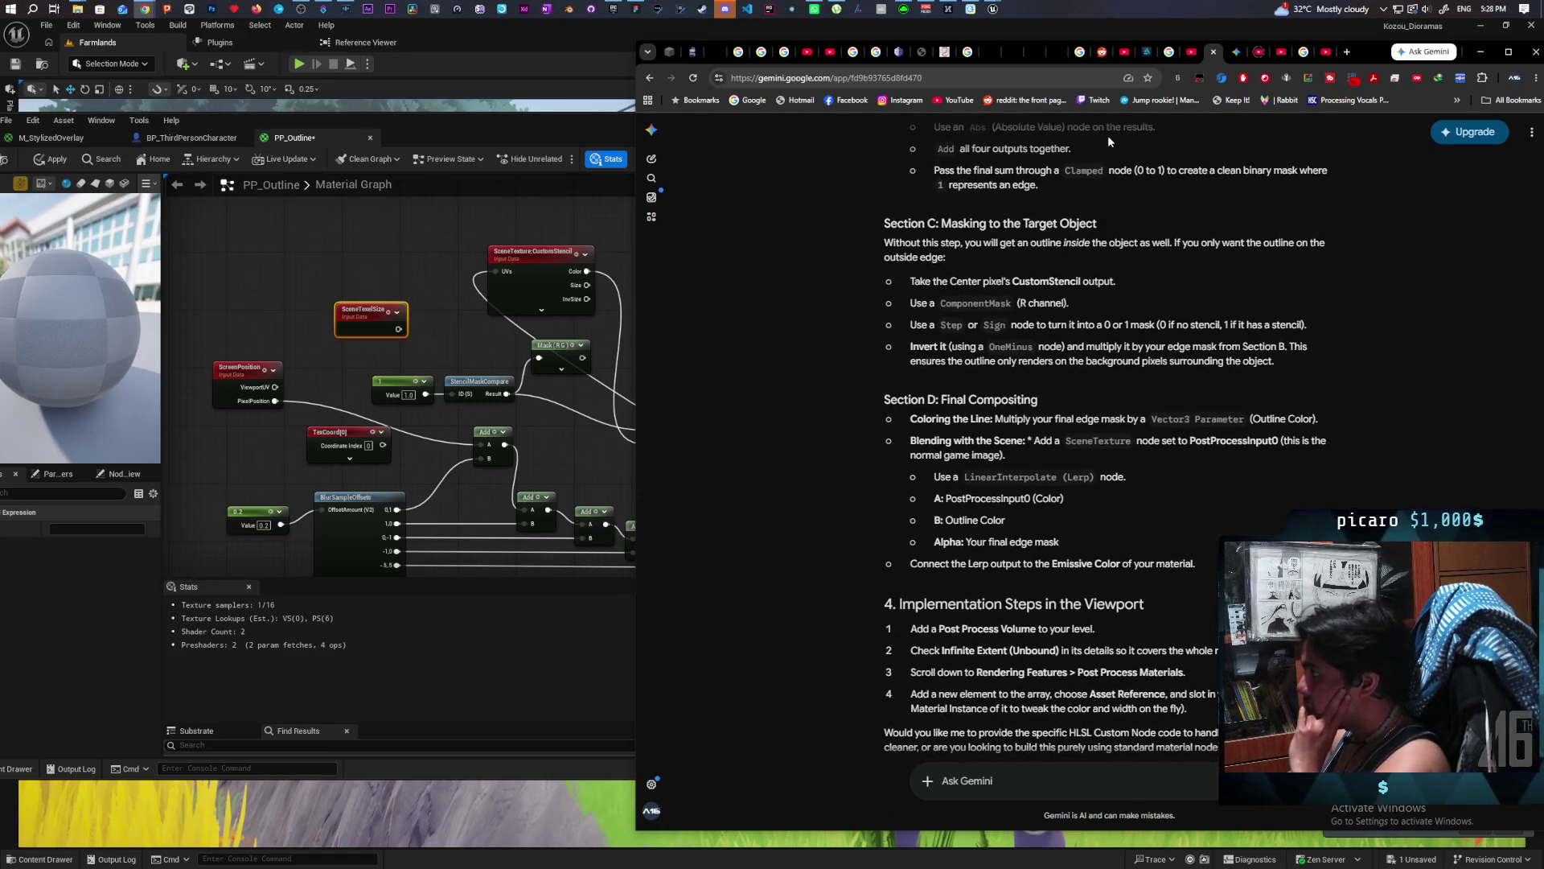
left_click(953, 100)
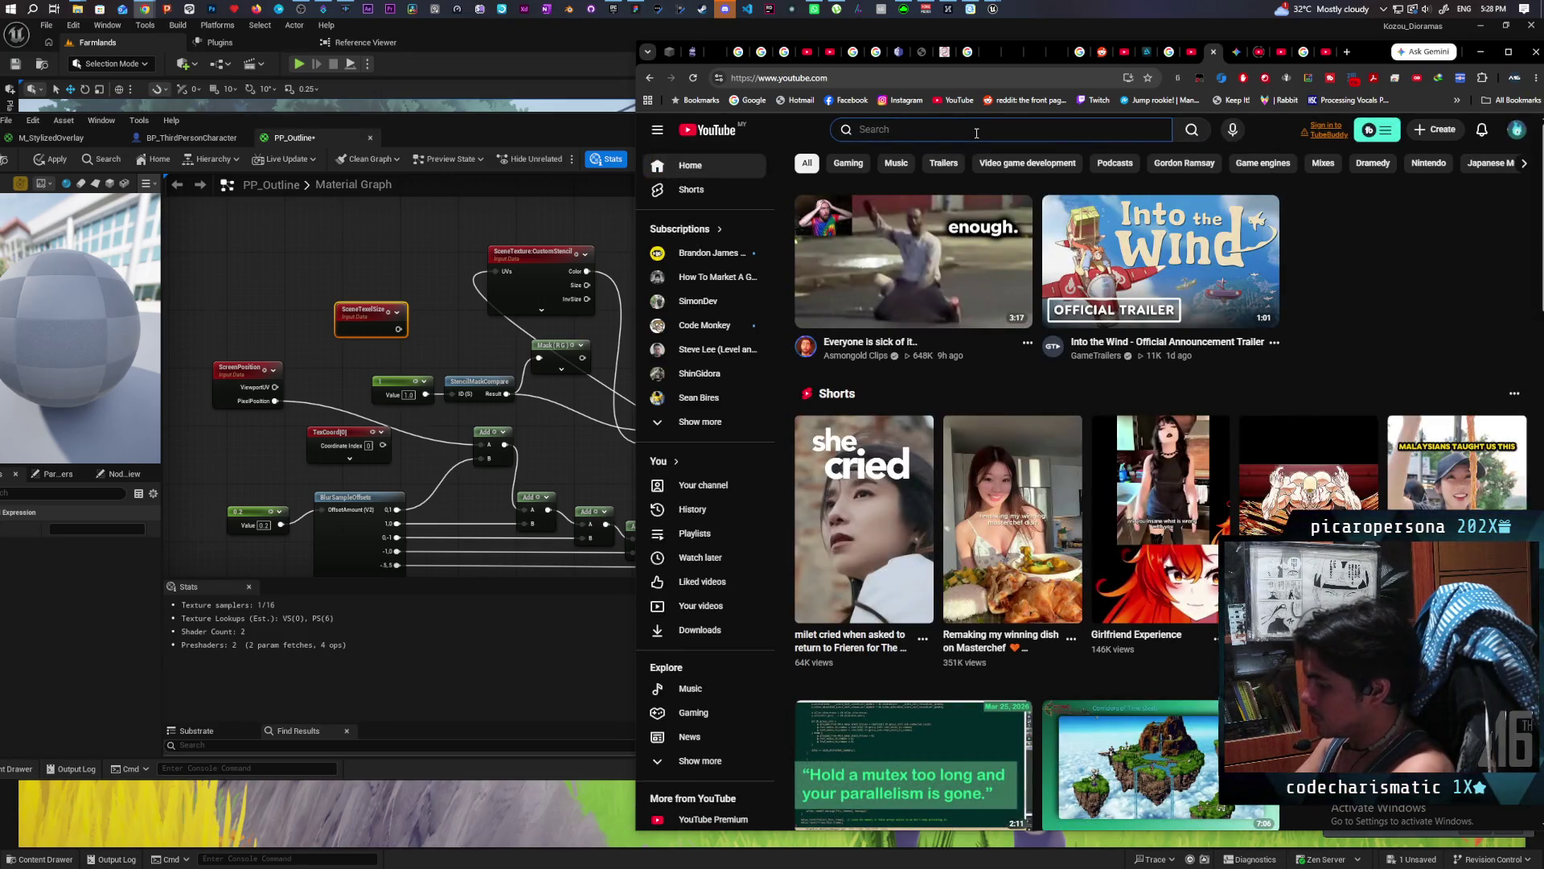
Search YouTube for 'custom stencil outline ue5'.
type("custom stencil")
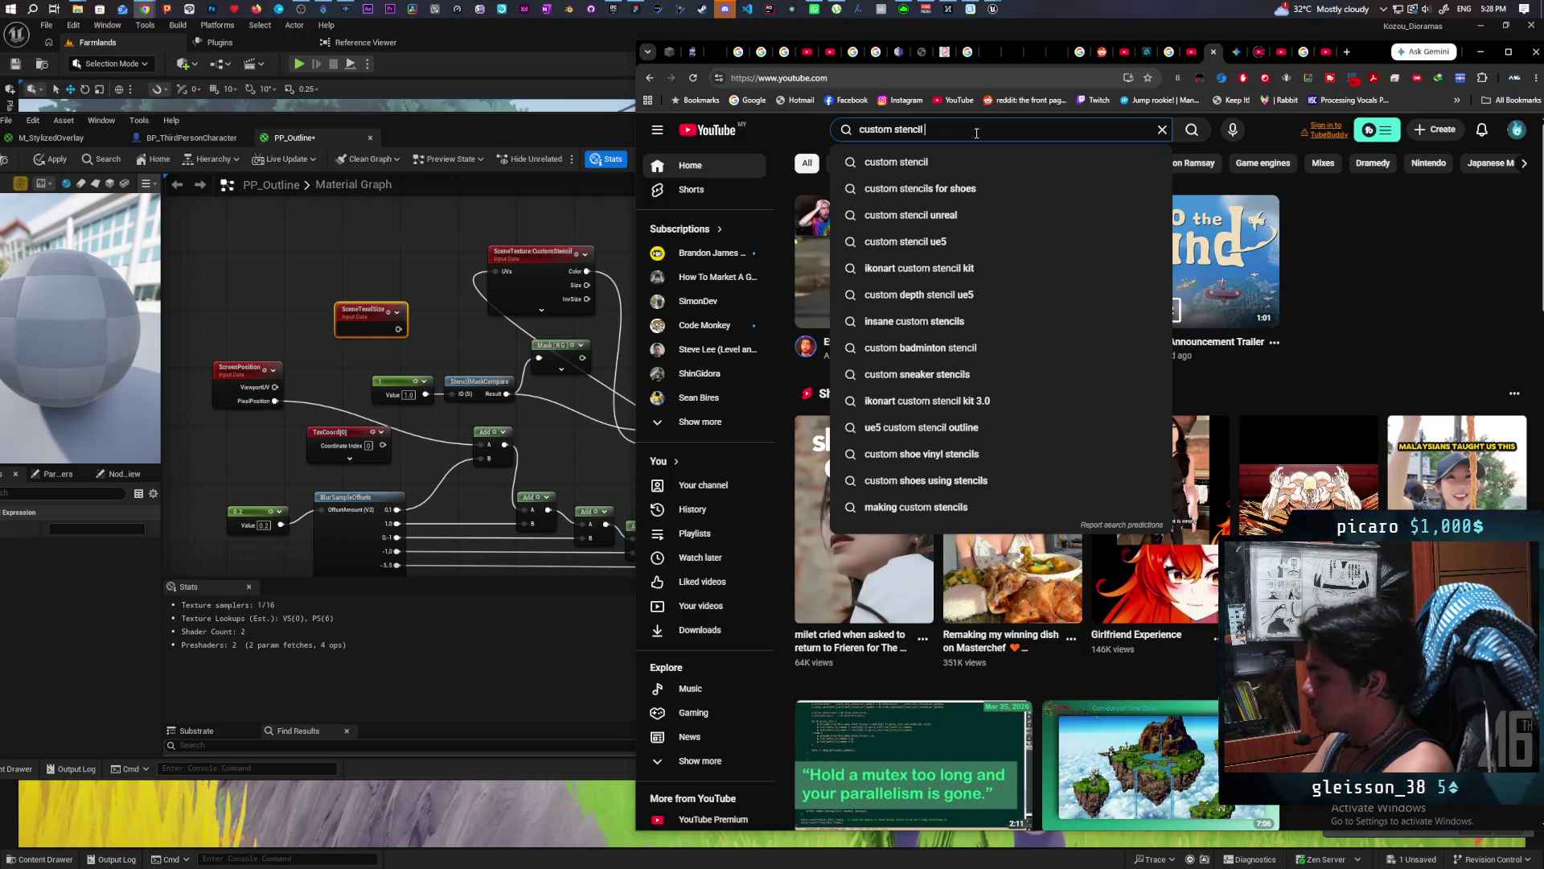
type("outline ue5")
key("Return")
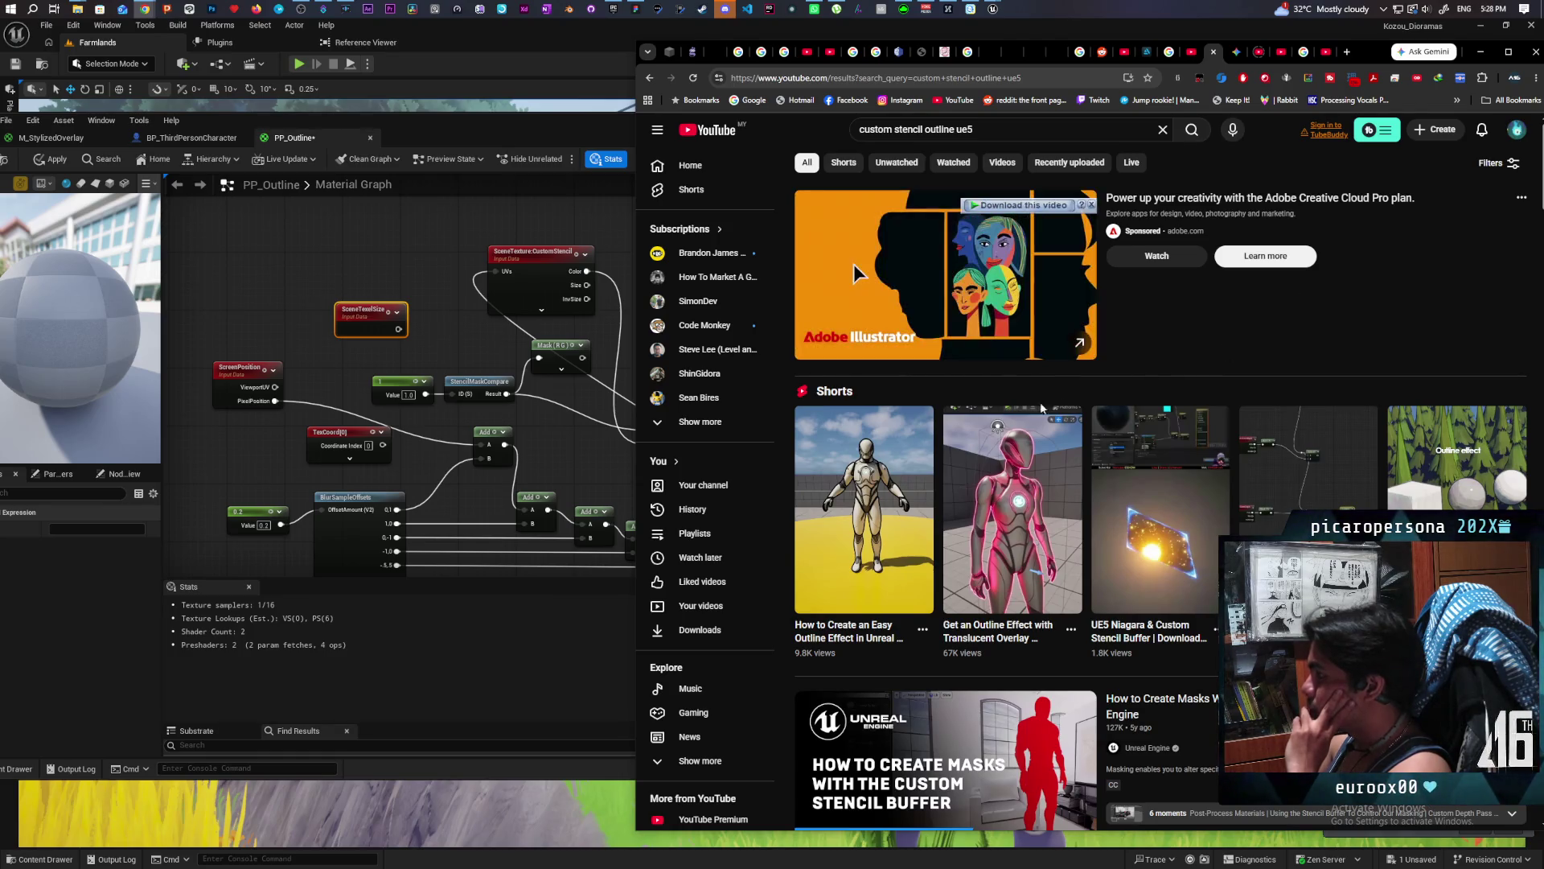
Watch the first outline-effect Short, then return and scroll through the search results.
left_click(842, 458)
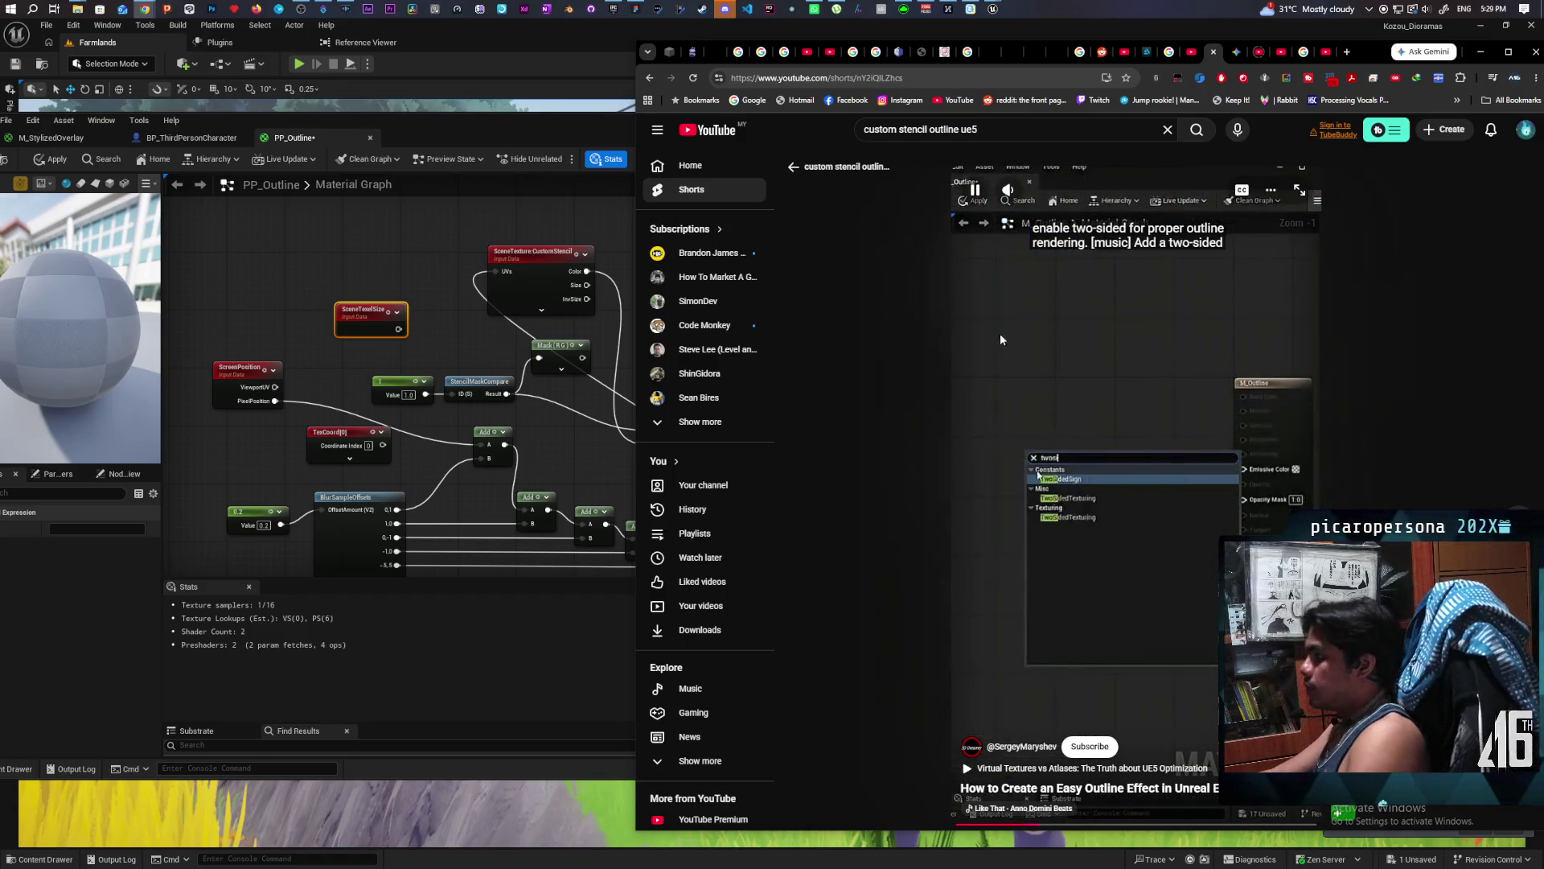
left_click(812, 166)
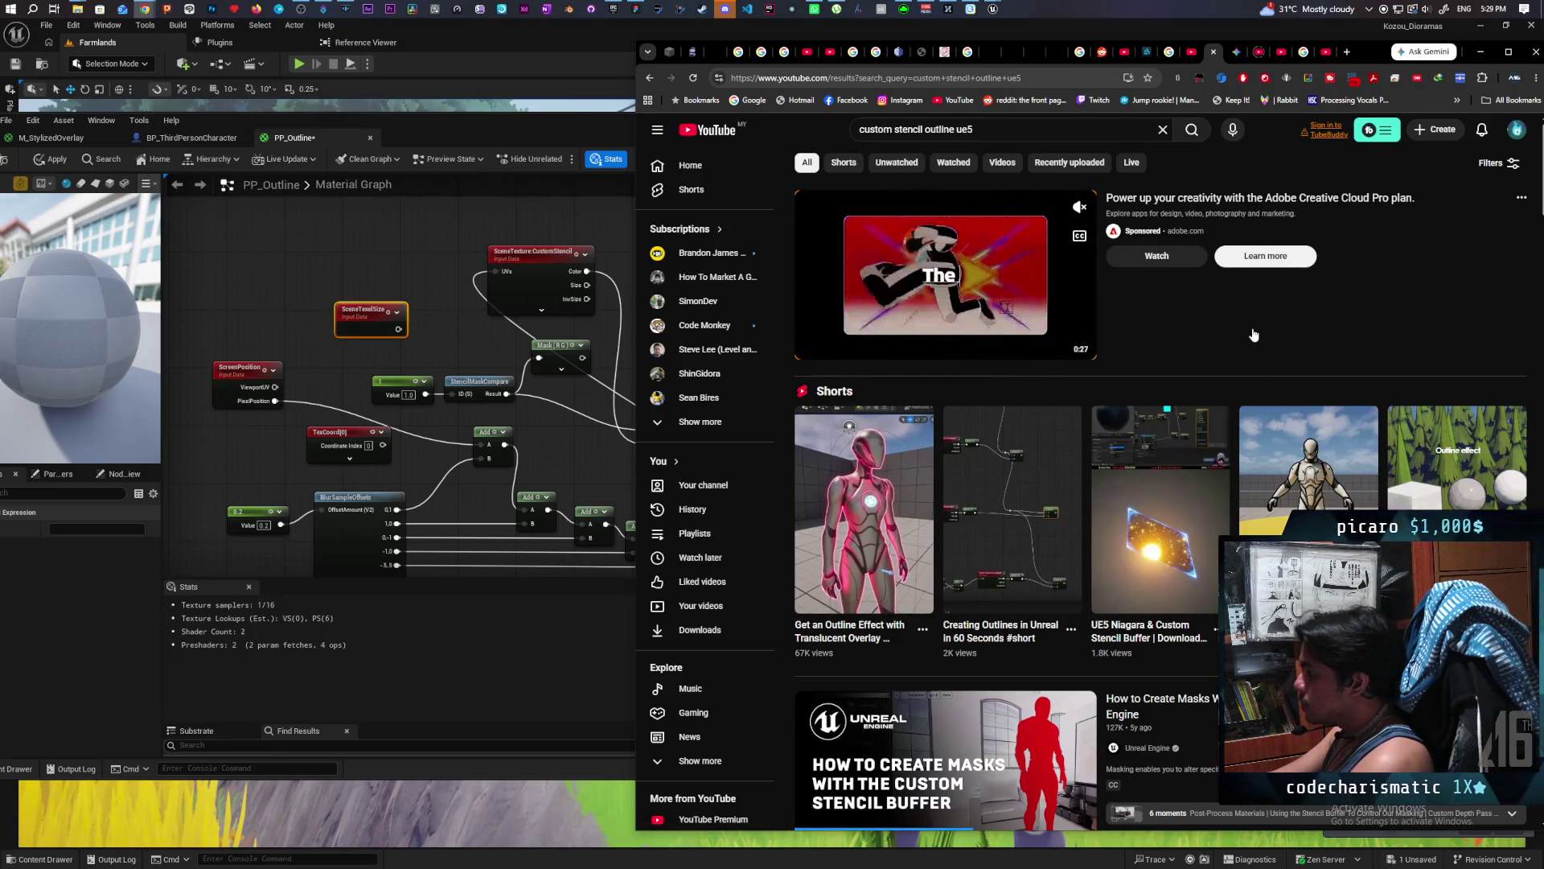
scroll(1248, 342, "down", 2)
mouse_move(1248, 344)
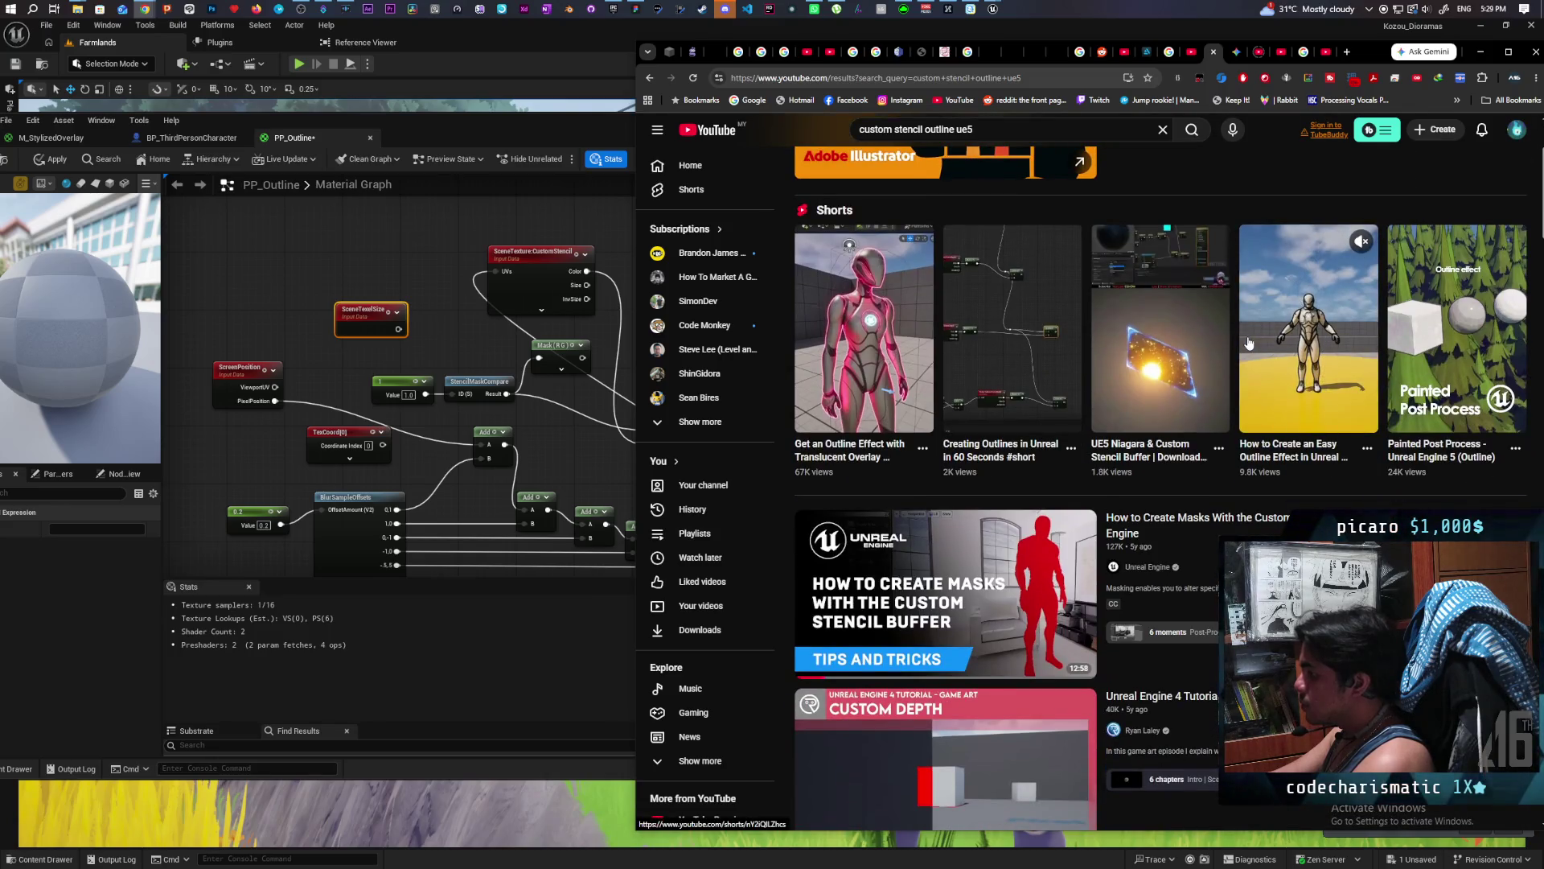
scroll(1236, 350, "down", 3)
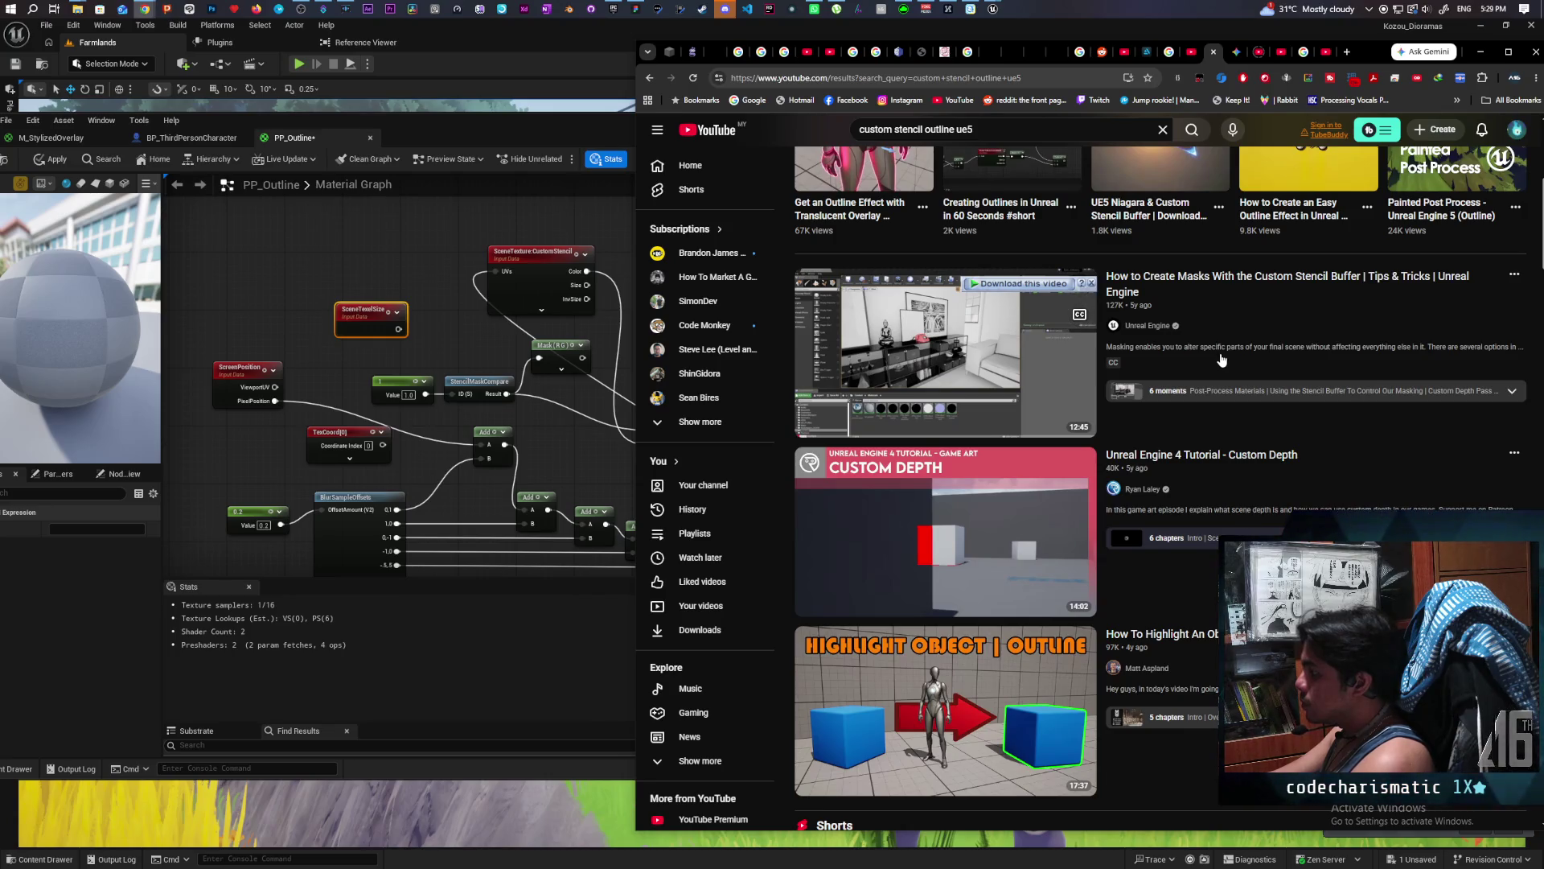
left_click(934, 130)
type("post process")
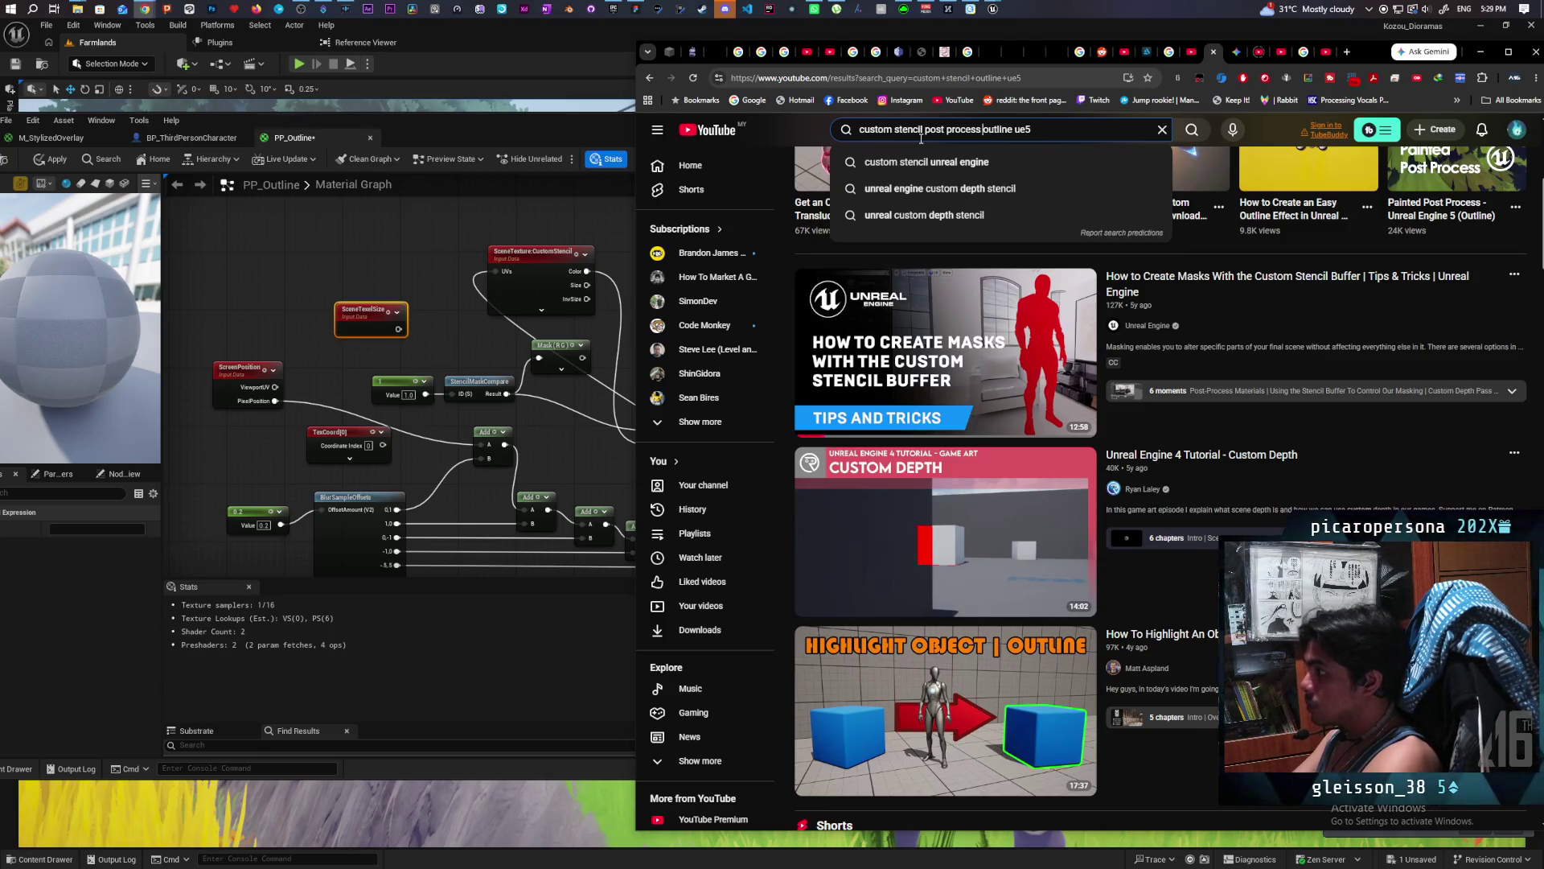
key("Return")
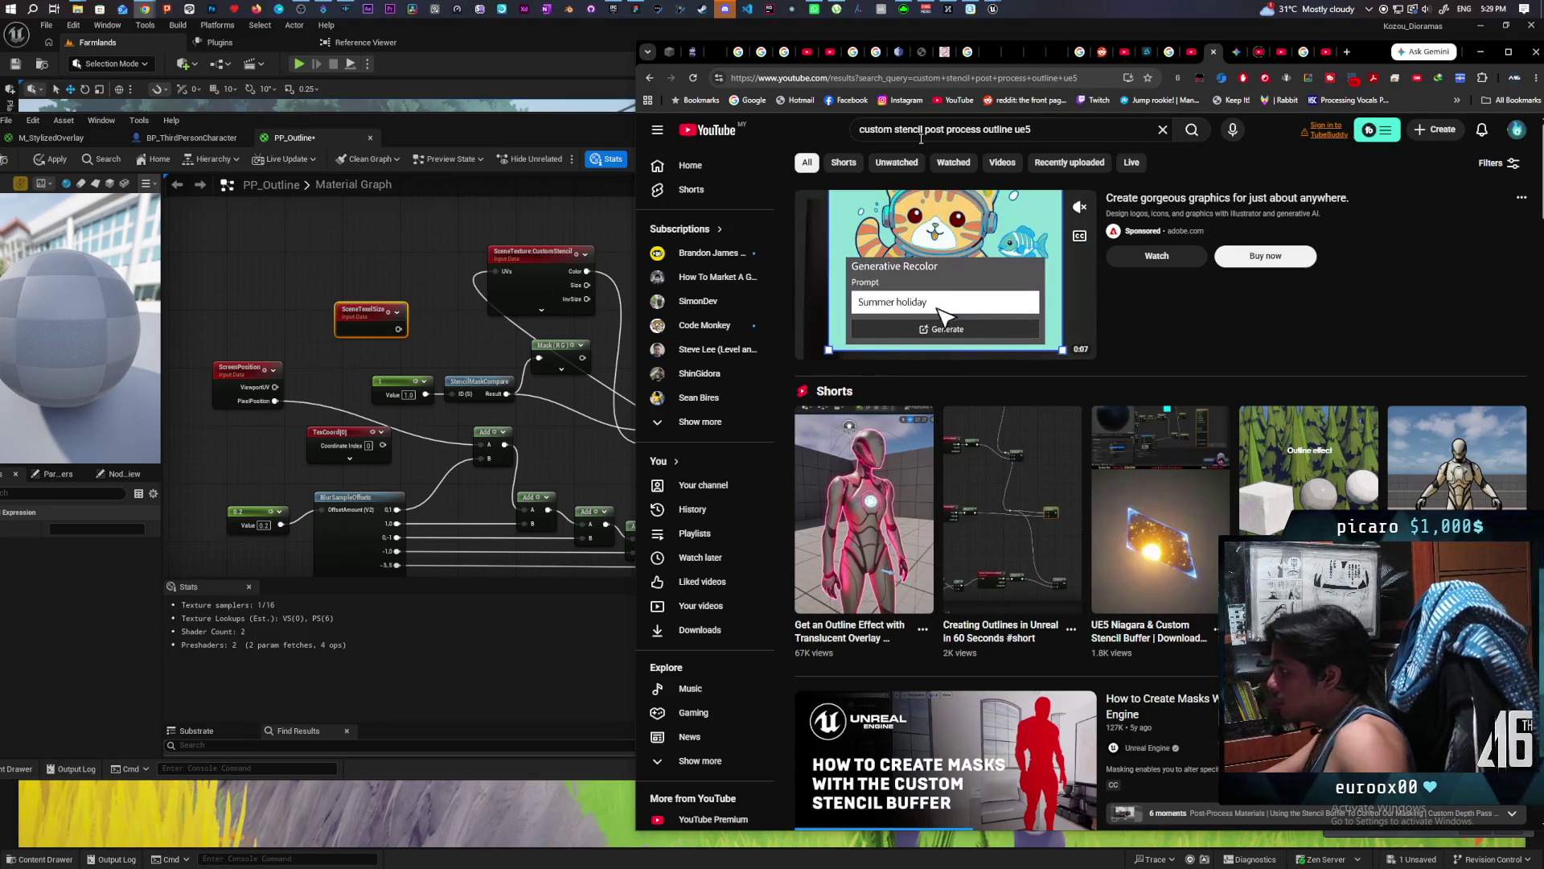
left_click(1290, 500)
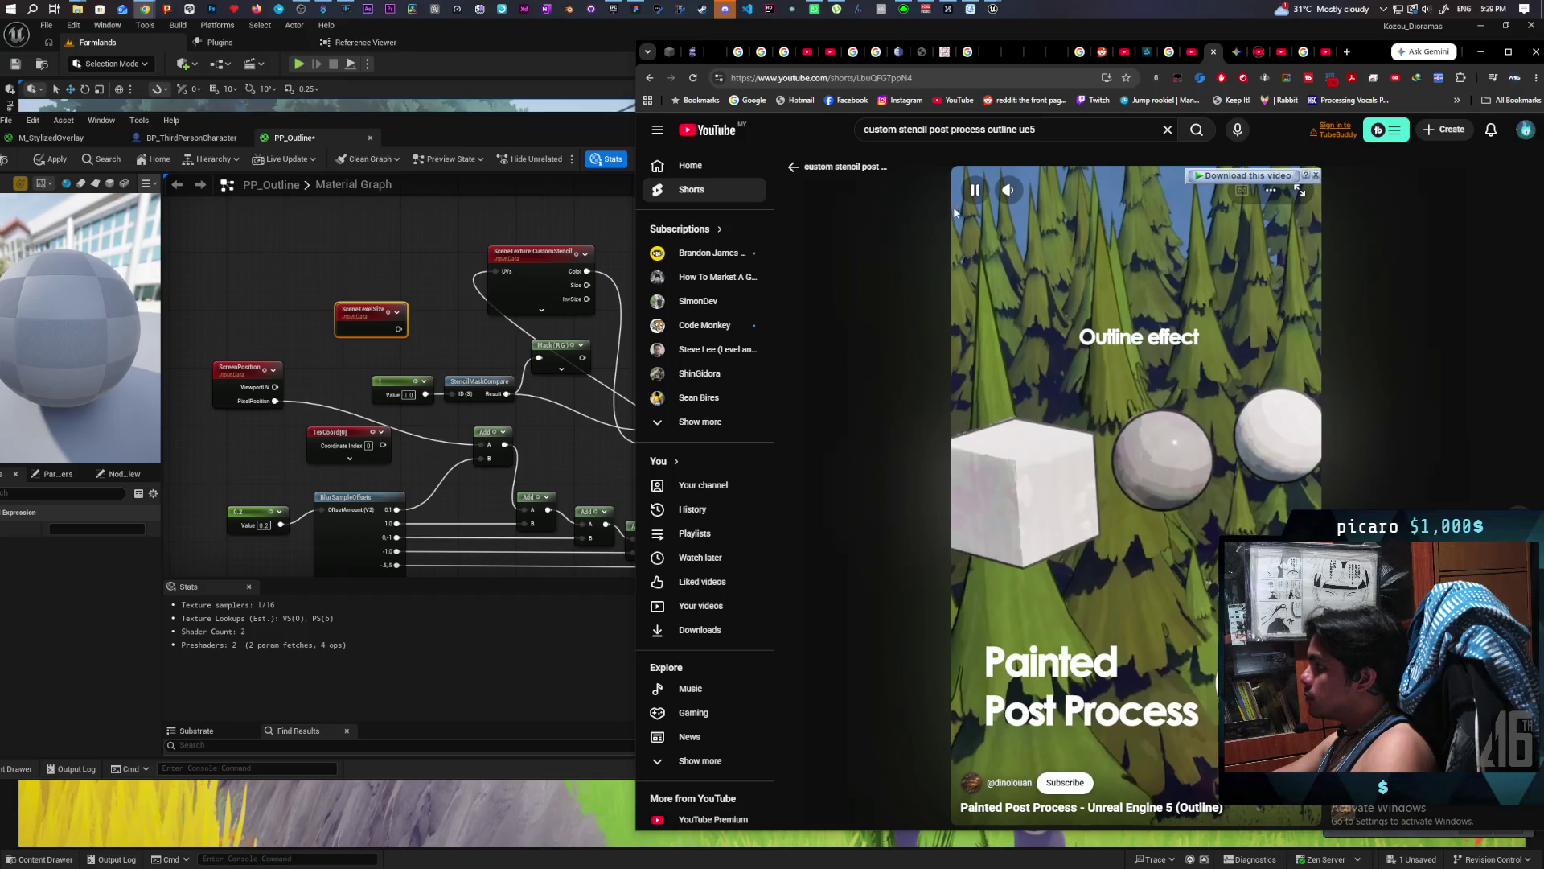
left_click(797, 171)
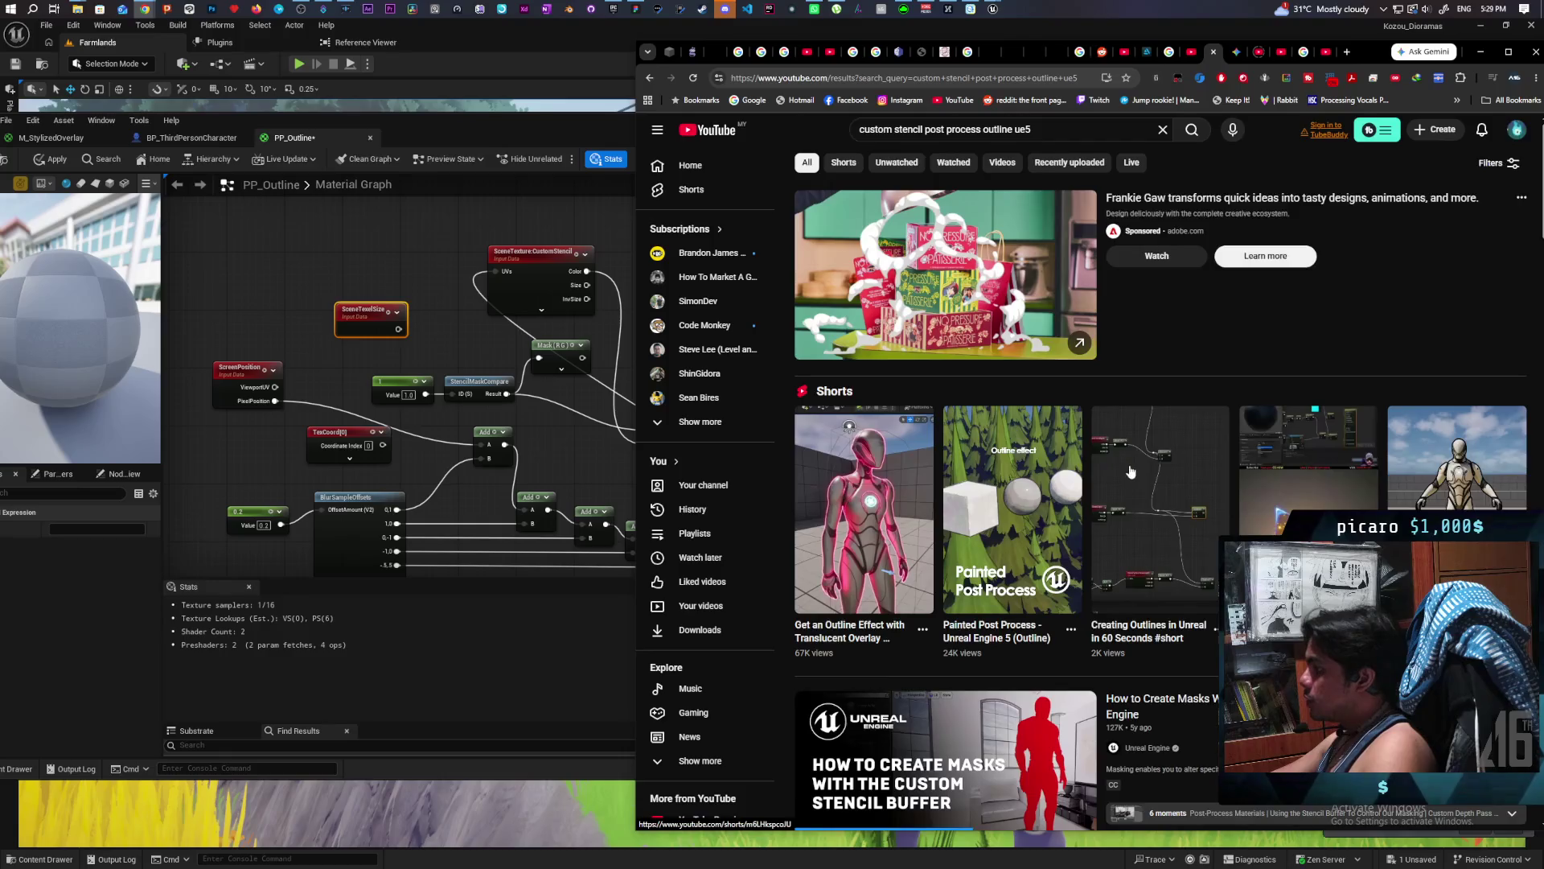
scroll(1130, 472, "down", 8)
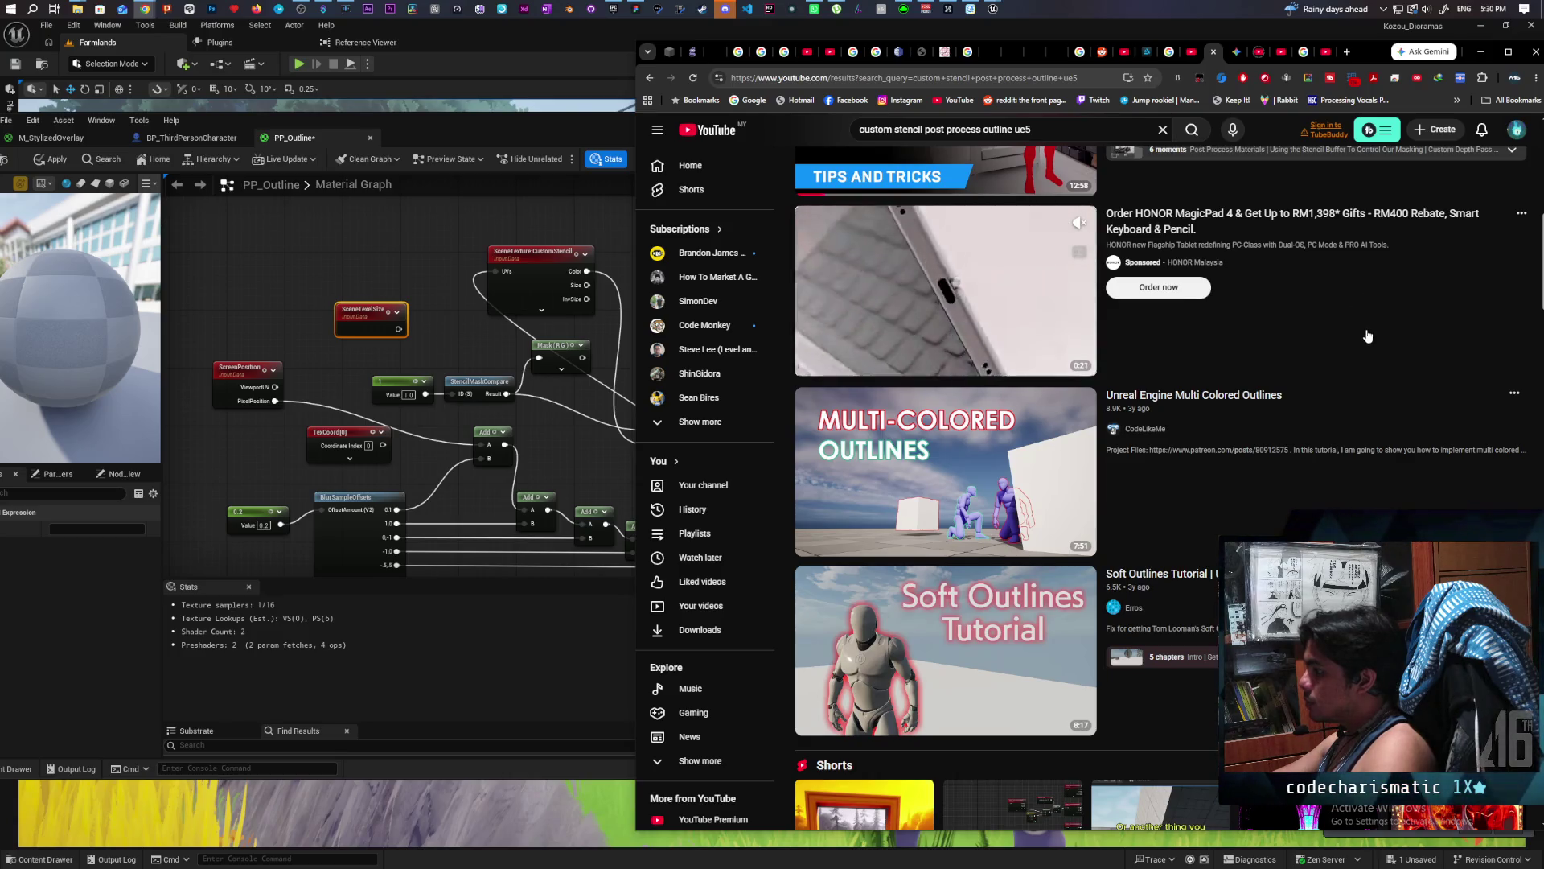
scroll(1368, 336, "down", 4)
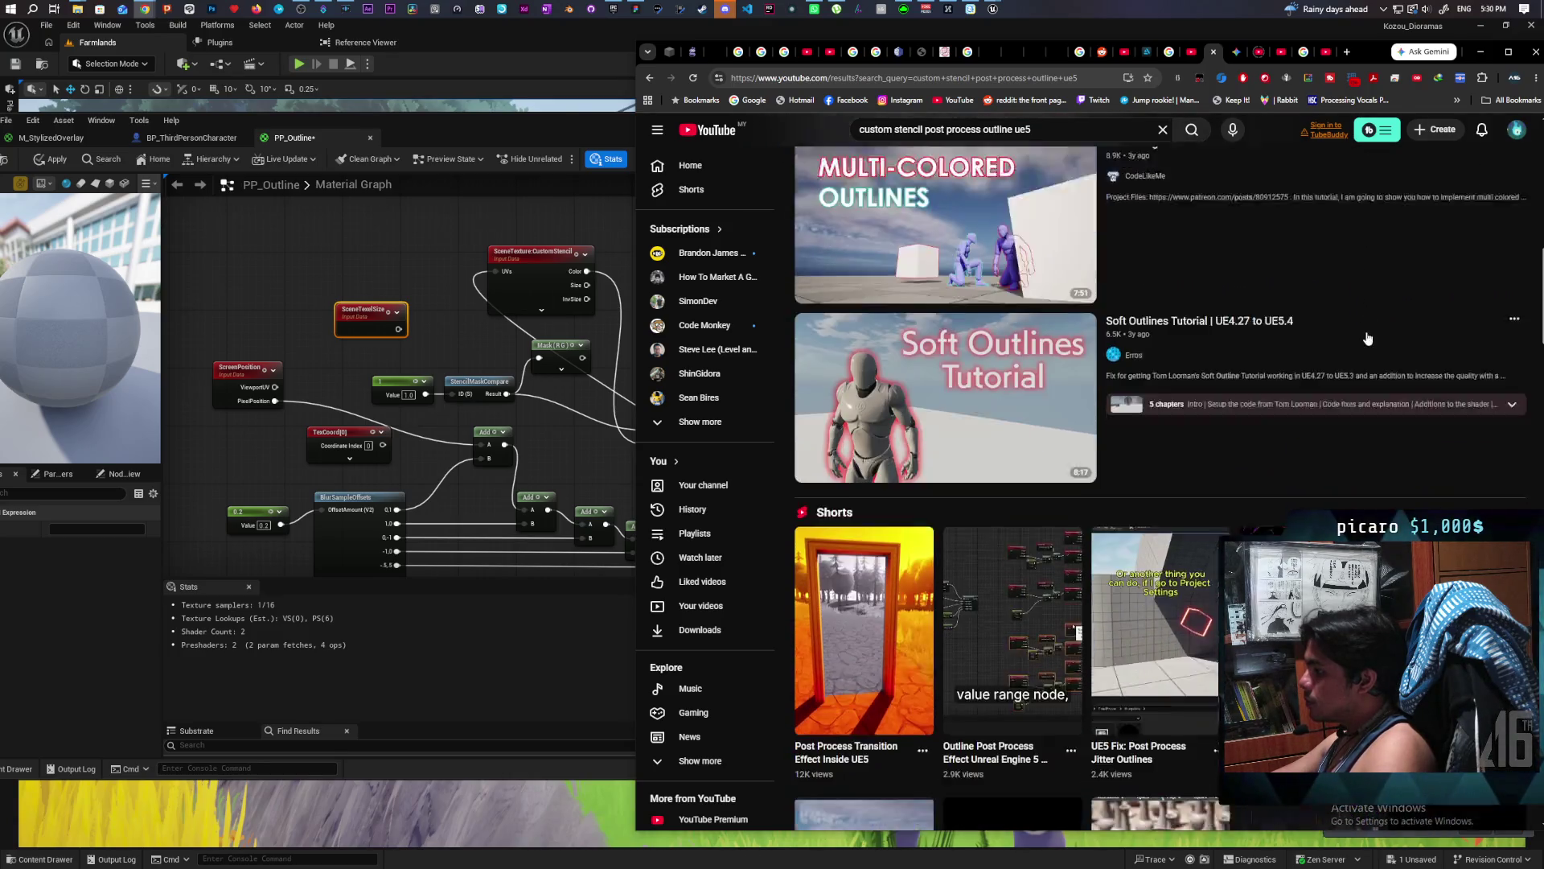
mouse_move(1367, 336)
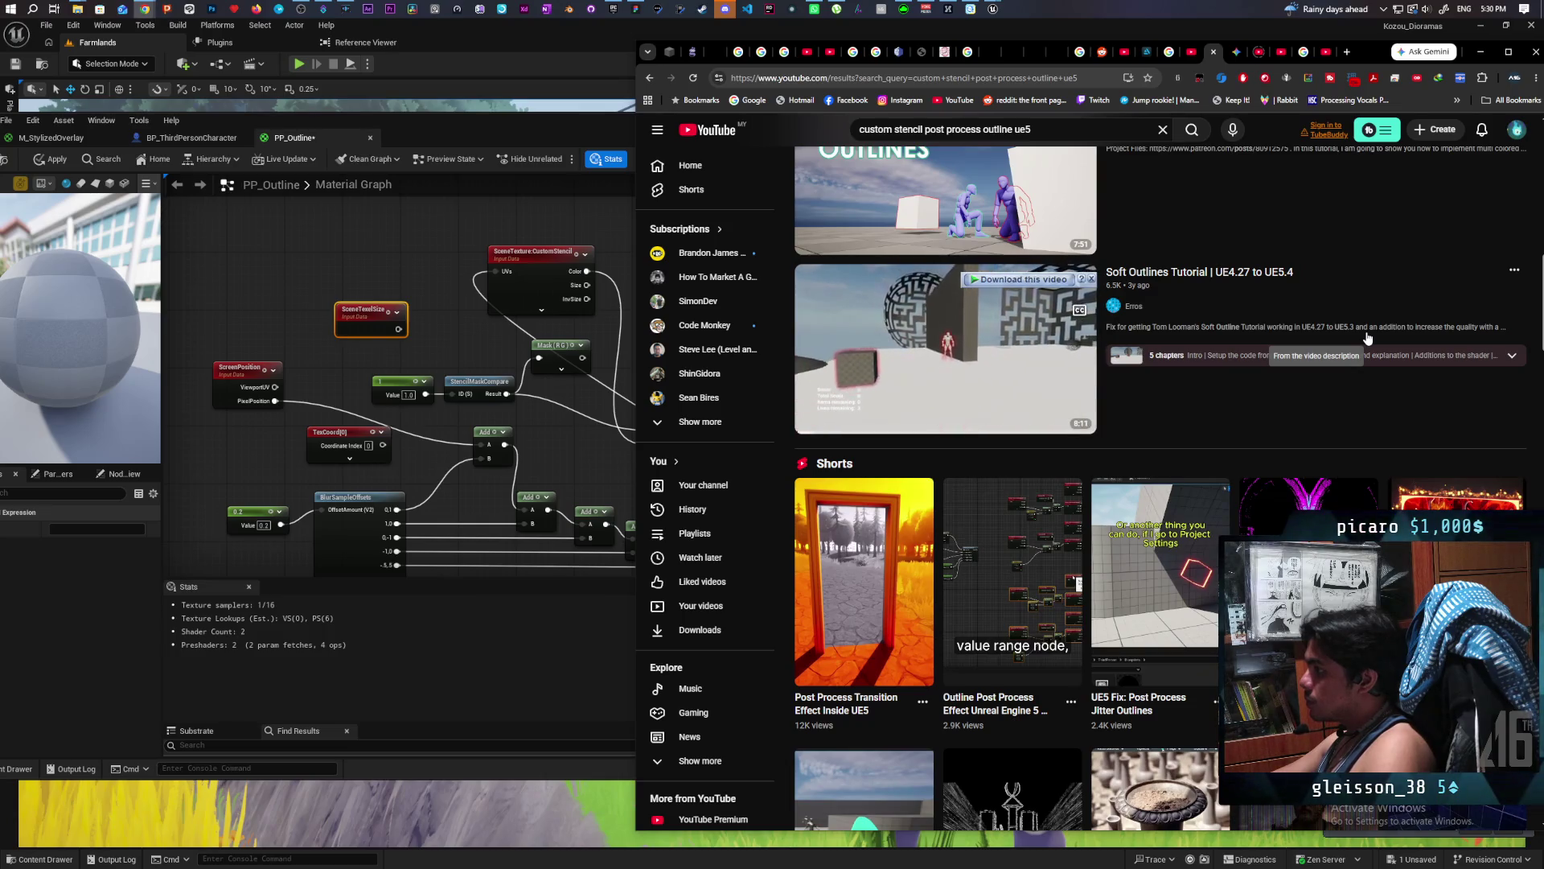
scroll(1366, 339, "down", 3)
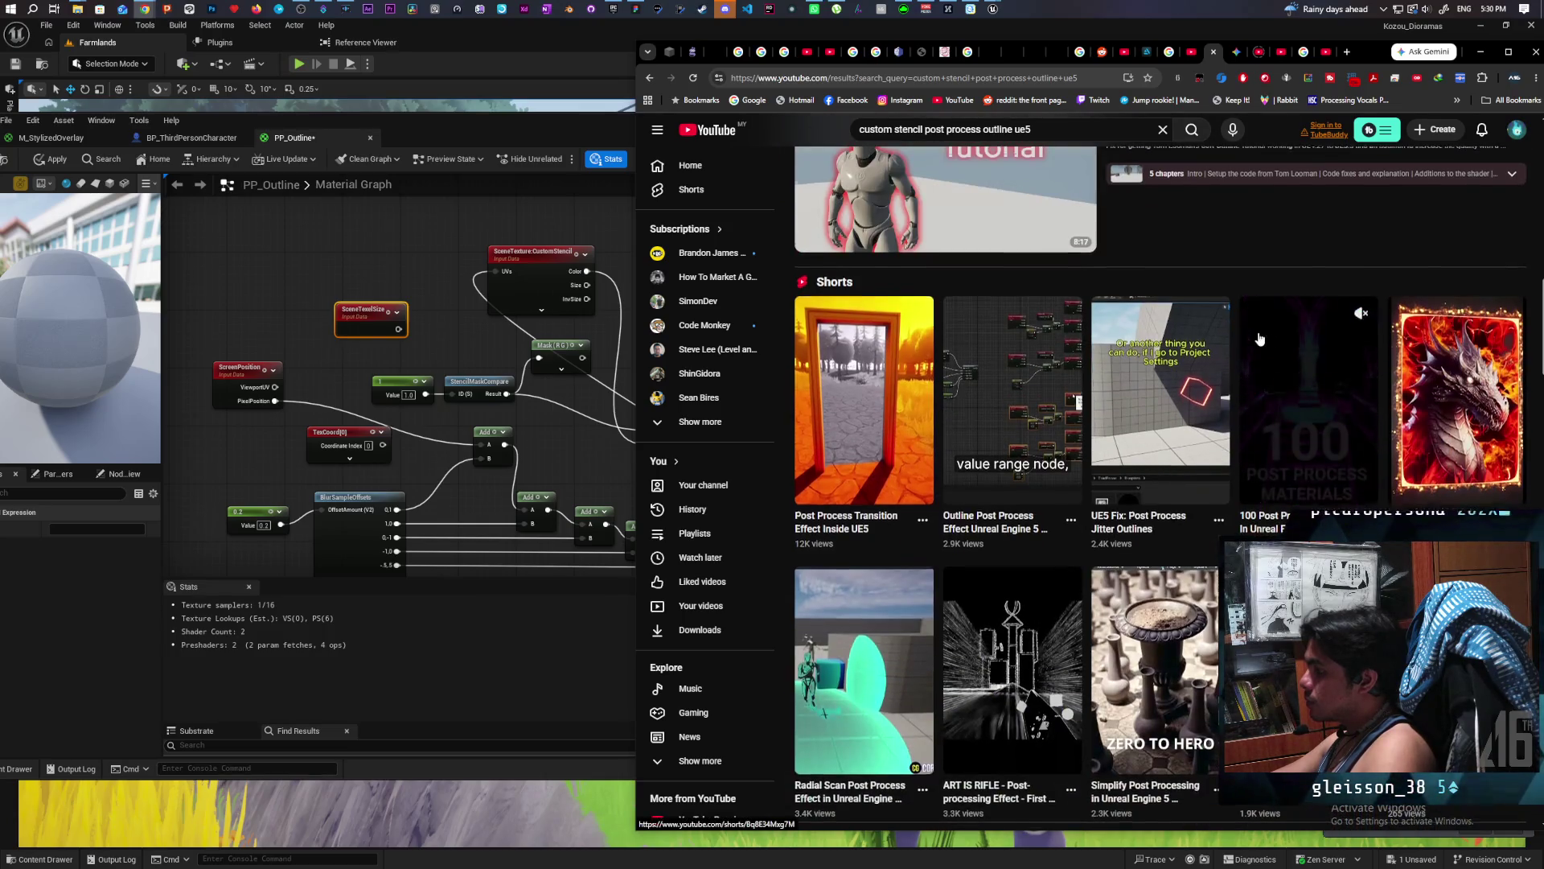
scroll(1259, 339, "down", 3)
scroll(1259, 338, "down", 2)
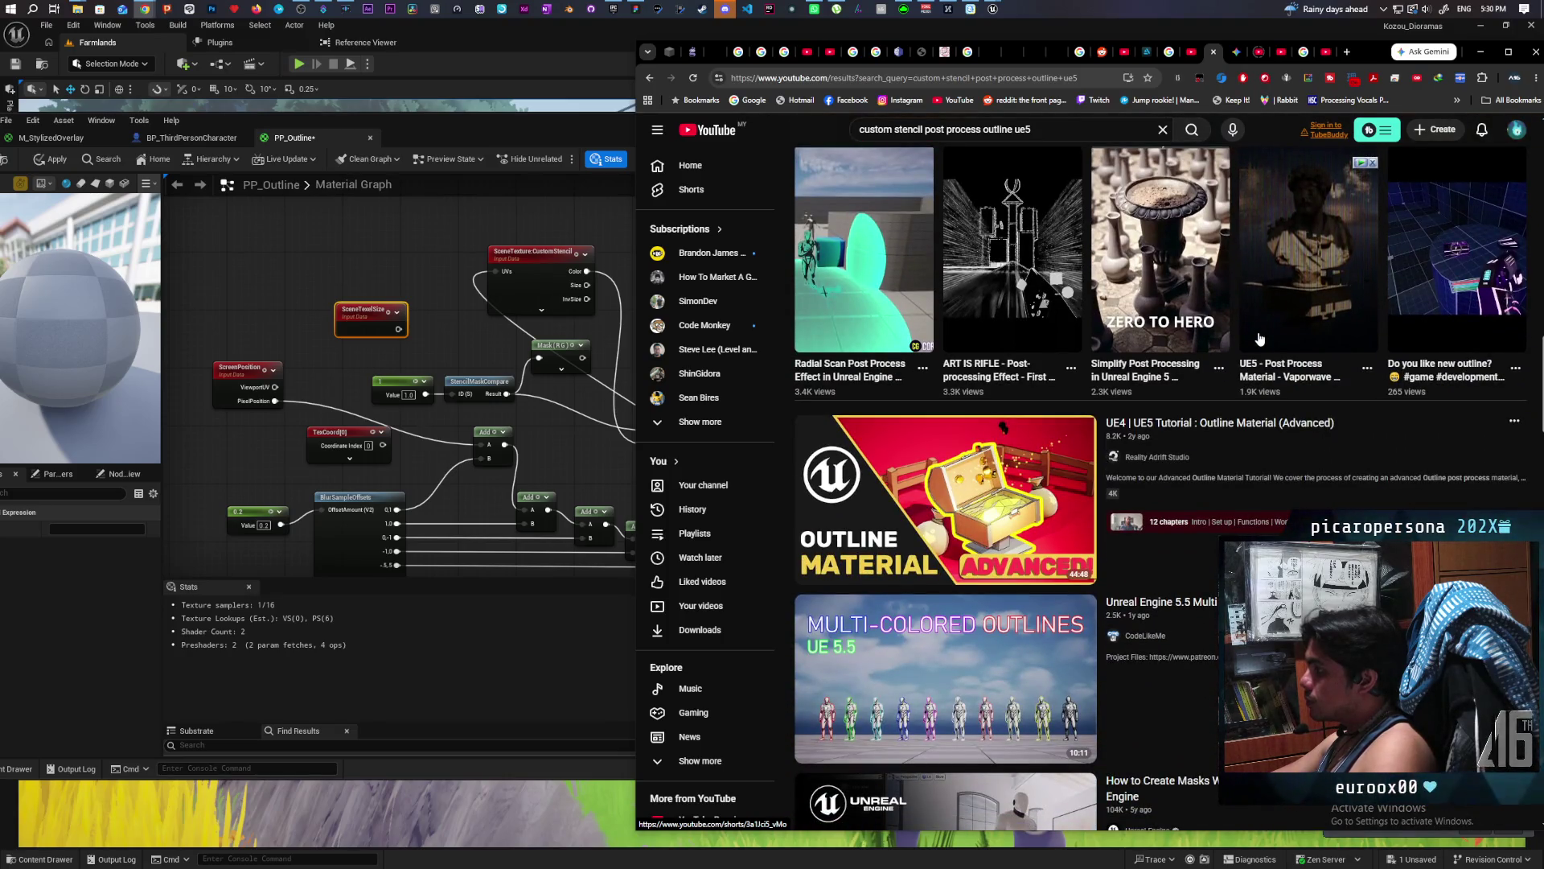
scroll(1222, 366, "down", 5)
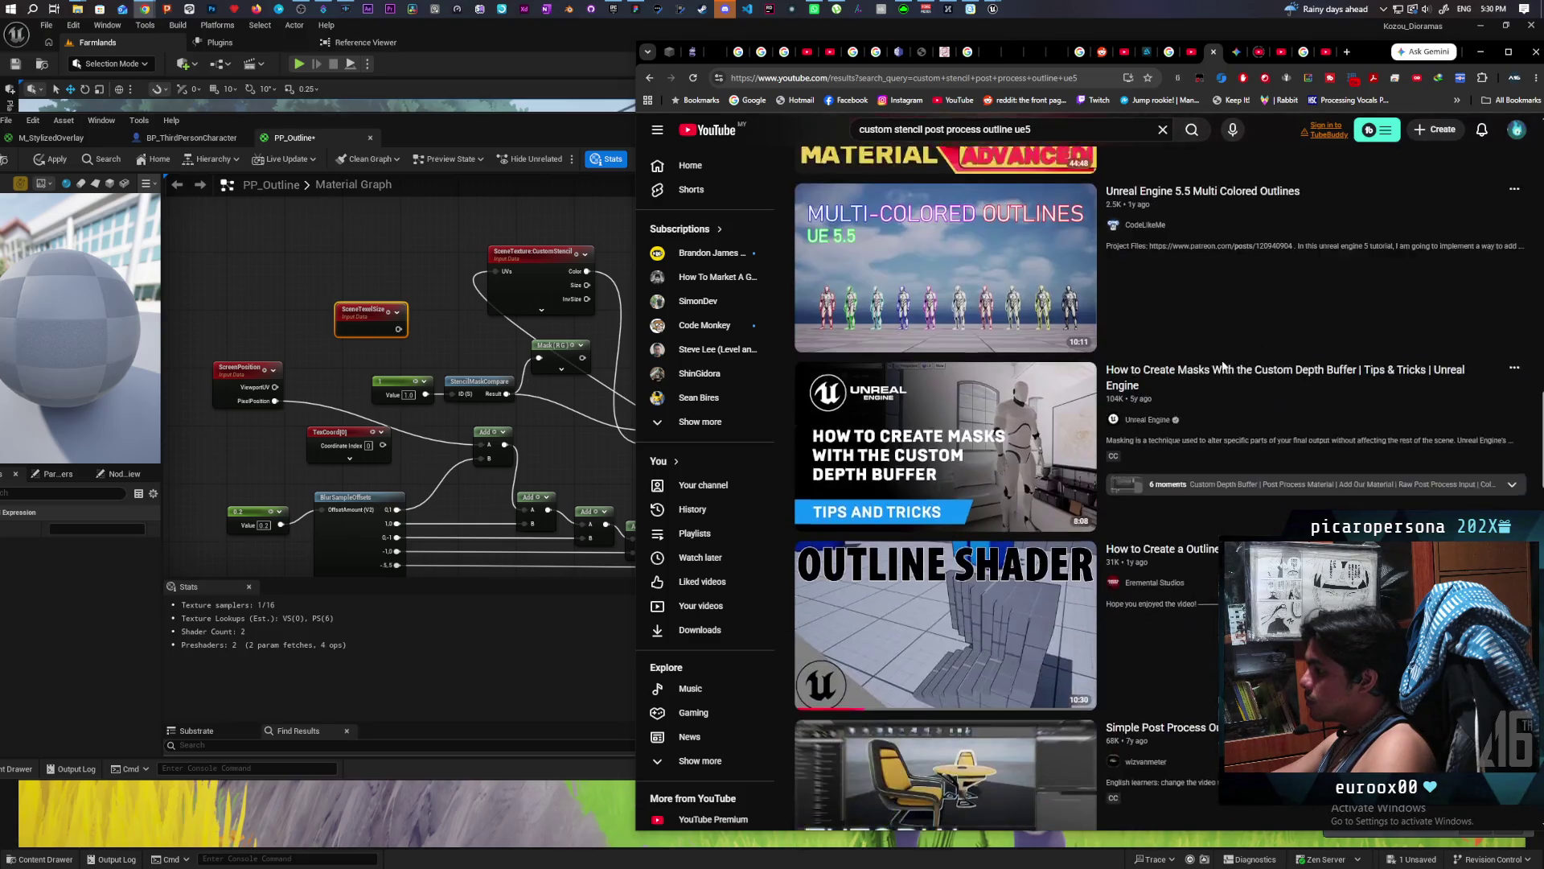
mouse_move(1223, 366)
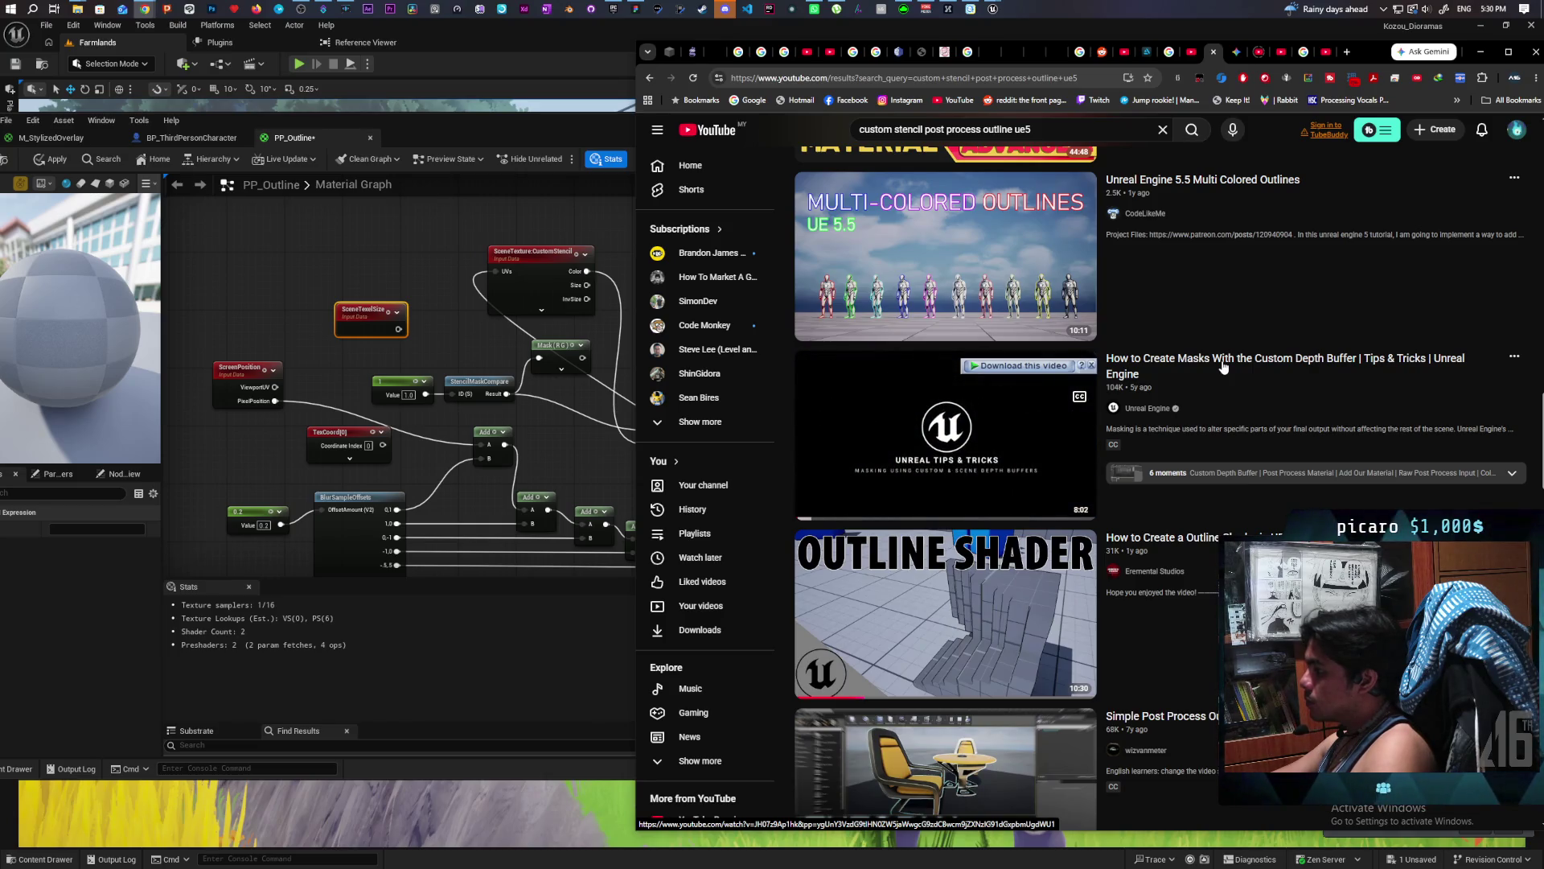
left_click(1003, 615)
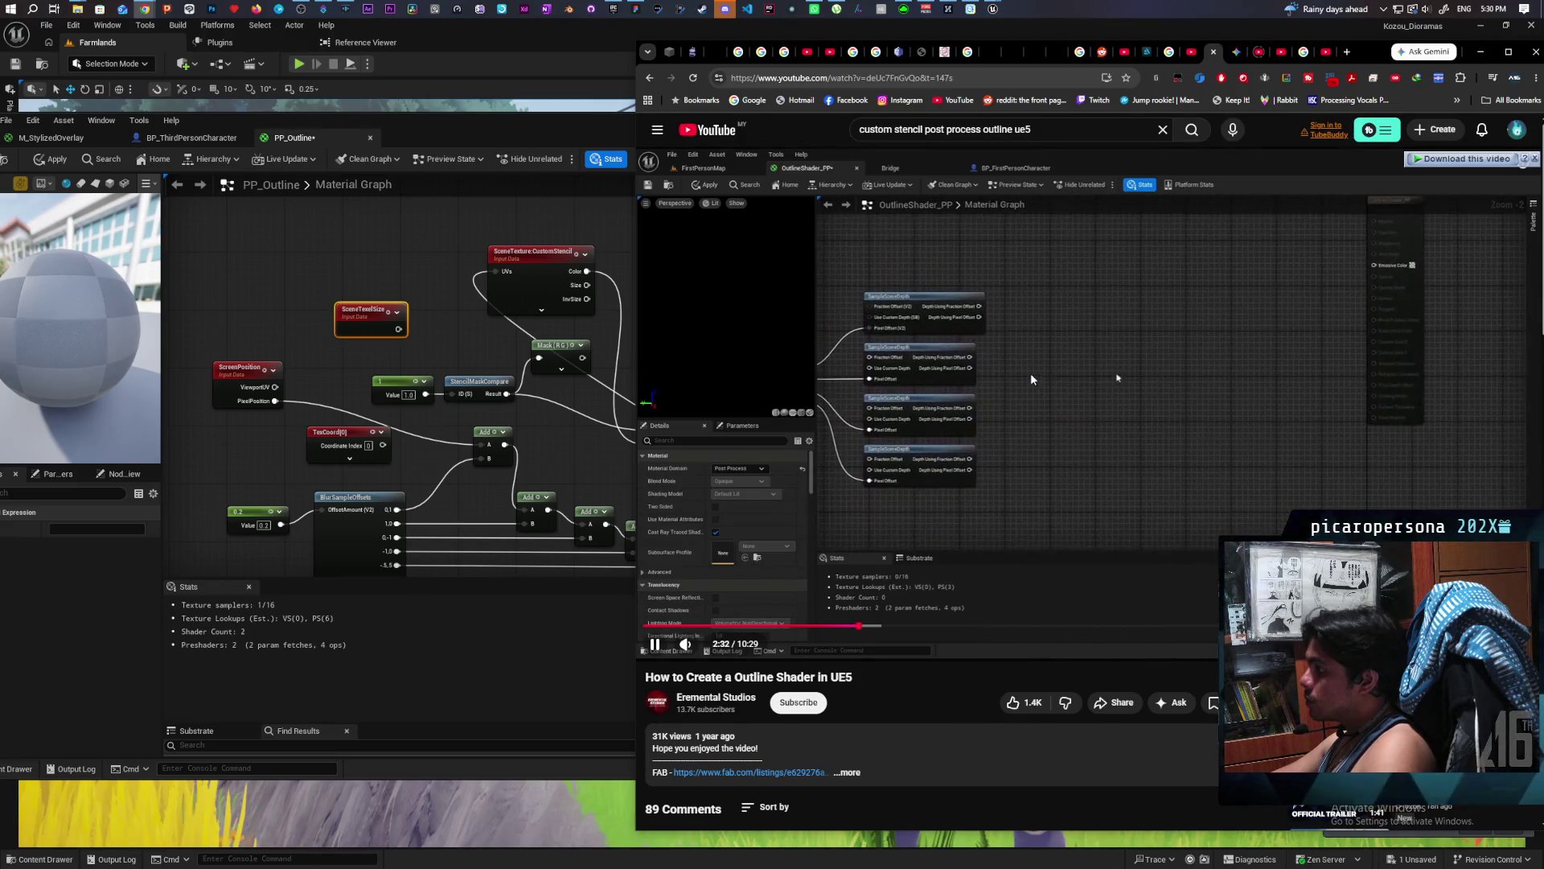
Pause the outline shader tutorial at about 1:46 and return to the PP_Outline graph.
left_click(1015, 407)
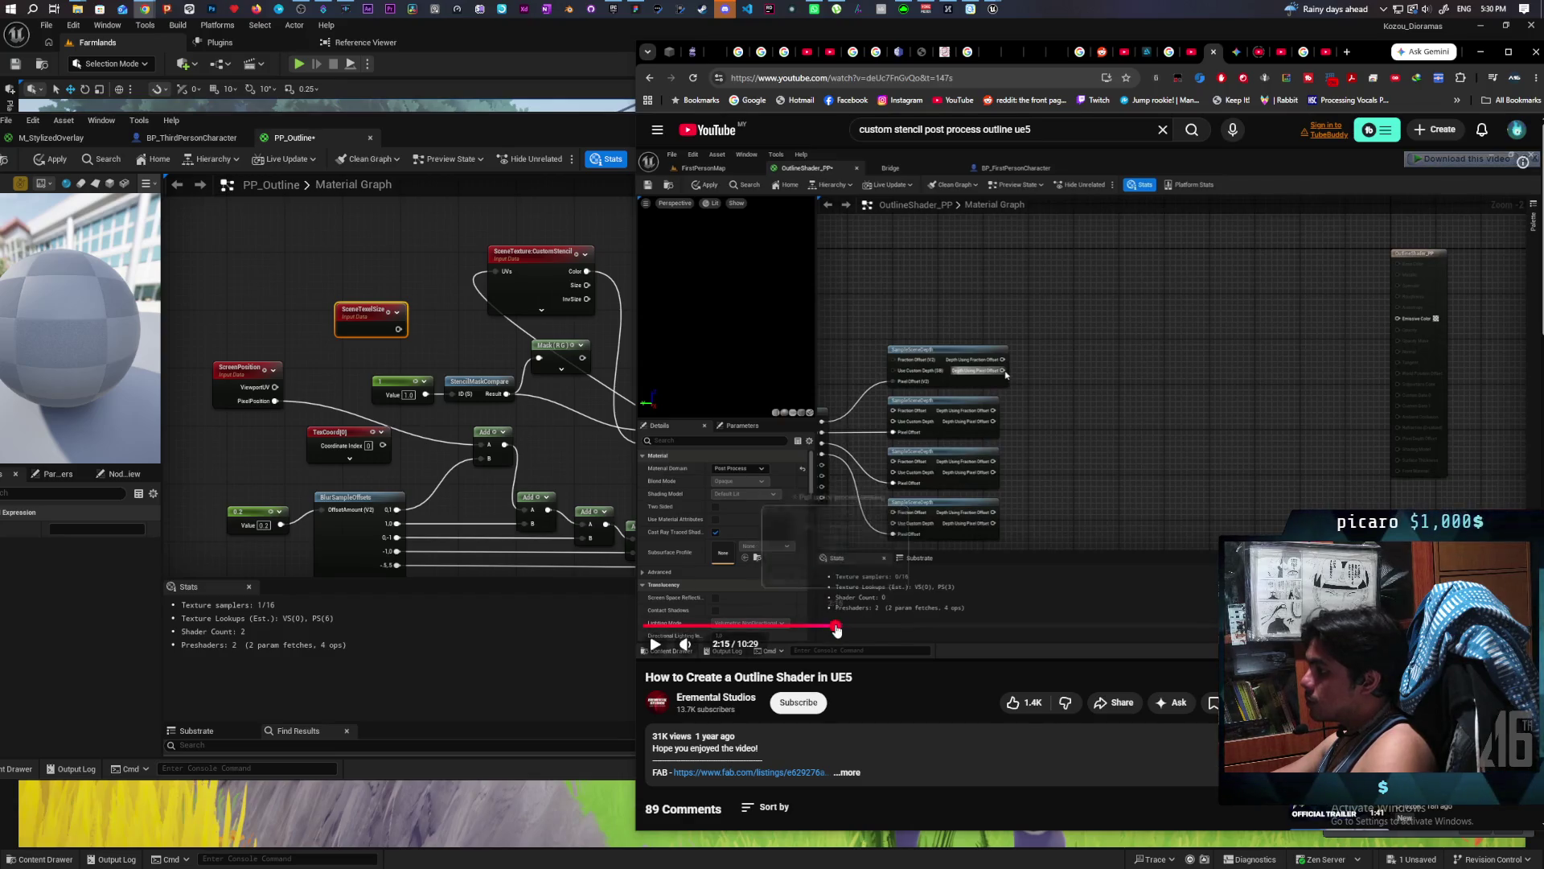
left_click(832, 627)
mouse_move(795, 628)
left_mouse_down()
mouse_move(760, 628)
mouse_move(805, 628)
left_mouse_up()
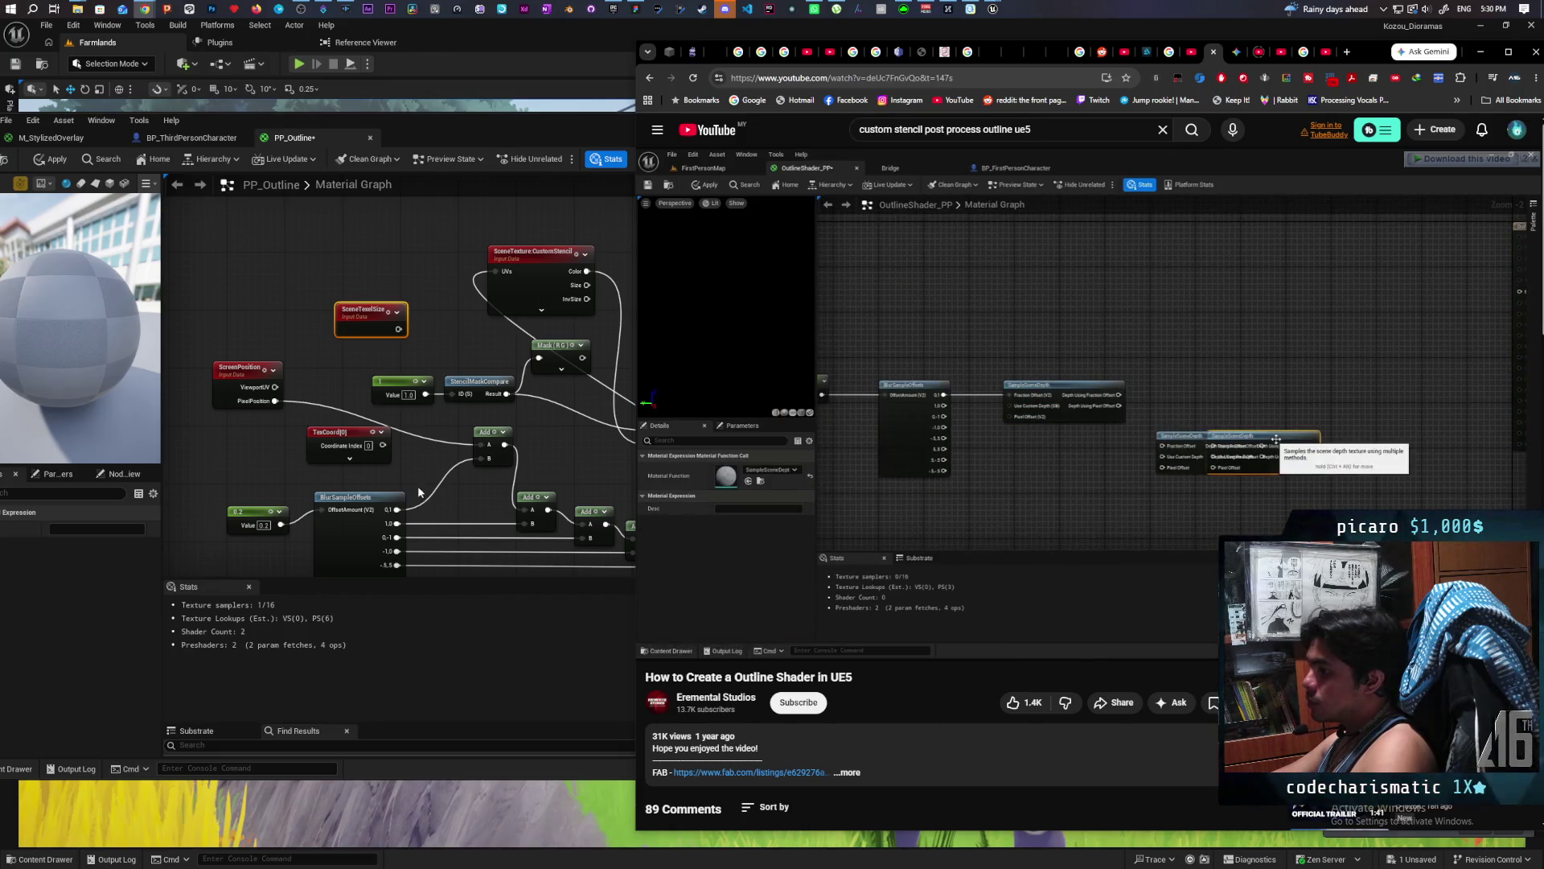
left_click(434, 402)
right_click(465, 523)
Add a SampleSceneDepth node, delete the Add chain, and feed it the 0.1 offset.
type("scene depth")
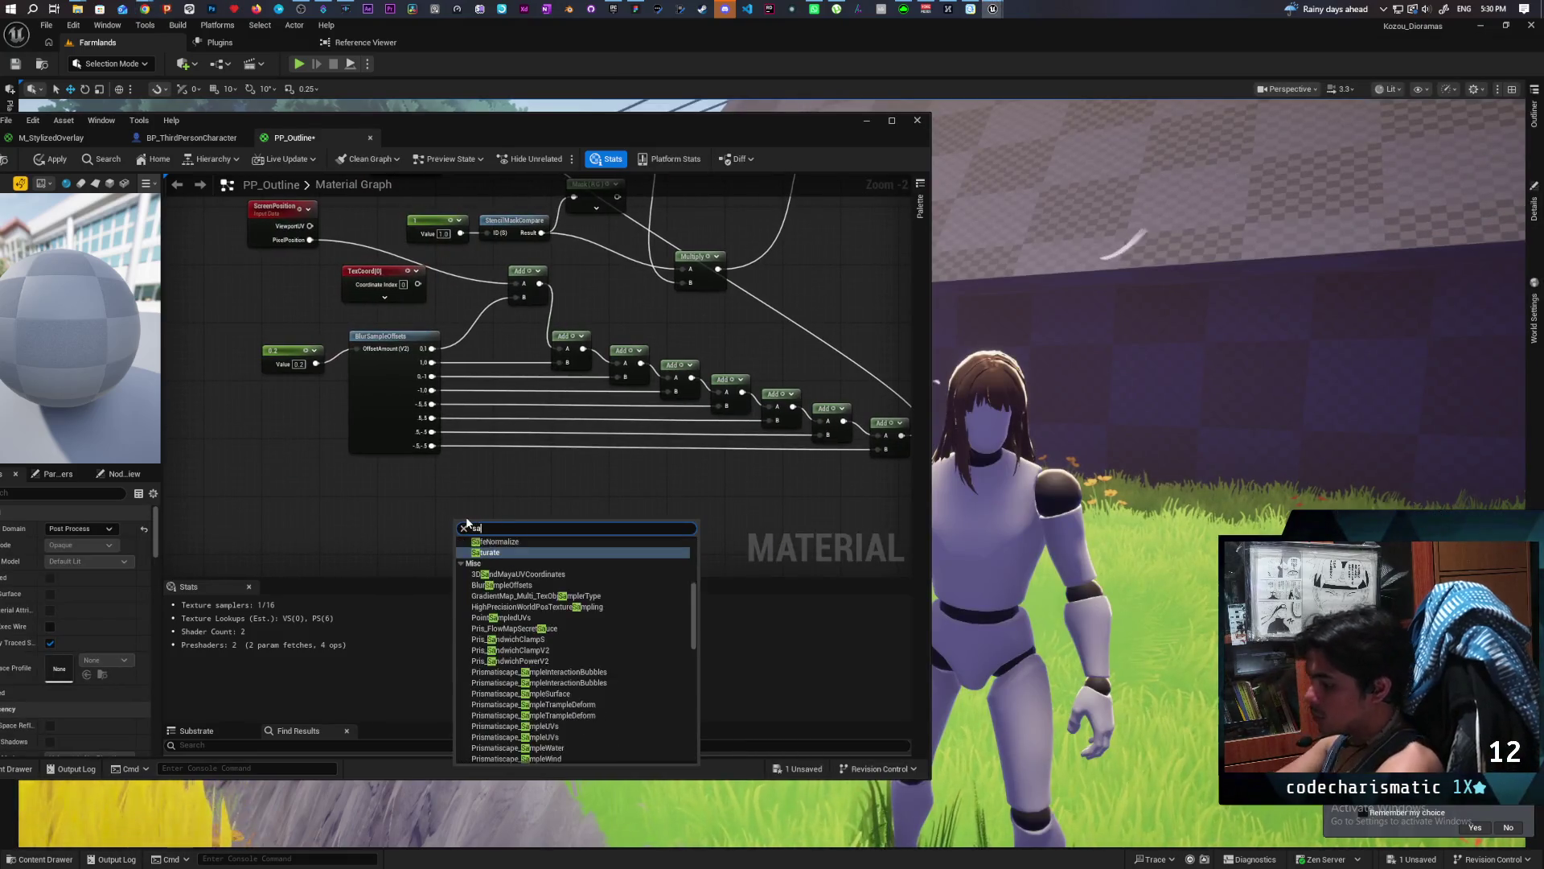
key("Escape")
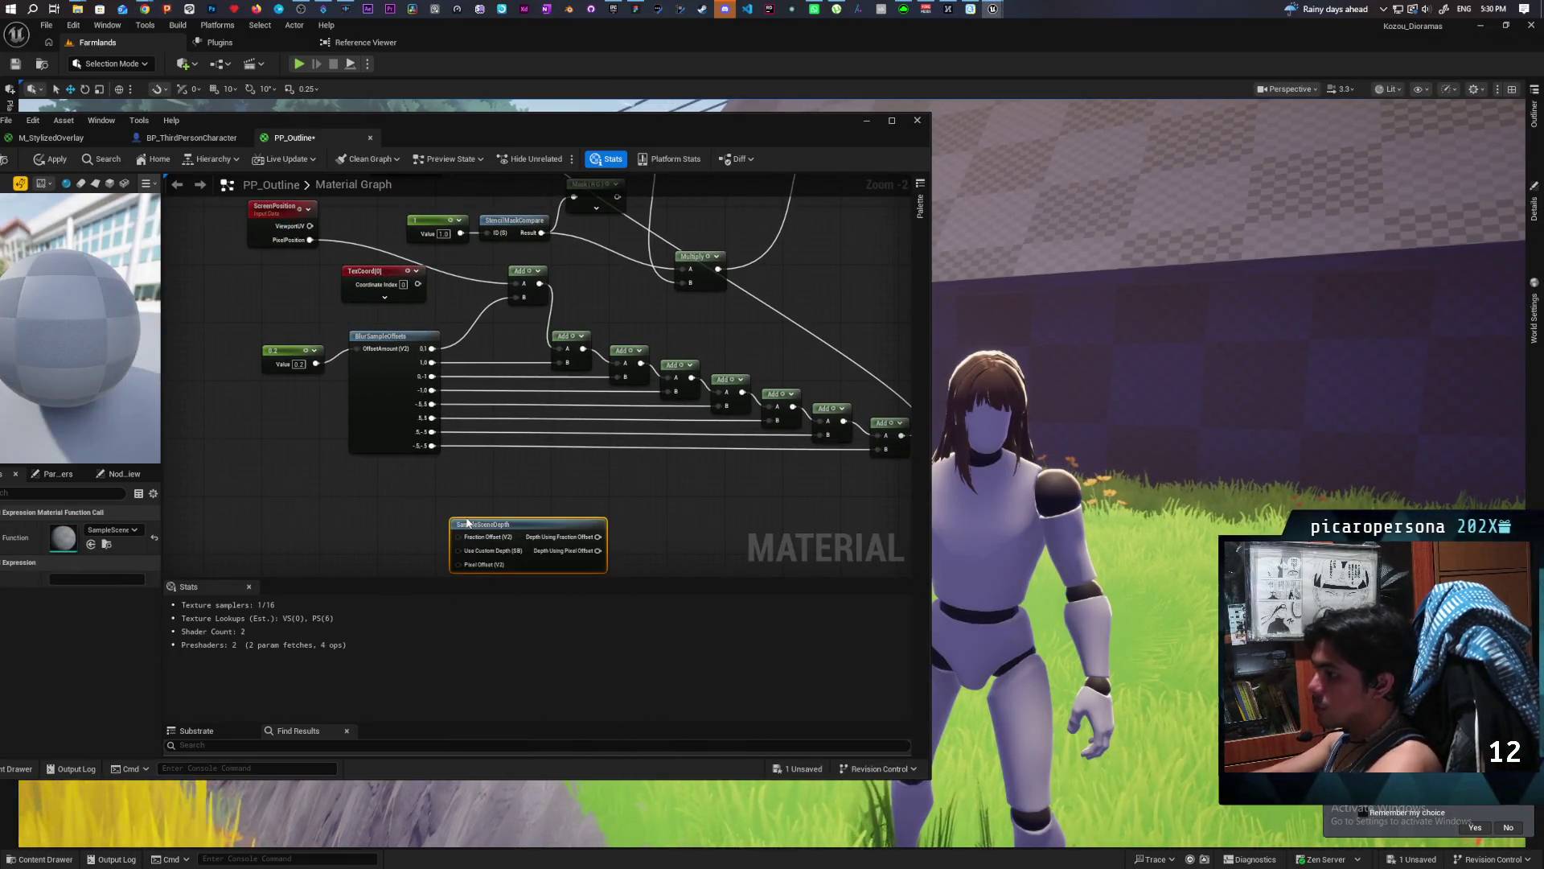
mouse_move(486, 450)
left_mouse_down()
mouse_move(439, 427)
mouse_move(455, 436)
left_mouse_up()
left_click_drag(345, 407, 281, 509)
left_click(425, 387)
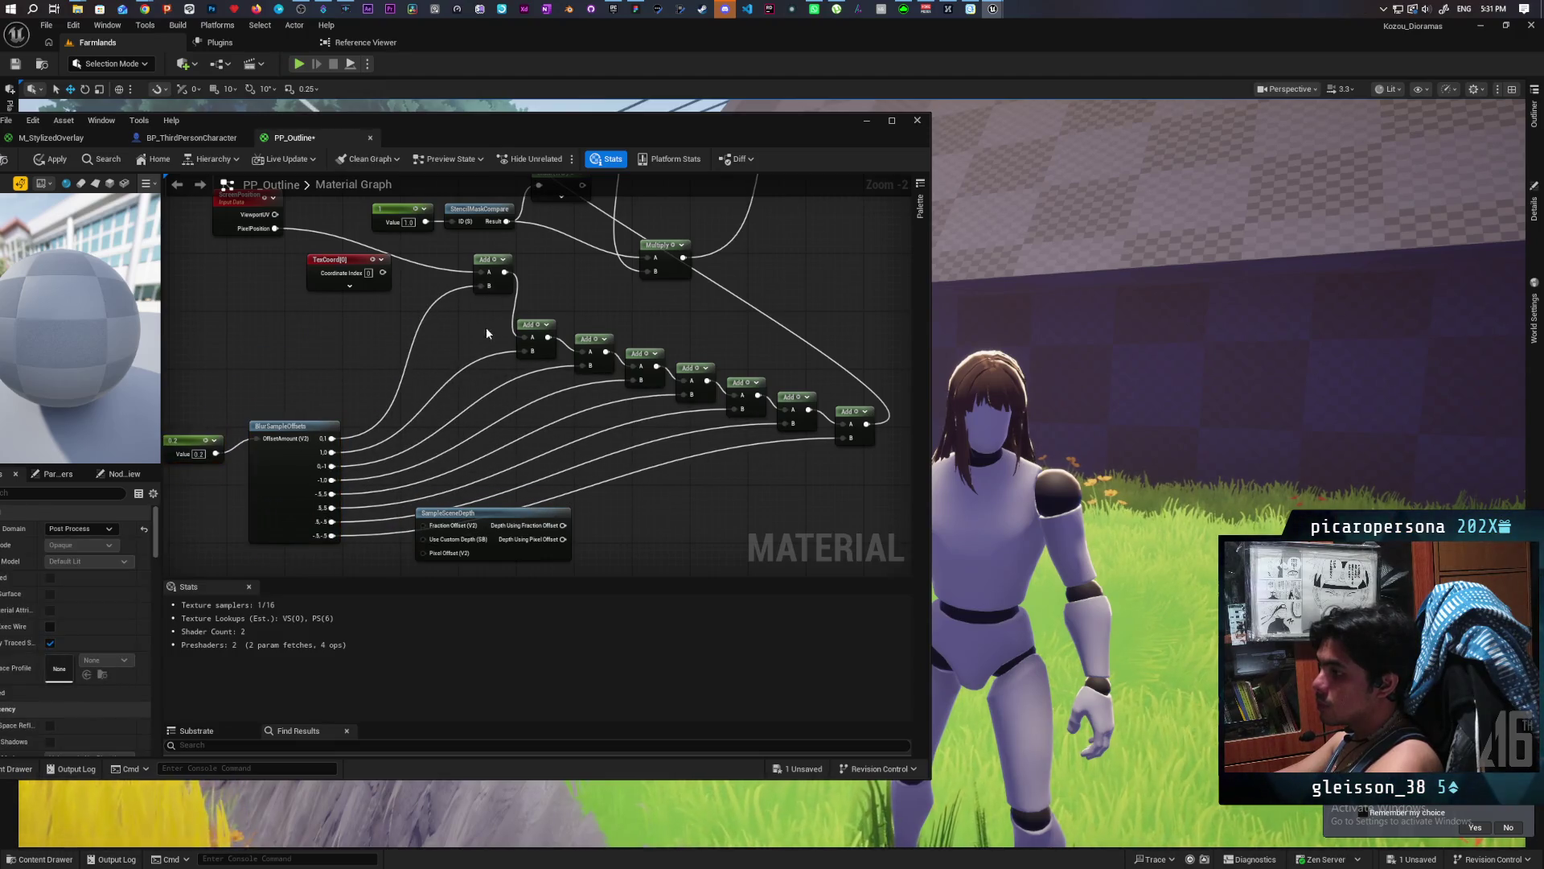
left_click_drag(787, 390, 865, 335)
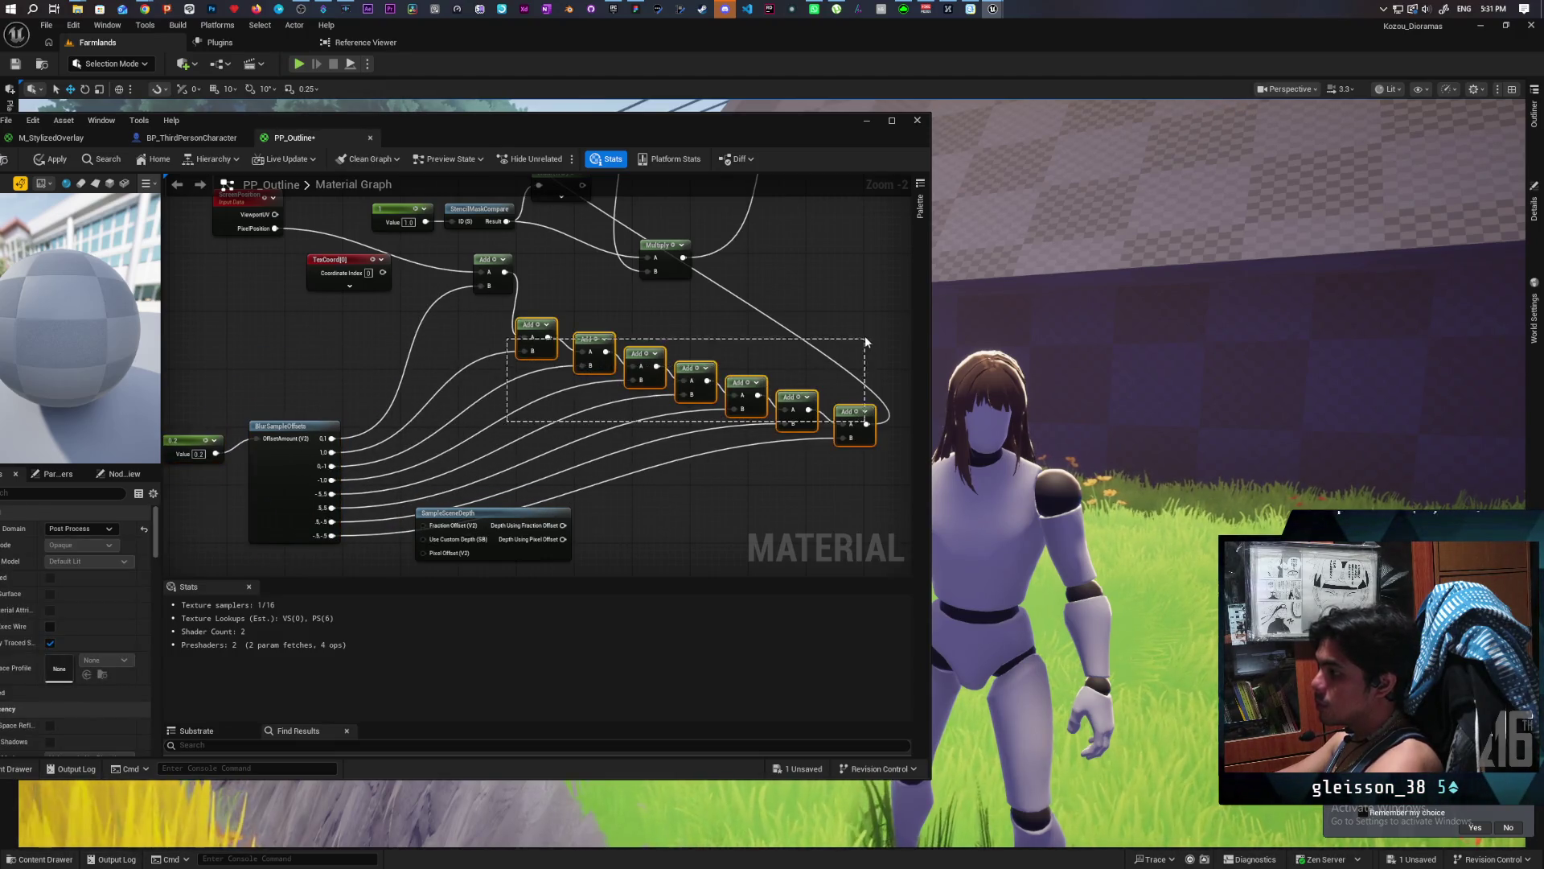
key("Delete")
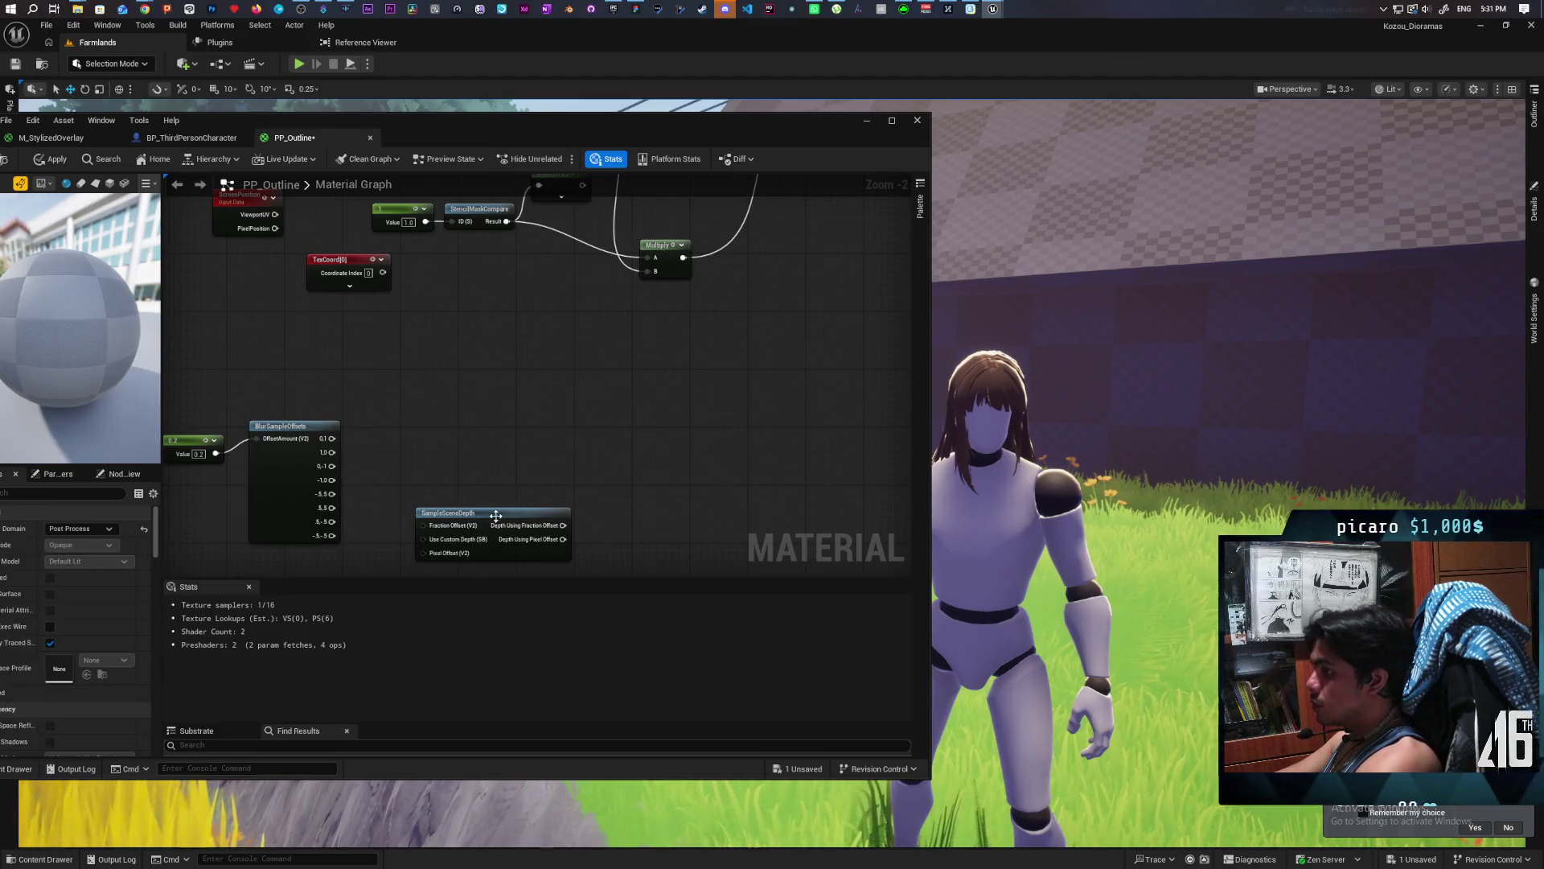
left_click_drag(483, 513, 475, 411)
mouse_move(332, 439)
left_mouse_down()
mouse_move(421, 451)
mouse_move(499, 429)
mouse_move(484, 406)
left_mouse_up()
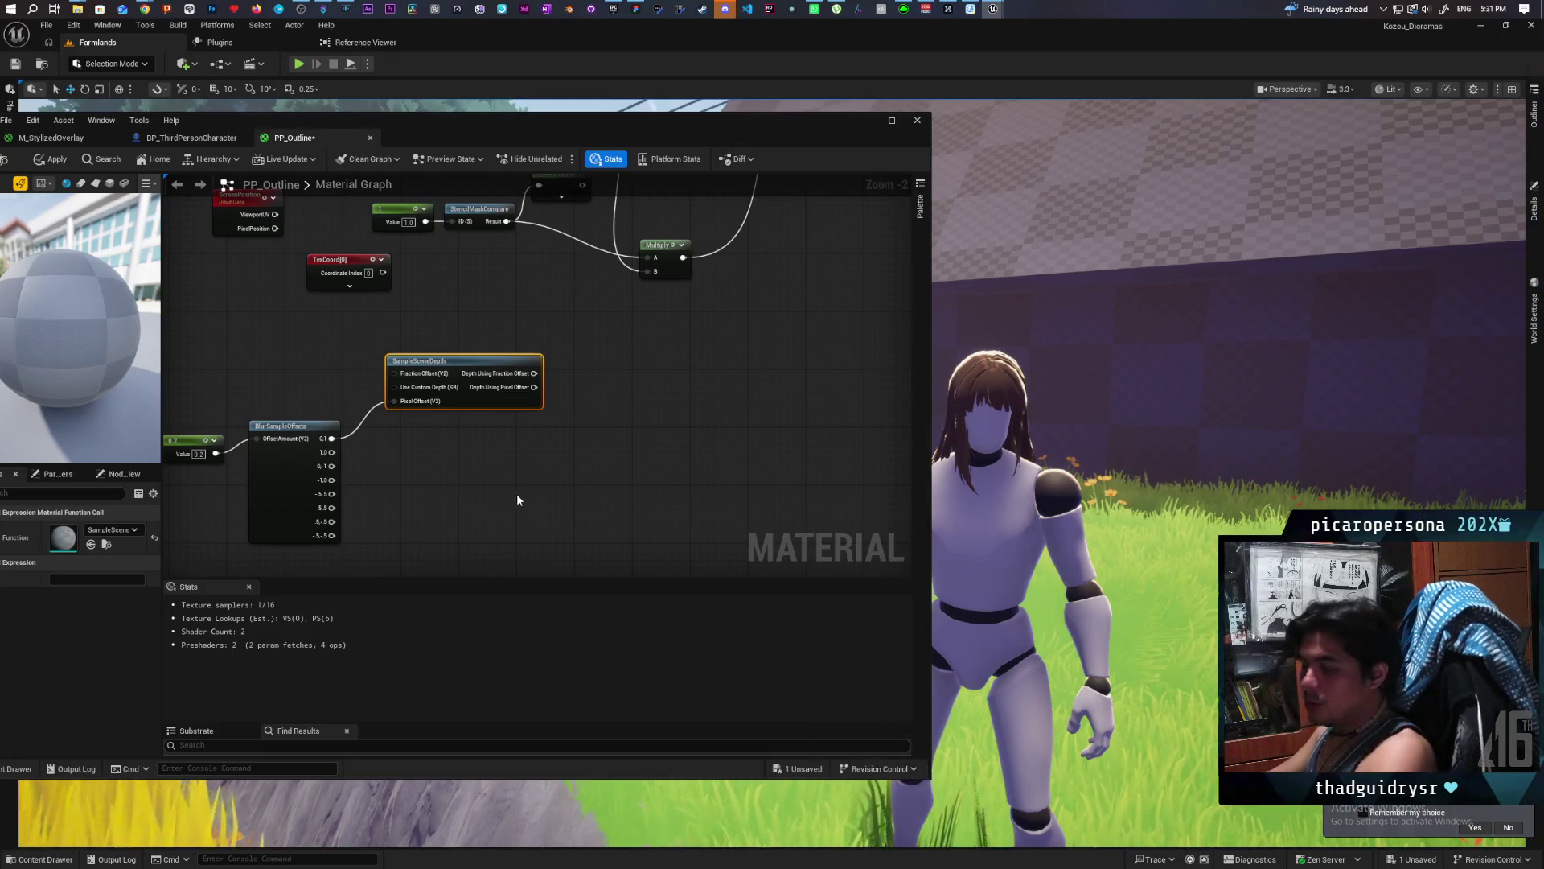
Paste three more SampleSceneDepth nodes, align them, and wire in the 1.0, -1.0 and remaining offsets.
key("ctrl+c")
key("ctrl+v")
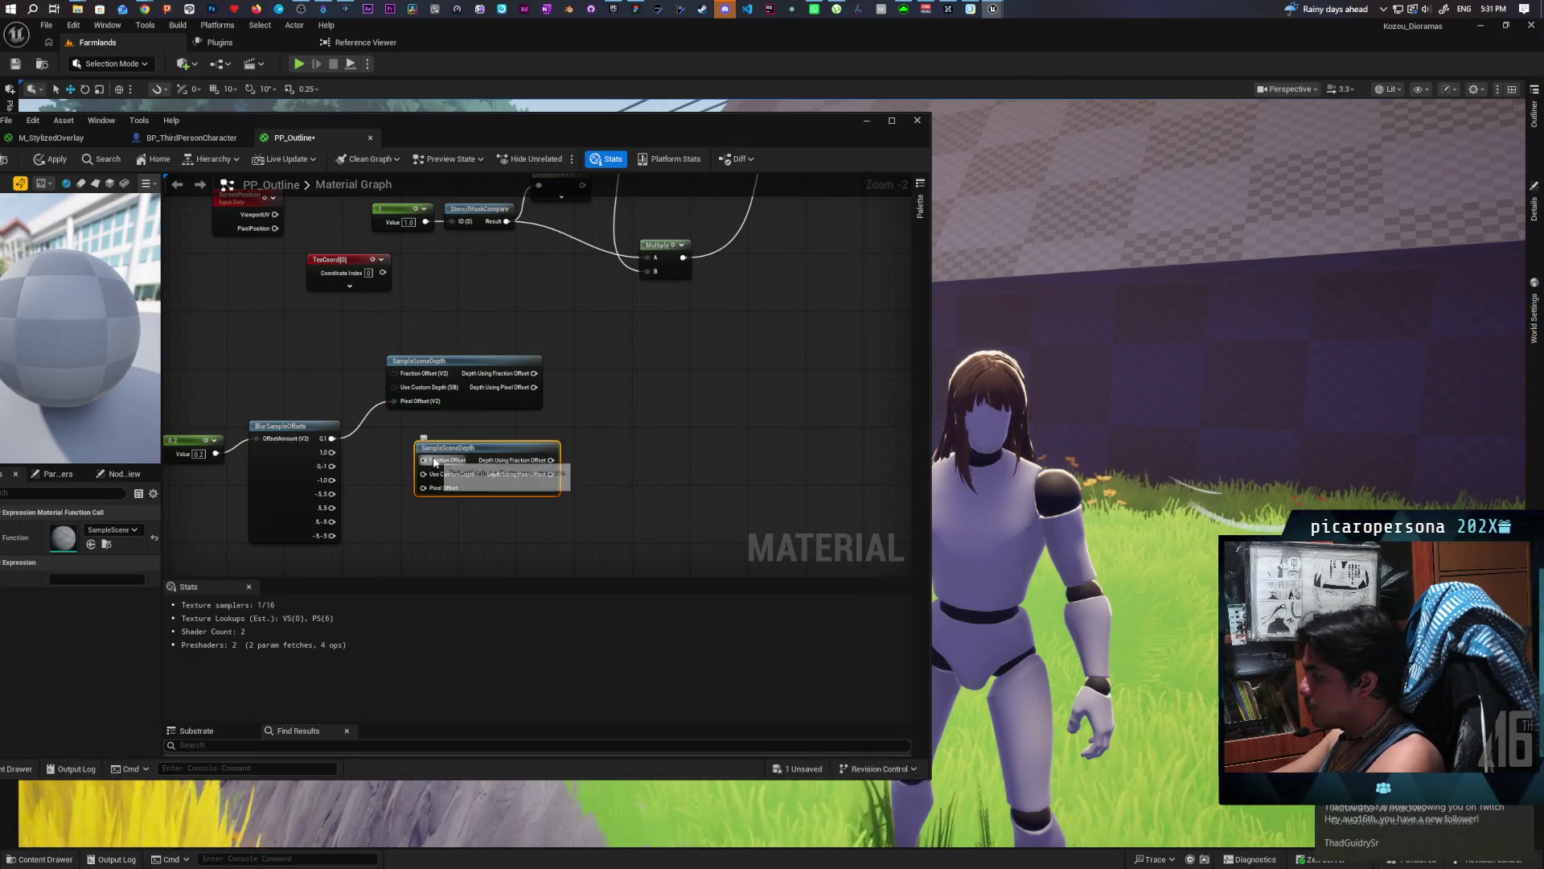
left_click_drag(332, 452, 425, 490)
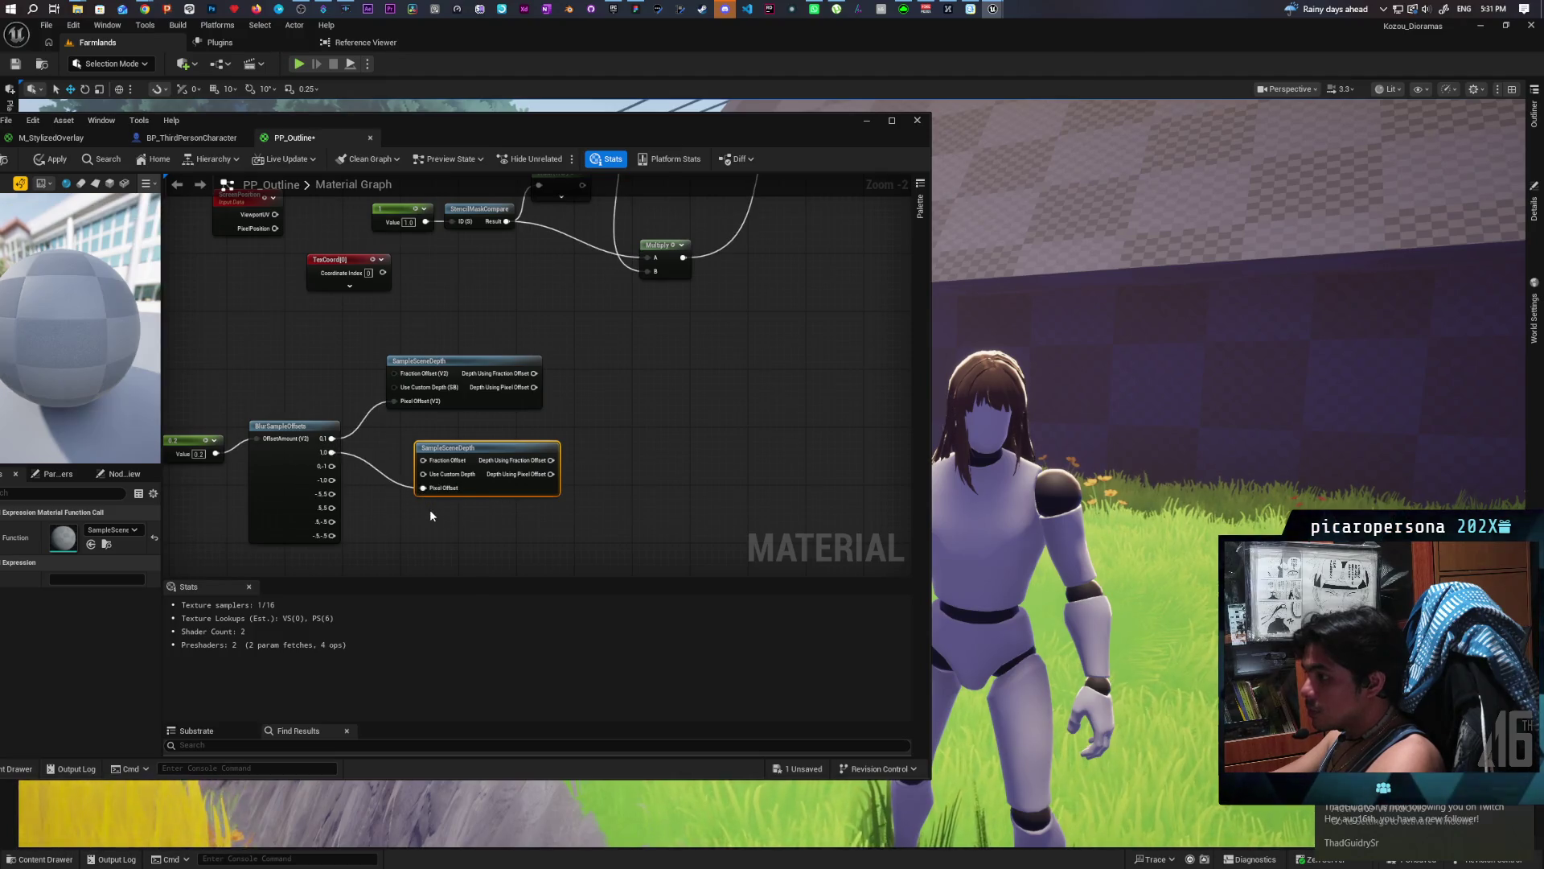
key("ctrl+v")
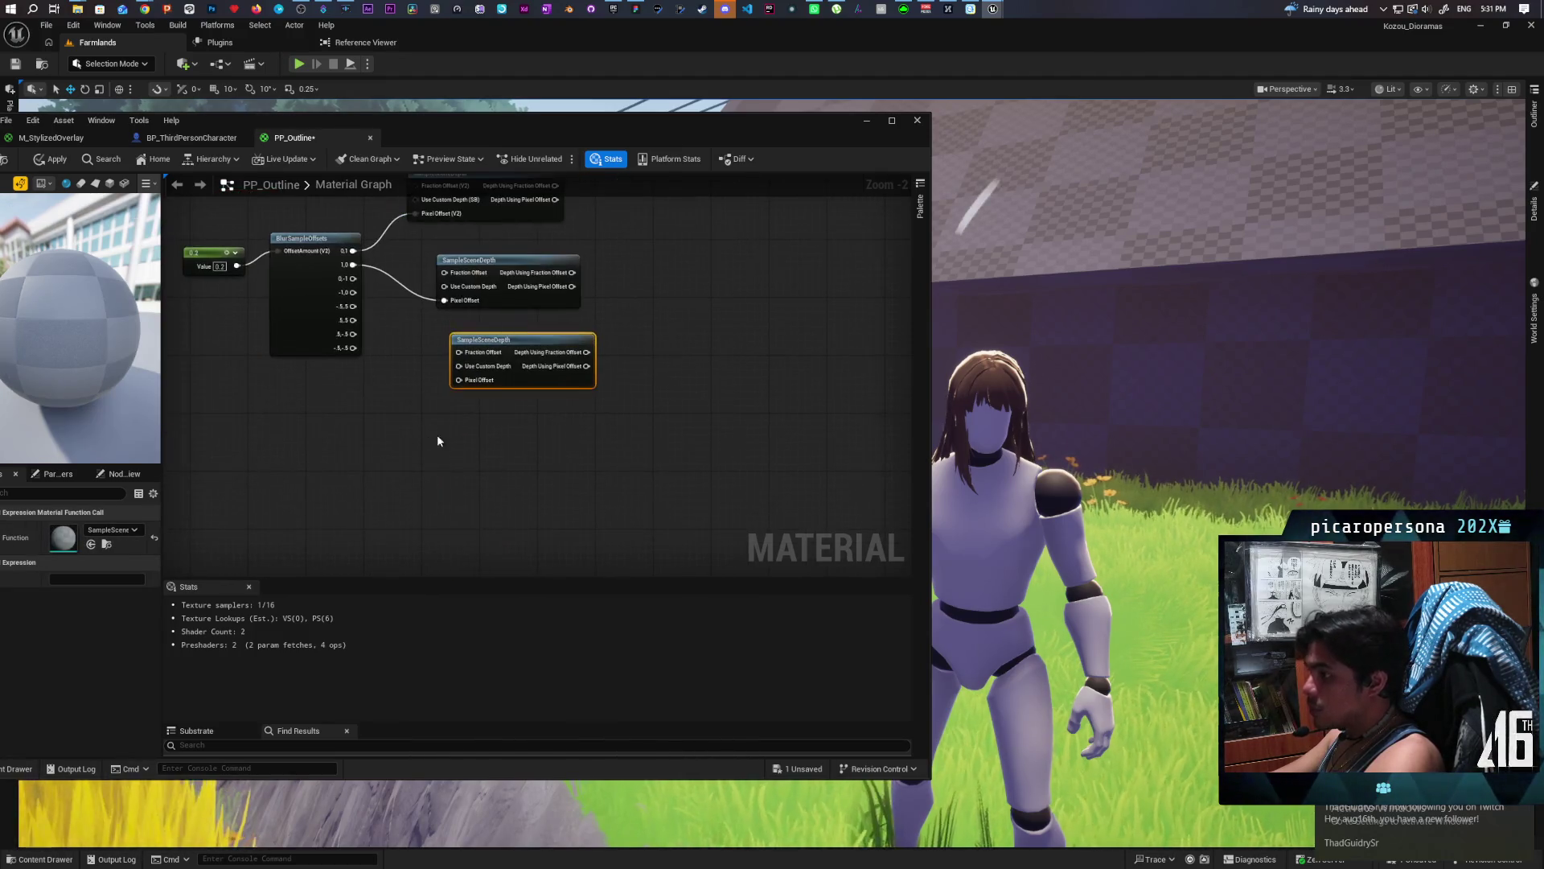
key("ctrl+v")
left_click_drag(487, 441, 516, 434)
mouse_move(676, 201)
left_mouse_down()
mouse_move(587, 448)
mouse_move(539, 510)
left_mouse_up()
key("shift+a")
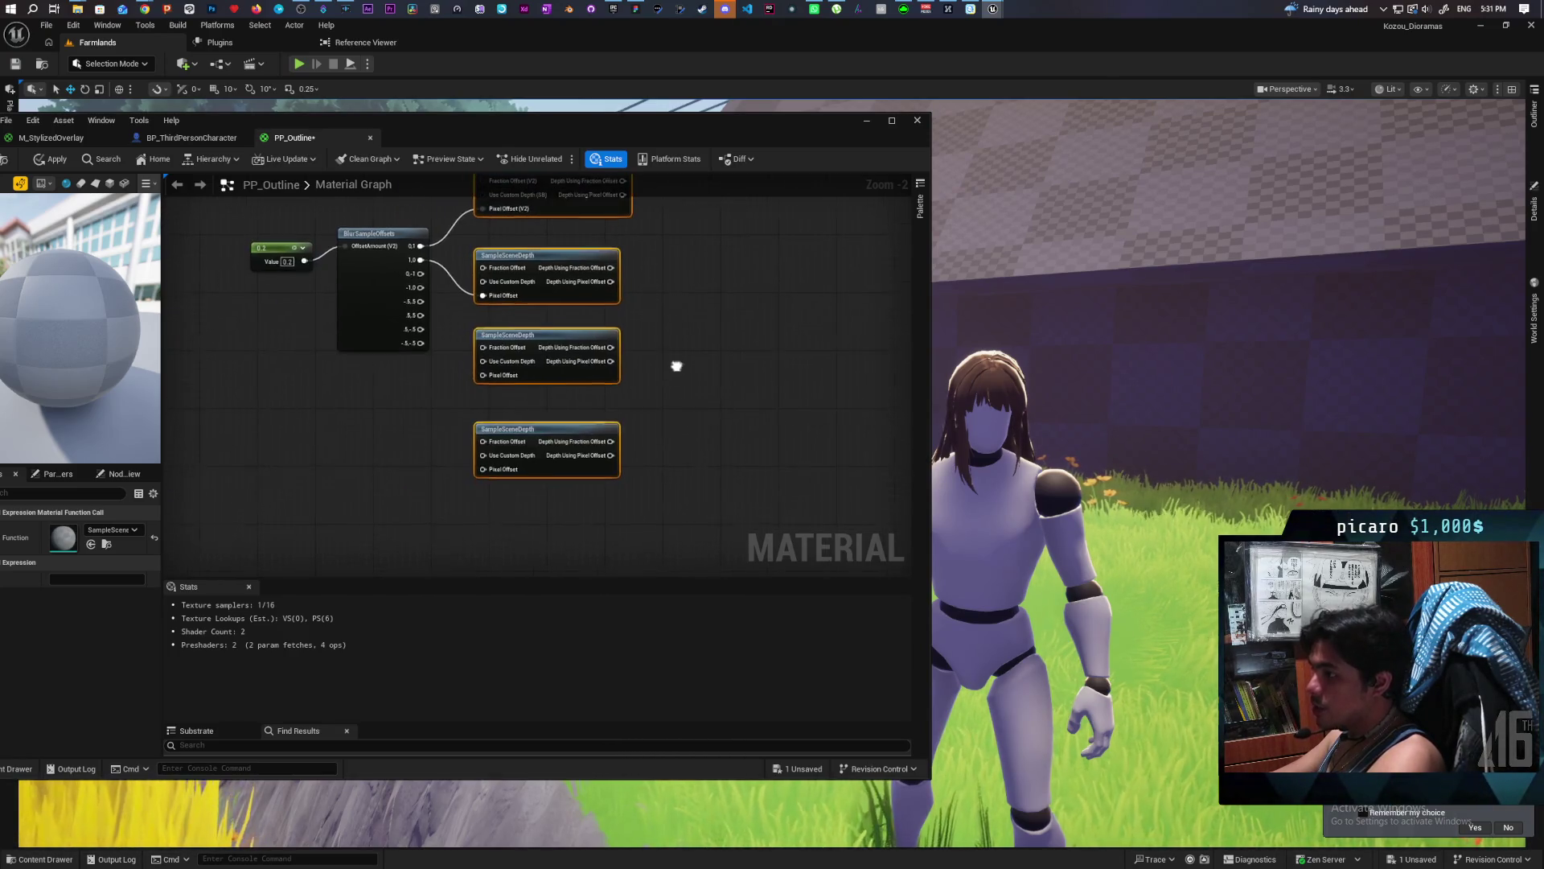
left_click(678, 410)
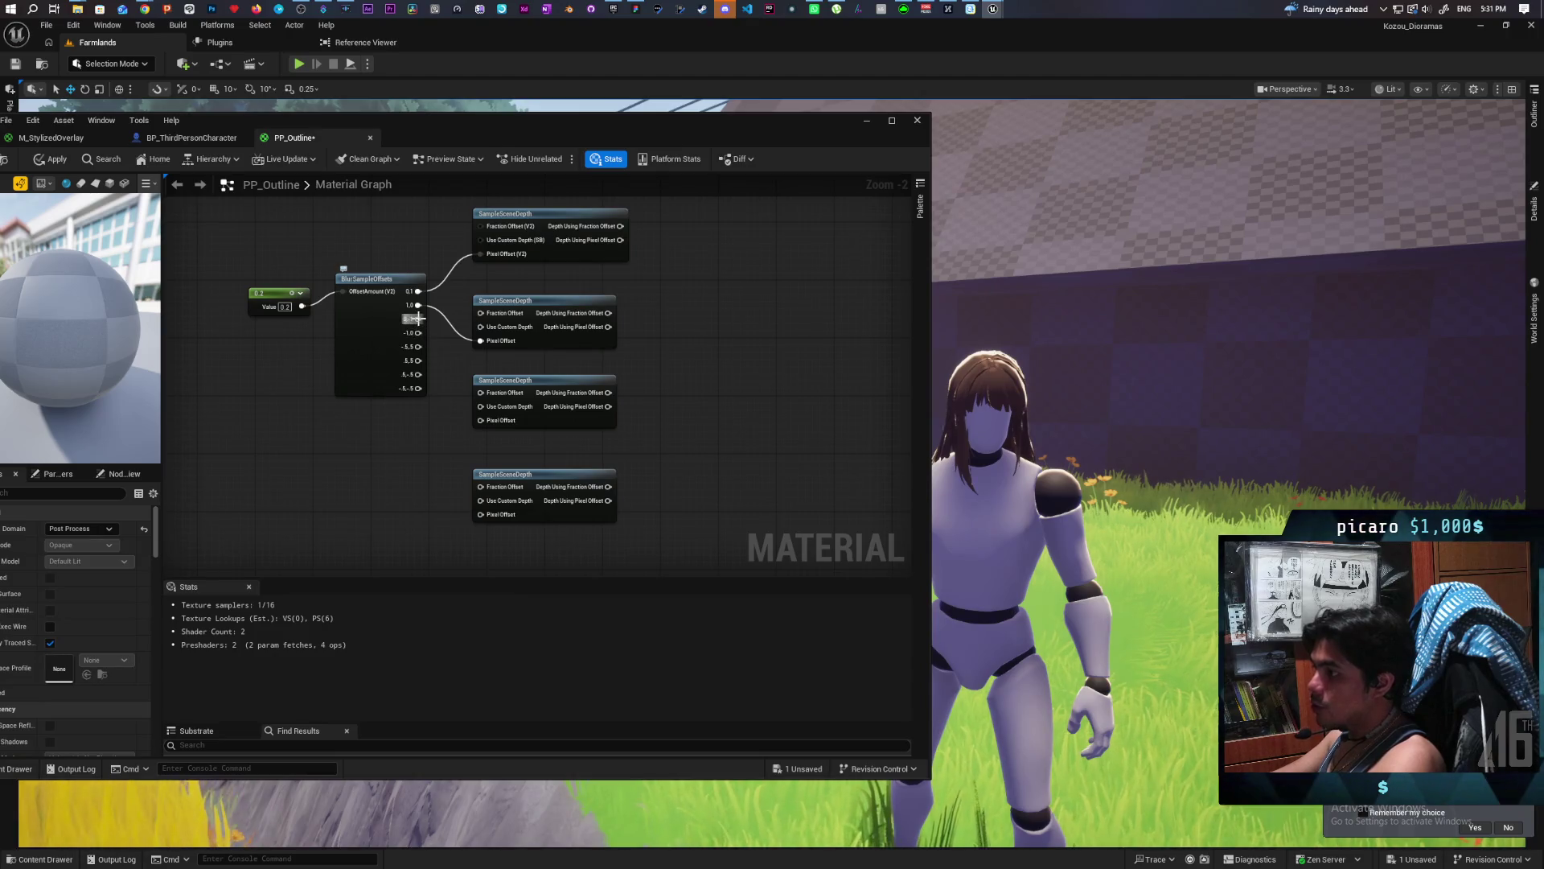
left_click_drag(469, 395, 480, 420)
mouse_move(419, 332)
left_mouse_down()
mouse_move(450, 354)
mouse_move(480, 514)
left_mouse_up()
left_click(507, 475)
Tidy the BlurSampleOffsets, 0.2 constant and depth node layout, then save PP_Outline.
left_click_drag(676, 409, 702, 465)
left_click_drag(402, 404, 388, 404)
left_click(318, 402)
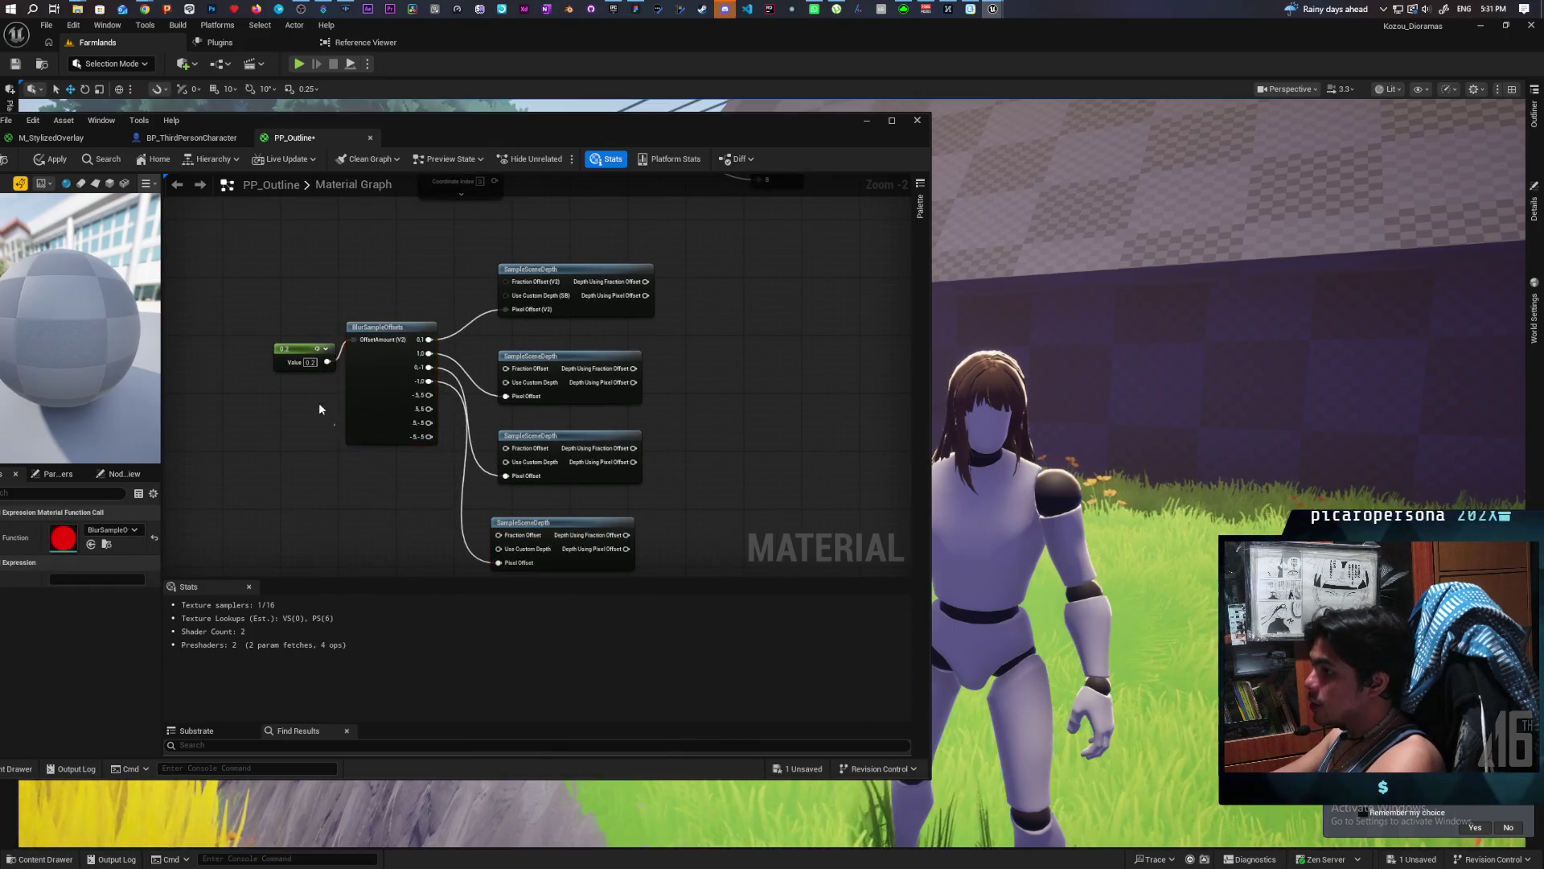
left_click_drag(292, 353, 260, 338)
left_click(325, 452)
left_click_drag(744, 456, 677, 386)
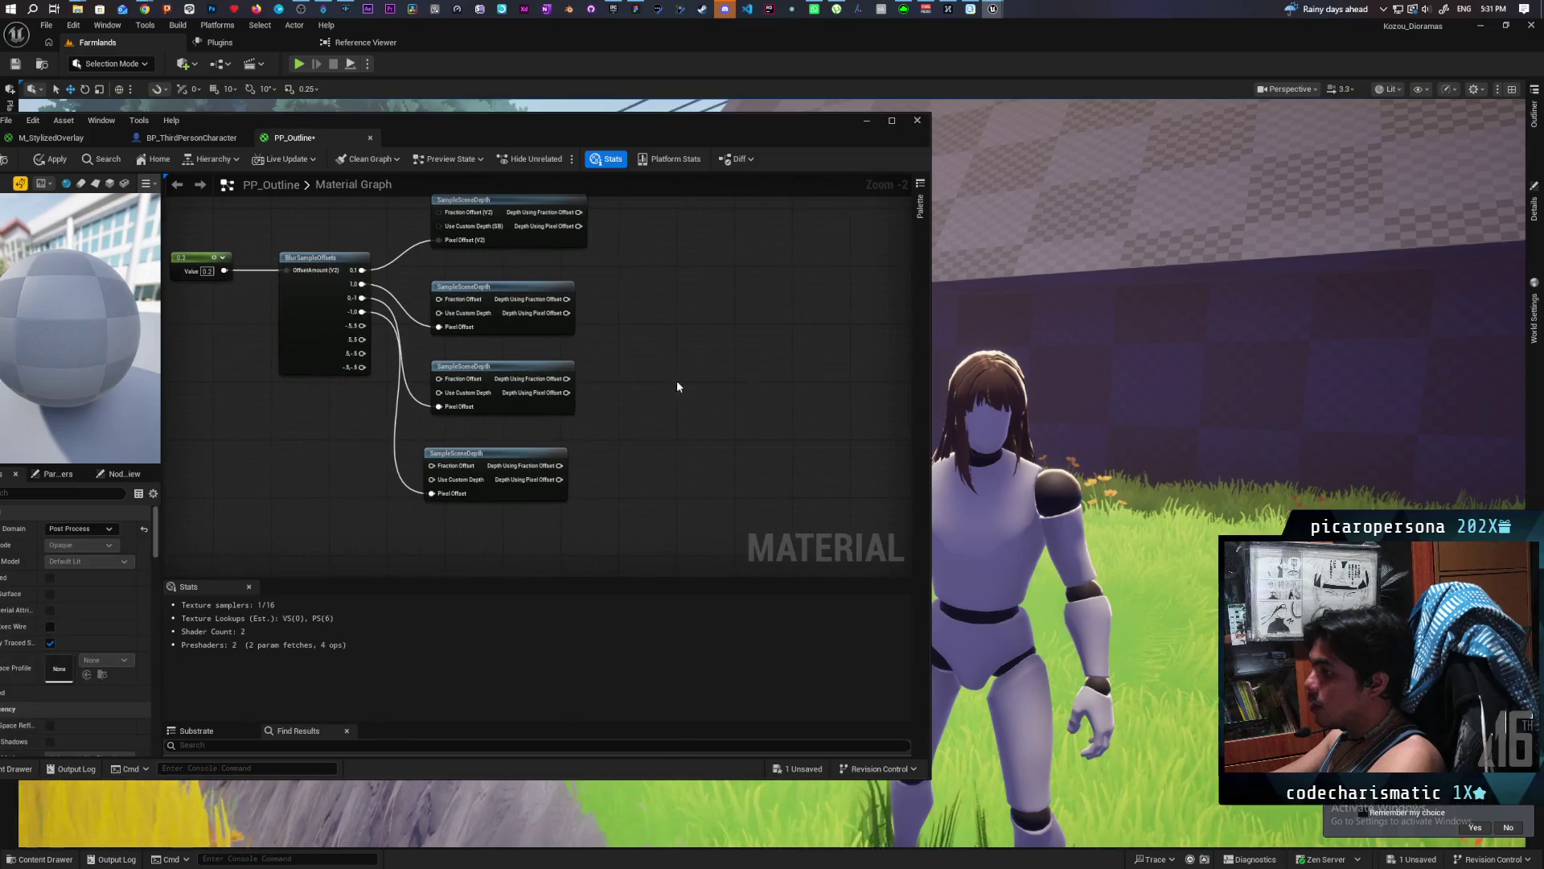
mouse_move(648, 293)
left_mouse_down()
mouse_move(603, 379)
mouse_move(593, 492)
left_mouse_up()
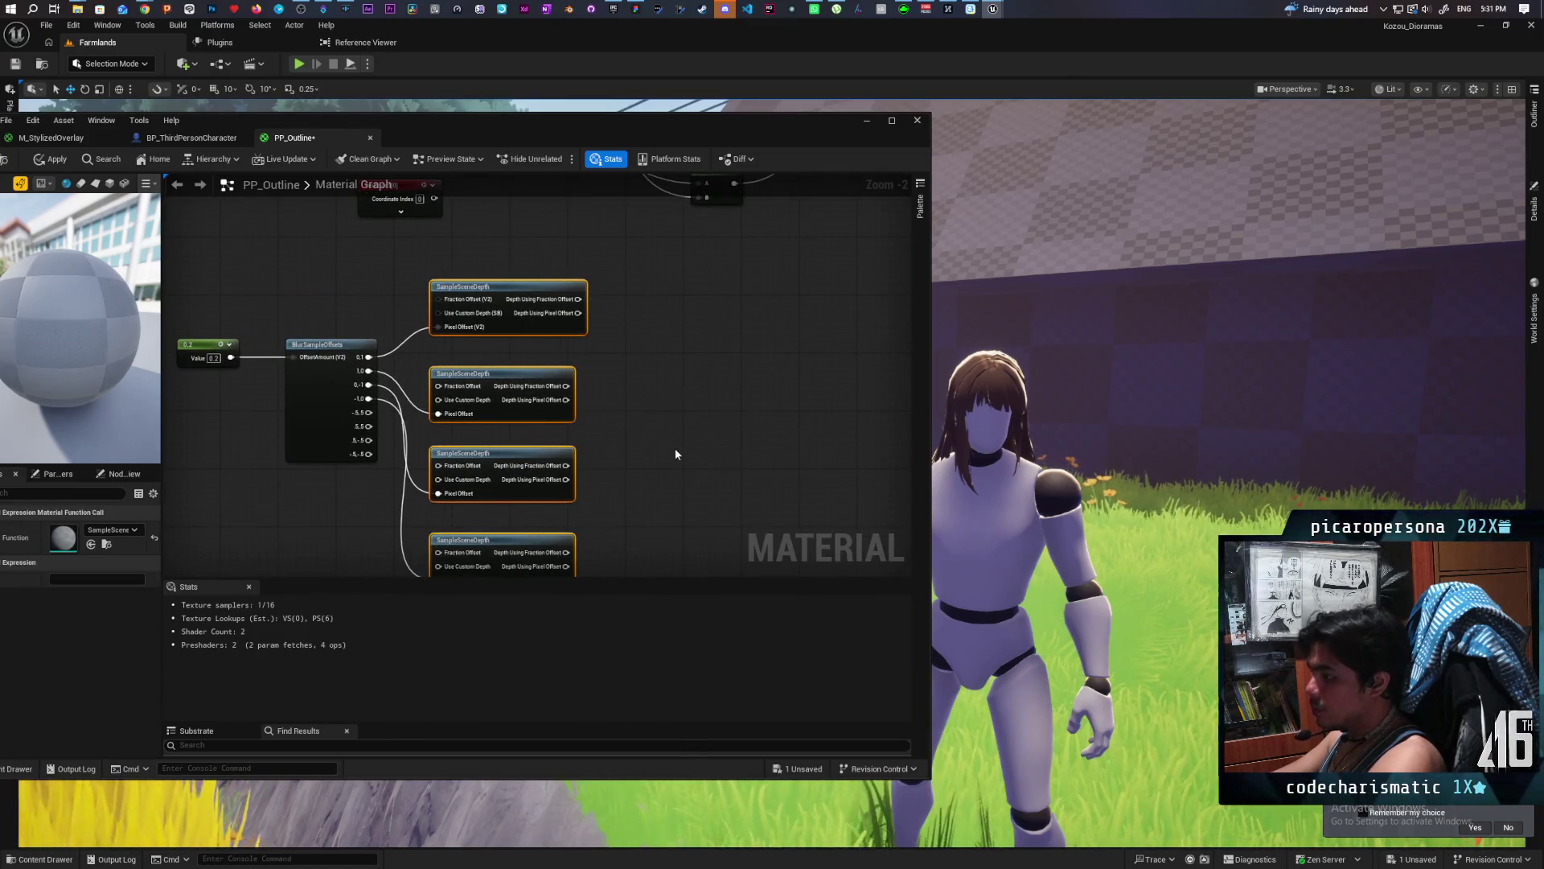
left_click(630, 350)
scroll(629, 350, "down", 2)
key("ctrl+s")
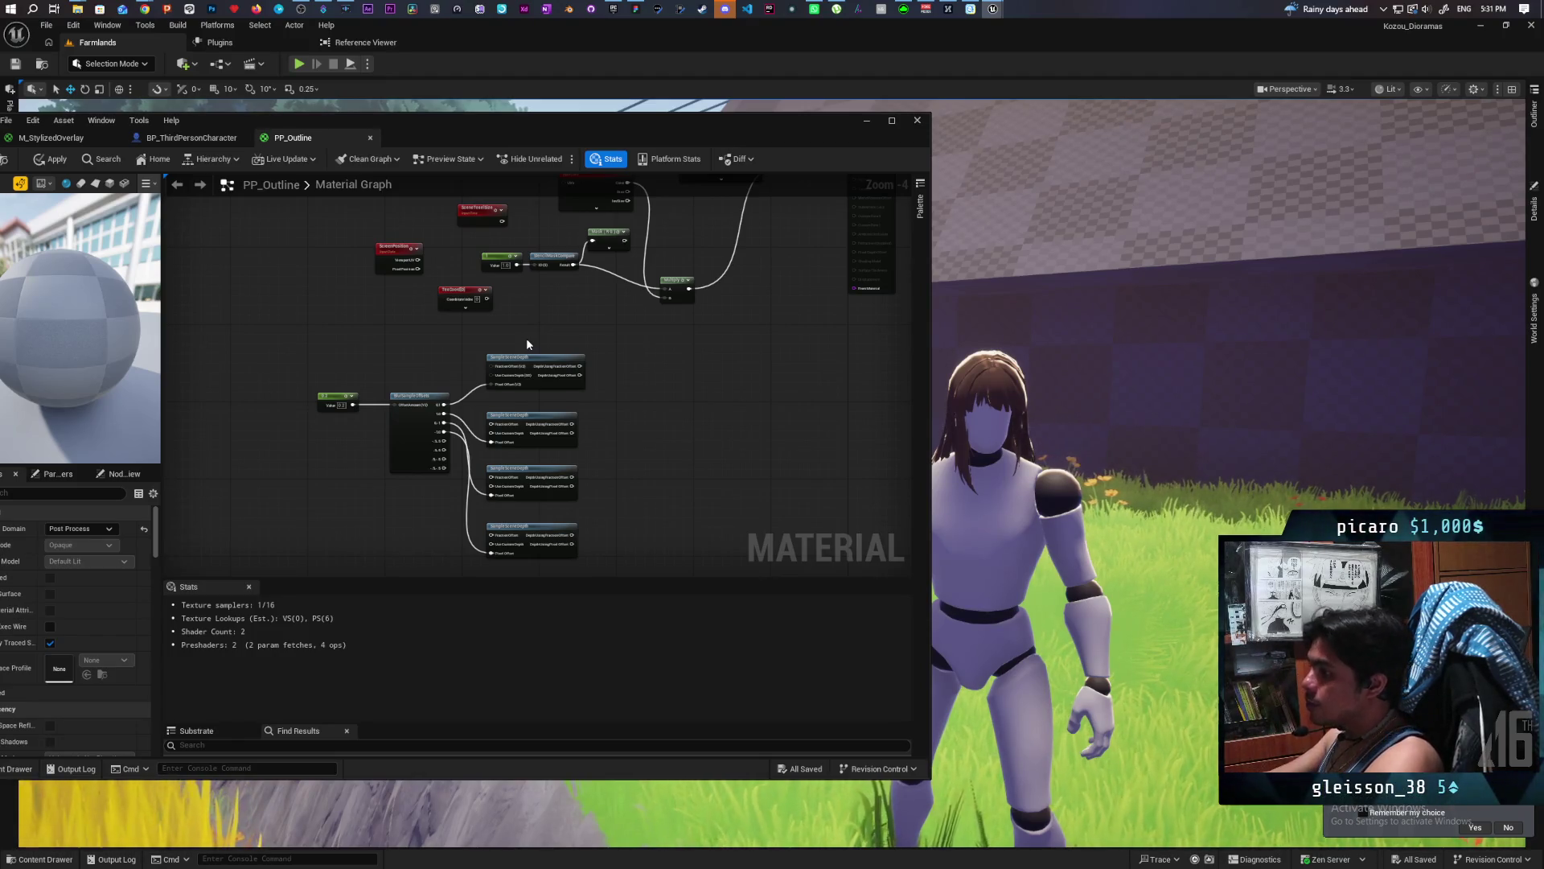
Skip the tutorial ahead to its Add node step near 3:57, pause, and select the depth nodes in PP_Outline.
mouse_move(144, 8)
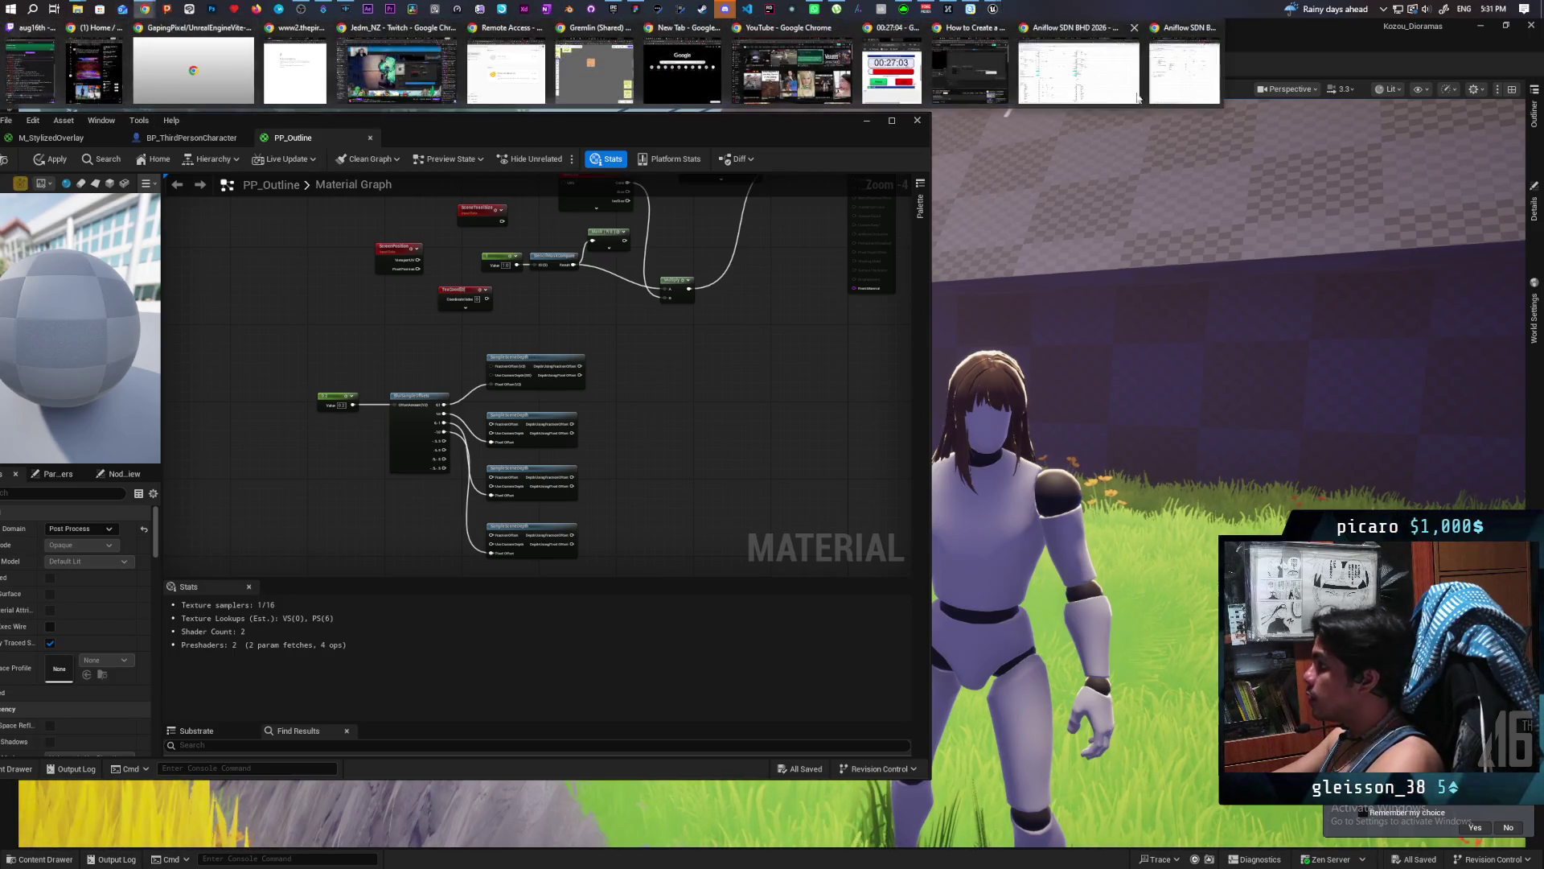
left_click(982, 88)
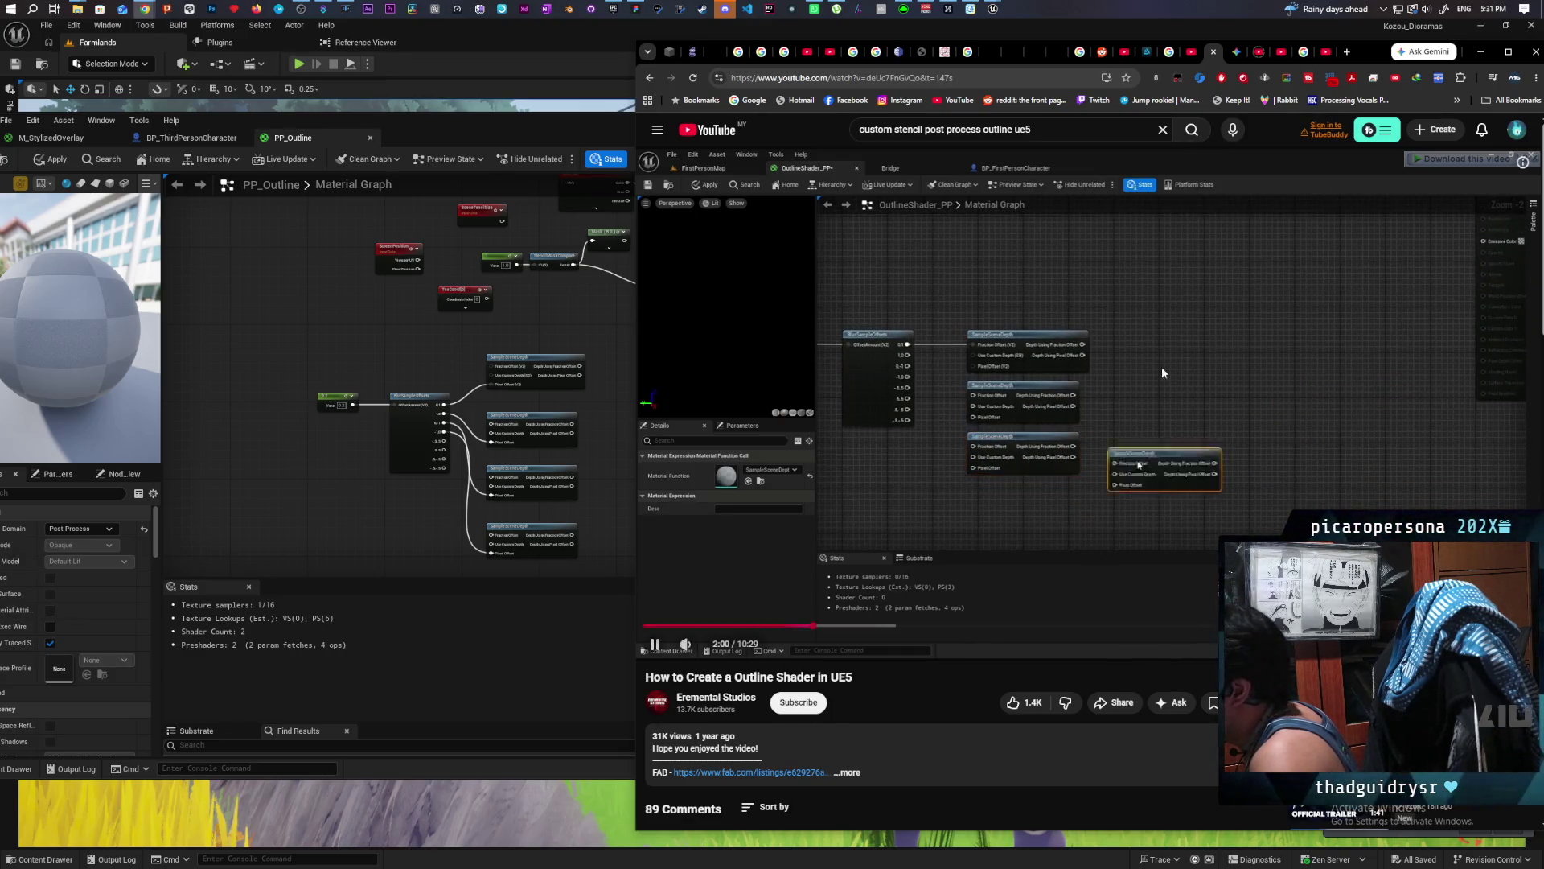
key("l")
key("l")
key("l")
key("l")
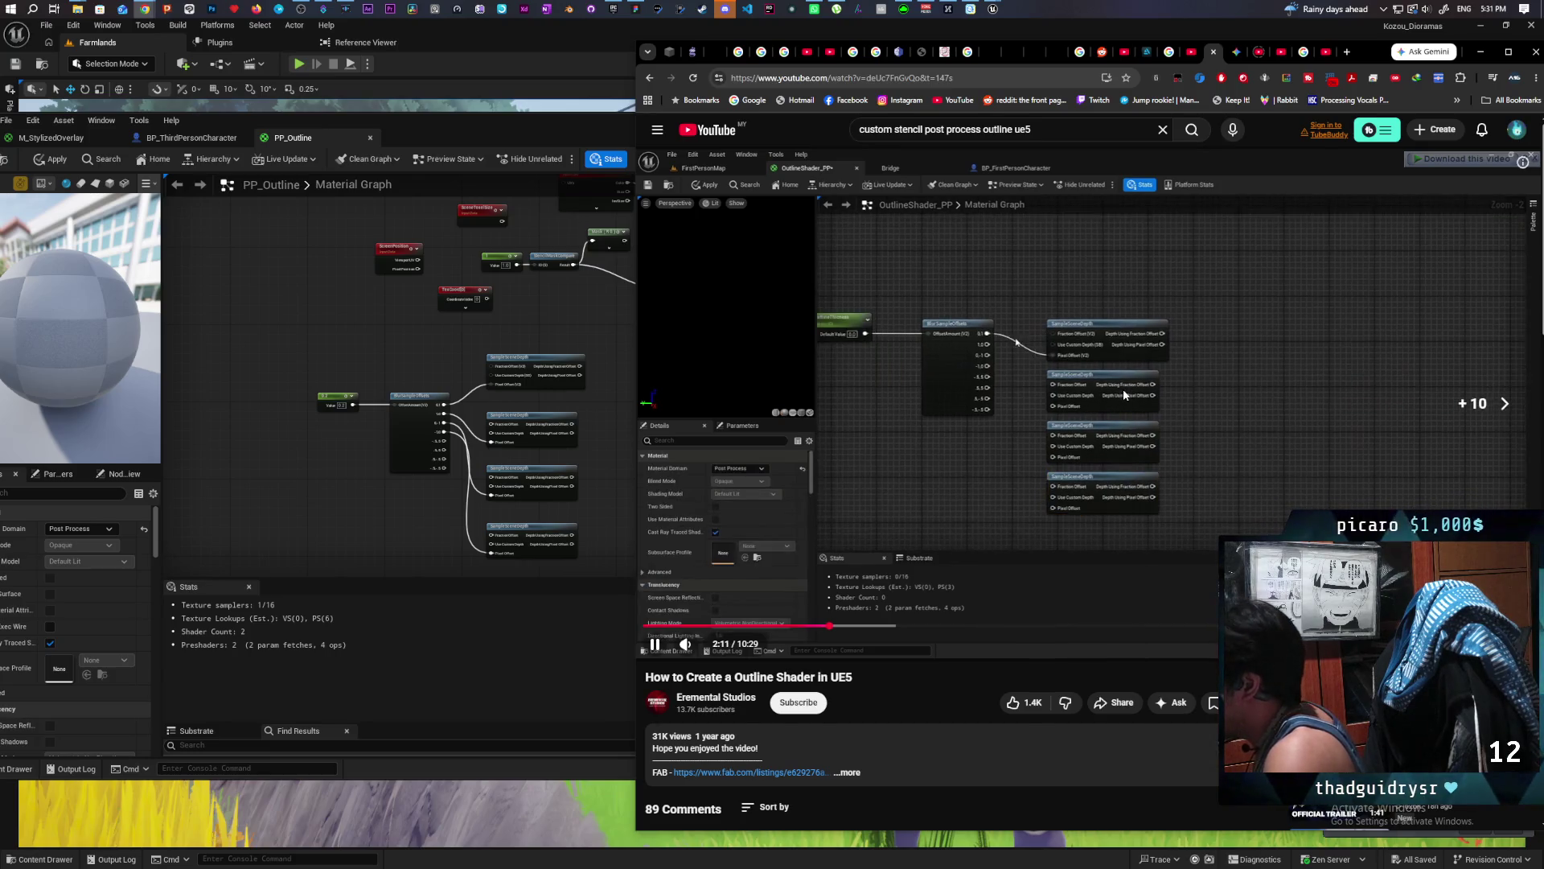
key("l")
key("l")
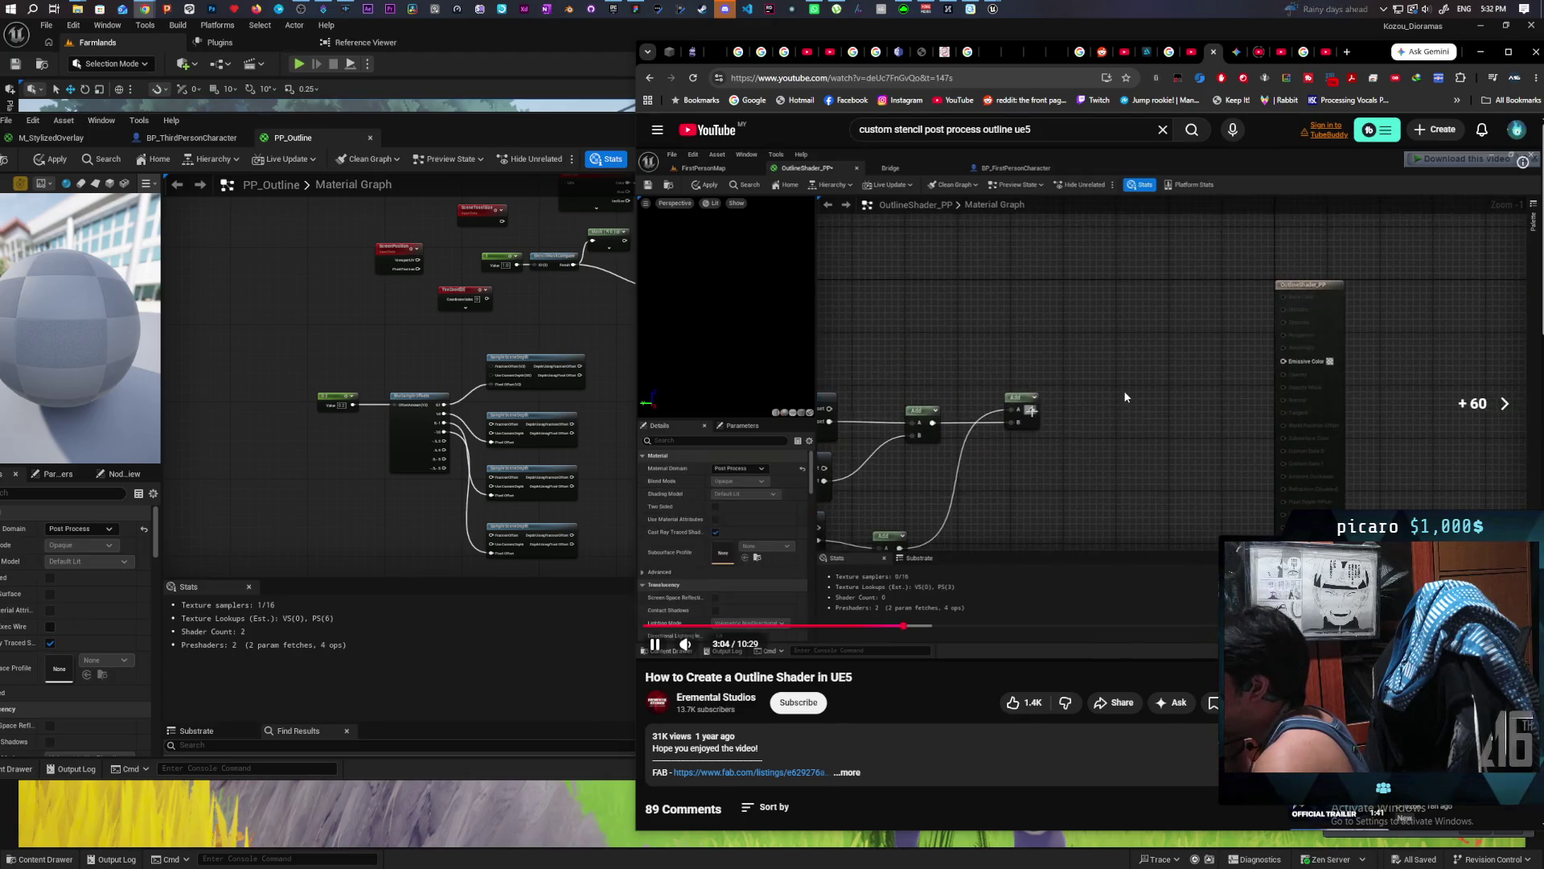
key("l")
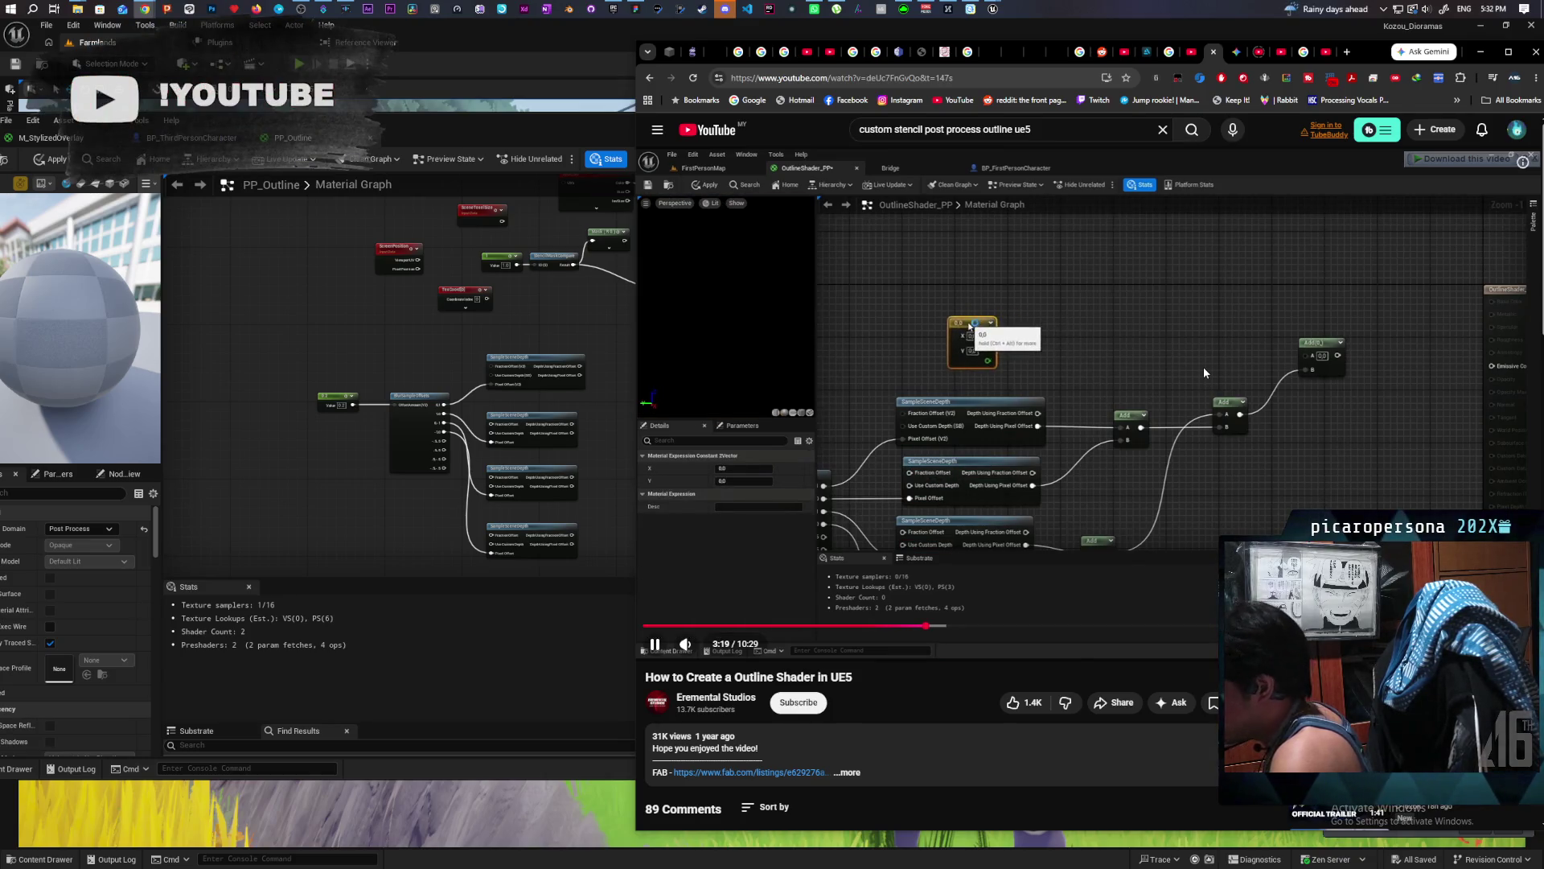
key("l")
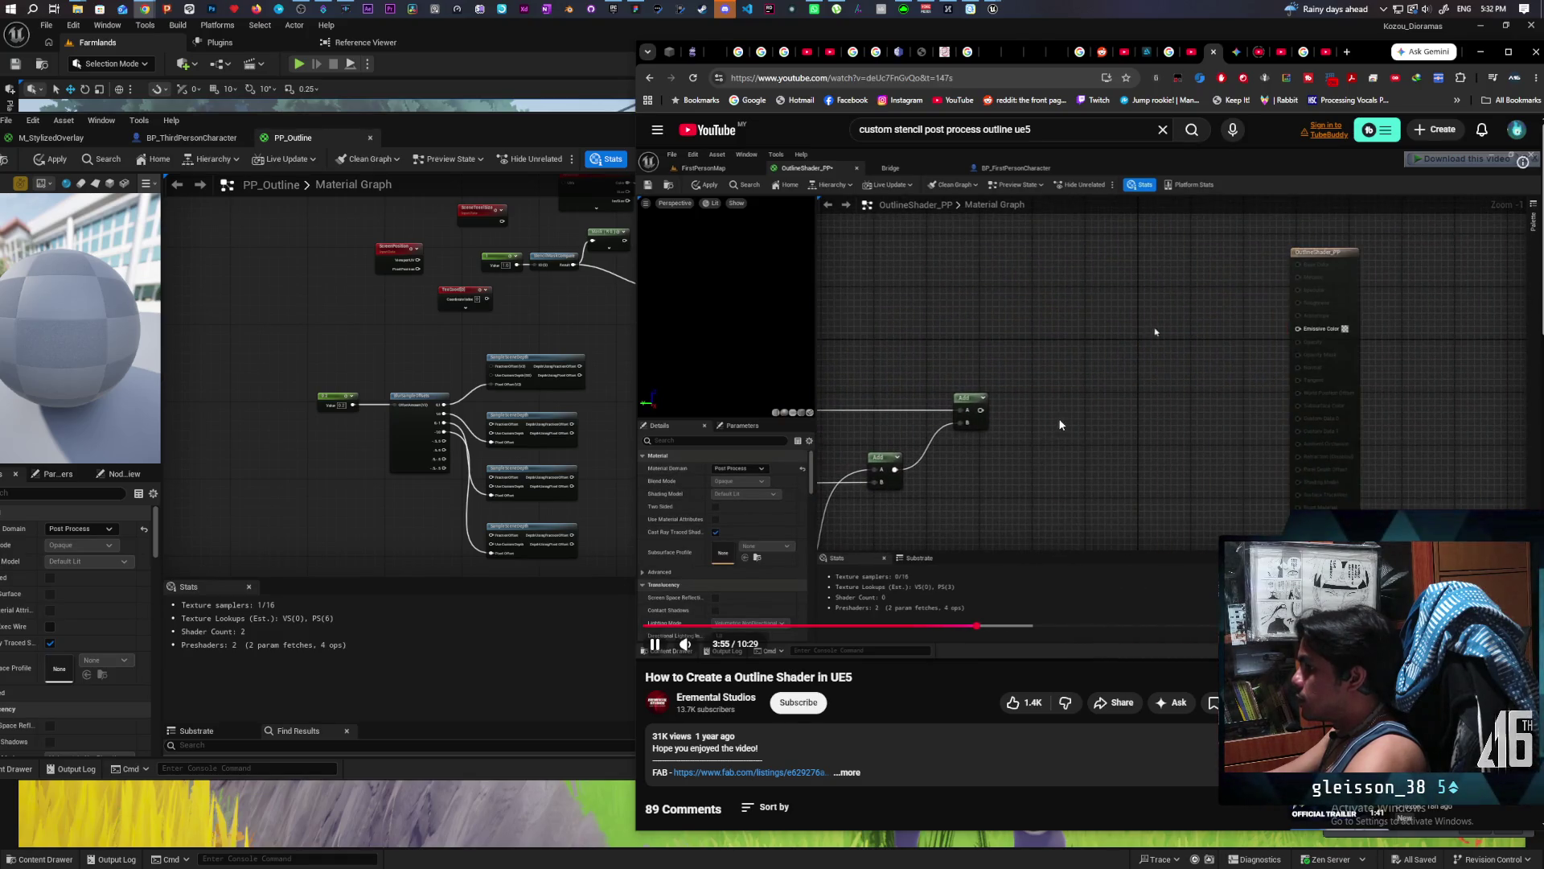
left_click(1111, 431)
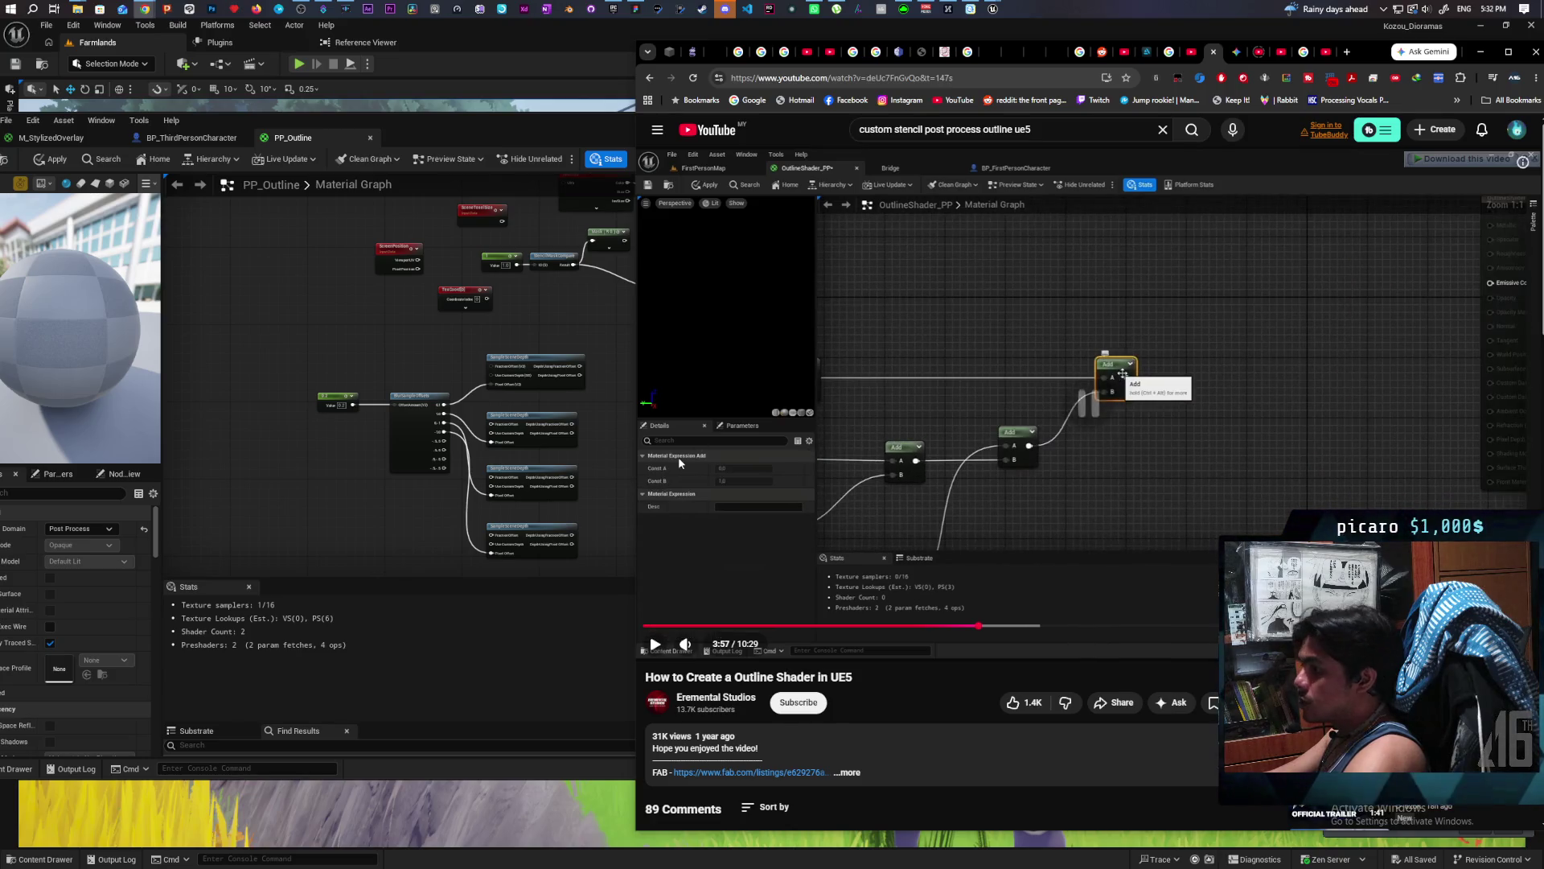
mouse_move(577, 394)
left_mouse_down()
mouse_move(405, 384)
mouse_move(538, 269)
left_mouse_up()
left_click_drag(327, 259, 595, 474)
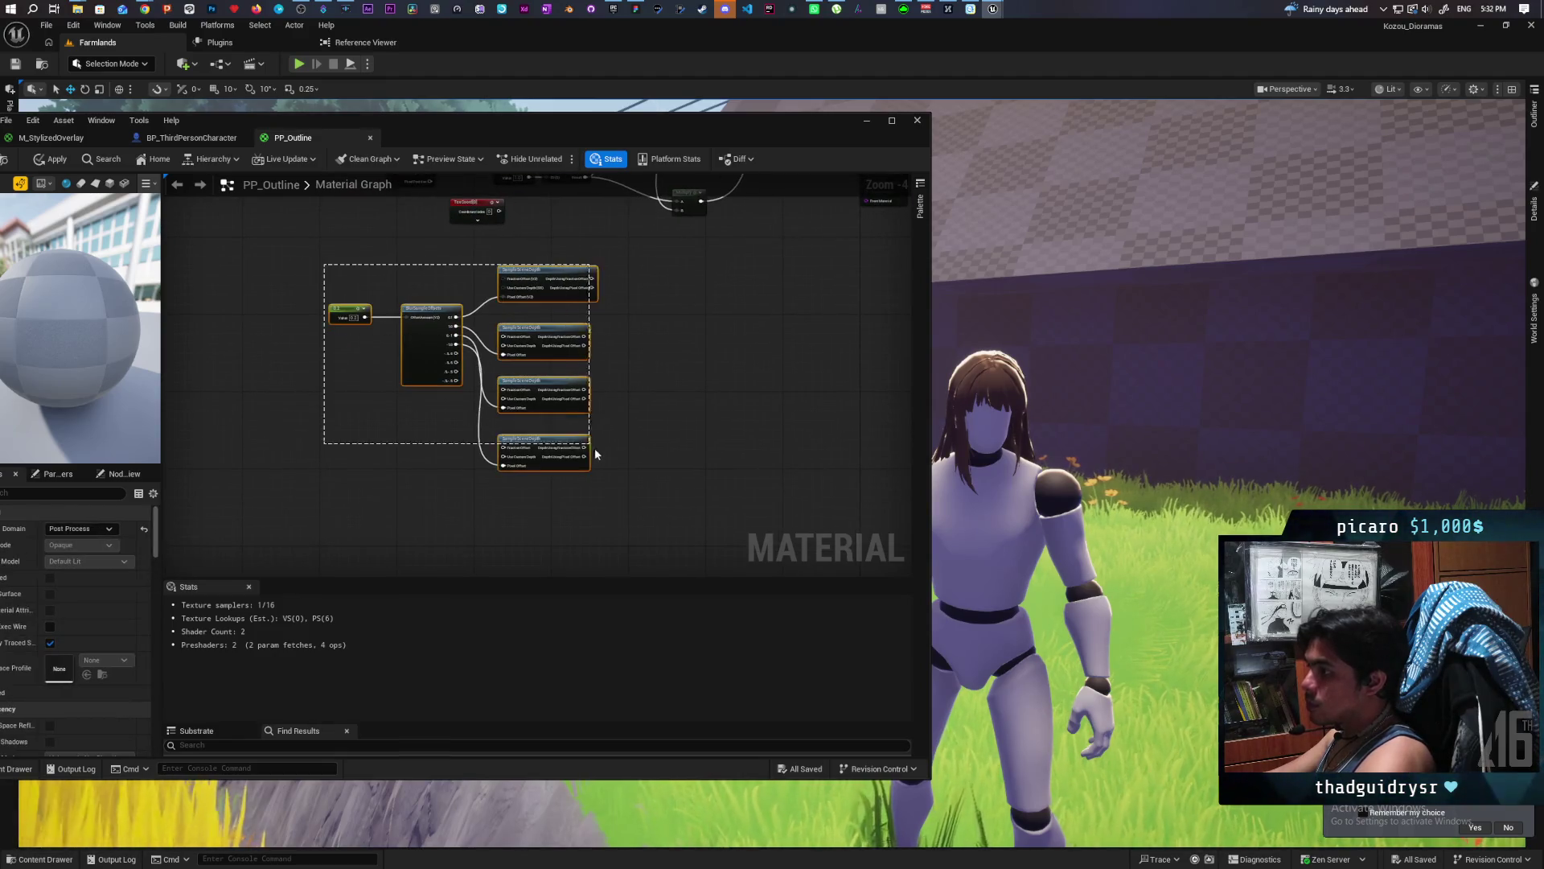
Move the depth sample group aside and paste a fifth SampleSceneDepth node.
left_click_drag(415, 359, 402, 451)
left_click(609, 413)
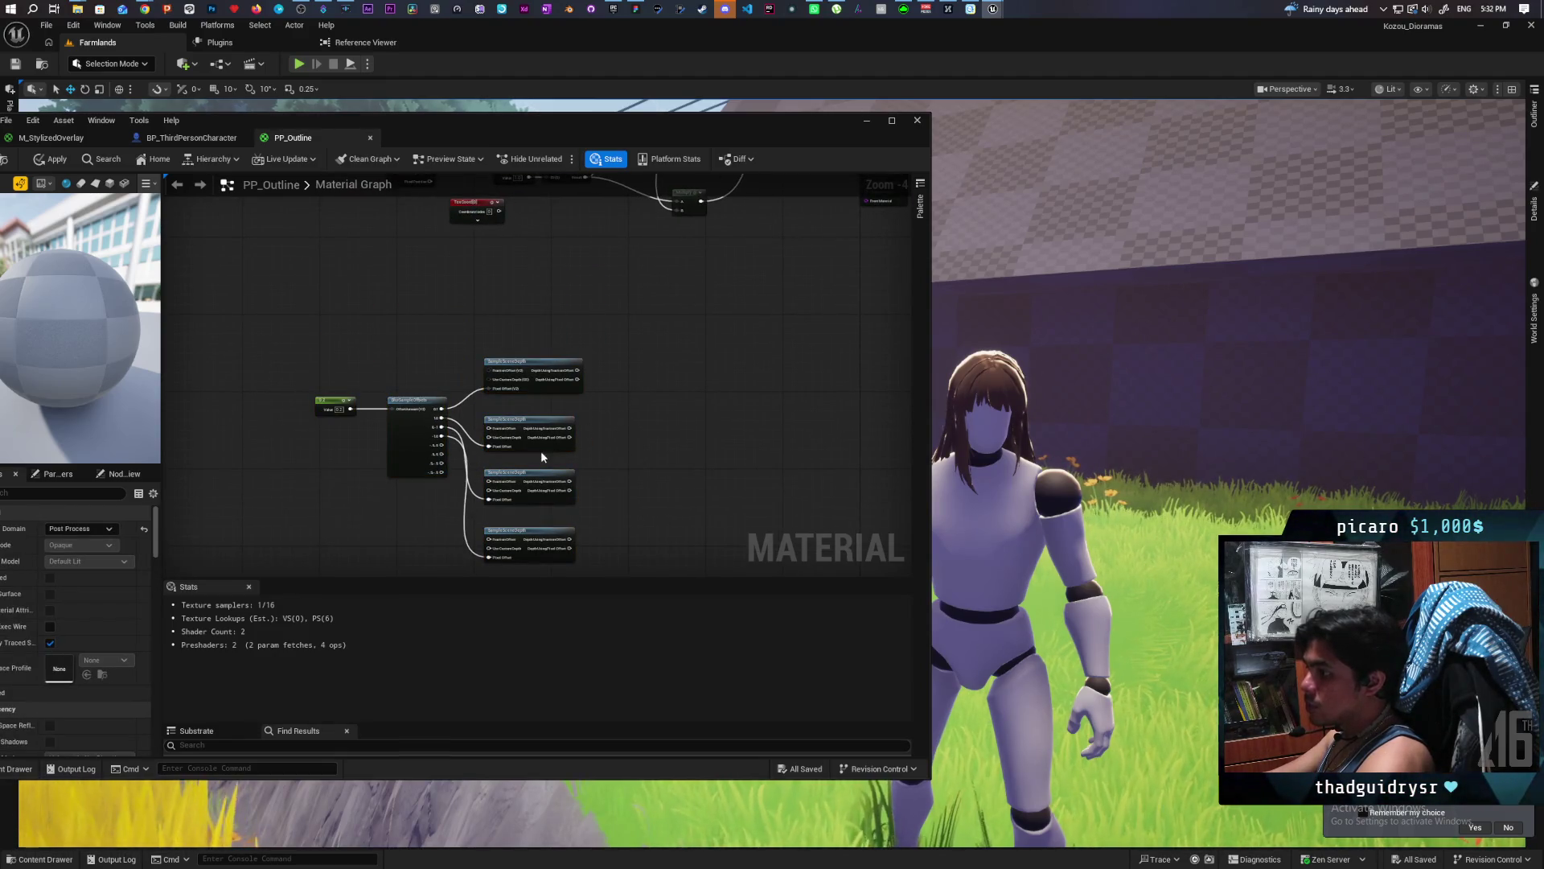
left_click(544, 384)
key("ctrl+c")
key("ctrl+v")
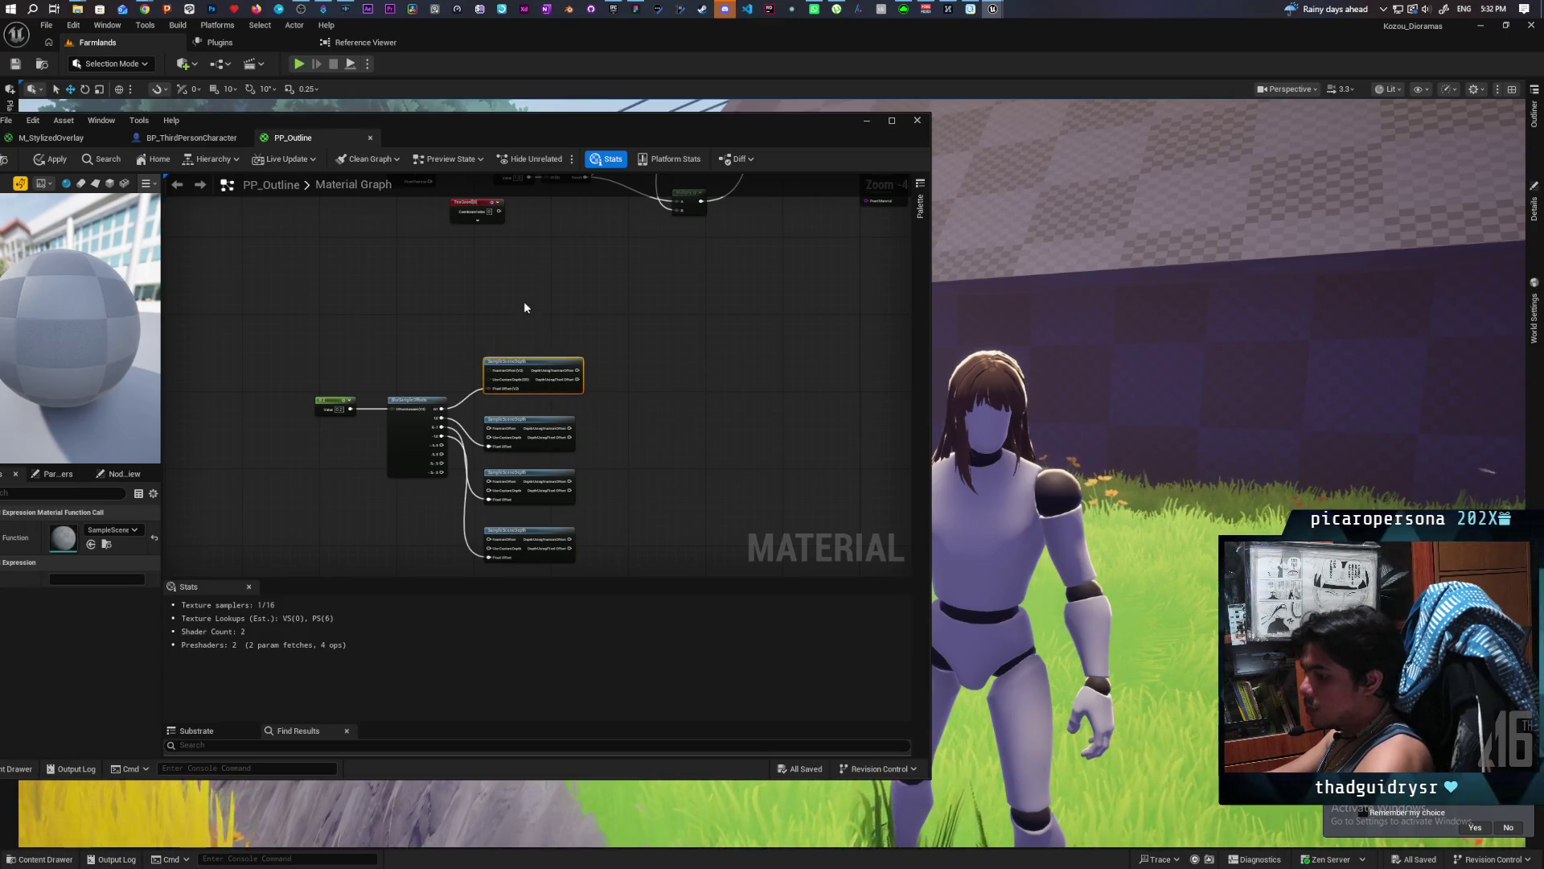
scroll(472, 310, "up", 2)
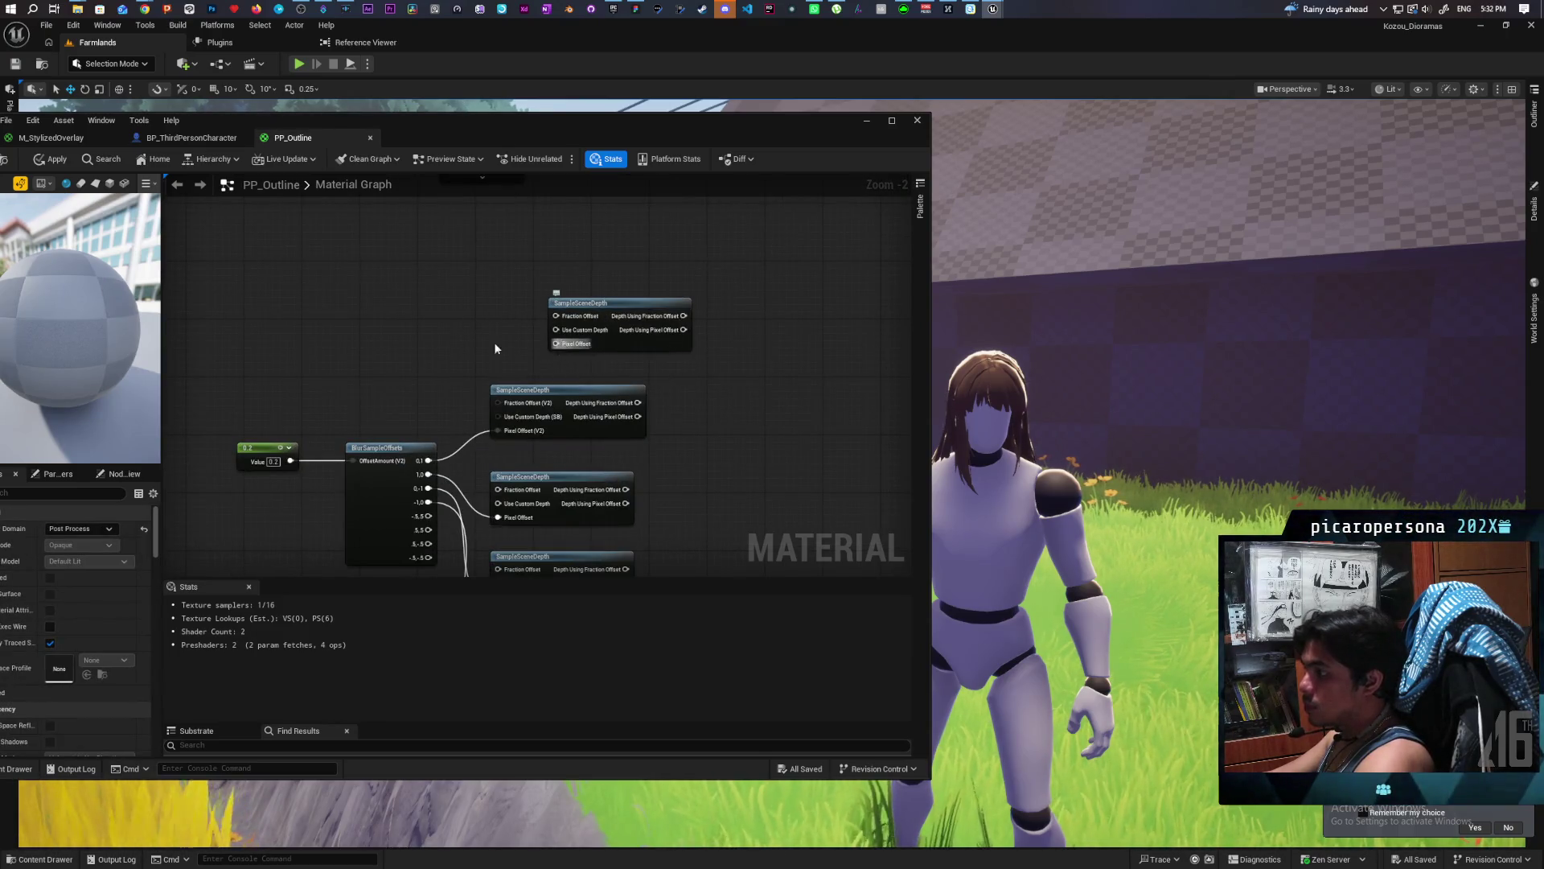
Feed a zero Constant2Vector into the new SampleSceneDepth's Pixel Offset.
right_click(411, 346)
type("make")
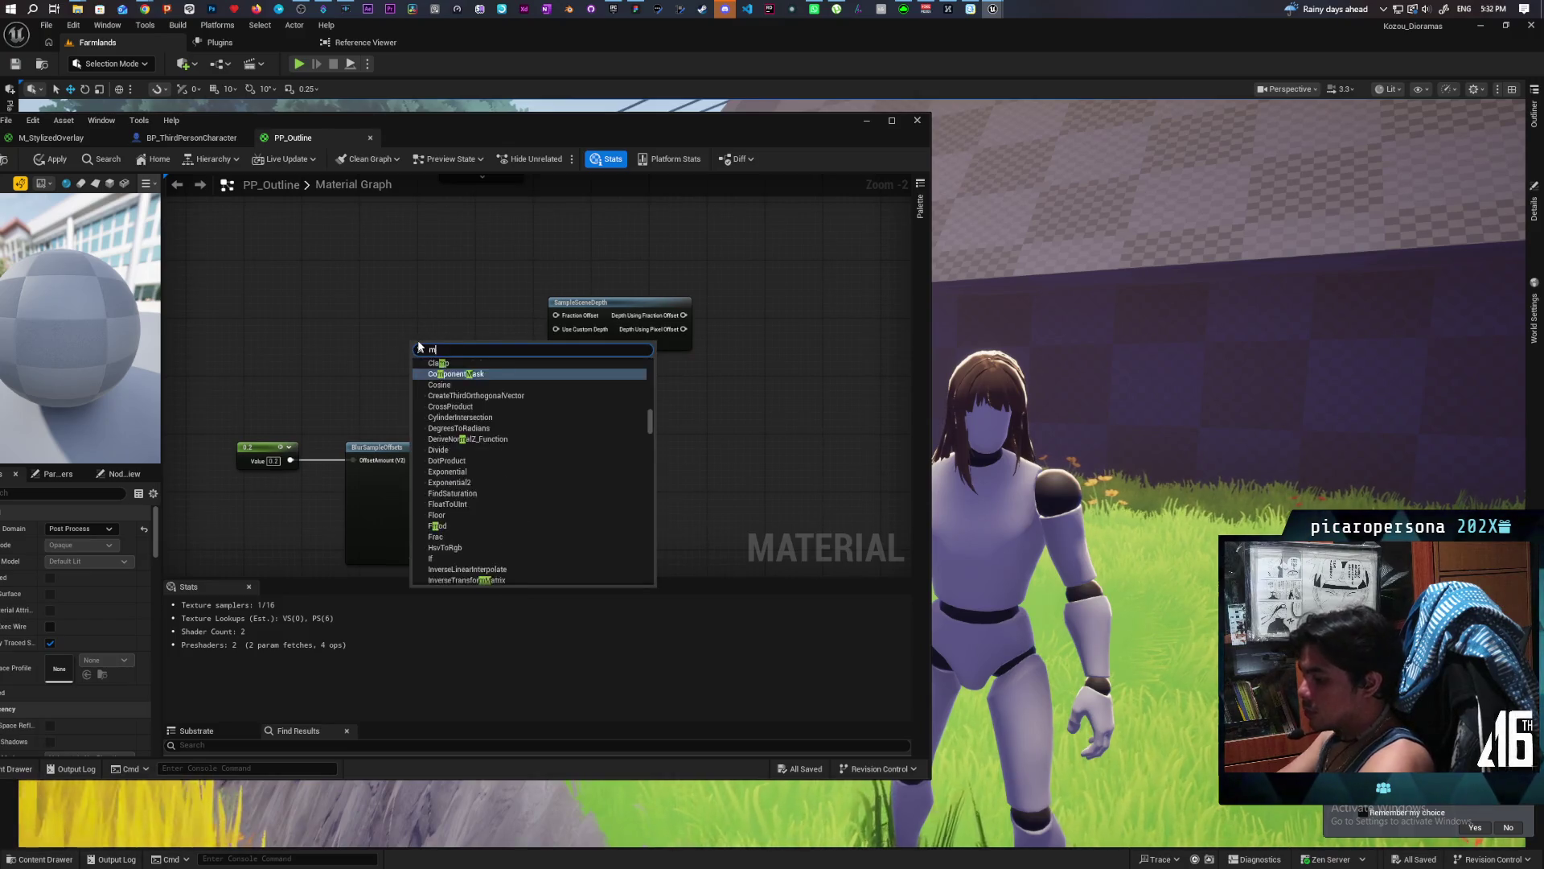
key("Up")
key("Up")
key("Up")
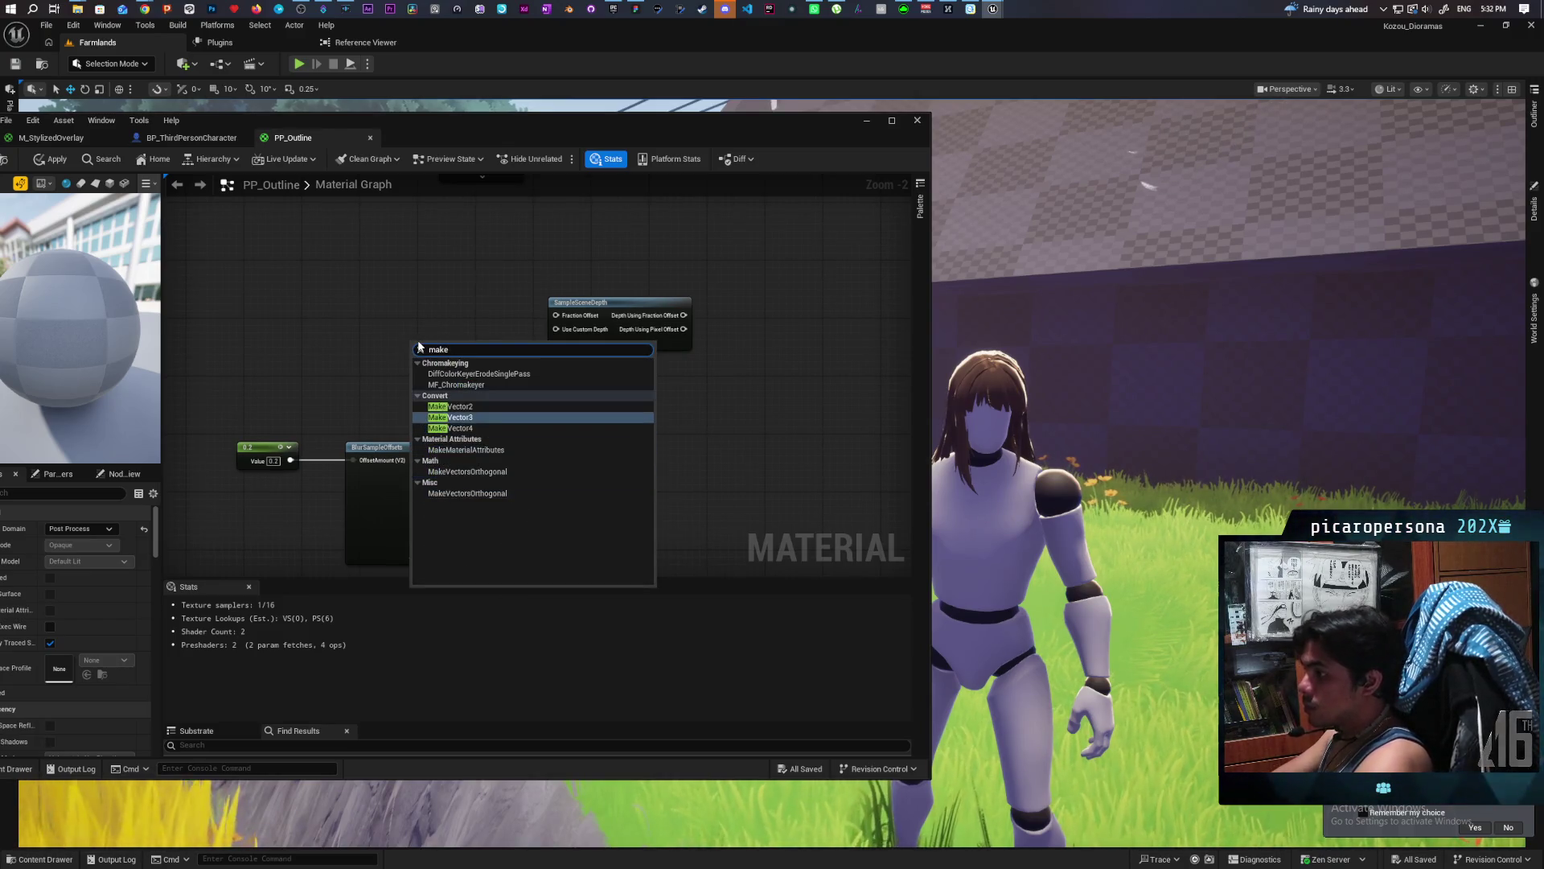
key("Return")
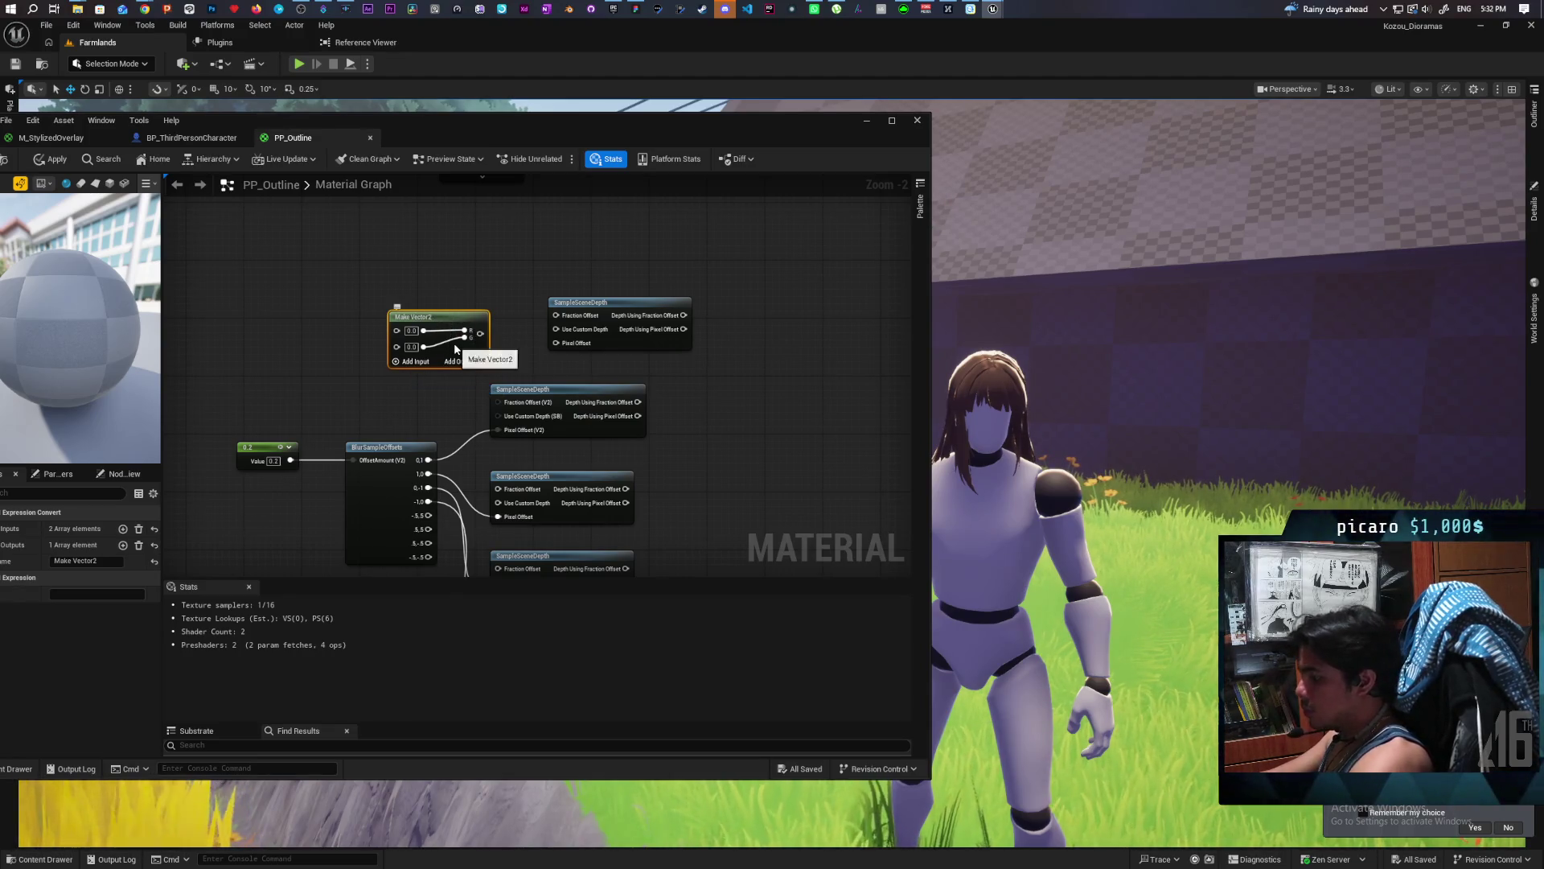
key("Delete")
left_click(412, 323)
left_click_drag(454, 342, 577, 348)
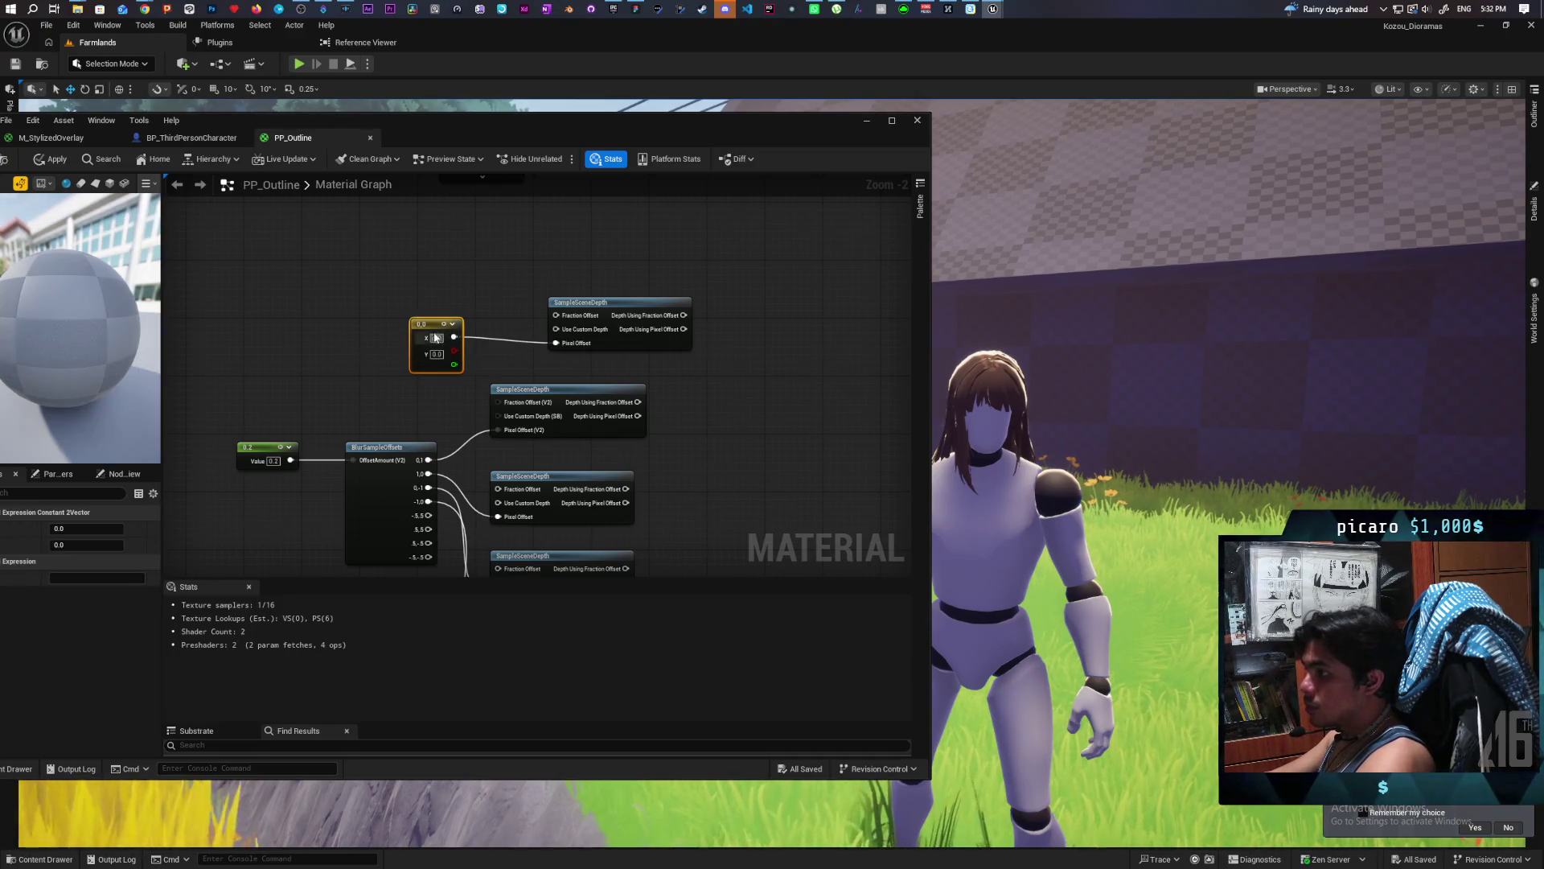
Sum the four offset depth samples in pairs with two Add nodes.
left_click_drag(434, 338, 325, 312)
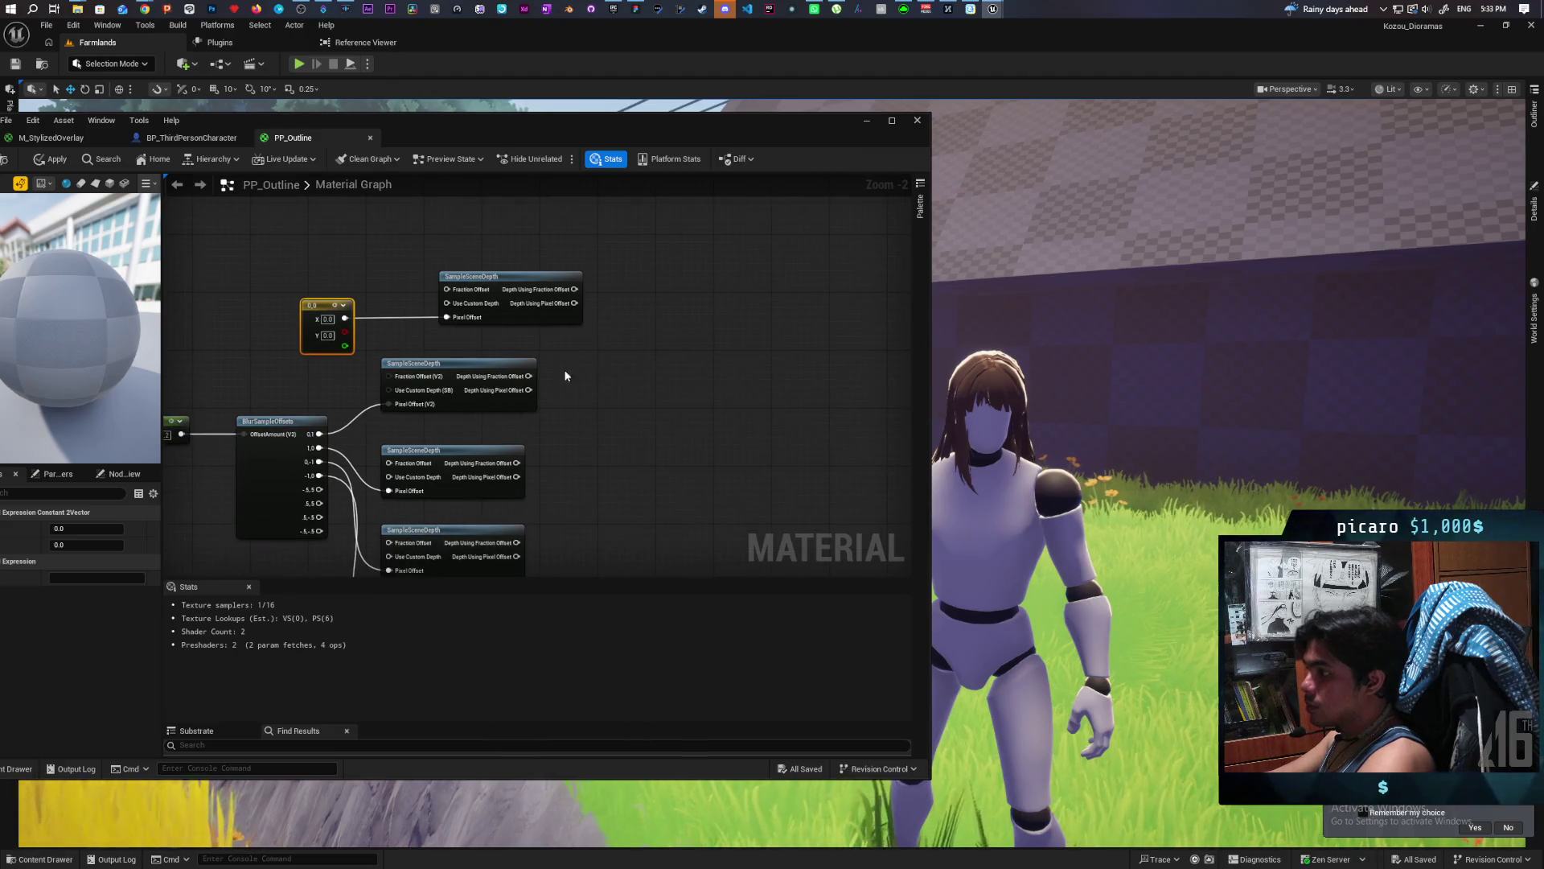
left_click(621, 336)
mouse_move(621, 336)
left_mouse_down()
mouse_move(654, 207)
mouse_move(619, 275)
left_mouse_up()
left_click_drag(551, 347, 616, 302)
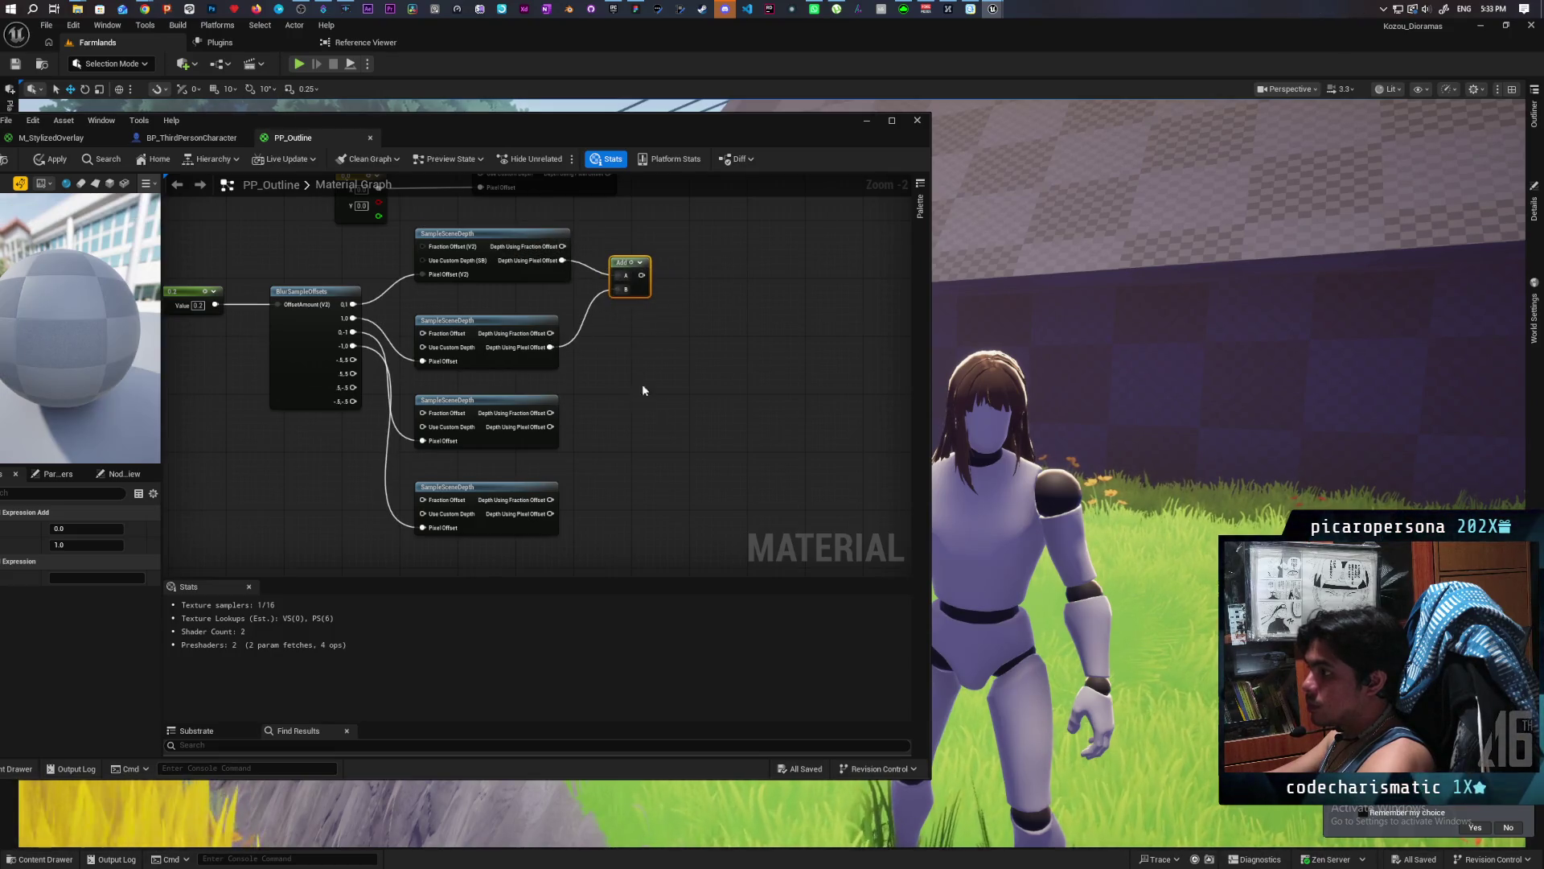
left_click(608, 452)
left_click_drag(551, 426, 612, 480)
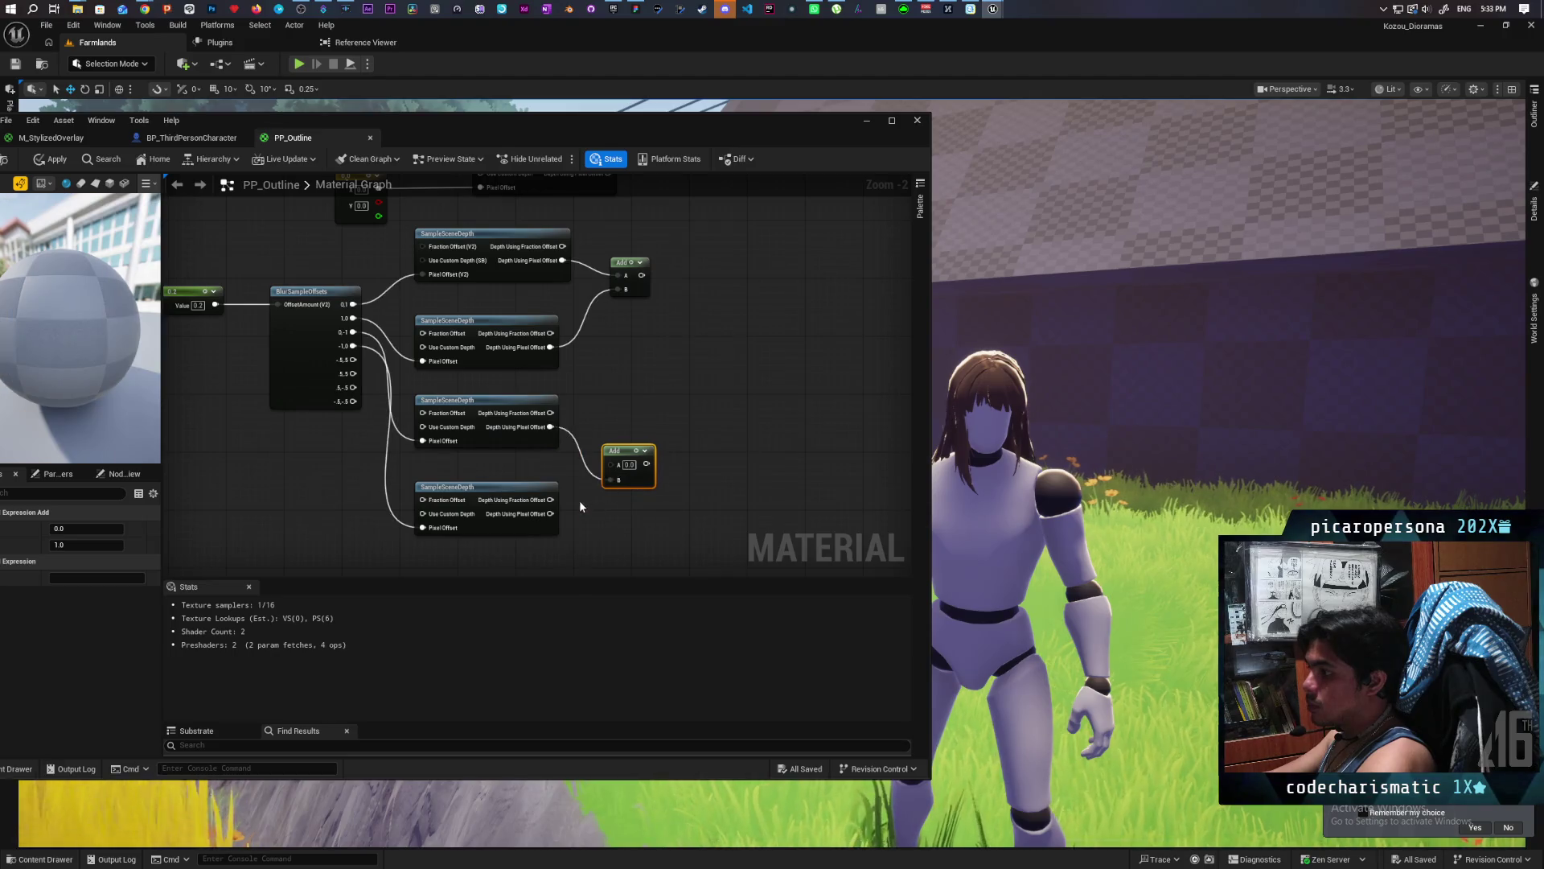
left_click_drag(548, 427, 618, 465)
left_click_drag(551, 513, 618, 478)
Combine the two pair sums through further Add nodes into a final Add.
left_click(715, 361)
left_click_drag(641, 276, 728, 377)
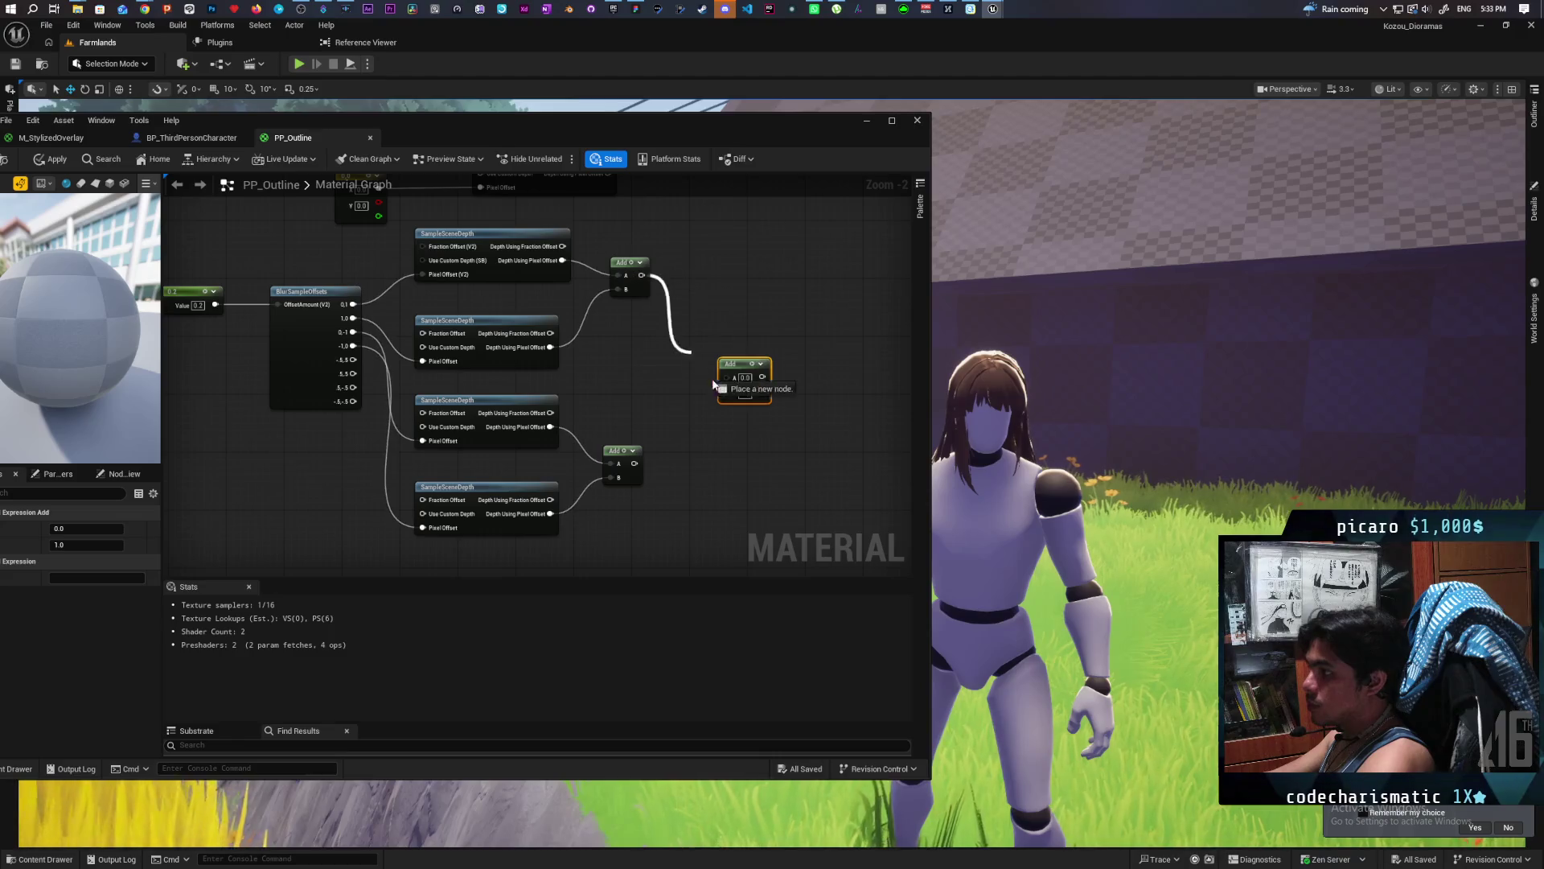
mouse_move(634, 463)
left_mouse_down()
mouse_move(718, 416)
mouse_move(727, 391)
mouse_move(628, 561)
left_mouse_up()
left_click(693, 348)
mouse_move(512, 336)
left_mouse_down()
mouse_move(466, 225)
mouse_move(661, 259)
mouse_move(716, 236)
left_mouse_up()
left_click_drag(606, 435, 704, 221)
Multiply the centre depth sample by -4 and feed it into the final Add.
left_click(542, 251)
mouse_move(463, 231)
left_mouse_down()
mouse_move(545, 267)
mouse_move(697, 232)
left_mouse_up()
left_click_drag(581, 281, 592, 251)
type("-4")
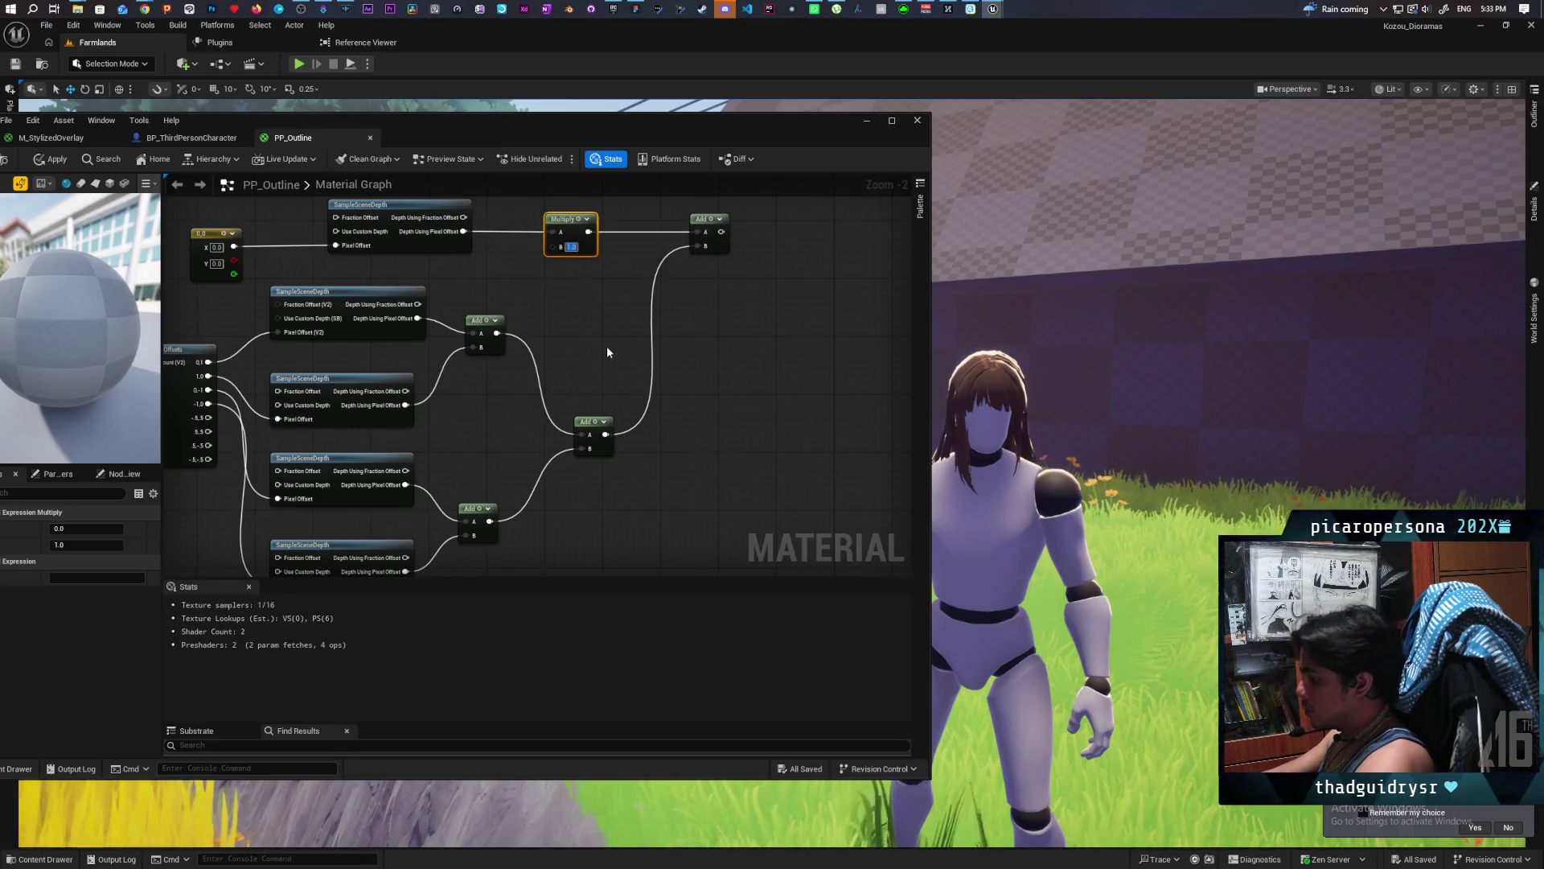
left_click(607, 348)
scroll(606, 347, "down", 2)
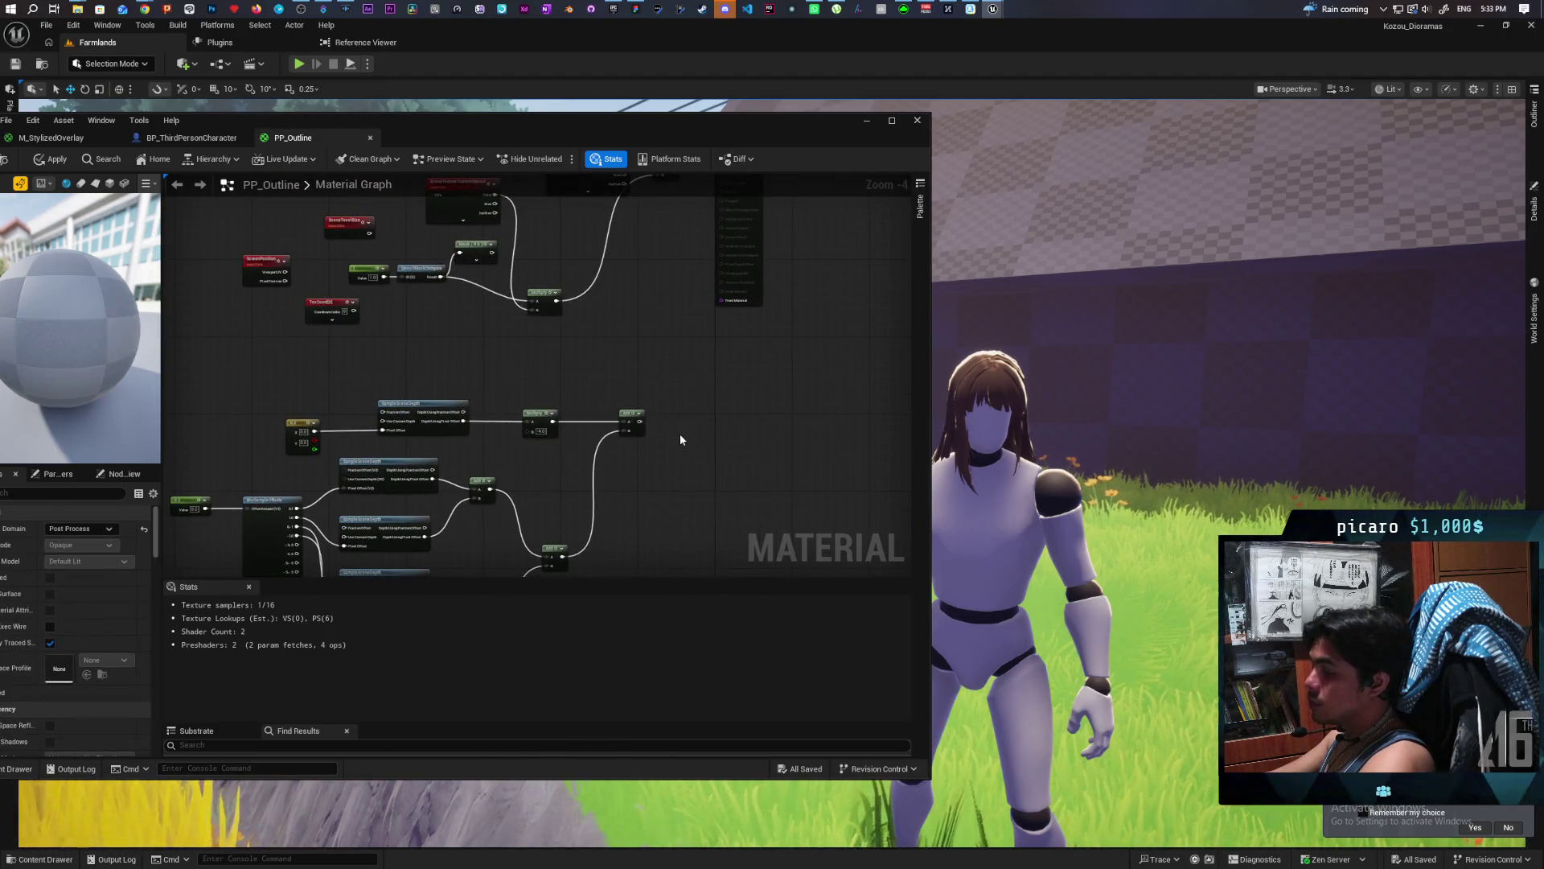
Wire the combined depth edge result into the upper Add's B input and apply the material.
mouse_move(680, 439)
left_mouse_down()
mouse_move(666, 525)
mouse_move(694, 275)
mouse_move(711, 253)
left_mouse_up()
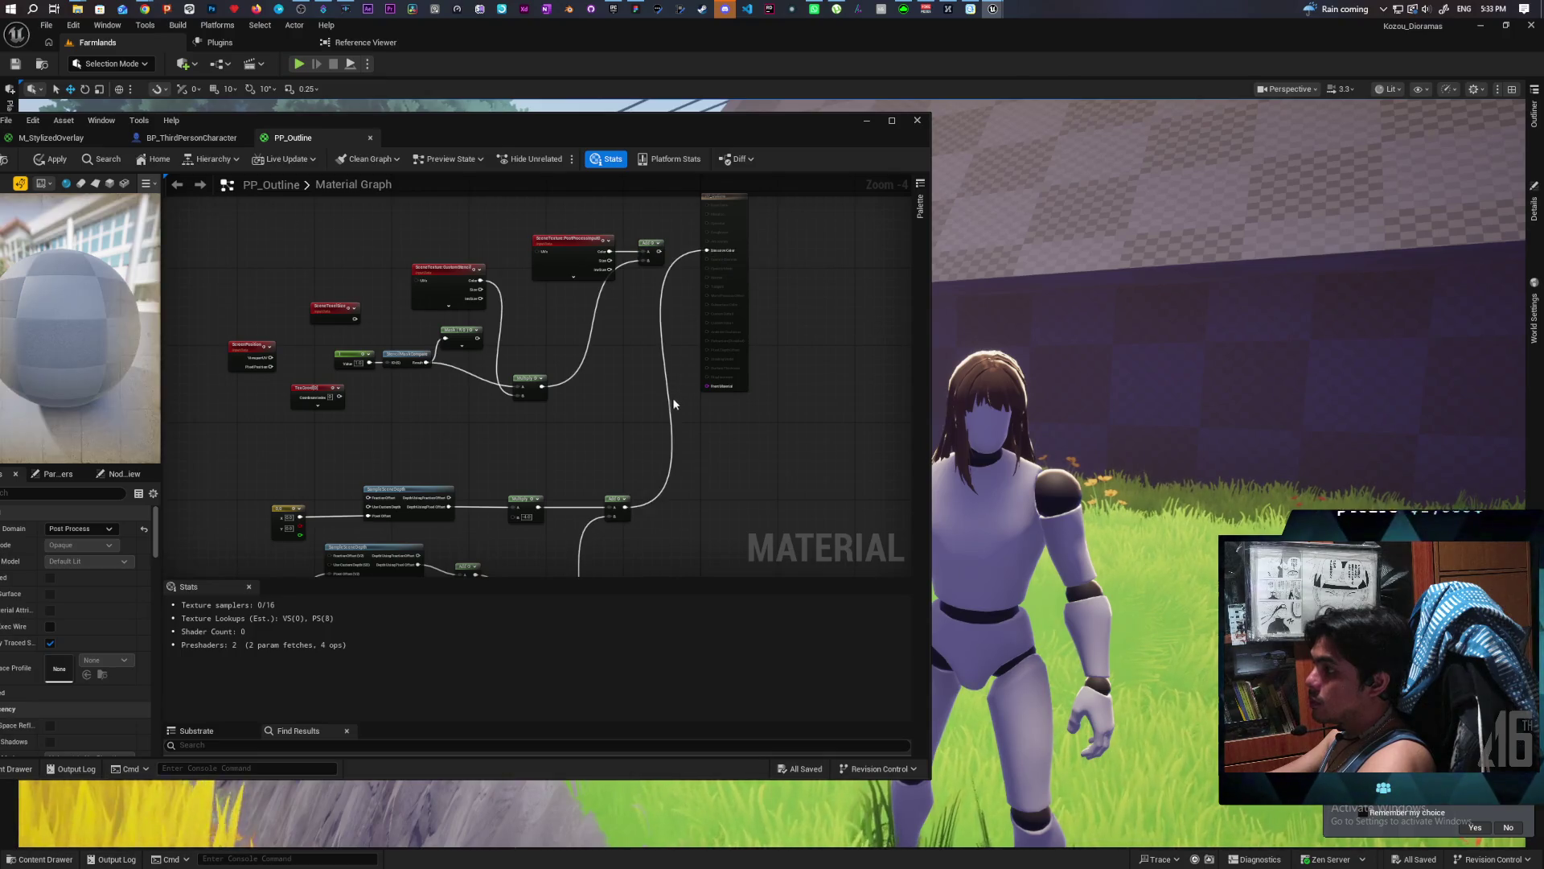
left_click_drag(448, 142, 524, 126)
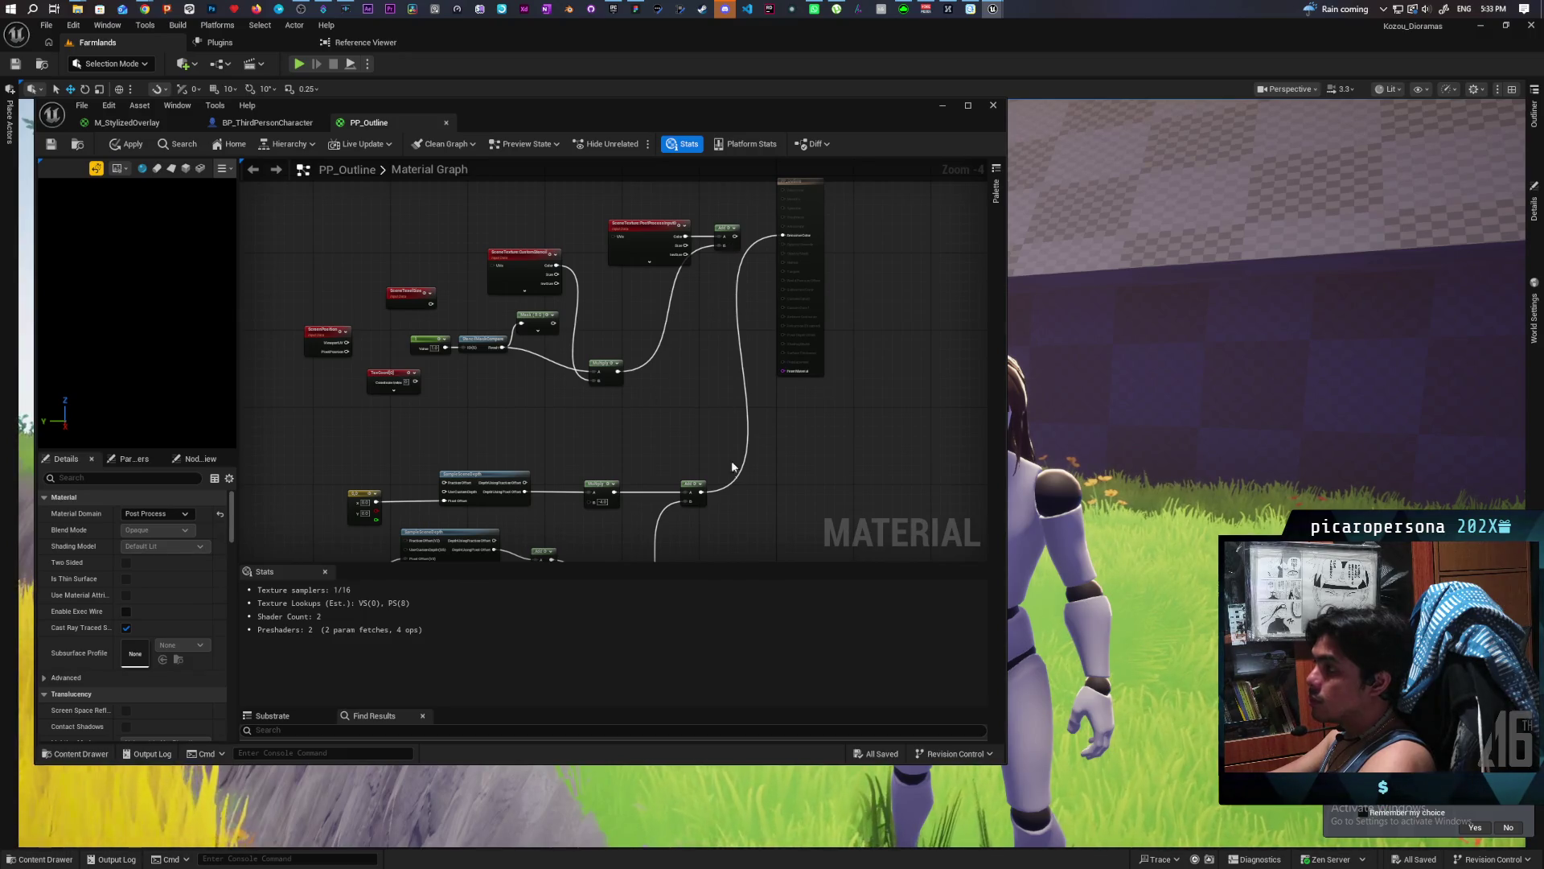
mouse_move(700, 493)
left_mouse_down()
mouse_move(744, 459)
mouse_move(721, 243)
mouse_move(783, 235)
left_mouse_up()
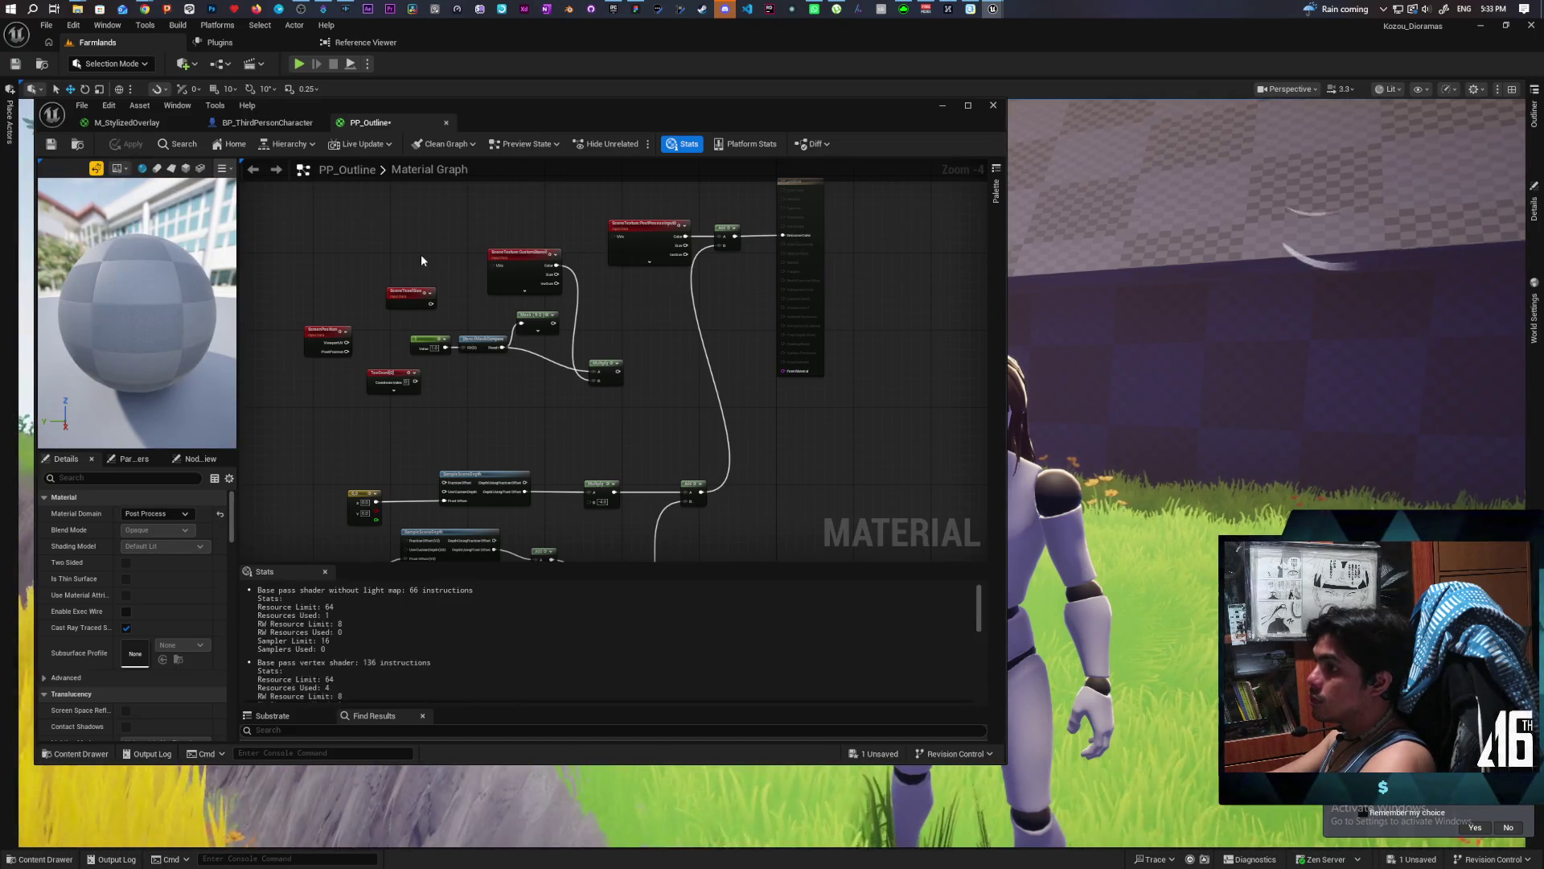
left_click_drag(422, 255, 518, 177)
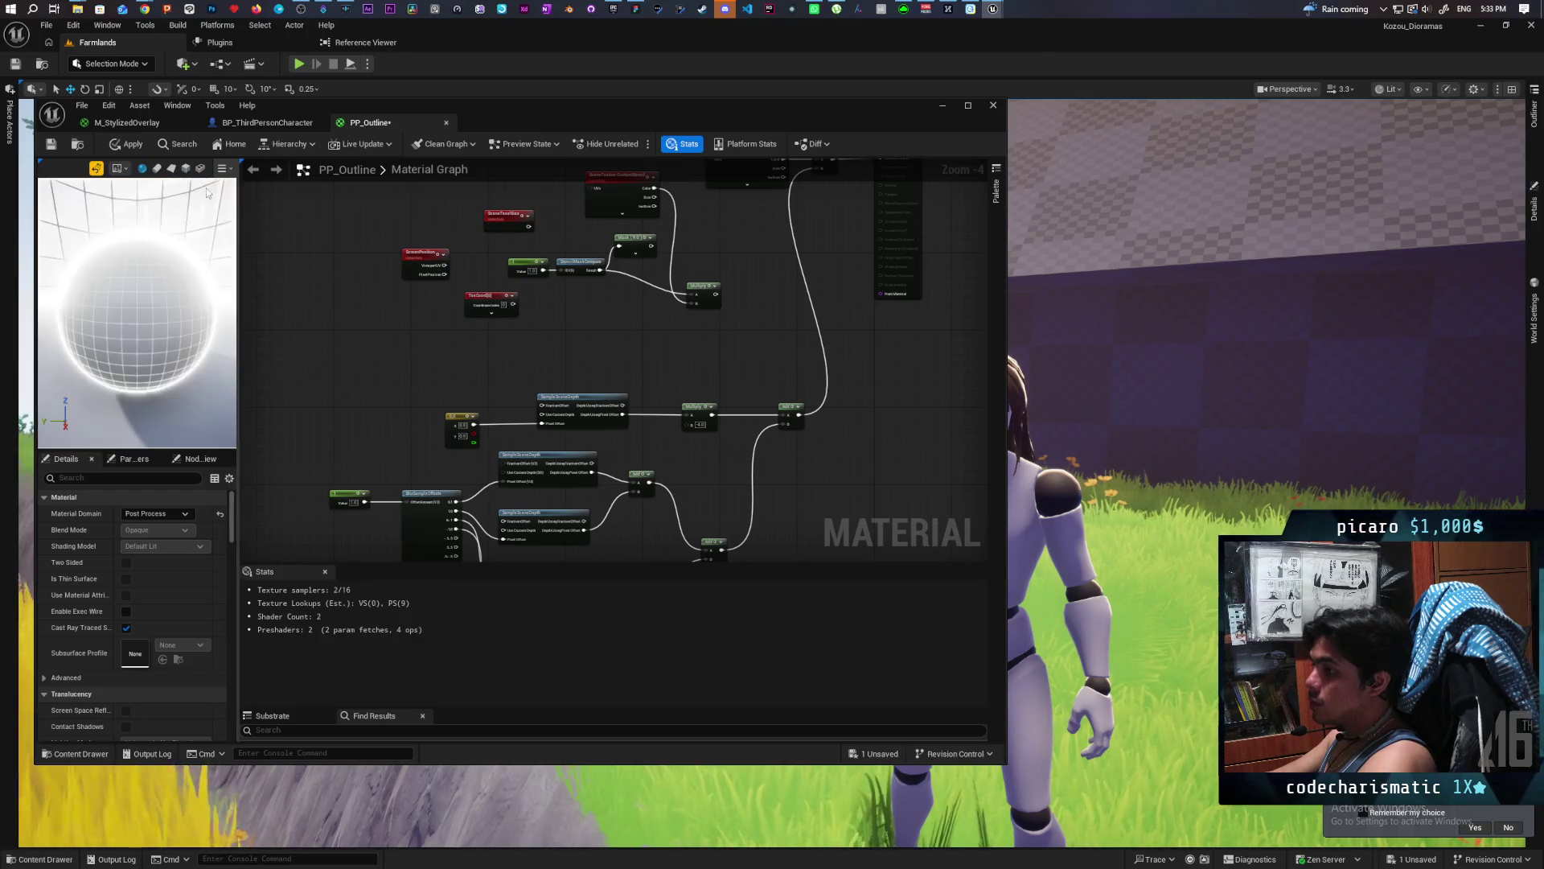
left_click(125, 146)
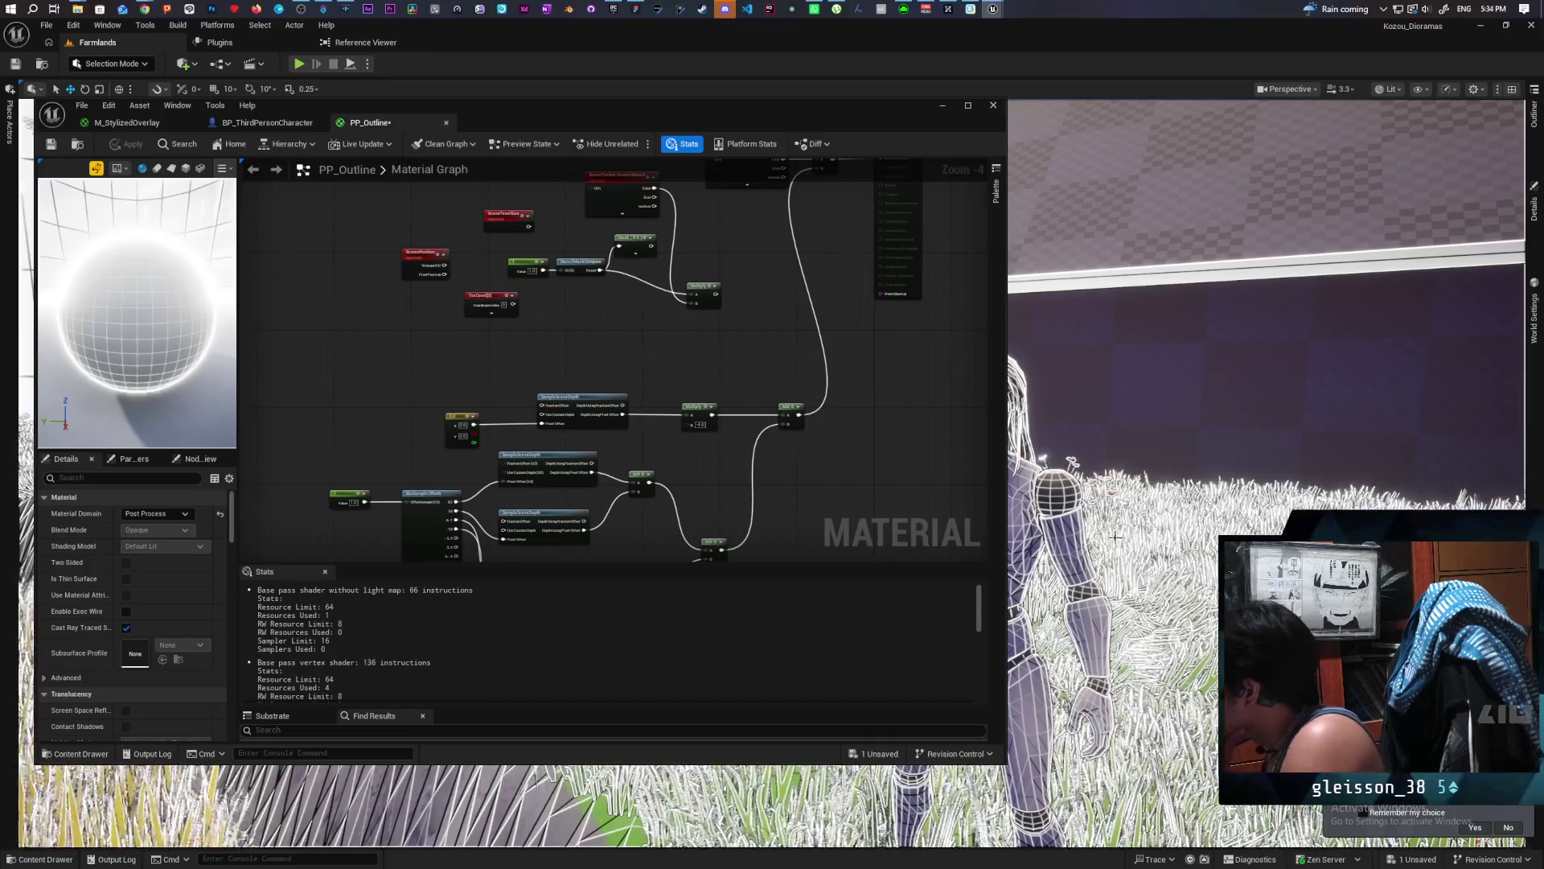
Focus the viewport on the character's head to inspect the white edge outlines.
key("f")
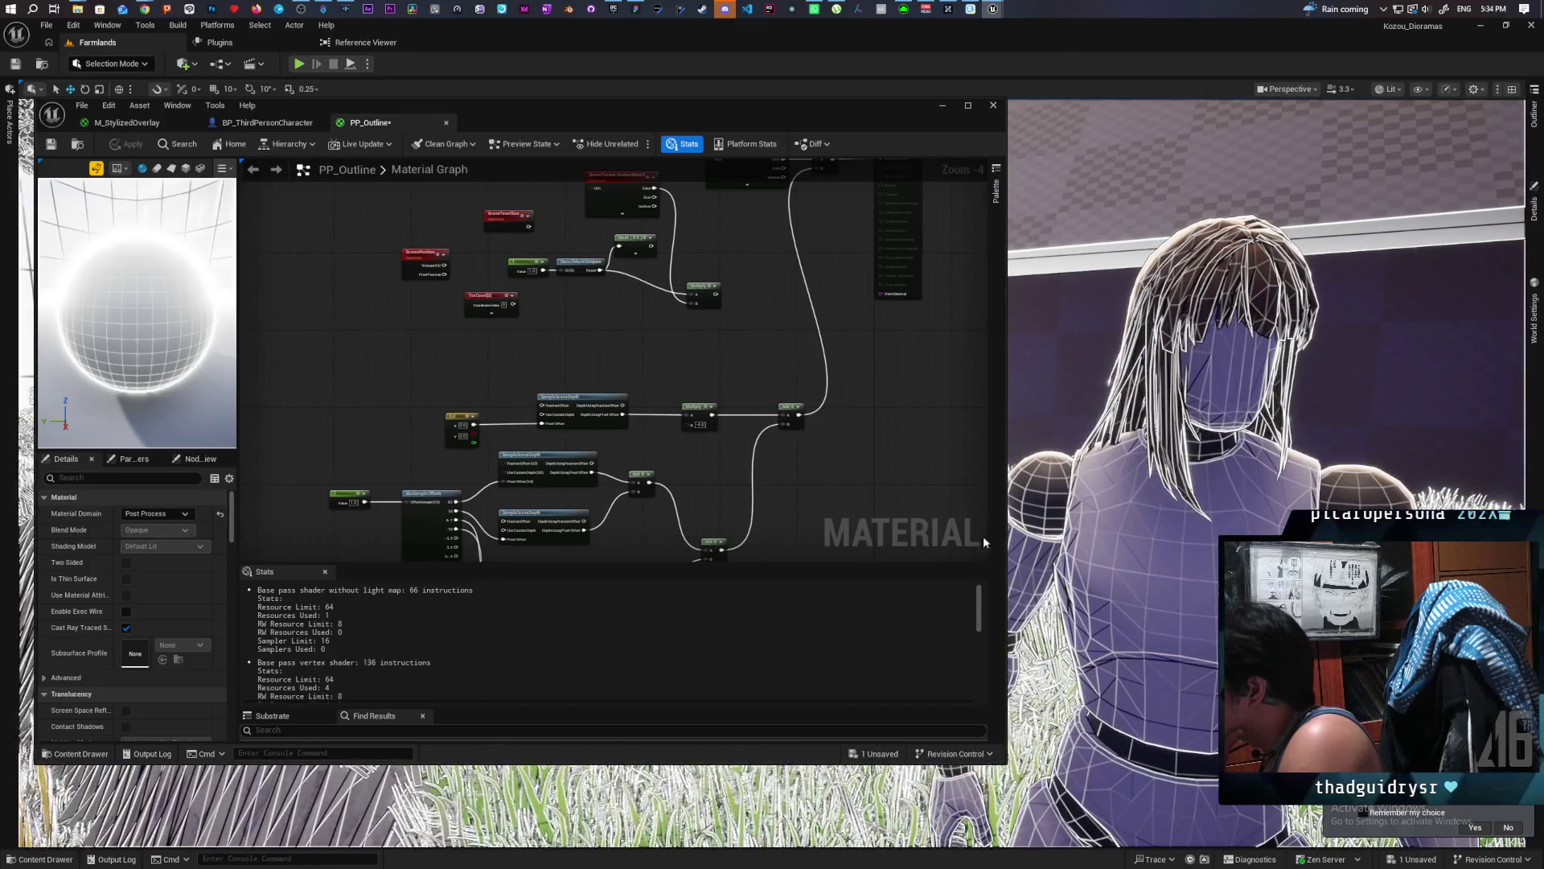
left_click_drag(886, 416, 898, 470)
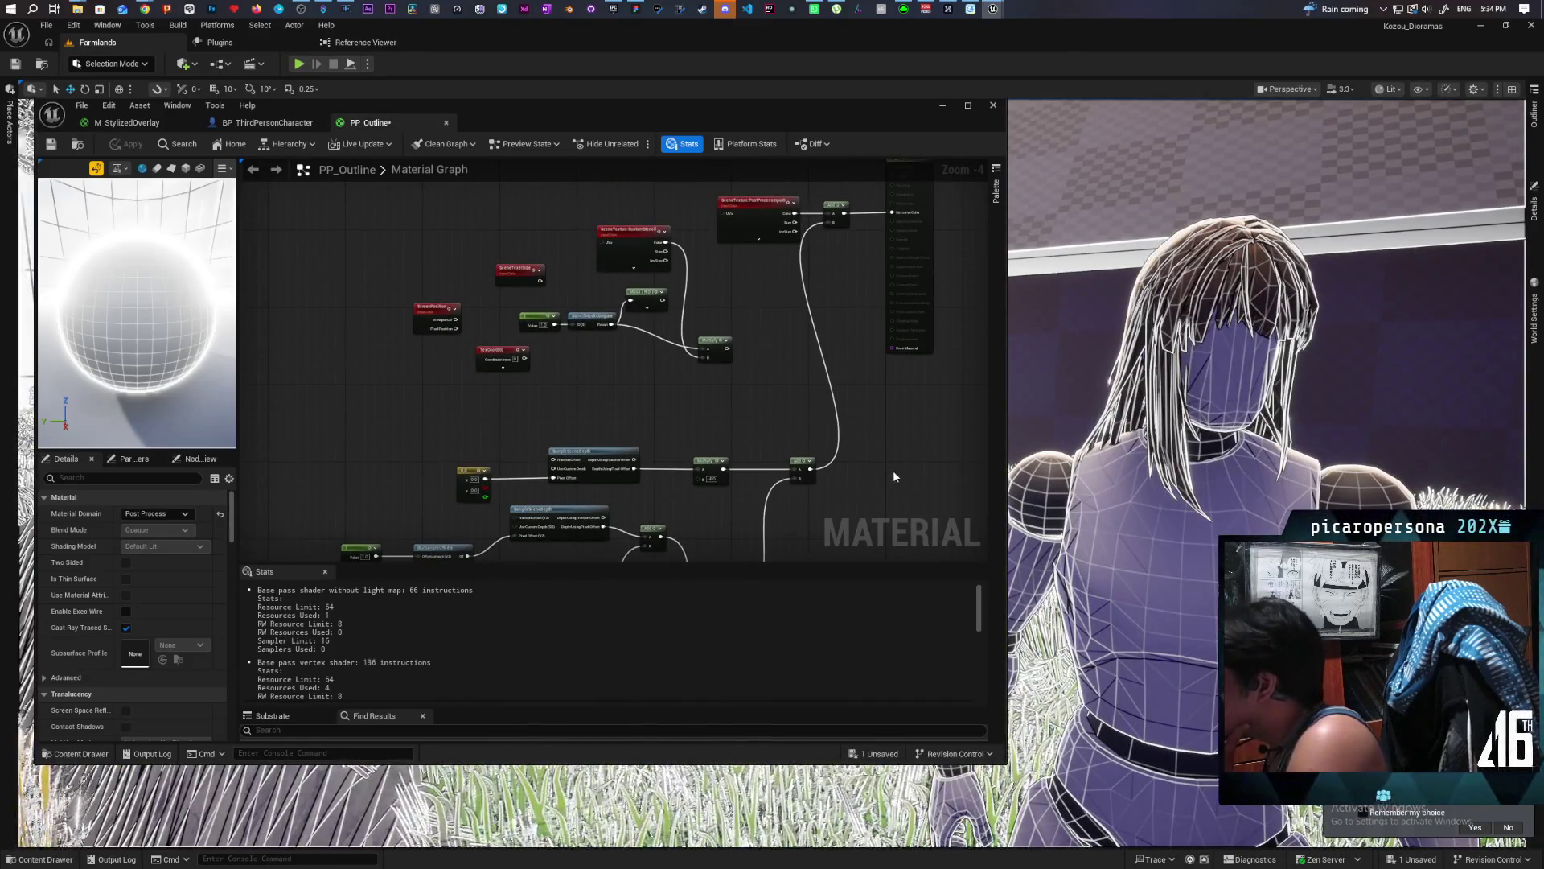